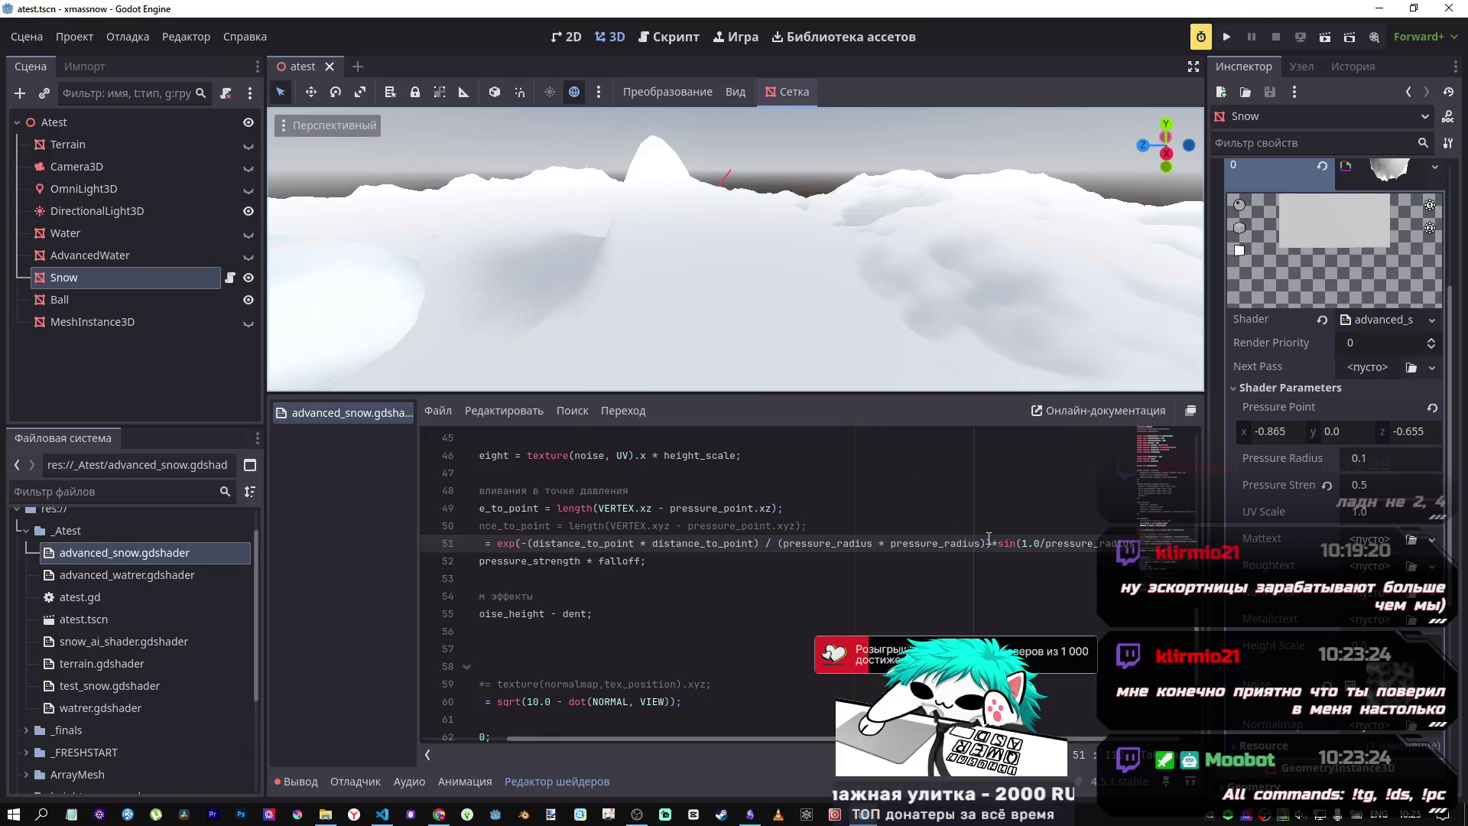
Step: Change the multiplication before sin on line 51 to a division
key(Delete)
text(/)
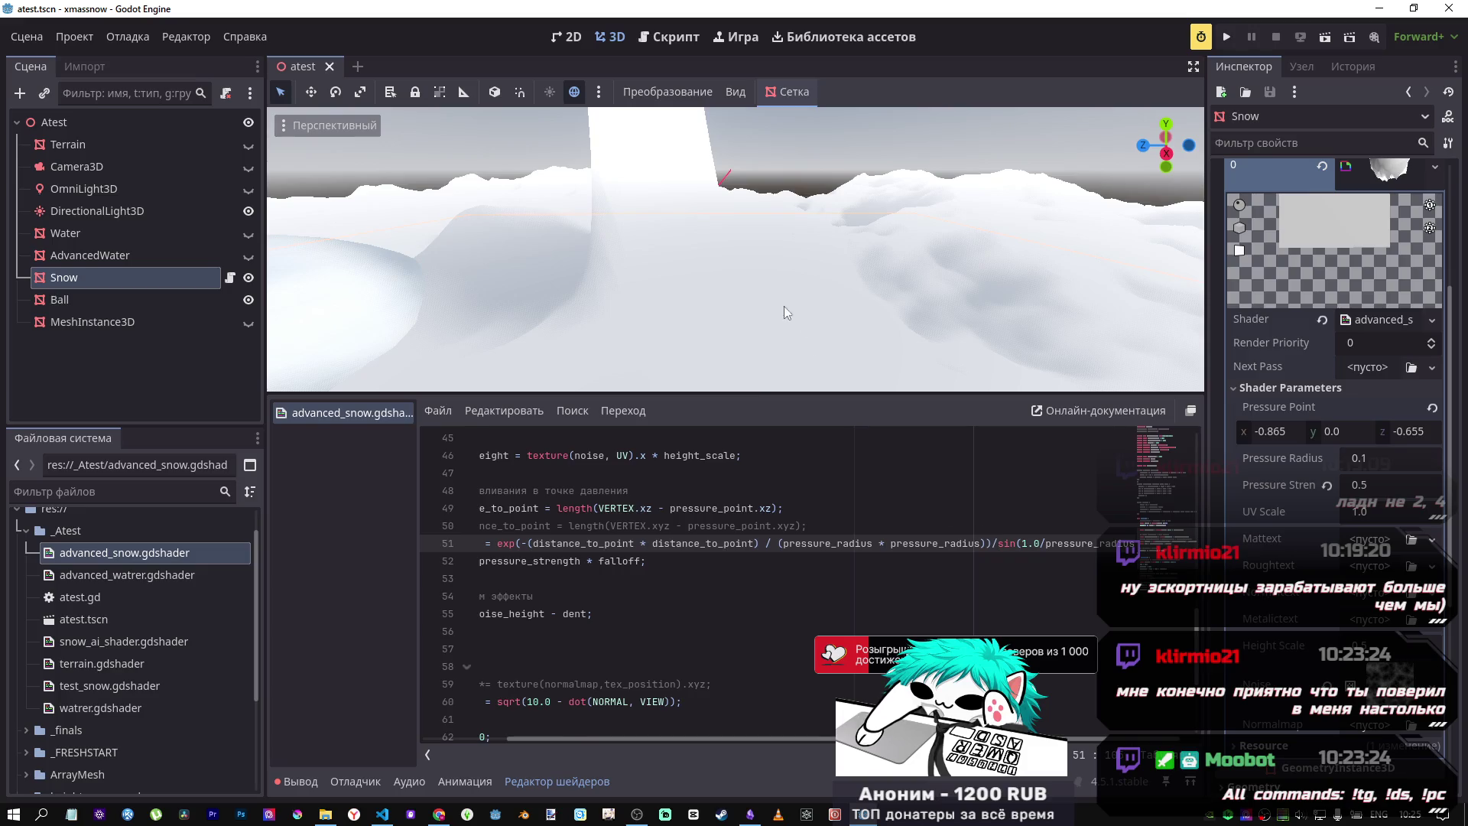
scroll(783, 306, down, 5)
scroll(737, 266, up, 5)
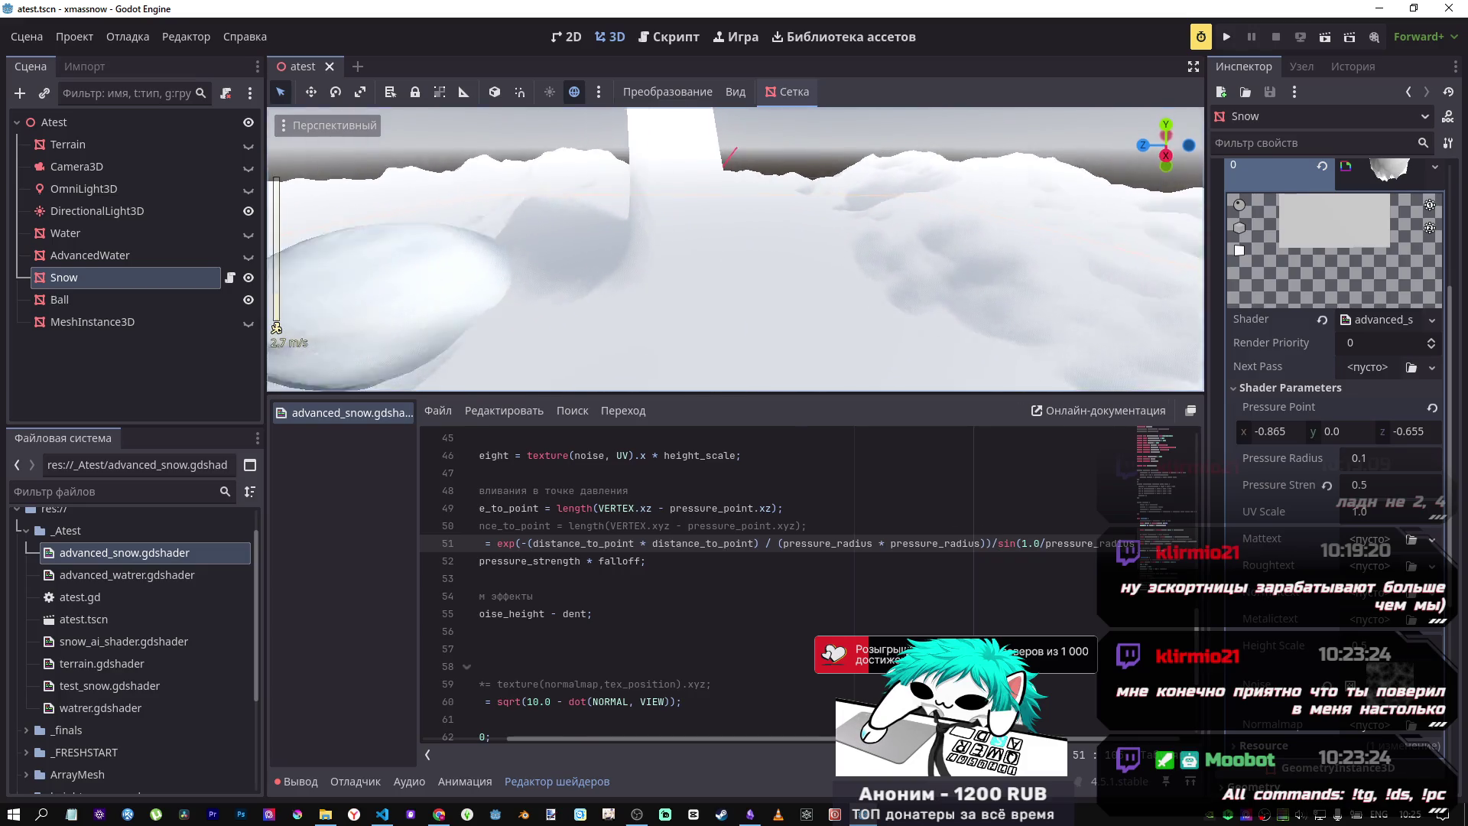
key(s)
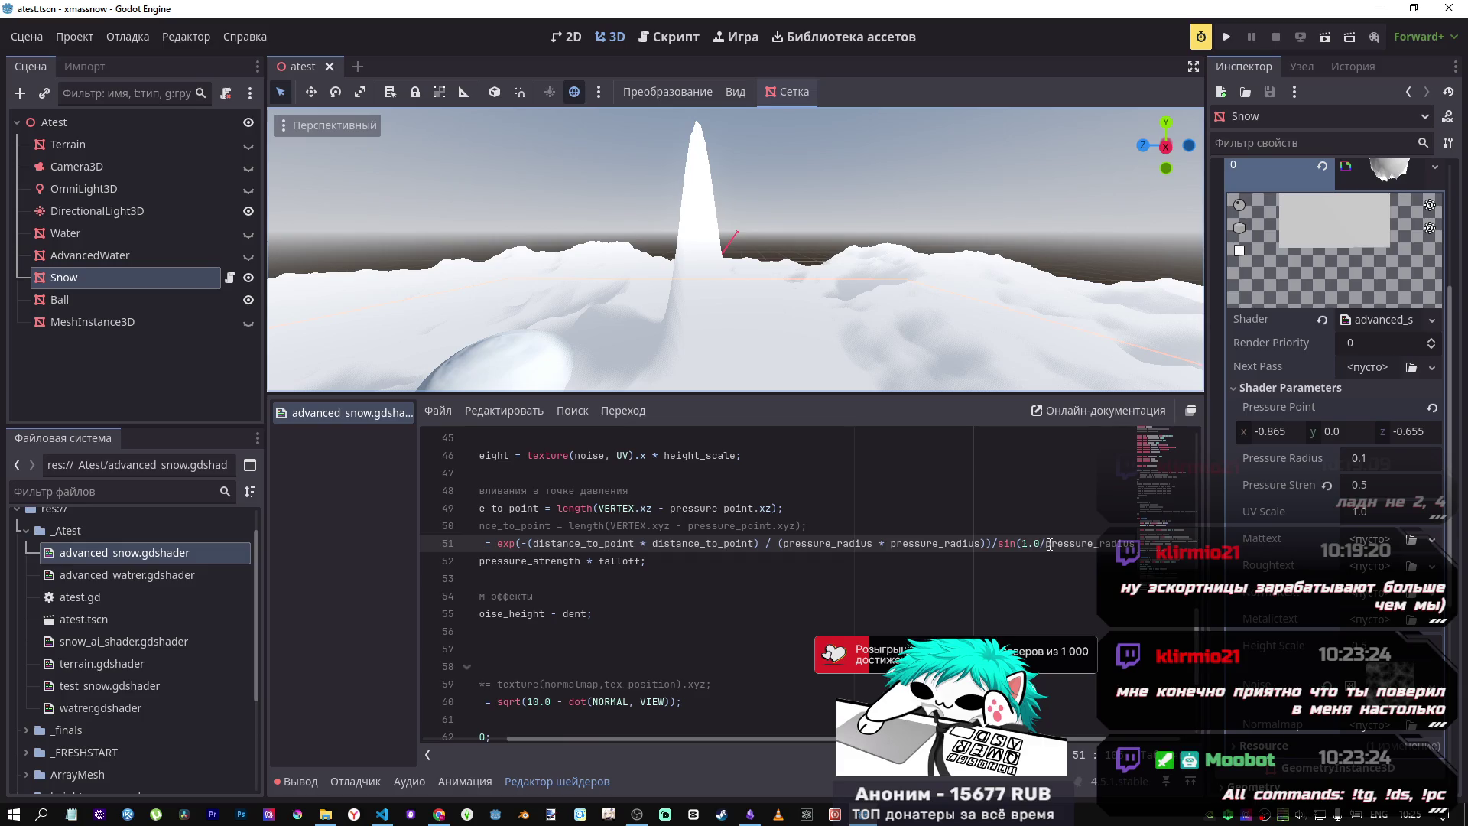
Step: Replace the final pressure_radius inside sin with 'pressure_radius * pressure_radius'
drag(1047, 542, 1127, 545)
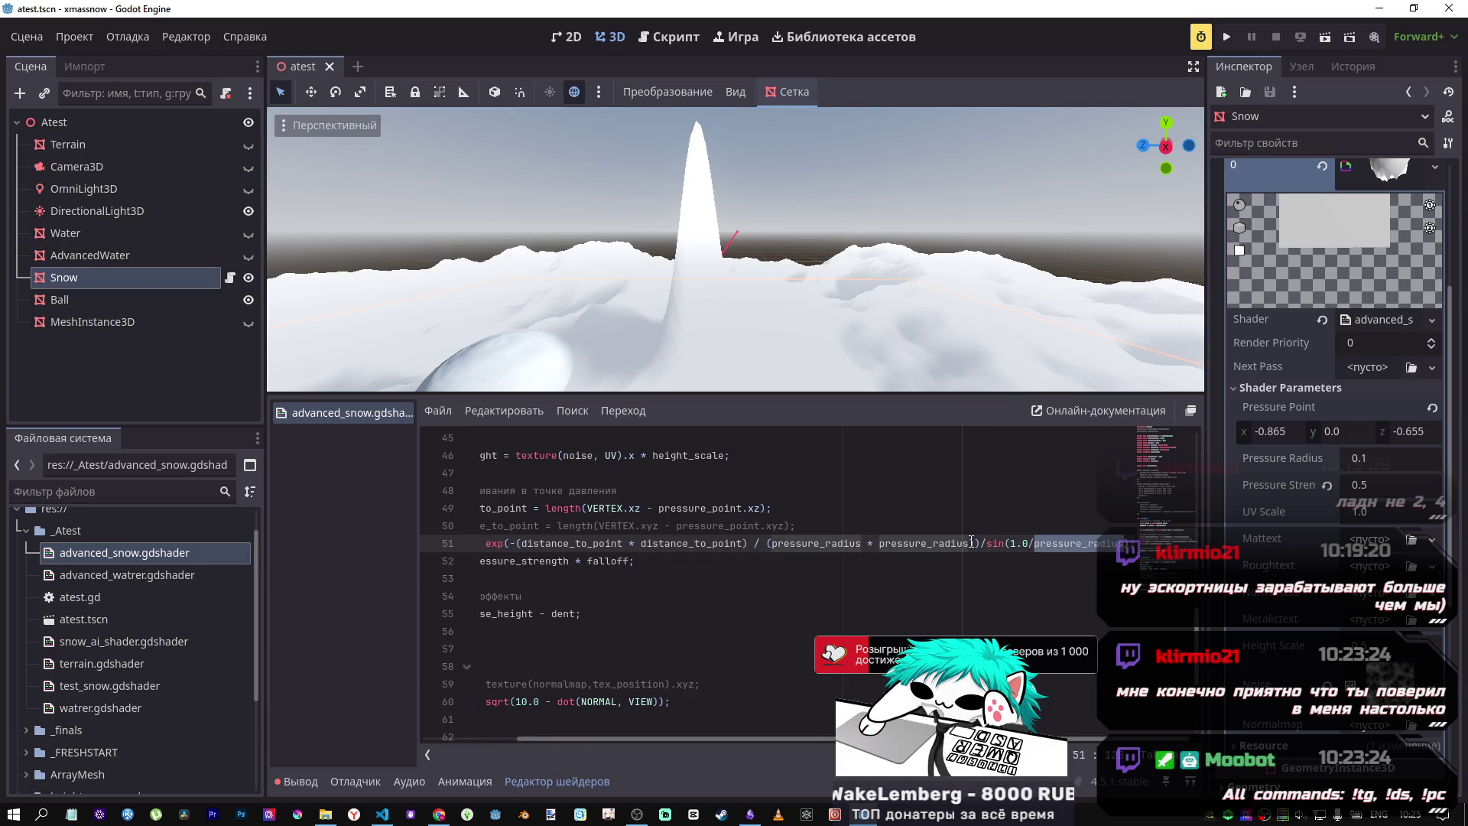
drag(969, 544, 771, 544)
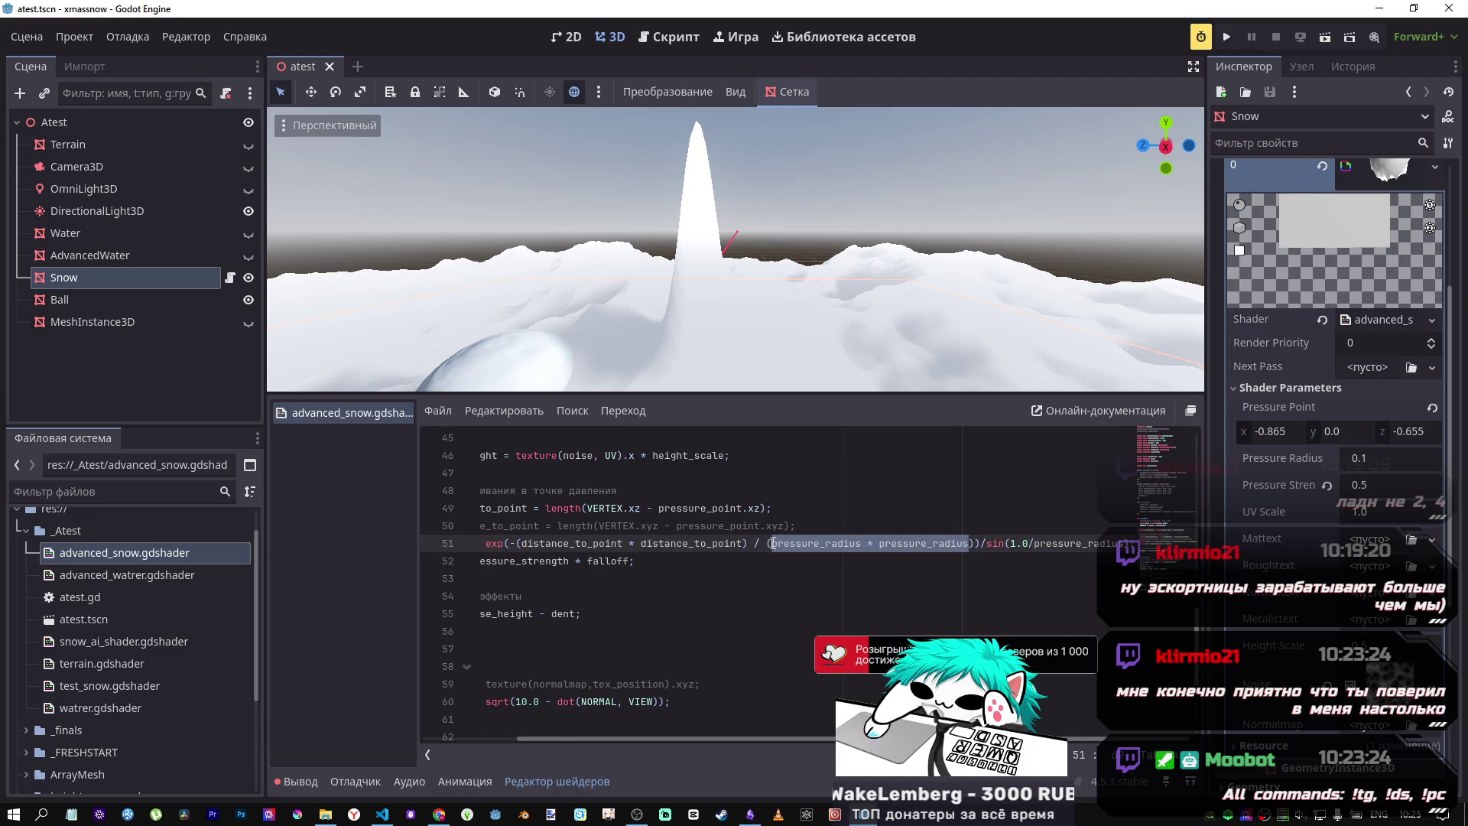
key(ctrl+c)
double_click(1093, 544)
key(ctrl+v)
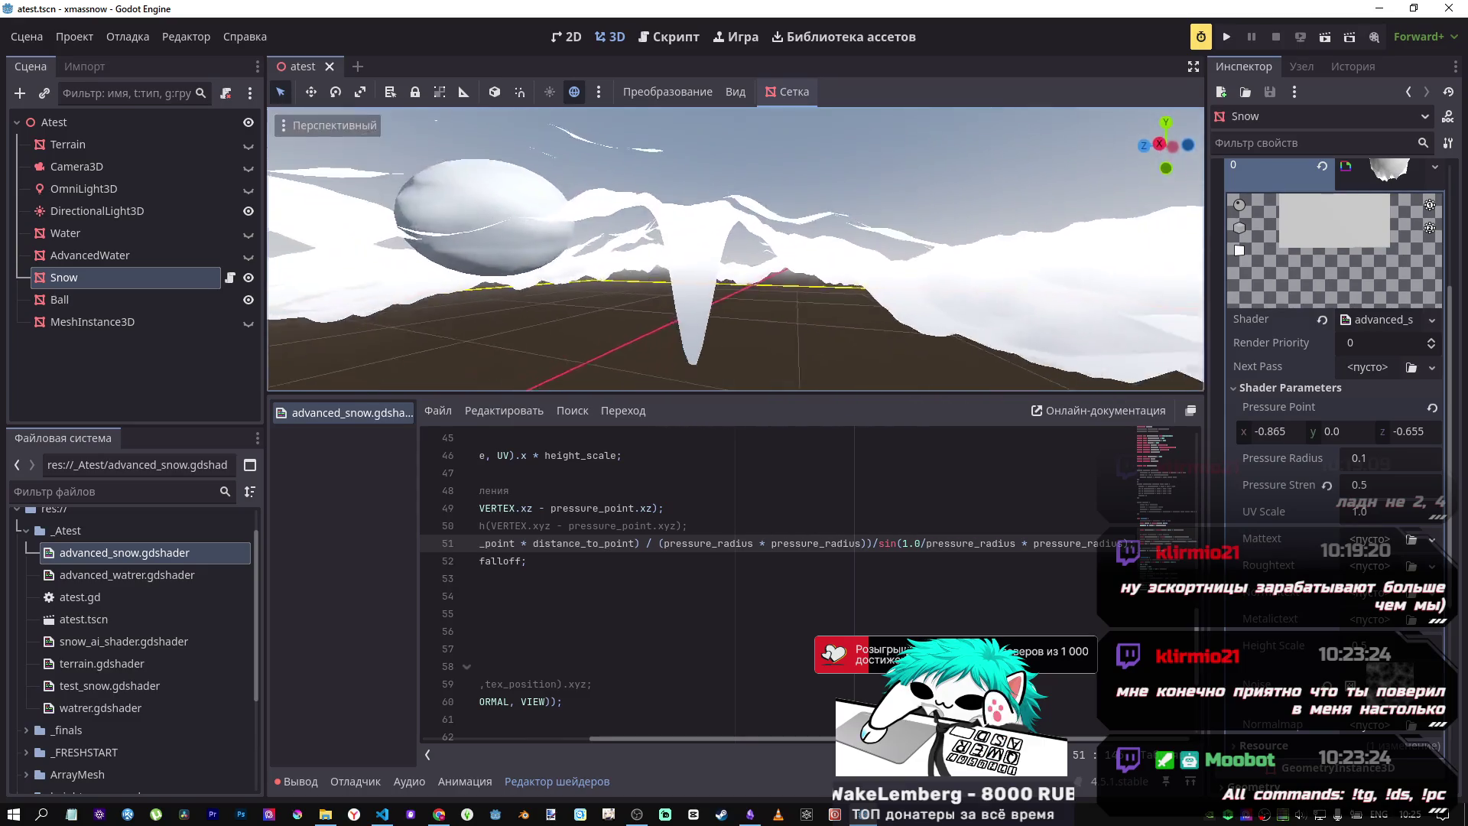
click(885, 544)
Step: Switch the operator before sin back to multiplication and save the shader
key(BackSpace)
text(*)
key(ctrl+s)
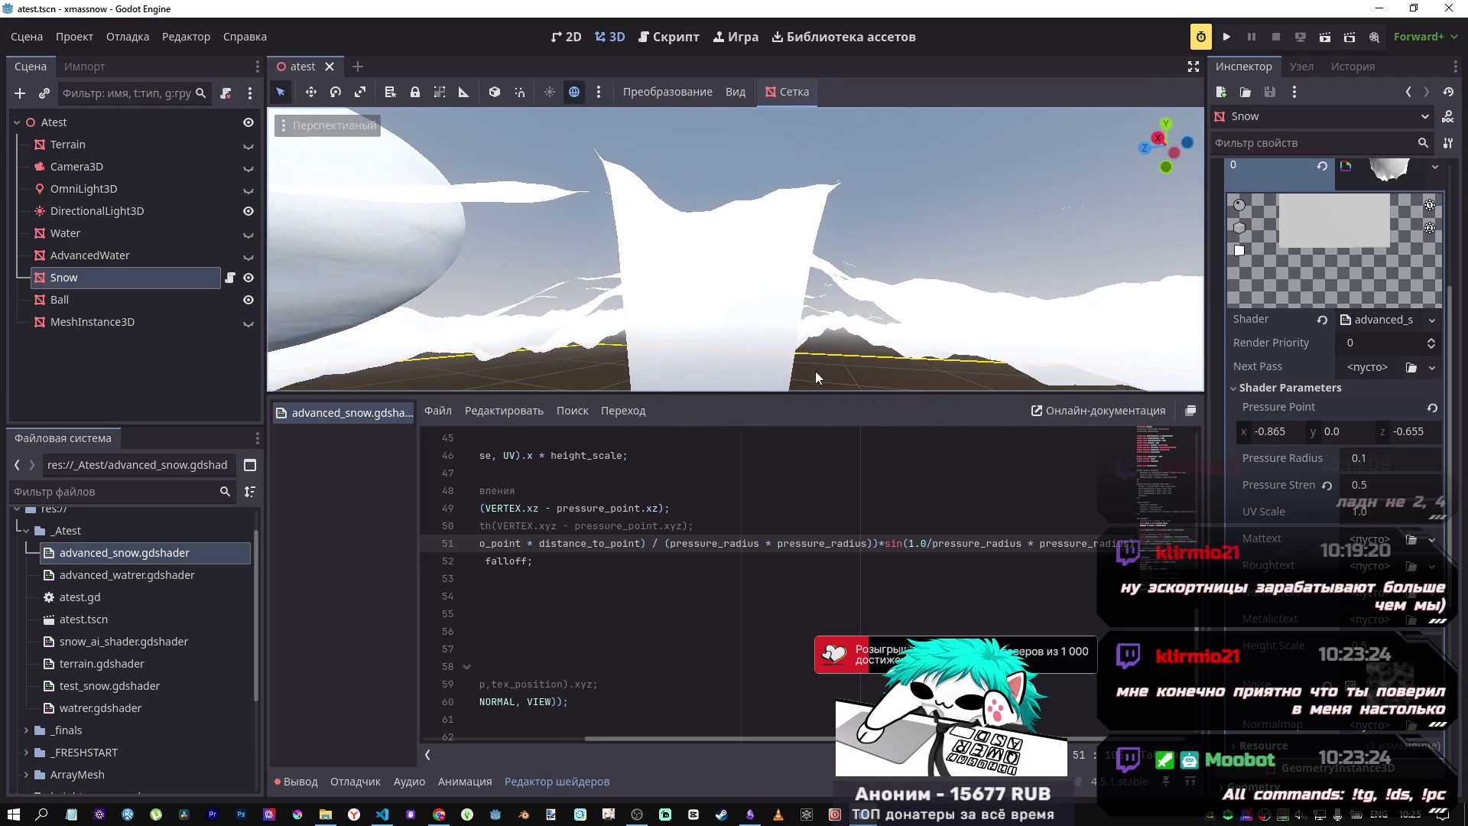
Step: Delete the sin term from line 51, leaving the plain exp falloff
click(888, 545)
key(BackSpace)
text(/)
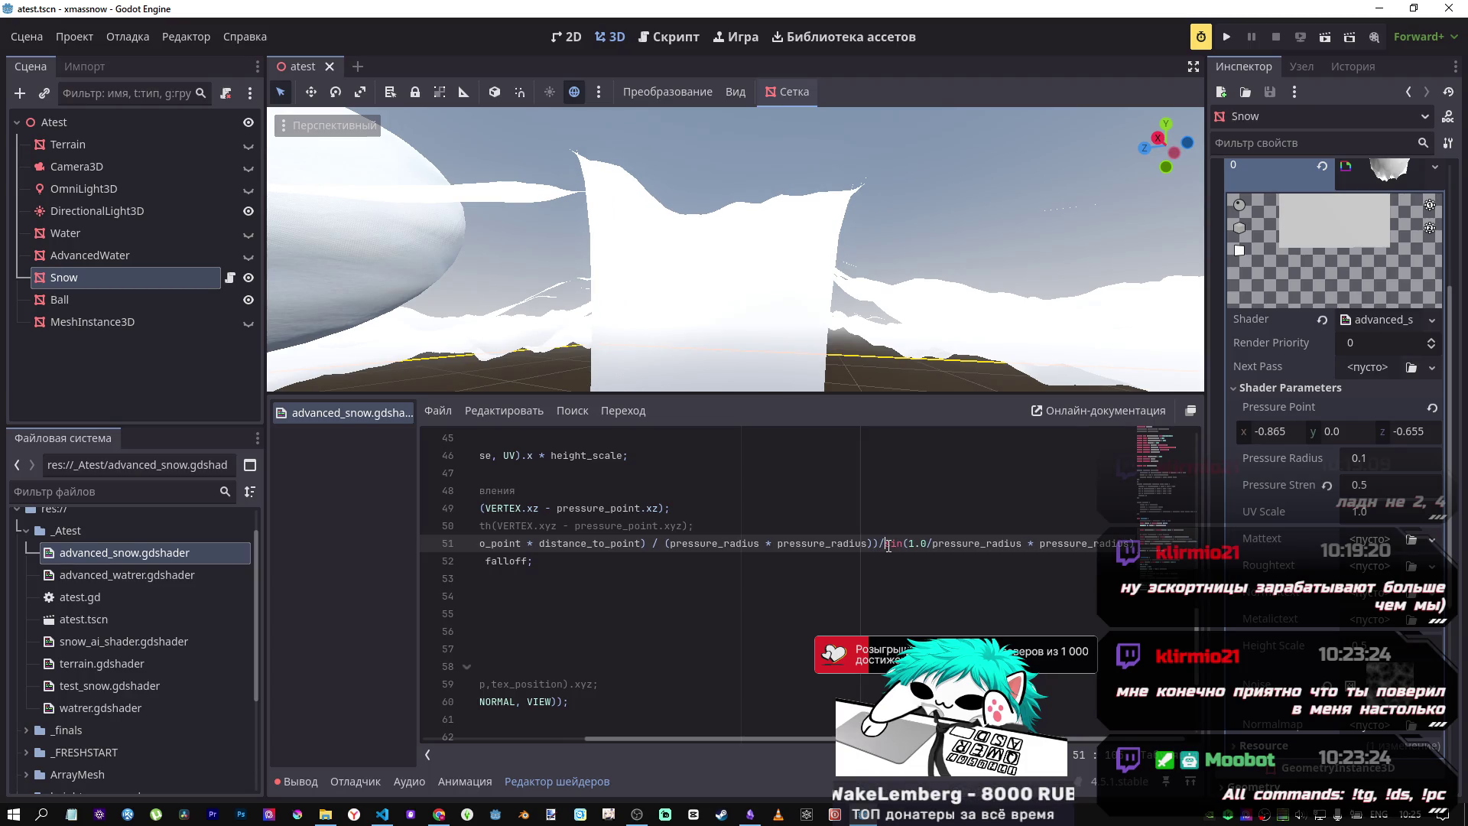
key(BackSpace)
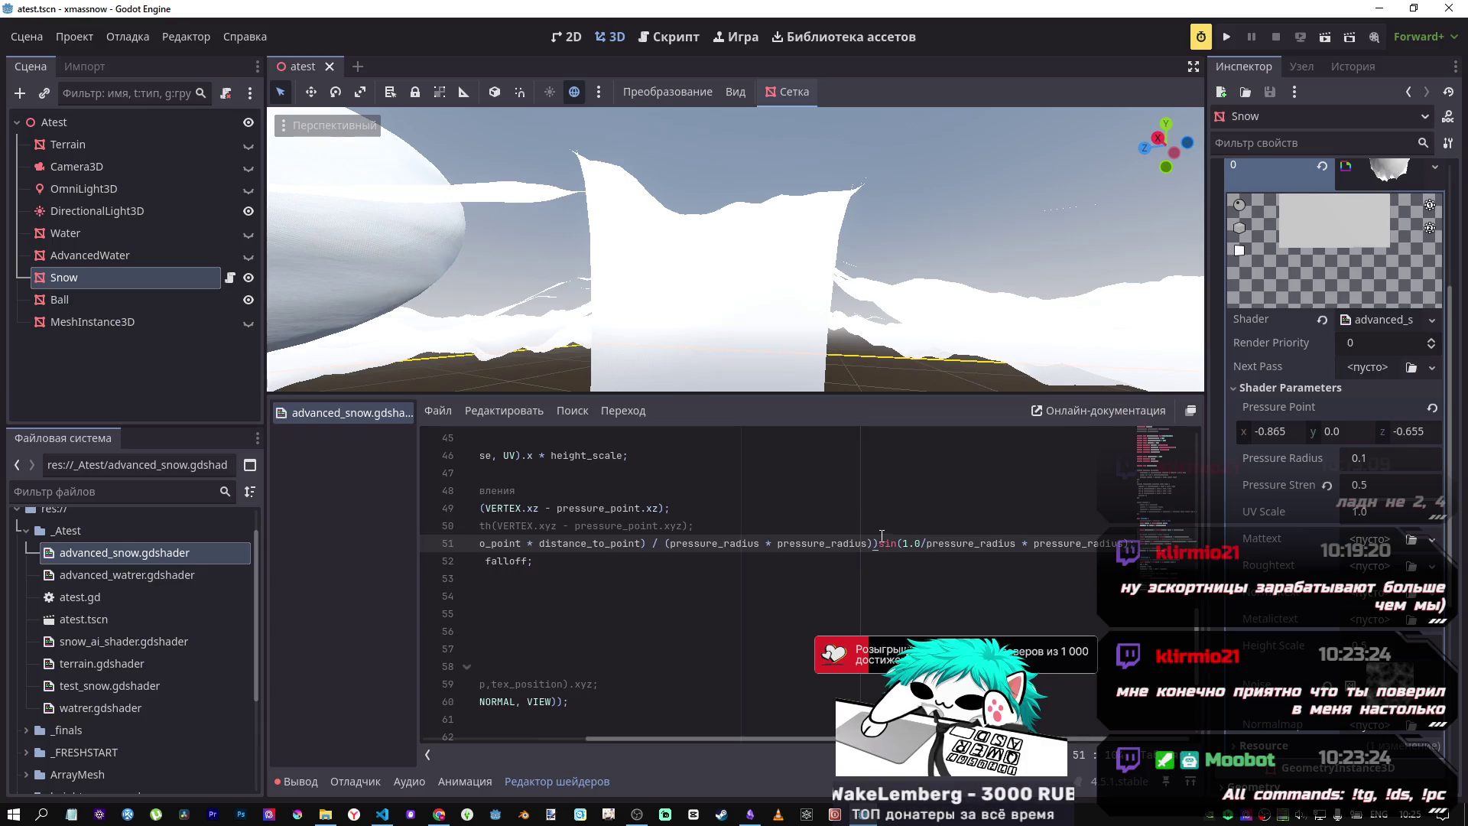
drag(880, 542, 1129, 543)
key(ctrl+c)
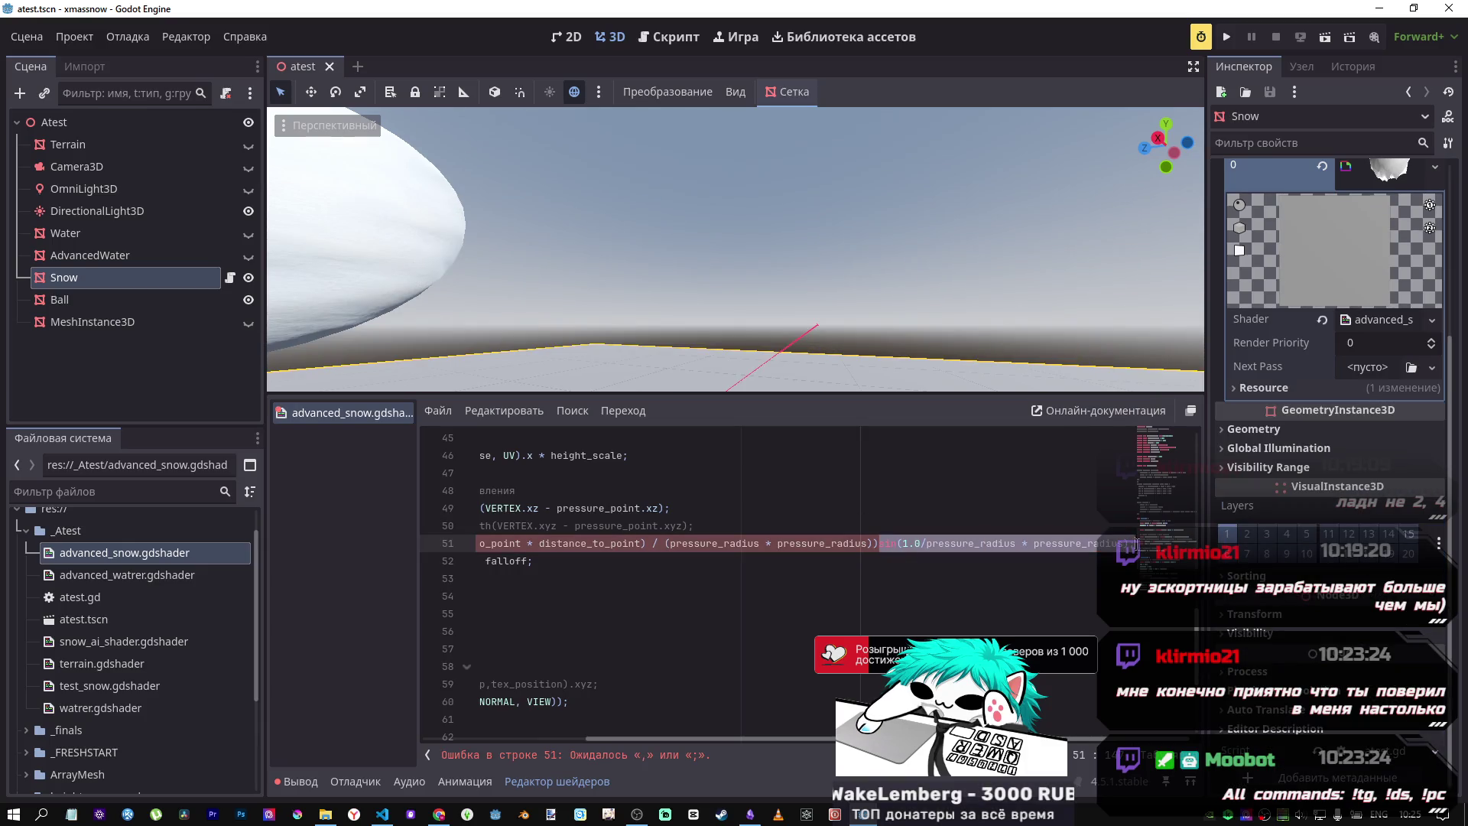
key(BackSpace)
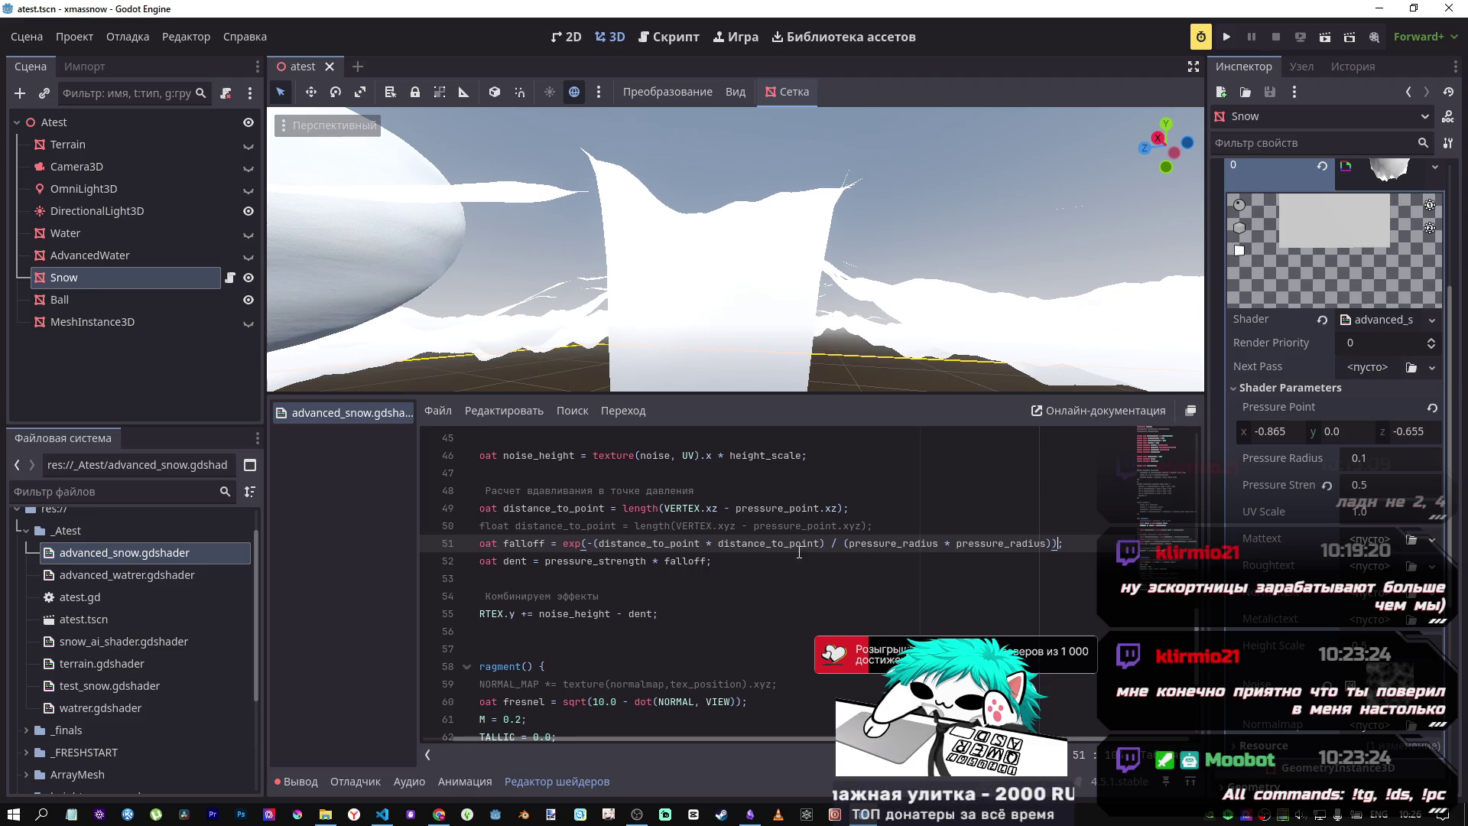
Step: Paste '*sin(1.0/pressure_radius * pressure_radius)' back onto the end of line 51
mouse_move(1056, 542)
mouse_down()
mouse_move(474, 543)
mouse_move(571, 543)
mouse_up()
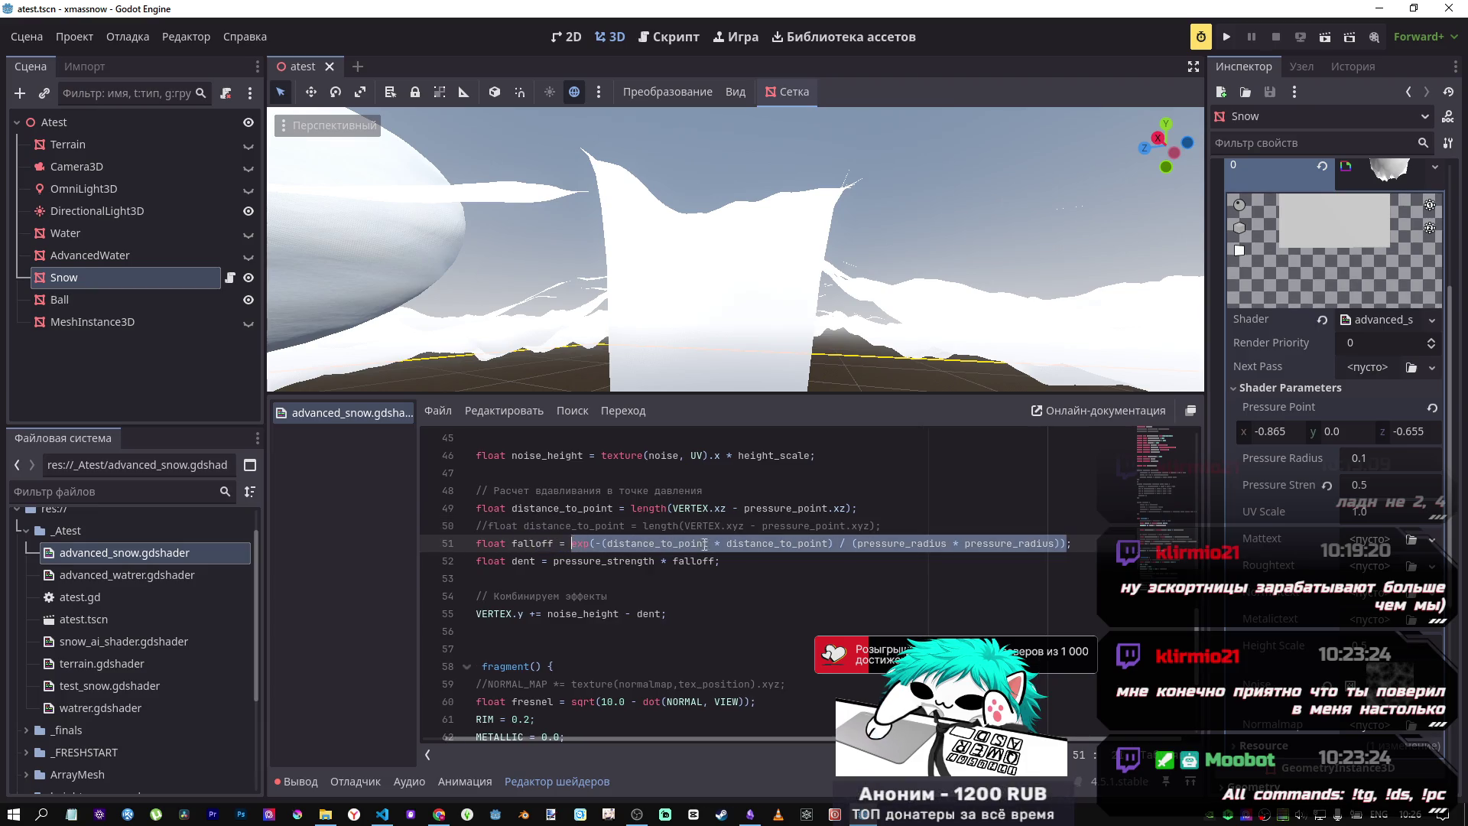
click(994, 543)
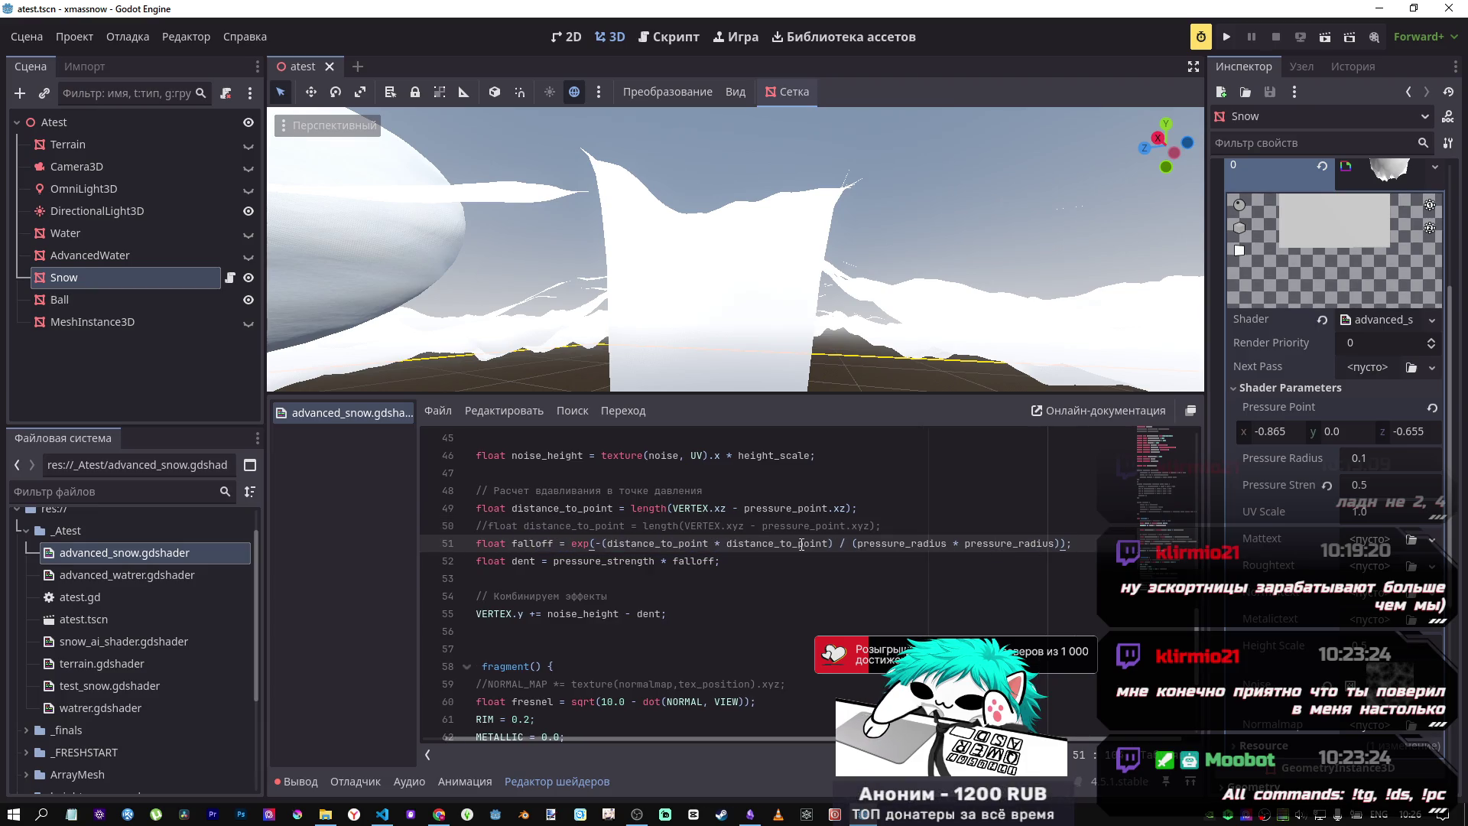
click(565, 543)
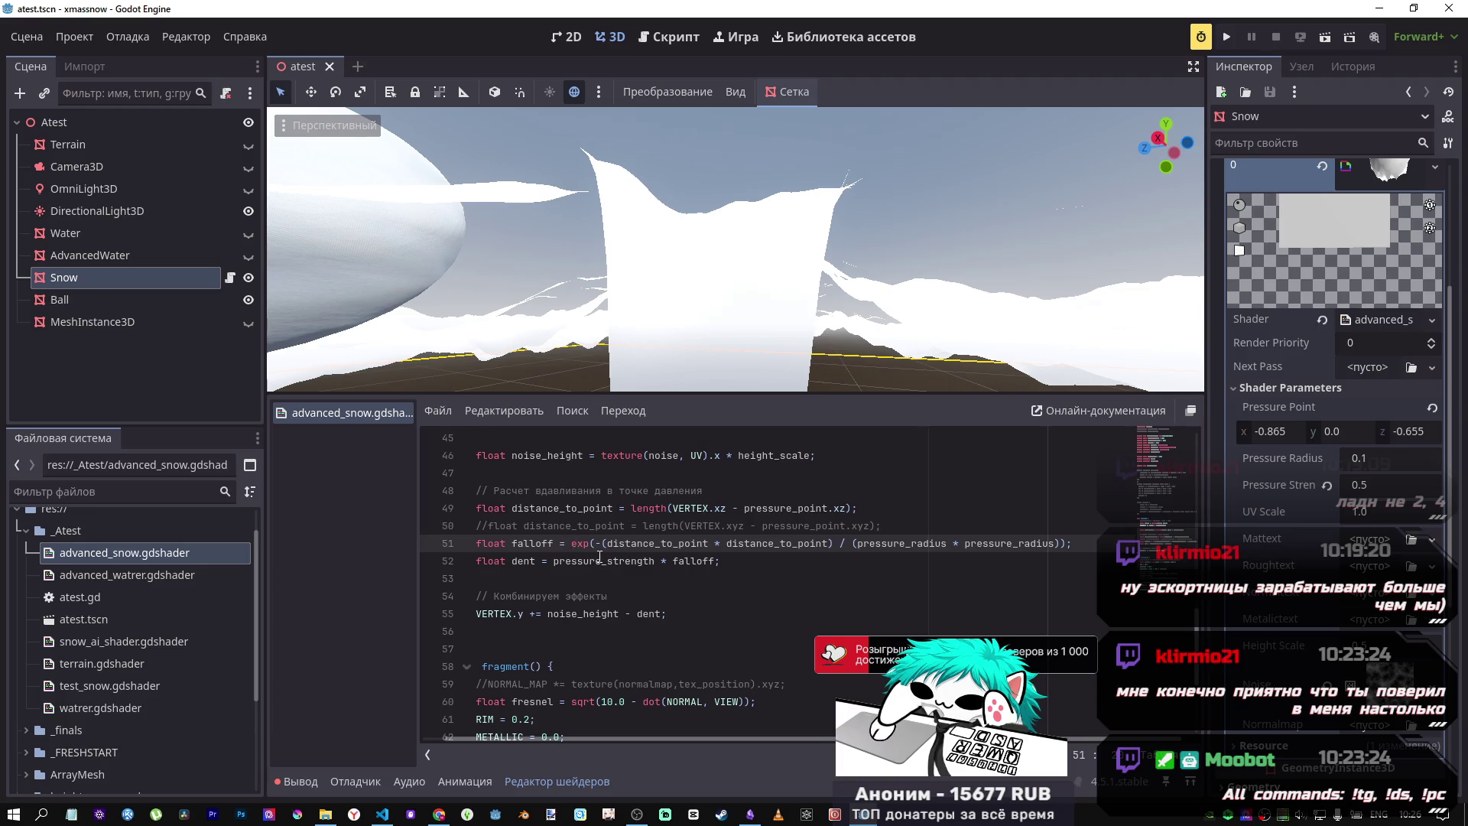
click(1068, 542)
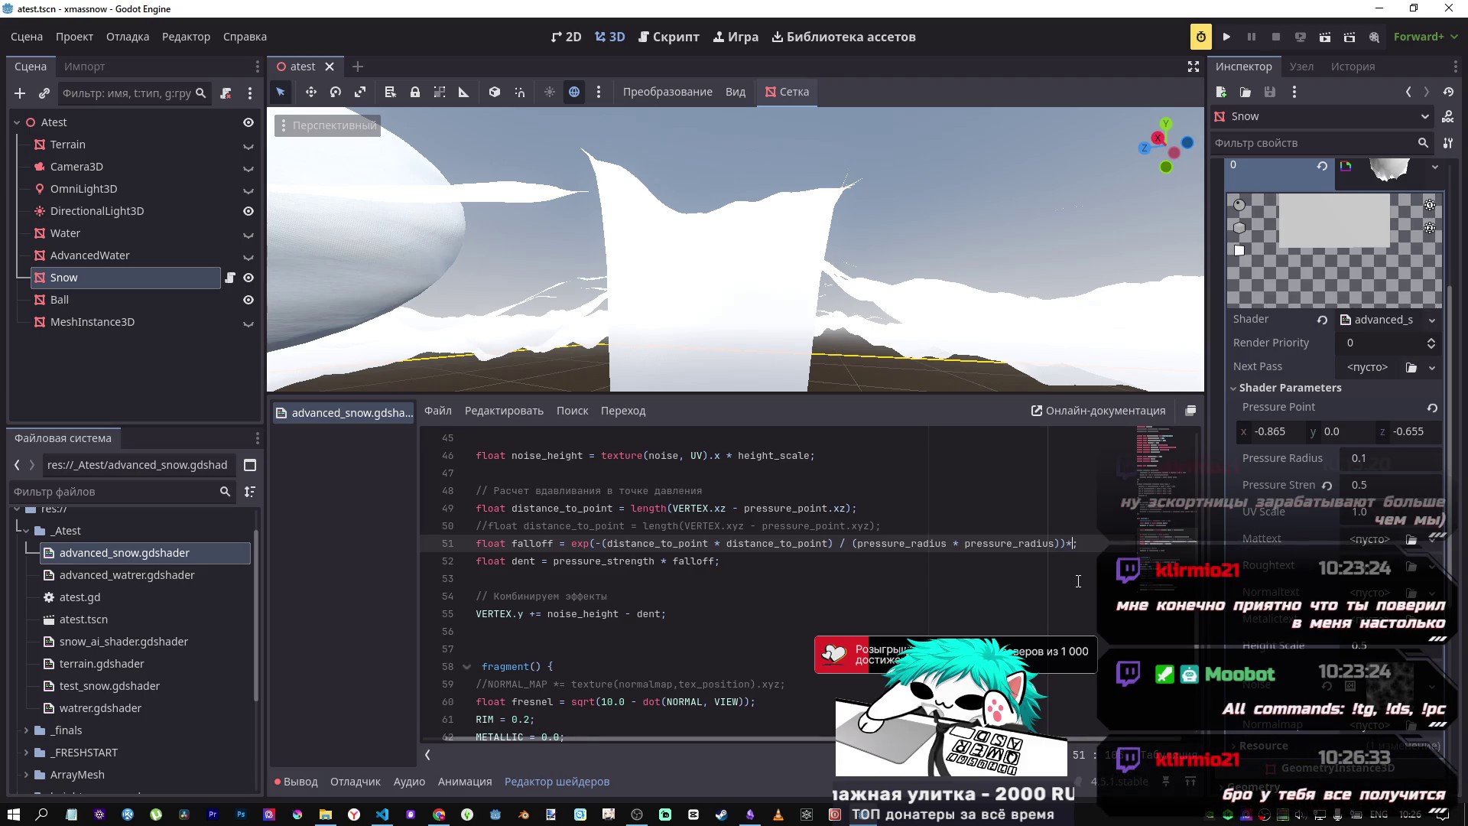
key(ctrl+v)
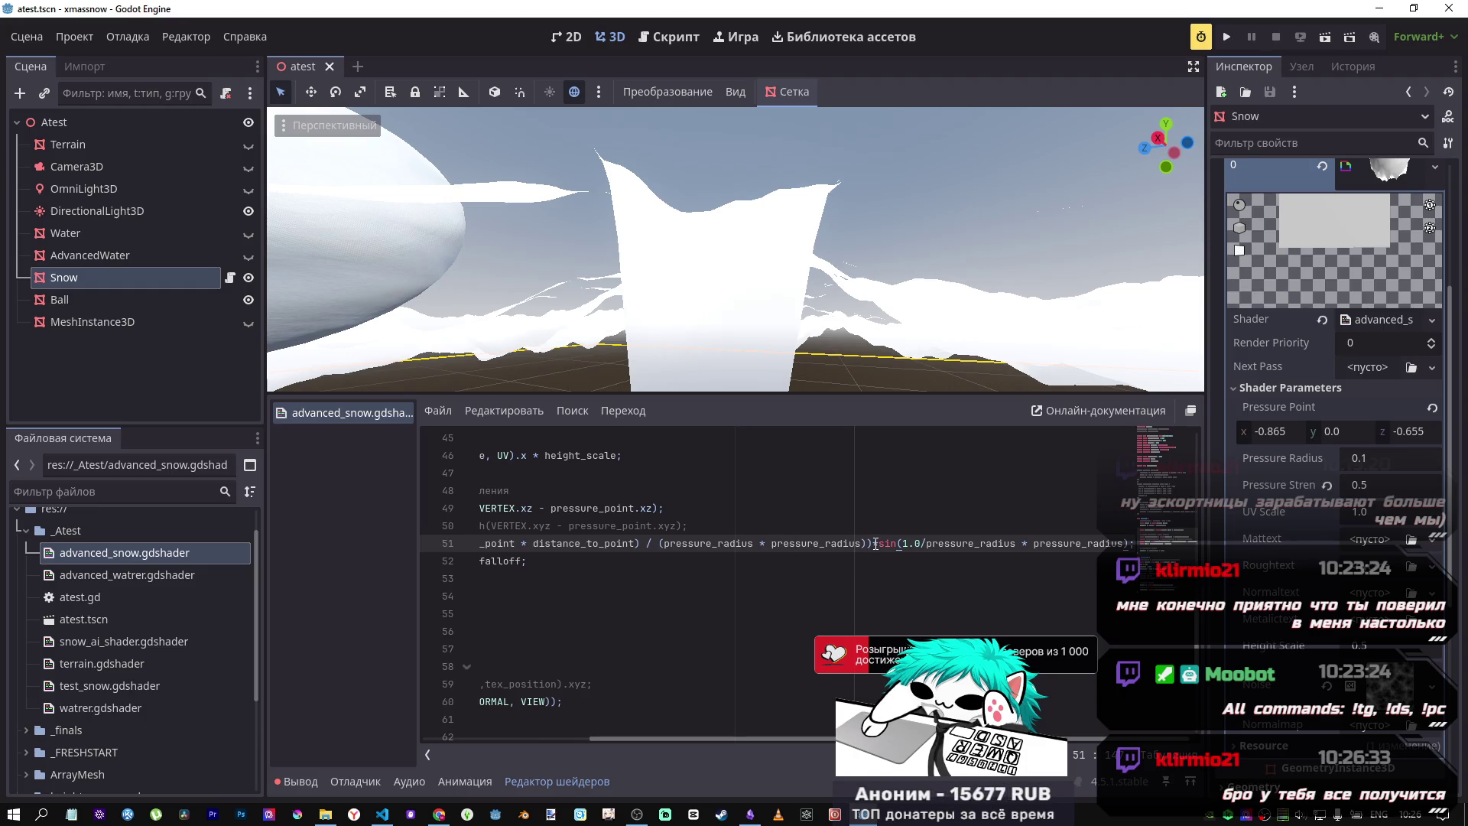
Step: Remove '/pressure_radius * pressure_radius' so the factor reads sin(1.0)
scroll(874, 541, down, 1)
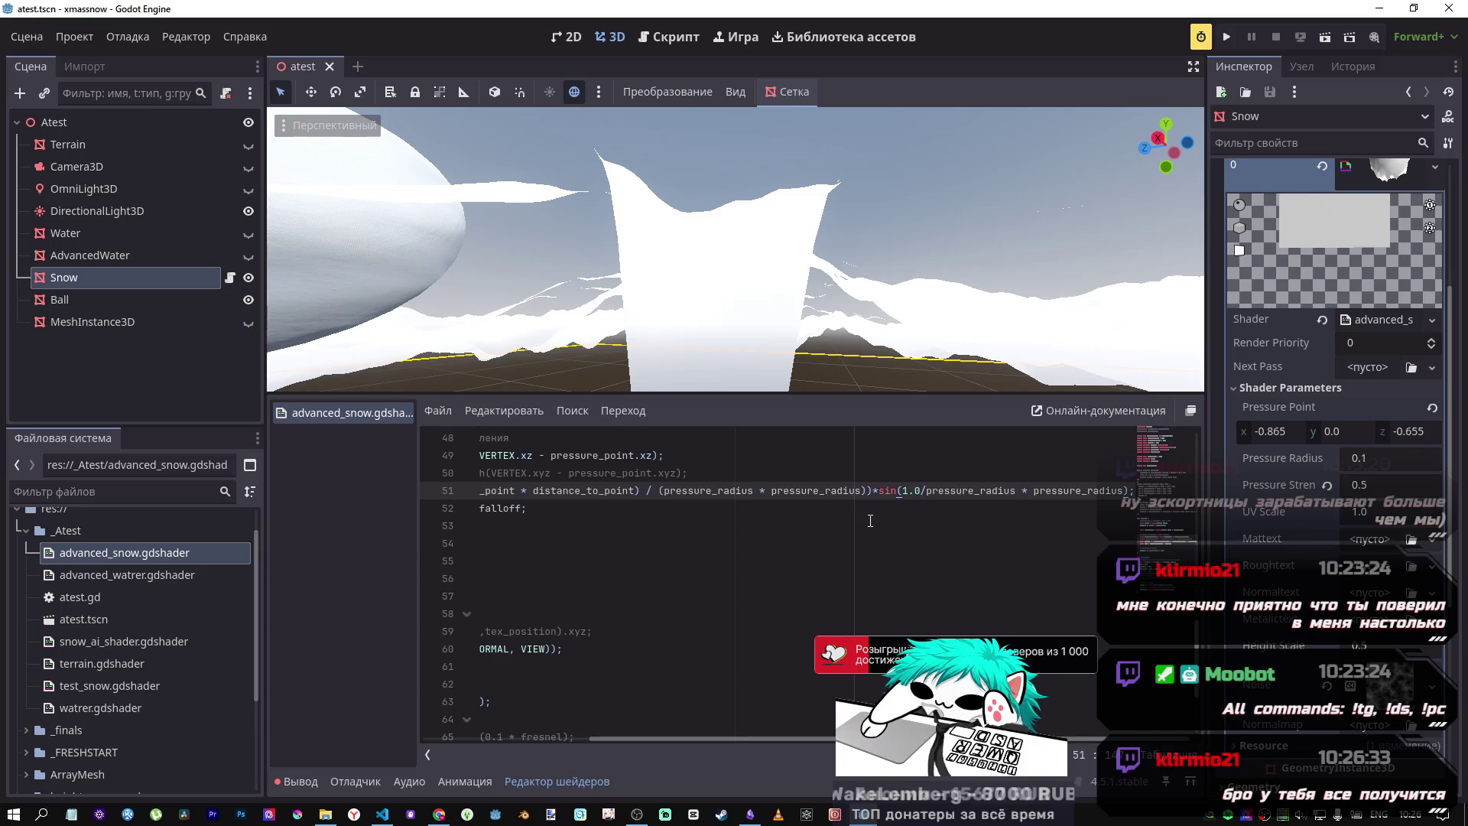
drag(874, 490, 479, 492)
click(611, 490)
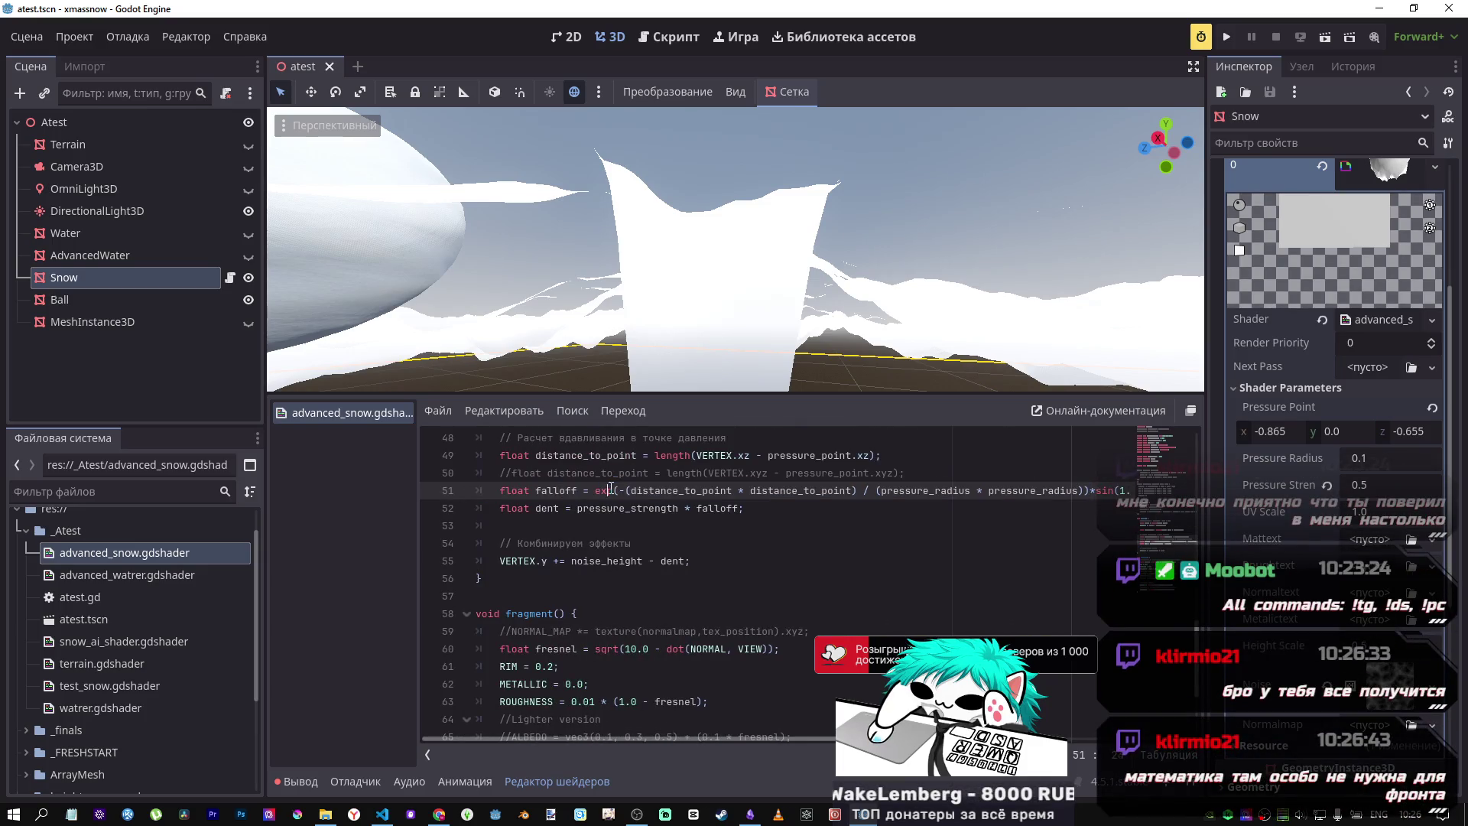
mouse_move(606, 490)
mouse_down()
mouse_move(1131, 490)
mouse_move(969, 490)
mouse_up()
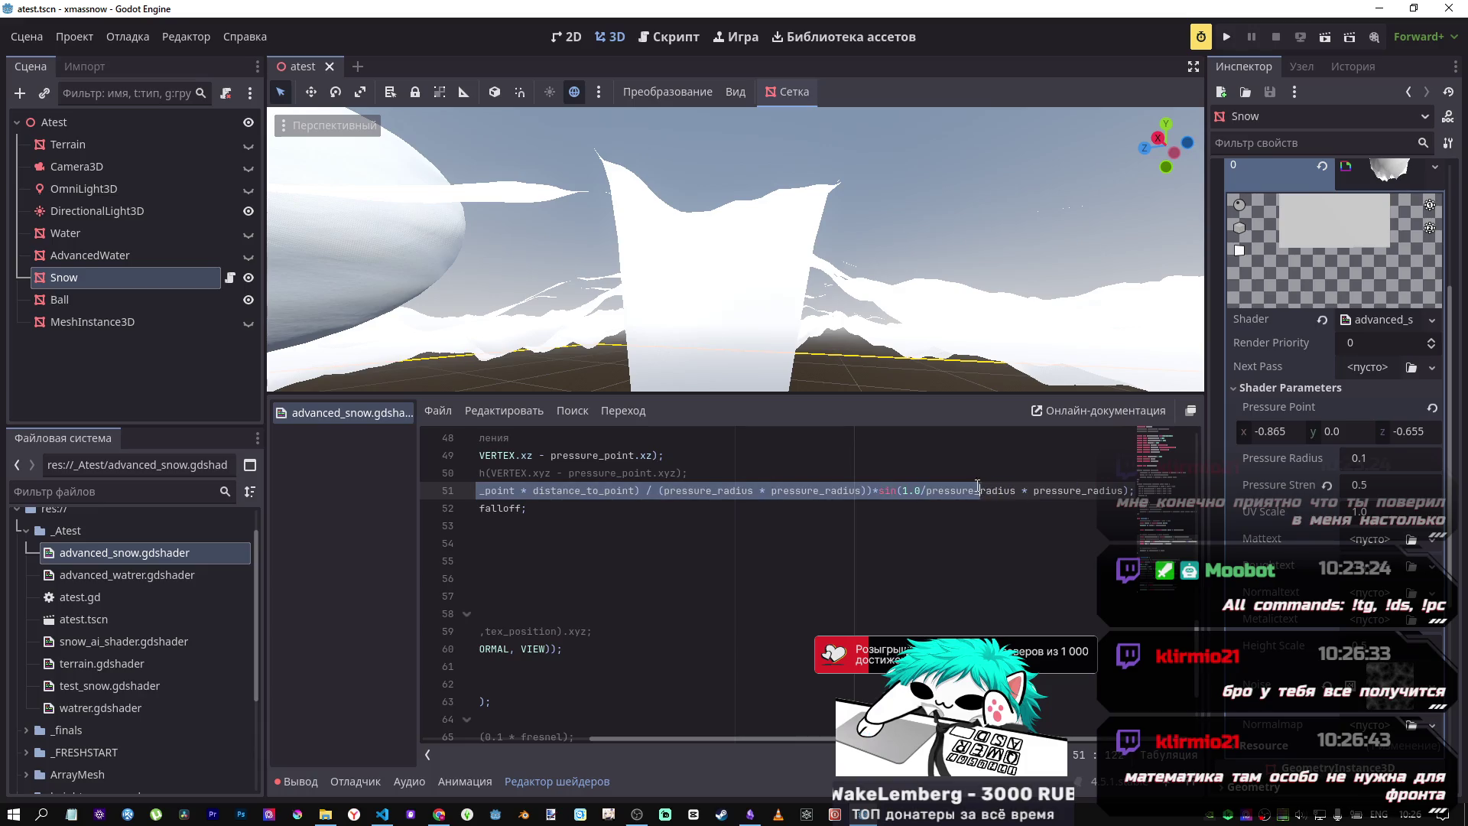
click(970, 490)
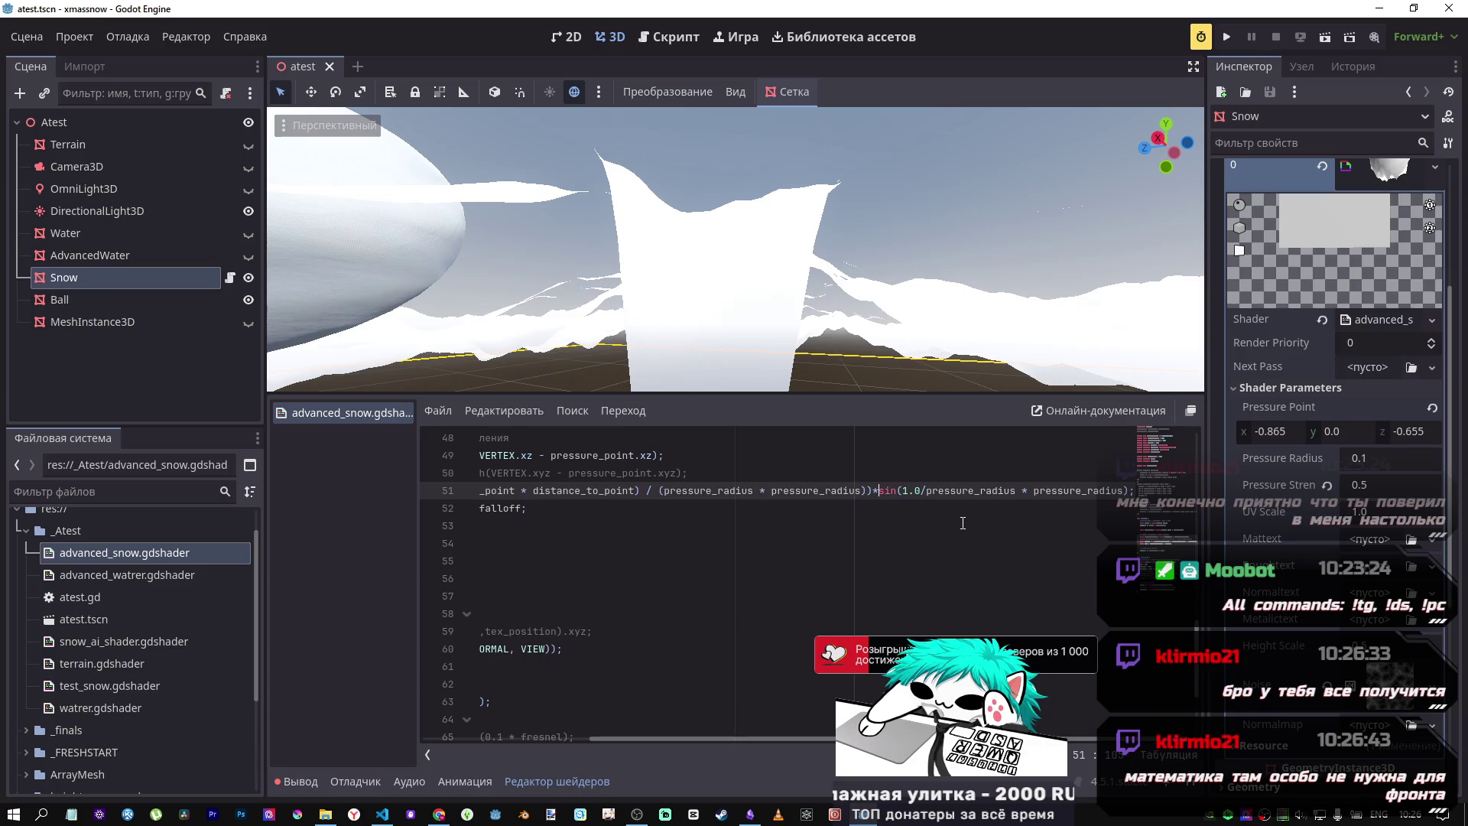
drag(926, 490, 1122, 490)
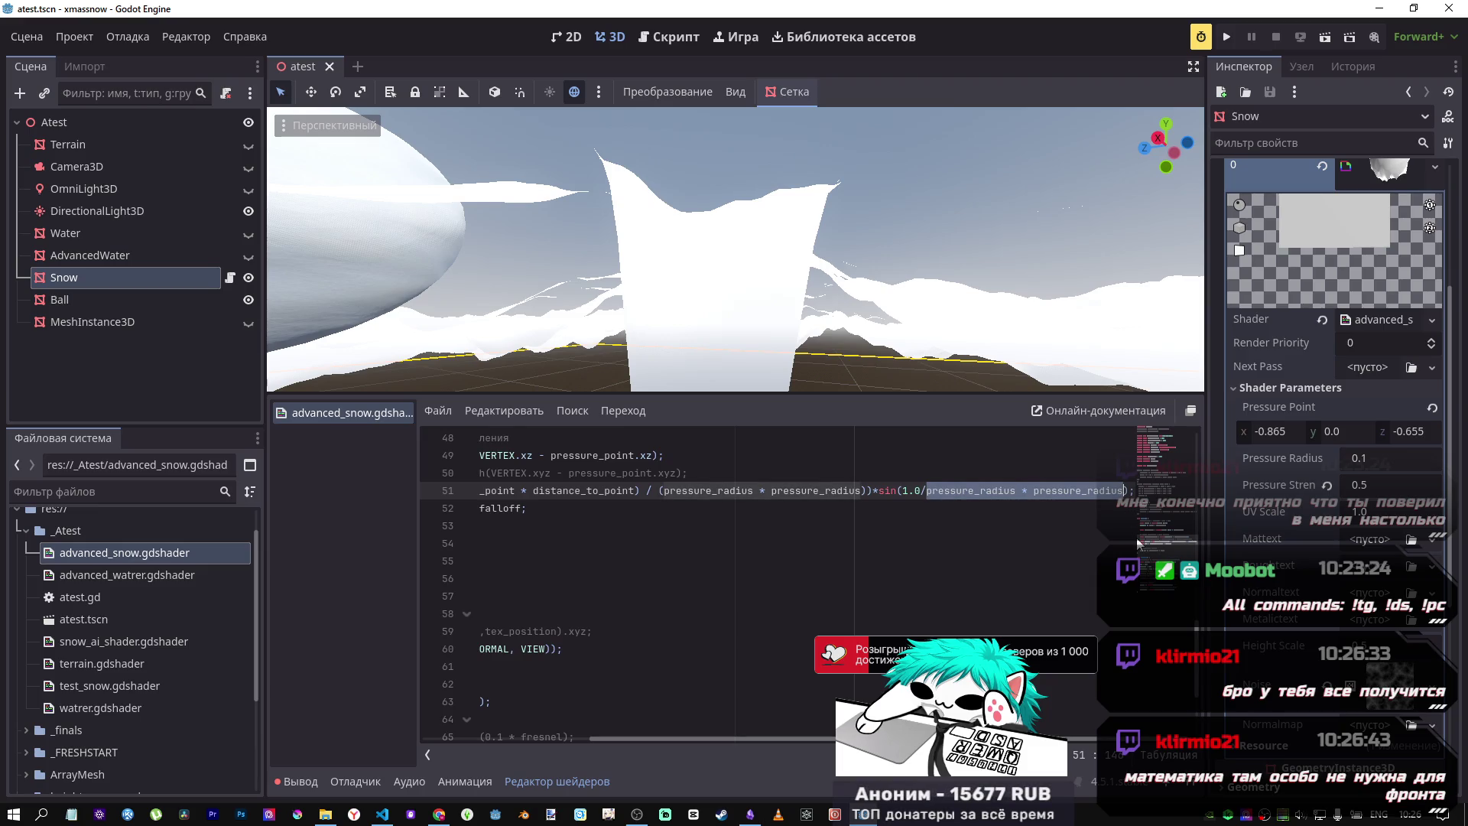
key(BackSpace)
key(BackSpace)
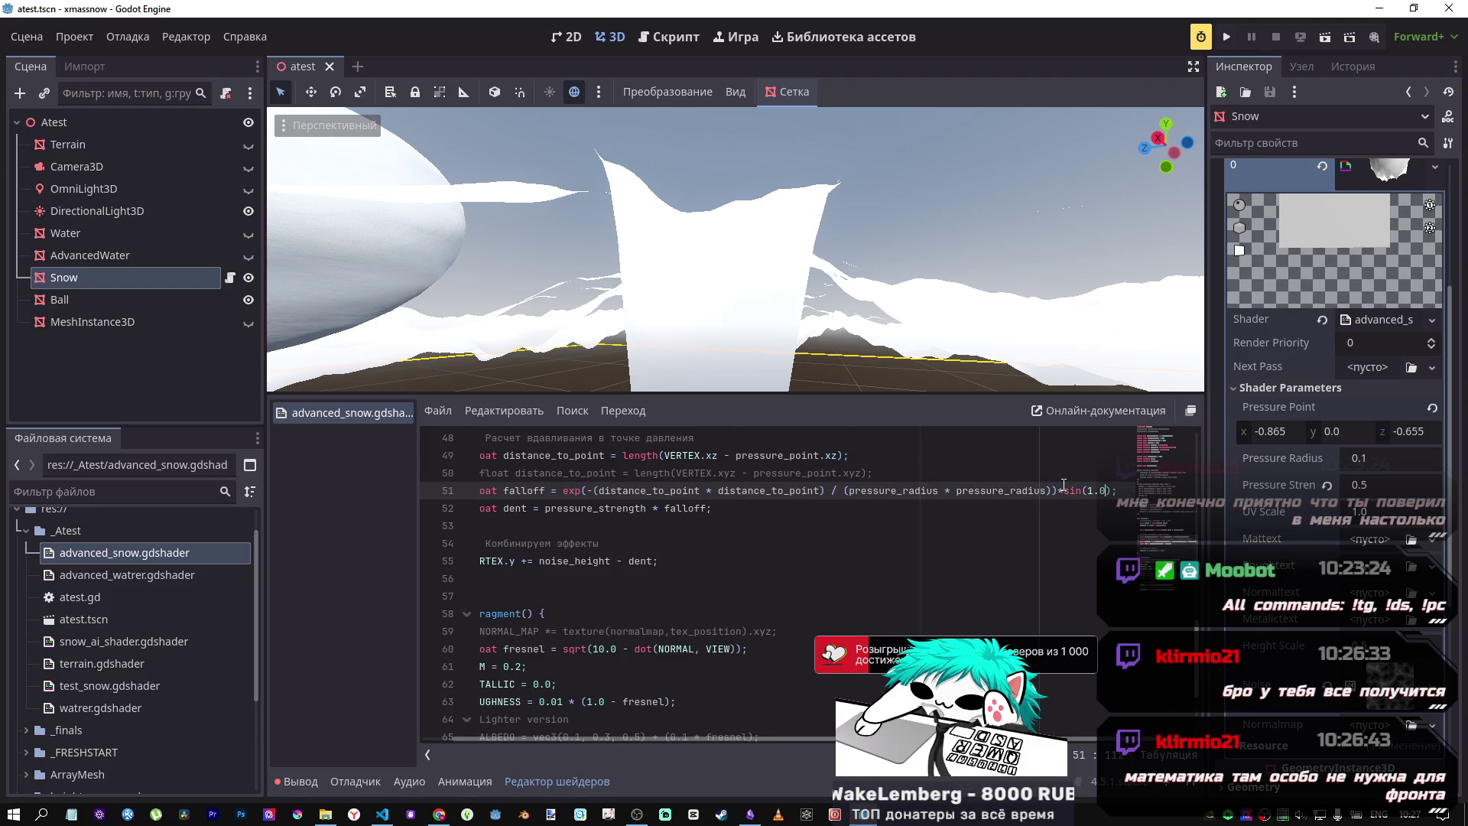
click(1091, 490)
Step: Save the shader and change the sin argument on line 51 to 2.0
key(ctrl+s)
key(BackSpace)
text(2)
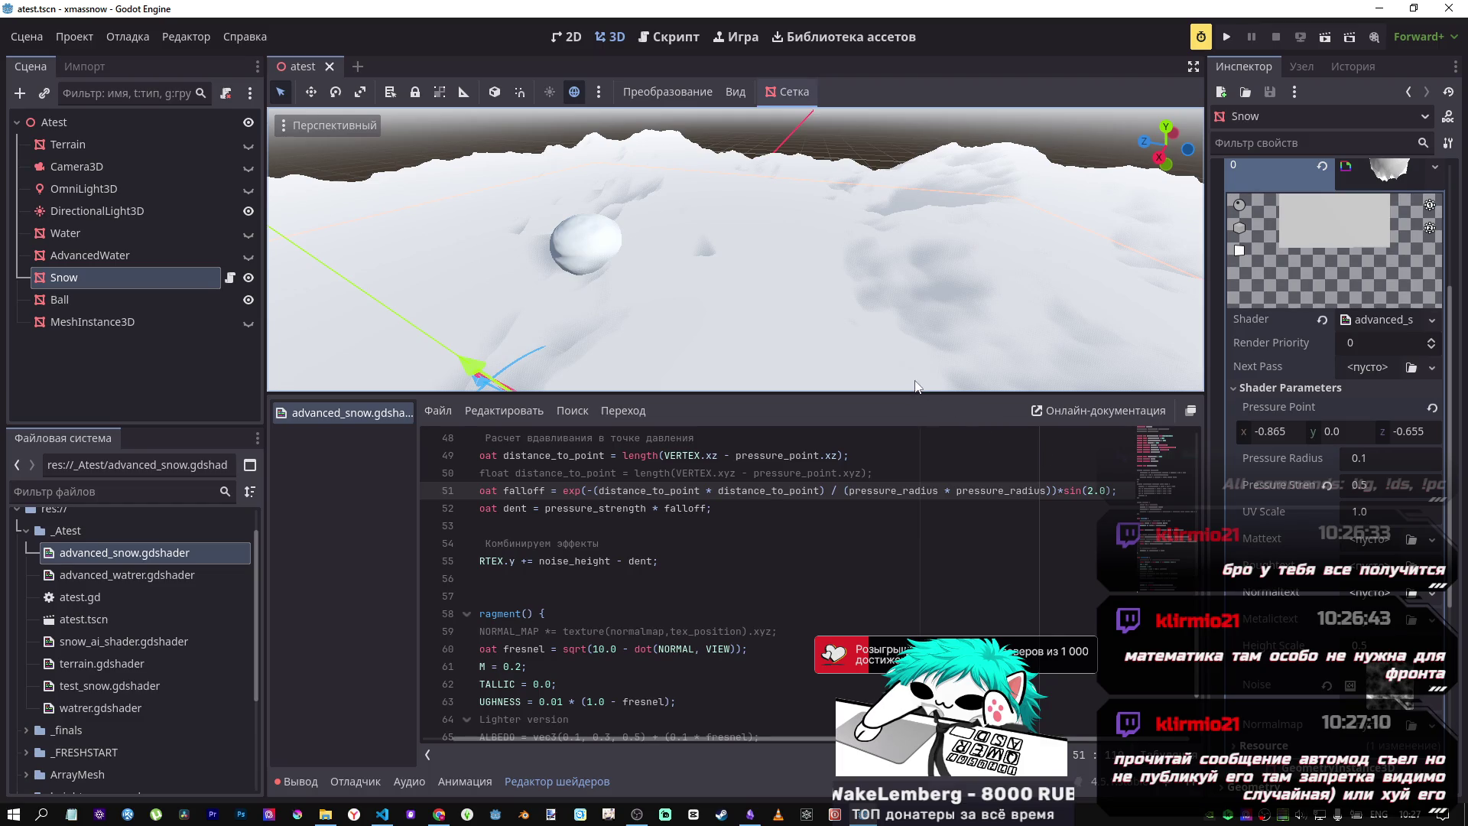
scroll(147, 631, down, 4)
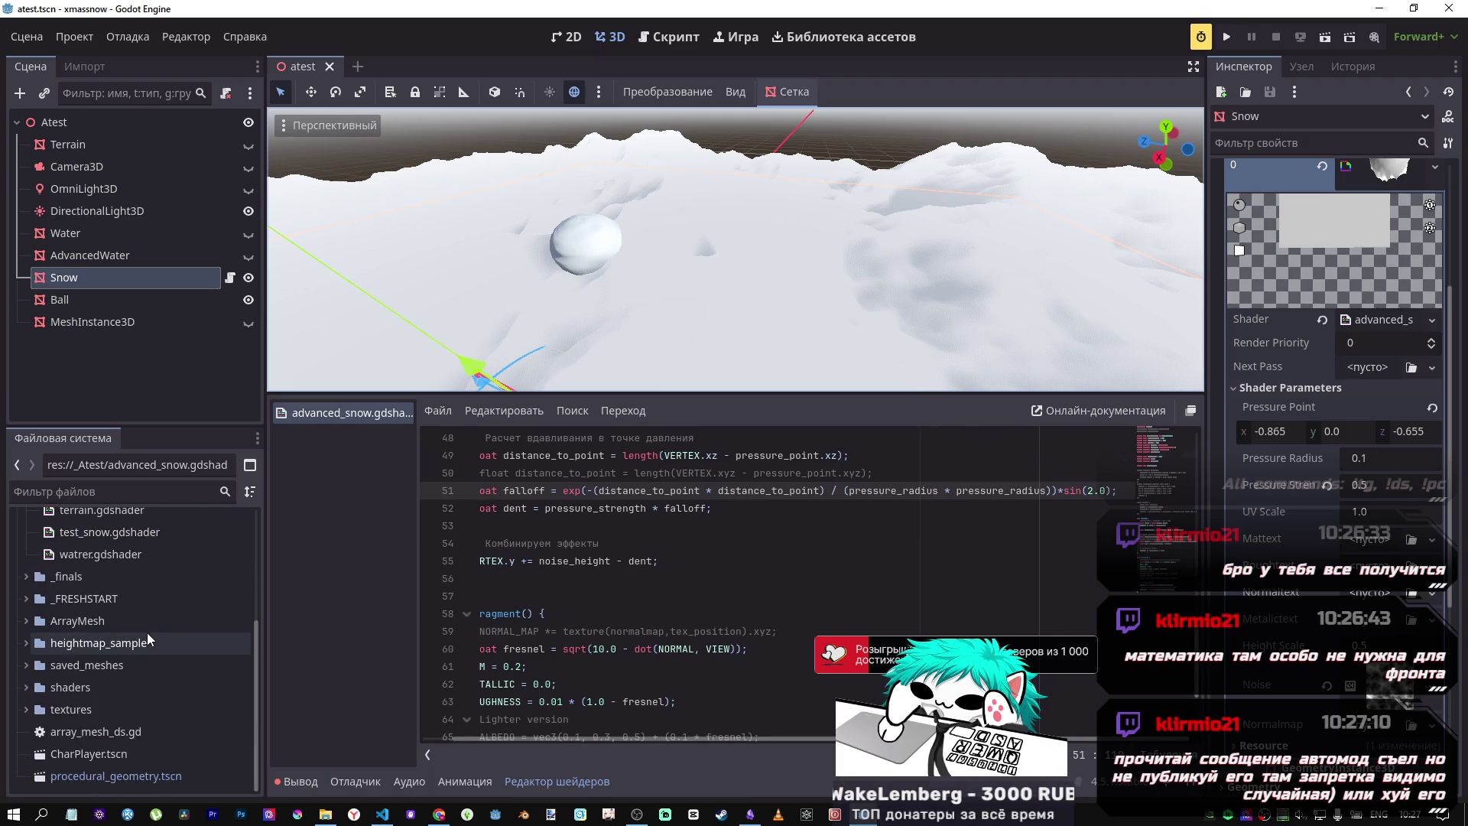
Step: Drag Snow001_4K-PNG_Color.png from textures > snow001 onto Mattext and inspect the textured terrain
click(27, 664)
click(28, 664)
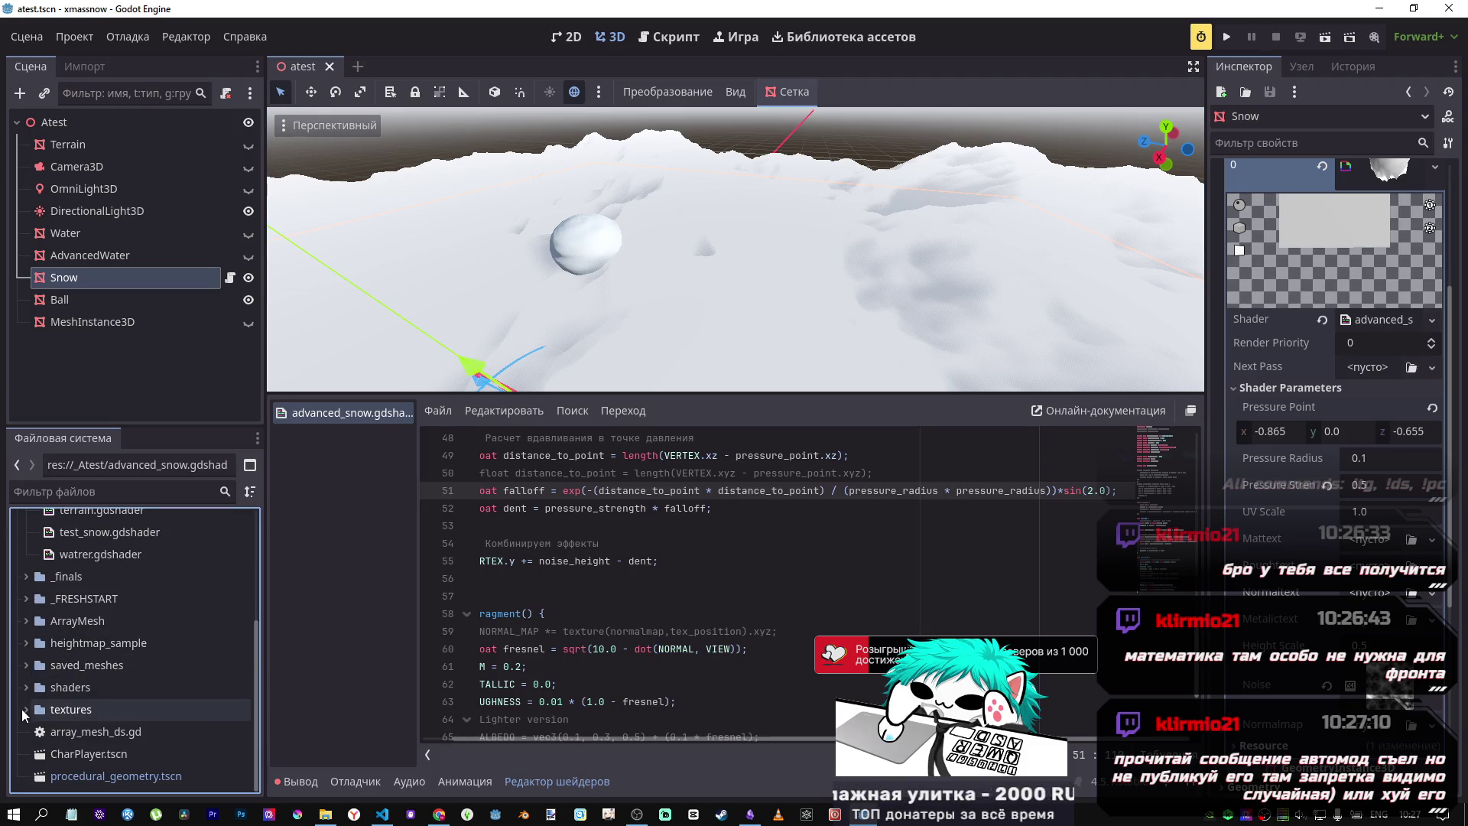
double_click(96, 711)
scroll(98, 712, down, 3)
click(36, 701)
scroll(38, 665, down, 1)
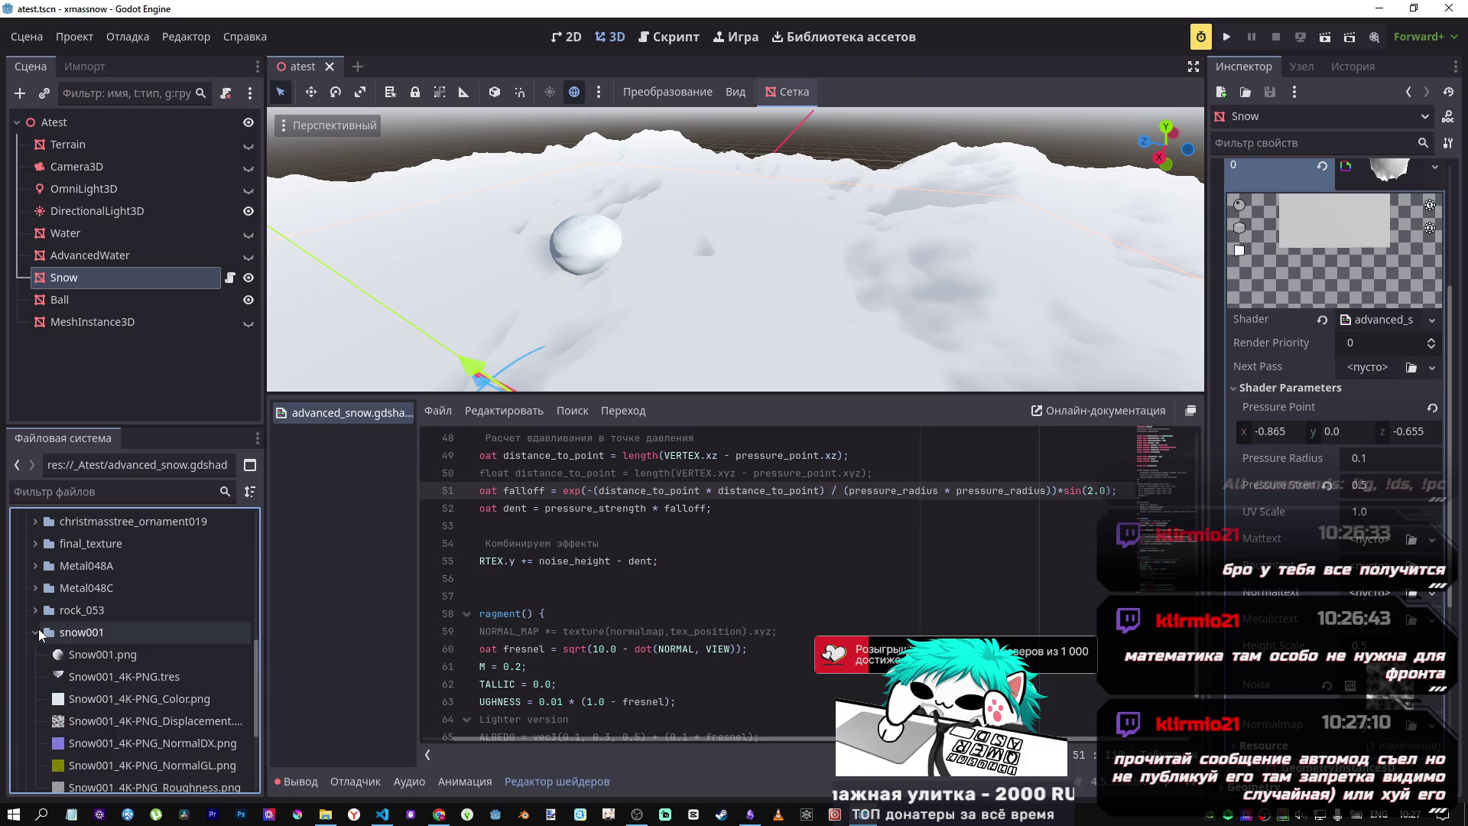
mouse_move(113, 700)
mouse_down()
mouse_move(1376, 598)
mouse_move(1363, 550)
mouse_move(1382, 543)
mouse_up()
mouse_move(734, 248)
mouse_down()
mouse_move(745, 263)
mouse_move(732, 238)
mouse_up()
drag(883, 298, 883, 298)
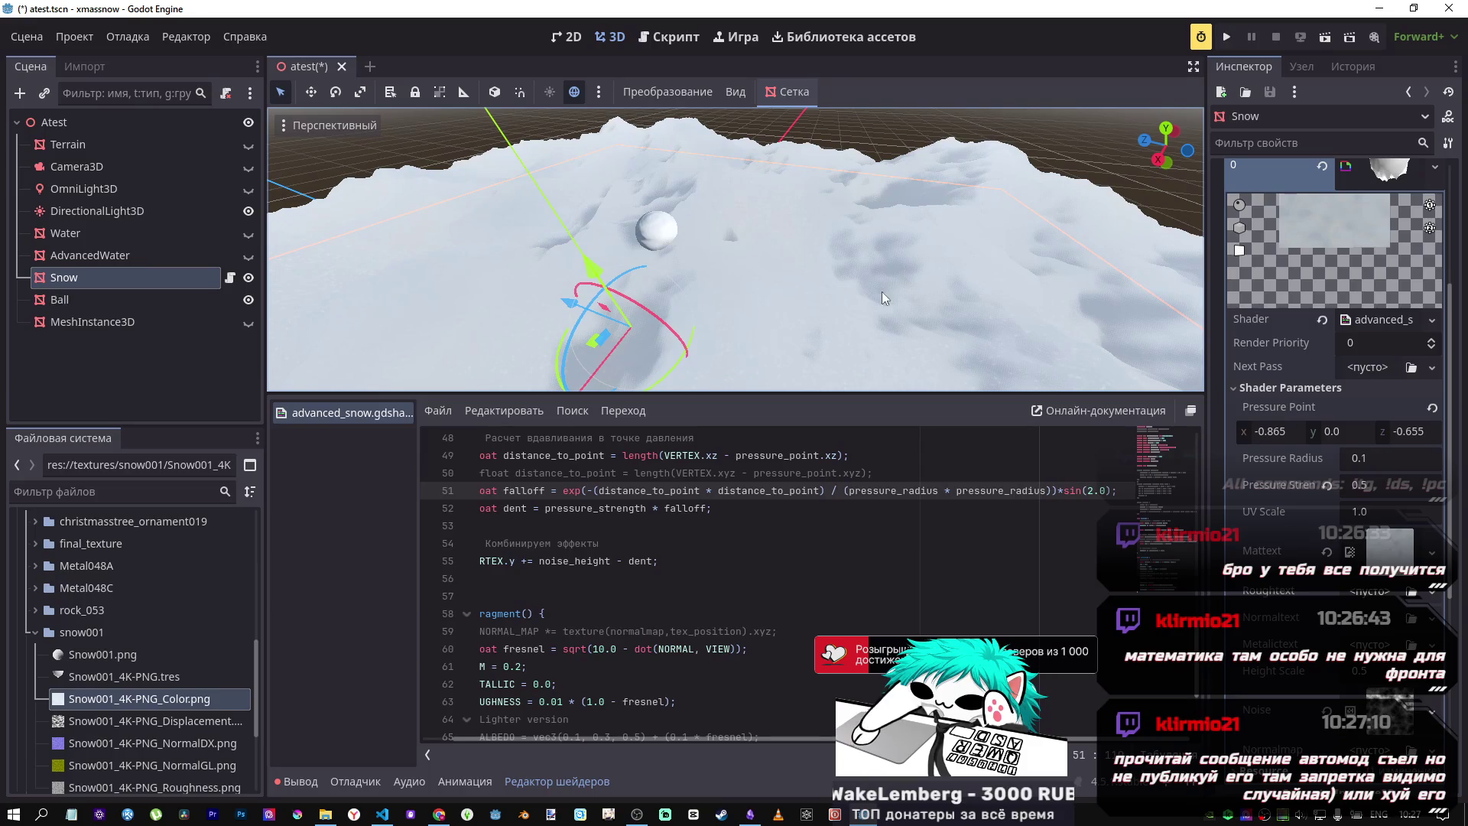
scroll(1363, 676, down, 4)
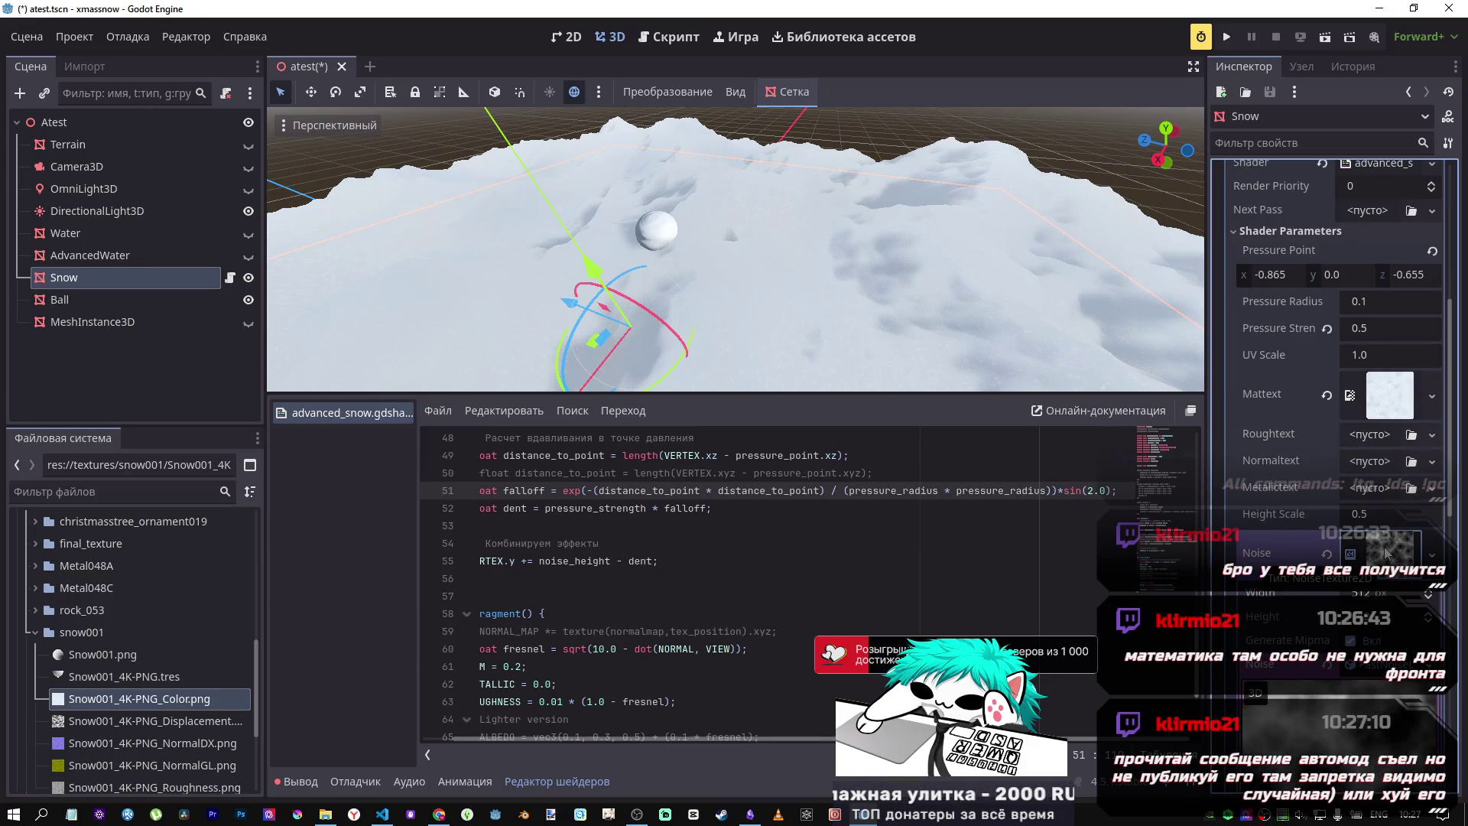
Step: Undo the Noise texture, set line 51's sin argument back to 1.0, and save
key(ctrl+z)
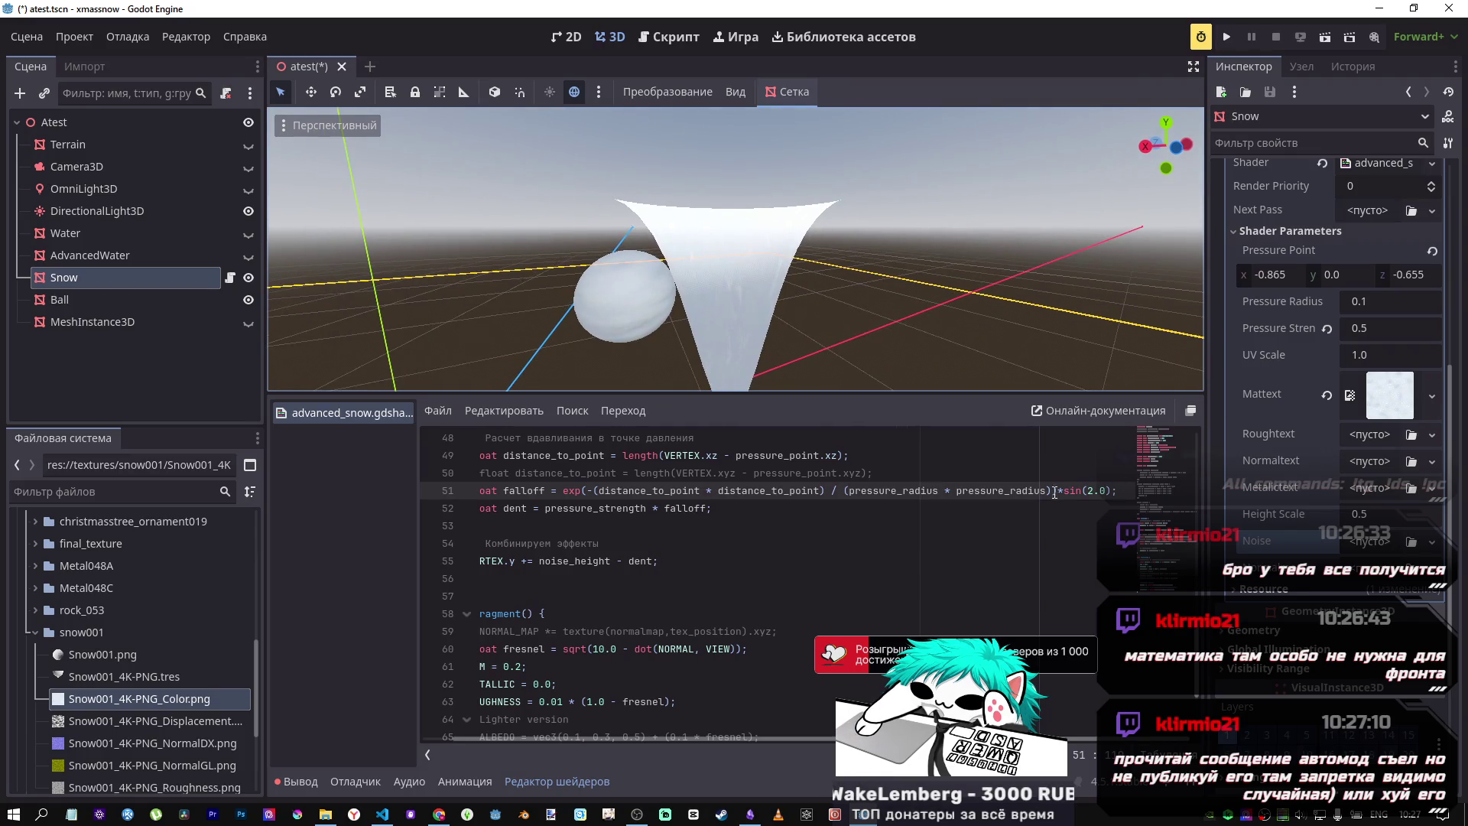
key(BackSpace)
text(1)
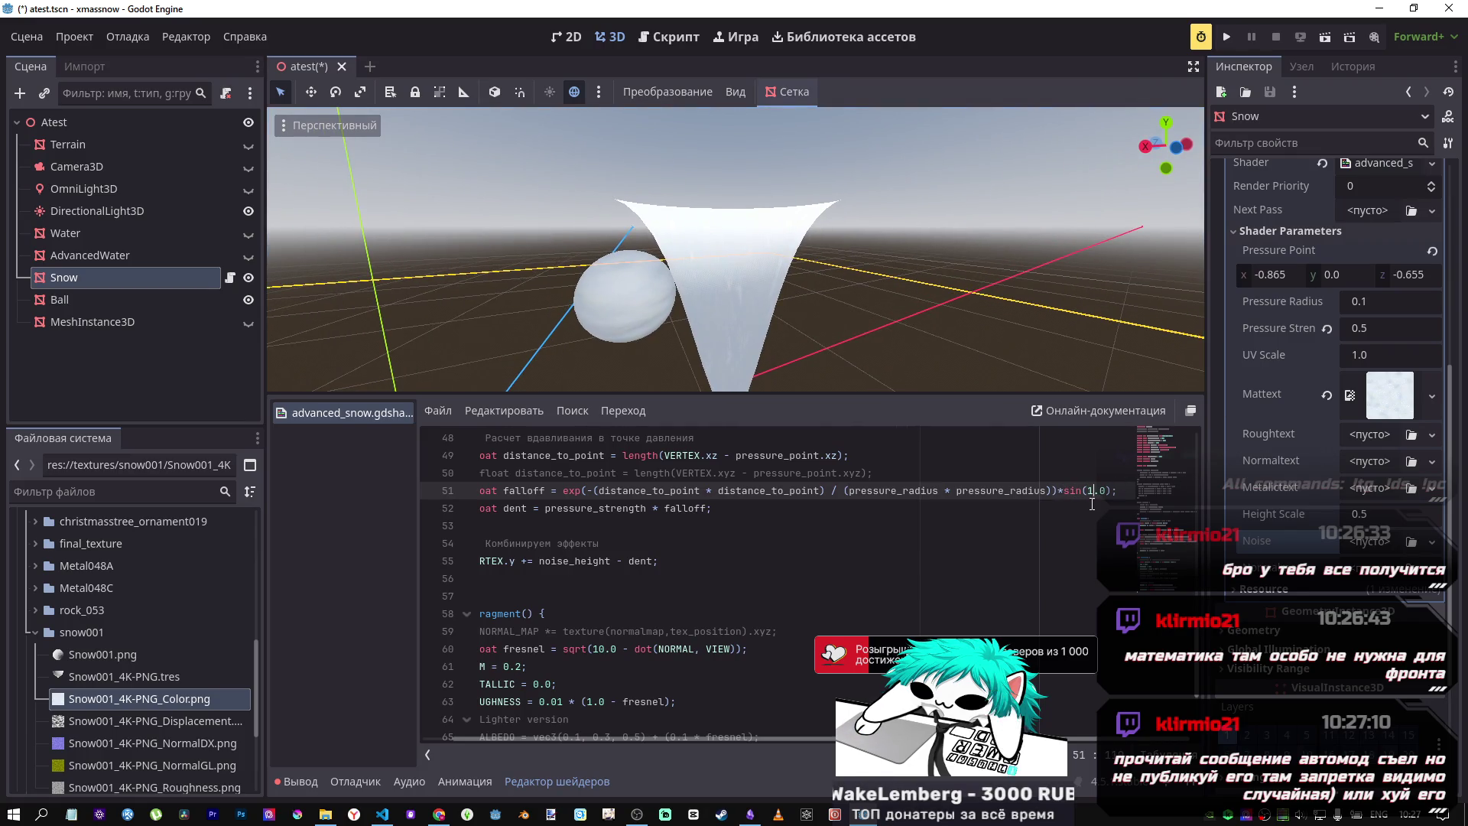
key(ctrl+s)
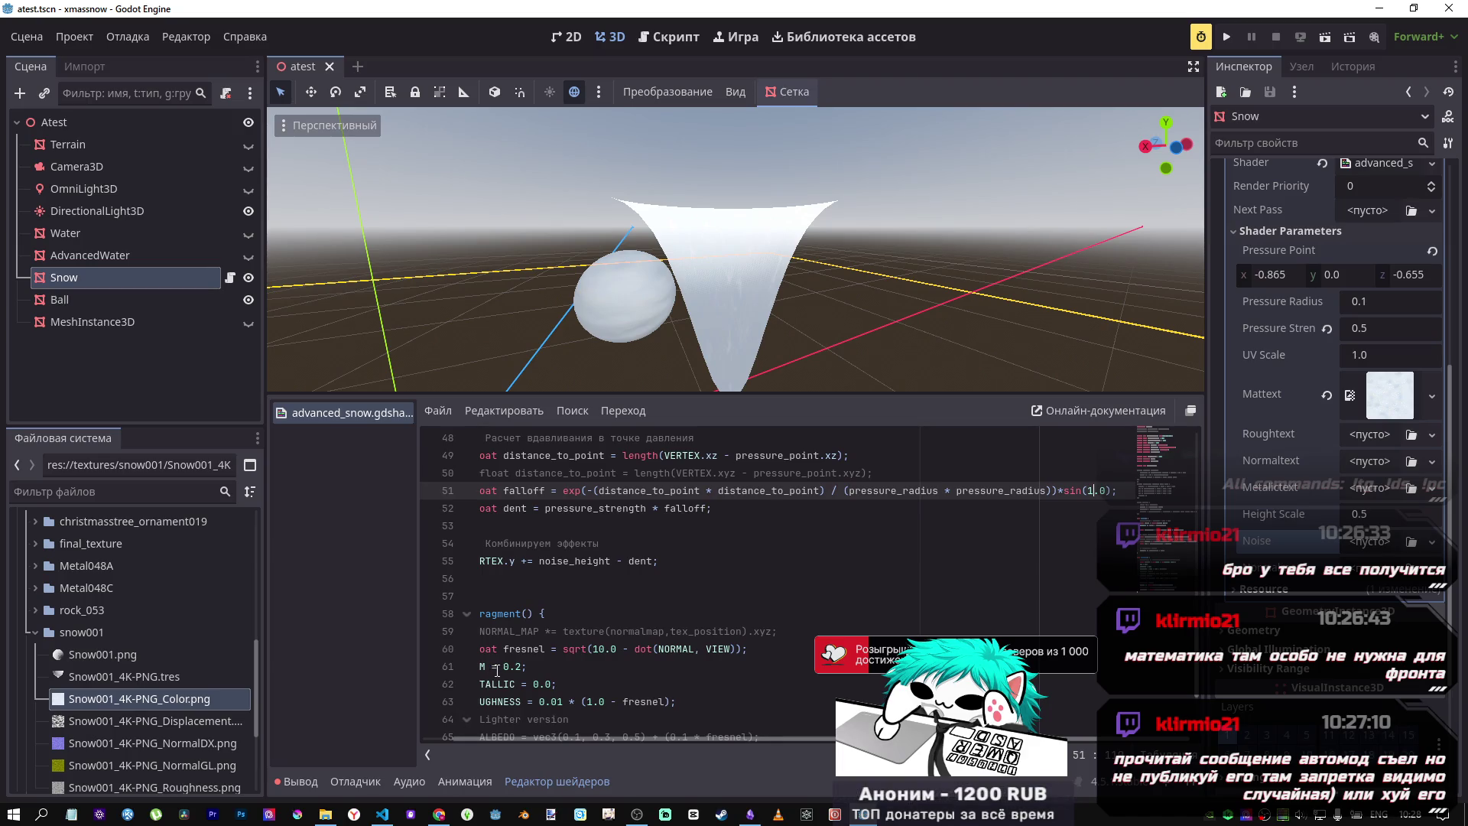
click(439, 814)
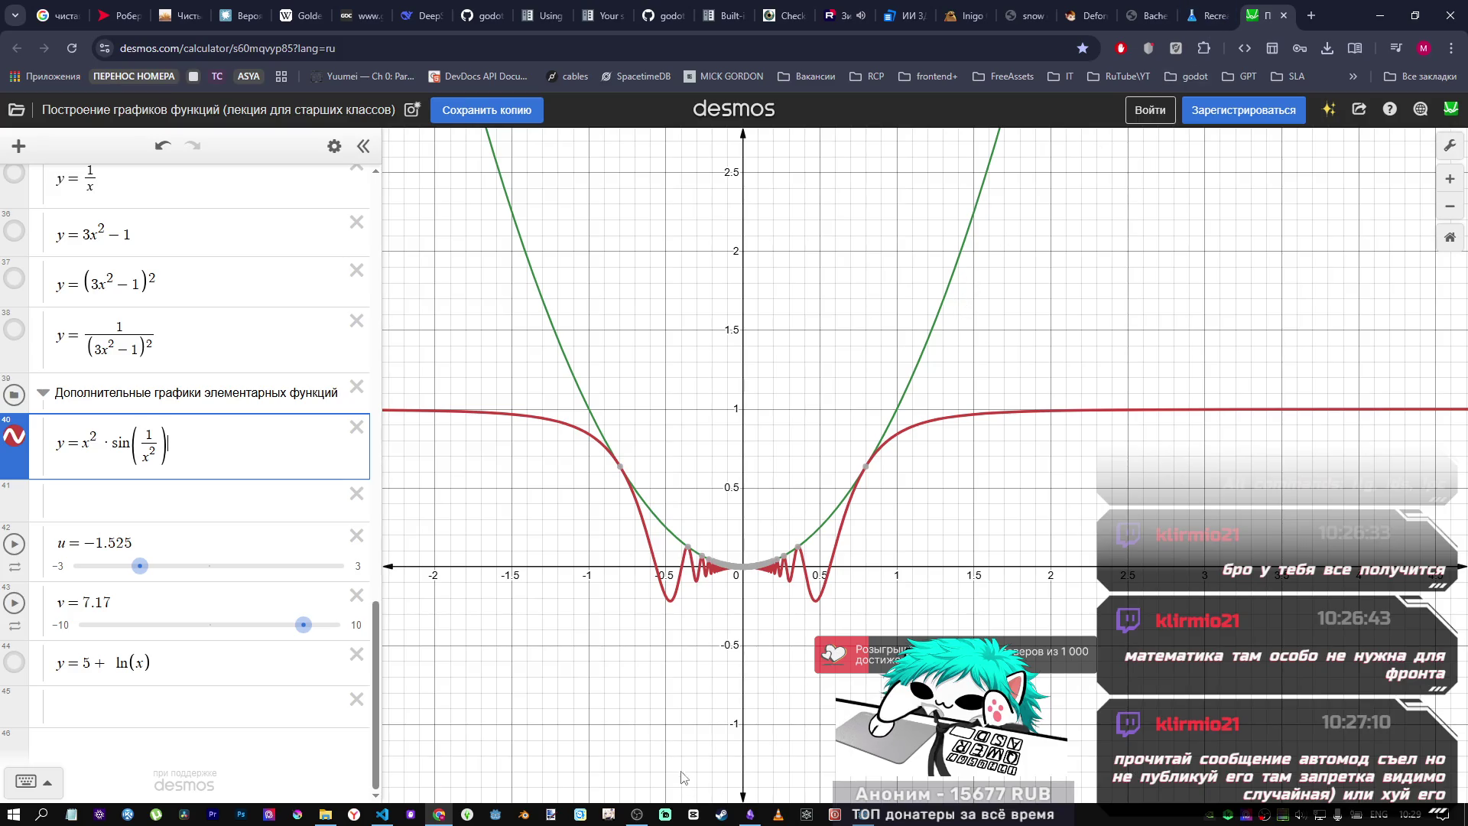
click(382, 814)
click(438, 814)
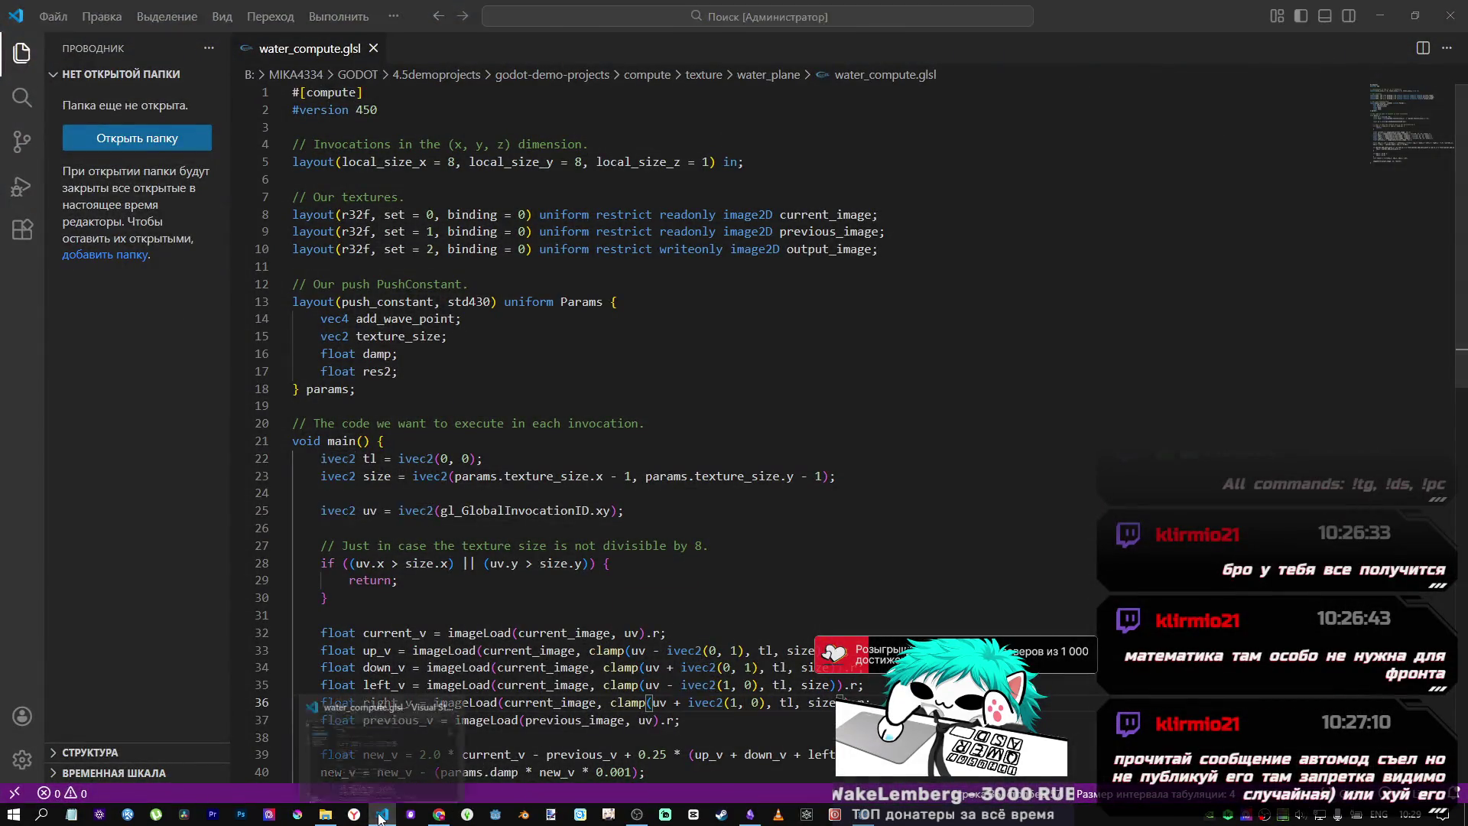
click(438, 815)
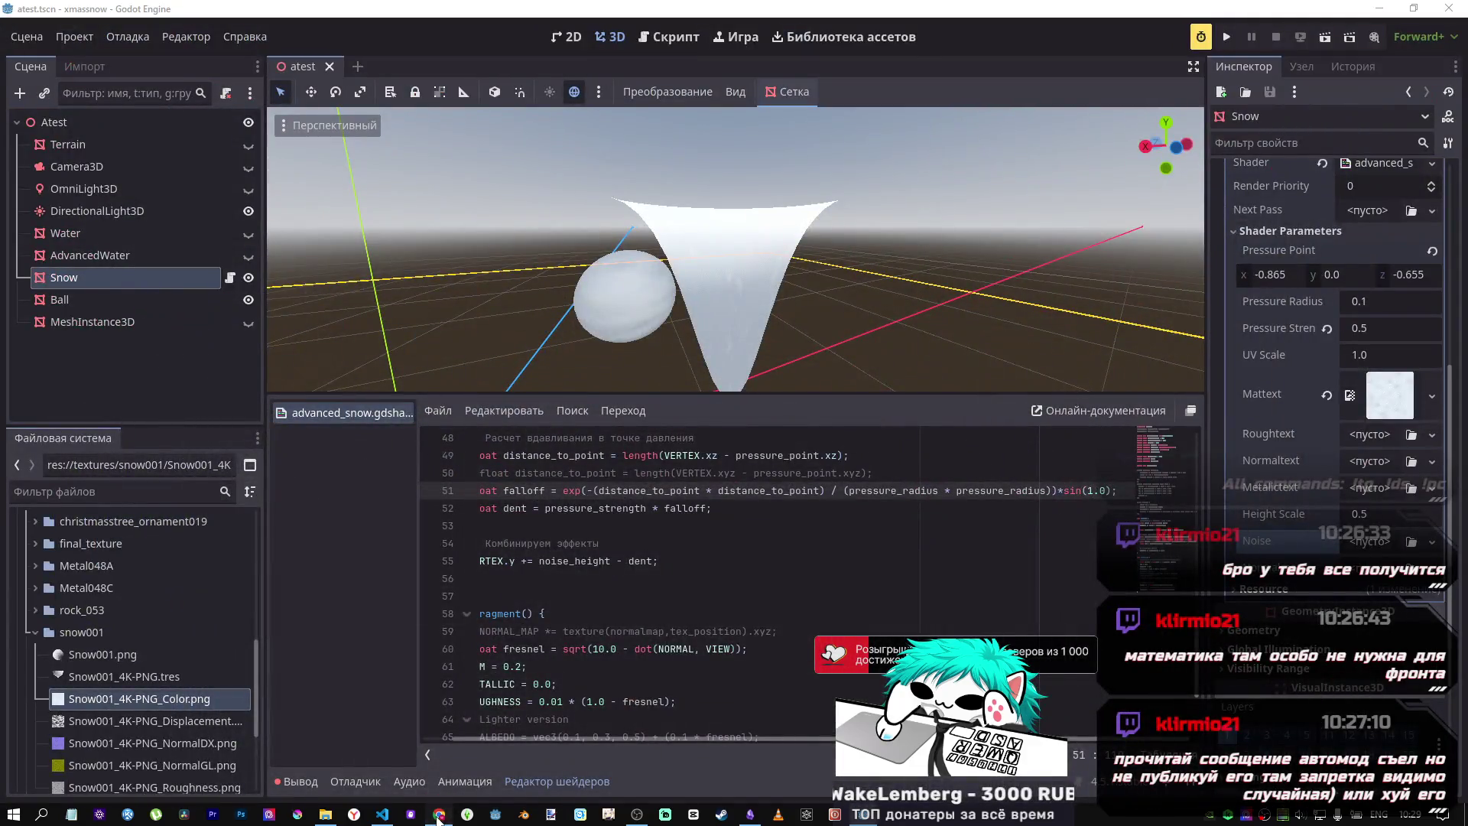
click(438, 815)
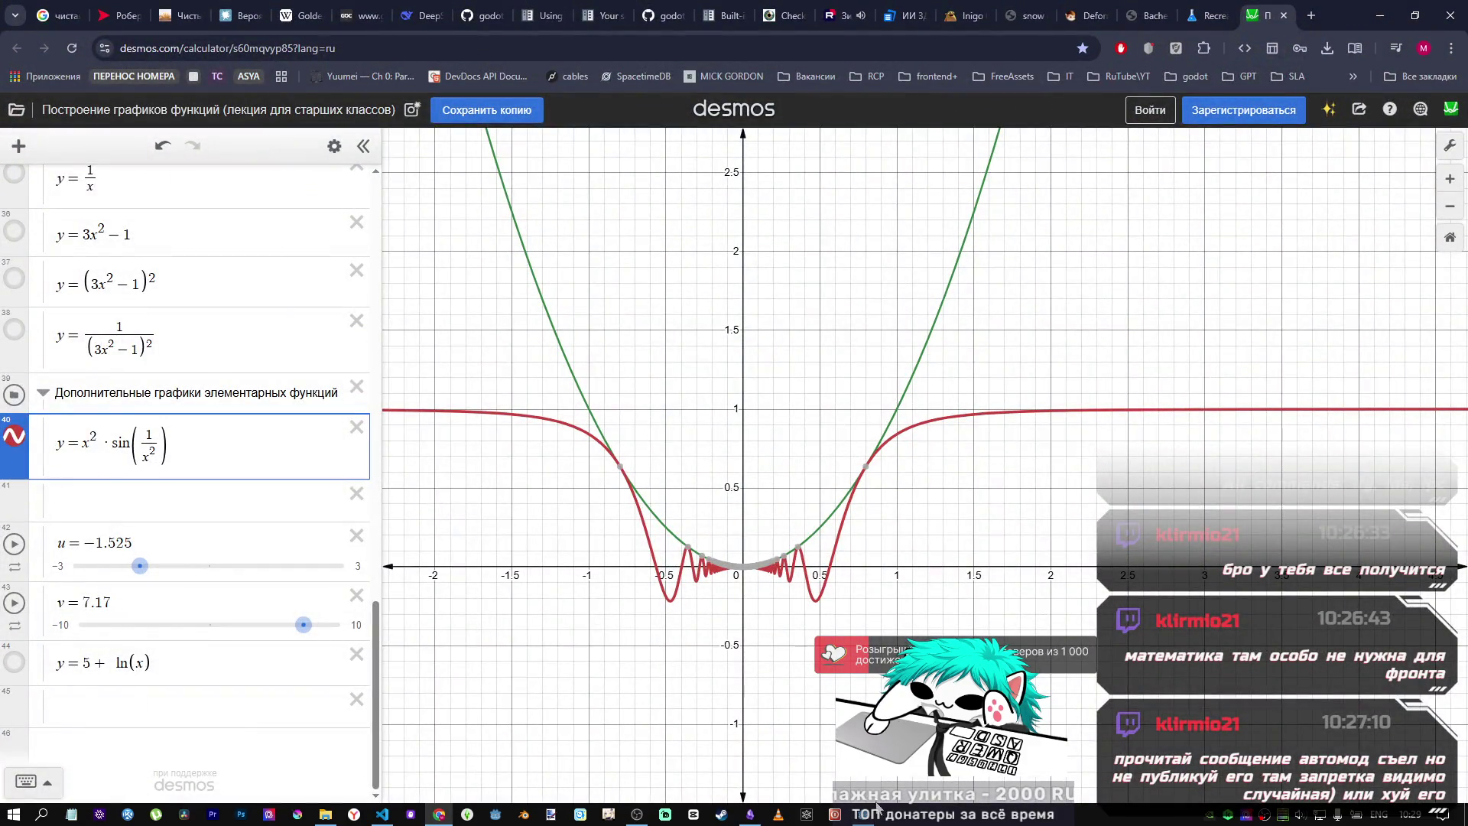
click(438, 815)
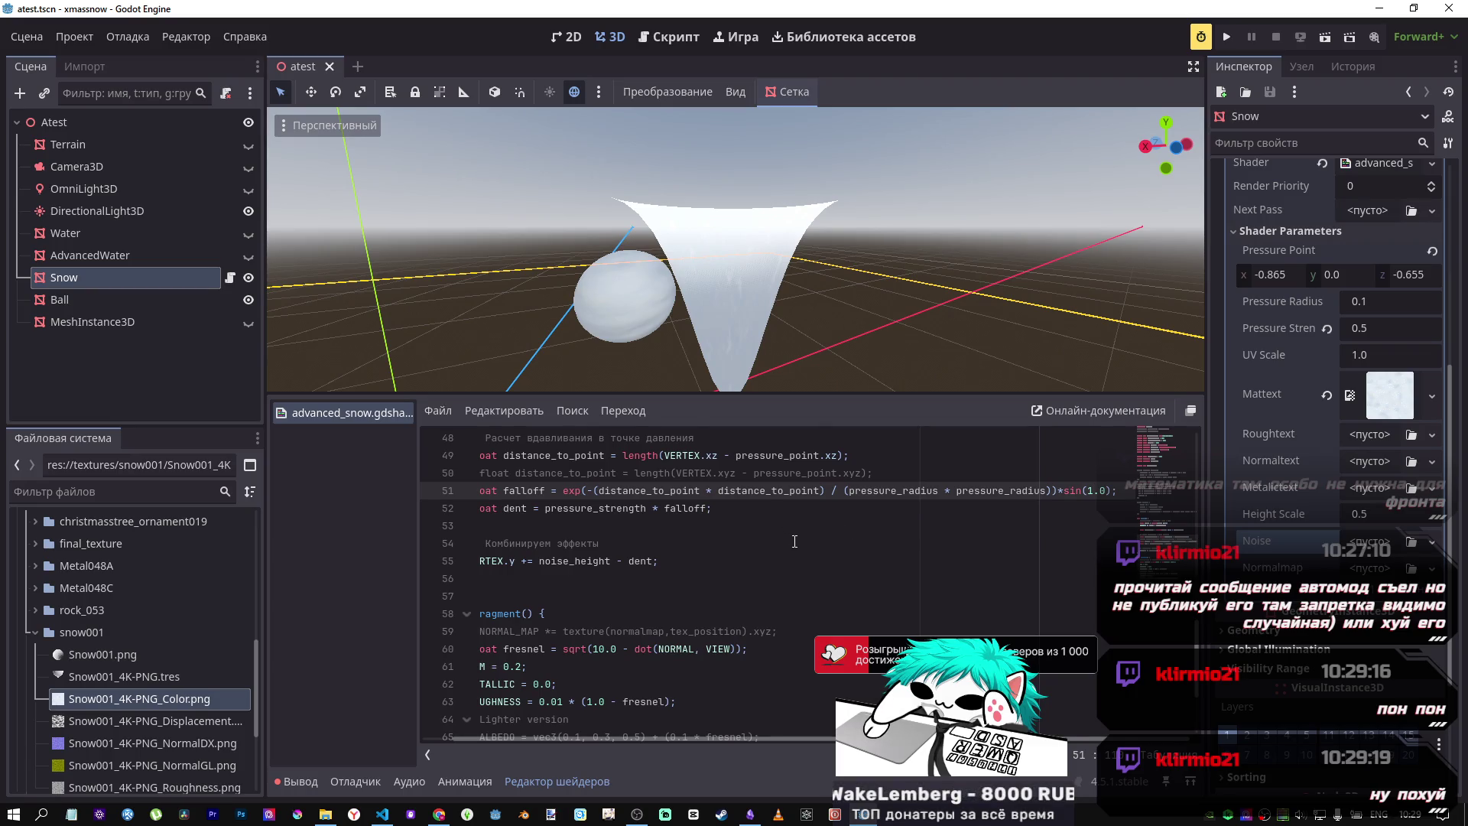
Step: Select the 1 inside sin(1.0) on line 51
click(862, 490)
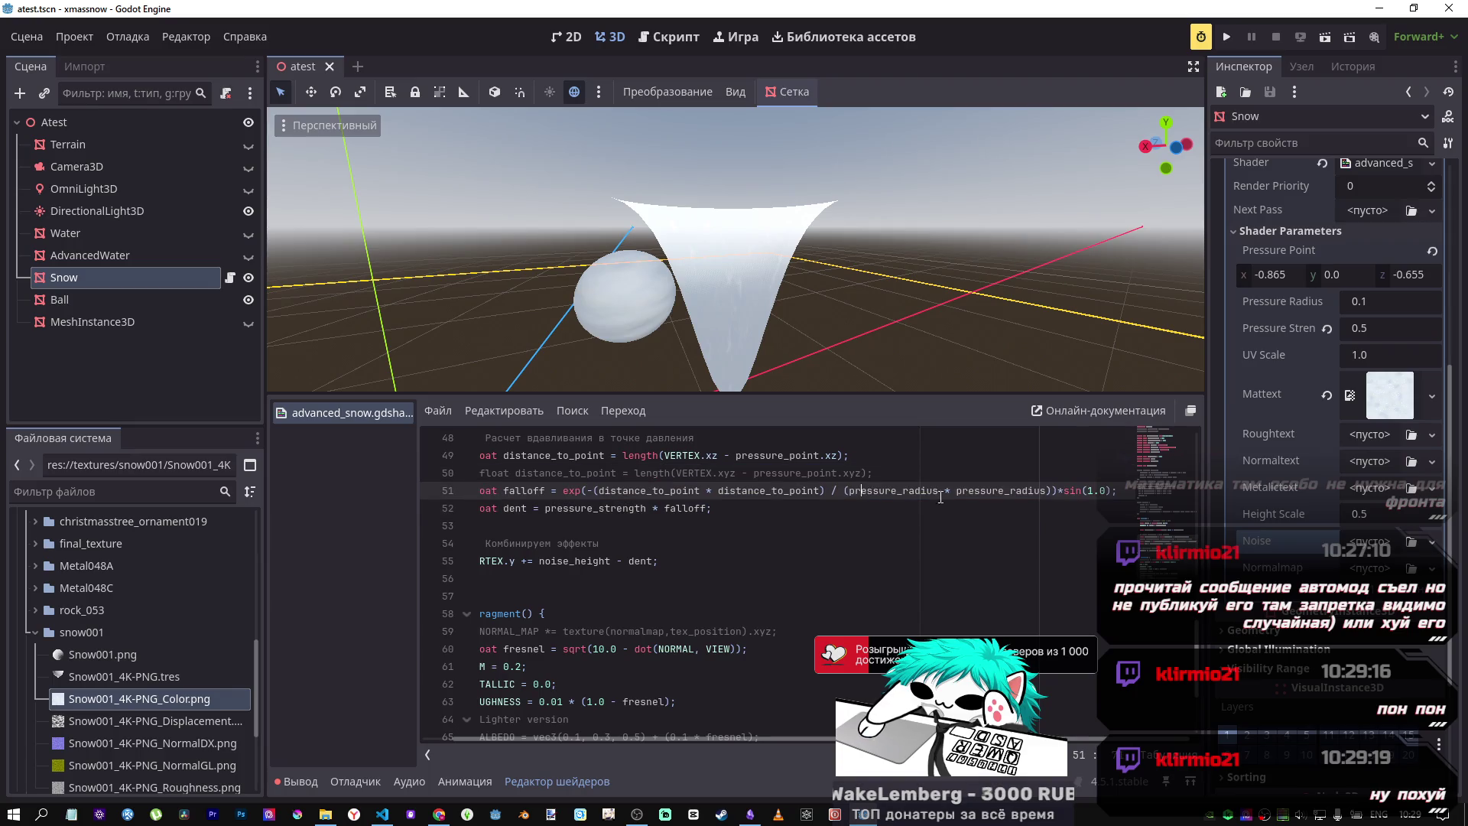
click(1091, 496)
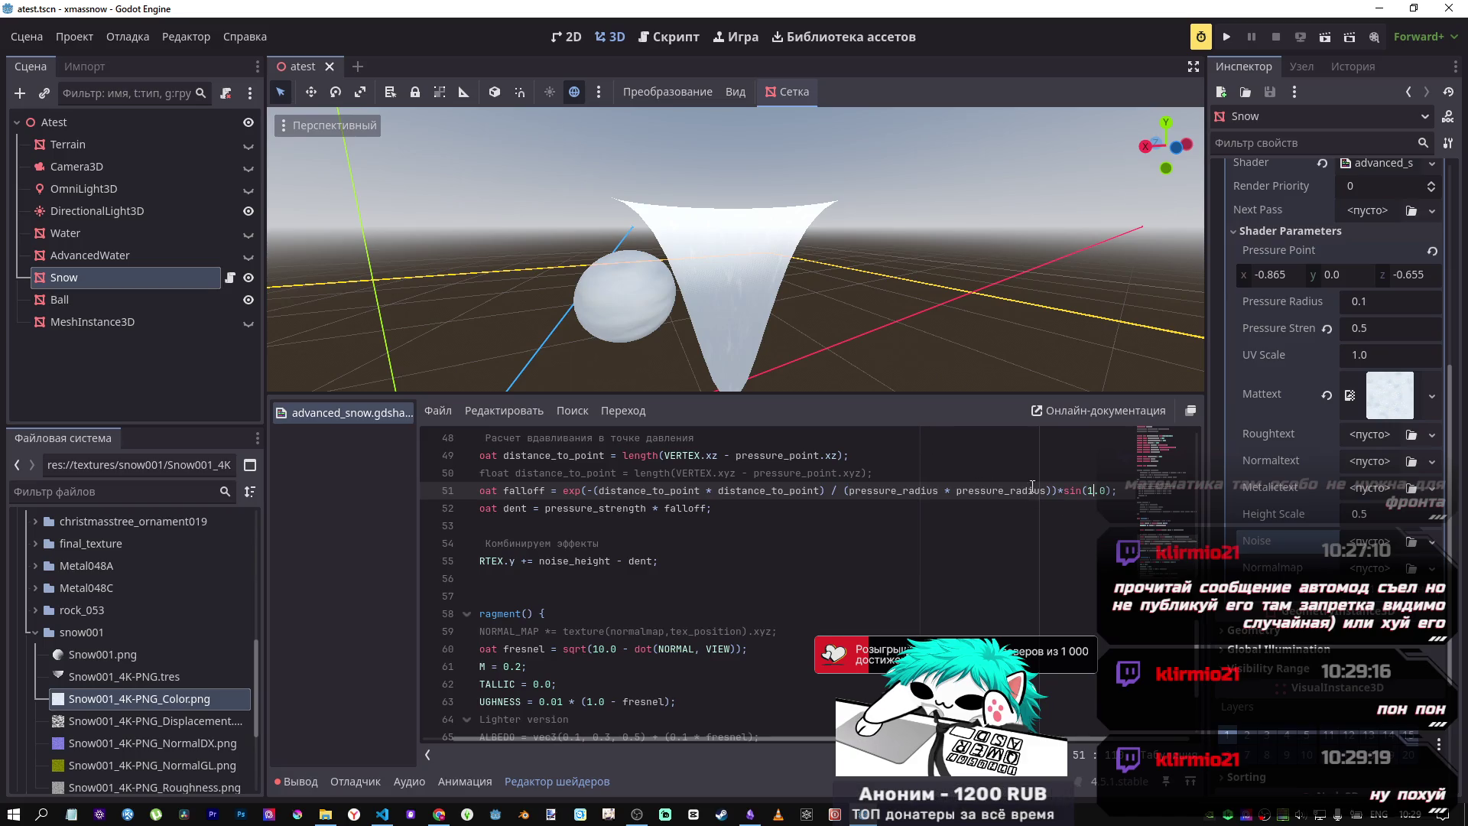
double_click(1089, 490)
click(1088, 491)
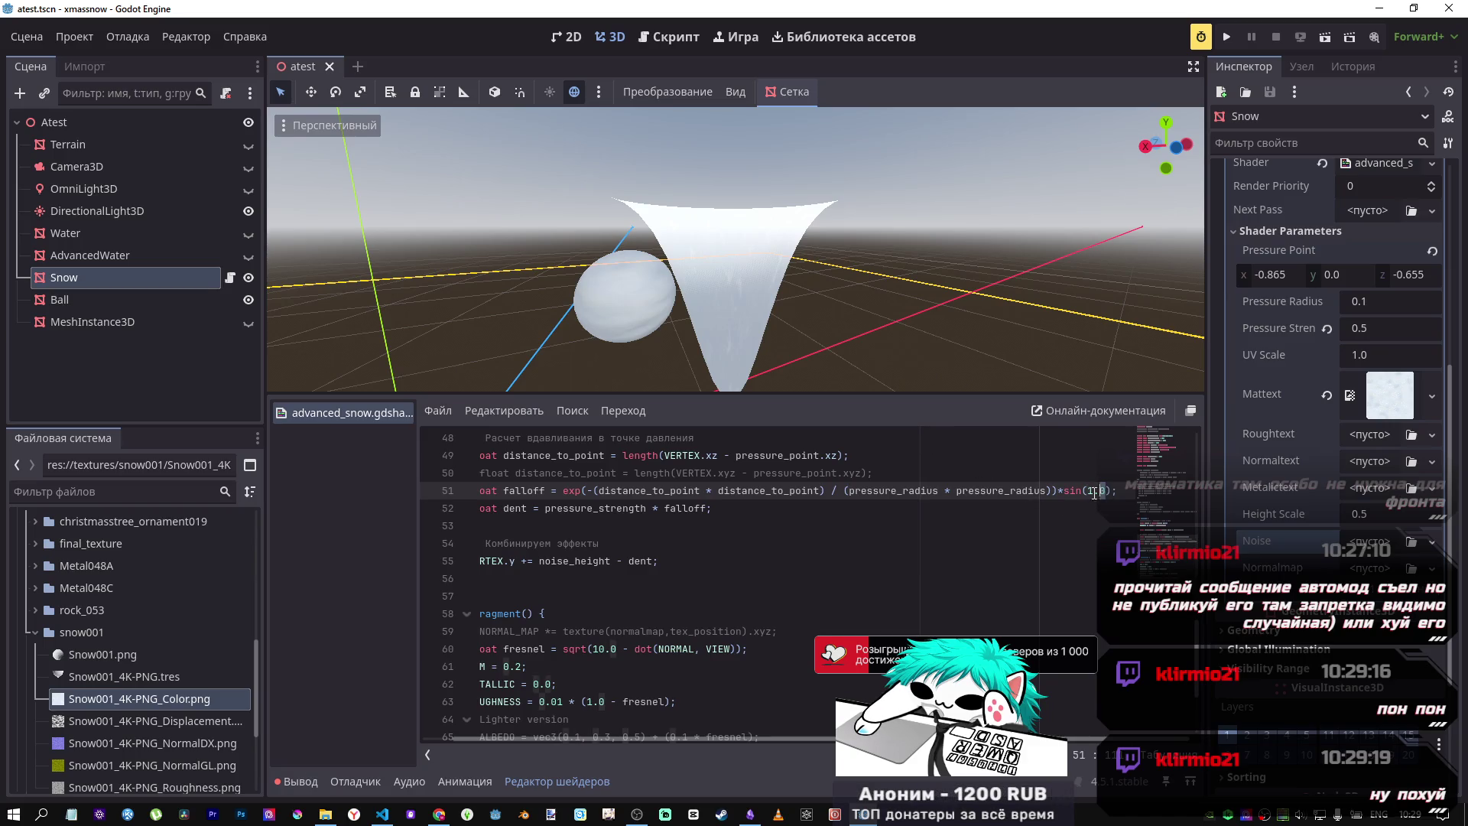
double_click(1088, 492)
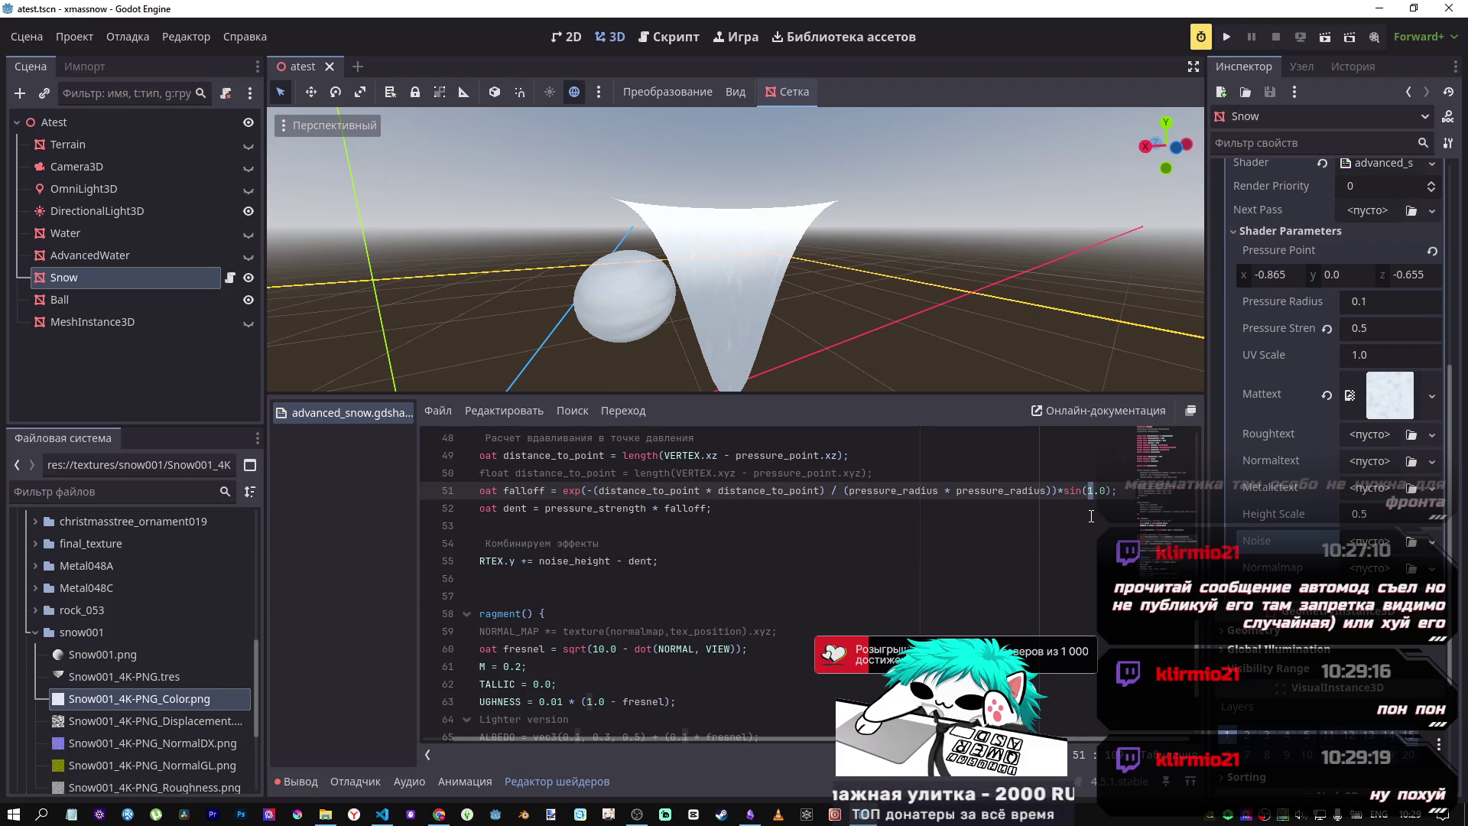
click(1074, 491)
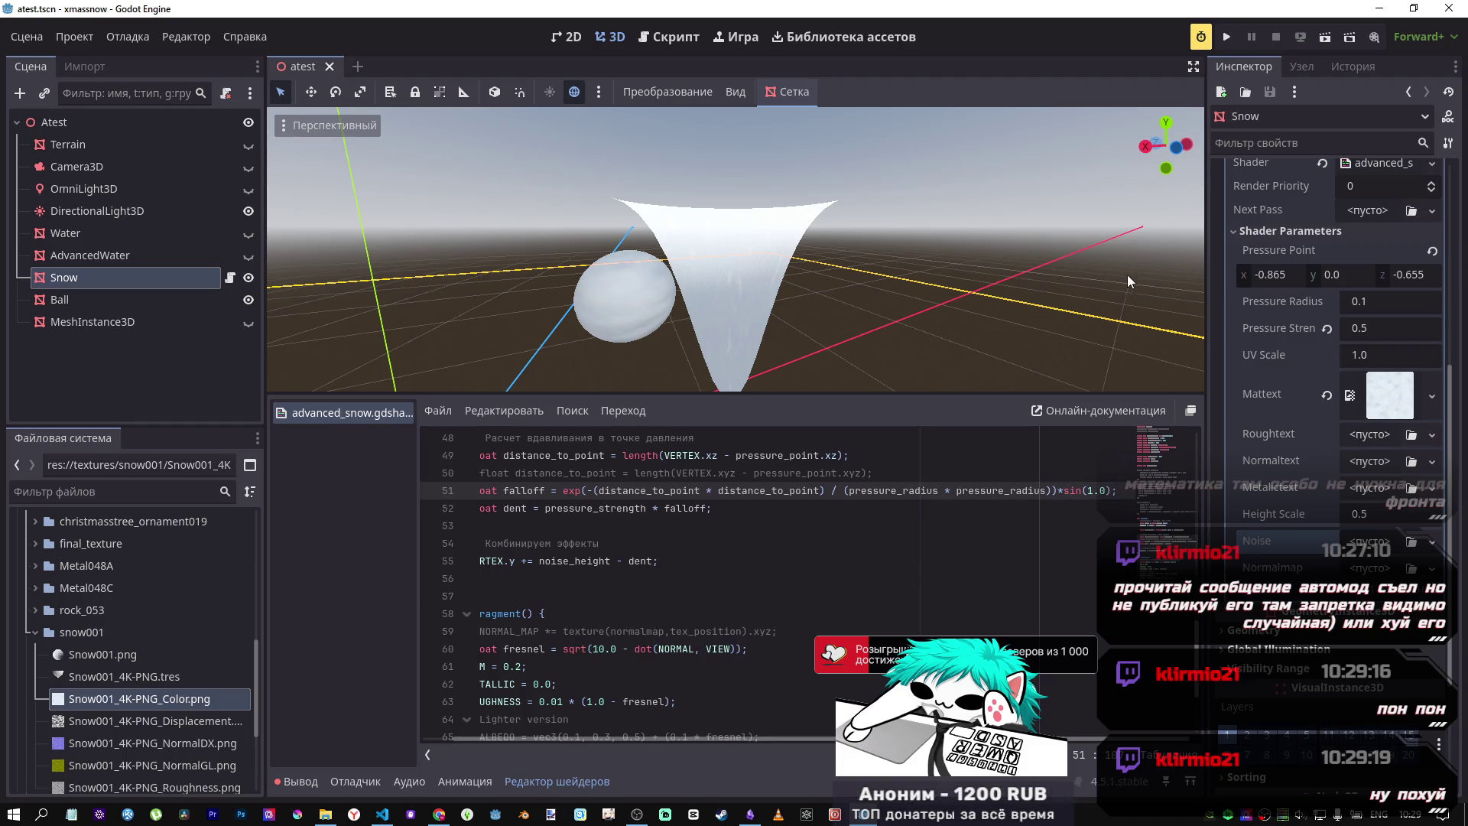
Step: Bring up the Desmos graph of falloff curves in the browser
scroll(1280, 451, up, 5)
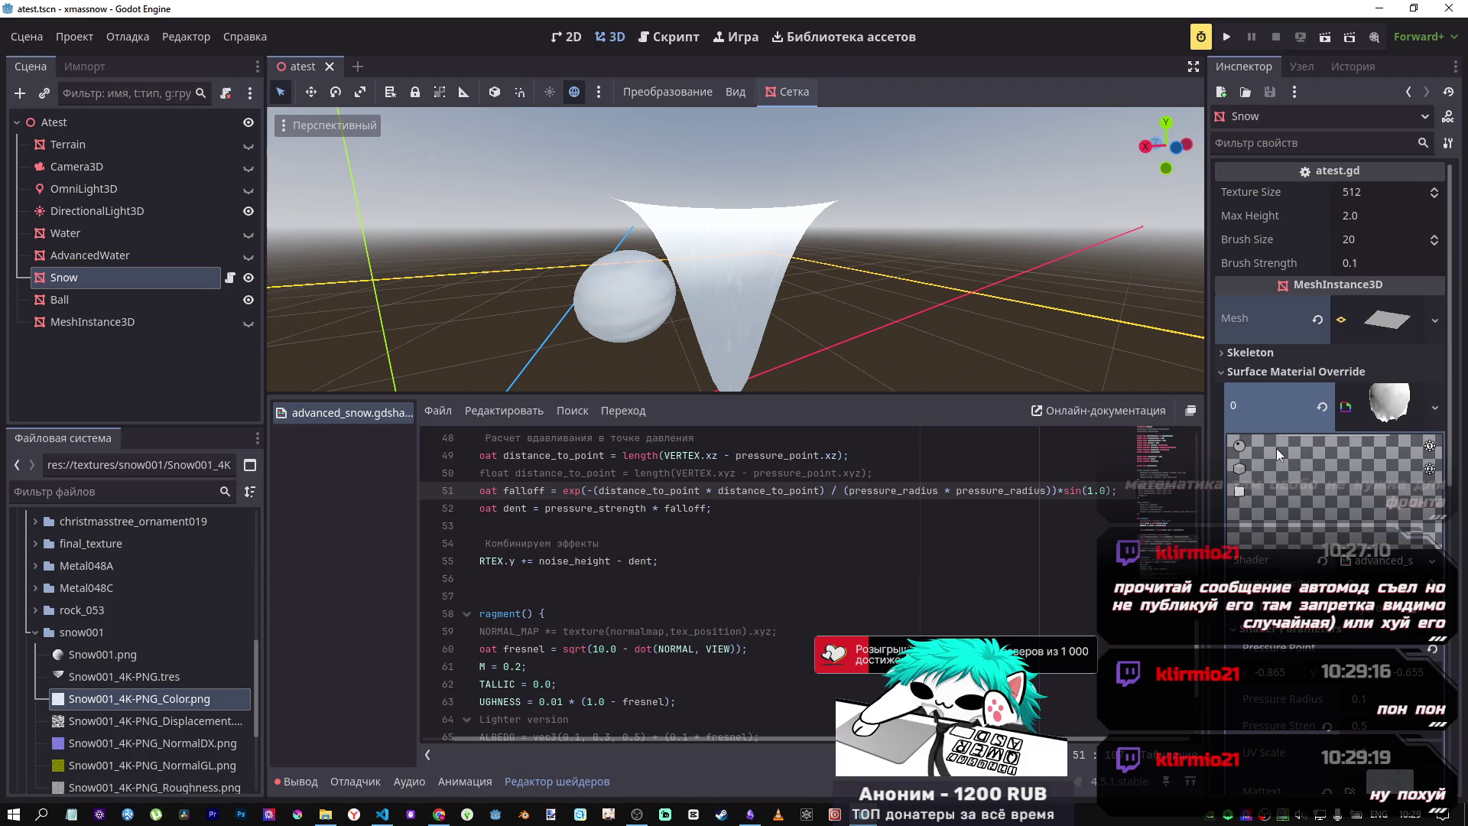
scroll(1275, 451, up, 5)
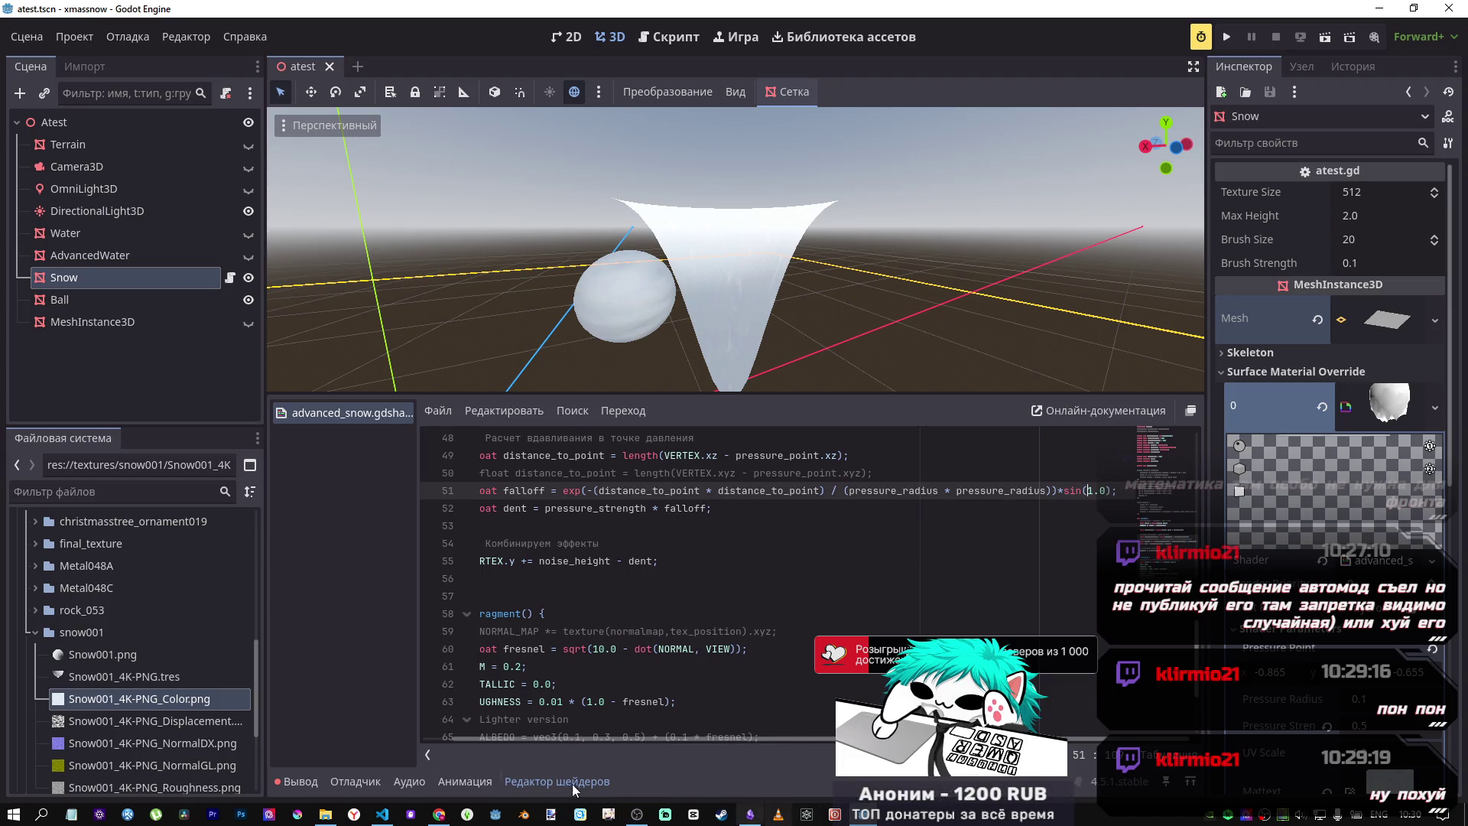
click(439, 814)
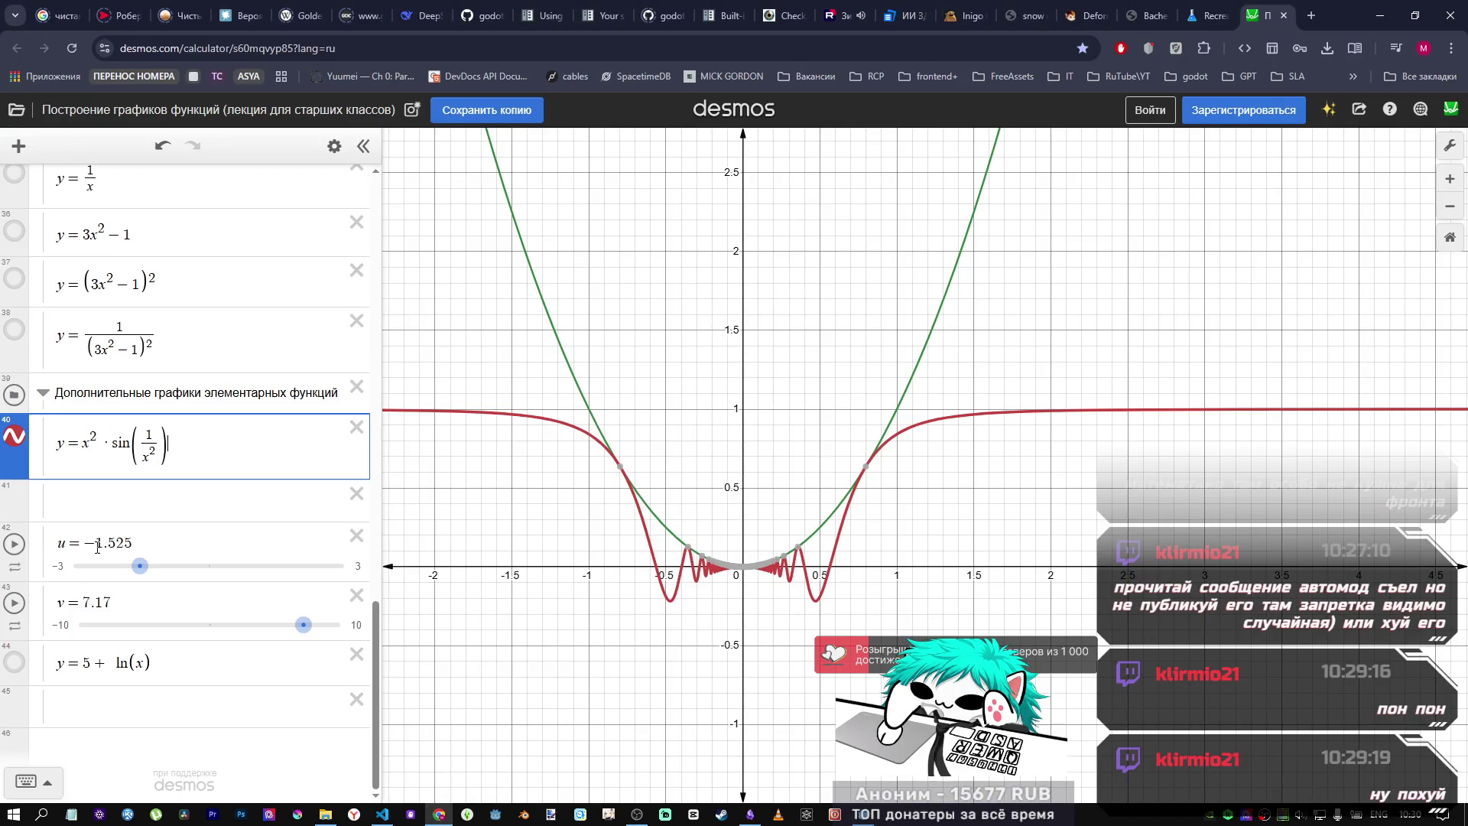
Step: Replace expression 44's '5 + ln(x)' with sin(0.5) and plot it
click(113, 662)
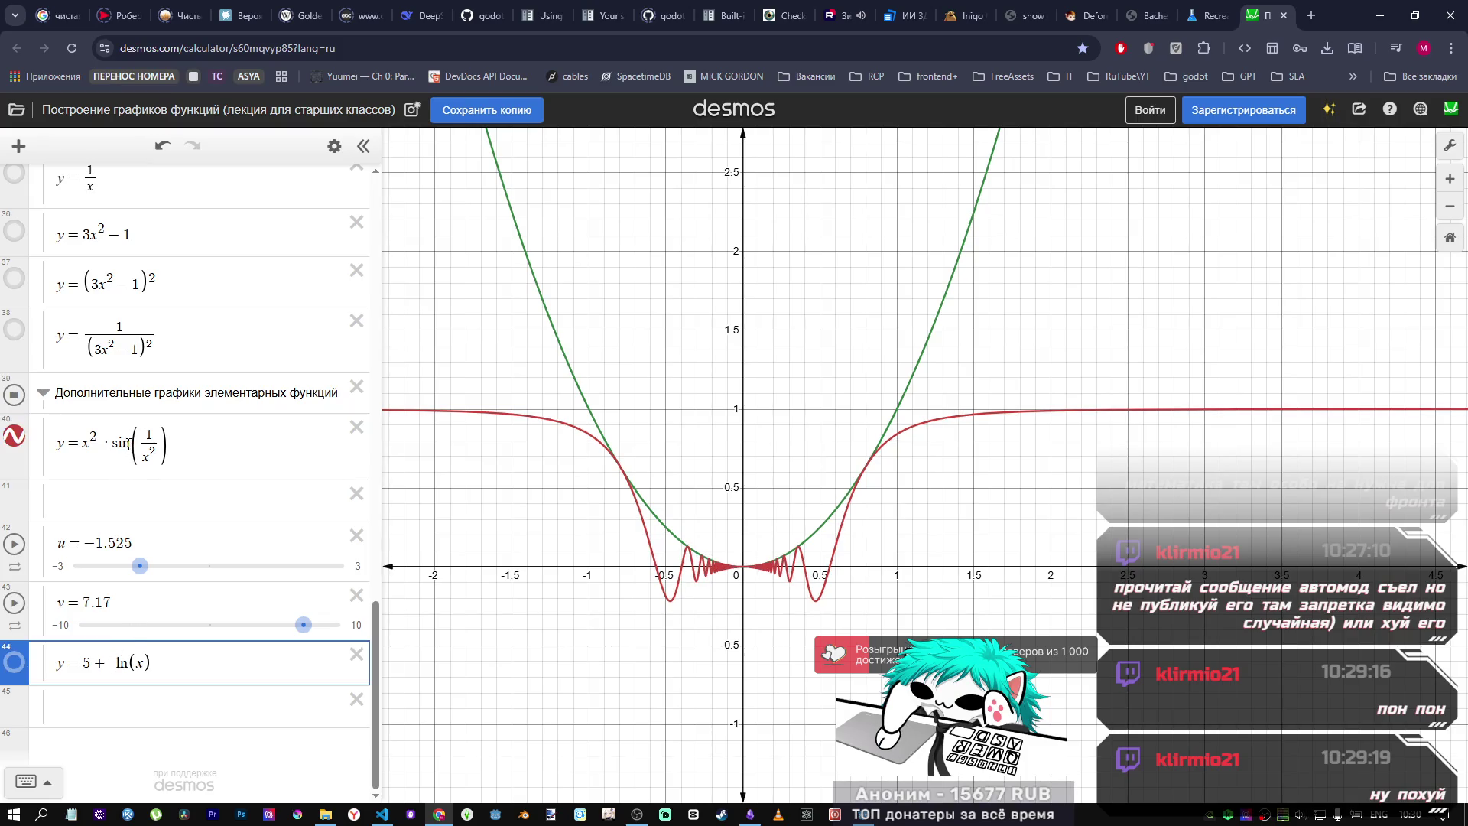
click(129, 444)
double_click(117, 445)
drag(153, 663, 81, 664)
text(sin)
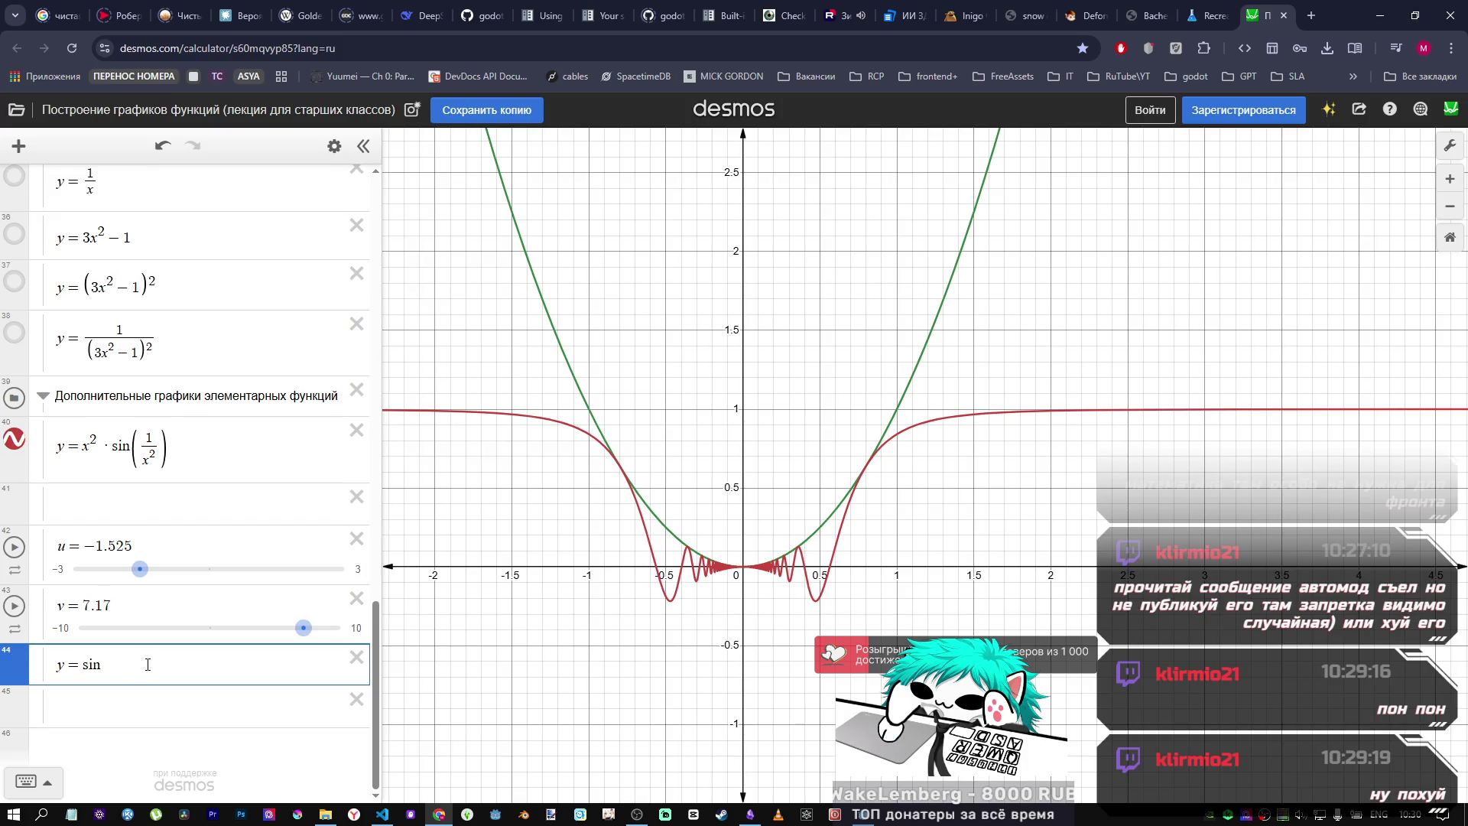
text((0.)
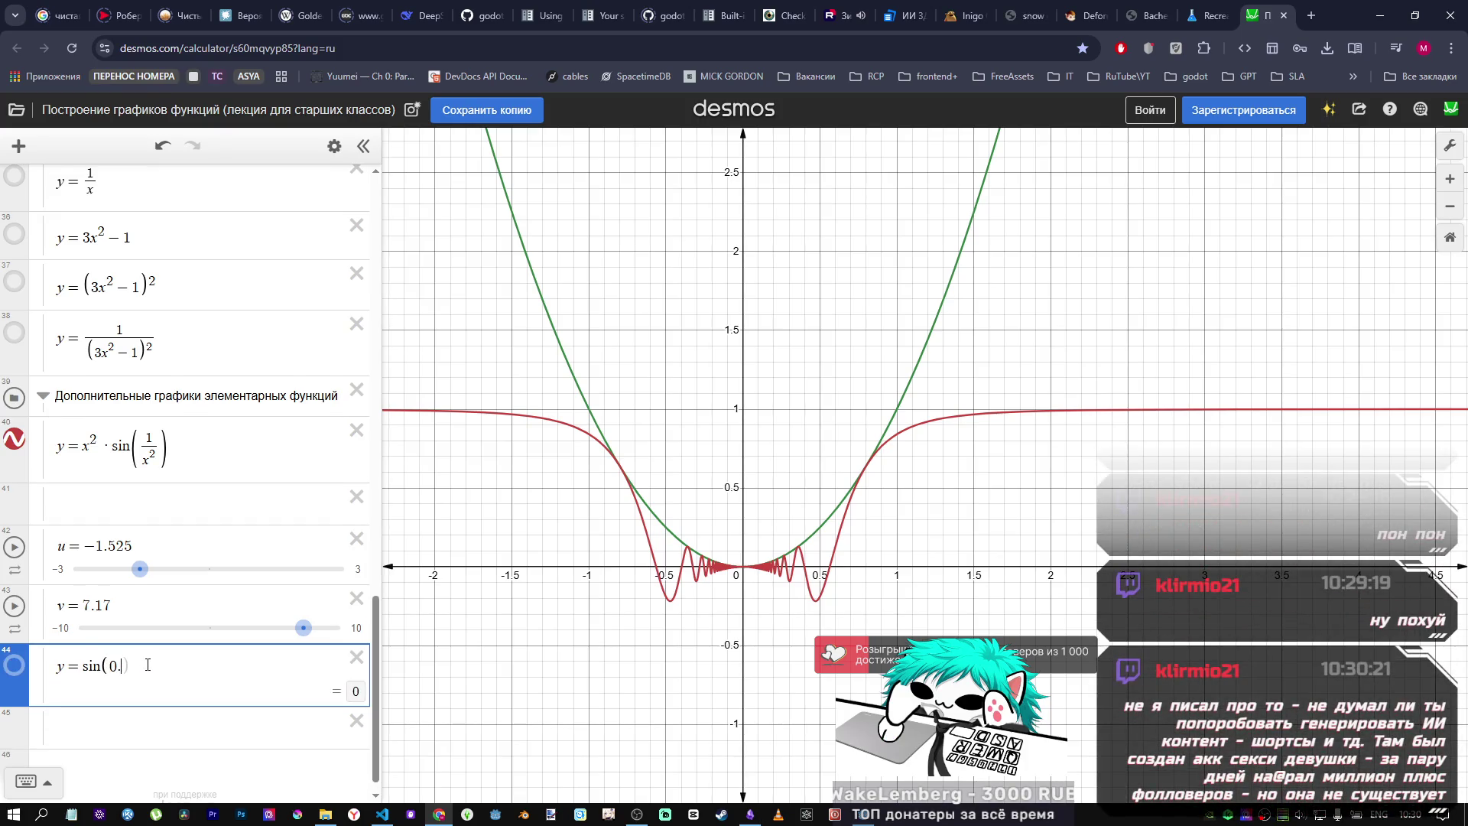
text(5)
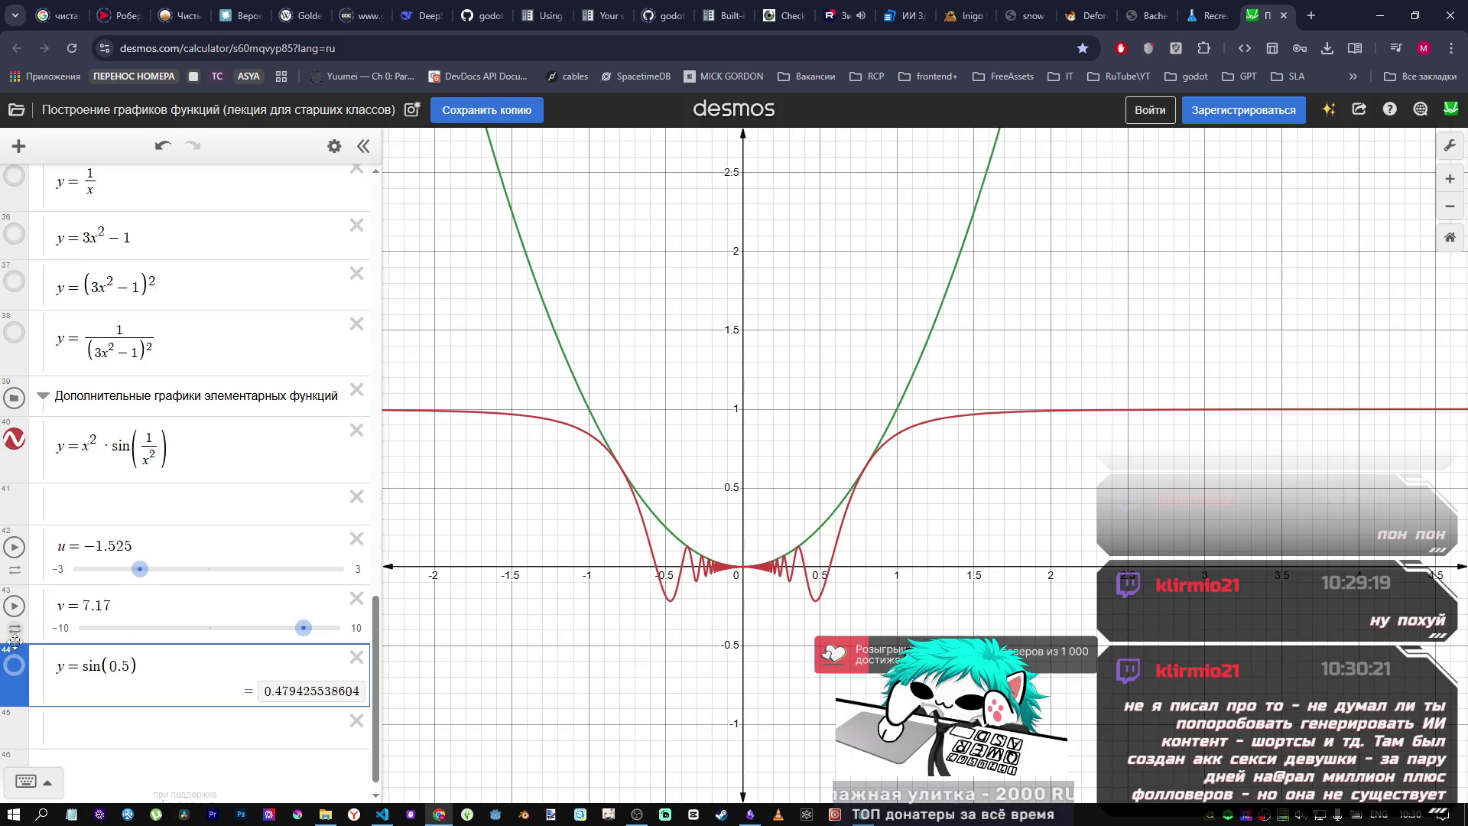
click(15, 662)
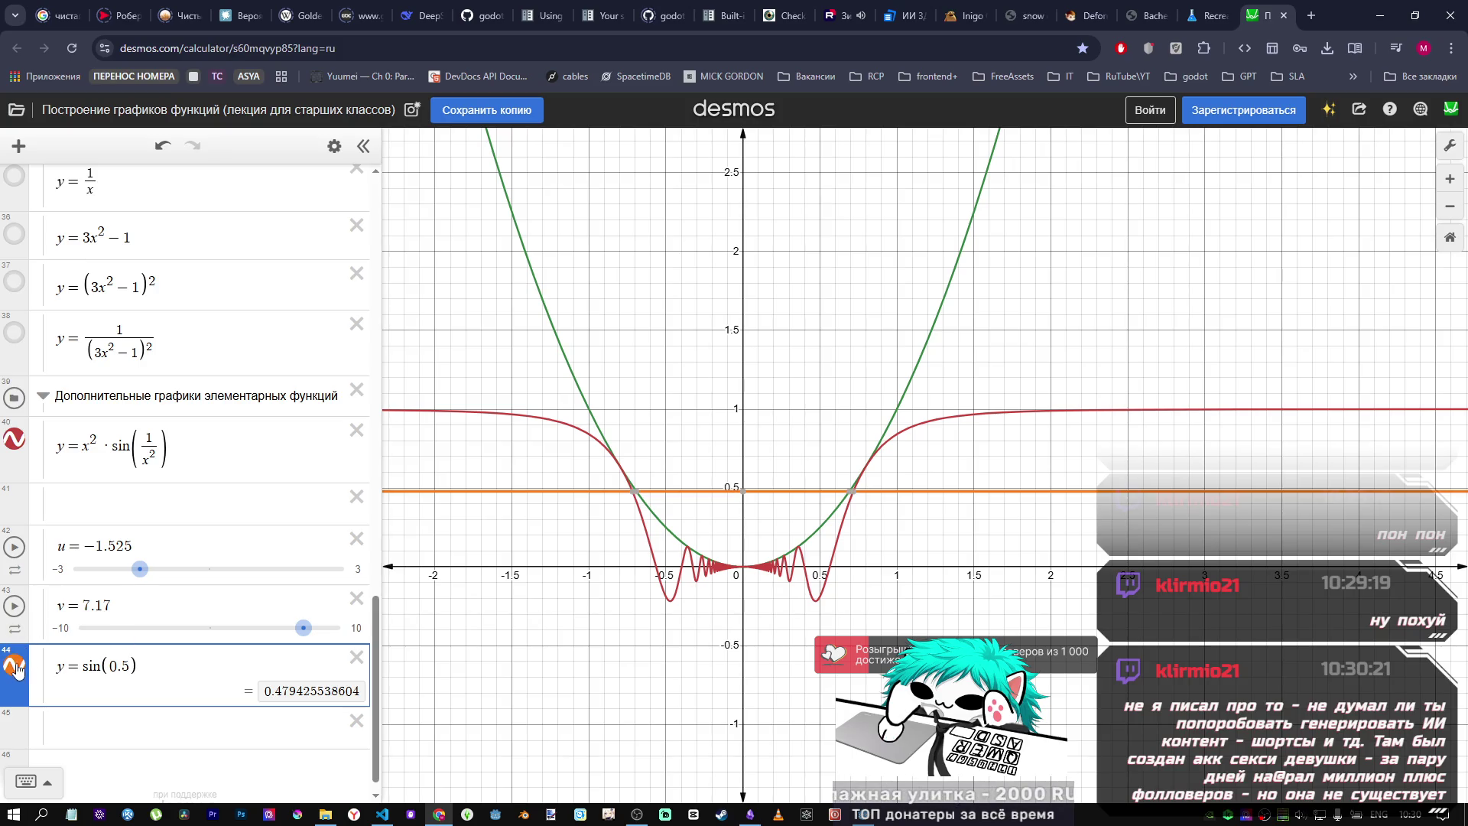
click(640, 491)
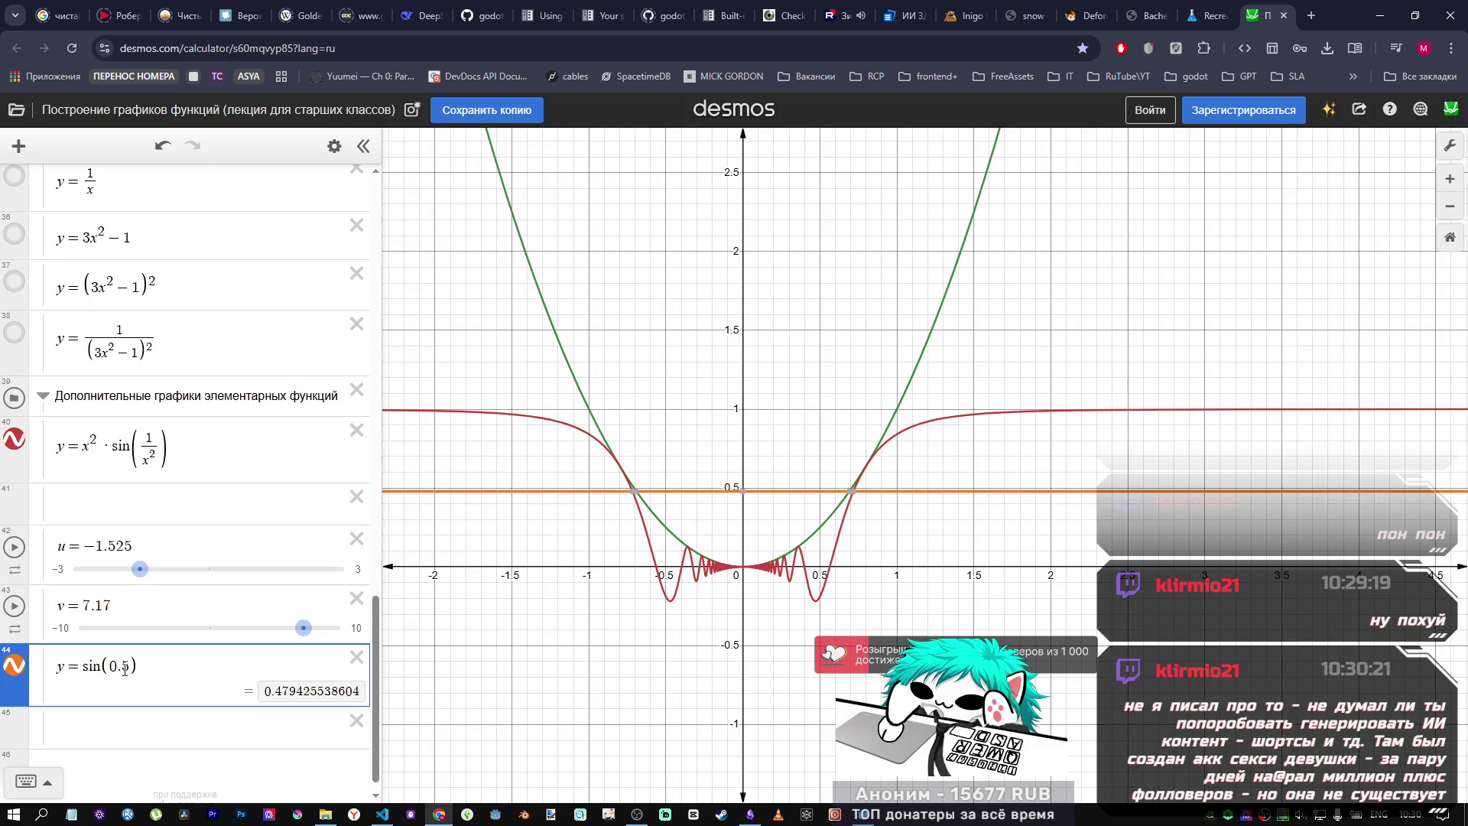
Step: Rewrite expression 44 as y = sin(1/0.5), a horizontal line near 0.909
click(82, 667)
click(111, 667)
text(1/0)
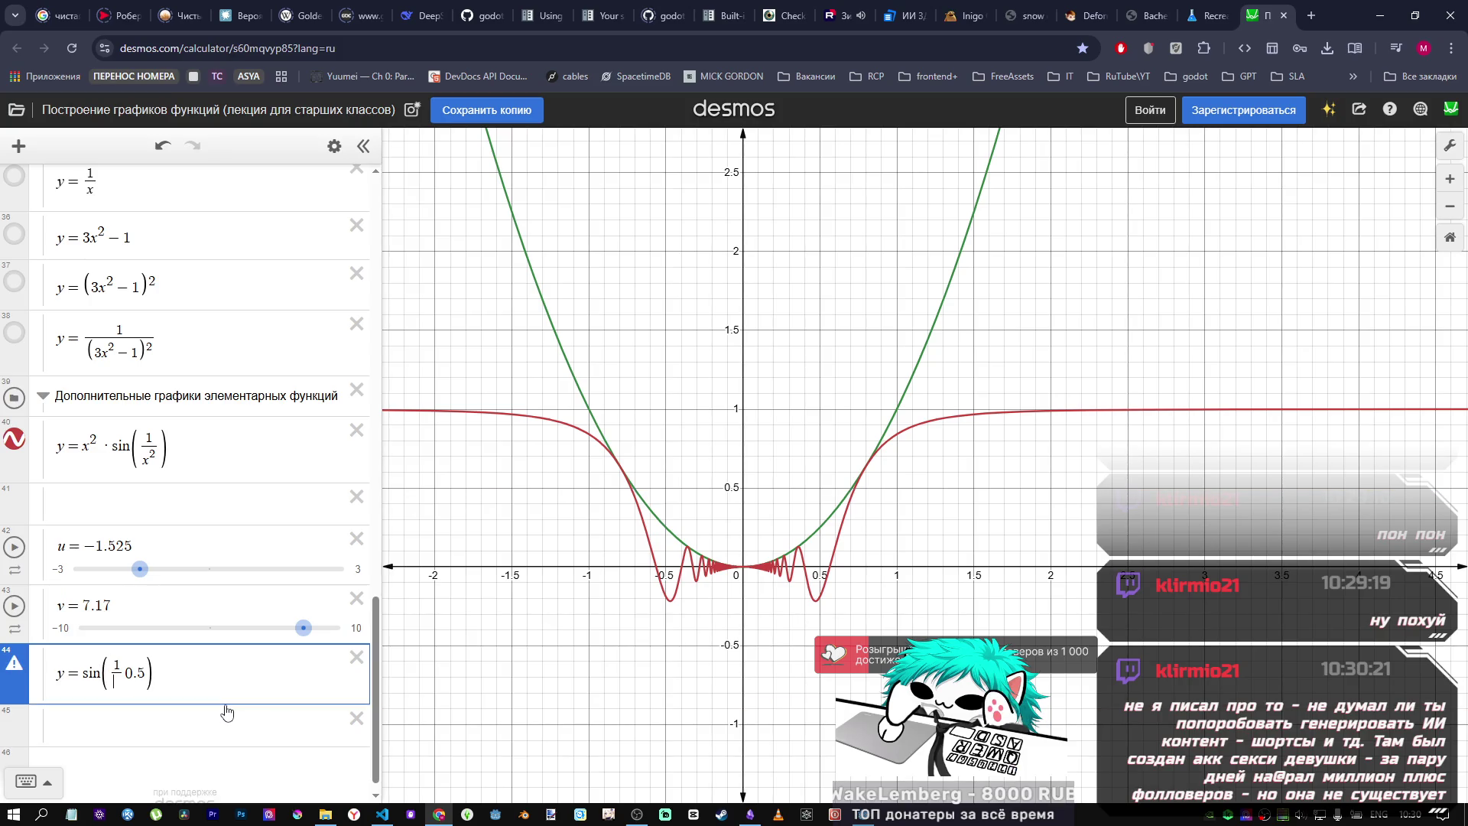
text(.5)
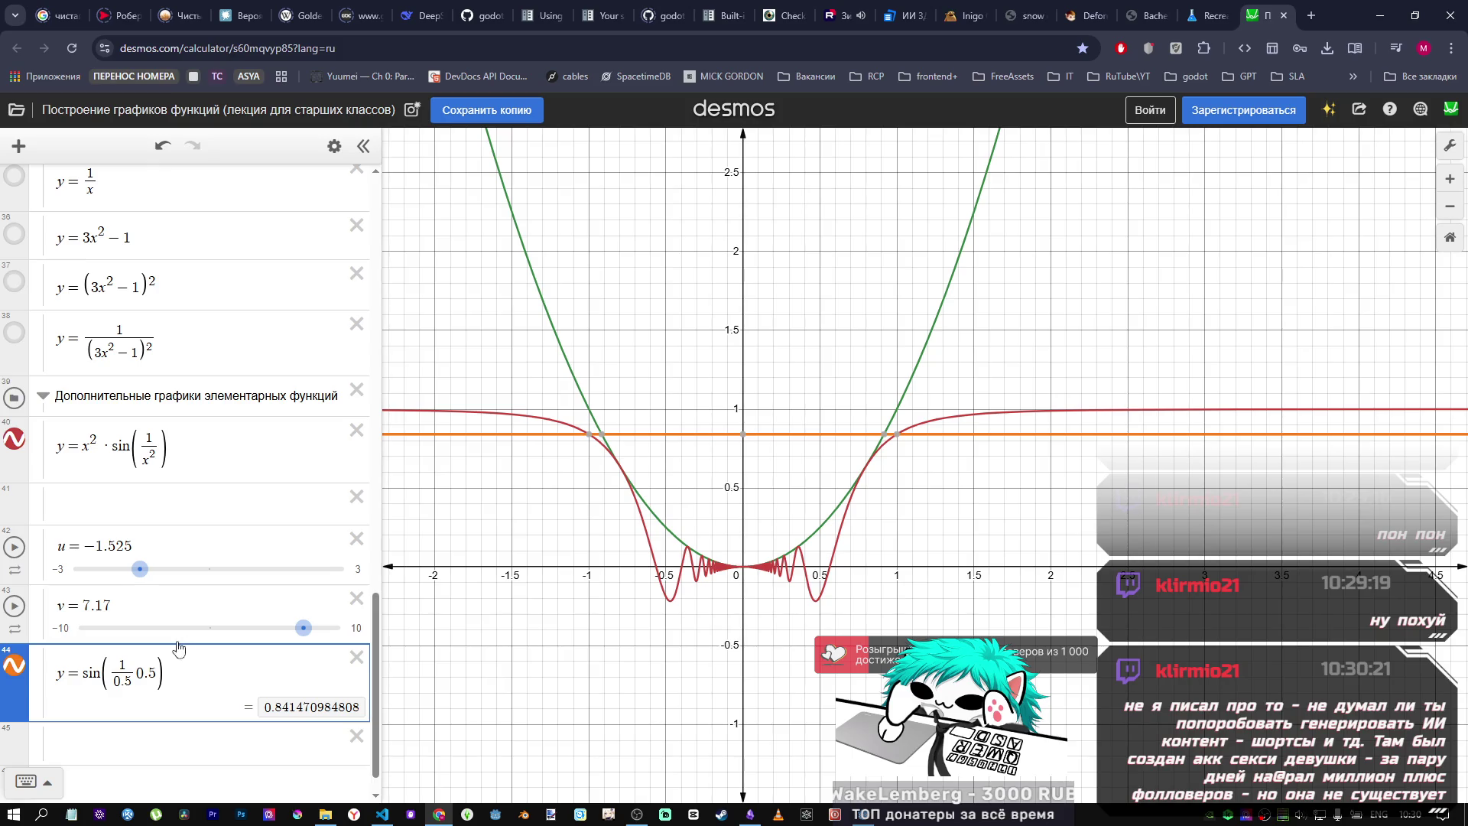
click(167, 666)
key(BackSpace)
key(BackSpace)
key(BackSpace)
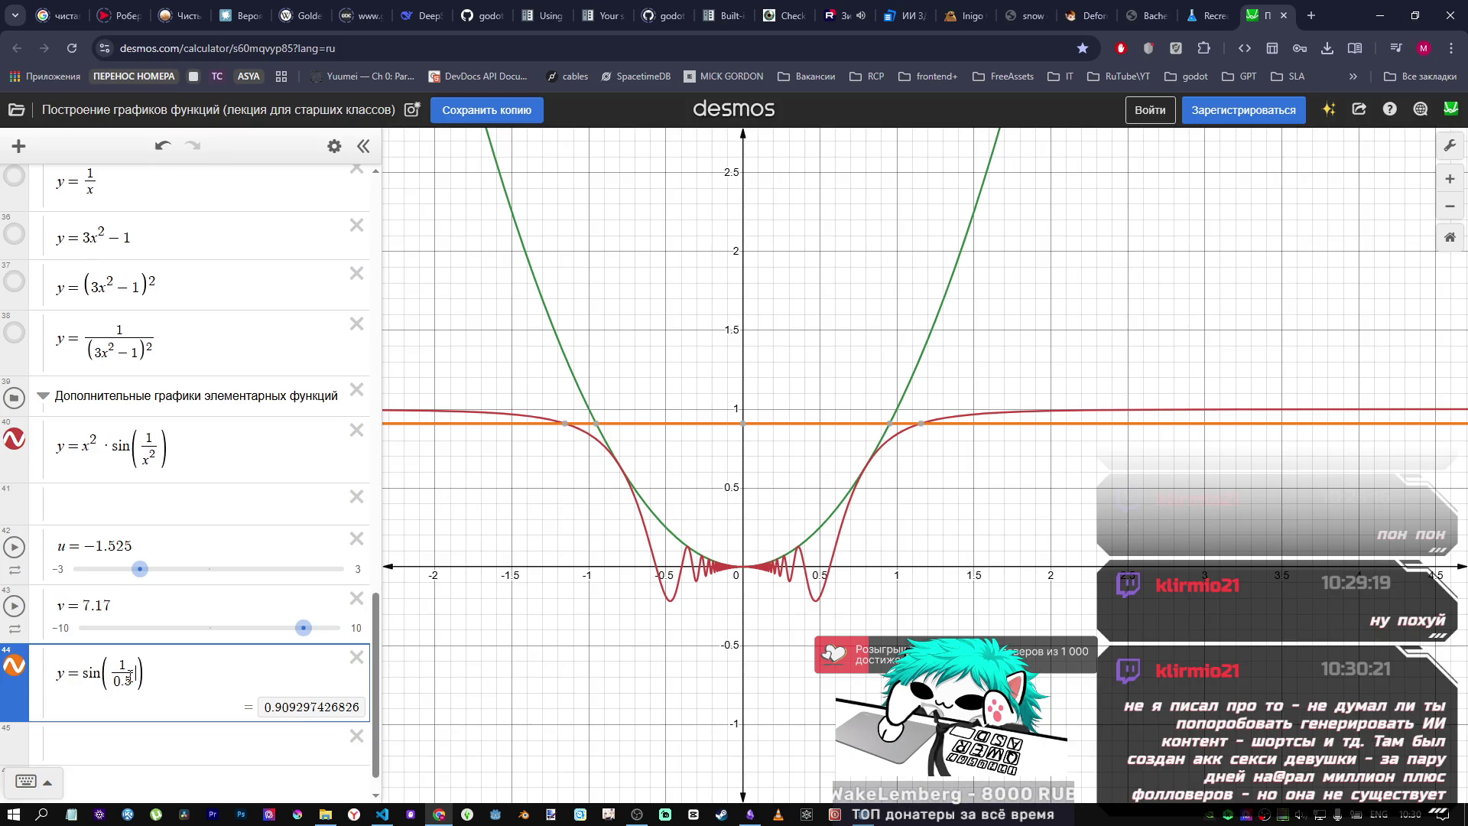
mouse_move(866, 818)
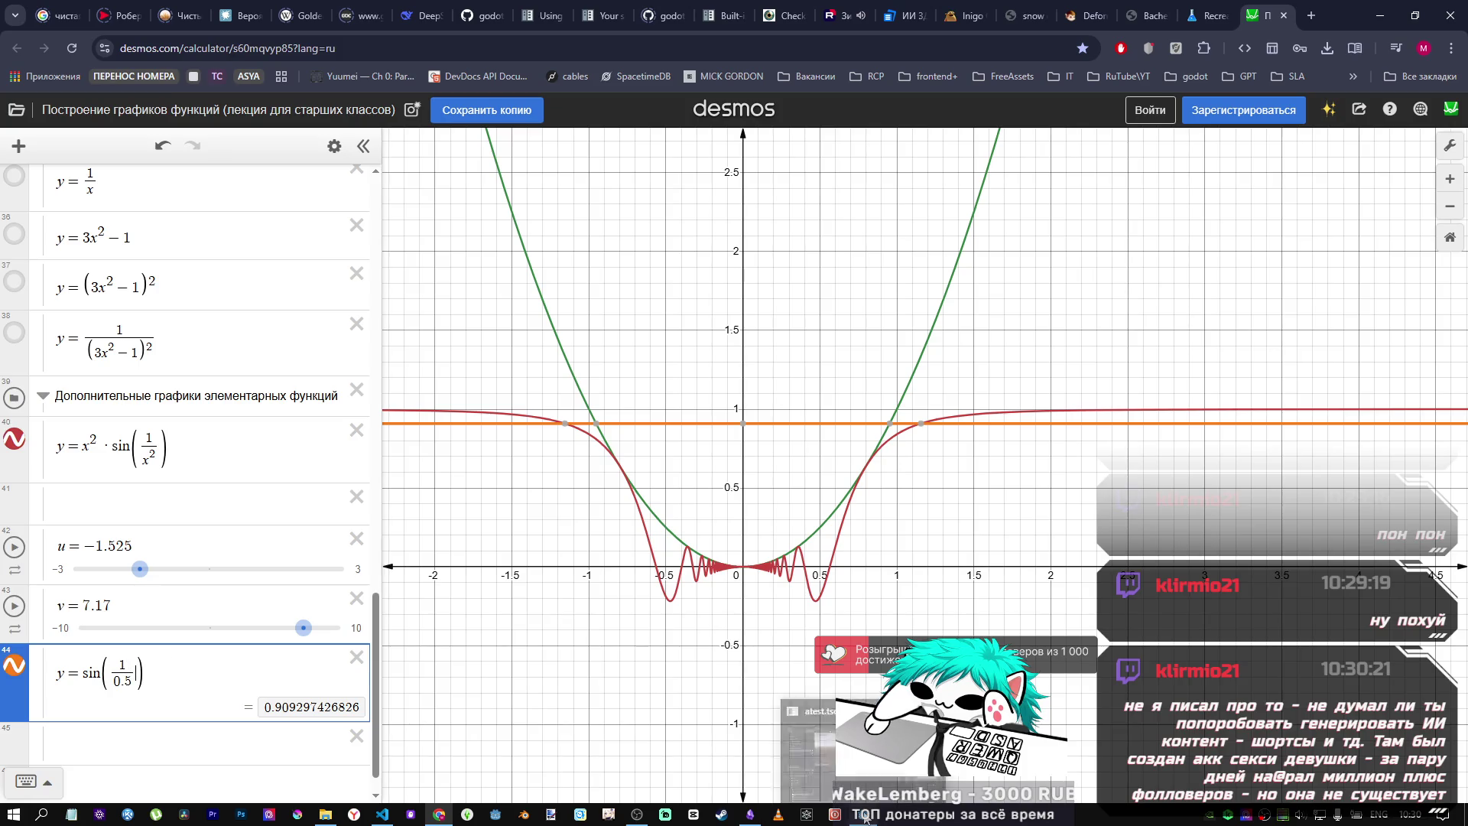
click(808, 745)
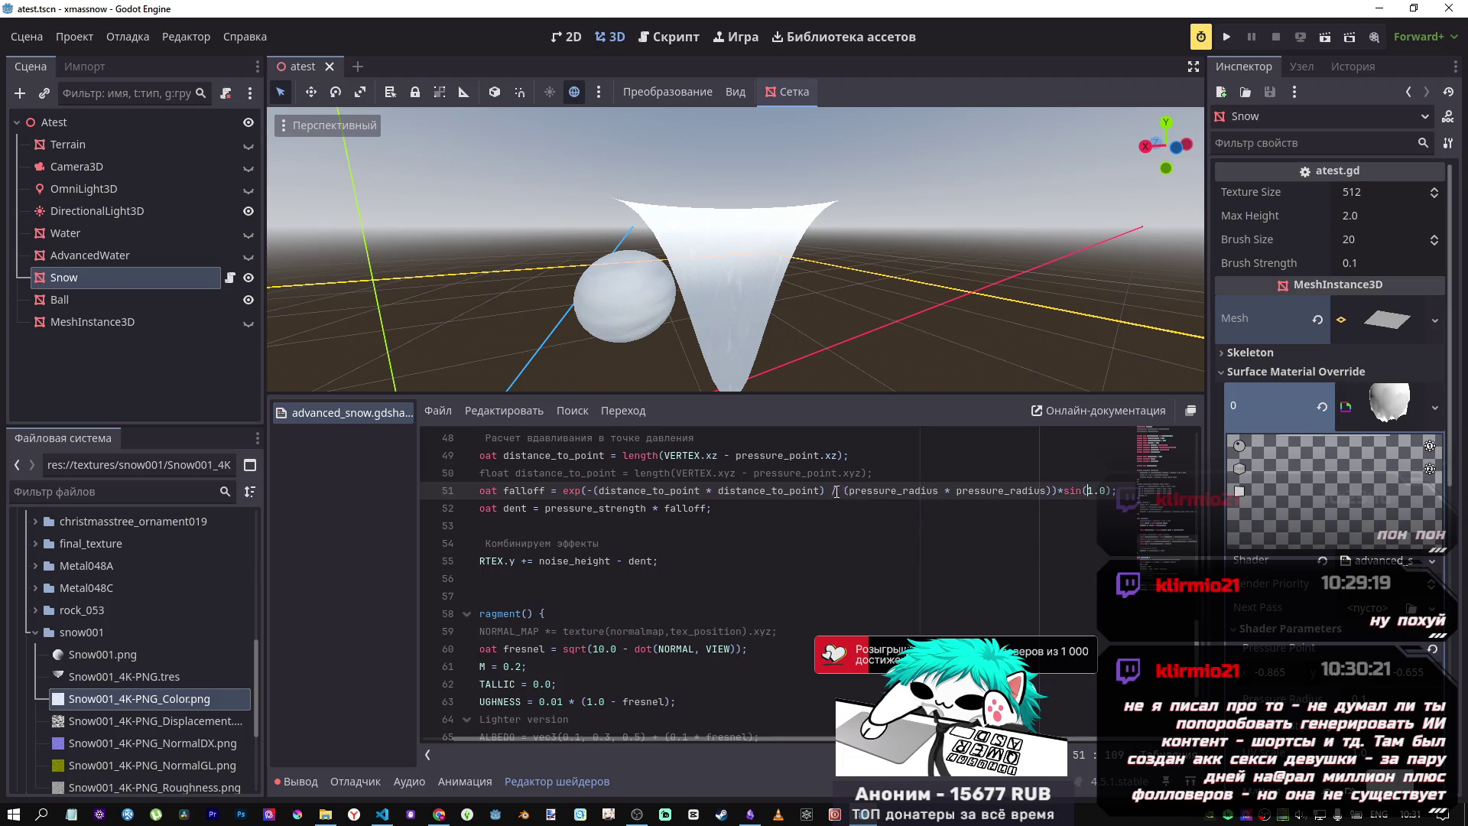
Step: Edit the sin(1.0) argument in the falloff on line 51
click(1091, 481)
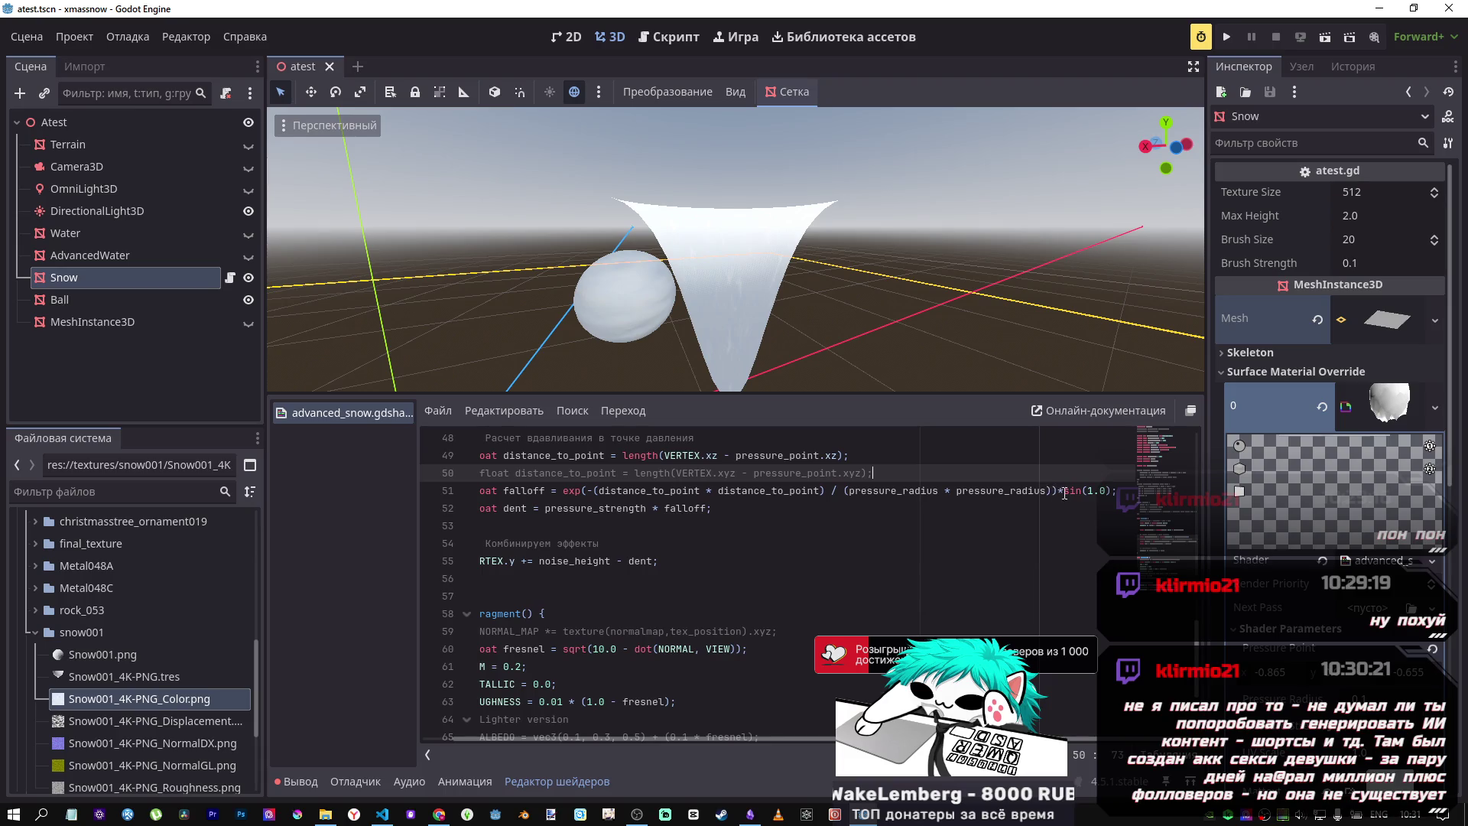
click(1089, 489)
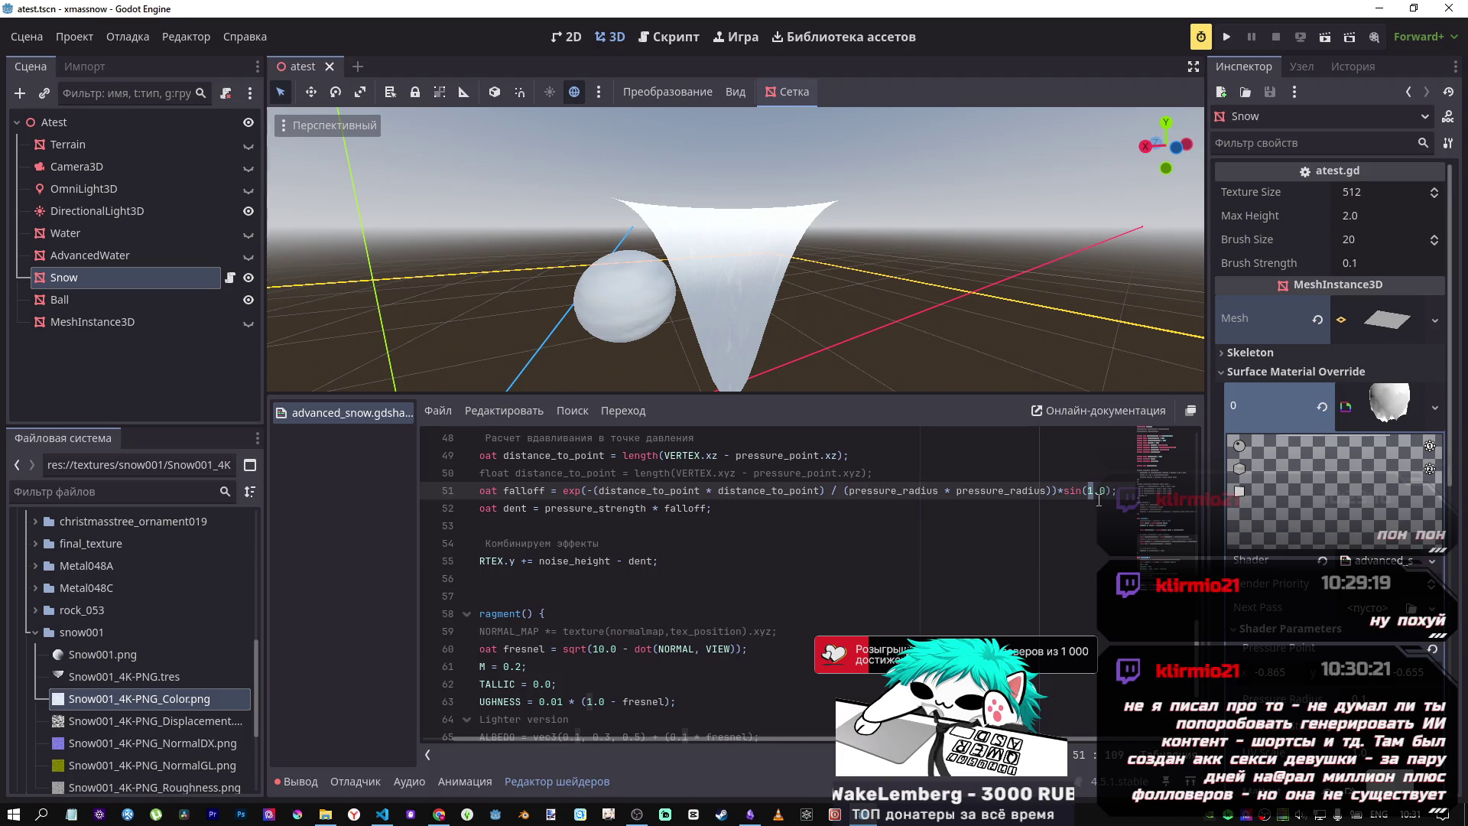
text(3)
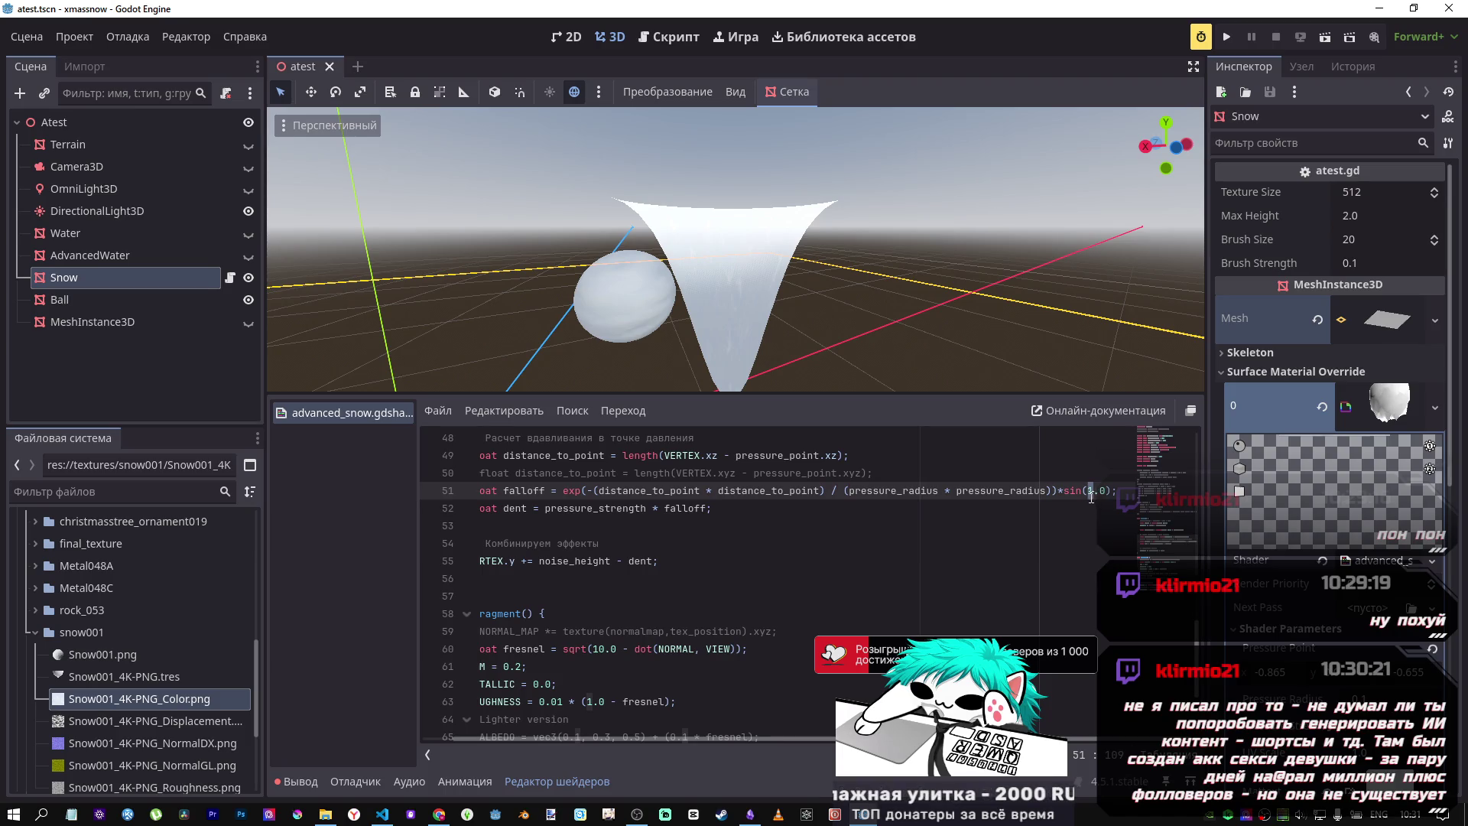
click(1101, 492)
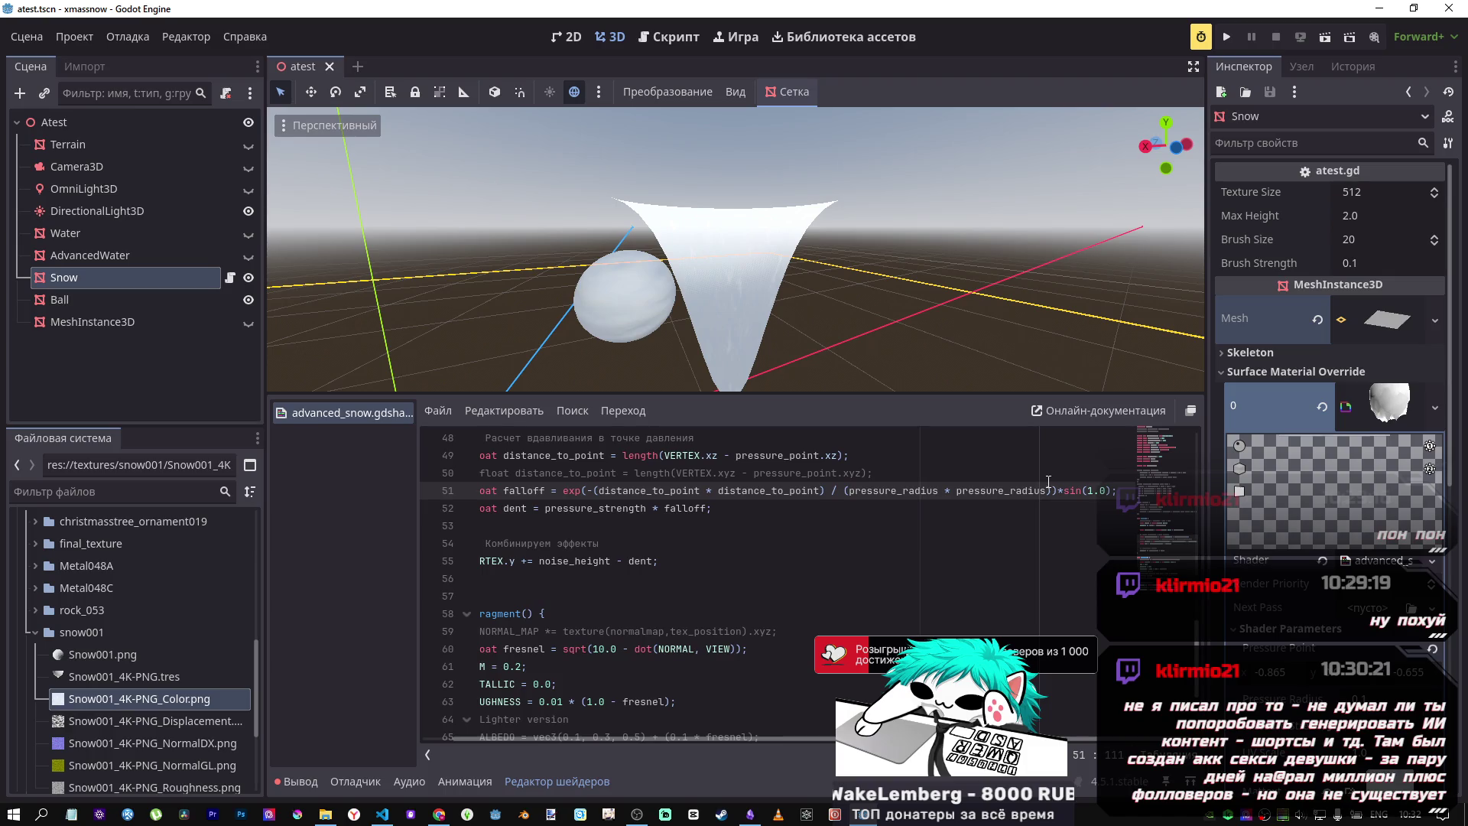
scroll(1322, 474, down, 3)
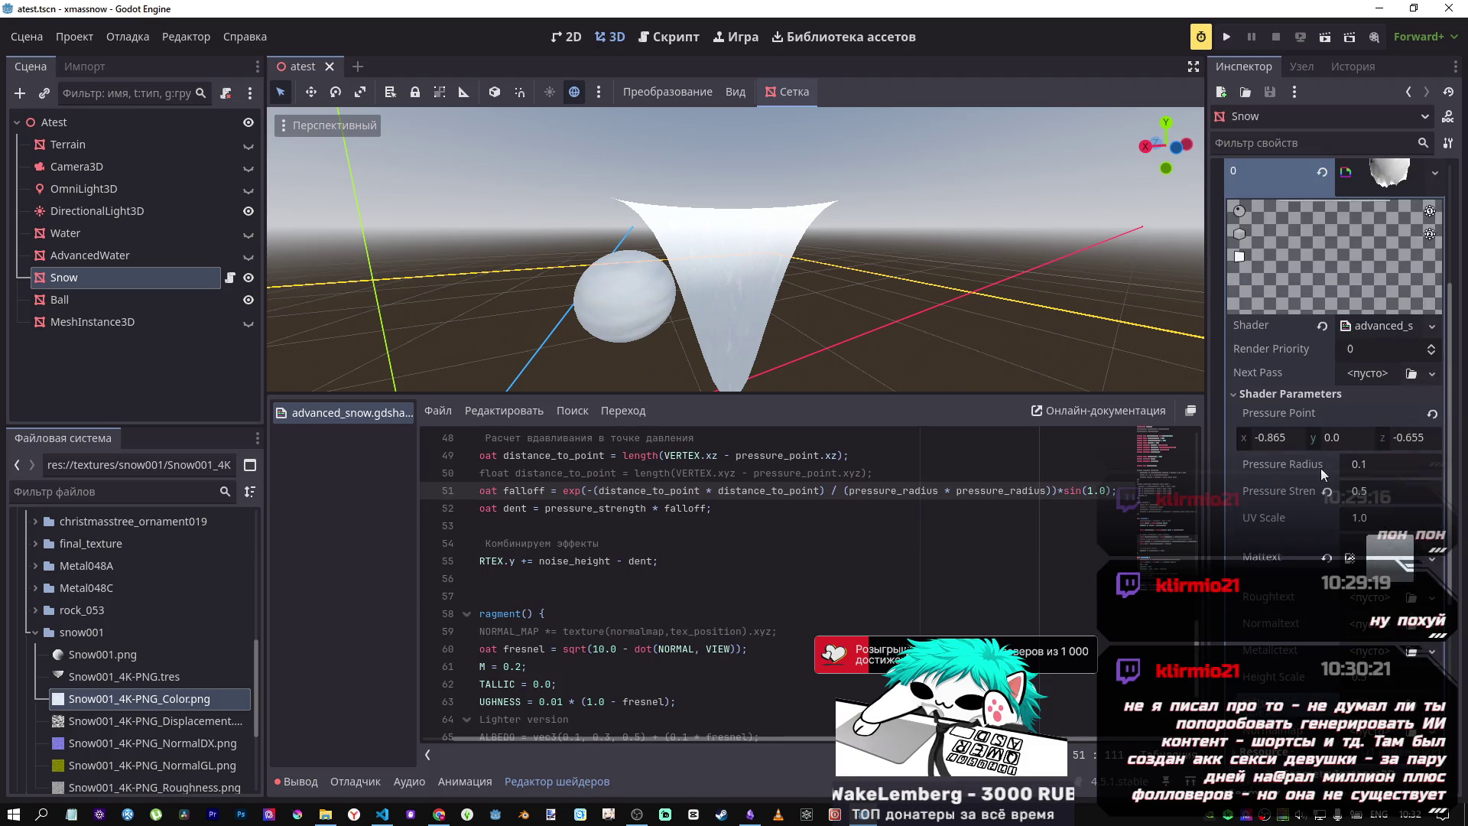
scroll(1322, 474, up, 2)
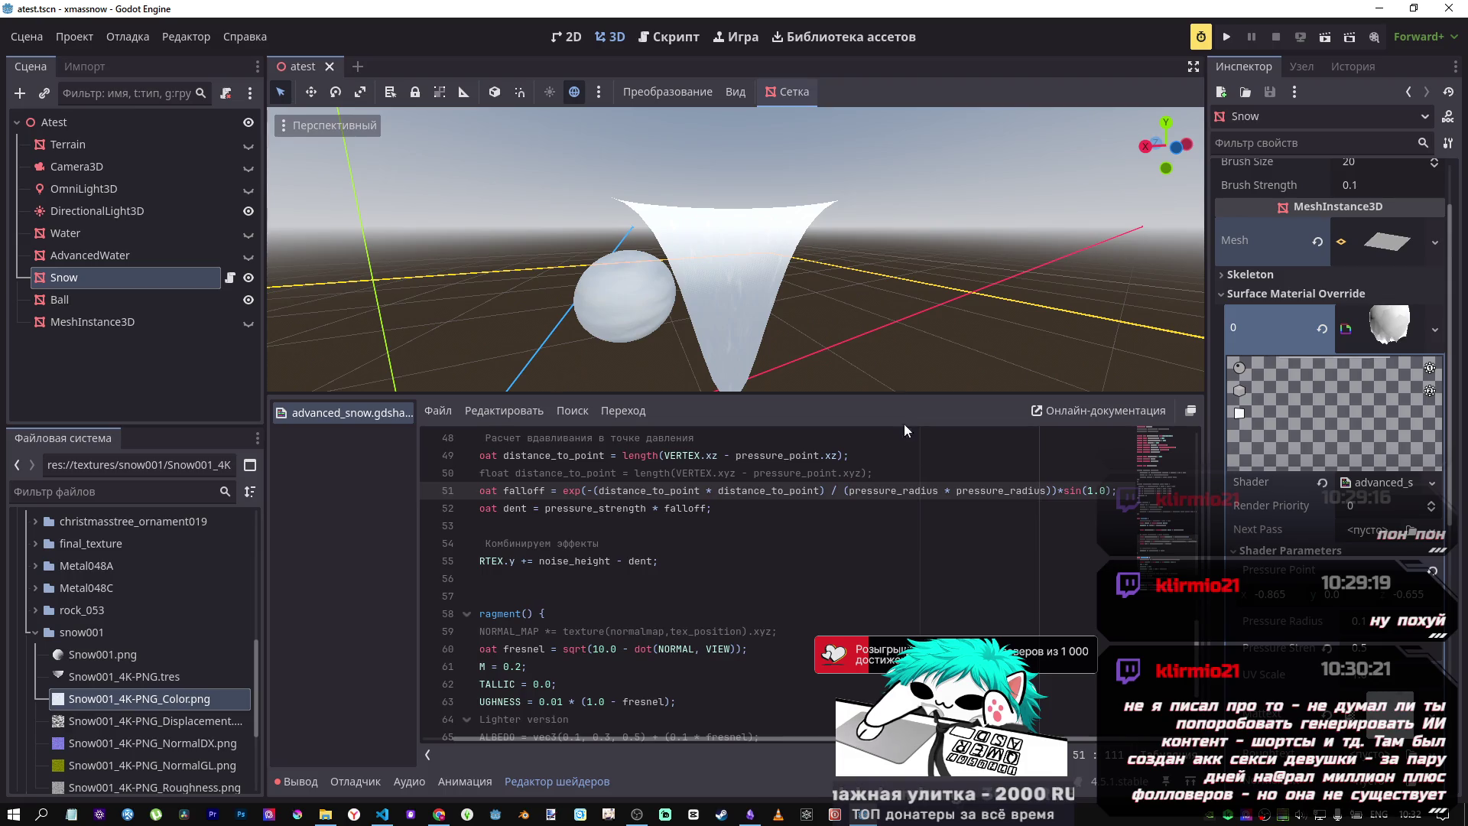
Step: Switch over to the Desmos graphs in the browser
key(Up)
mouse_move(439, 814)
click(452, 764)
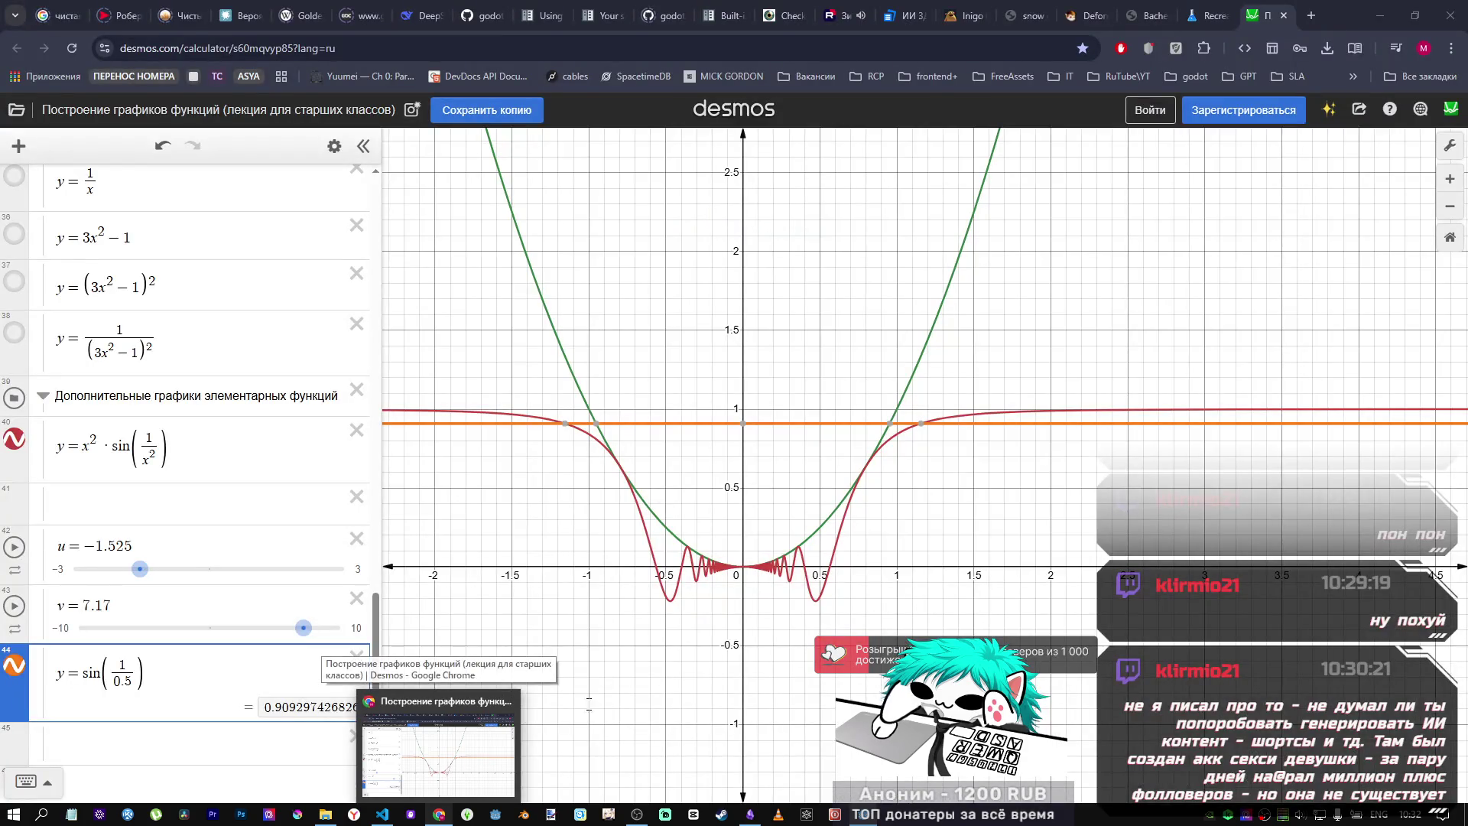
Step: Change line 51's sine to sin(1.0/distance_to_point) and check the spiky snow mesh
key(alt+Tab)
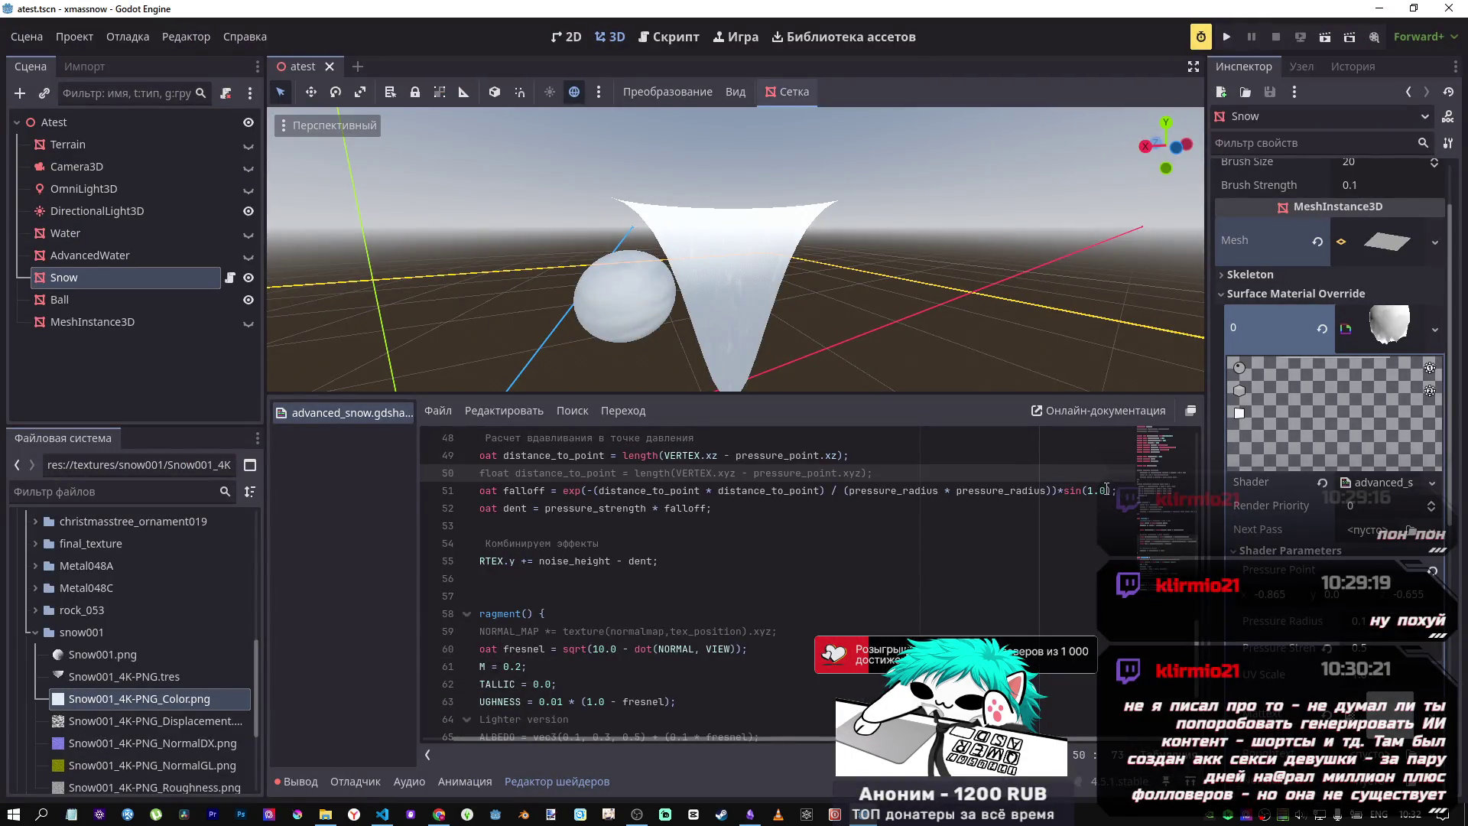
drag(819, 490, 717, 491)
key(ctrl+c)
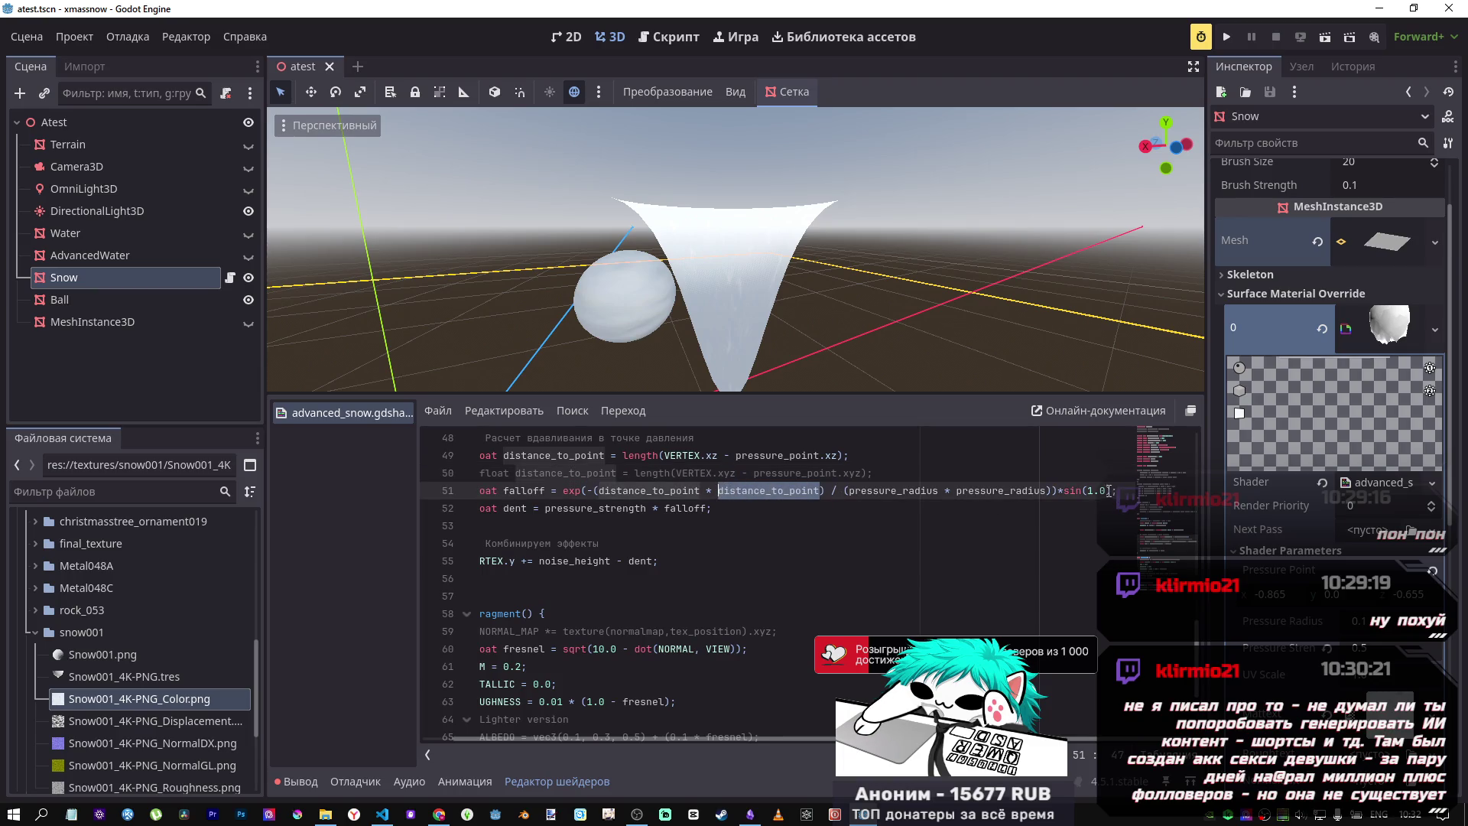
click(1100, 490)
click(1105, 493)
text(/)
key(ctrl+v)
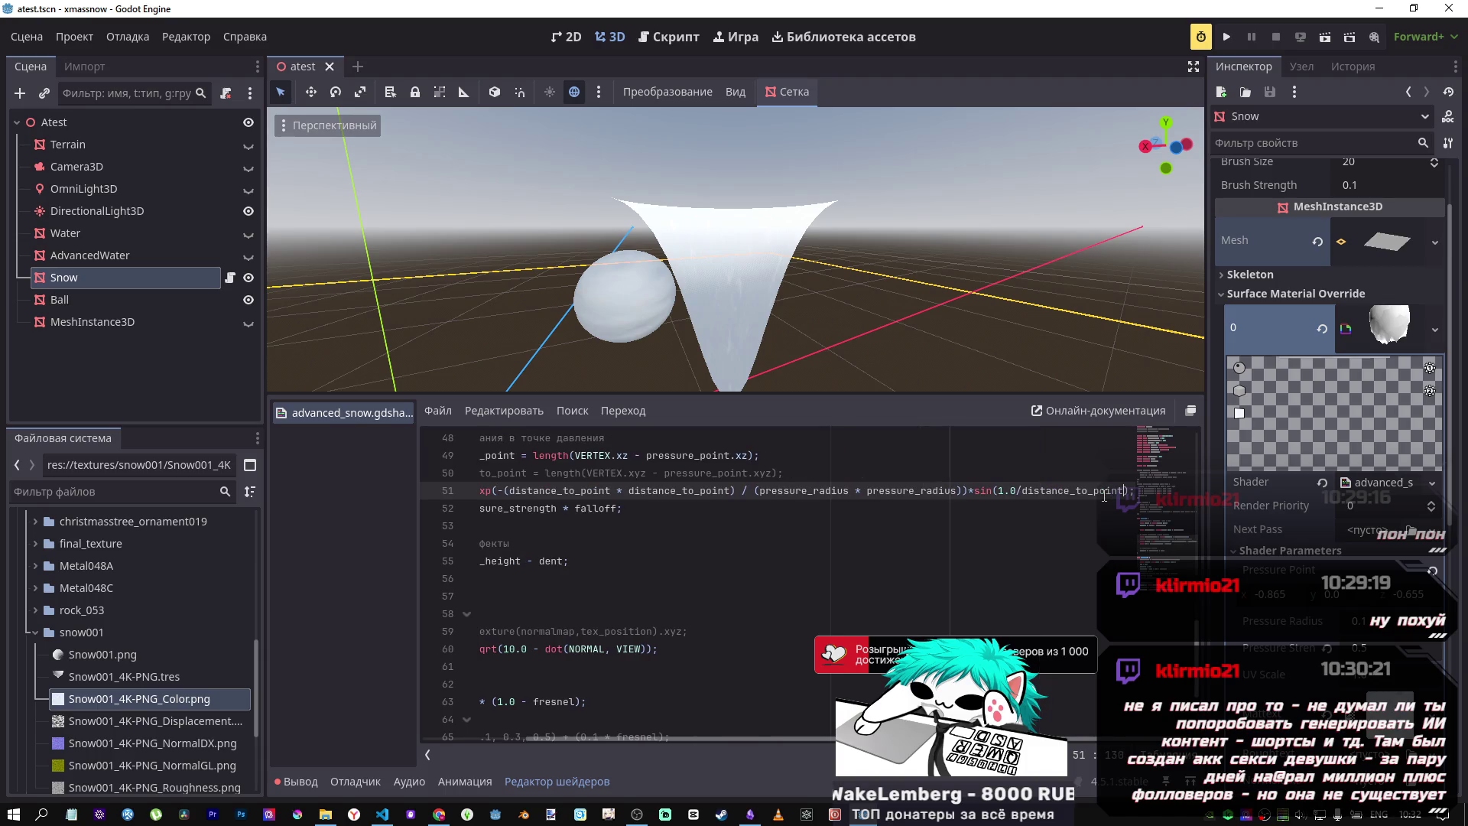
mouse_move(734, 306)
mouse_down()
mouse_move(733, 352)
mouse_move(719, 291)
mouse_move(726, 321)
mouse_move(734, 237)
mouse_move(711, 283)
mouse_move(719, 252)
mouse_move(726, 275)
mouse_move(722, 245)
mouse_move(726, 263)
mouse_up()
Step: Edit expression 40's denominator in Desmos, making it y = x²·sin(1/x³)
mouse_move(388, 815)
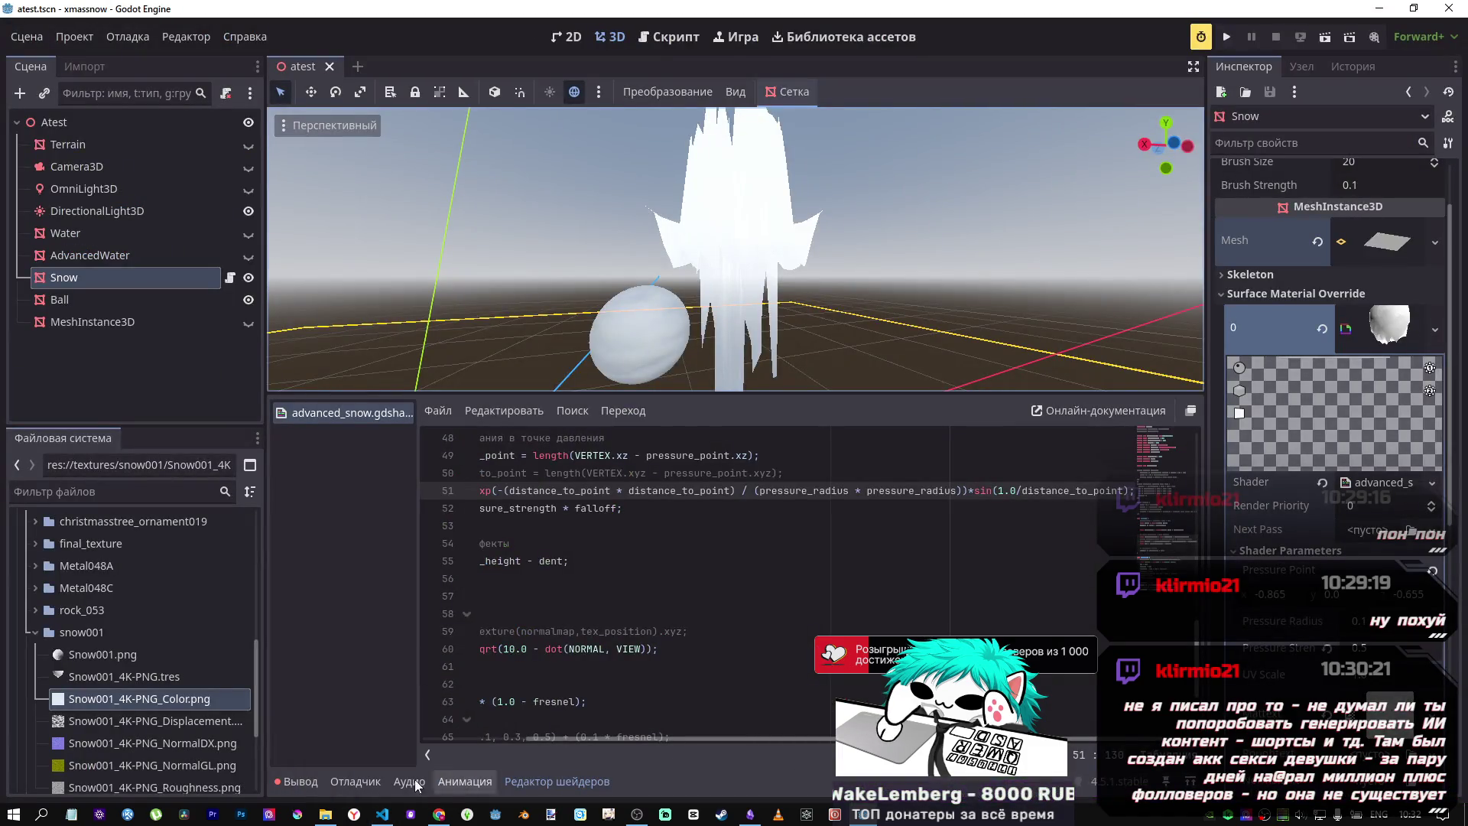
click(439, 814)
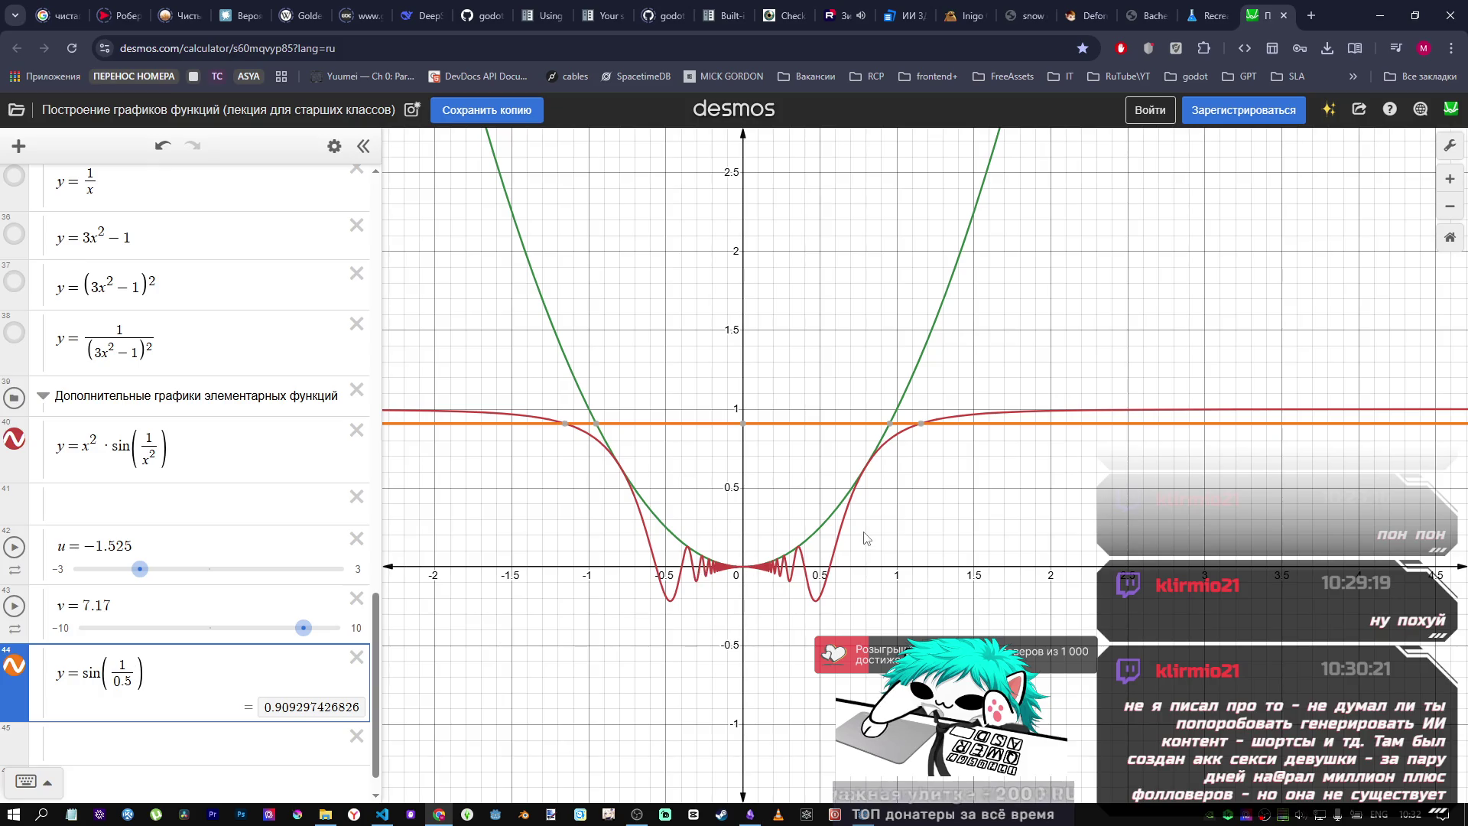
click(151, 455)
Step: Try exponents 32 and 3 on expression 40's denominator, settling on y = x²·sin(1/x), and zoom near the origin
text(3)
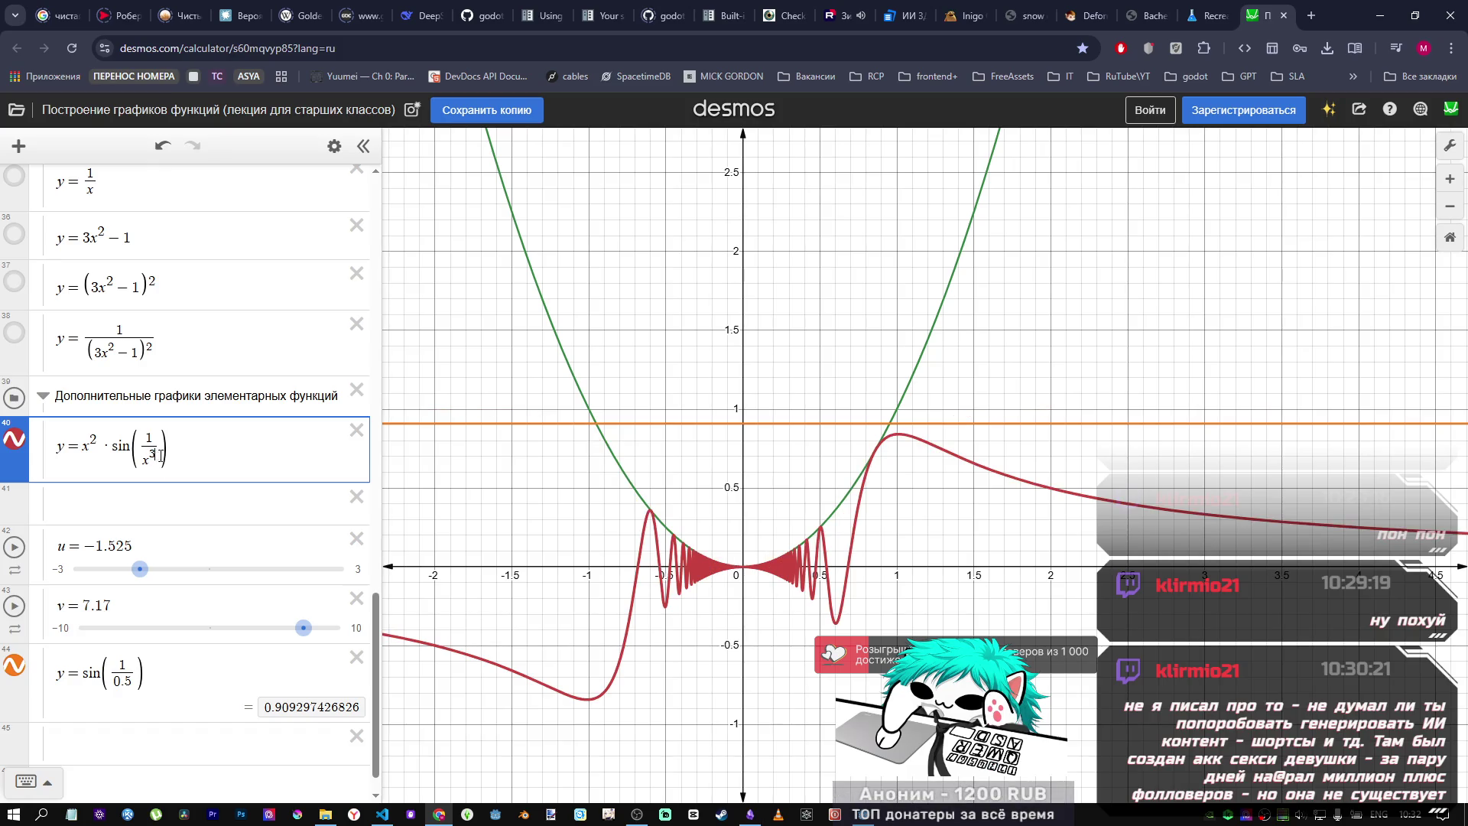
text(2)
key(F12)
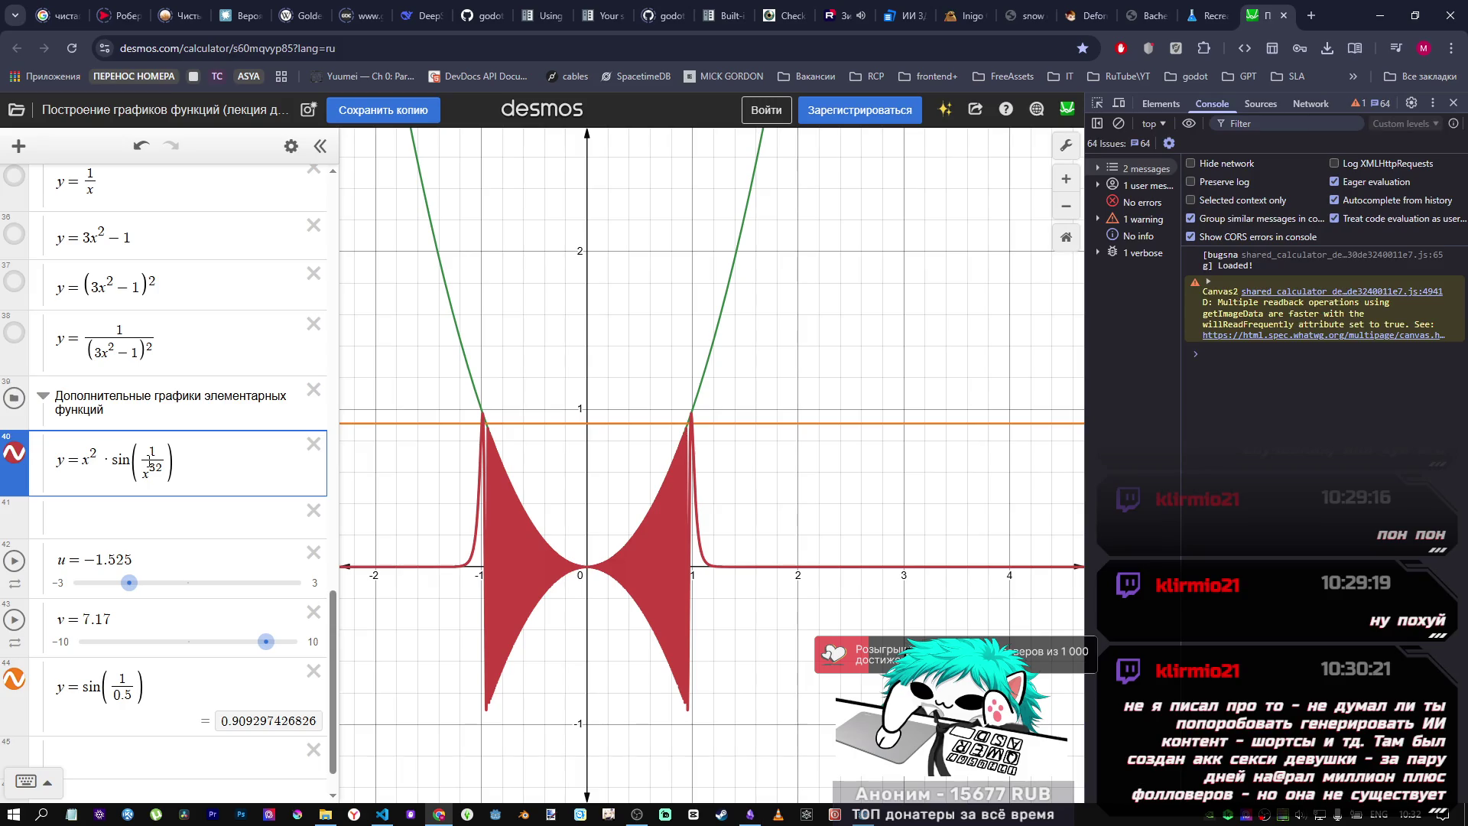
click(1453, 102)
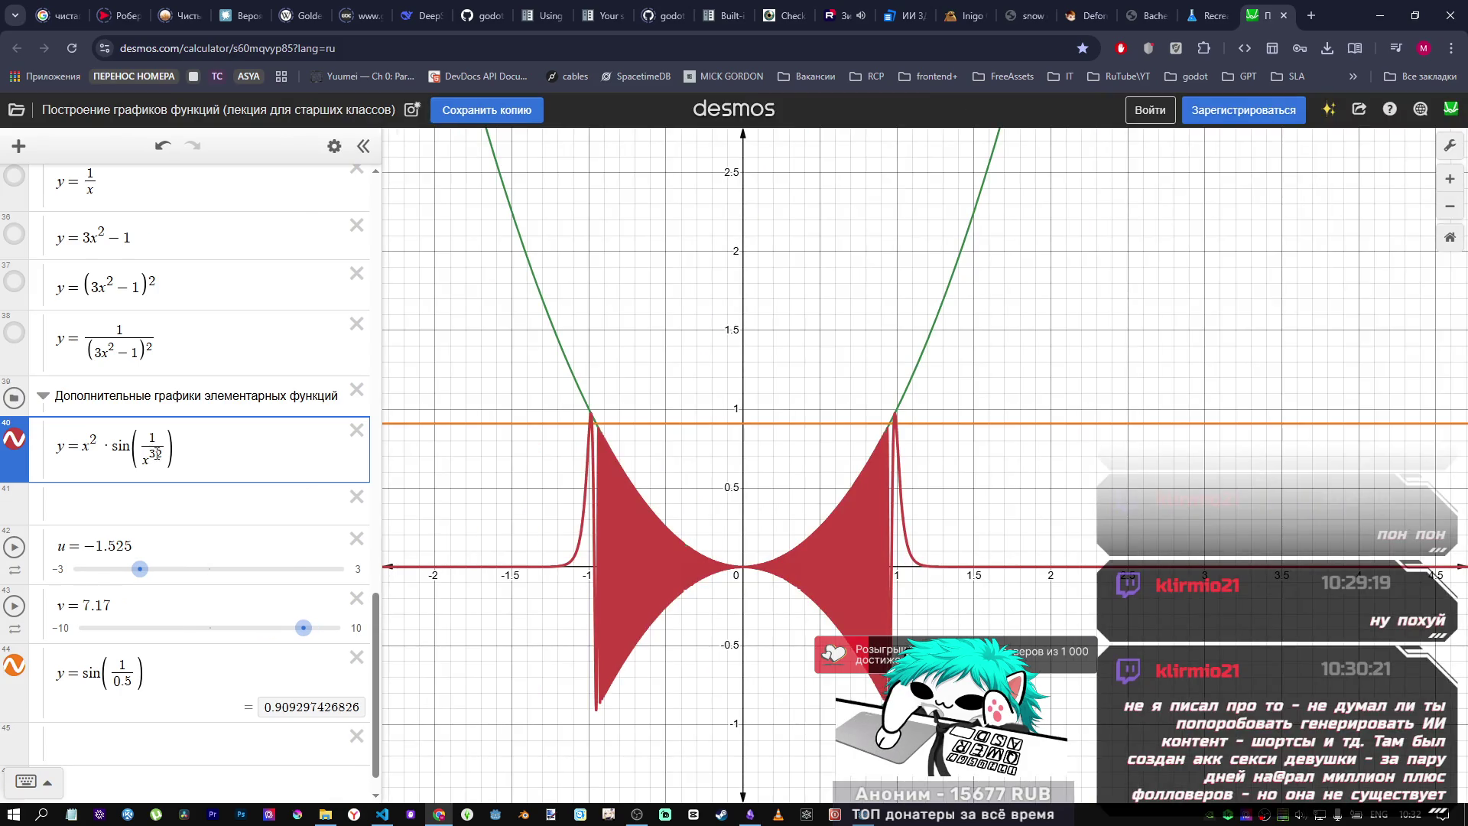
key(BackSpace)
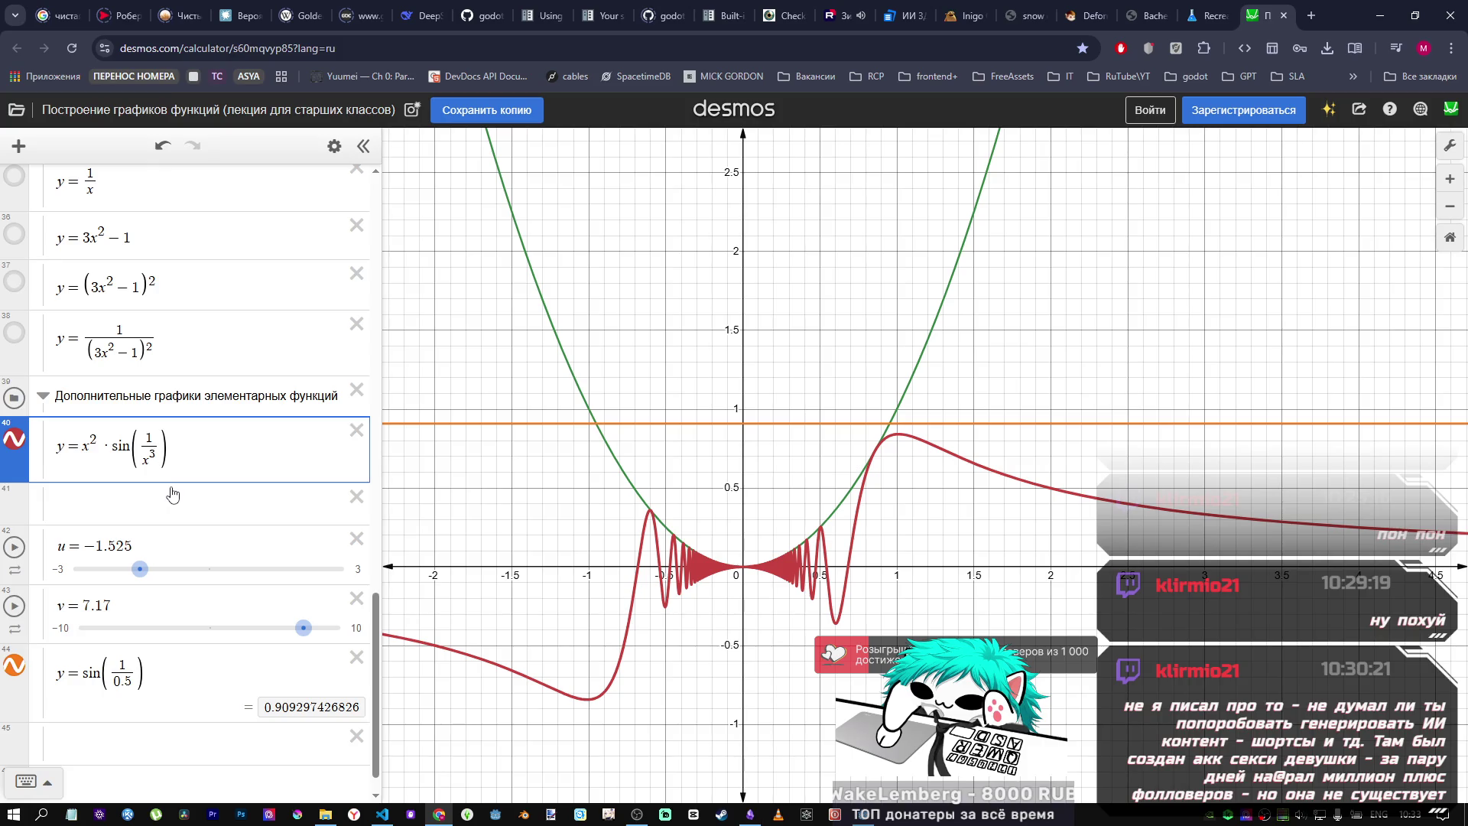
key(BackSpace)
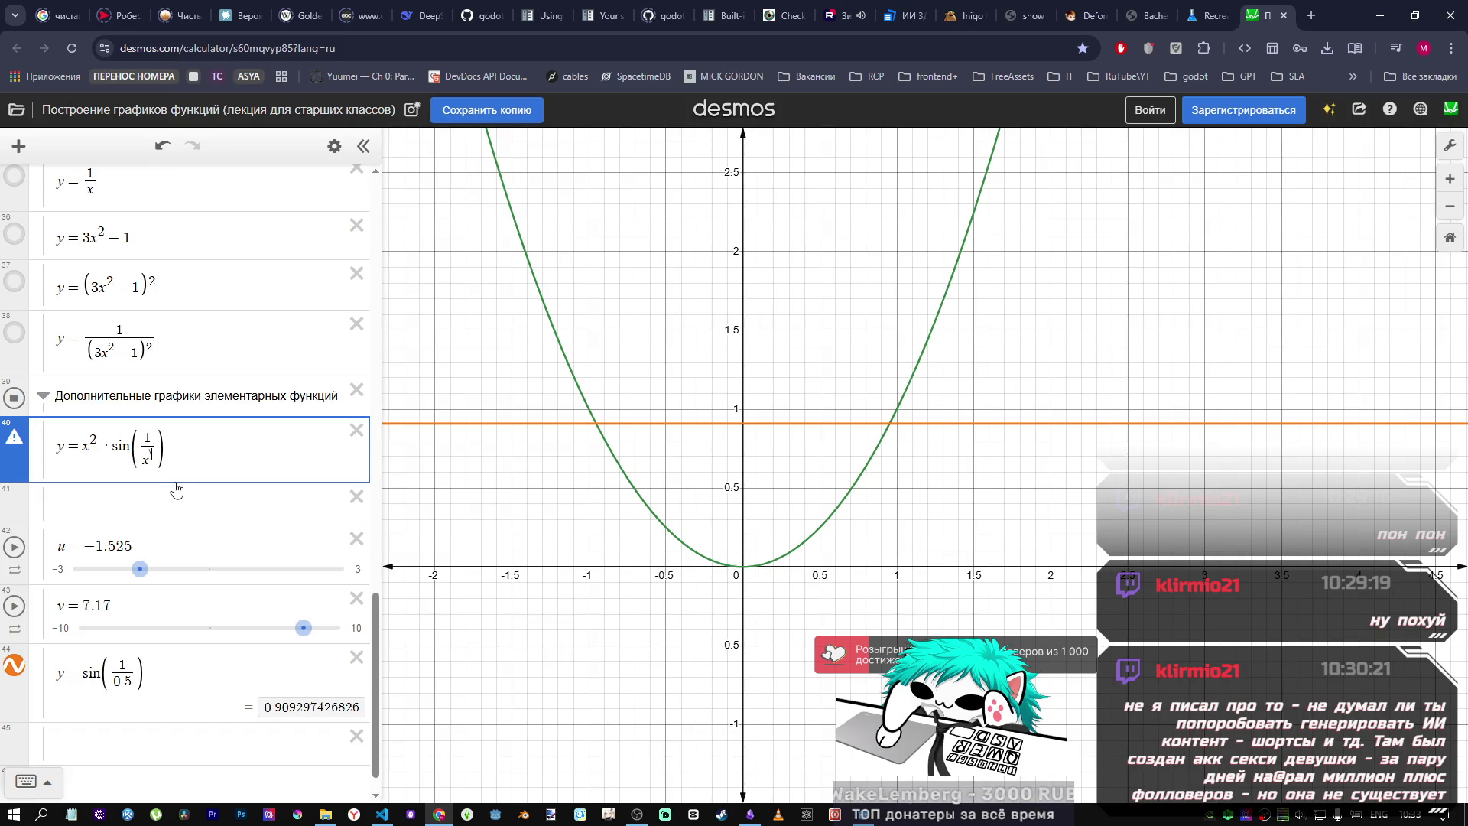
key(BackSpace)
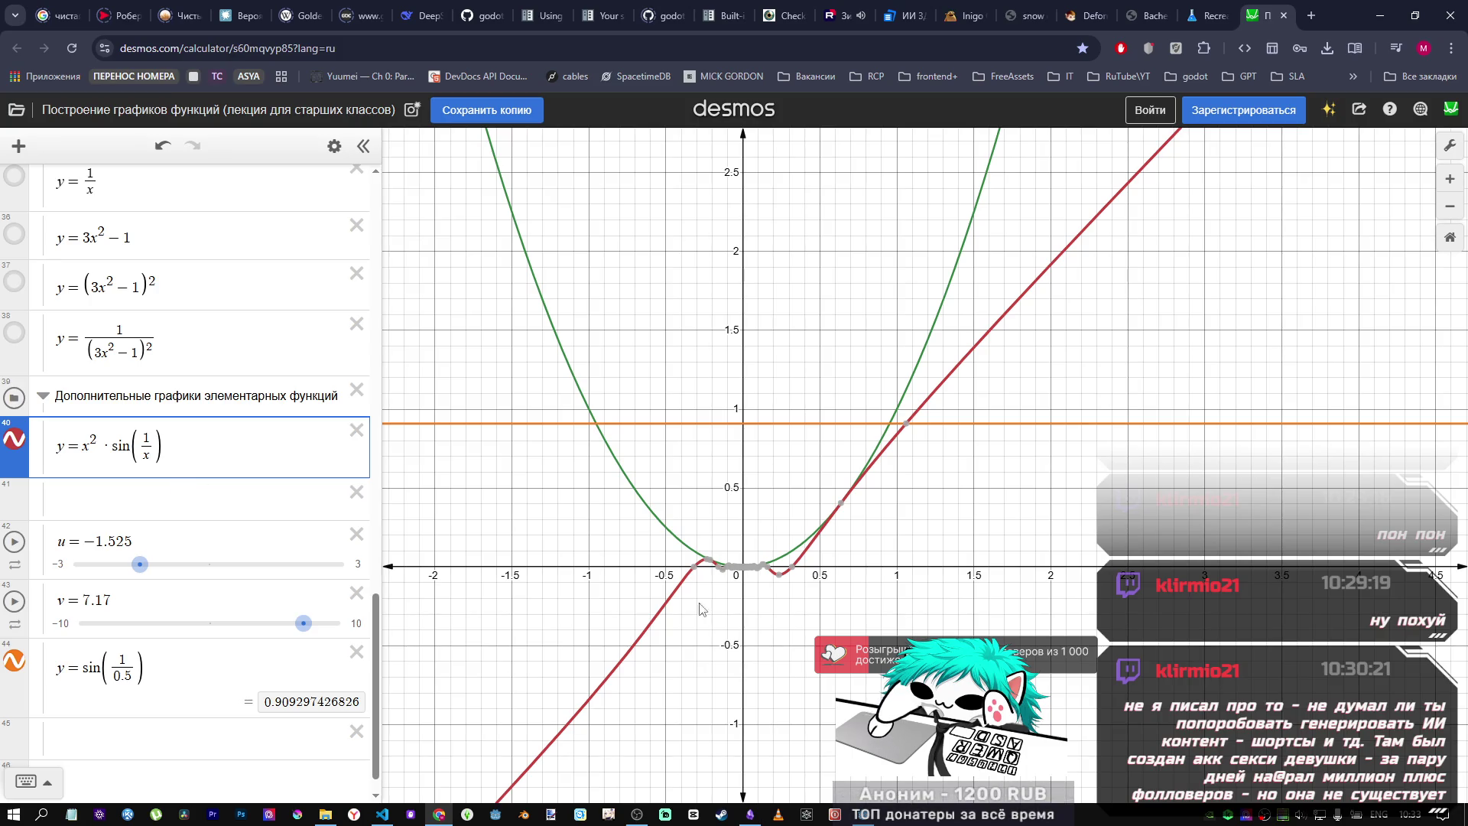
scroll(757, 588, up, 3)
scroll(759, 586, up, 4)
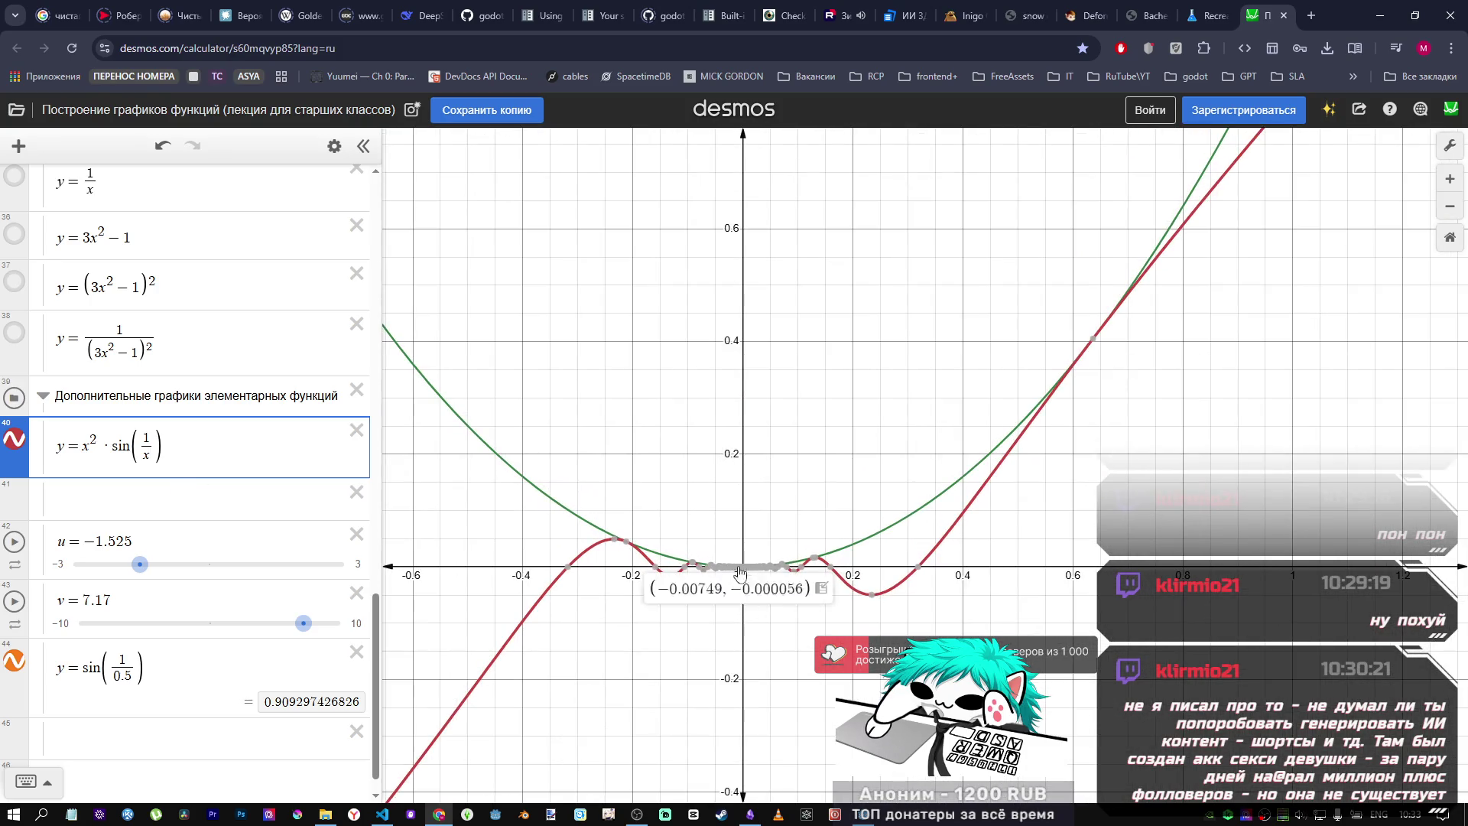
click(422, 9)
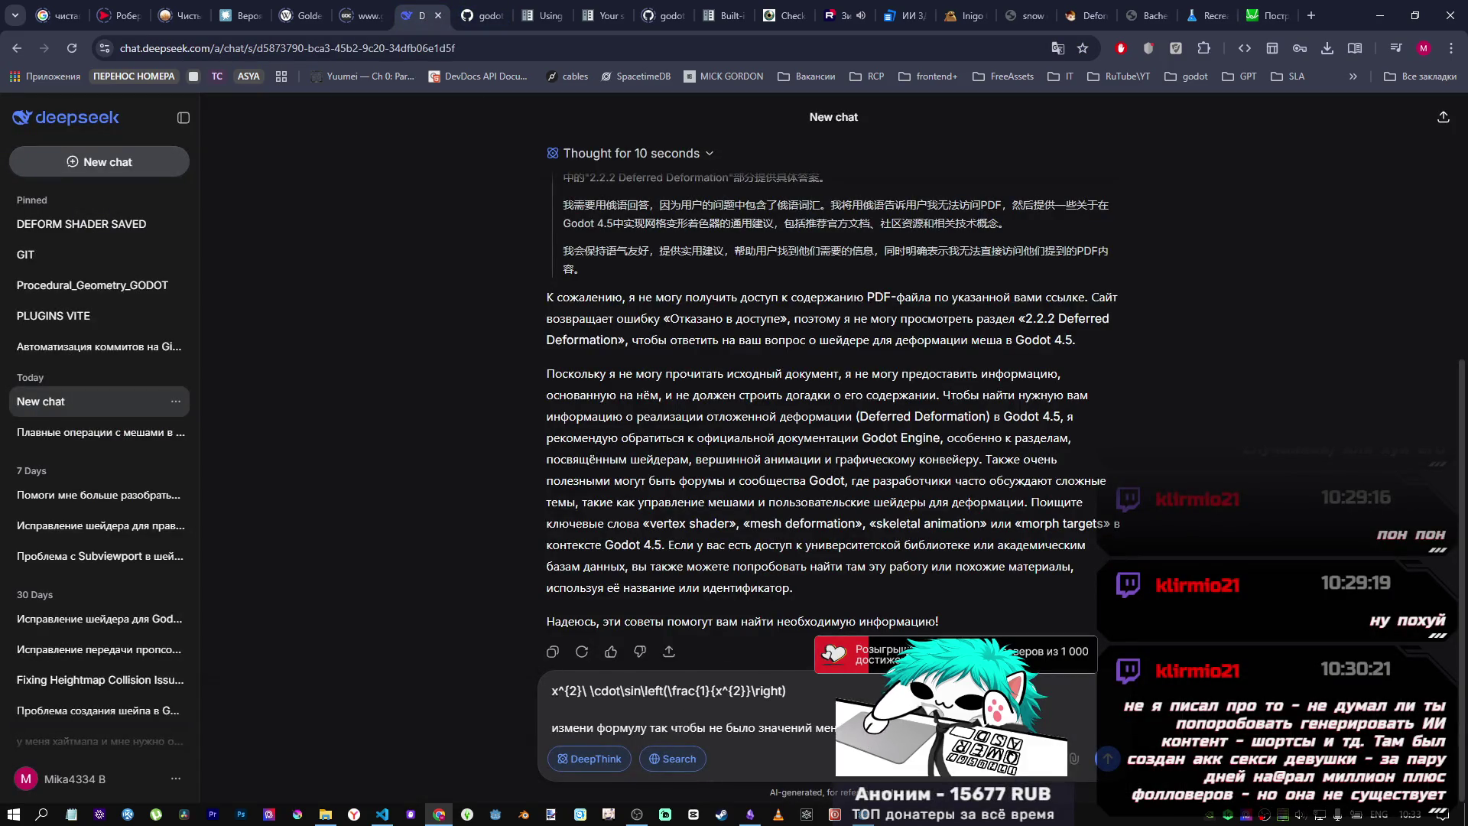
Step: Start the DeepSeek message with blank lines and the formula y=x^2
click(834, 714)
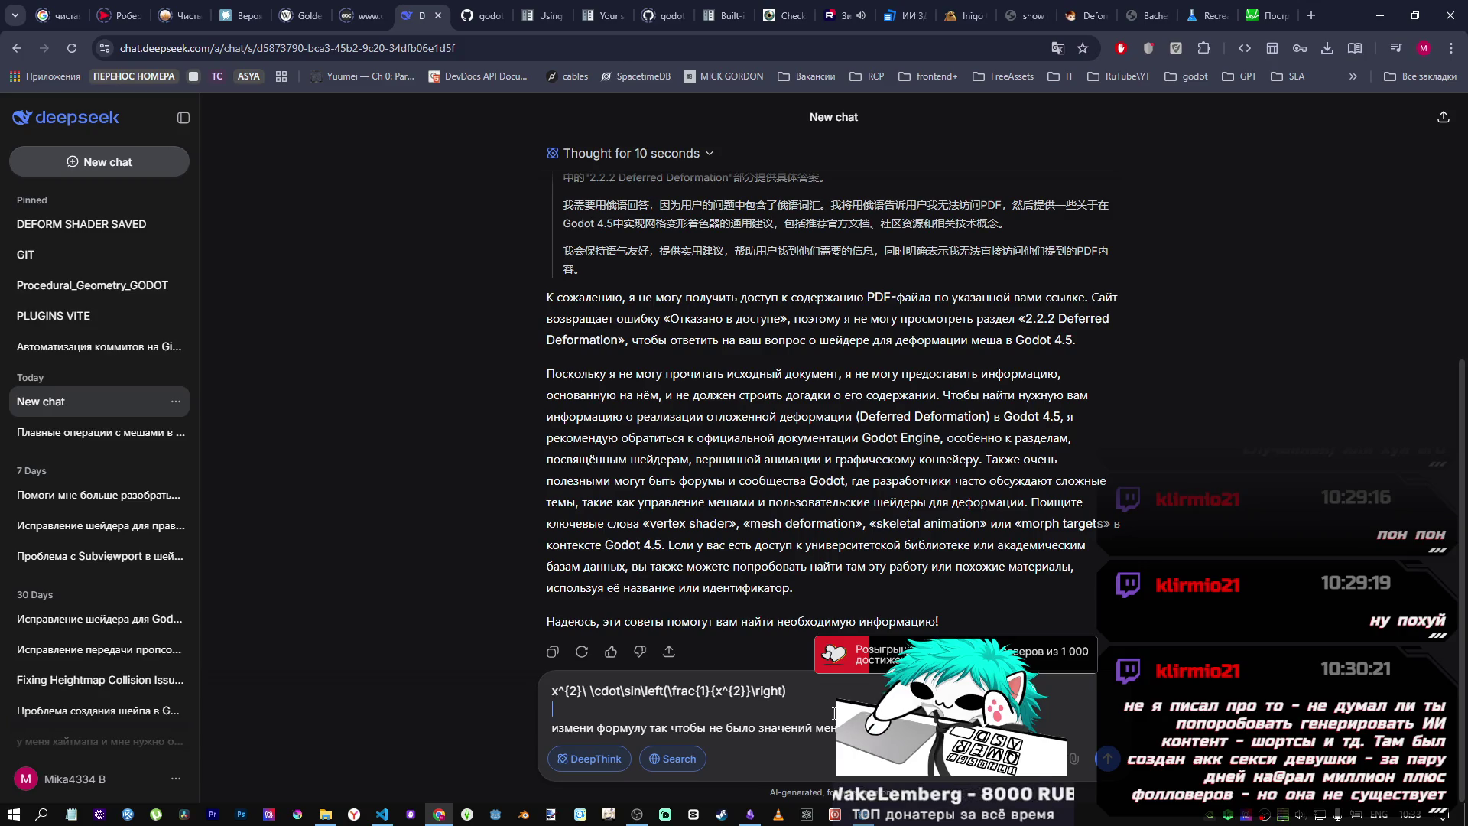
key(shift+Return)
key(shift+Return)
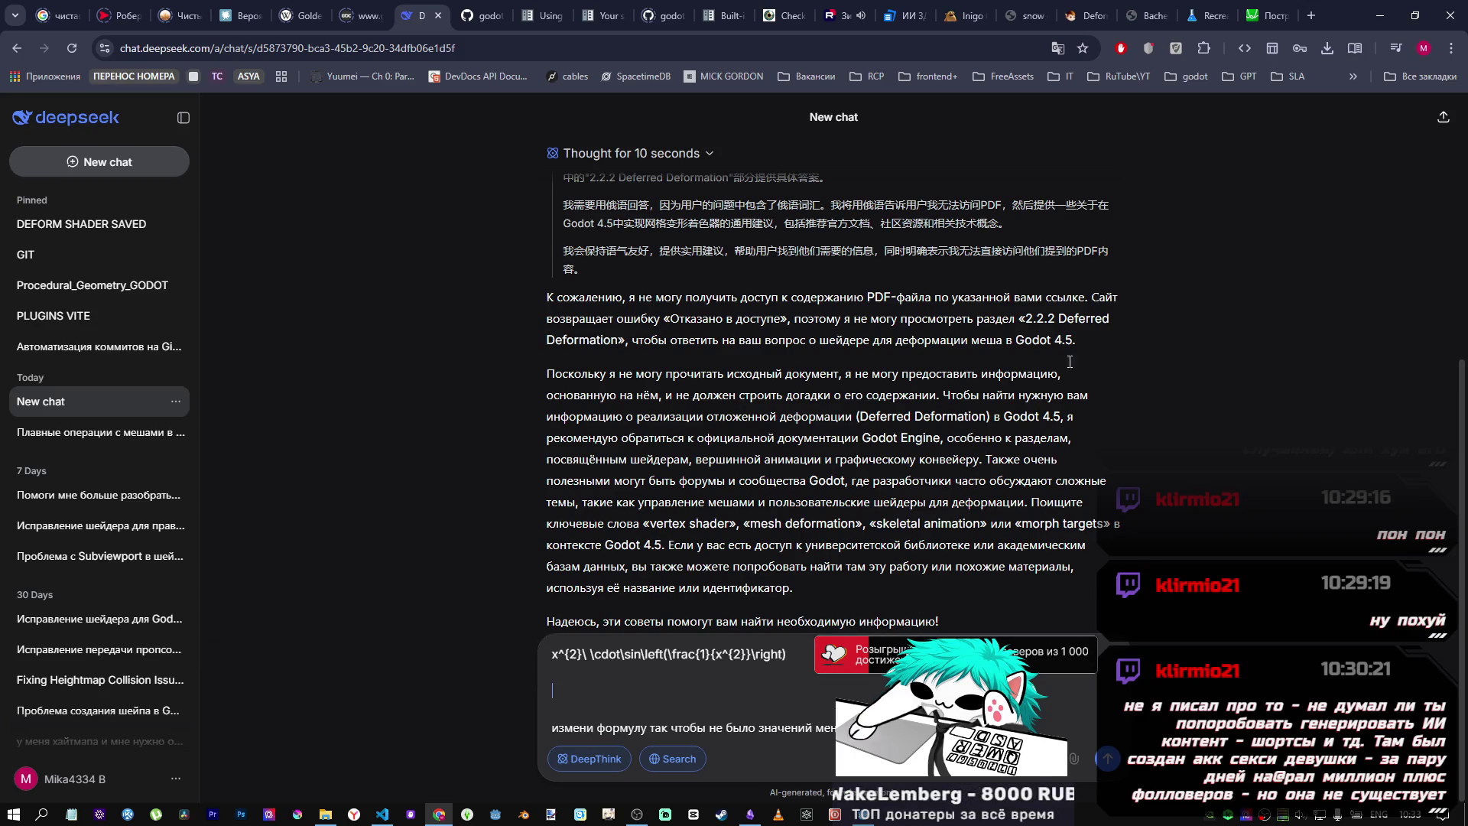
click(1263, 15)
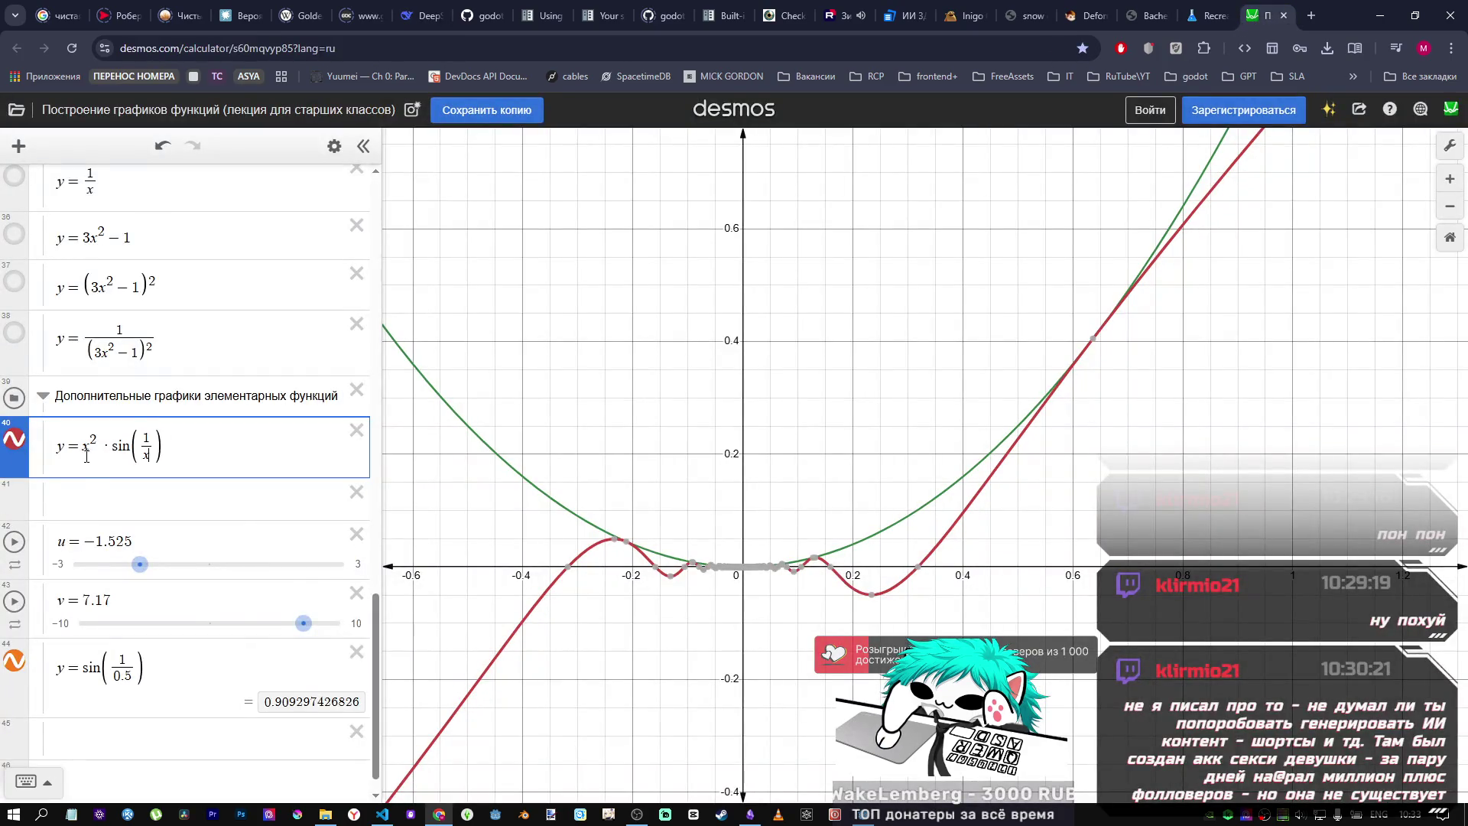
click(419, 15)
text(y=x)
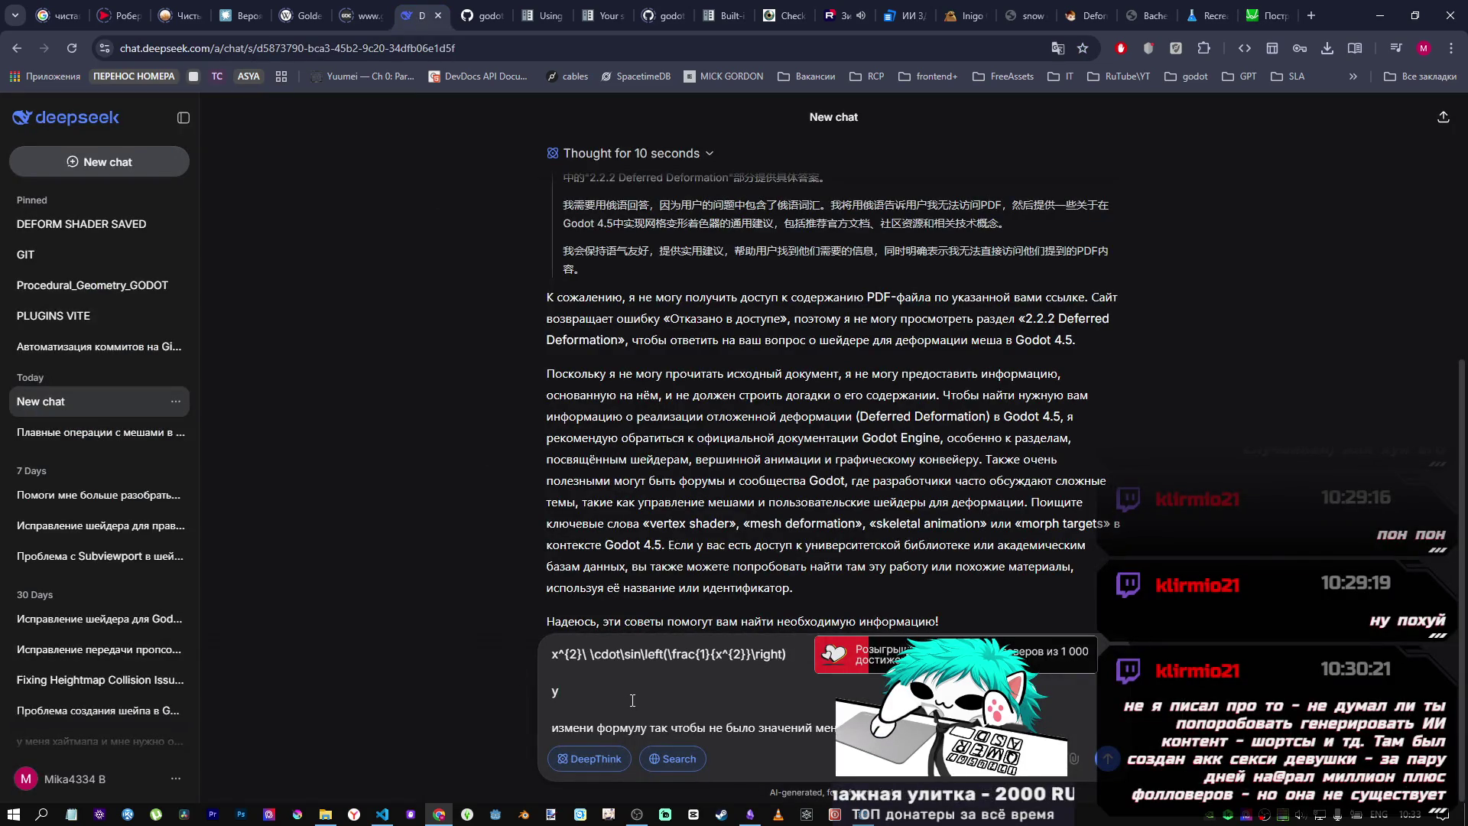
text(^2)
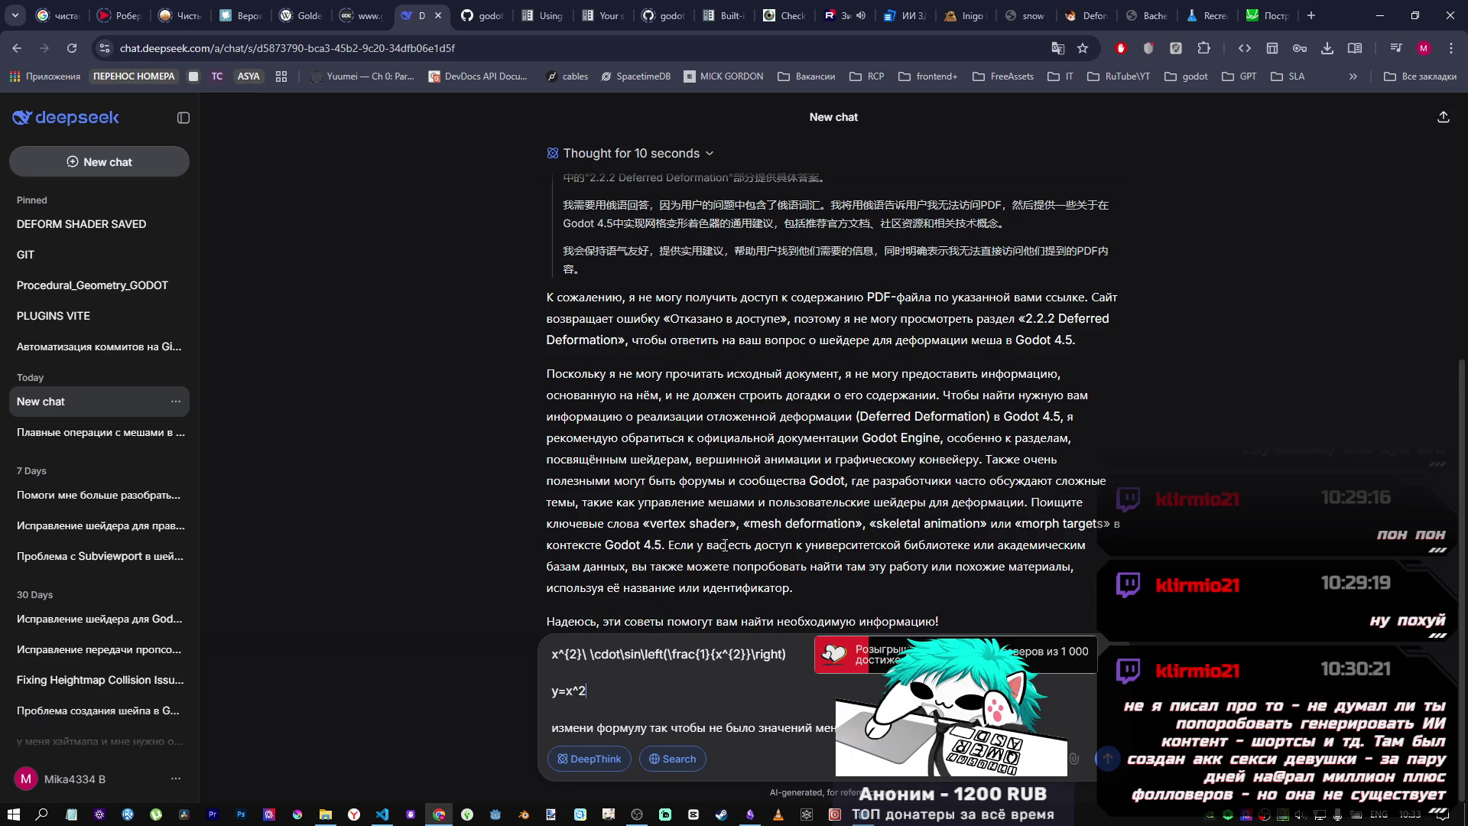
Step: In Desmos, add exponent 2 to expression 40's denominator and zoom out to check the curve
click(1265, 15)
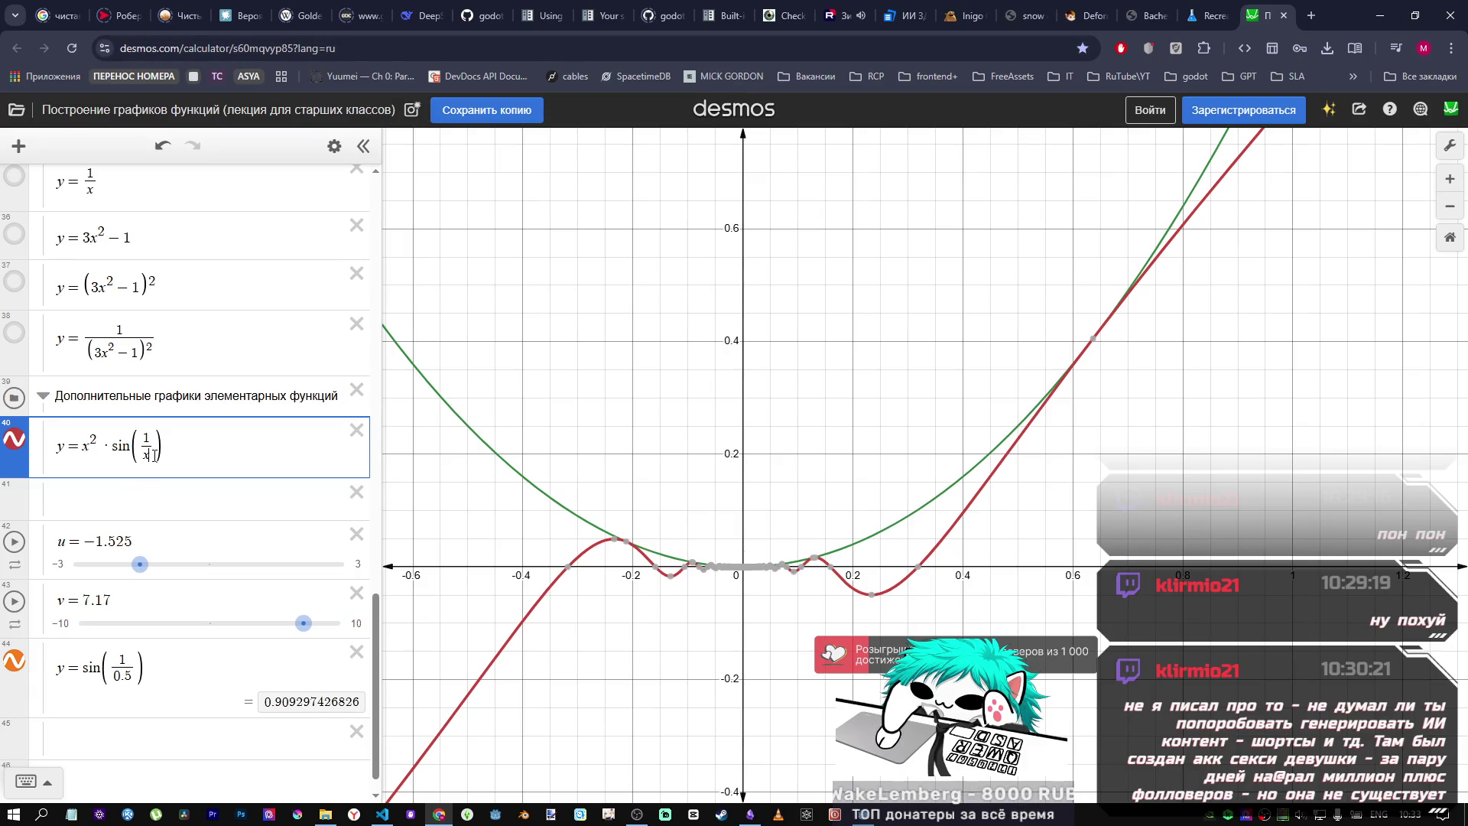
text(^2)
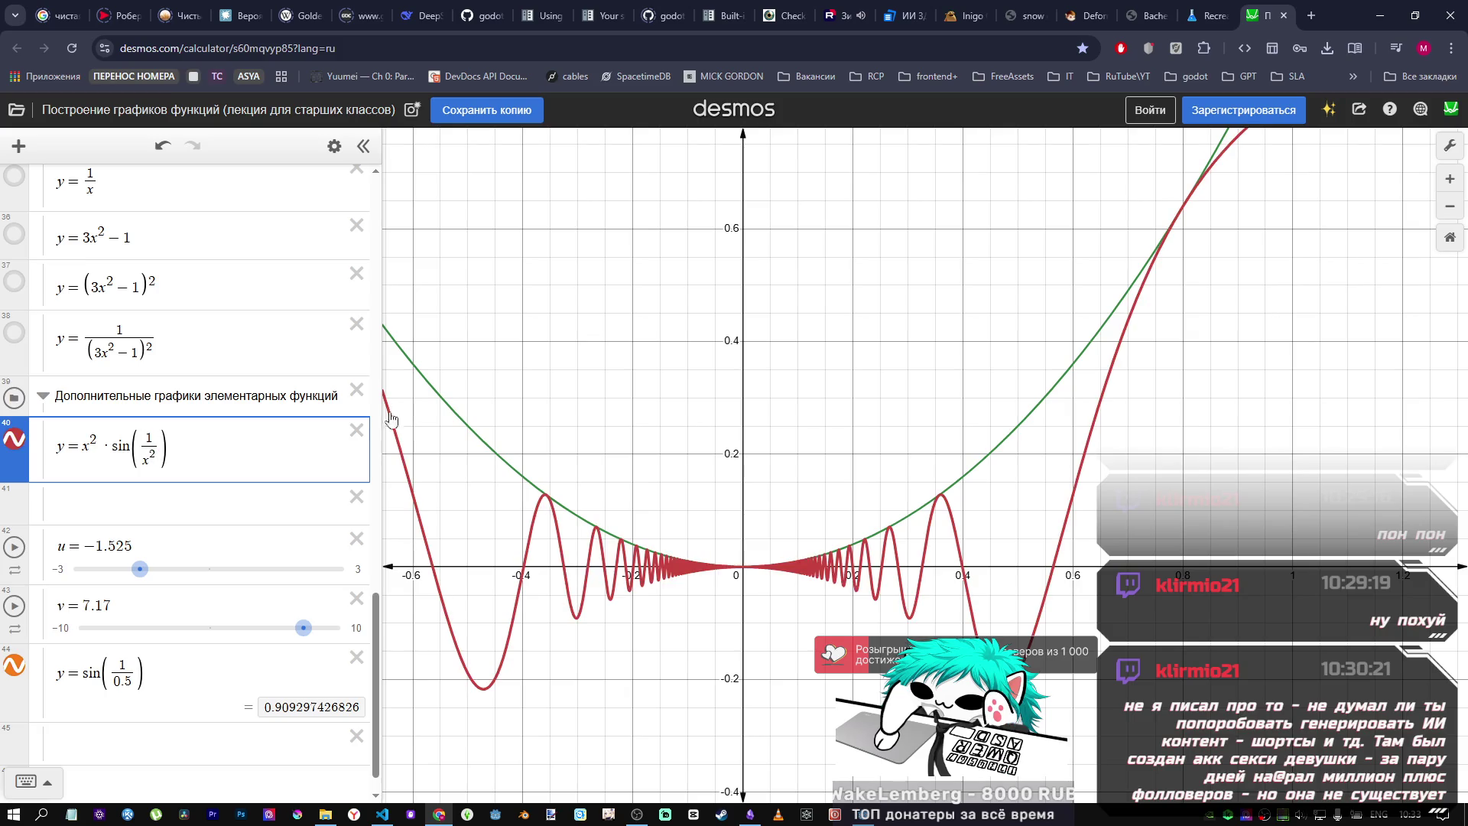
scroll(815, 475, down, 3)
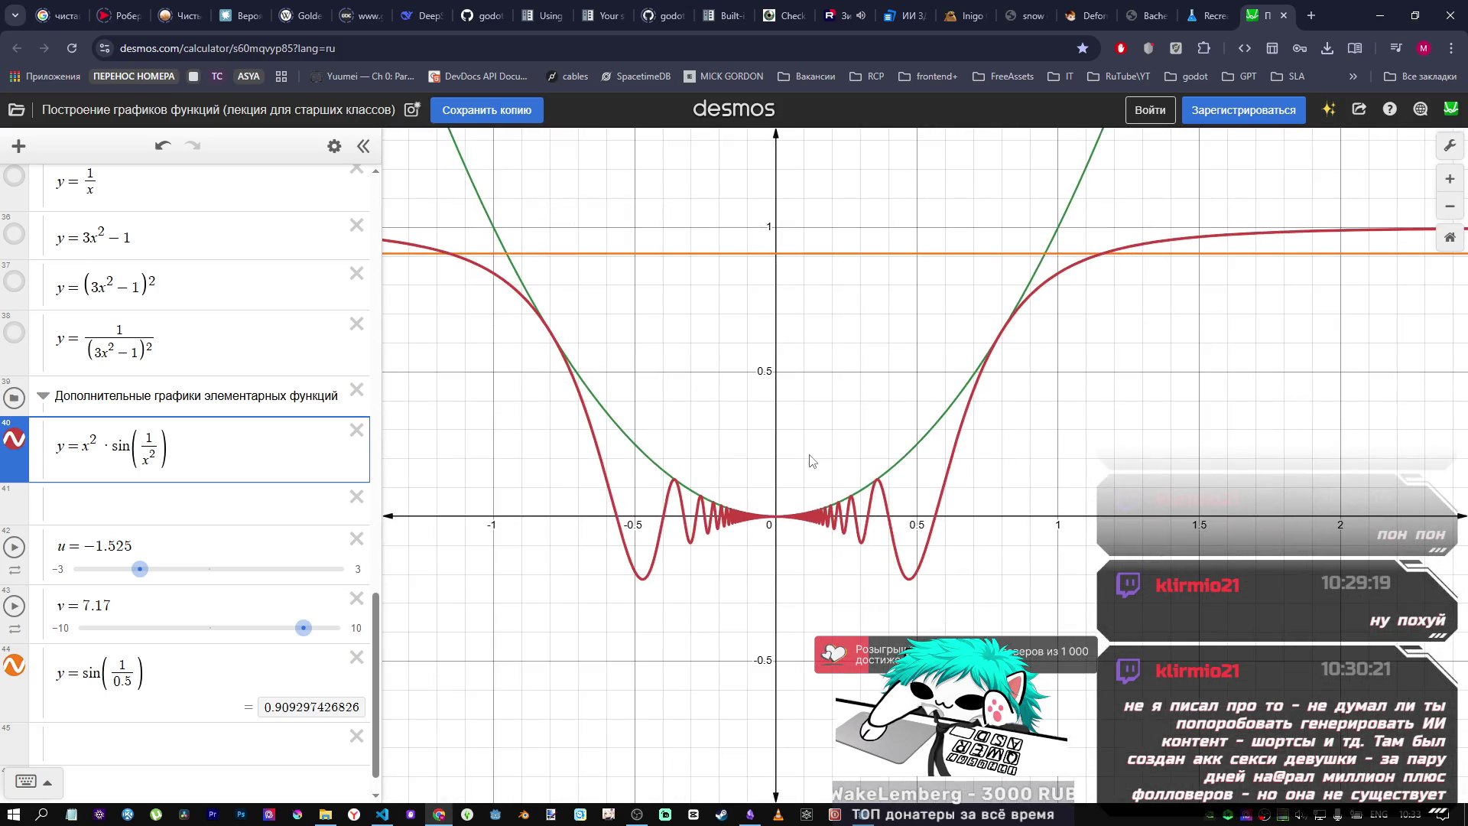
scroll(813, 455, down, 2)
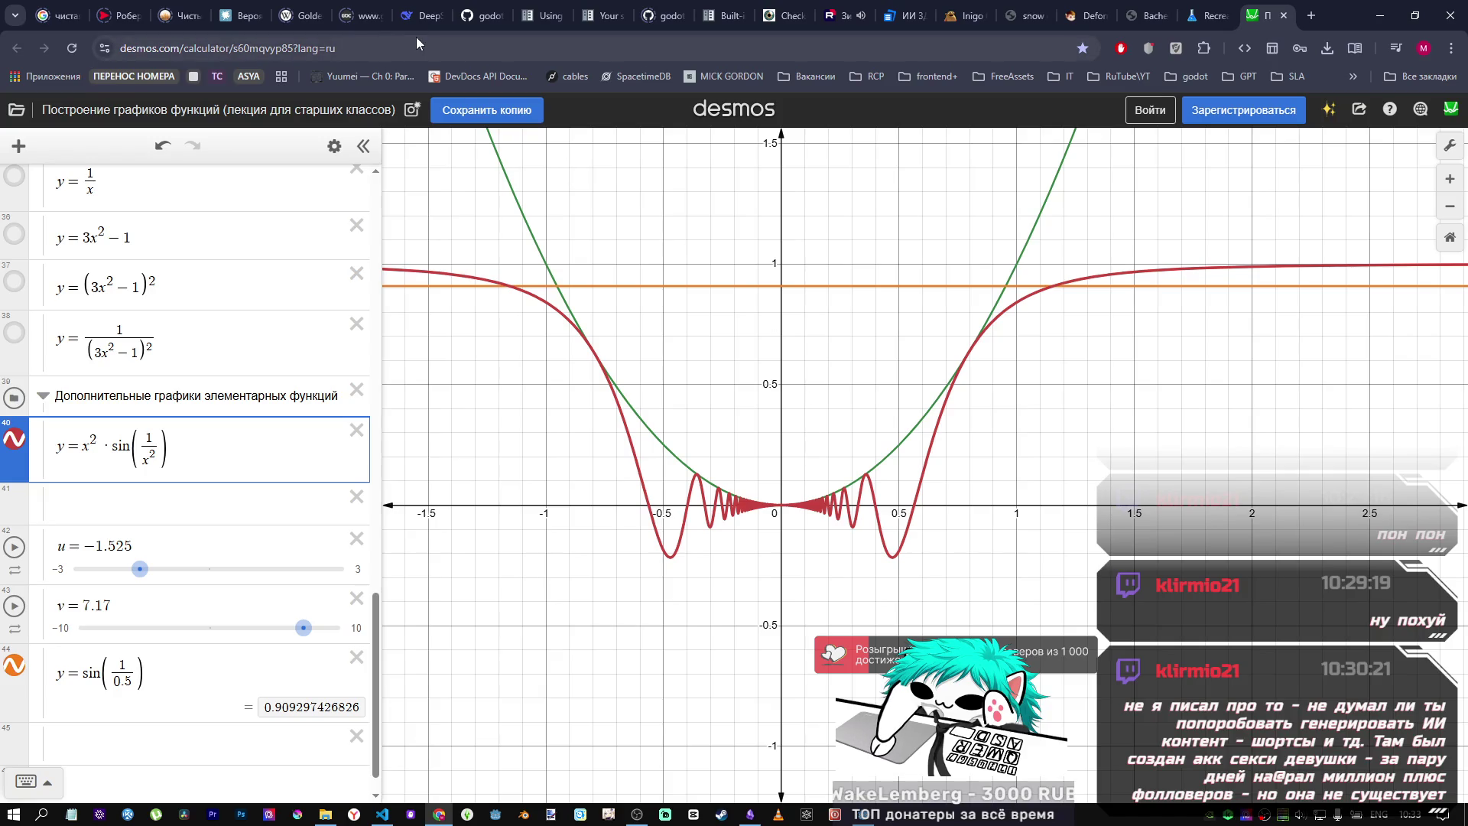
click(417, 23)
Step: Complete the formula as y=(x^2)*sin(1/(x^2)) and send the no-negative-values question to DeepSeek
click(631, 685)
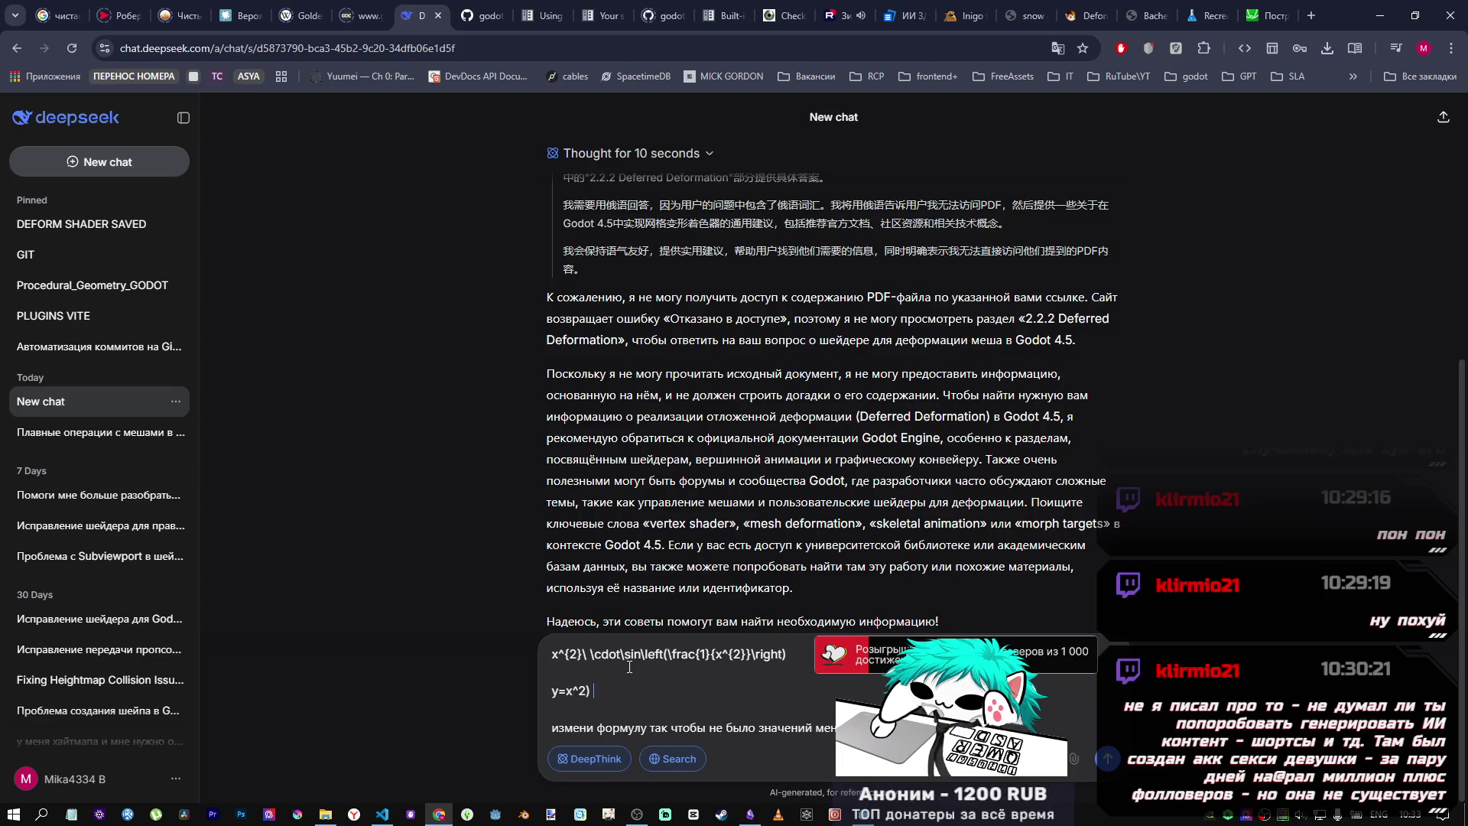
text(* sin()
text(1/x)
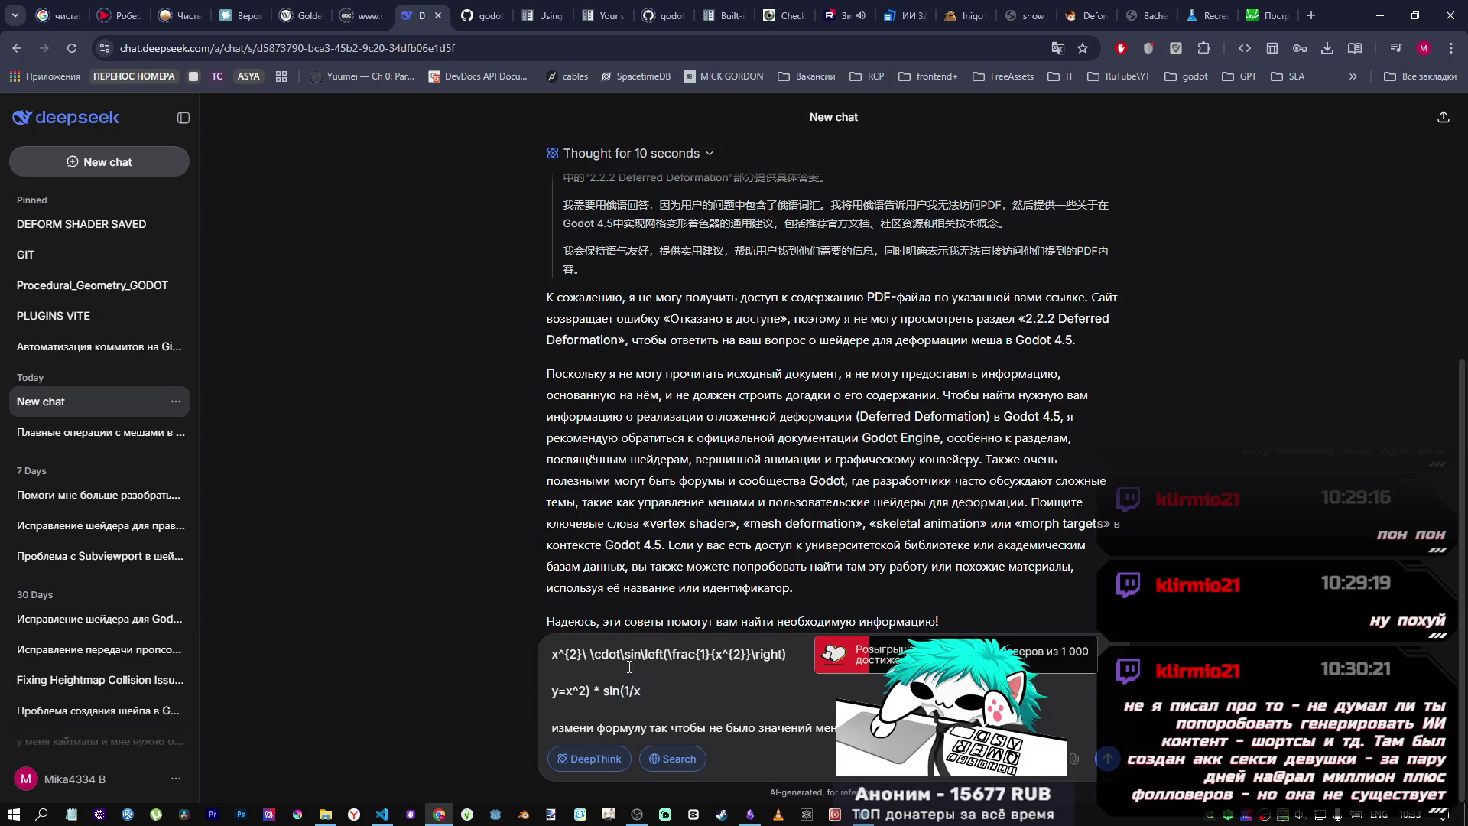
text(^2)
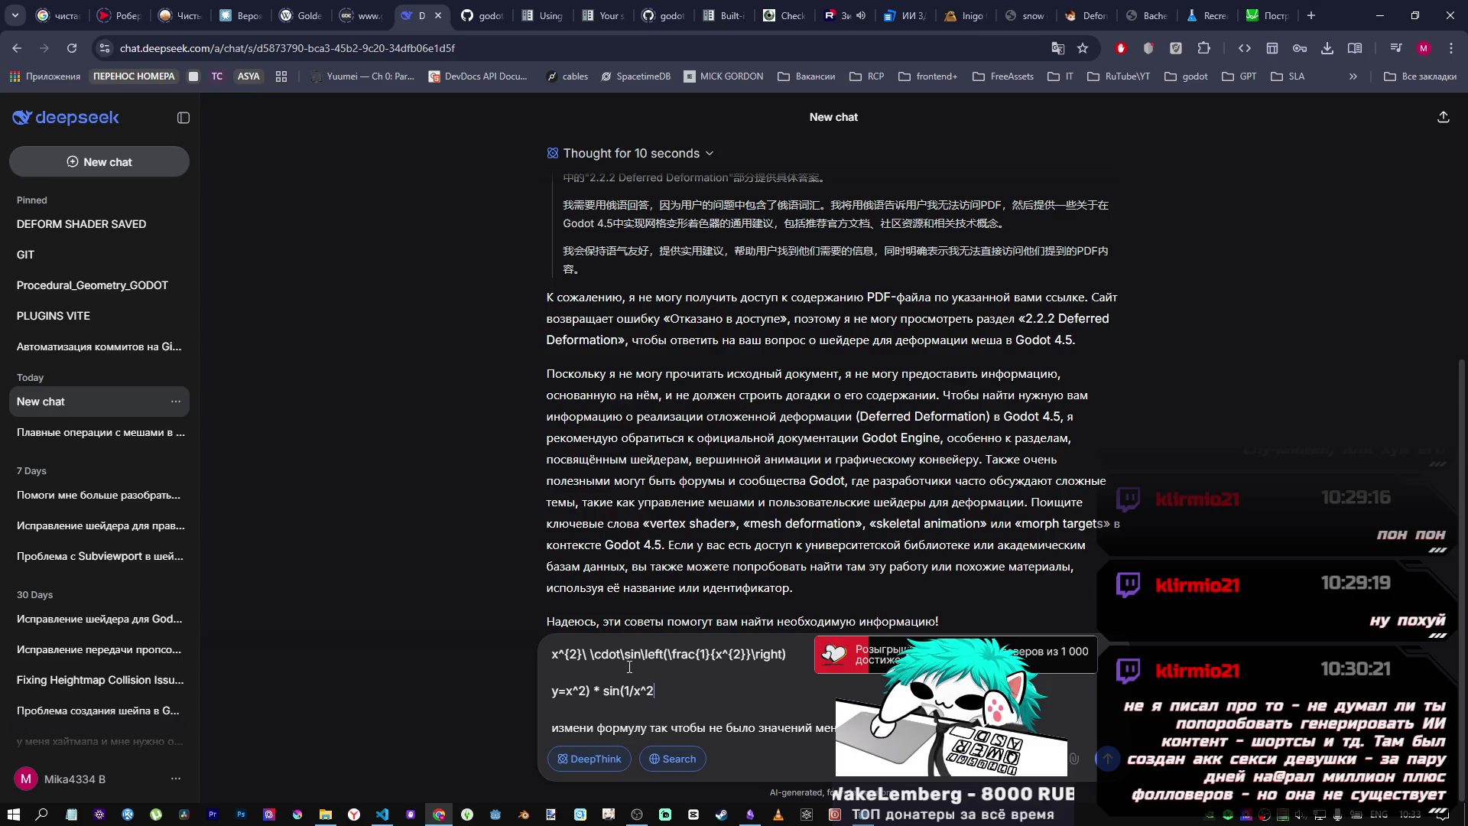
key(Left)
key(Left)
text(()
text())
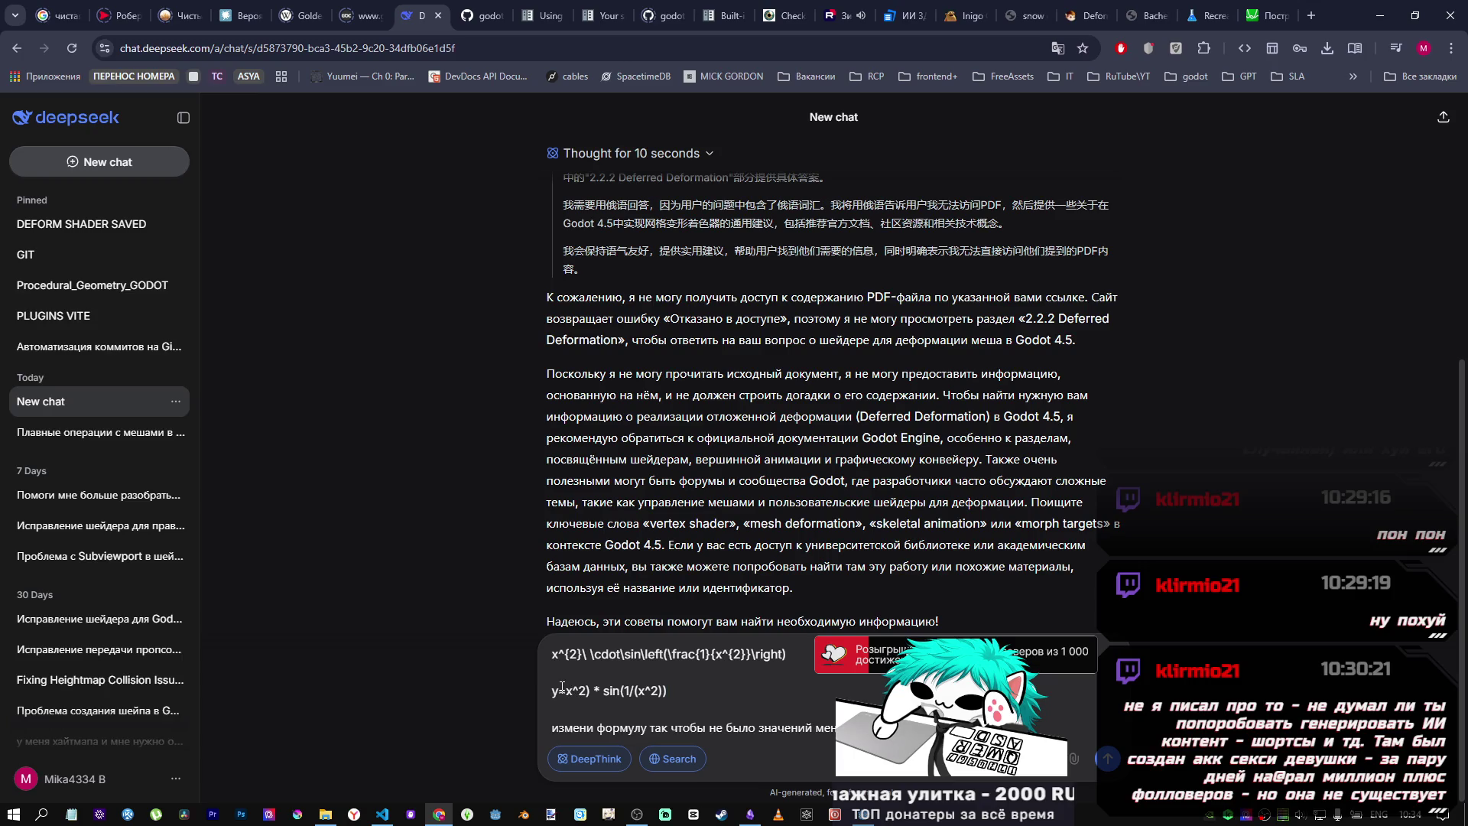
text(()
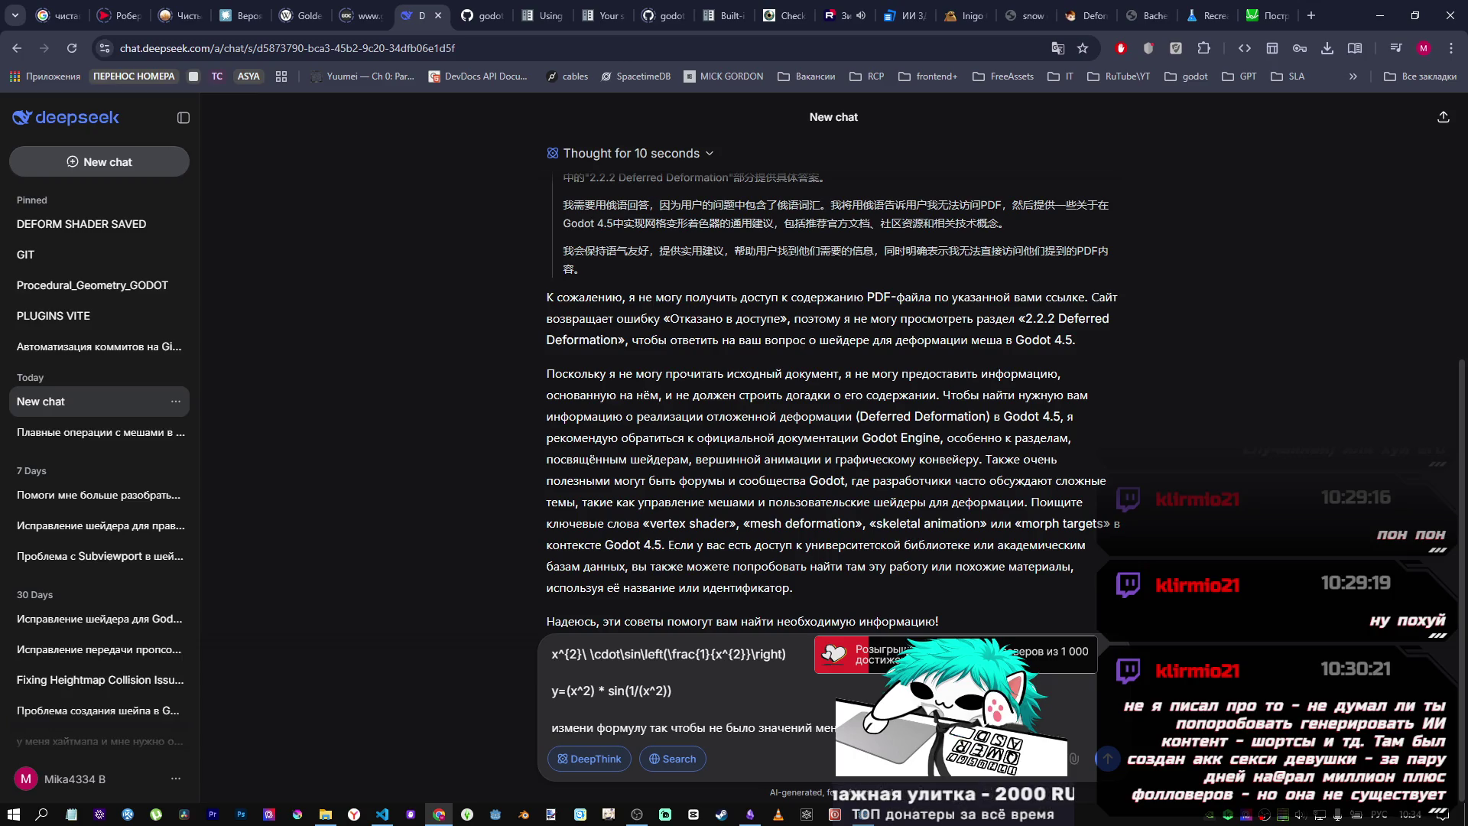
key(alt+shift)
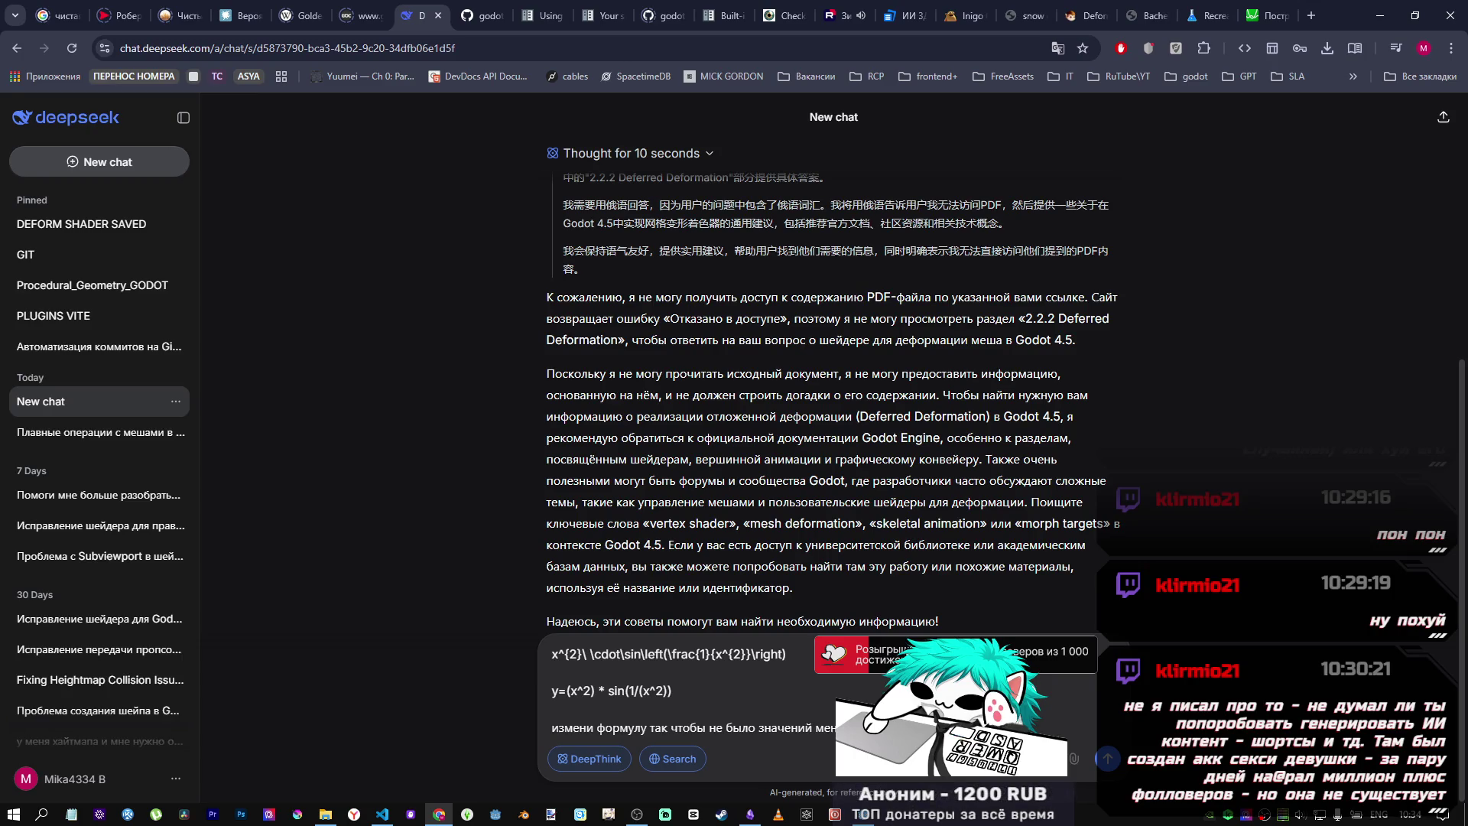
key(alt+shift)
key(alt+shift)
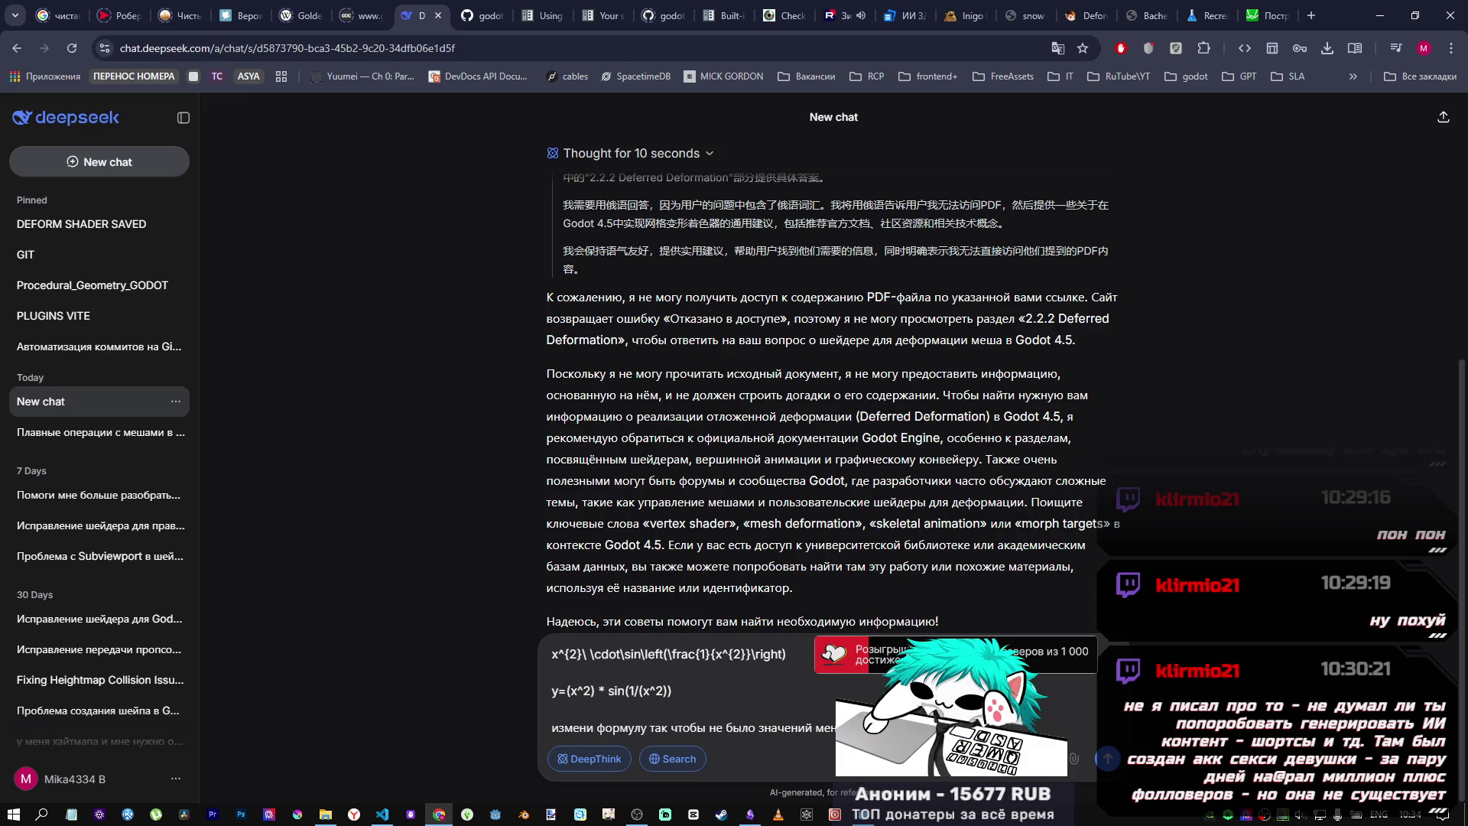
key(alt+shift)
click(1108, 759)
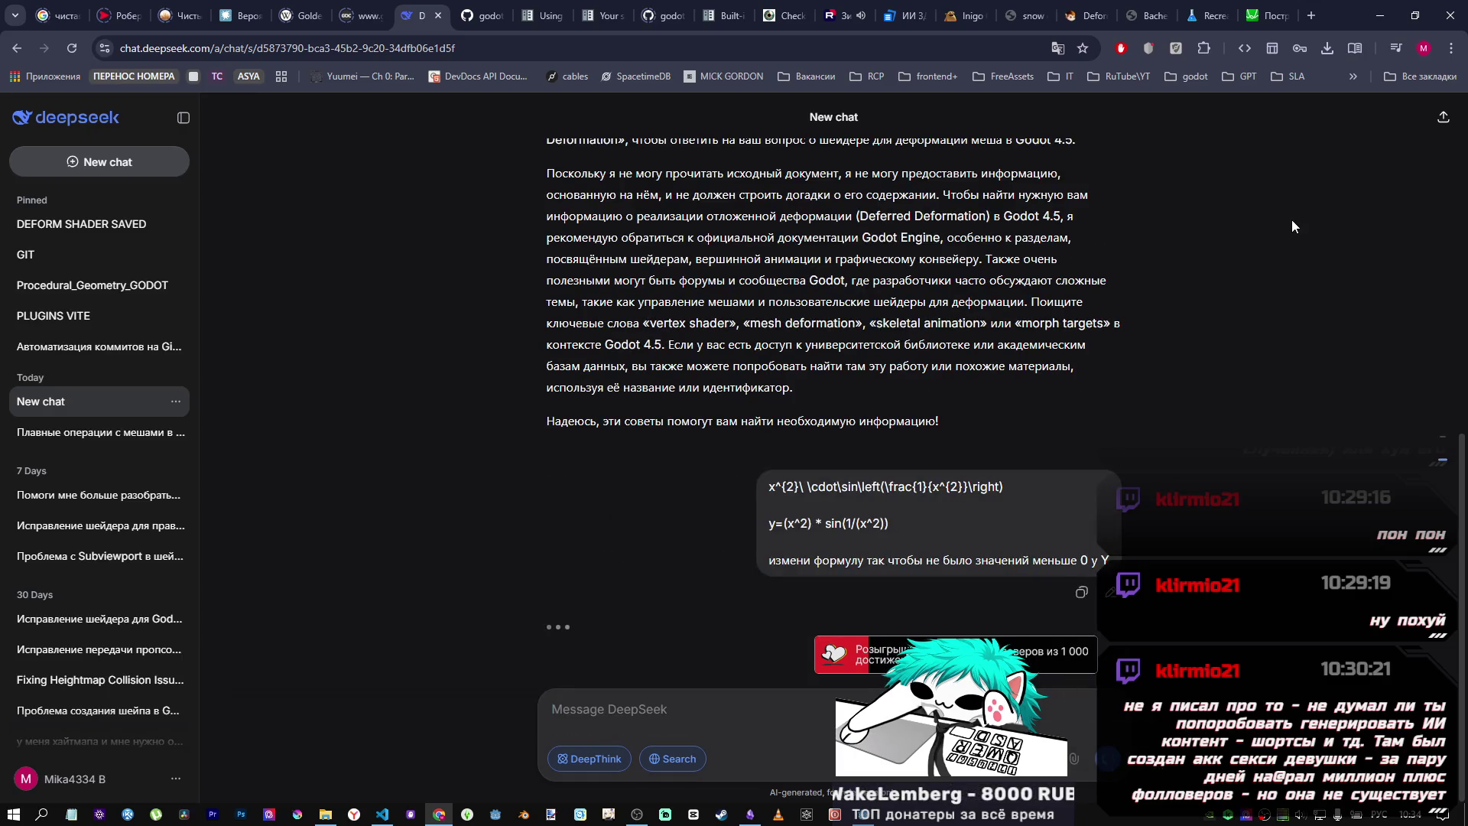
click(1269, 16)
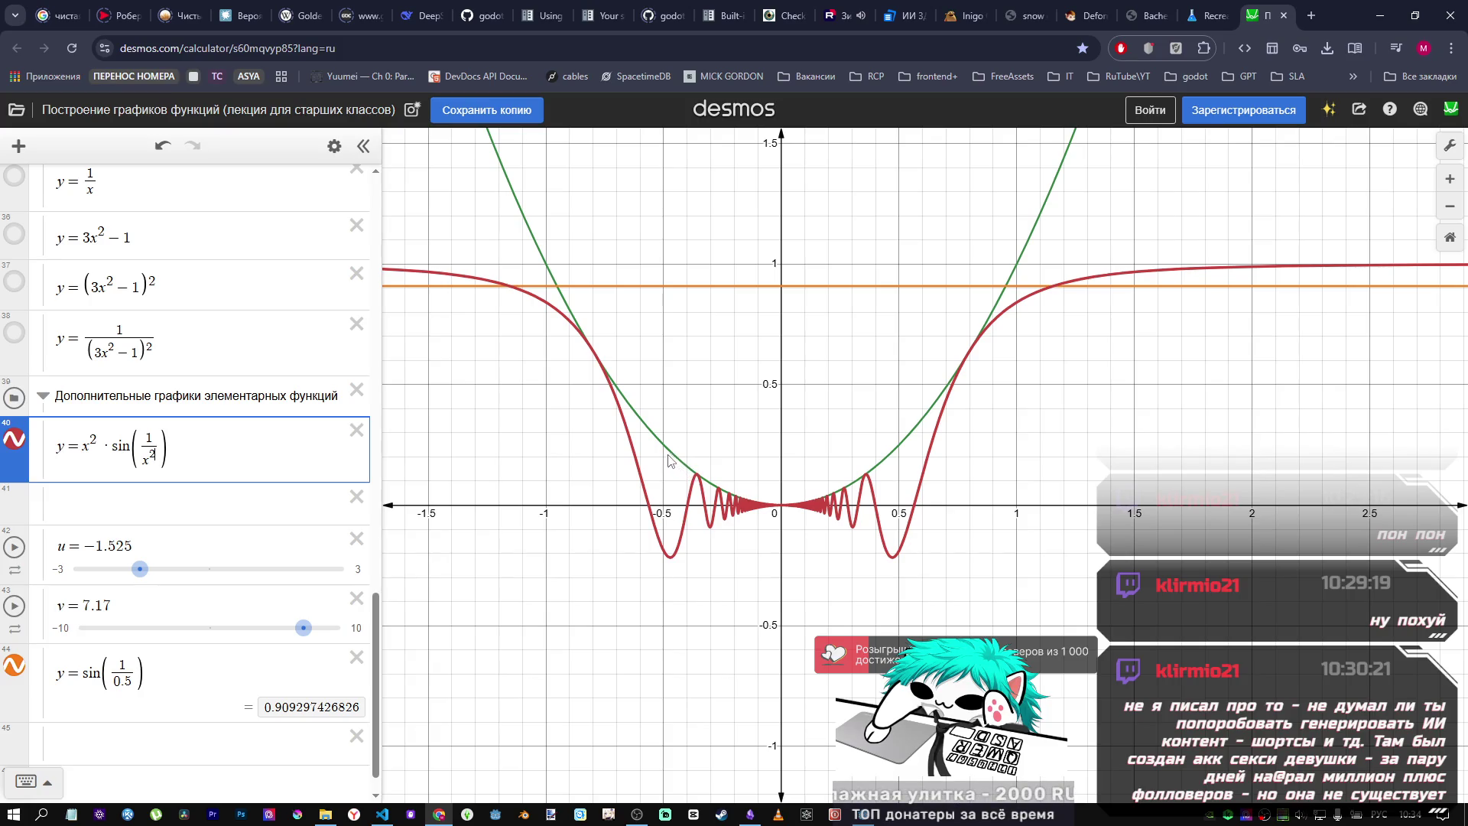
Step: Change expression 40's denominator from x² to 2−x², making y = x²·sin(1/(2−x²))
click(150, 464)
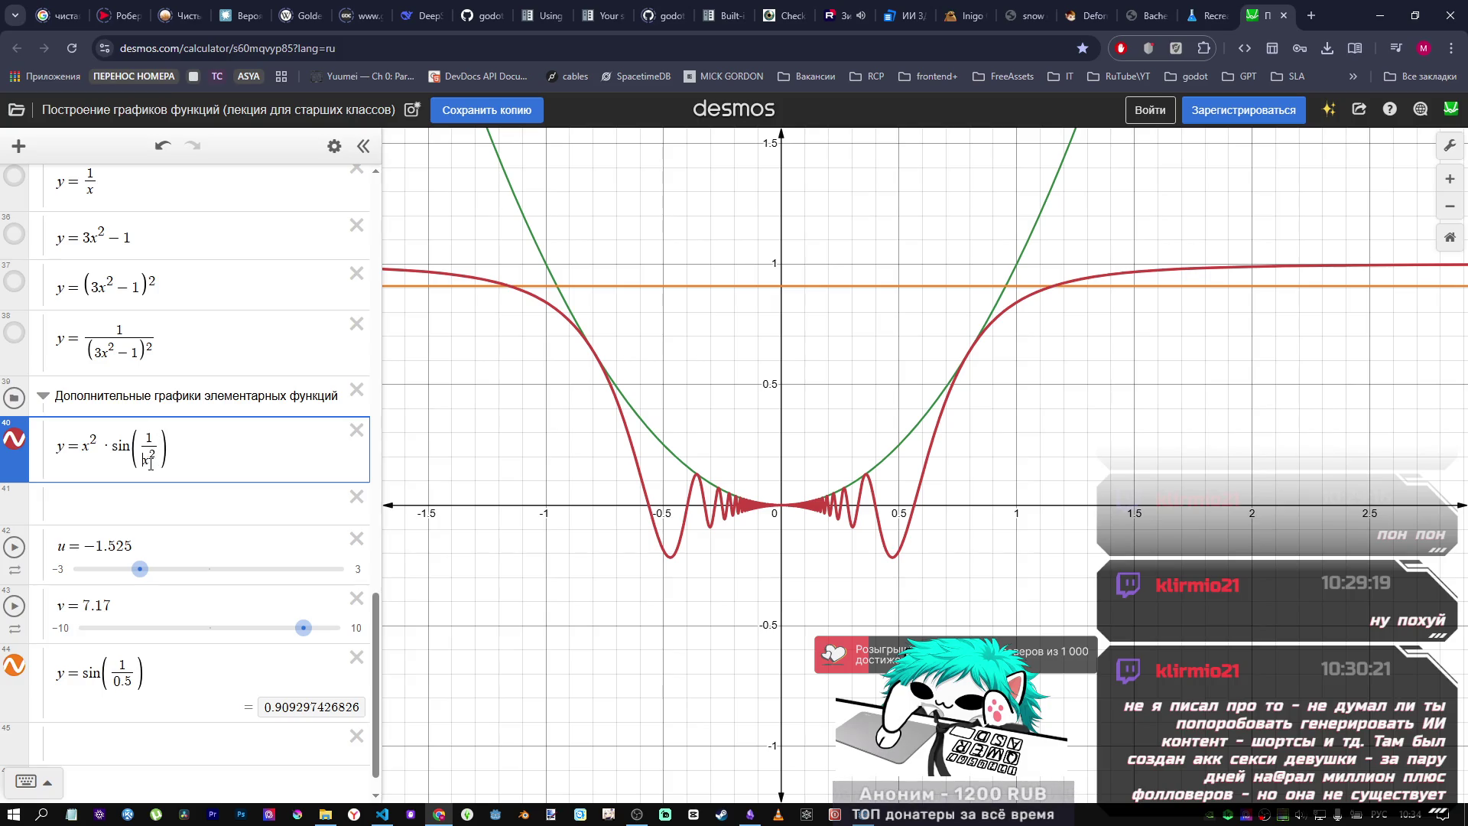
text(1-)
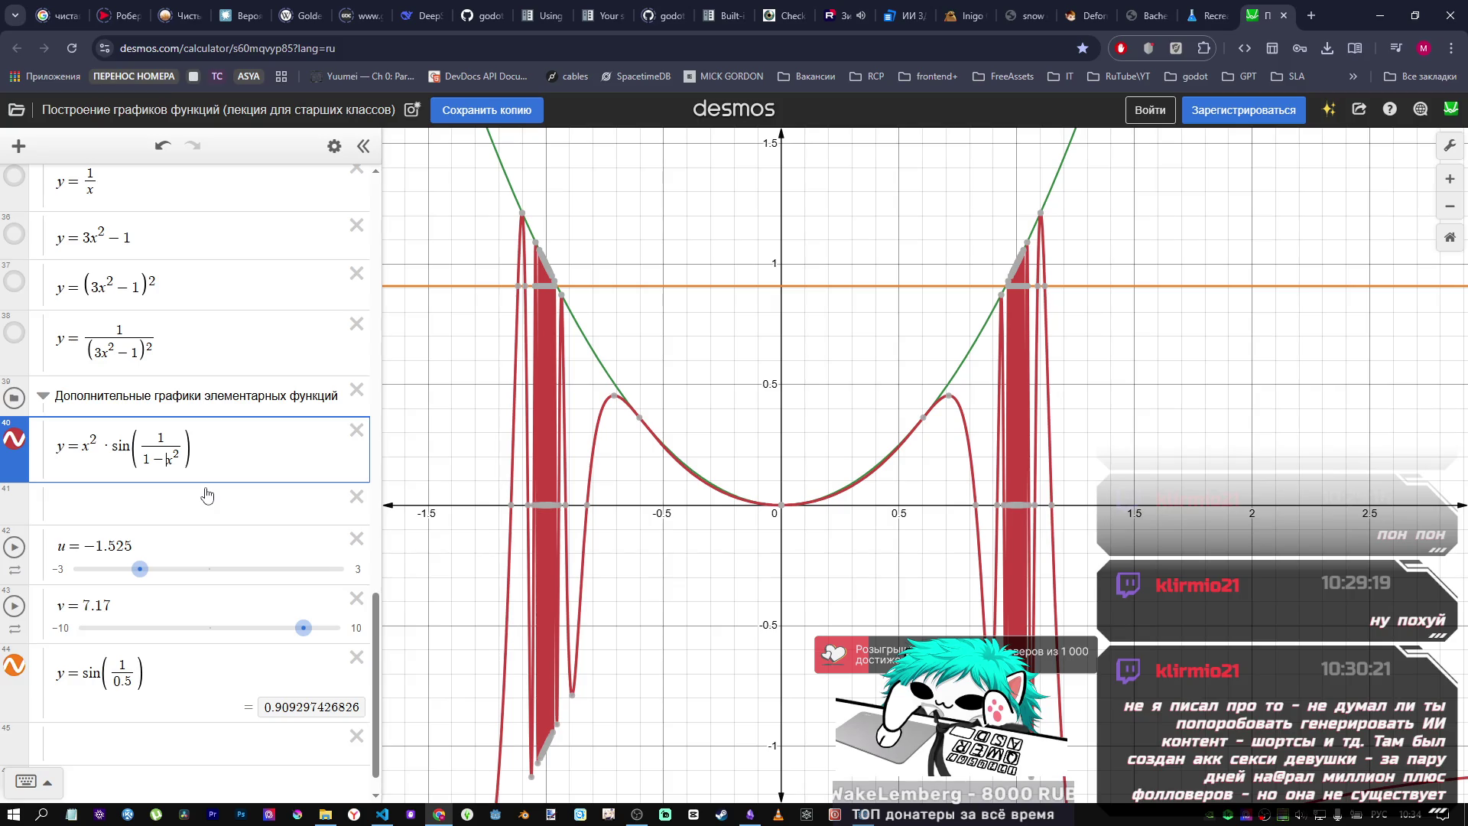
key(BackSpace)
text(2)
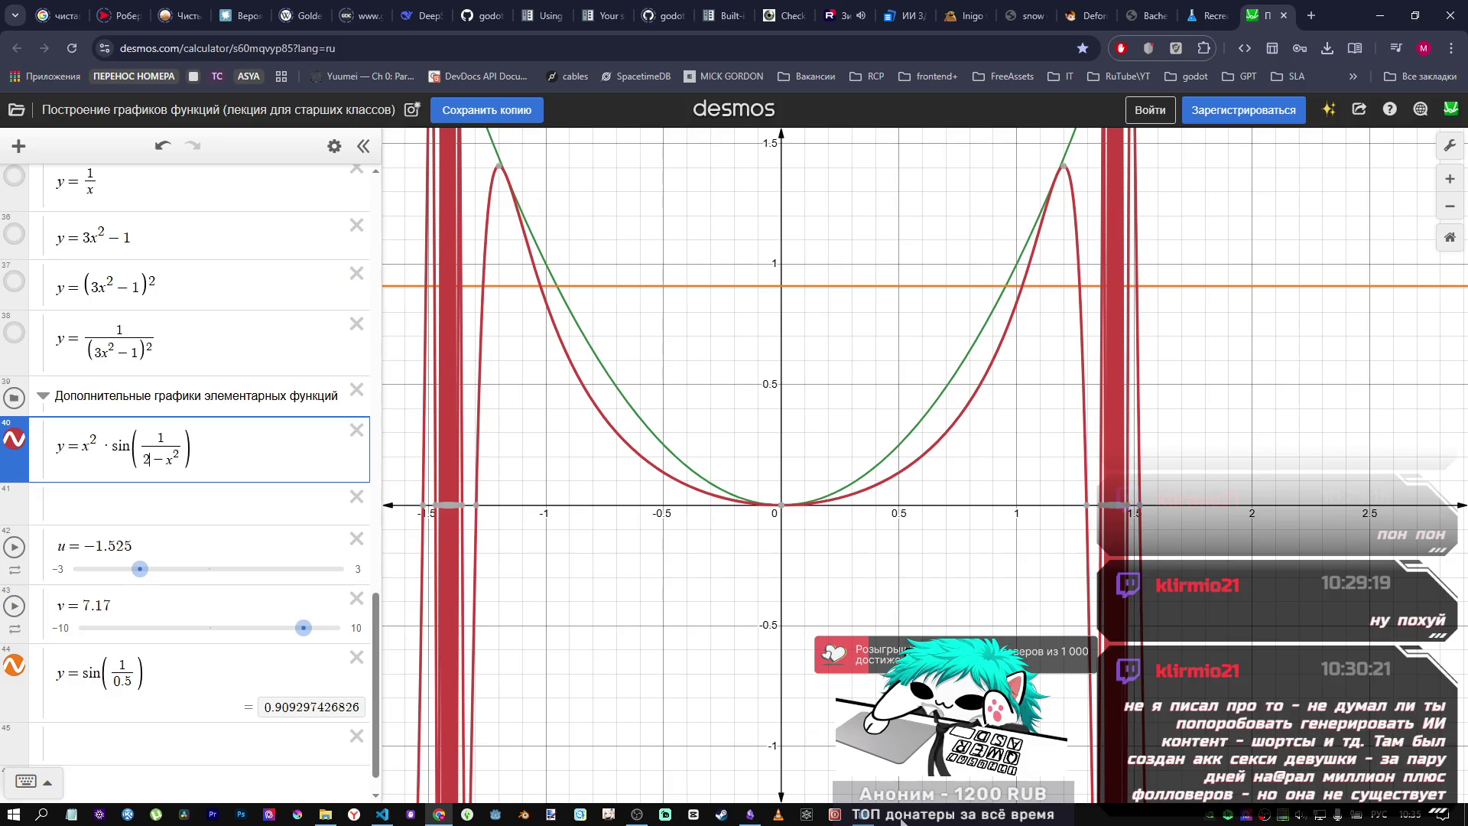
mouse_move(864, 814)
click(864, 746)
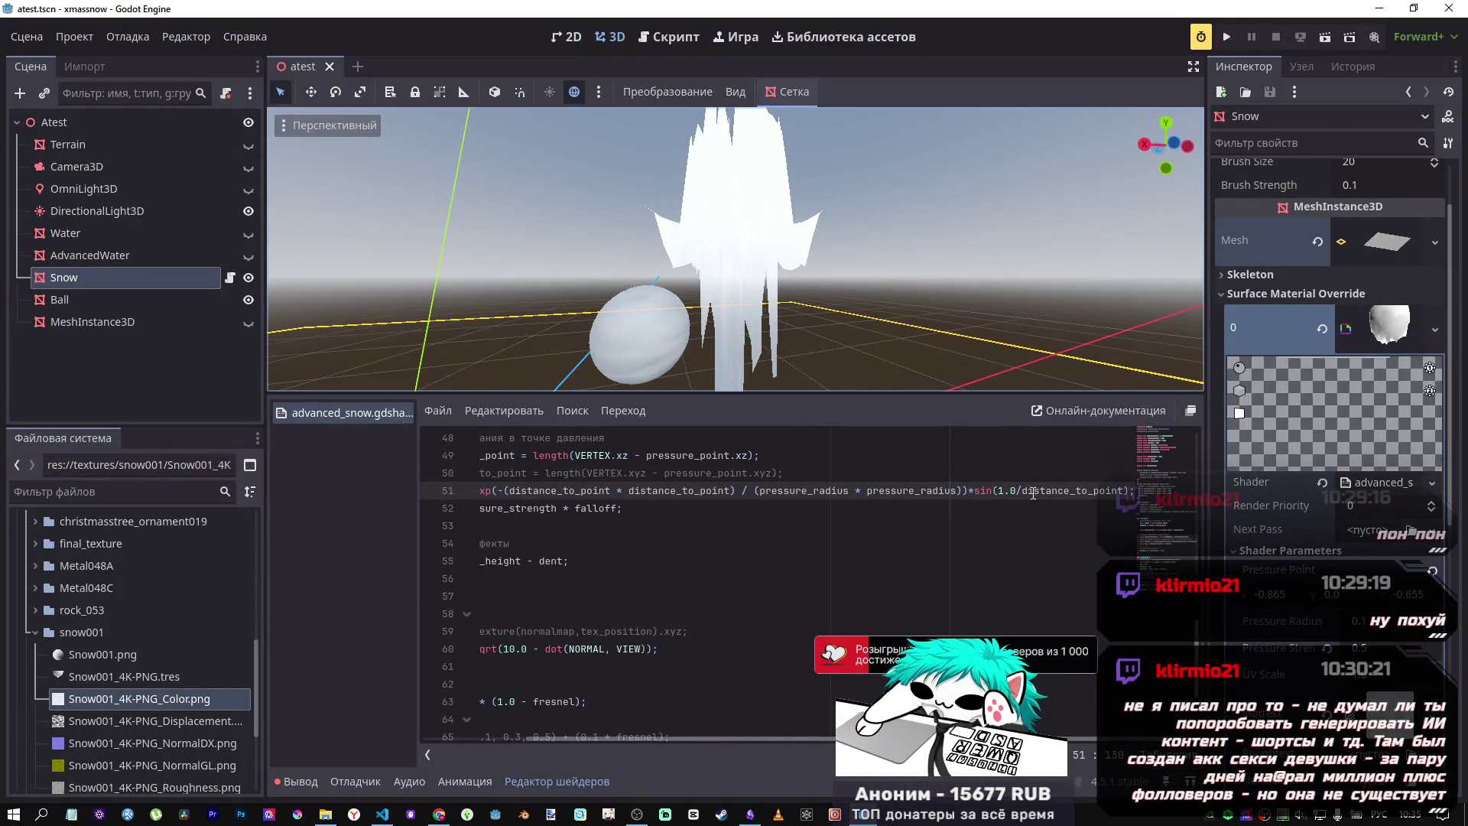
Step: Append *distance_to_point inside line 51's sin() to test a squared-distance falloff
double_click(1061, 493)
drag(1131, 493, 1123, 492)
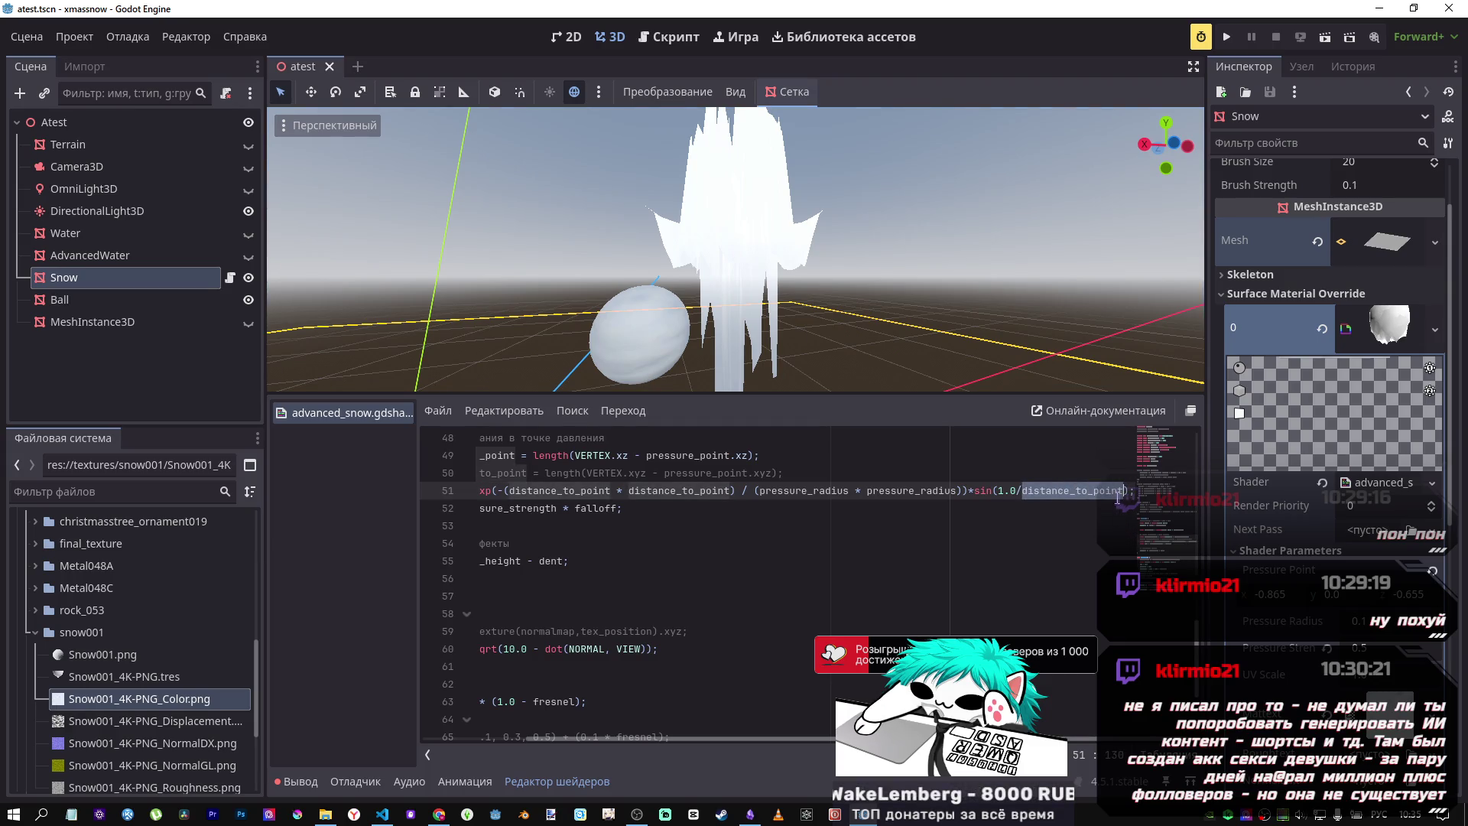
key(ctrl+c)
key(Right)
text(*)
key(ctrl+v)
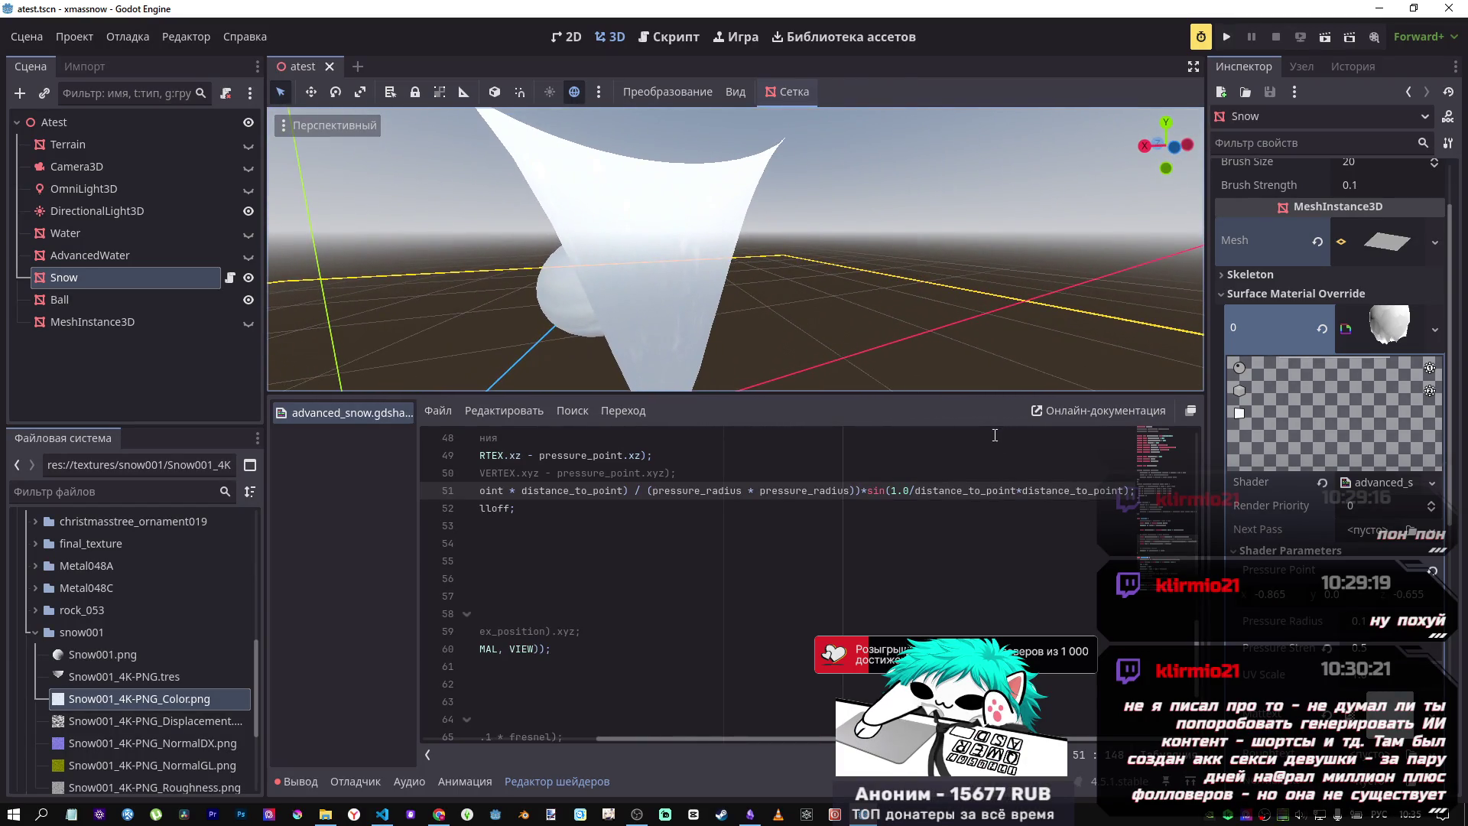
key(alt+Tab)
key(alt+Tab)
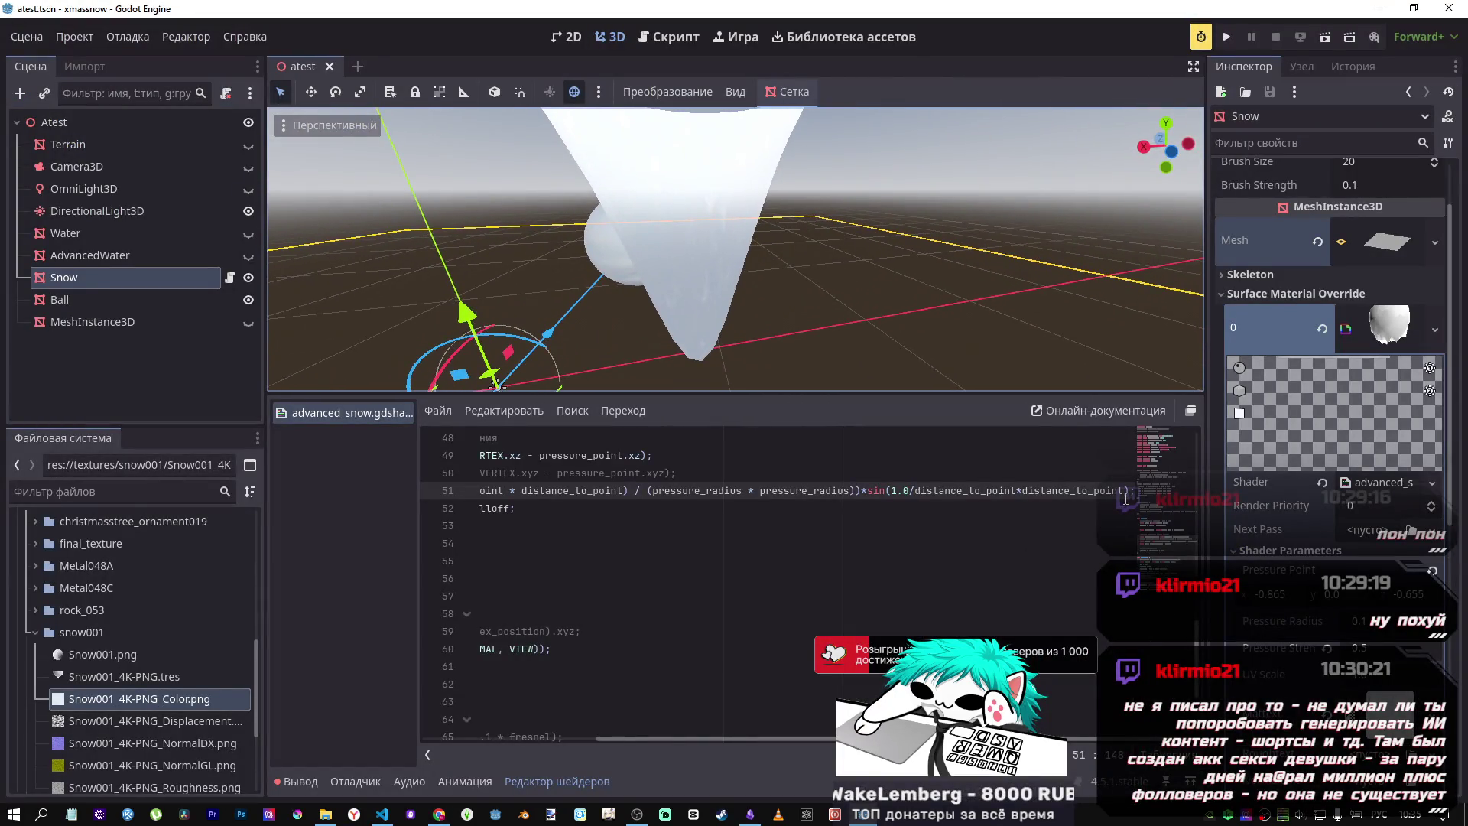
Step: Delete the added *distance_to_point, restoring sin(1.0/distance_to_point) on line 51
drag(1126, 491, 1019, 492)
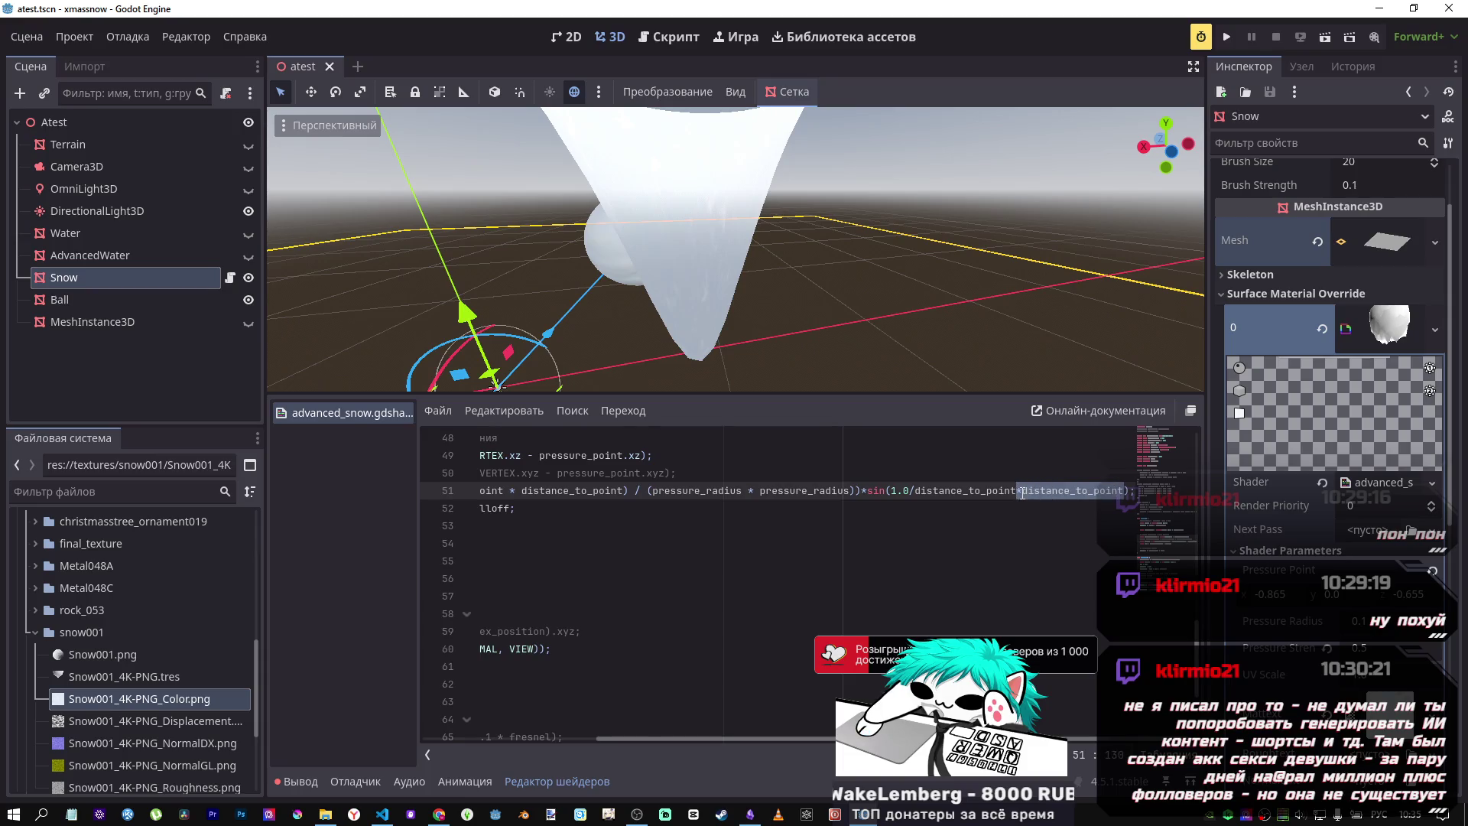
key(BackSpace)
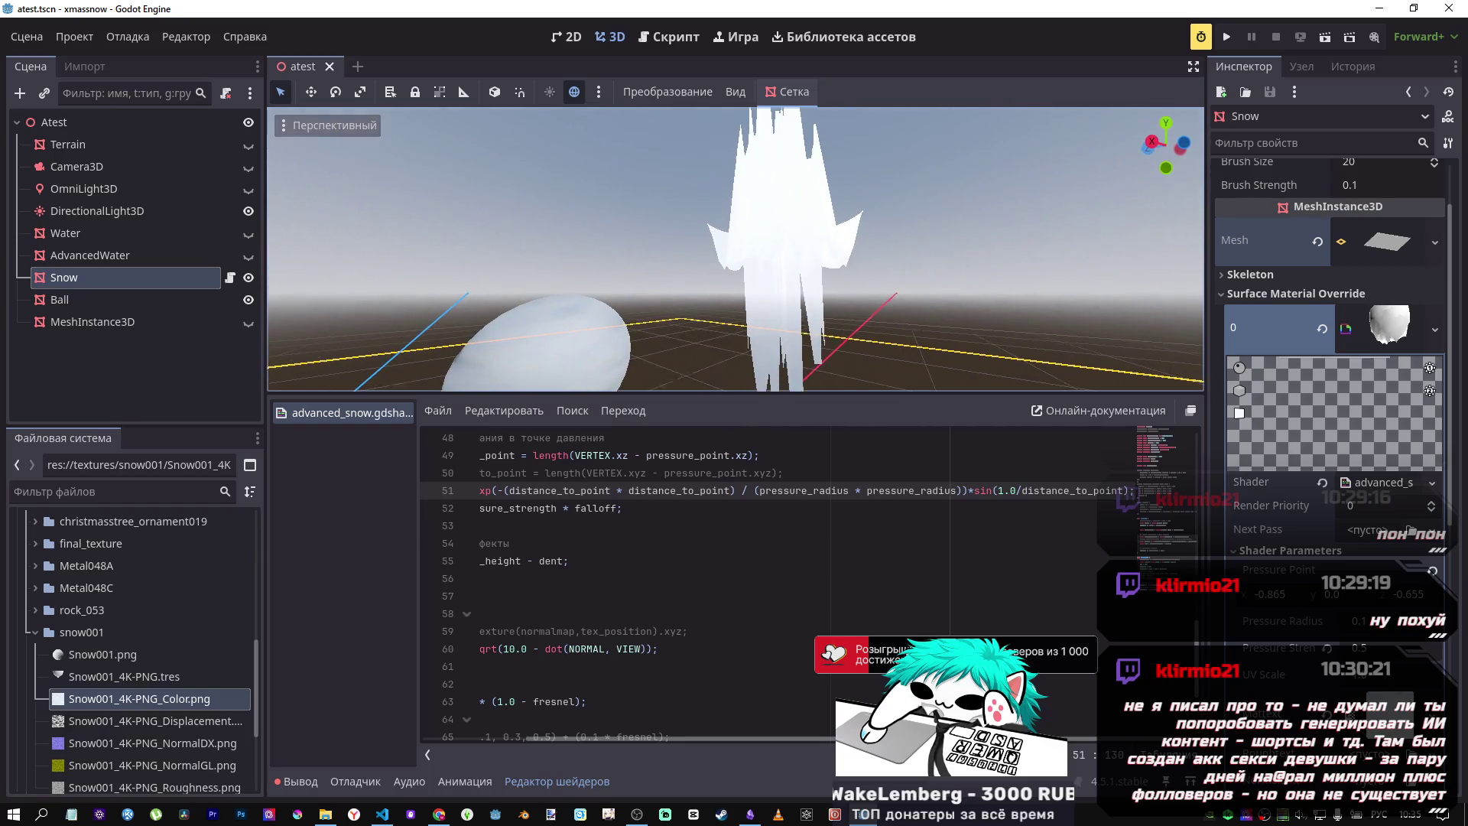
key(alt+Tab)
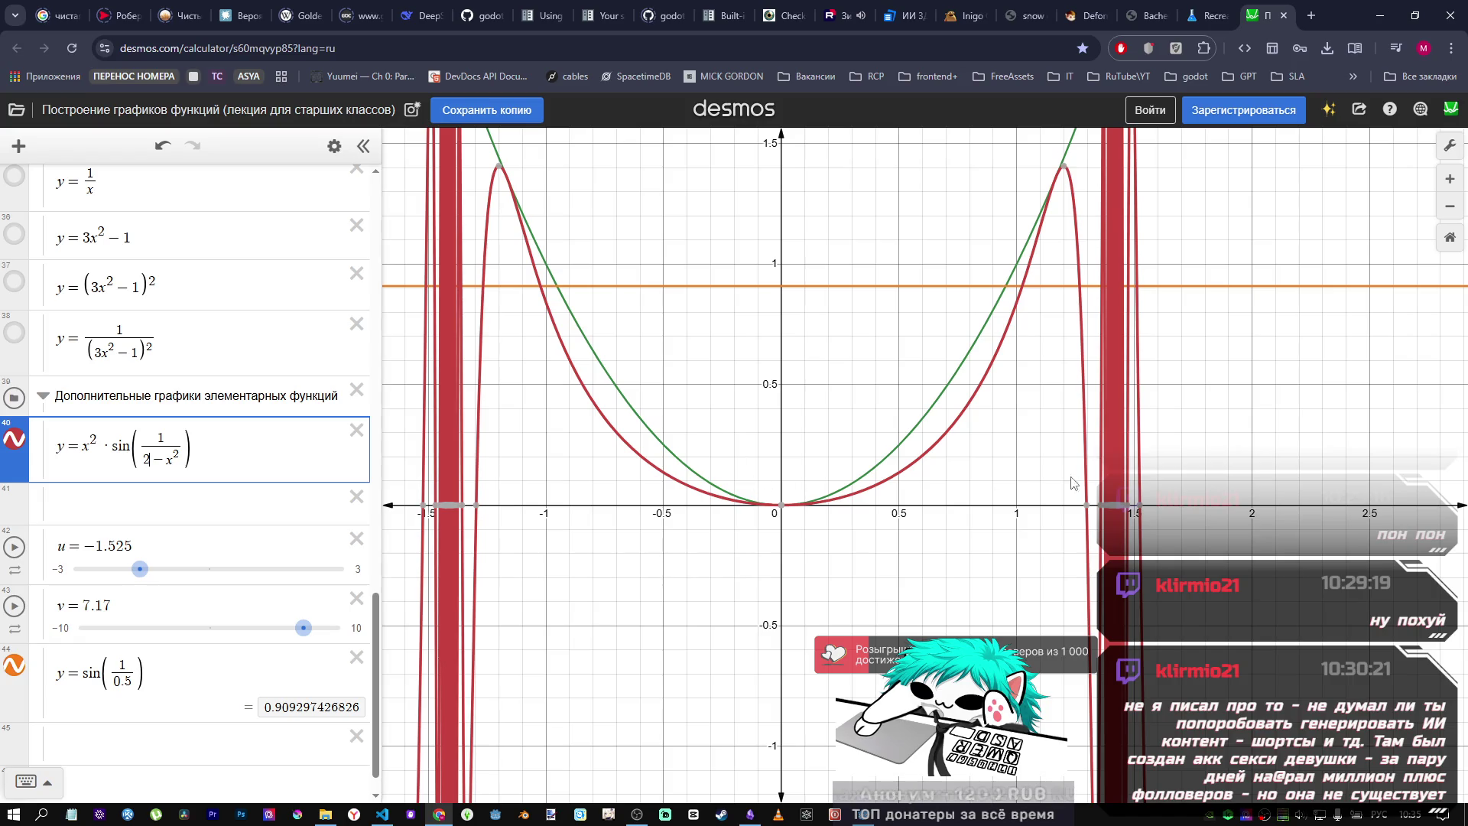
Step: Pin the red curve's x-intercept at (1.2968, 0) and hide the orange y = sin(1/0.5) line
click(1088, 505)
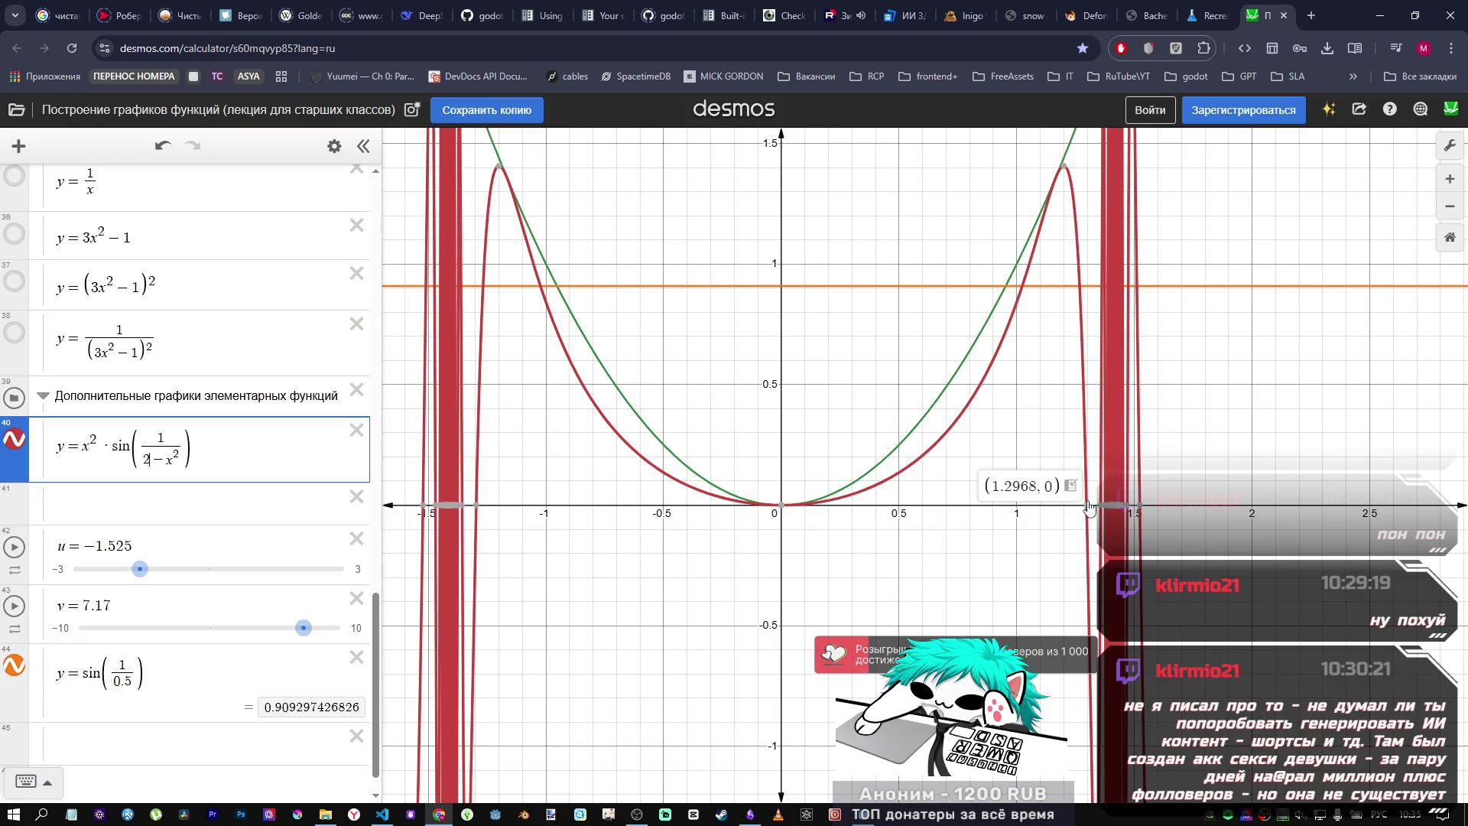
mouse_move(1139, 508)
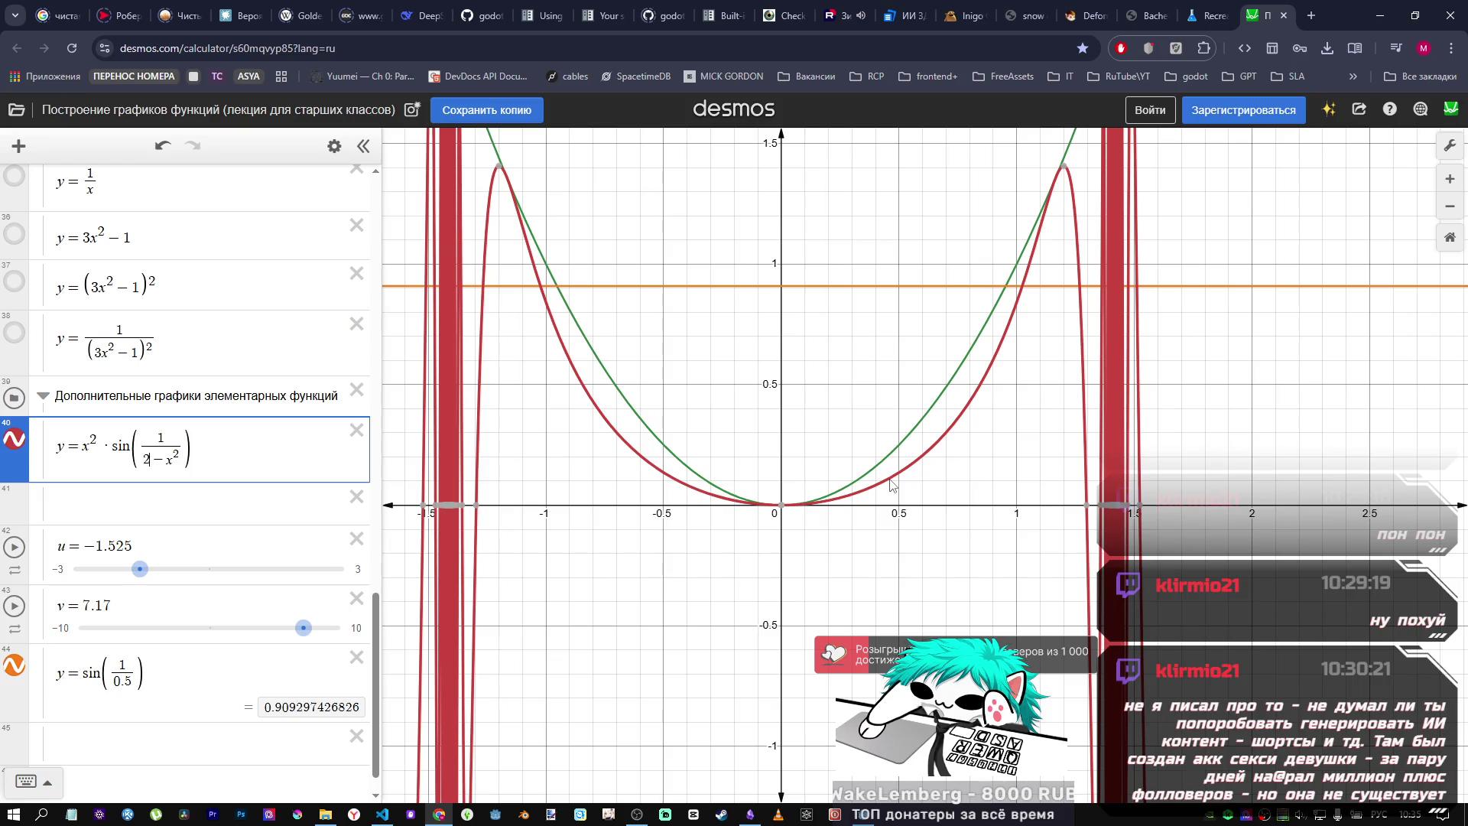
click(259, 445)
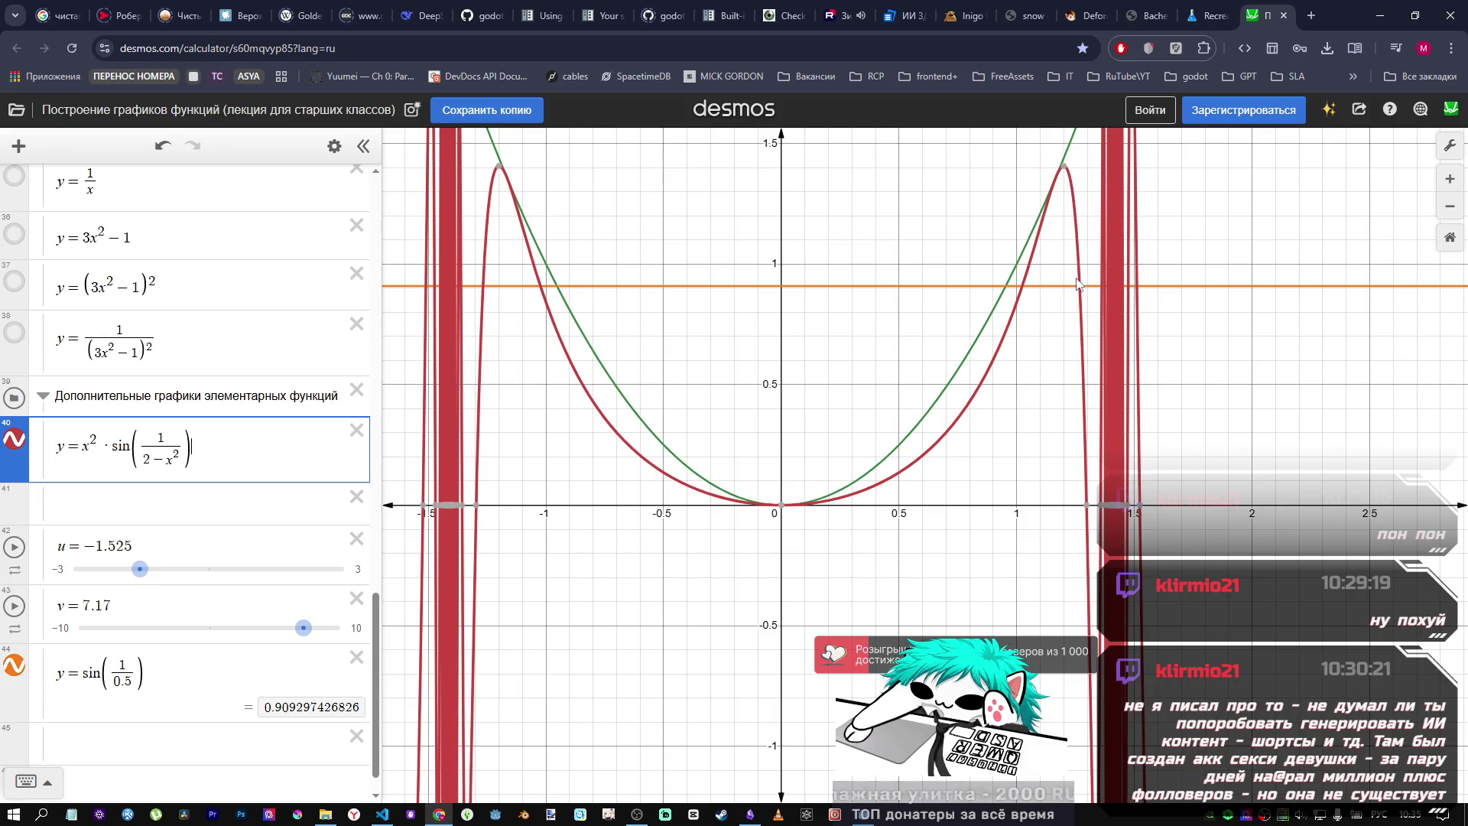
click(1087, 507)
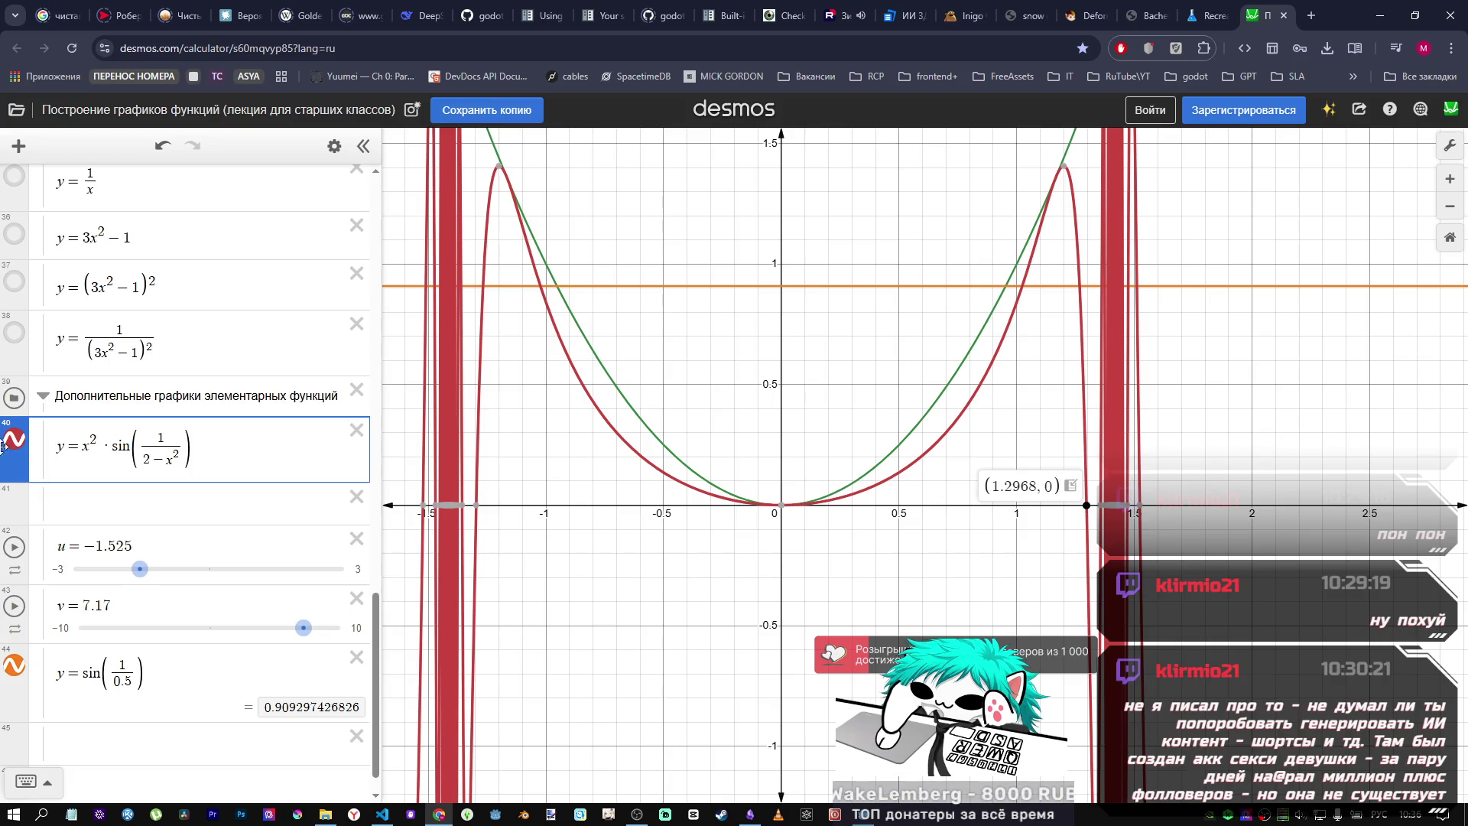
double_click(73, 446)
mouse_move(1091, 516)
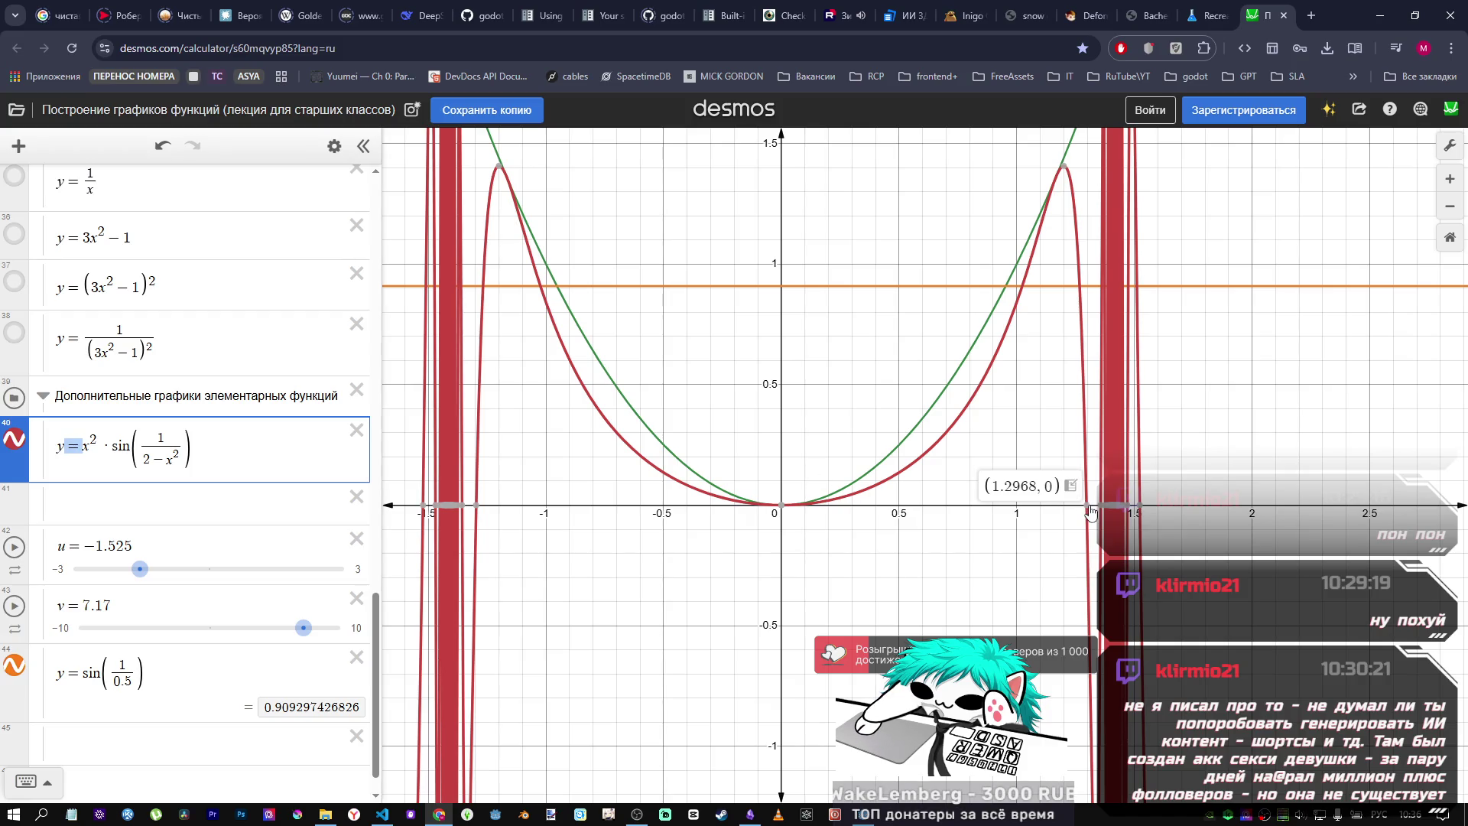
mouse_move(777, 513)
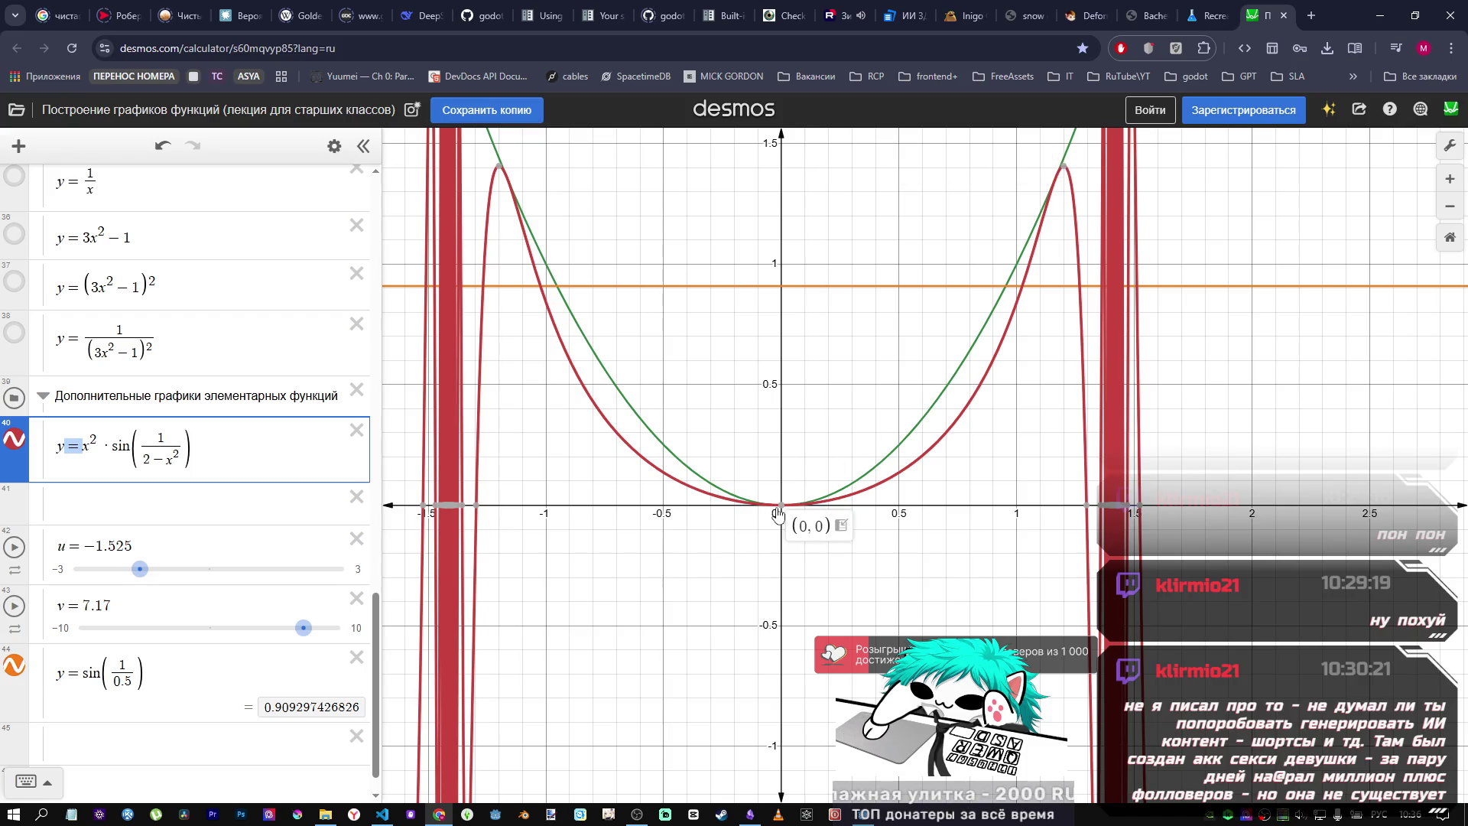
click(1085, 508)
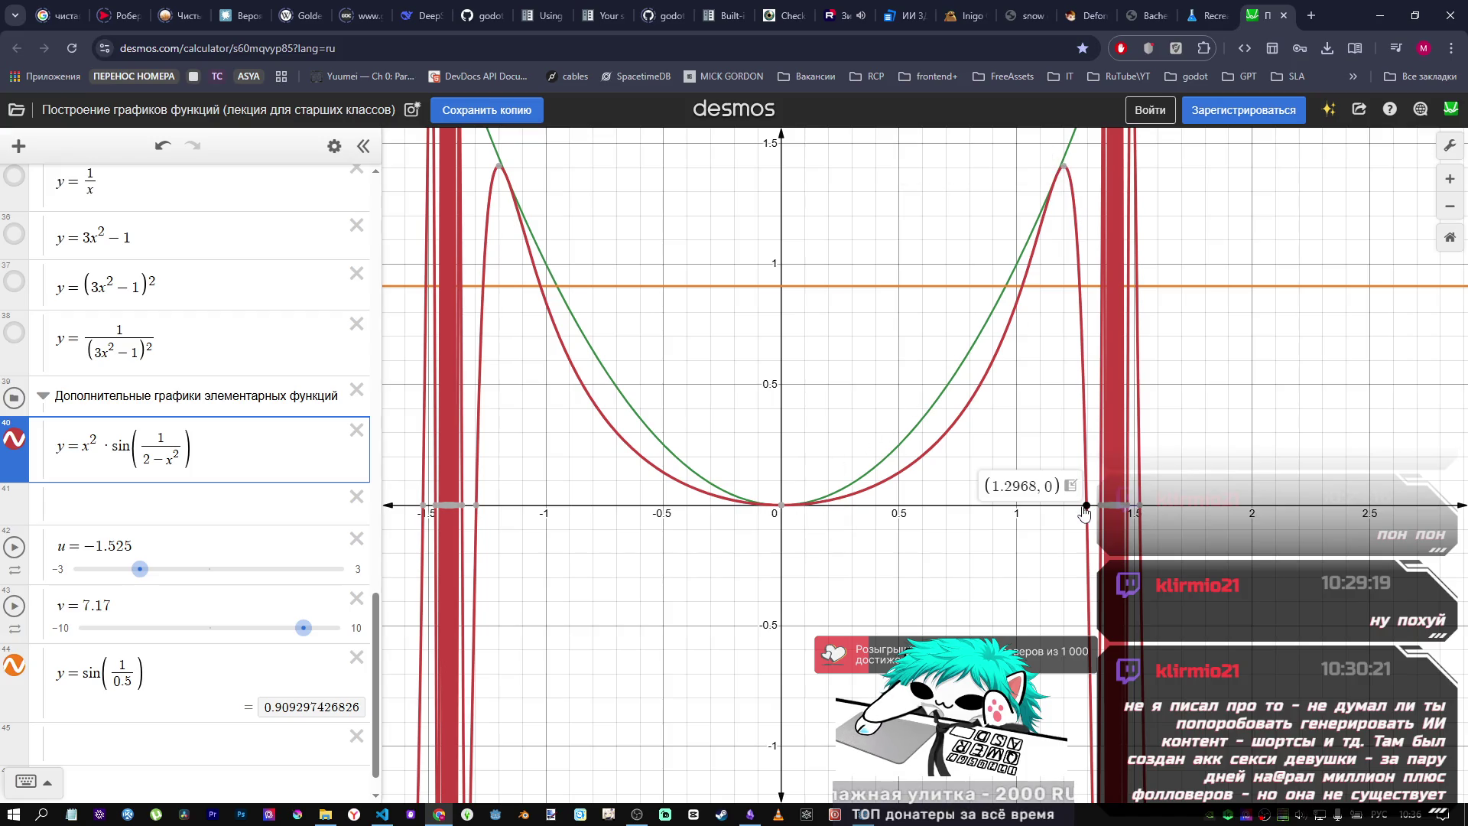
mouse_move(474, 511)
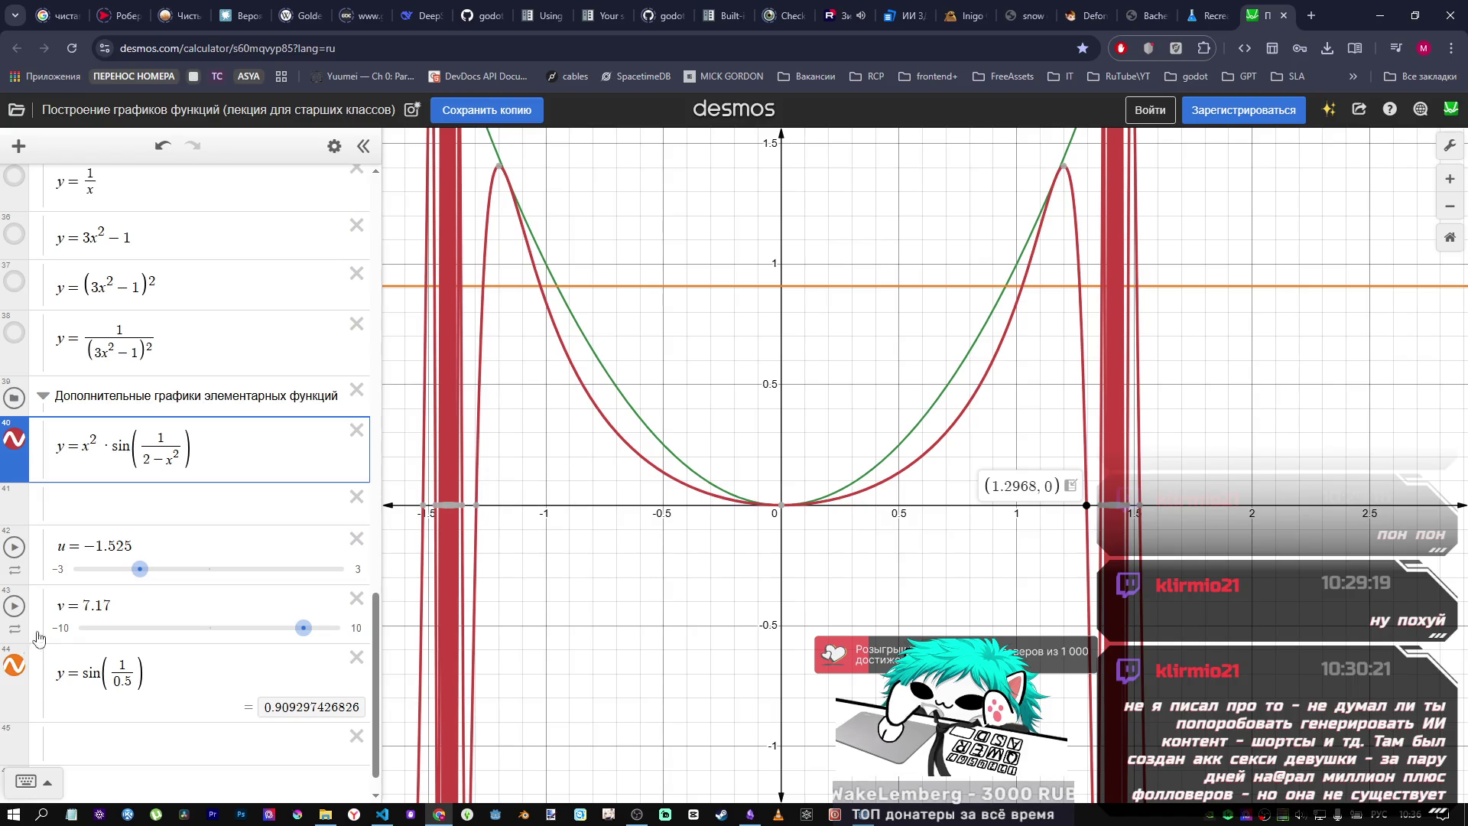
click(29, 663)
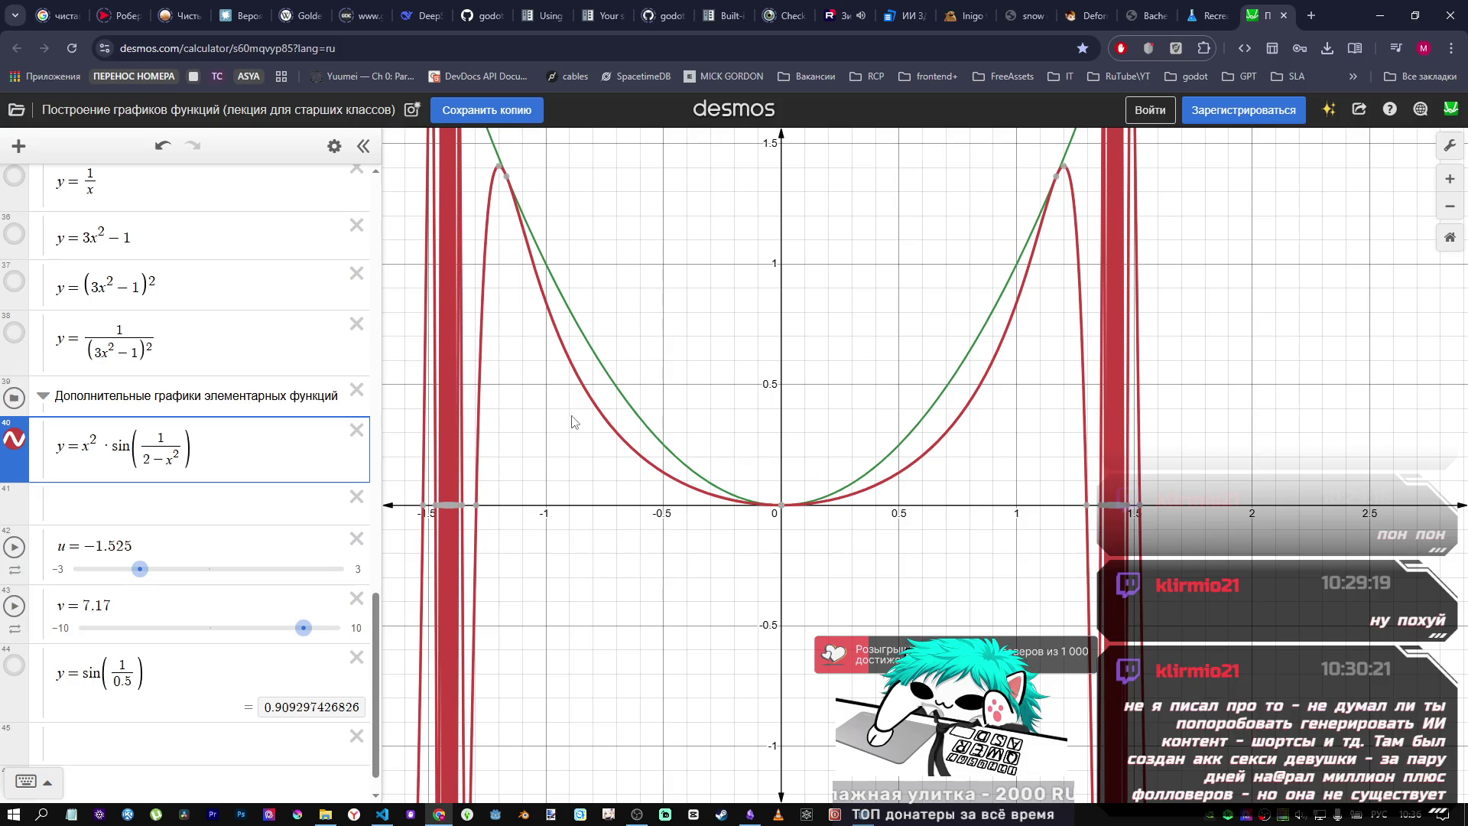
key(alt+Tab)
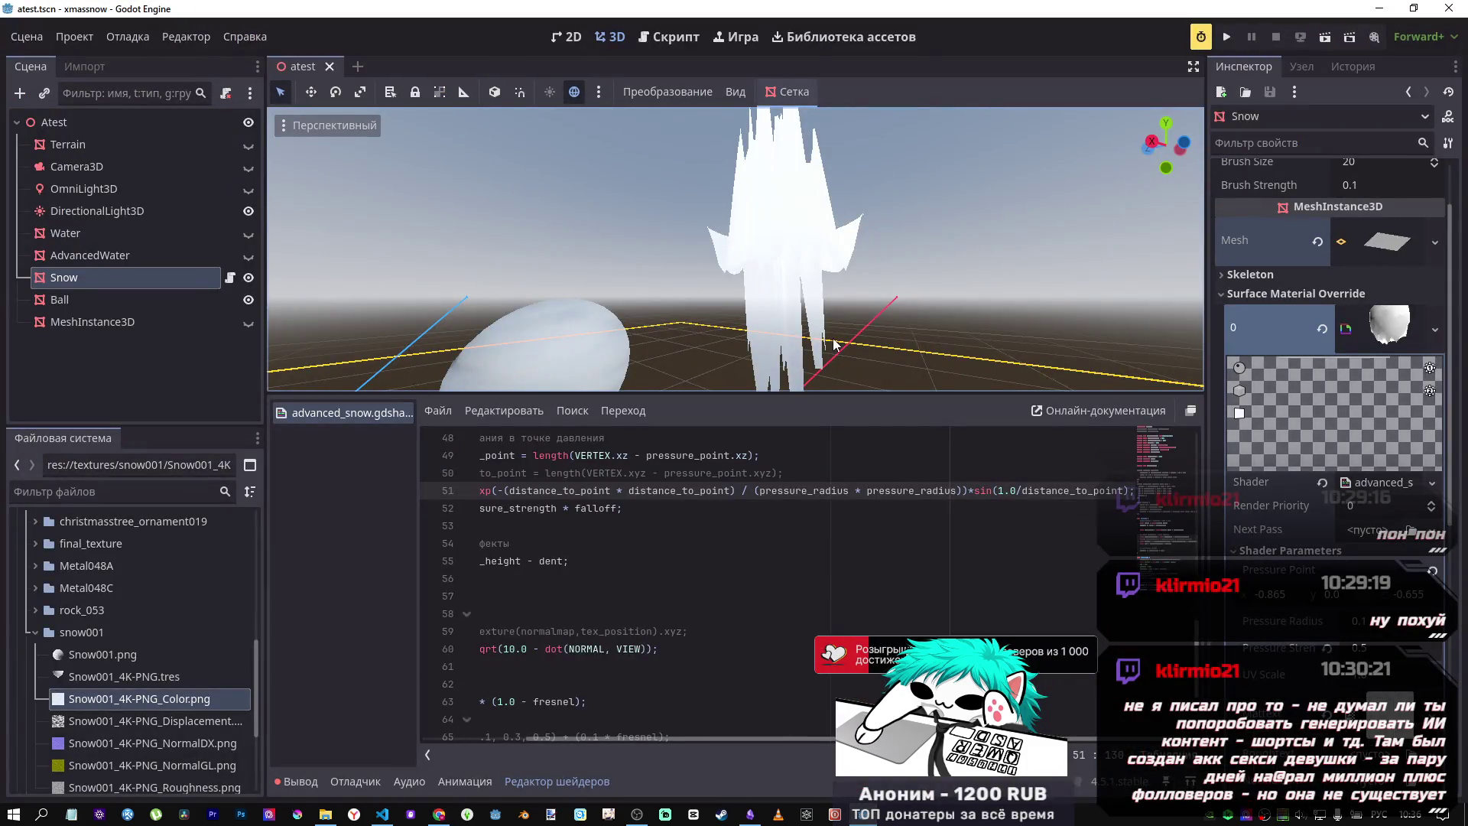
Step: Change line 51's sine argument to 1.0/1.0-distance_to_point and orbit down to view the funnel dent
click(1082, 489)
key(ctrl+Left)
text(10)
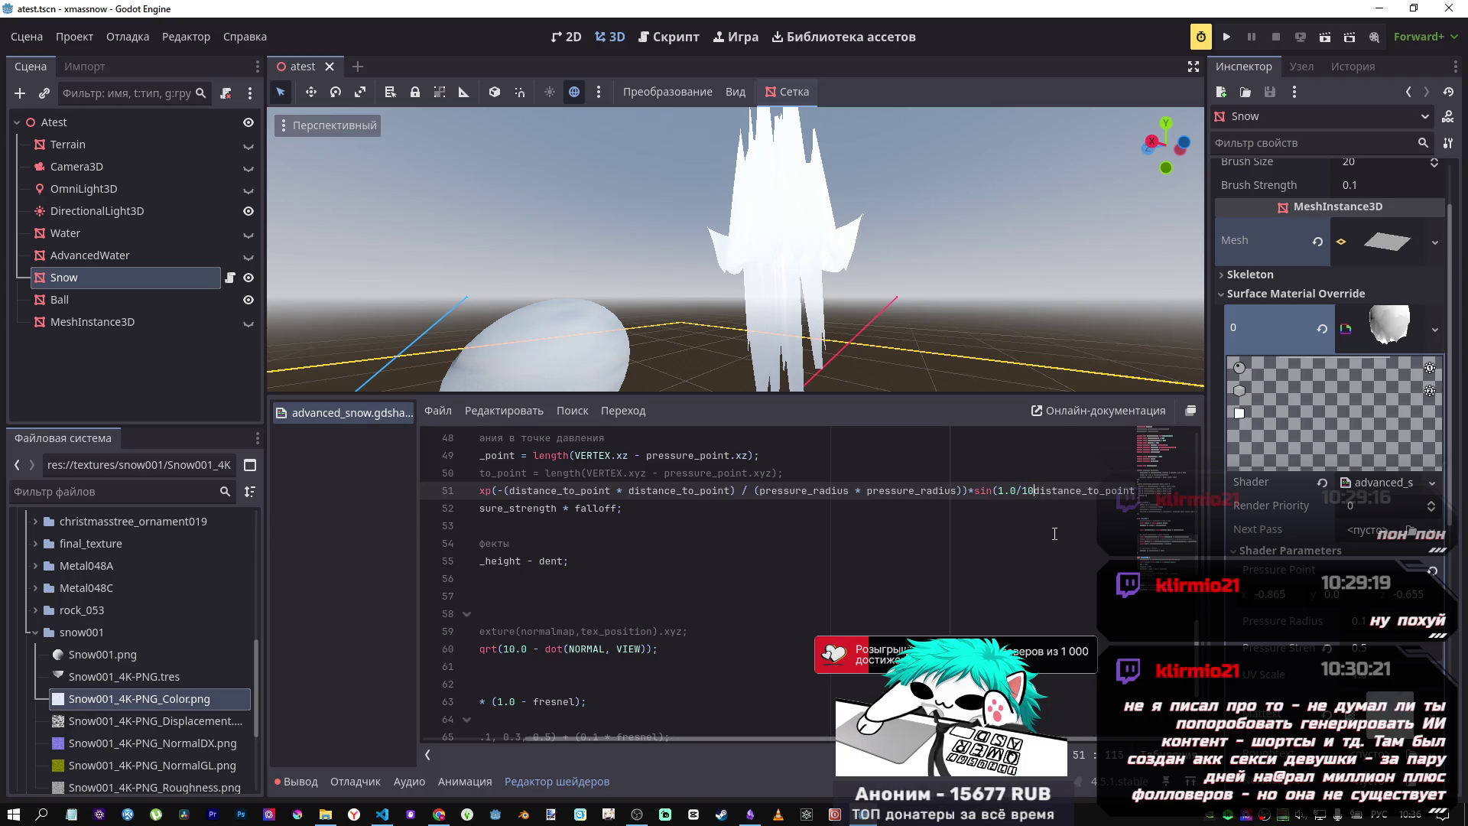
key(BackSpace)
text(ю)
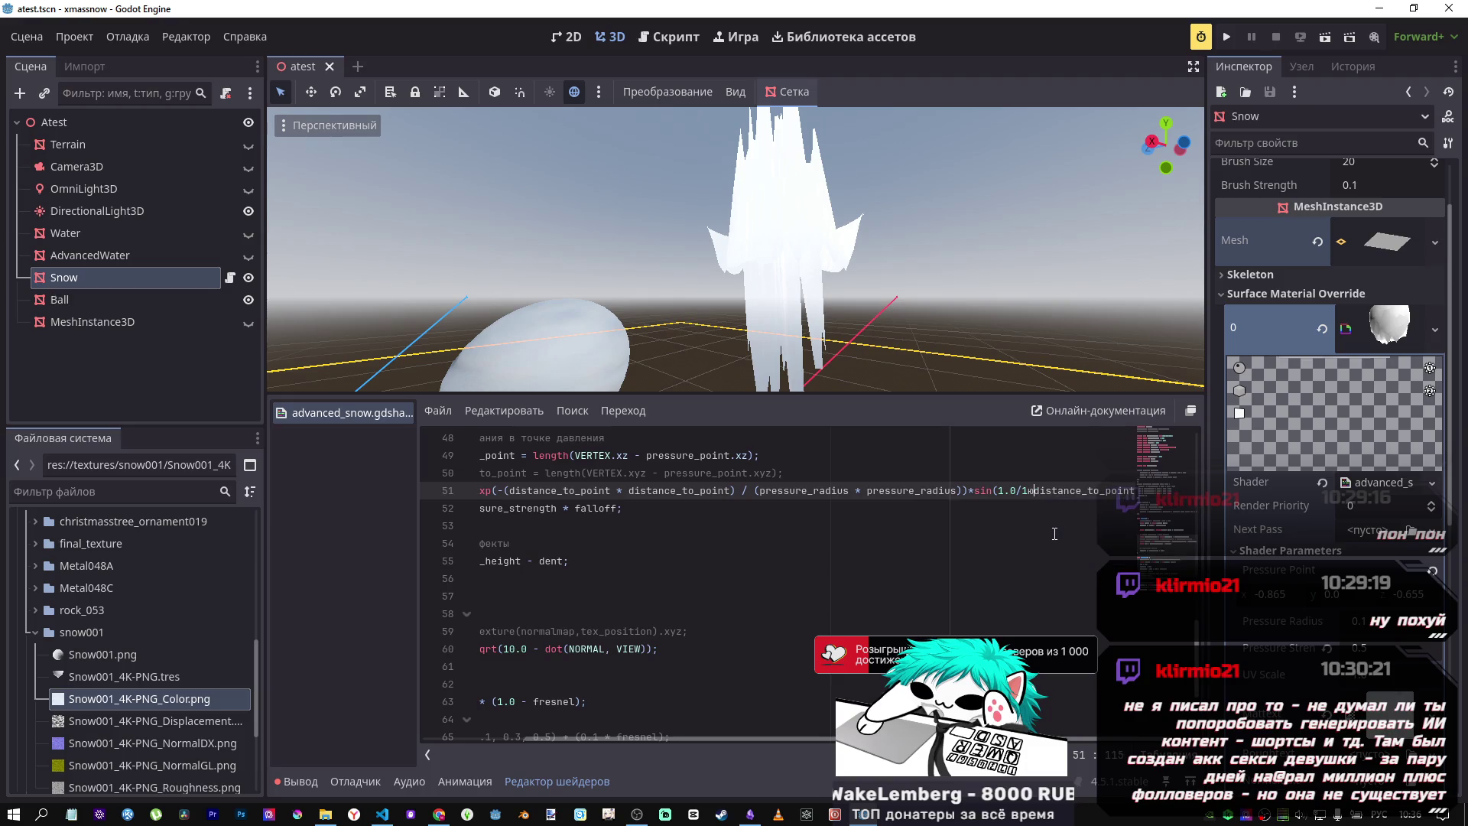
text(0-)
mouse_move(833, 365)
mouse_down()
mouse_move(810, 390)
mouse_move(688, 299)
mouse_move(658, 328)
mouse_move(657, 268)
mouse_move(657, 328)
mouse_move(684, 313)
mouse_move(685, 283)
mouse_move(684, 314)
mouse_move(855, 307)
mouse_up()
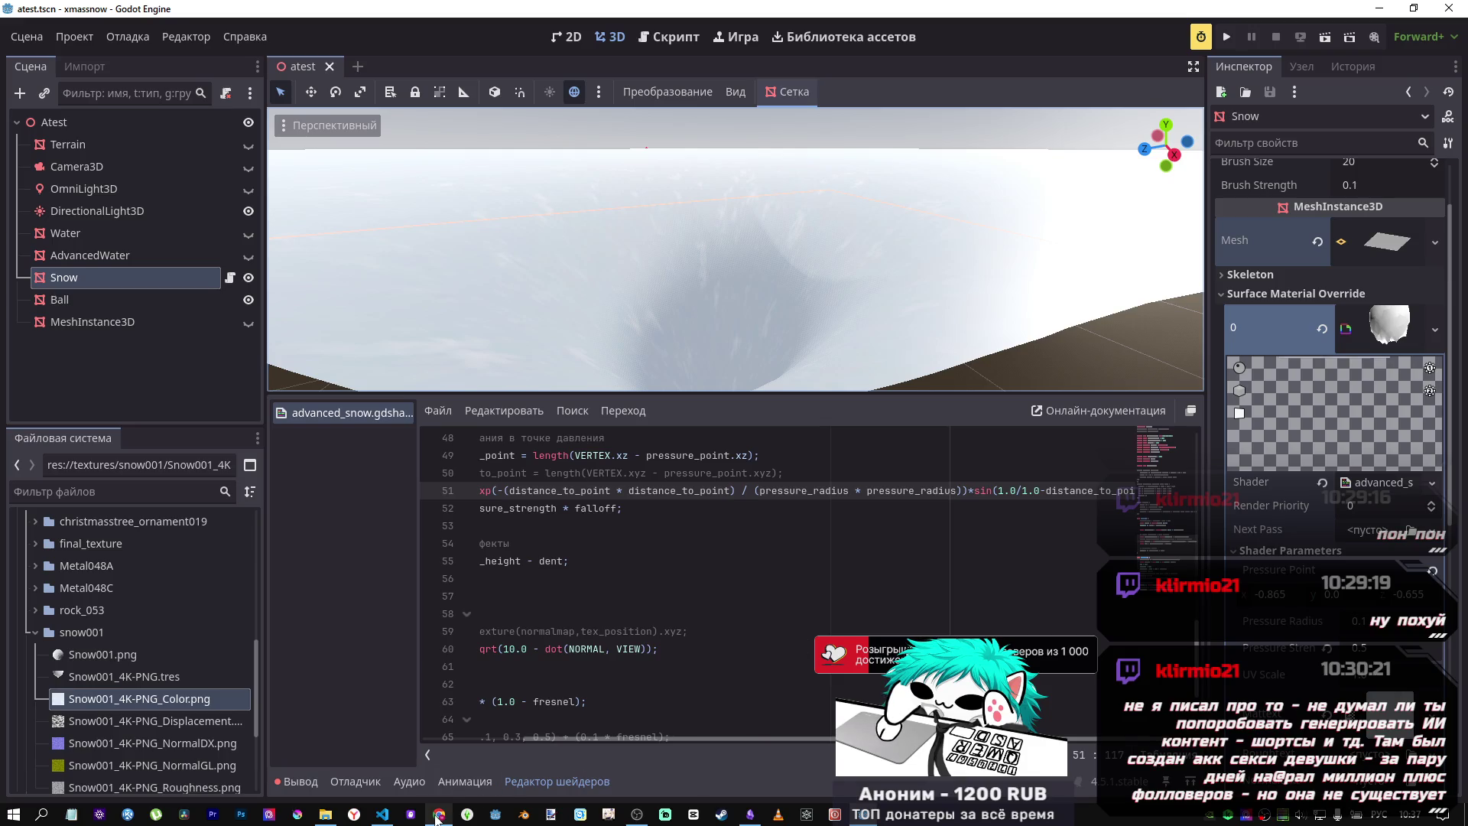
click(437, 814)
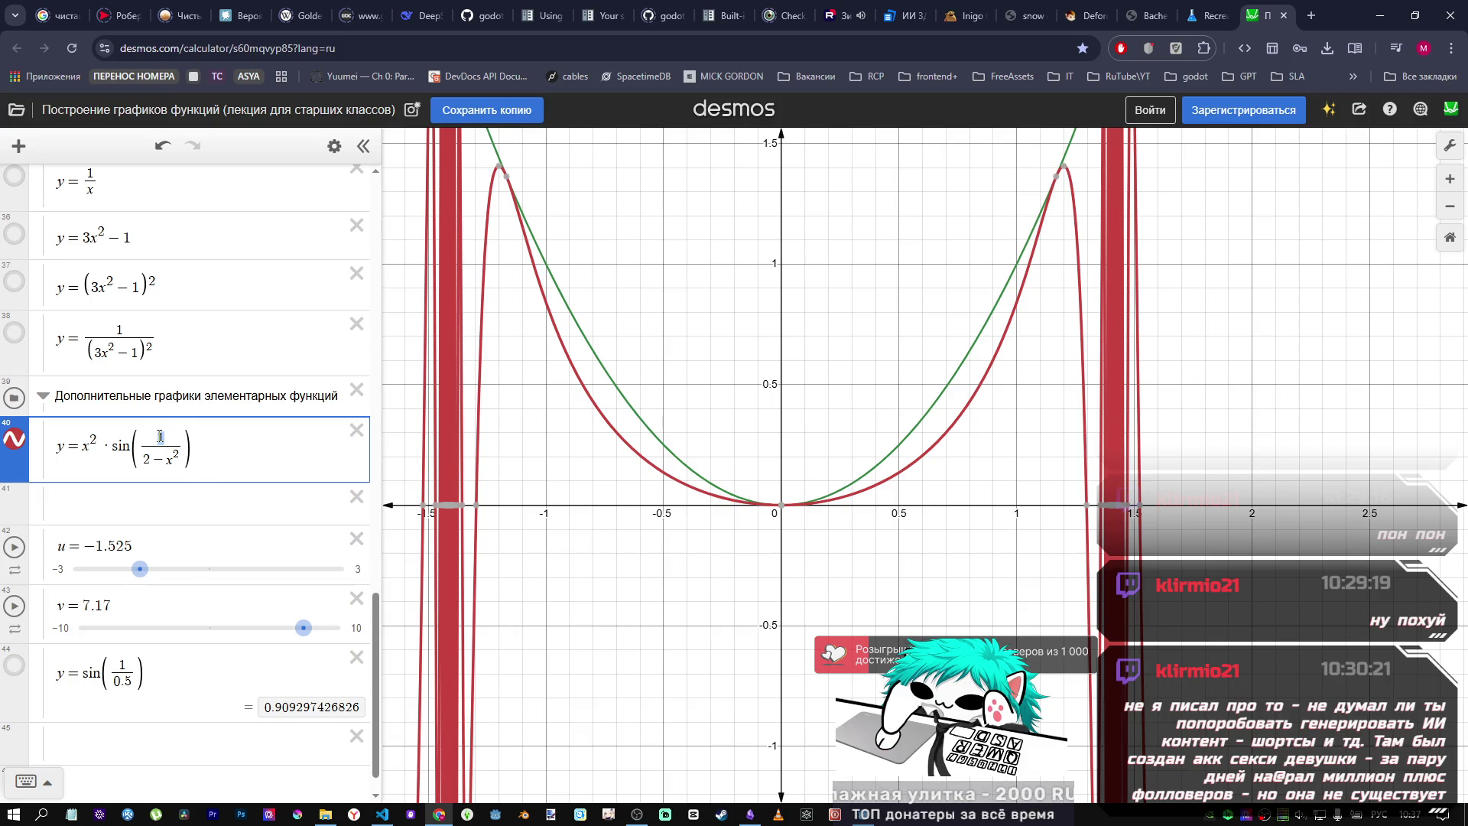
Step: Retype the numerator of expression 40's sine fraction as 1, switching the keyboard to English
key(BackSpace)
text(ч)
key(alt+shift)
text(x)
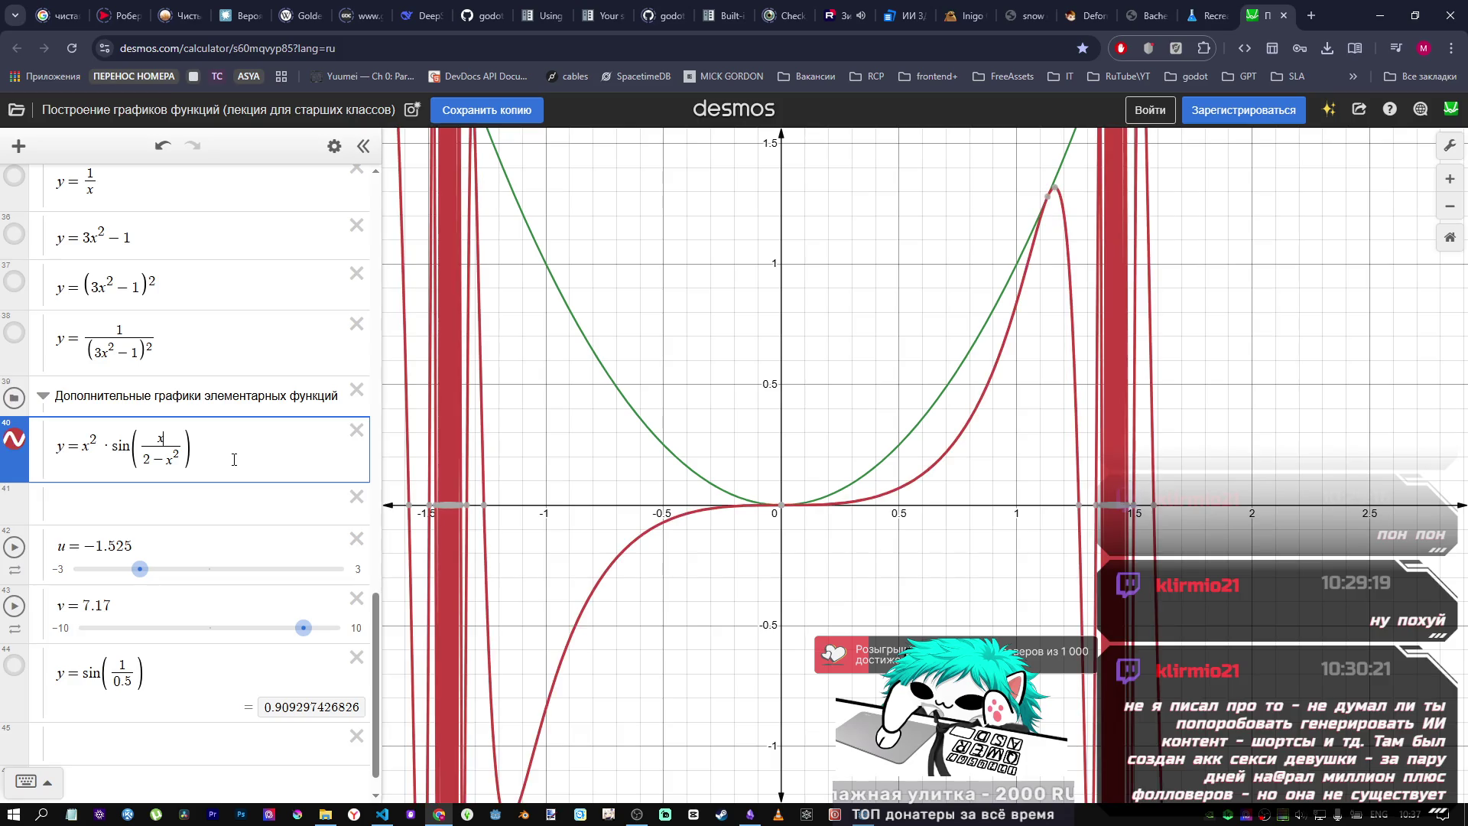
key(BackSpace)
text(1)
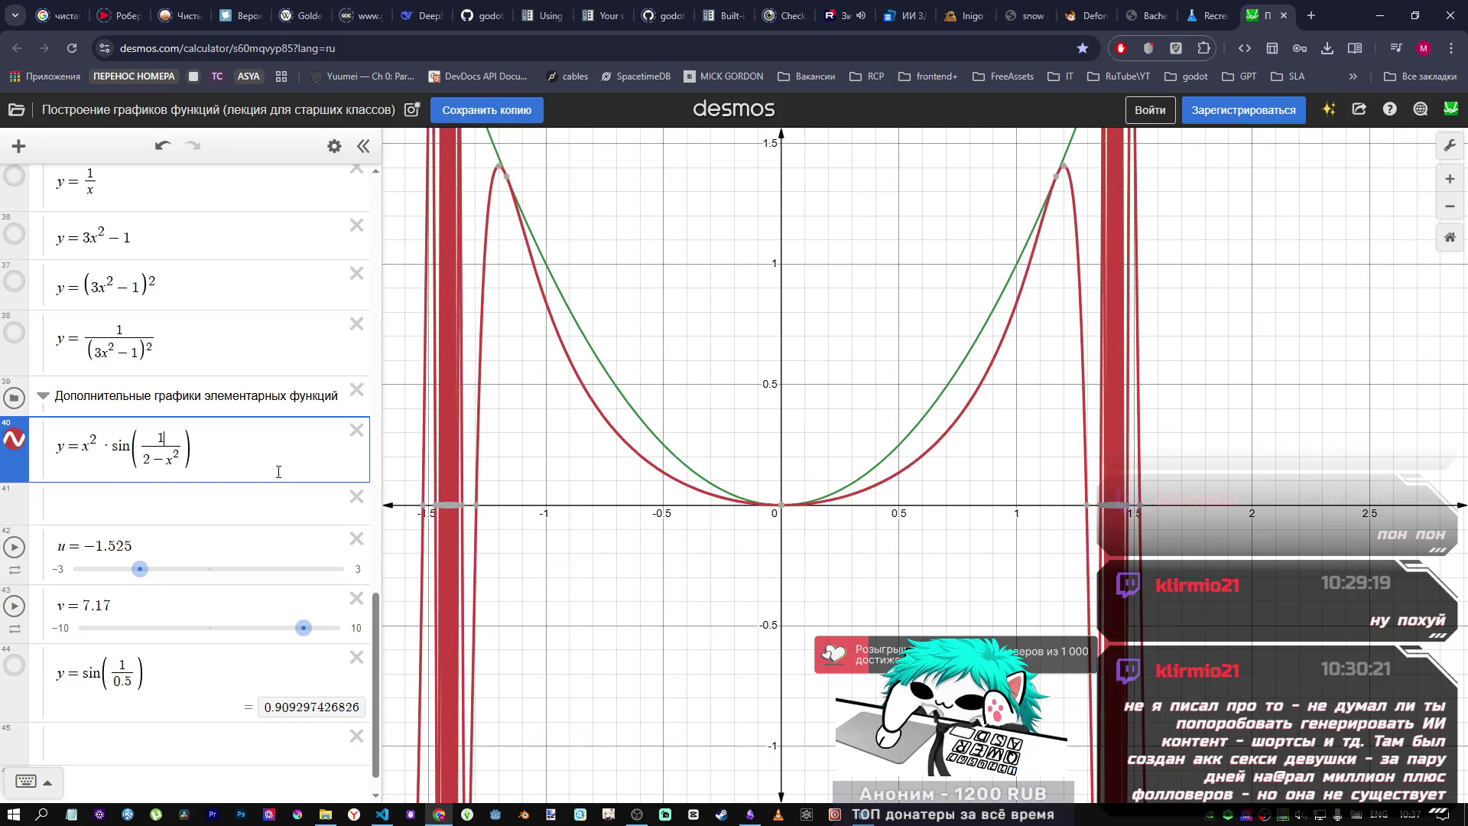
mouse_move(1082, 509)
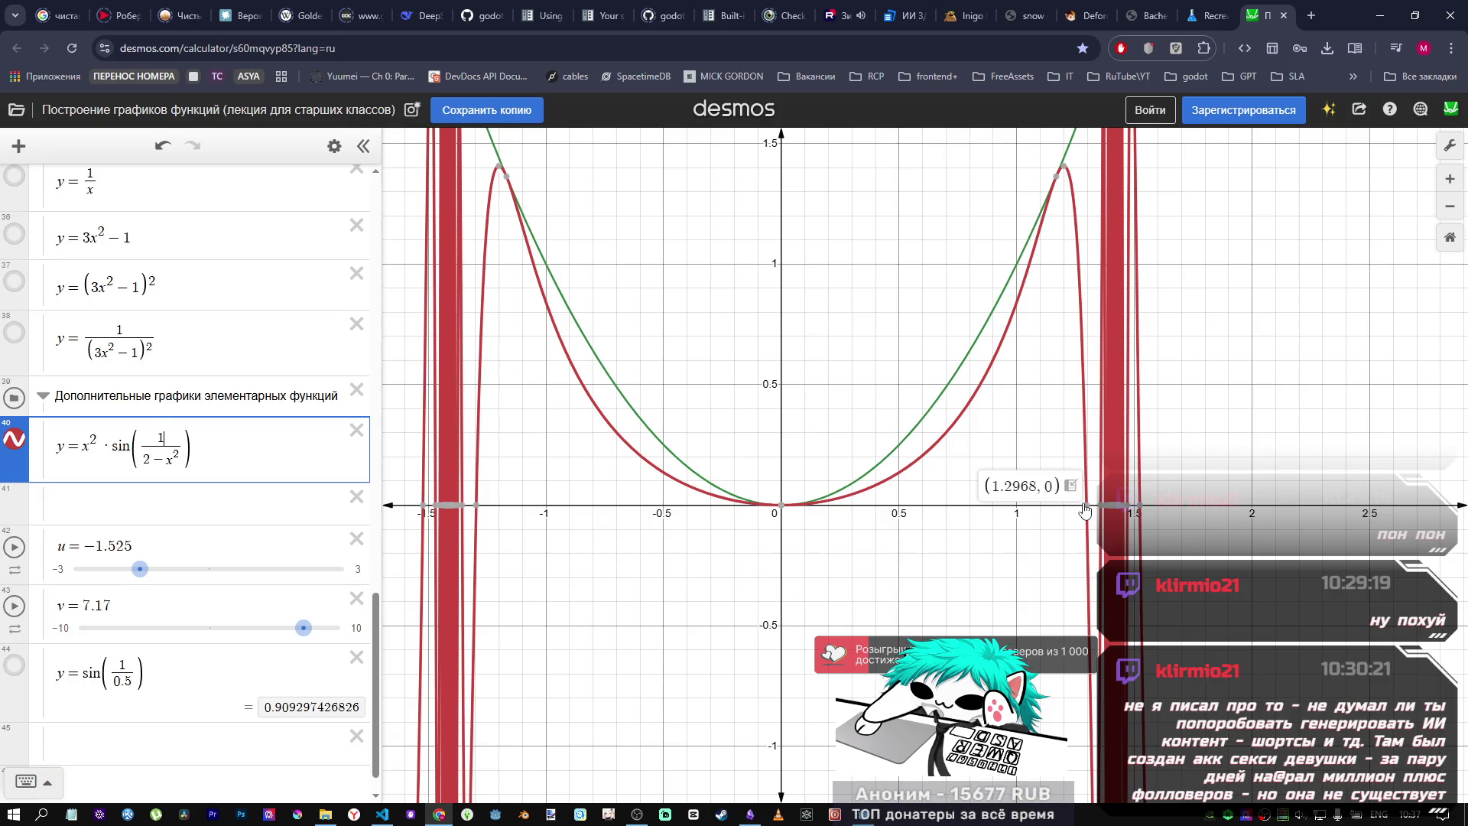
click(233, 451)
Step: Try trailing factors ·x, ·2 and ·3 and a /x denominator on expression 40, removing each
text(*x)
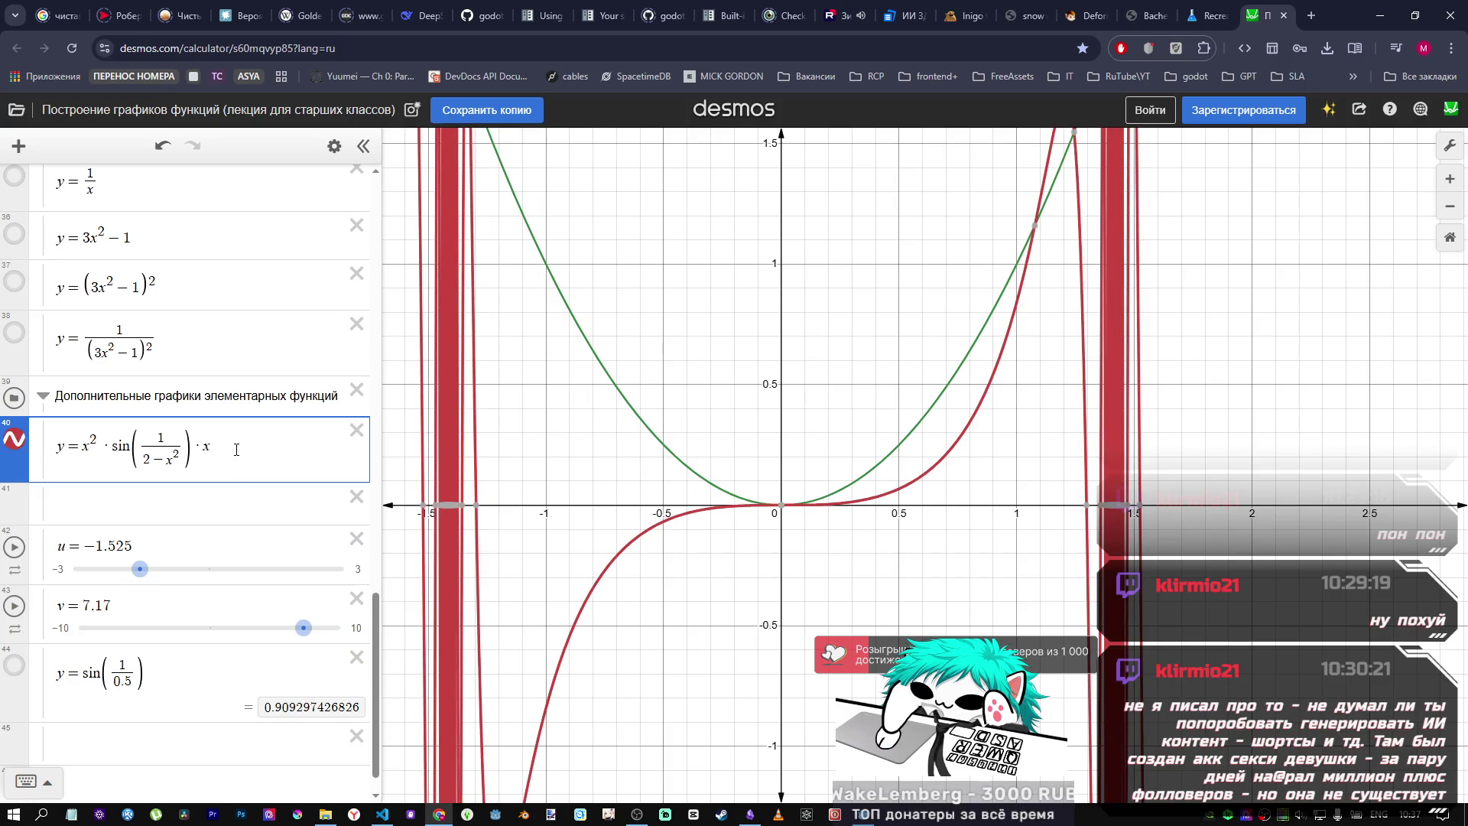
key(BackSpace)
text(2)
key(BackSpace)
text(3)
key(BackSpace)
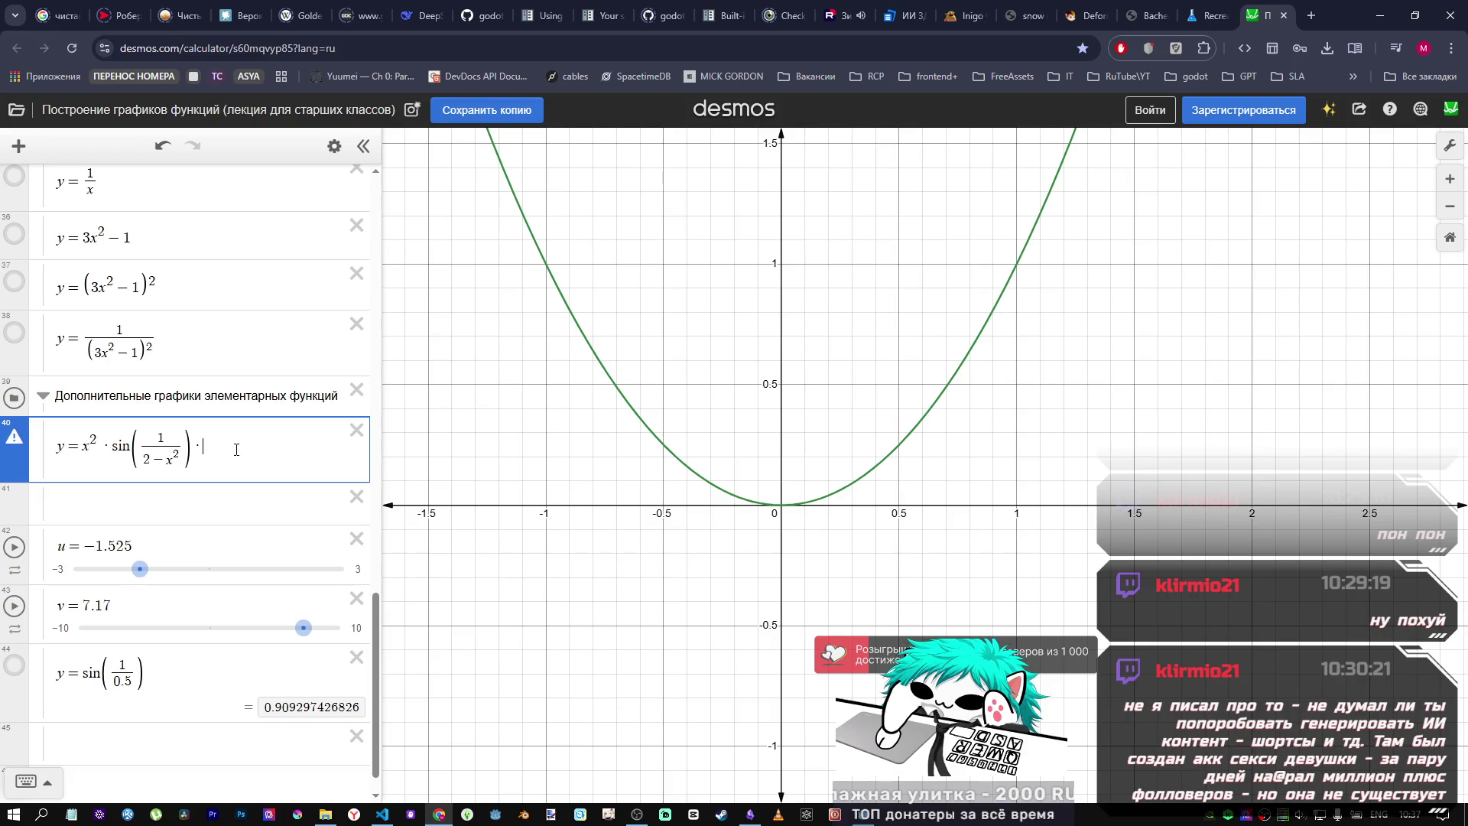
key(BackSpace)
text(/x)
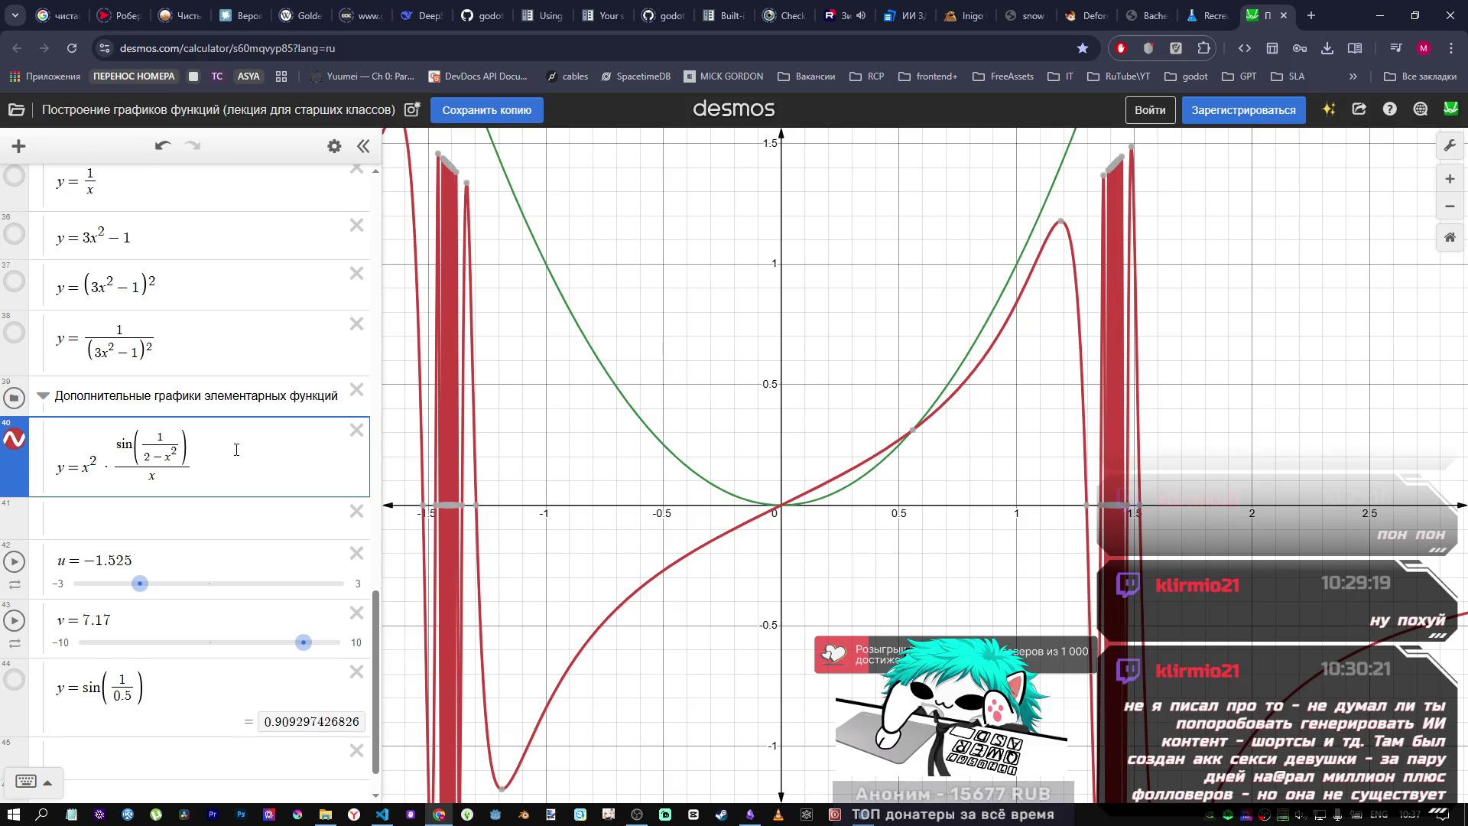
key(BackSpace)
key(BackSpace)
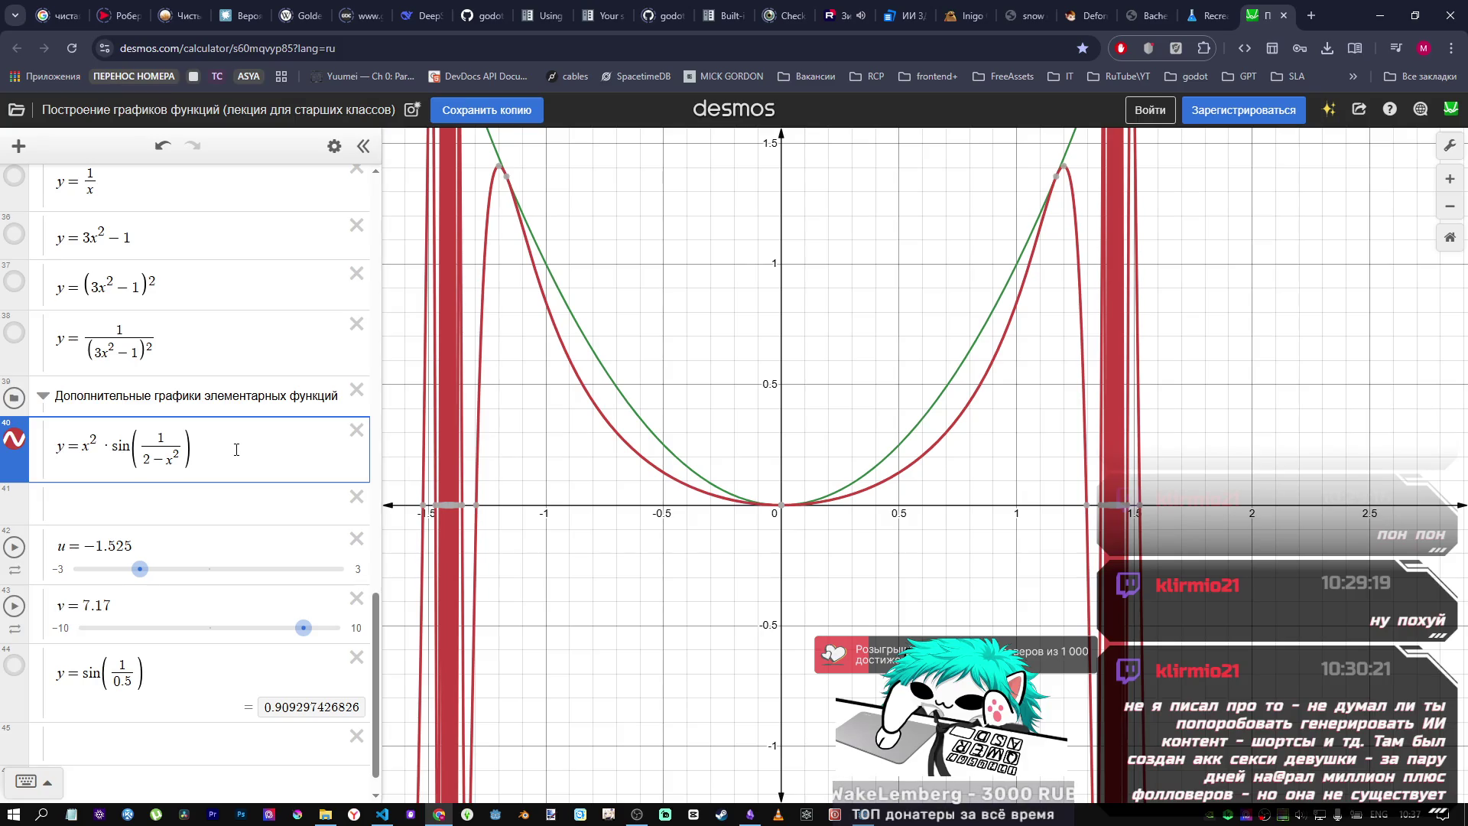
Step: Try a trailing ·e^x factor, then delete it to leave y = x²·sin(1/(2−x²))
text(*ex)
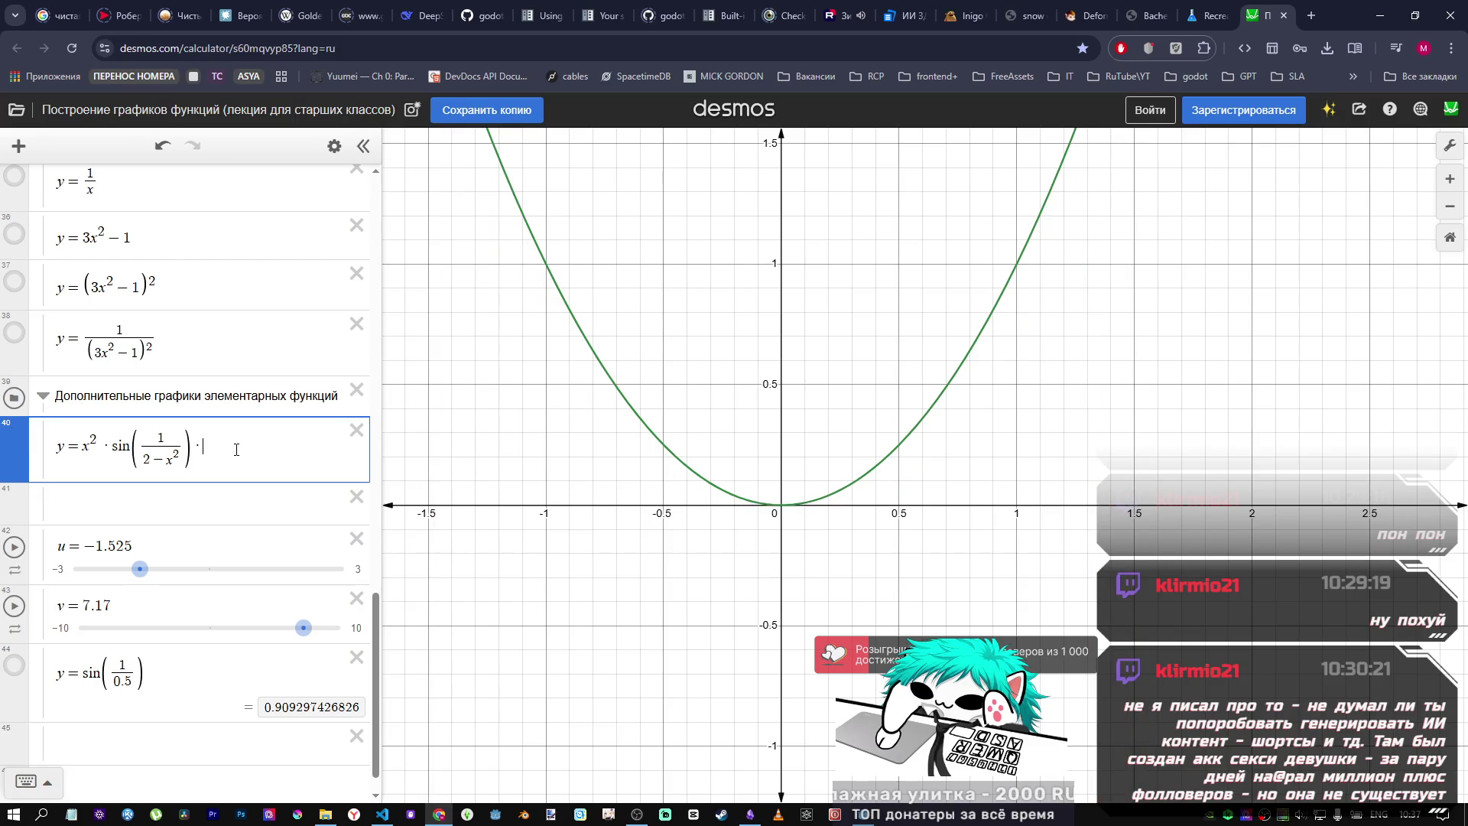
key(BackSpace)
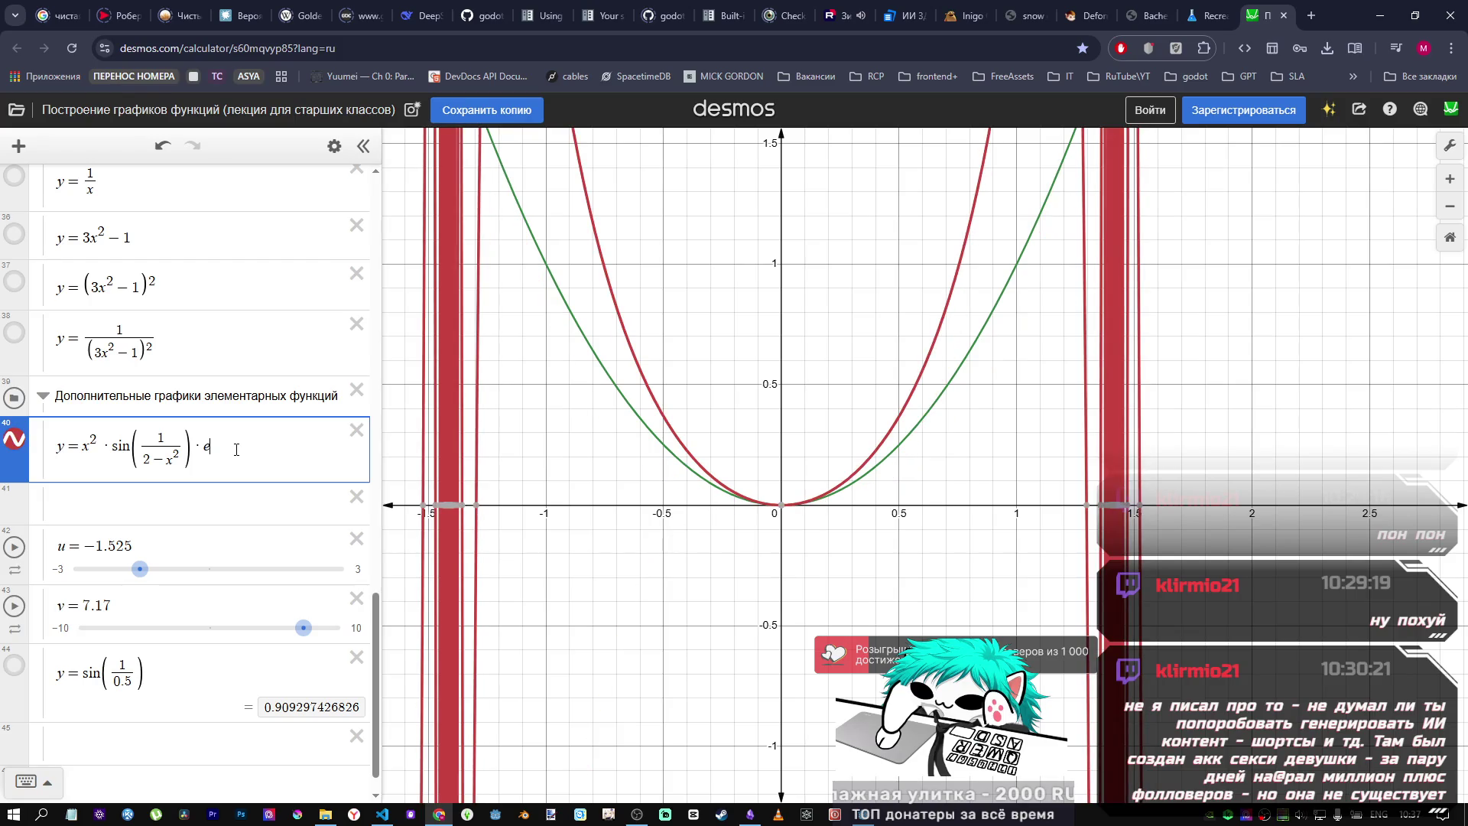
text(^x)
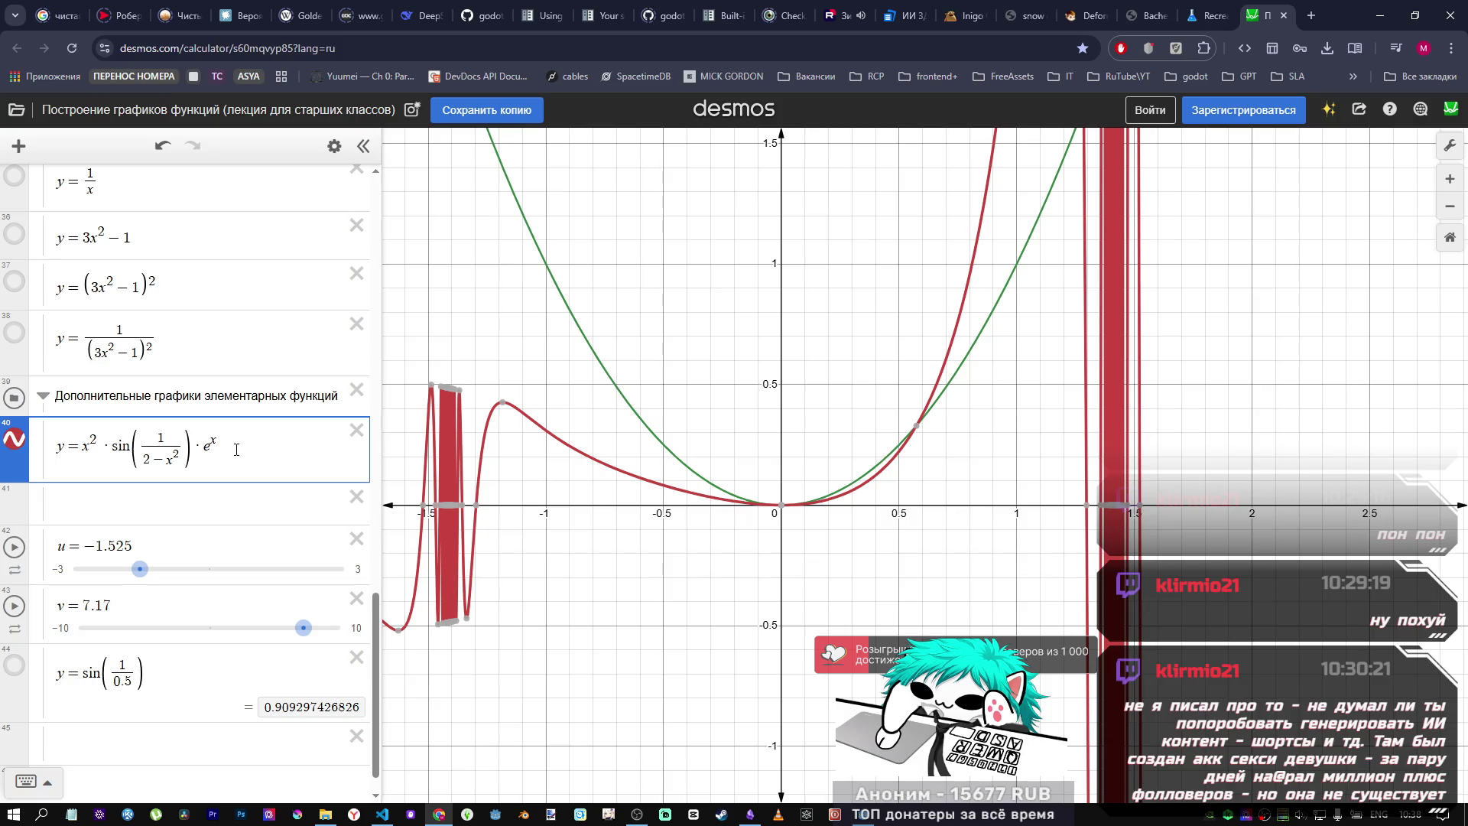
key(BackSpace)
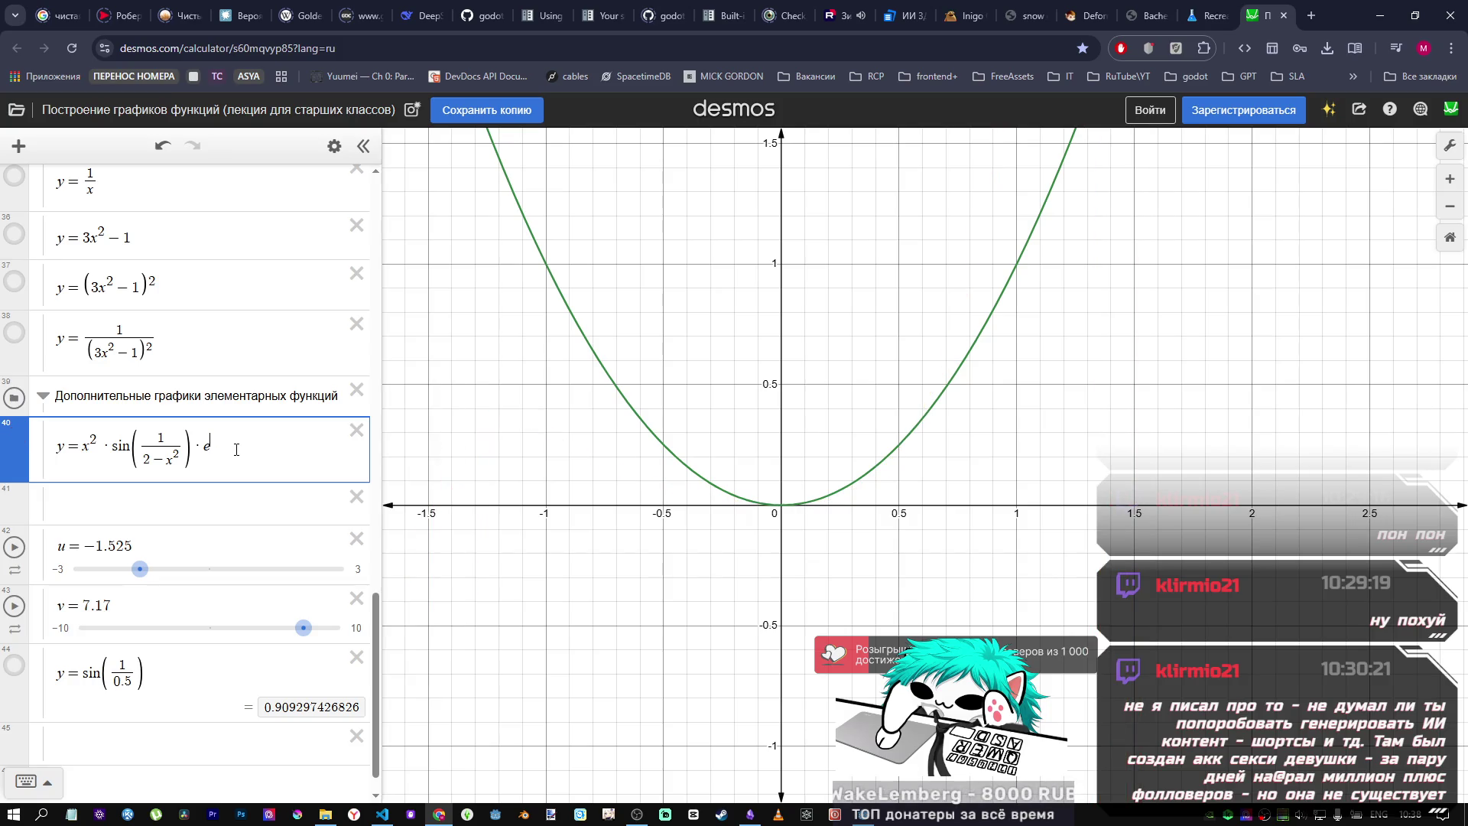
key(Right)
key(BackSpace)
key(BackSpace)
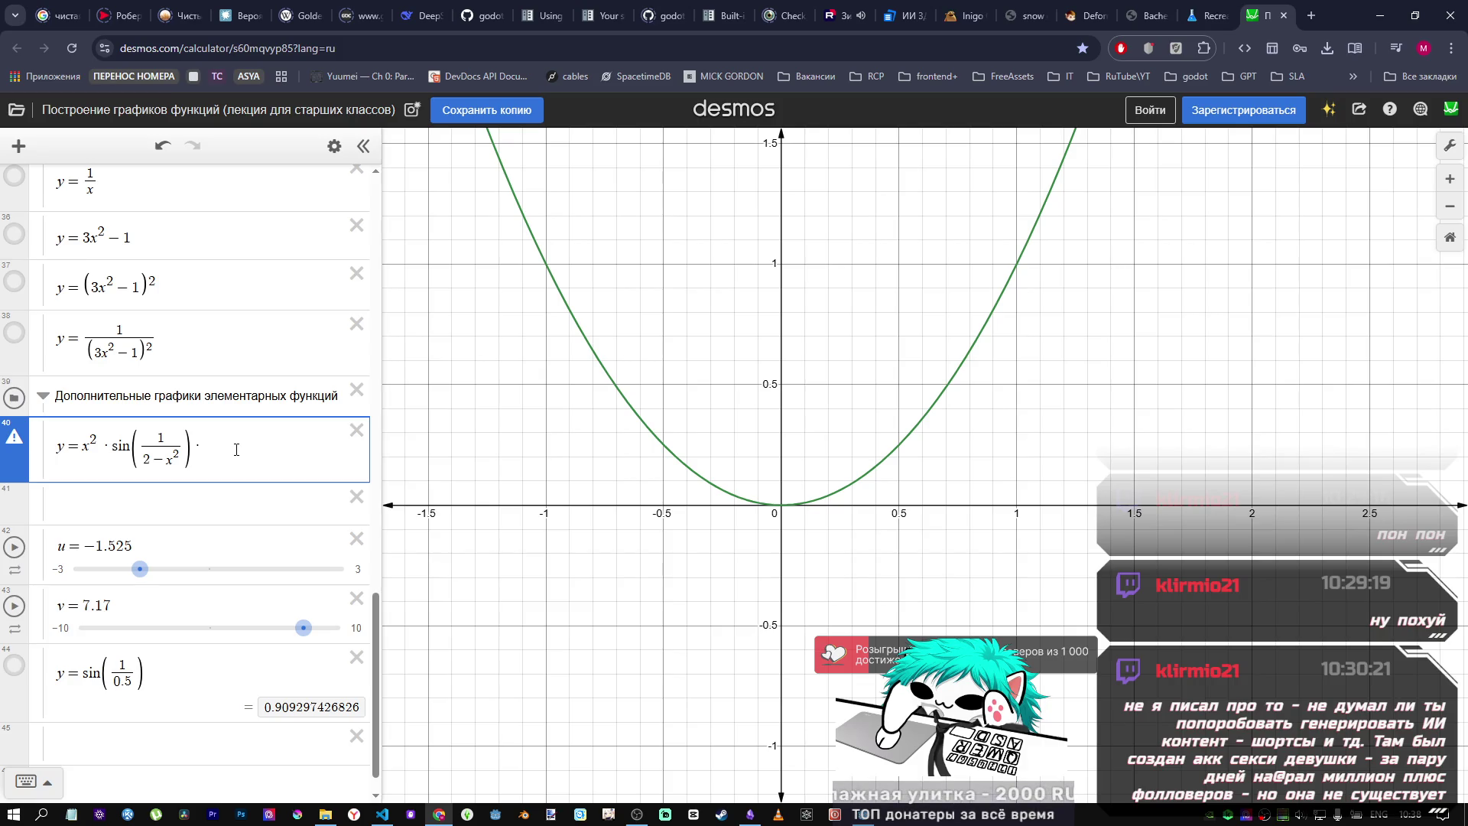
key(BackSpace)
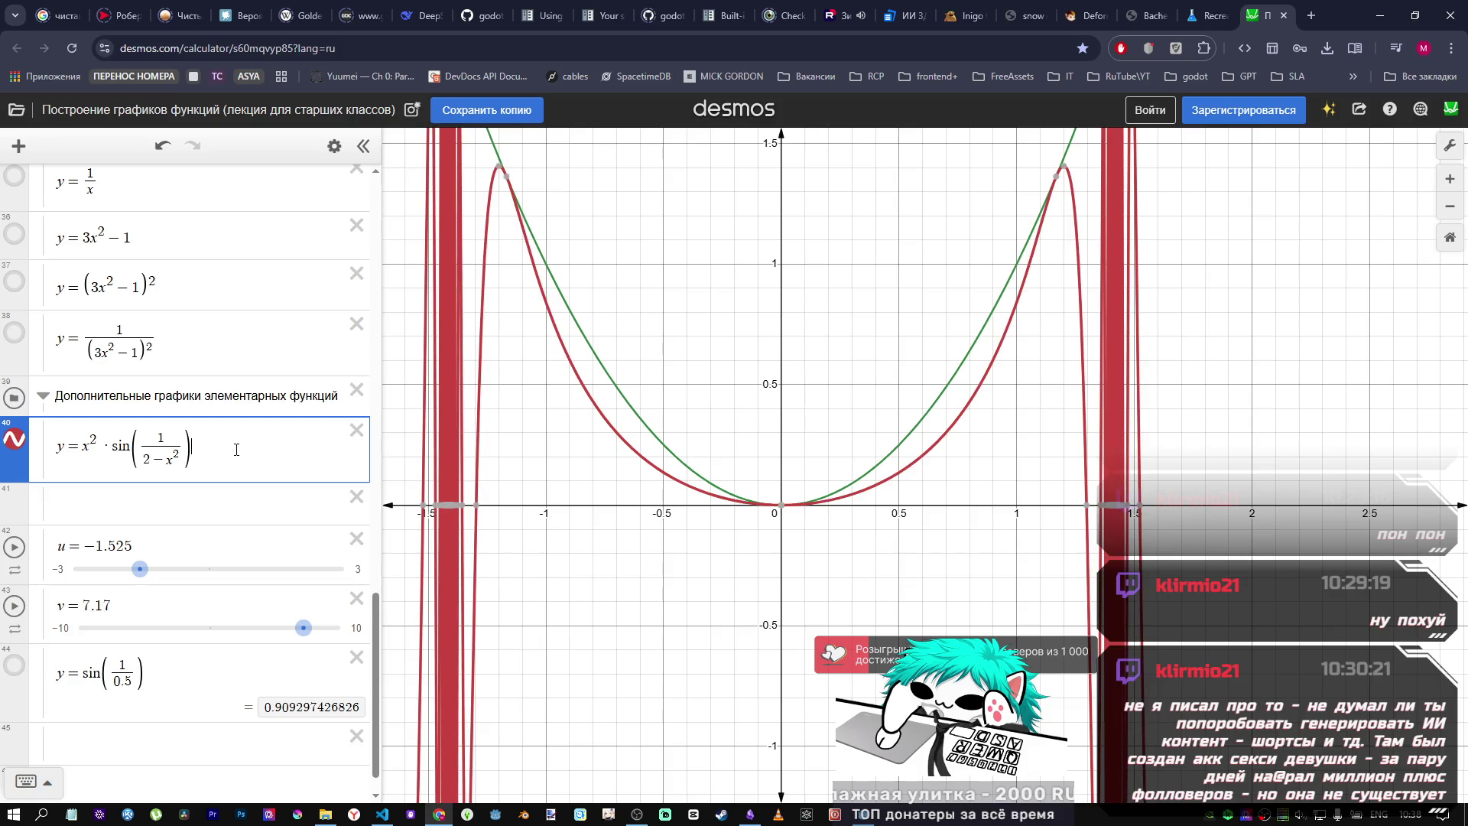
Step: Swap the leading x² for e, zoom out, and change the denominator's 2 to 1
drag(85, 449, 94, 448)
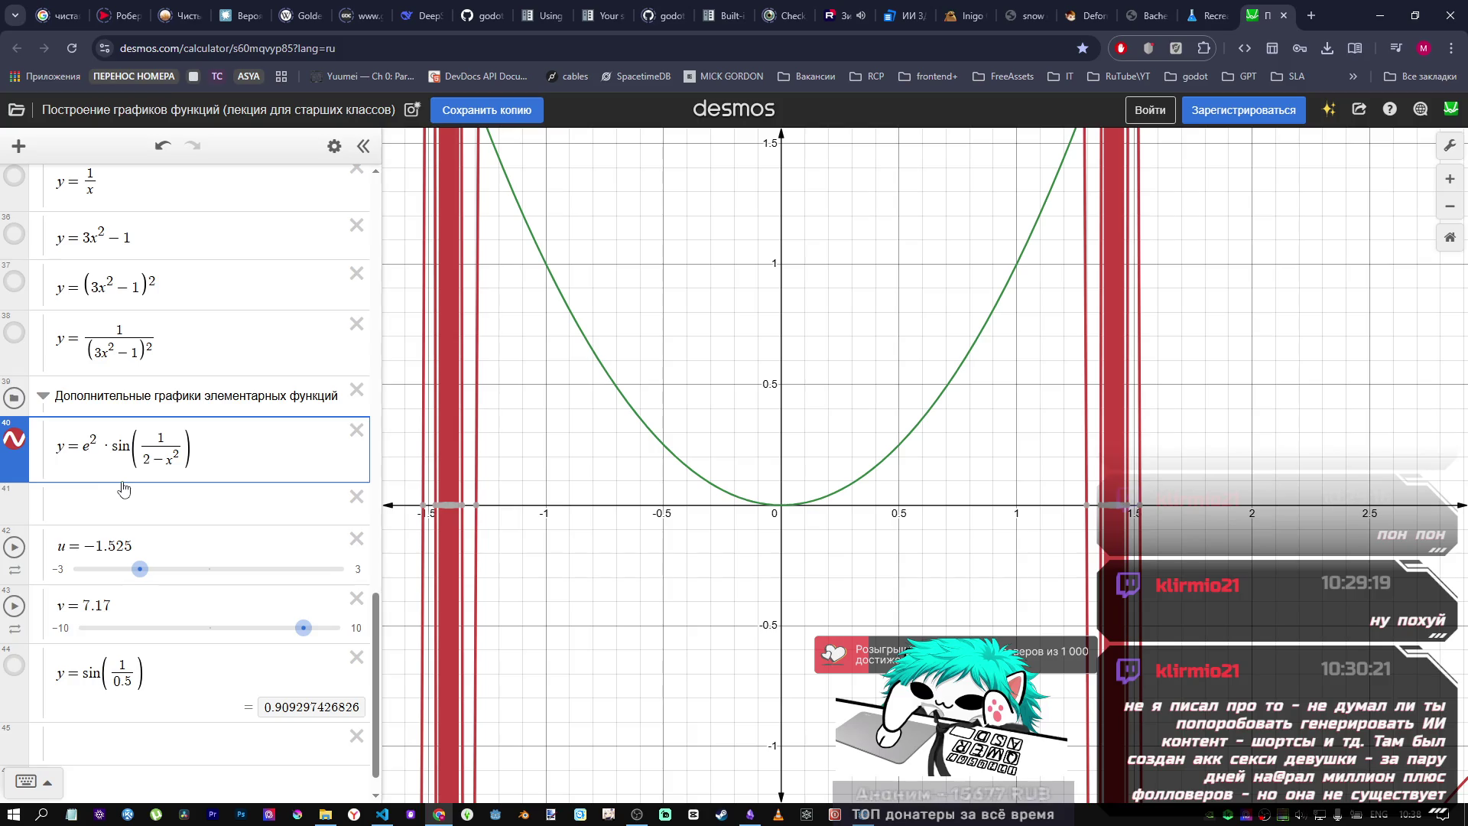
scroll(858, 459, down, 1)
scroll(856, 467, down, 8)
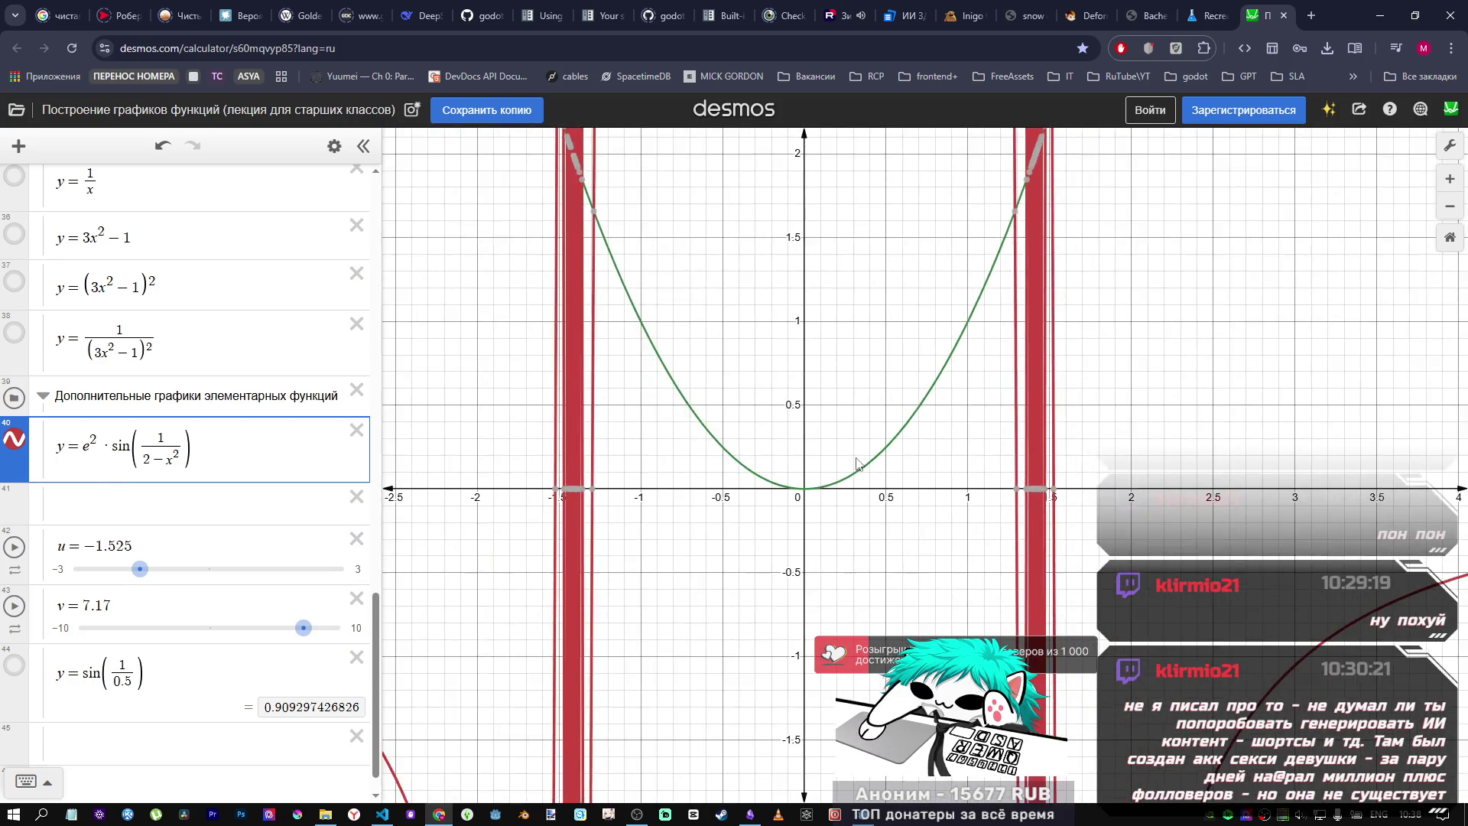
scroll(849, 511, down, 3)
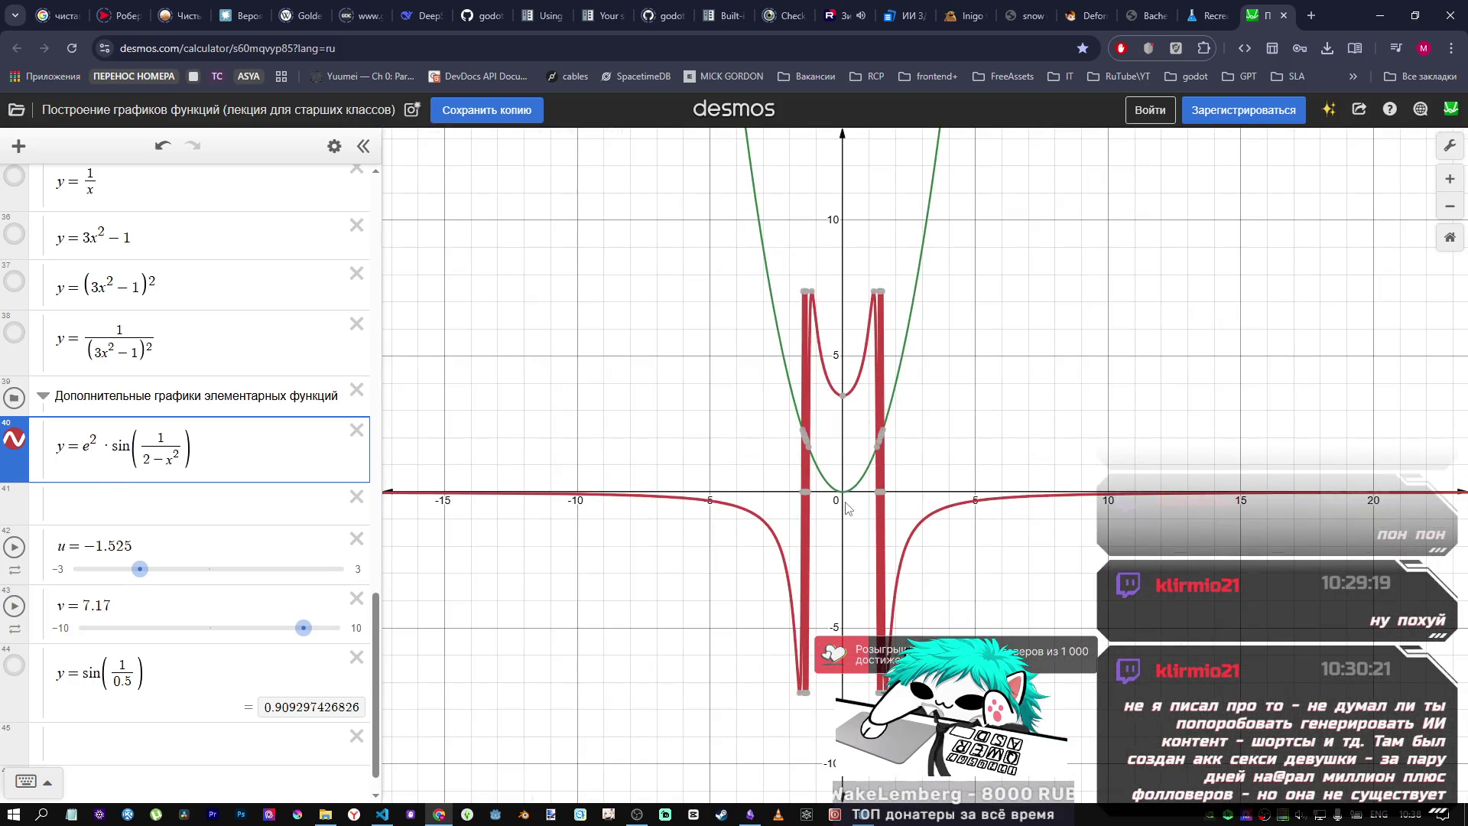
scroll(847, 504, down, 2)
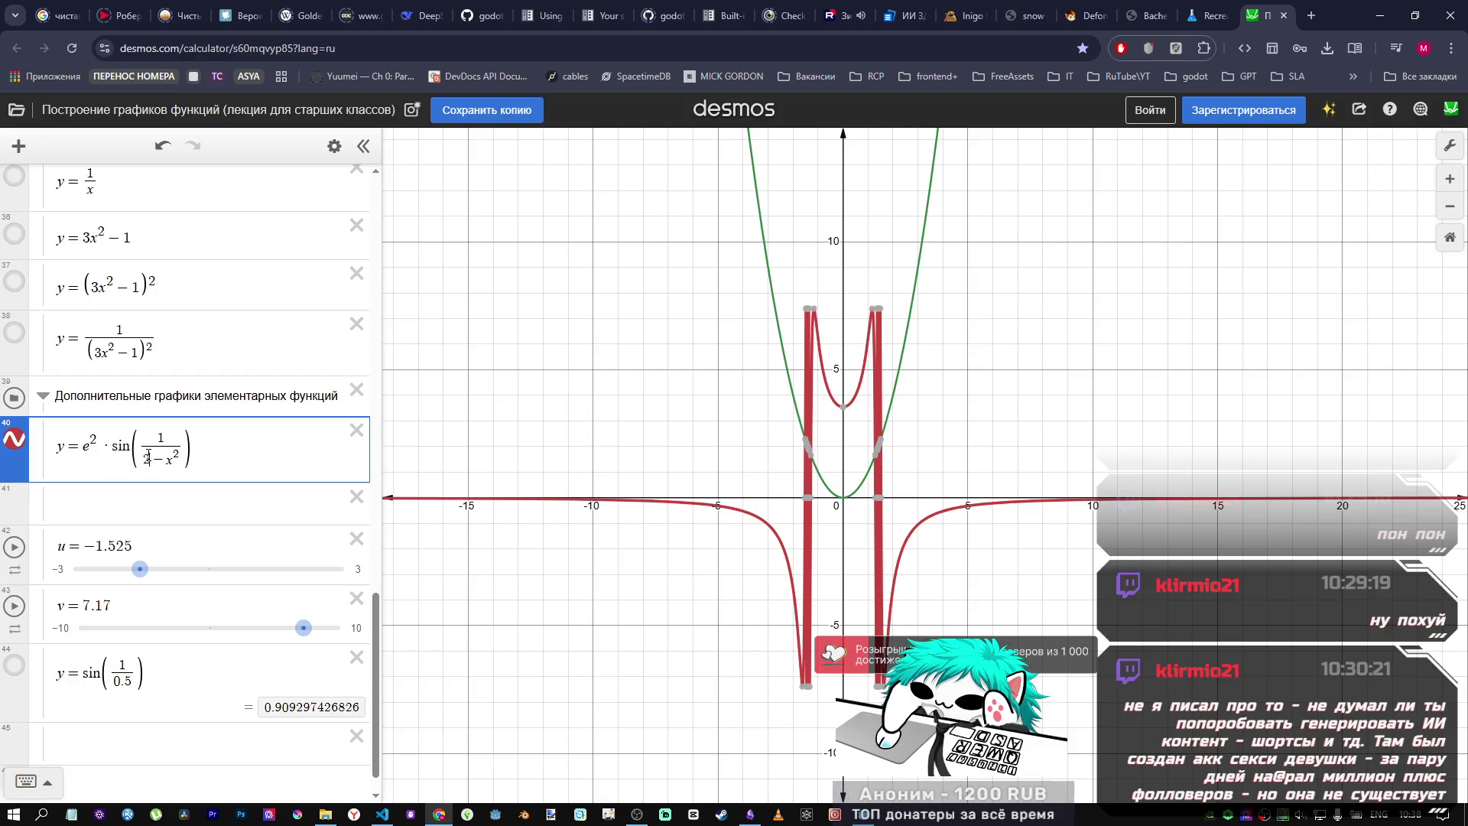
text(1)
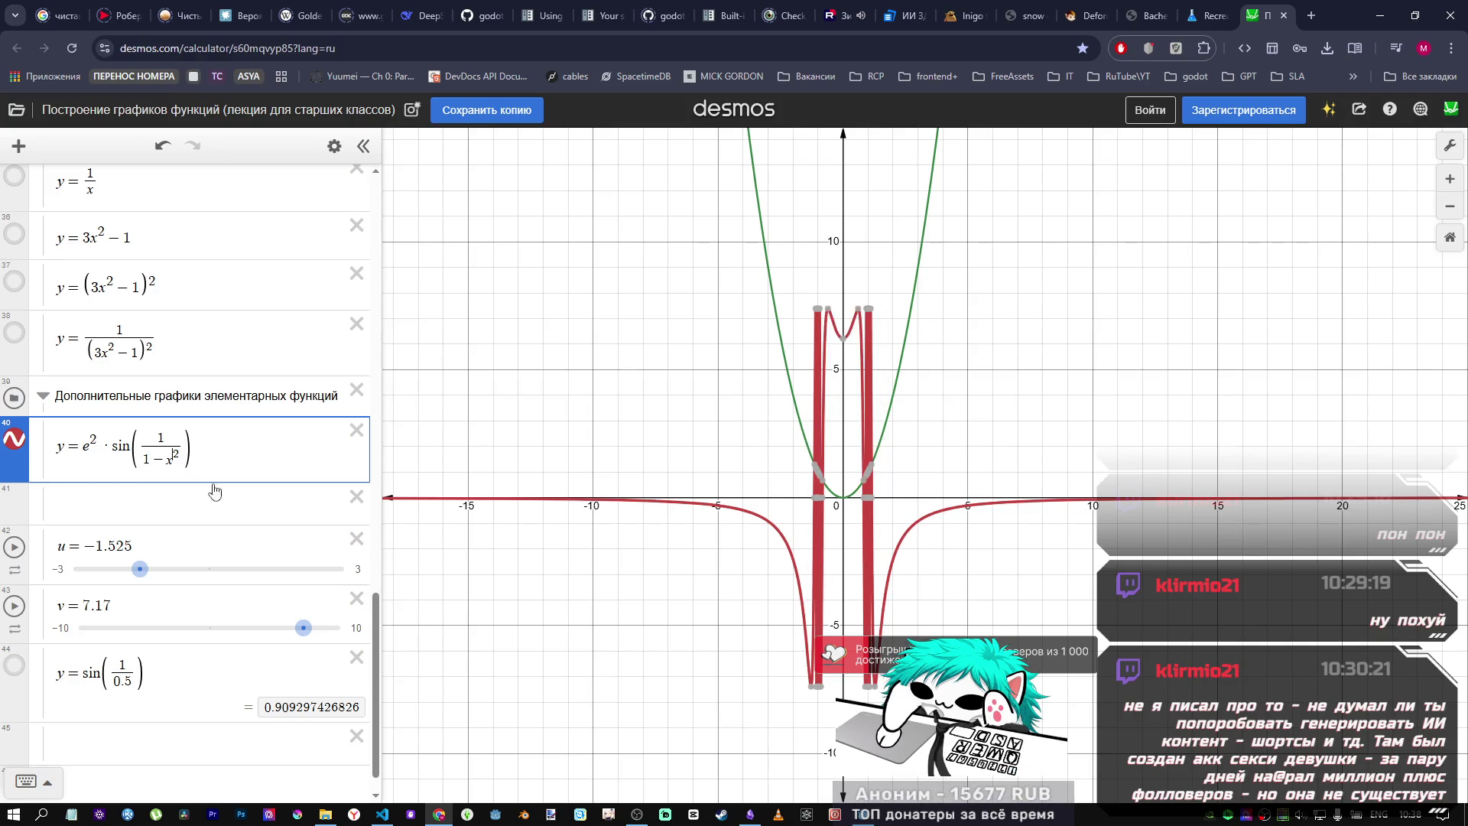
key(alt+Tab)
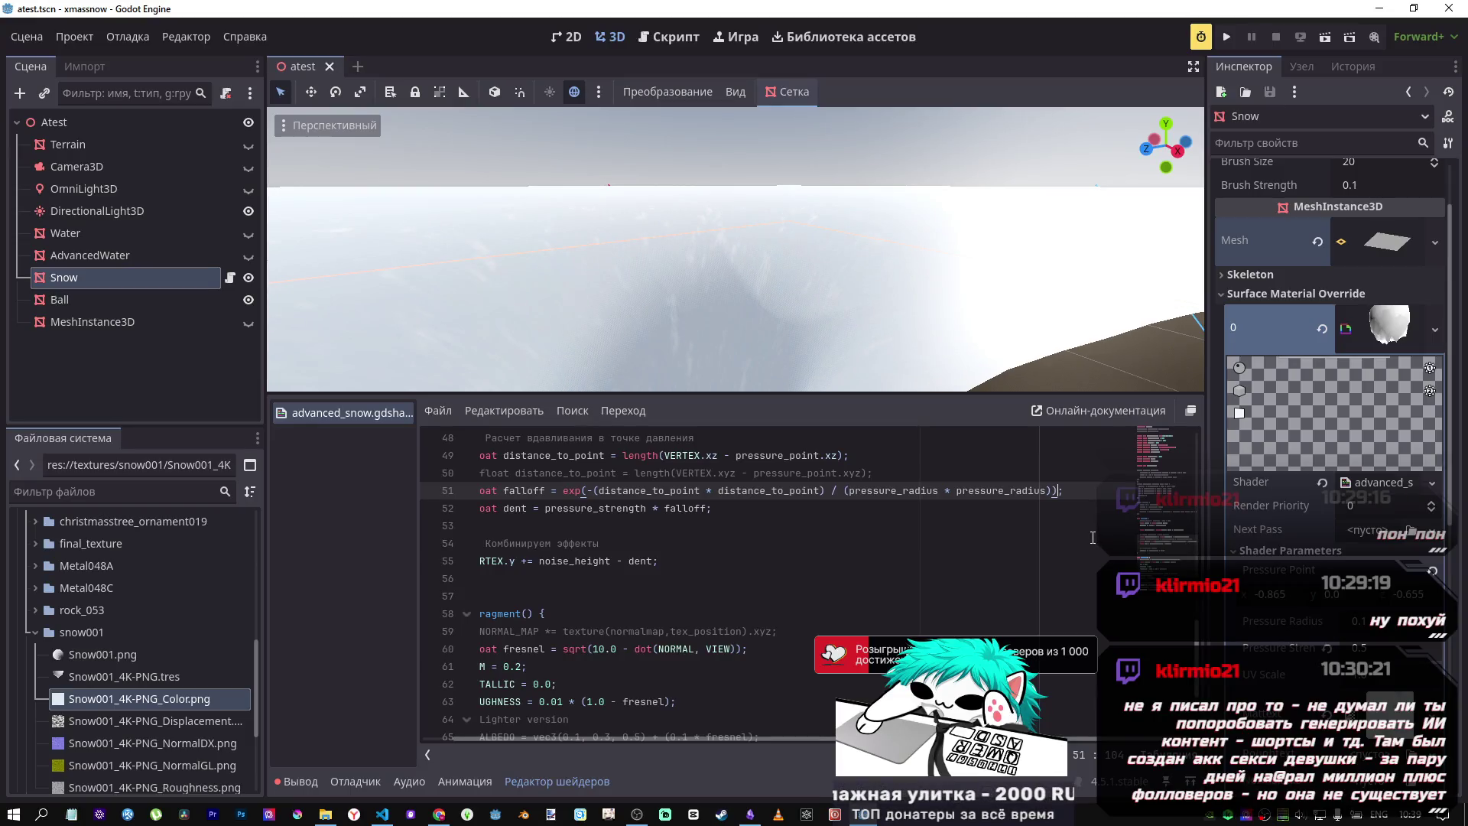
Step: Orbit the 3D viewport to inspect the dent in the snow
mouse_move(734, 252)
mouse_down()
mouse_move(803, 267)
mouse_move(844, 323)
mouse_move(818, 283)
mouse_move(860, 306)
mouse_move(856, 163)
mouse_up()
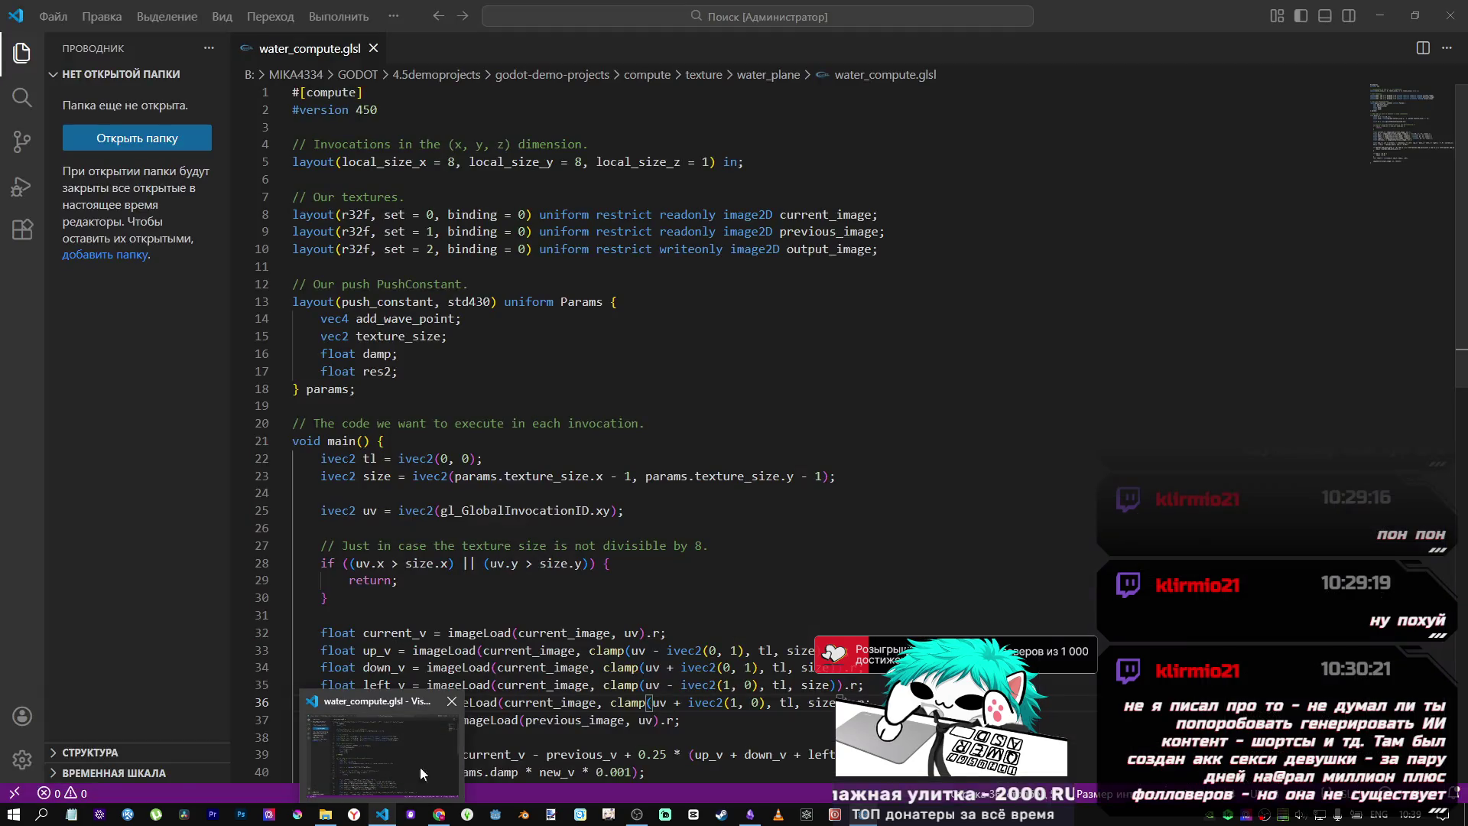
mouse_move(451, 816)
click(382, 753)
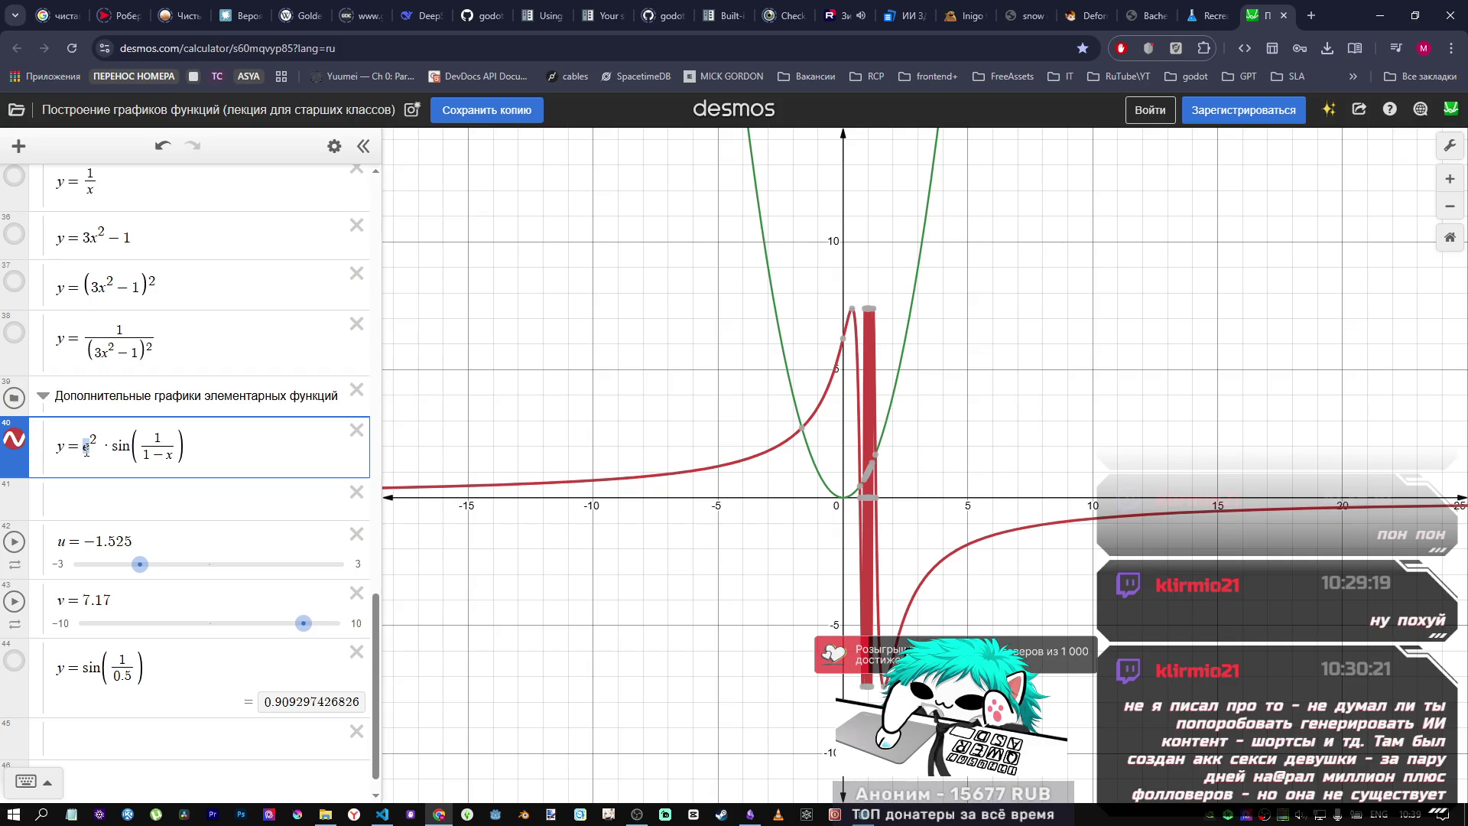
Step: Replace e with x and set the denominator back to 2−x², then zoom in
text(x)
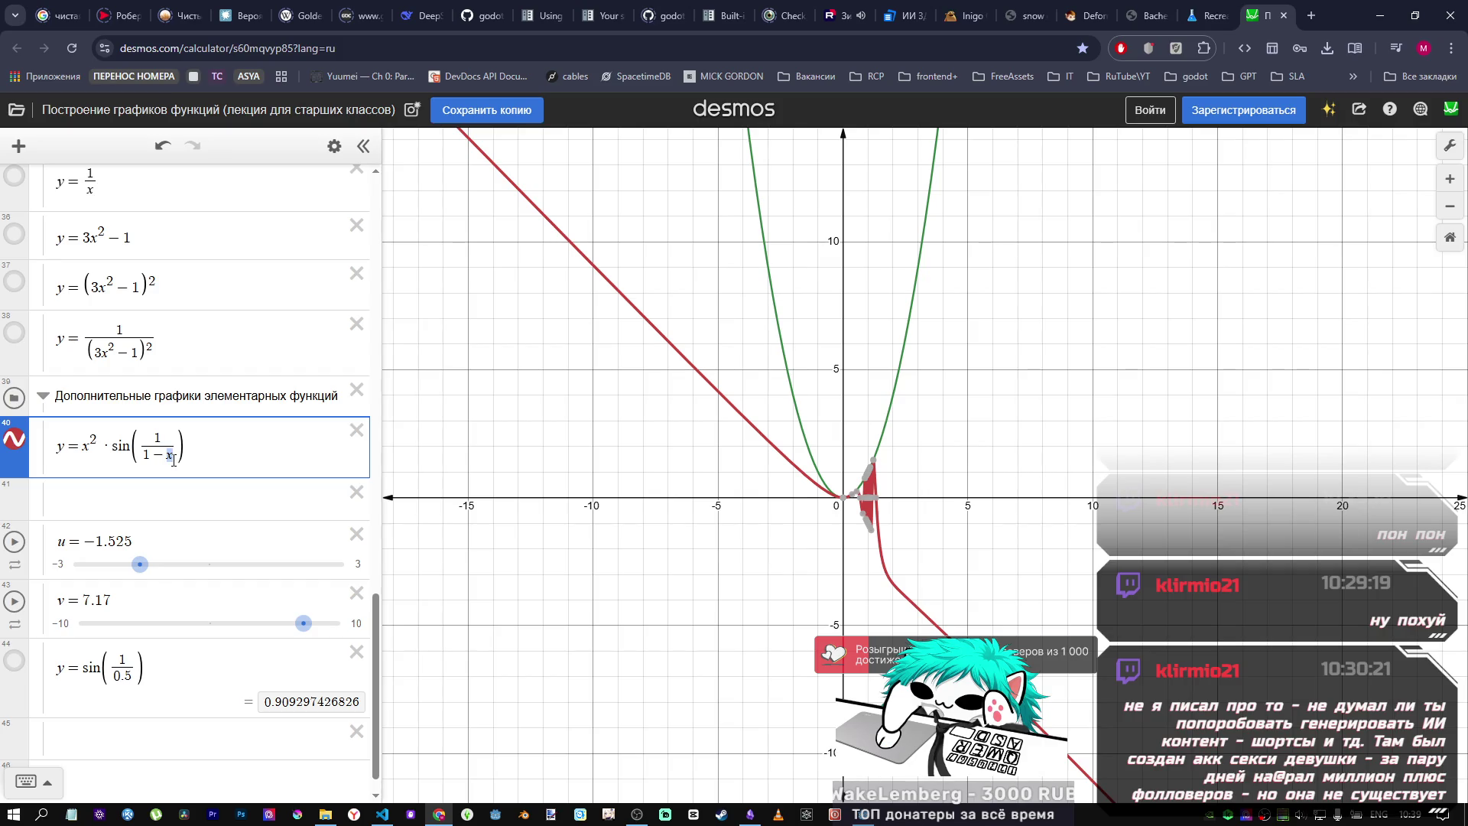
text(_)
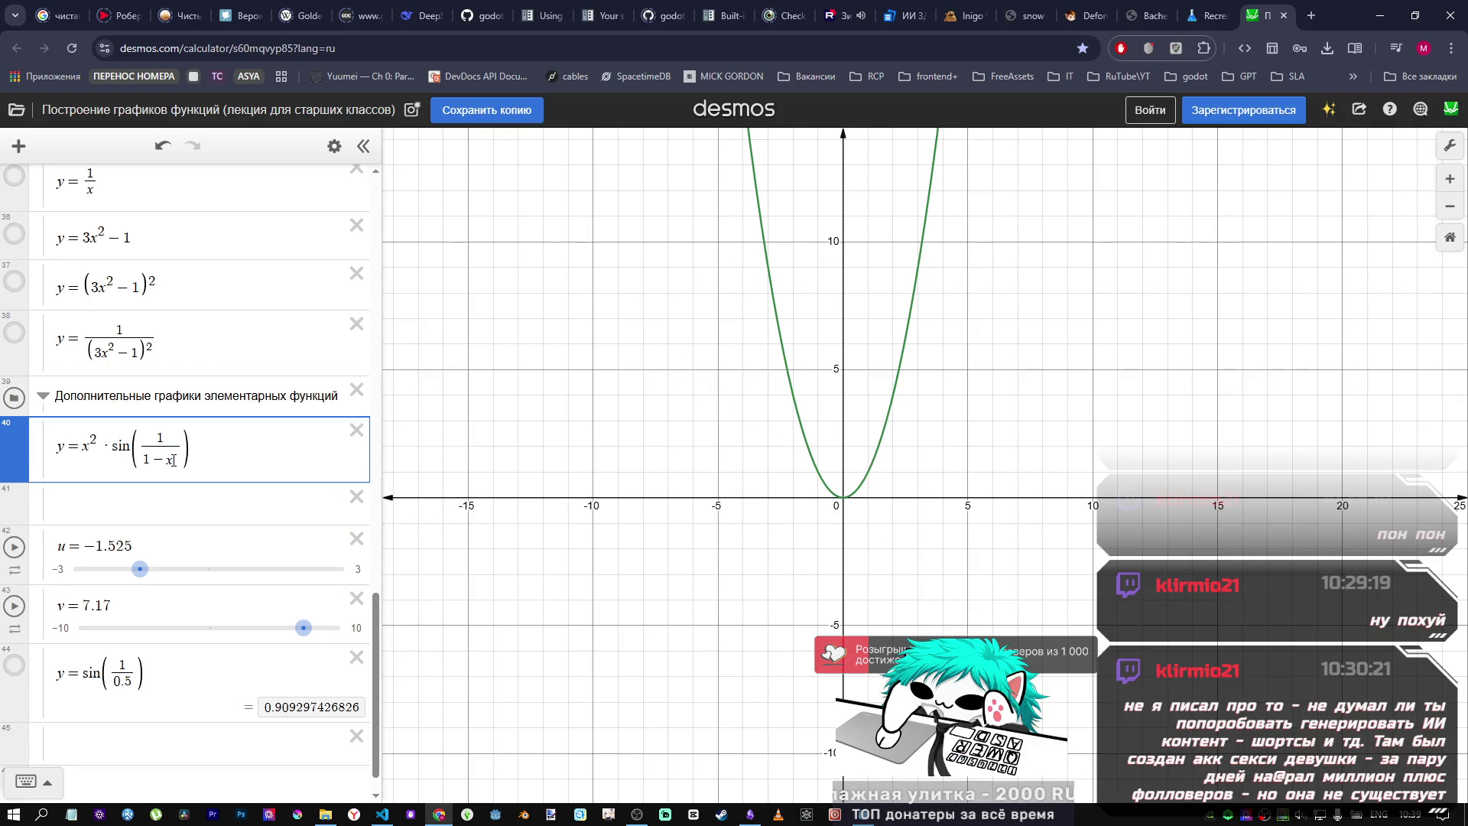
text(2)
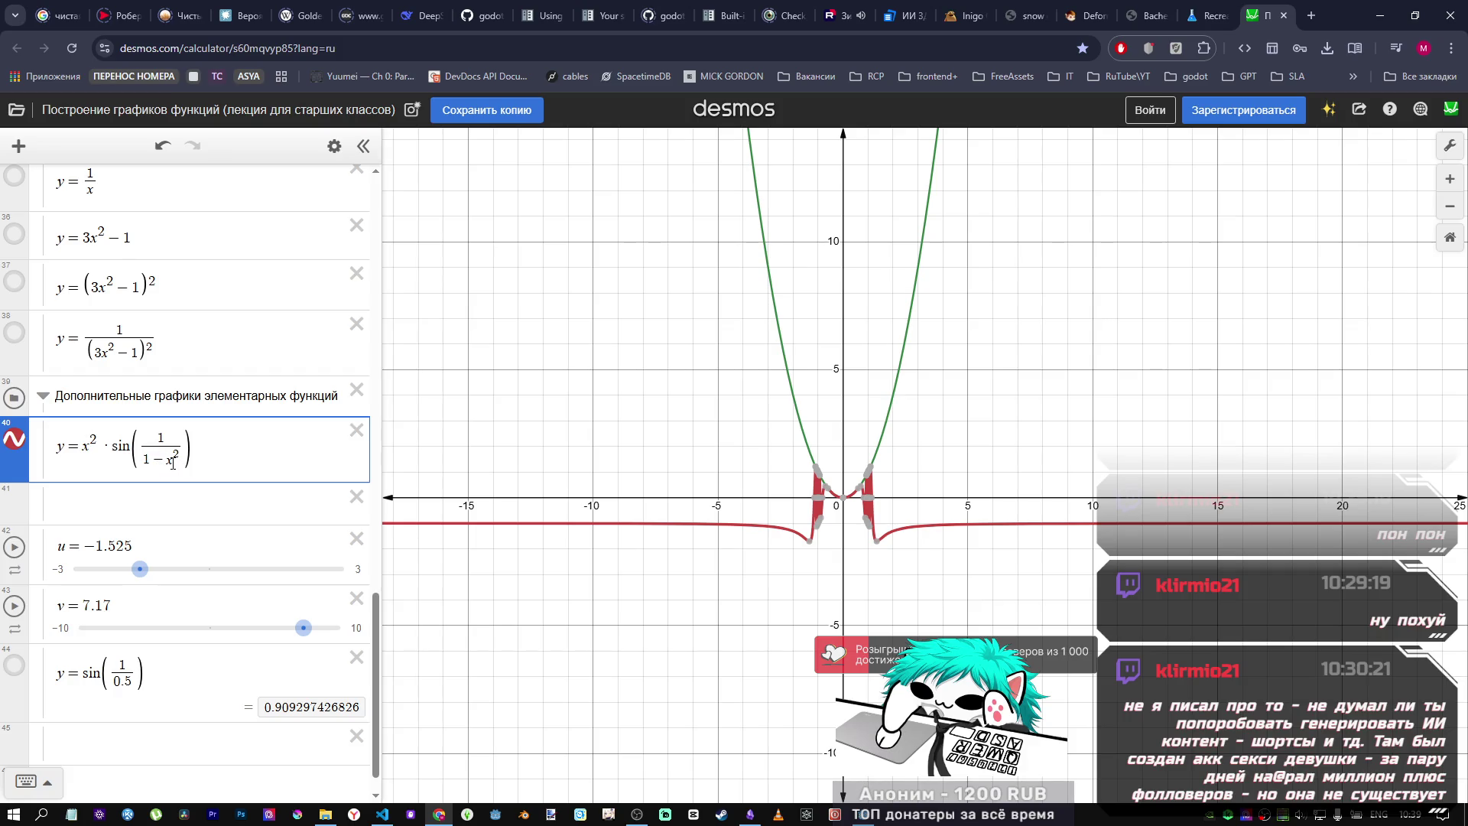
text(2)
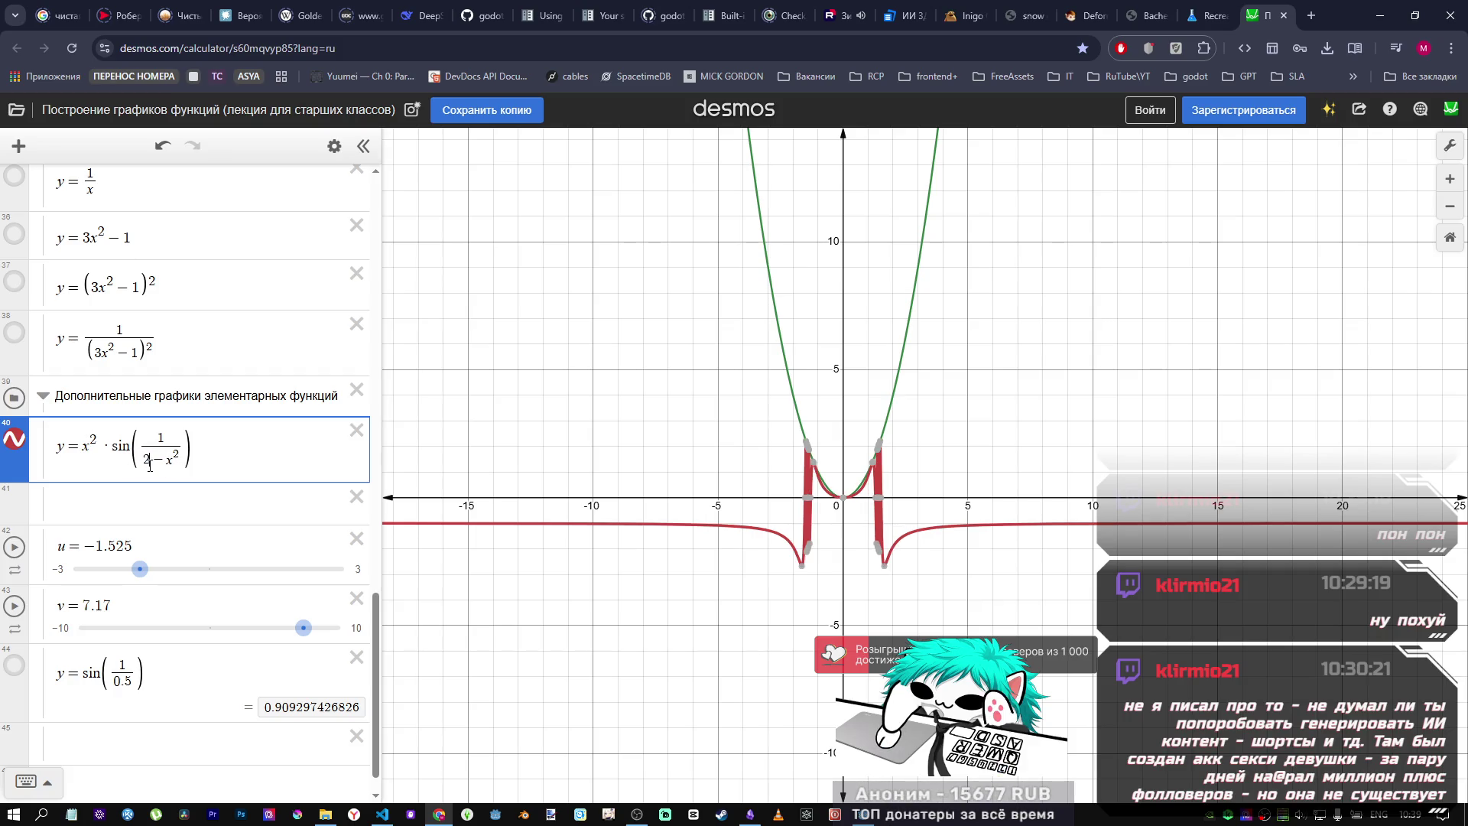
scroll(841, 499, up, 5)
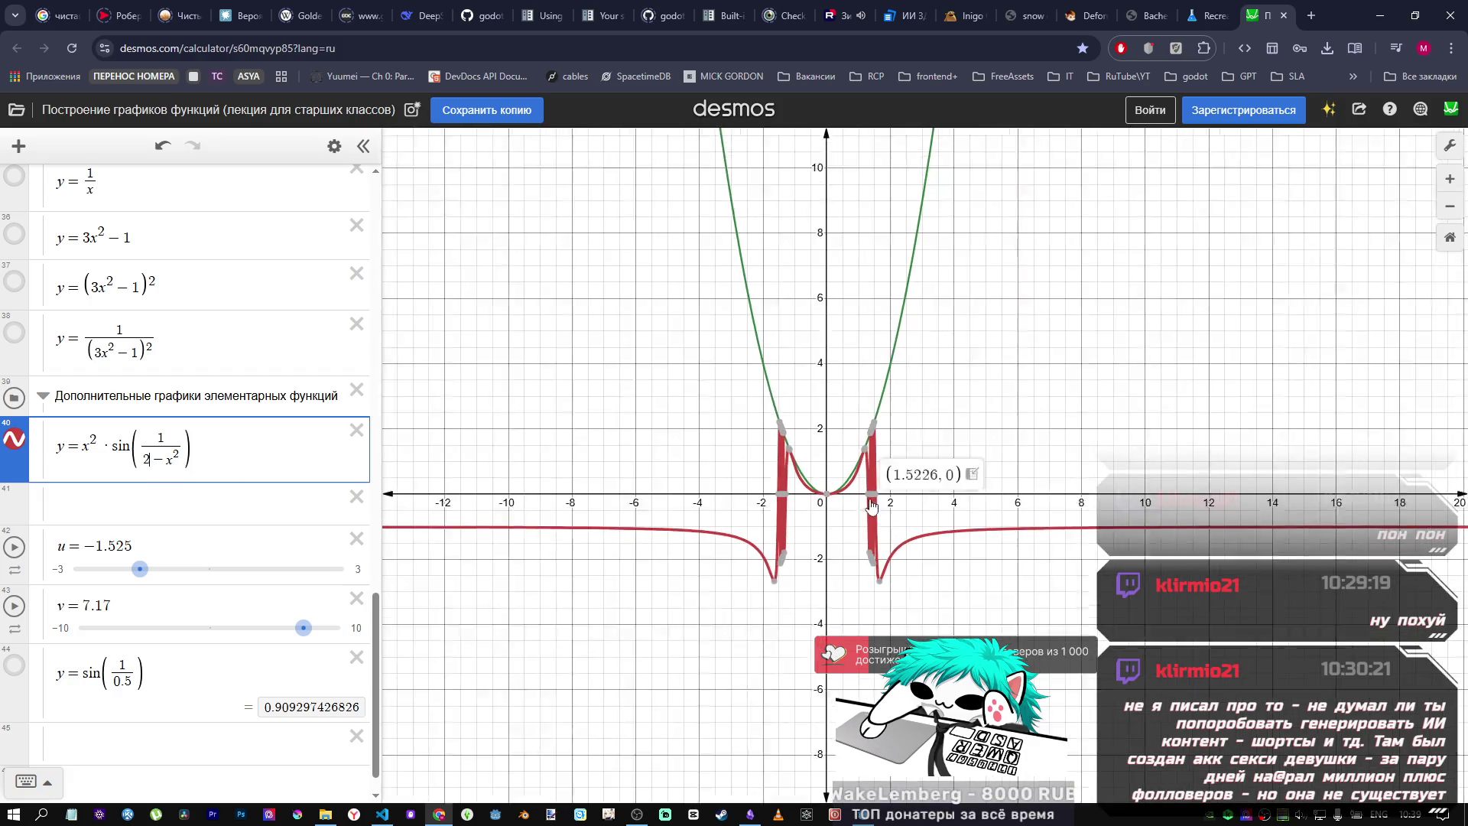
mouse_move(879, 812)
click(859, 778)
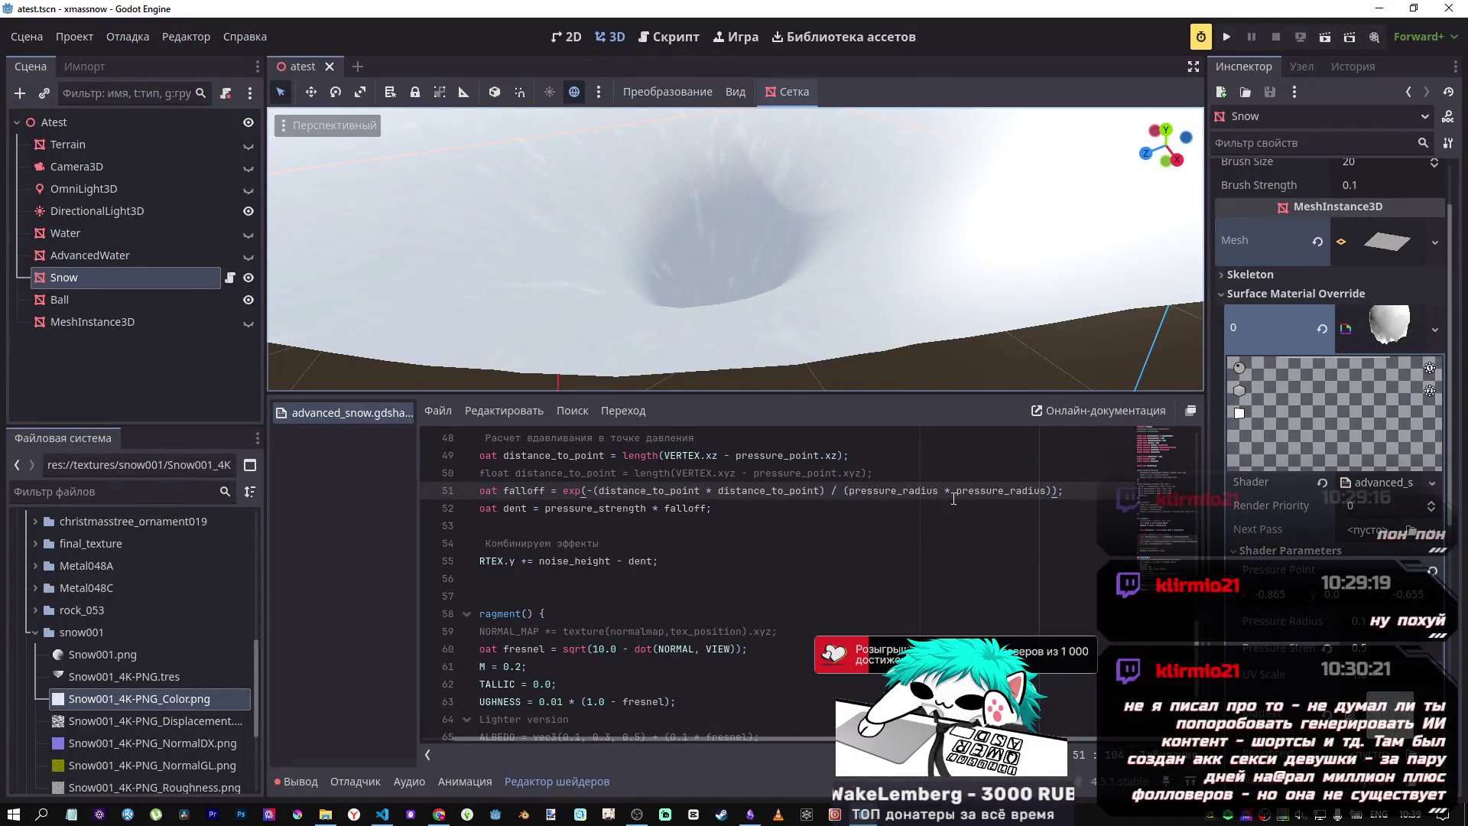
click(1053, 490)
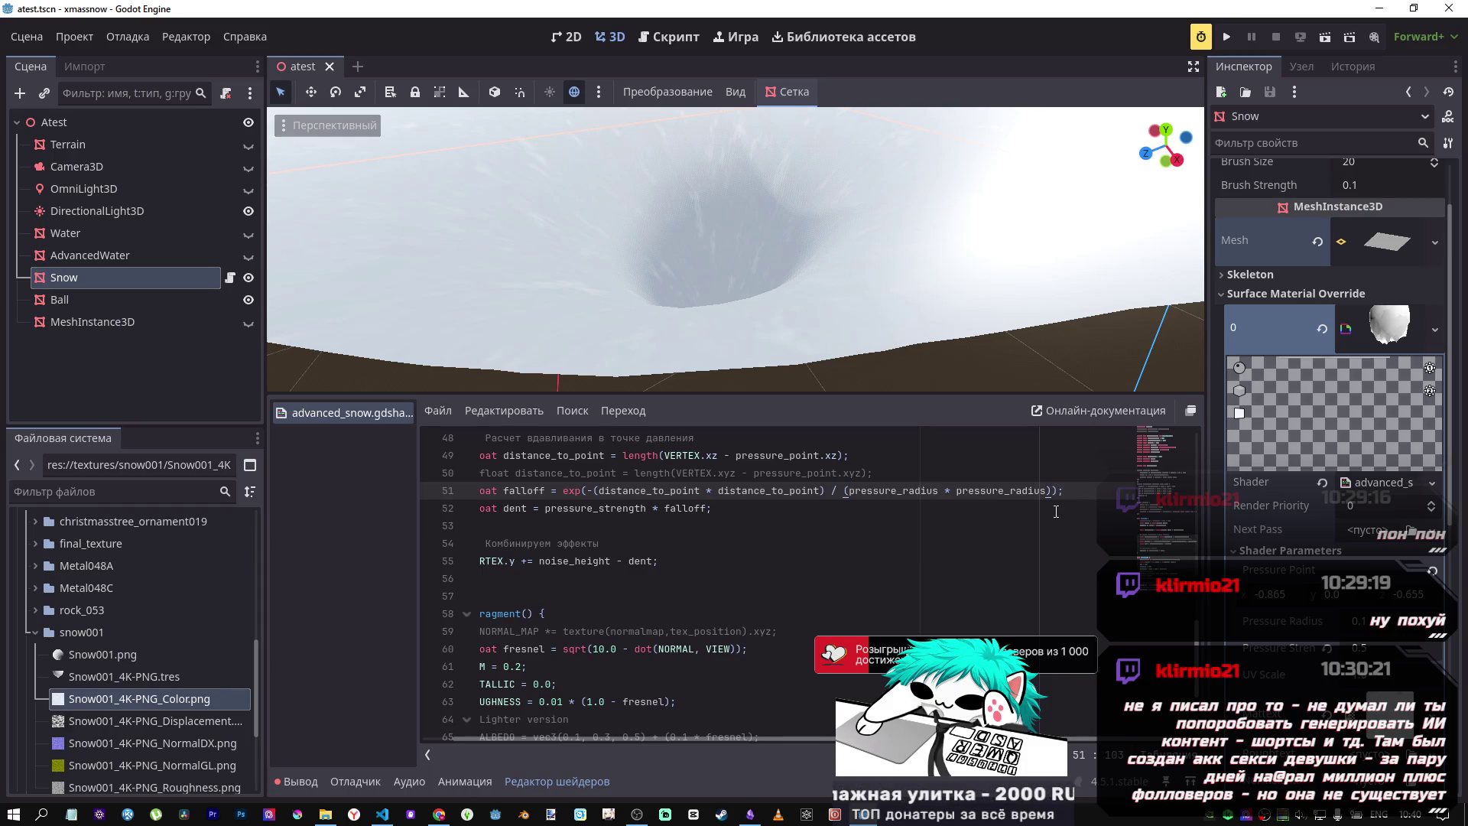
Step: Append *sin(1.0/1.0-distance_to_point*distance_to_point) to line 51's falloff, squaring the distance term
text(*sin(1.0/1.0-distance_to_point))
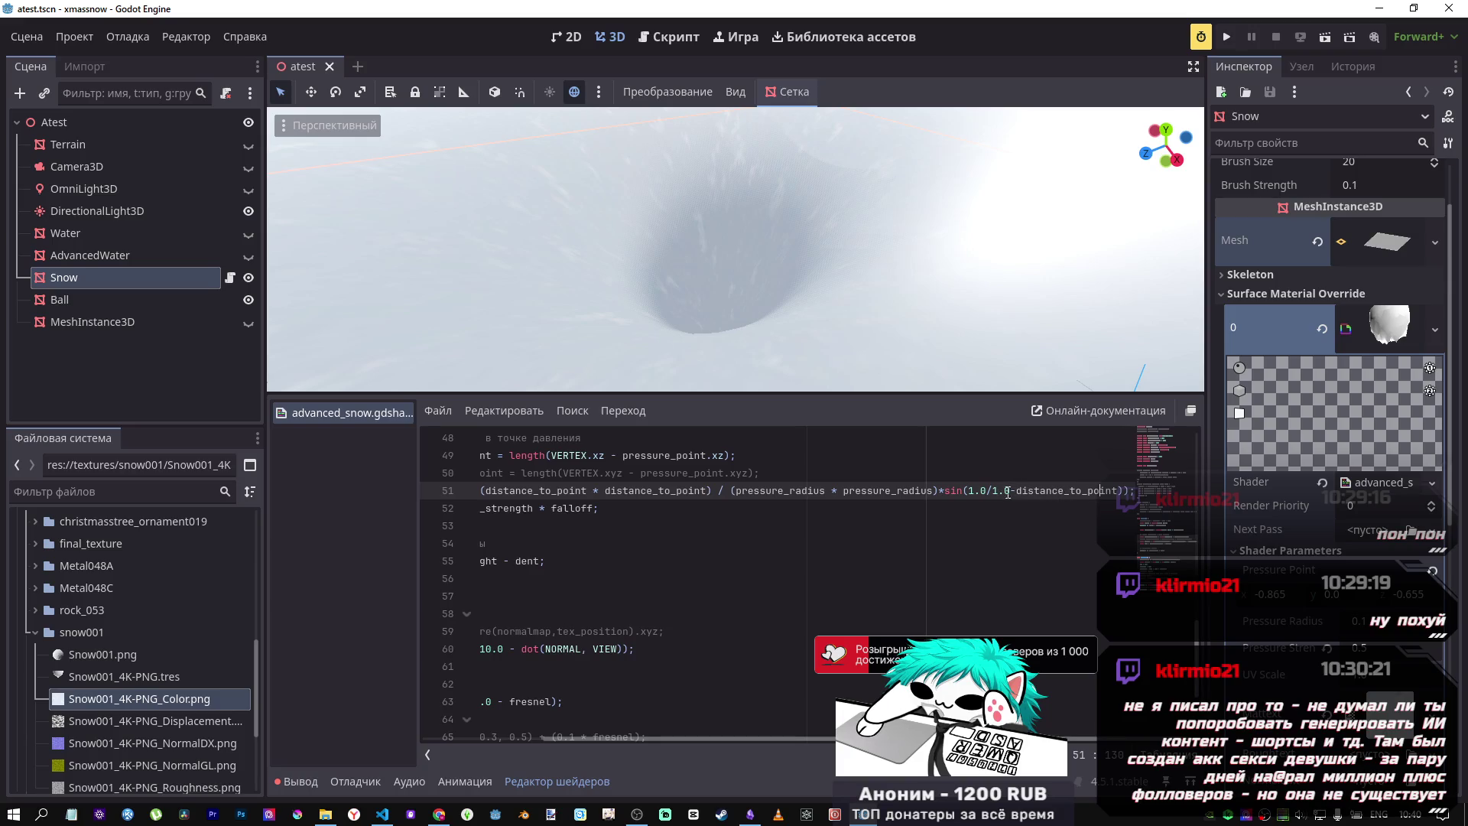
drag(1117, 493, 1017, 491)
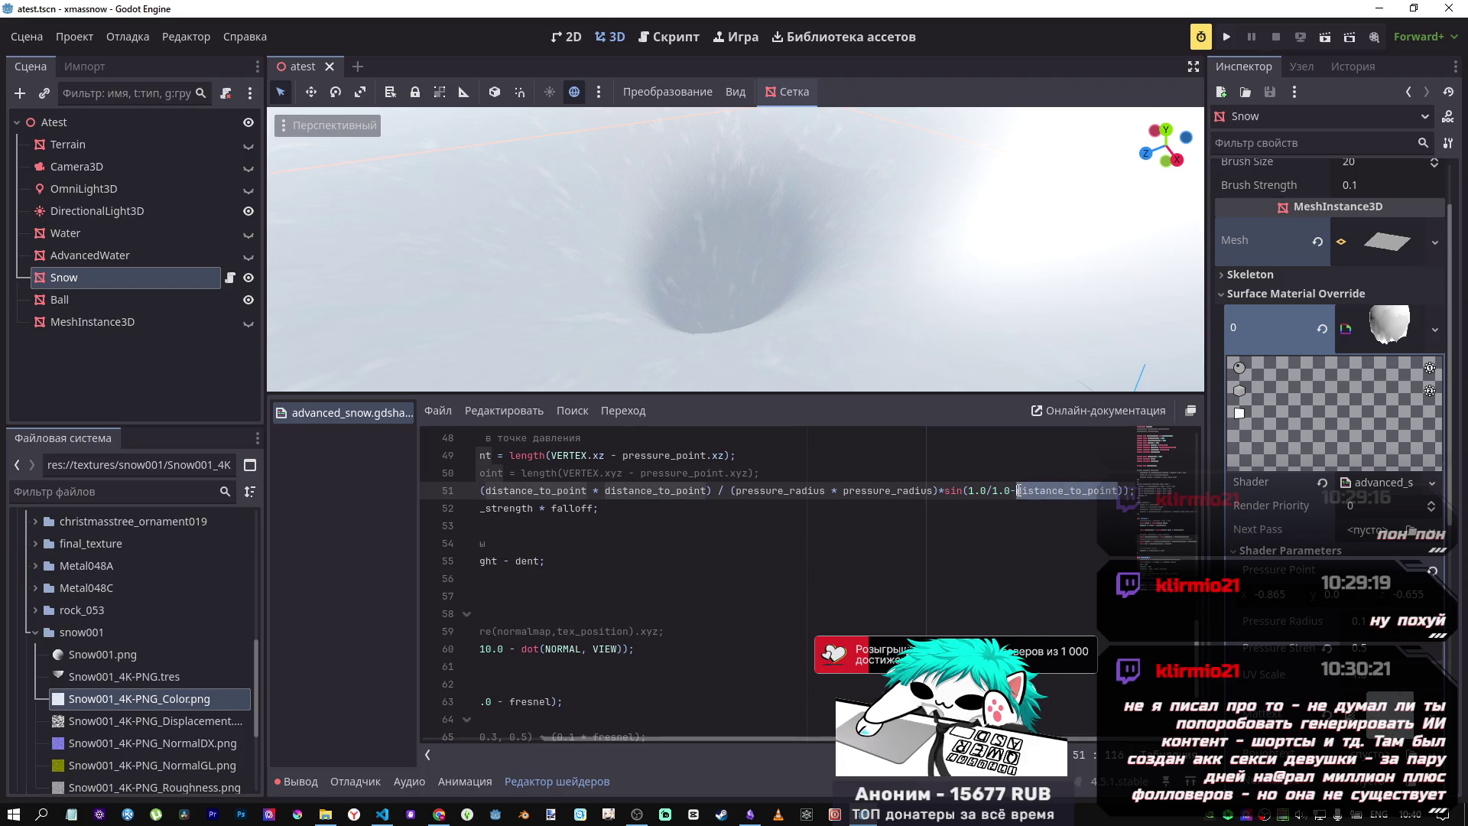
key(ctrl+c)
key(Right)
text(*)
key(ctrl+v)
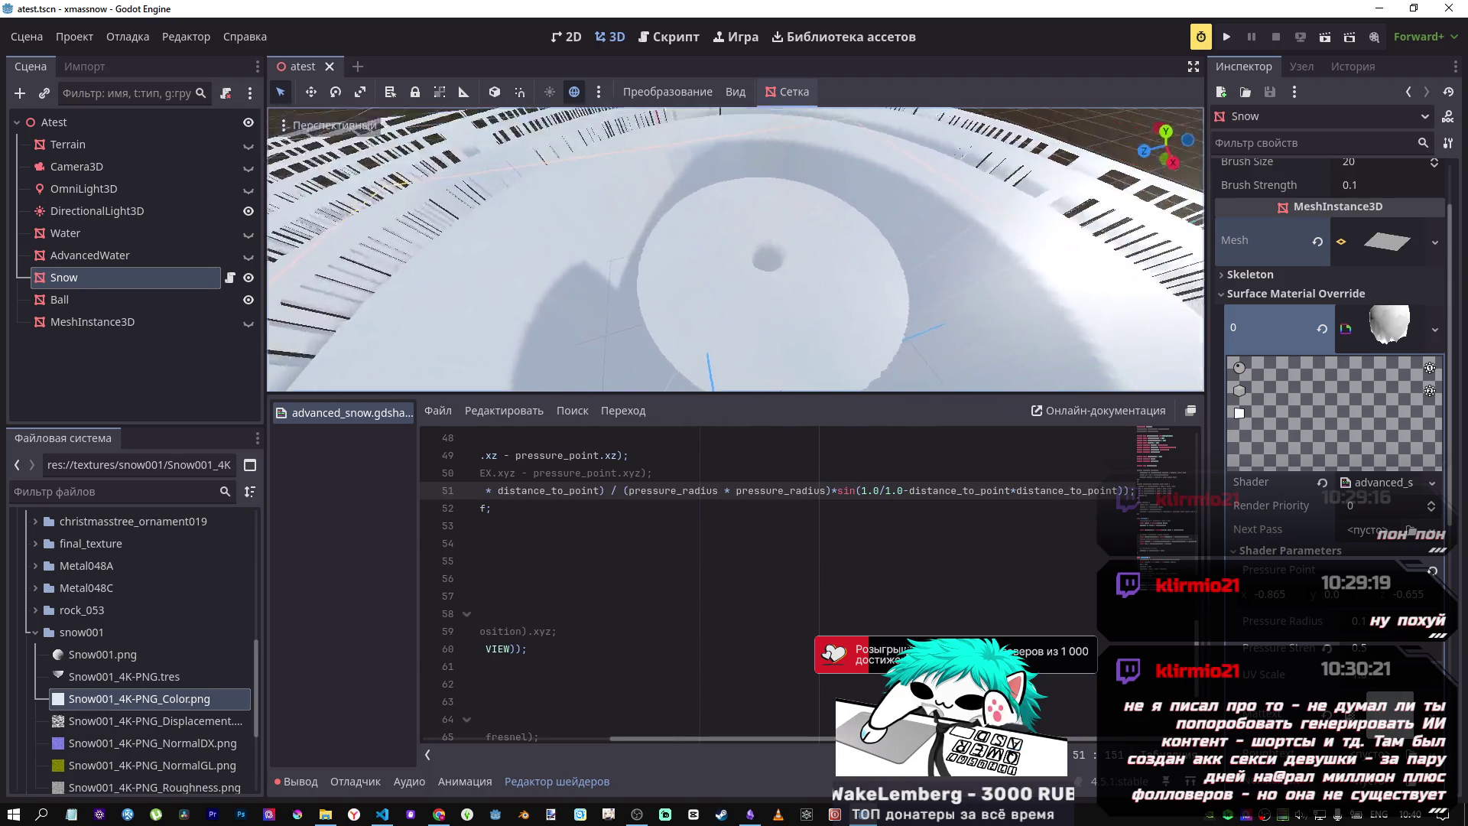
Step: Orbit to inspect the rippled snow rings from above, then select line 51's sin multiplier
mouse_move(734, 306)
mouse_down()
mouse_move(779, 325)
mouse_move(613, 285)
mouse_move(608, 332)
mouse_move(803, 344)
mouse_up()
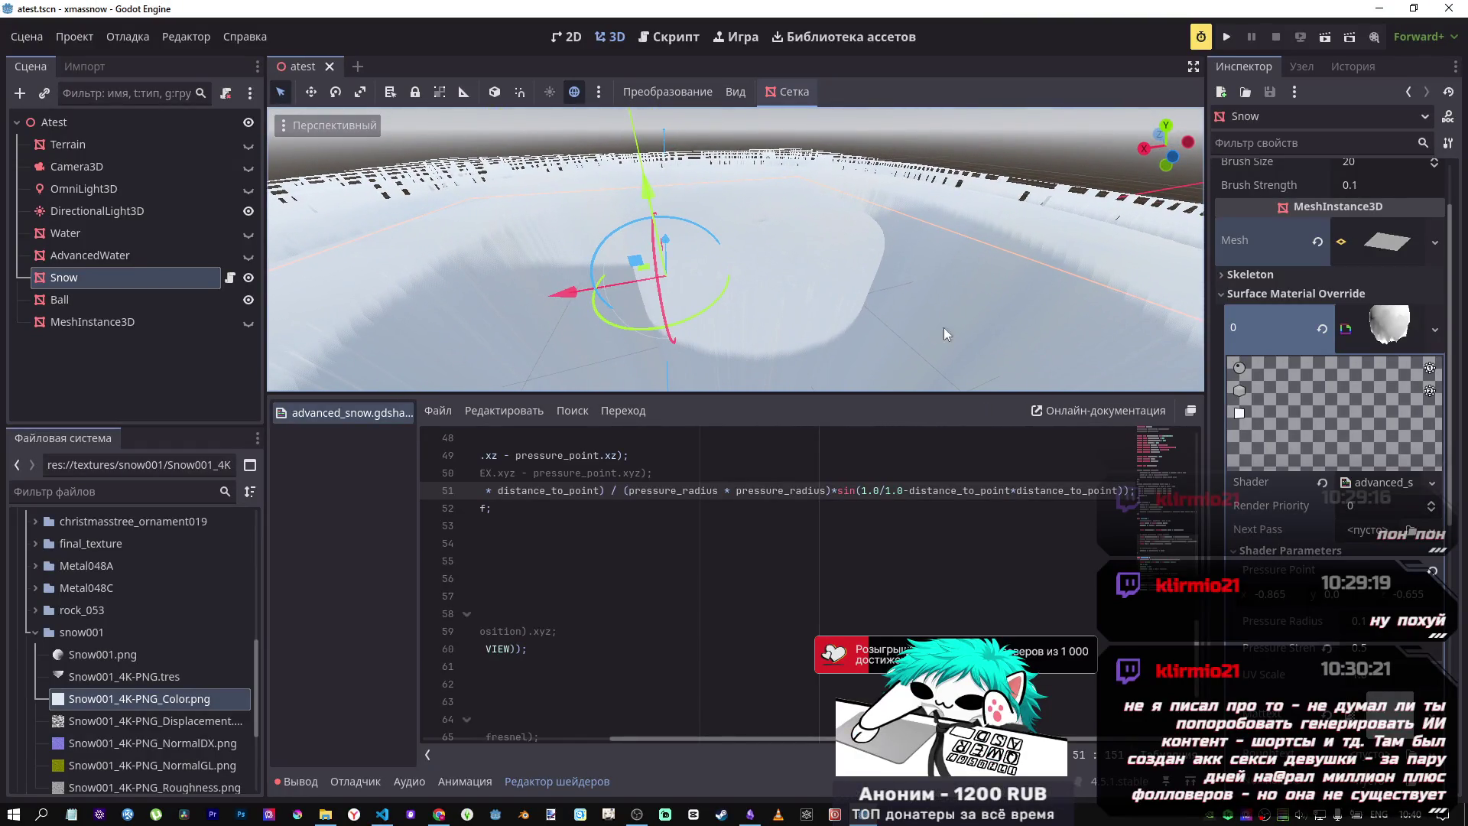
mouse_move(764, 291)
mouse_down()
mouse_move(655, 245)
mouse_move(670, 256)
mouse_move(656, 265)
mouse_up()
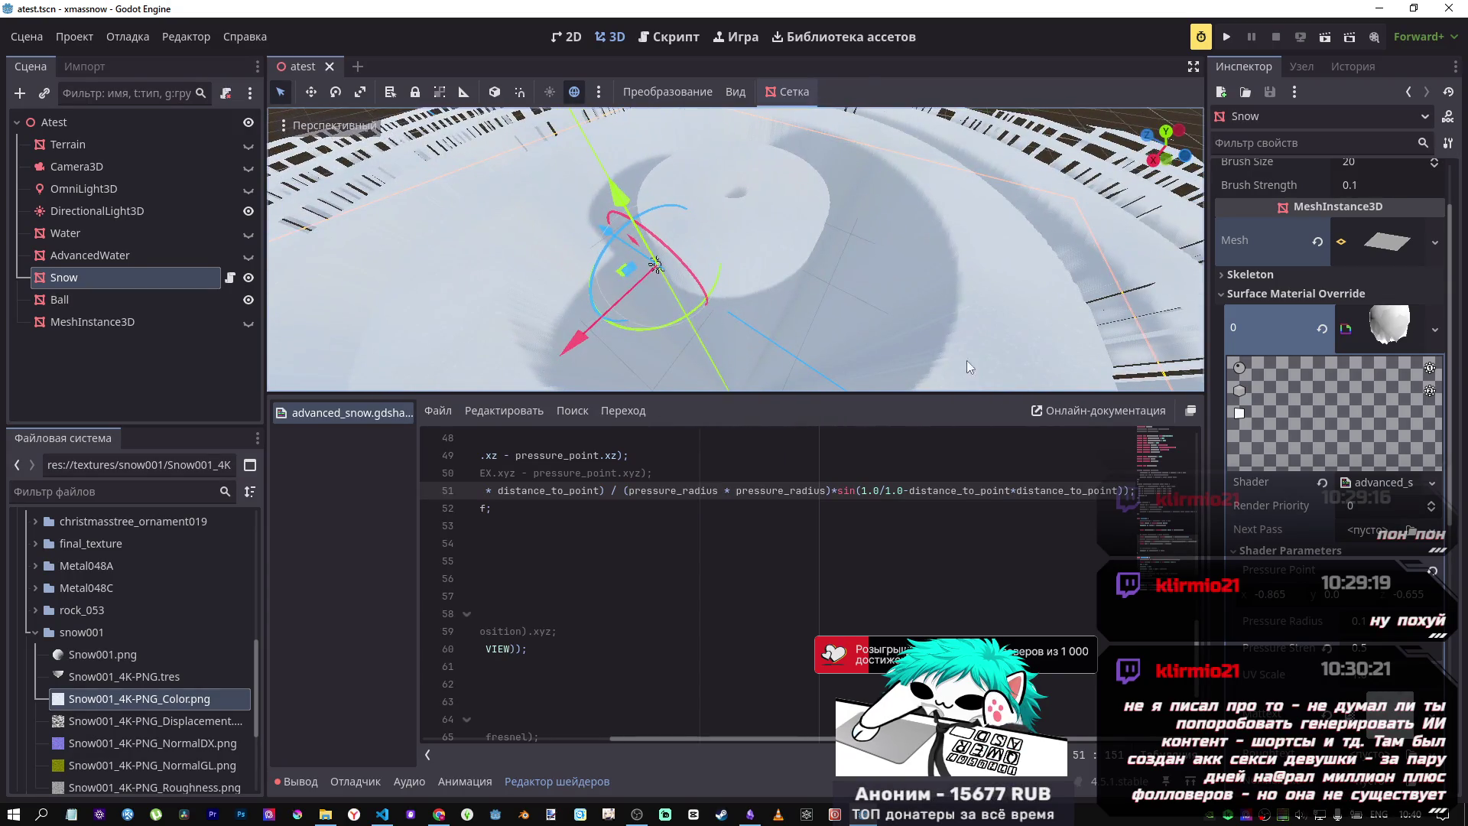
mouse_move(1123, 490)
mouse_down()
mouse_move(827, 490)
mouse_move(803, 344)
mouse_move(747, 236)
mouse_move(692, 263)
mouse_up()
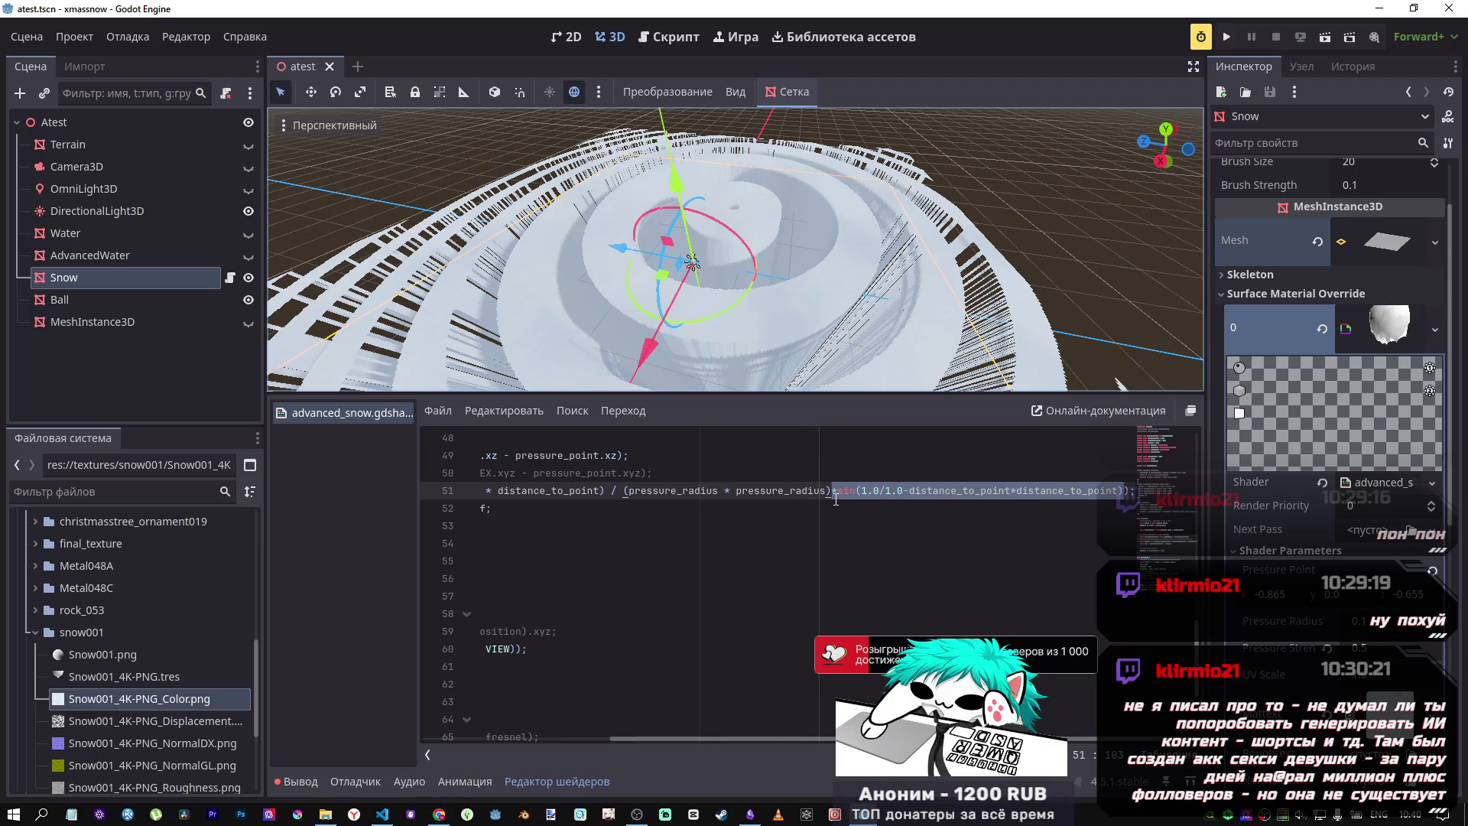
click(921, 492)
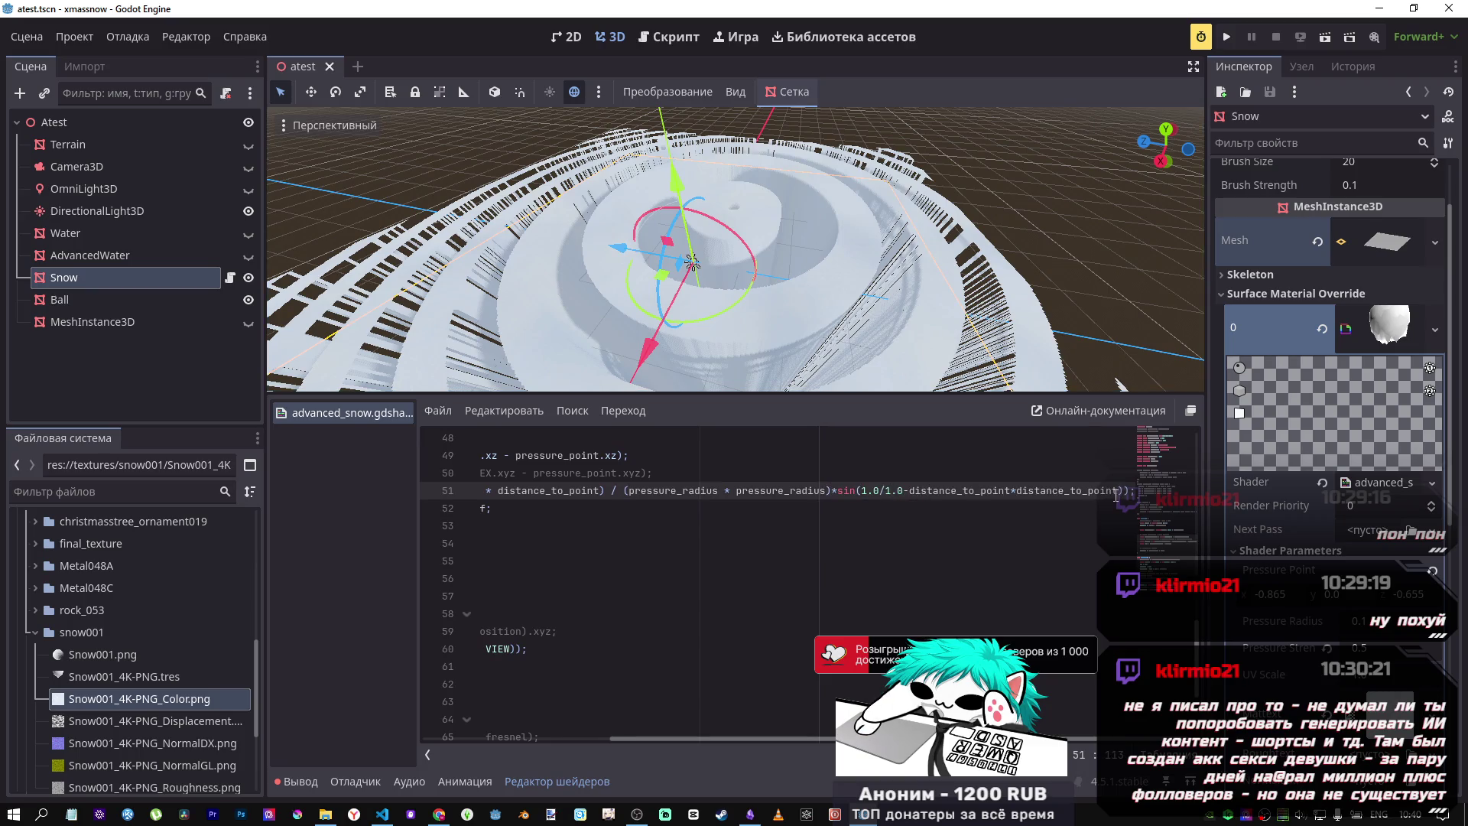
Step: Replace the trailing *distance_to_point in line 51's sin argument with a minus sign
mouse_move(1116, 491)
mouse_down()
mouse_move(972, 492)
mouse_move(1010, 492)
mouse_up()
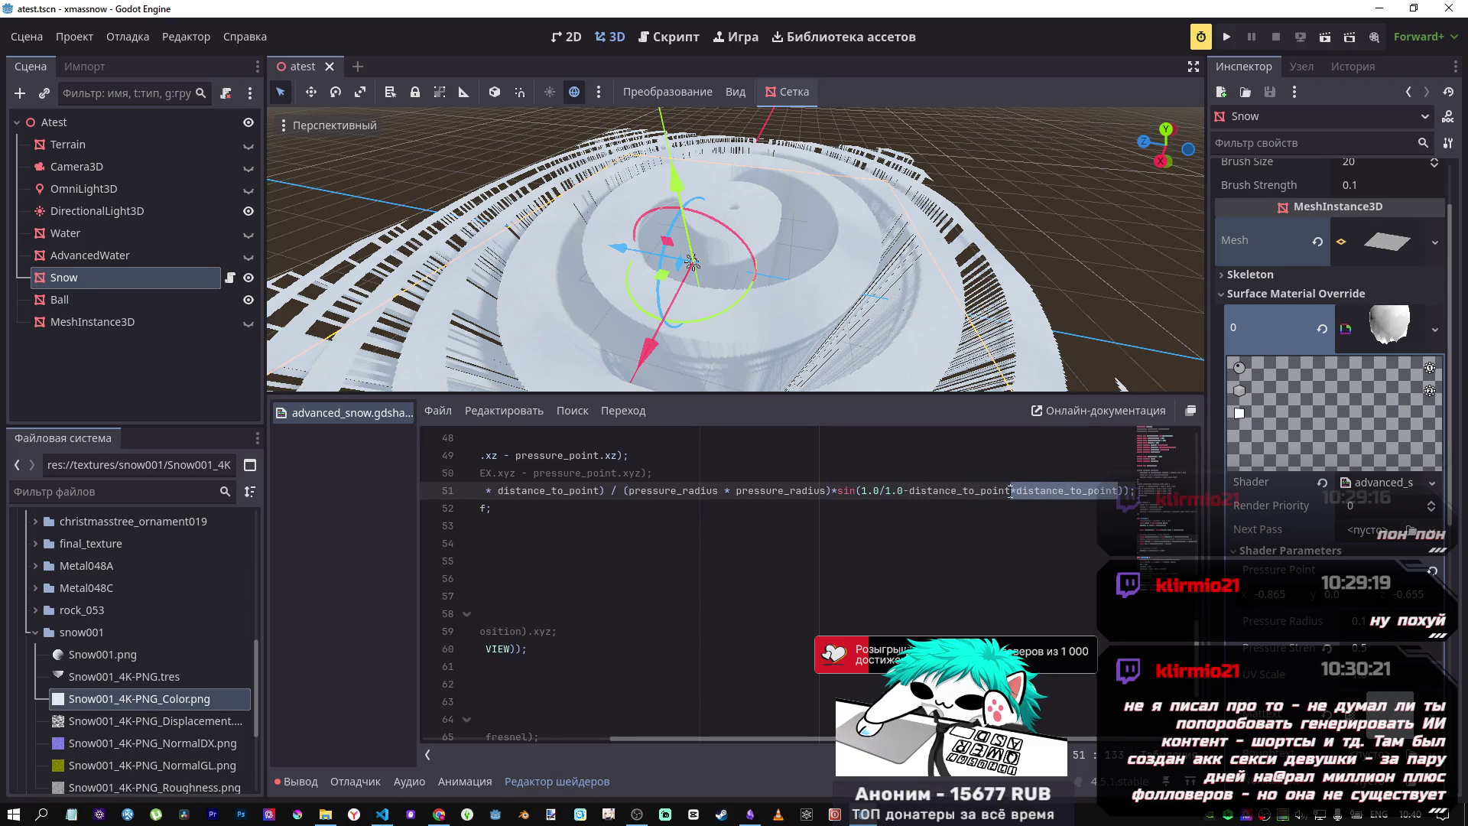
key(BackSpace)
text(-)
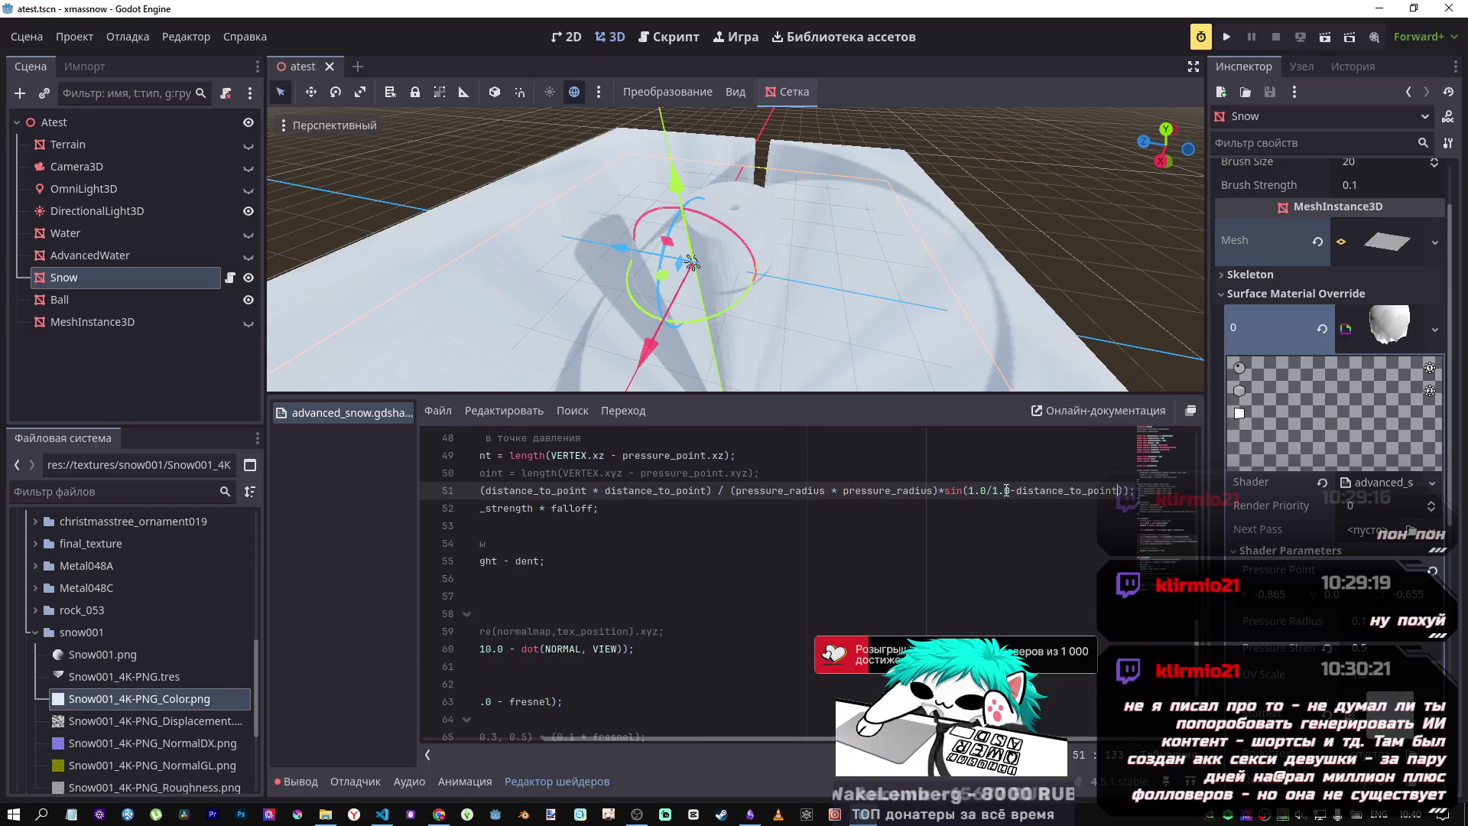
Step: Inspect the now-flat snow surface from a low angle, then bring up the Desmos graph
drag(868, 344, 803, 283)
mouse_move(588, 203)
mouse_down()
mouse_move(550, 245)
mouse_move(612, 321)
mouse_move(712, 322)
mouse_move(550, 337)
mouse_move(458, 291)
mouse_move(606, 245)
mouse_move(639, 312)
mouse_move(600, 327)
mouse_move(564, 318)
mouse_move(600, 295)
mouse_move(644, 331)
mouse_move(712, 238)
mouse_up()
scroll(713, 238, up, 5)
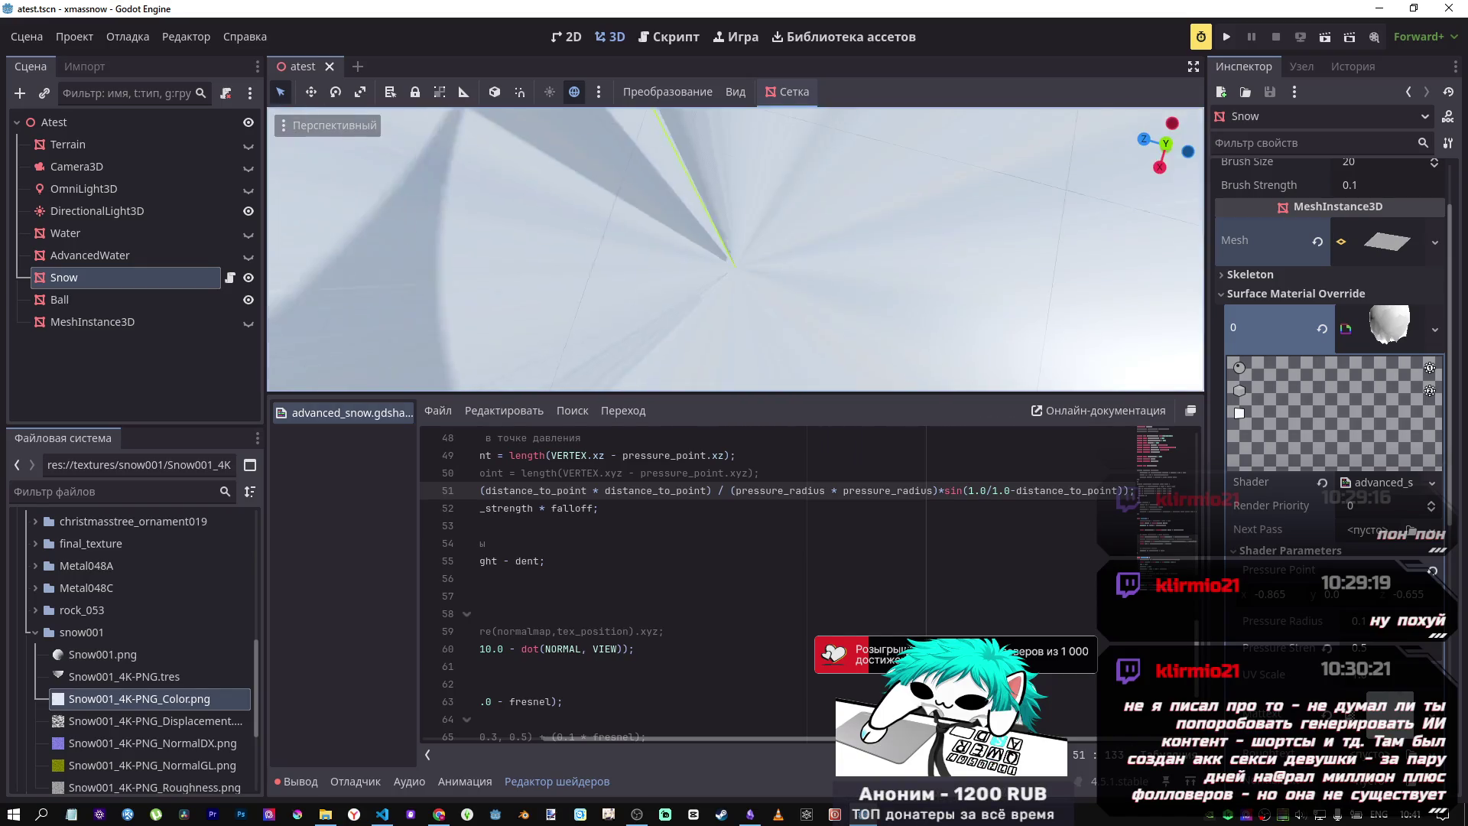
scroll(712, 238, down, 5)
mouse_move(713, 238)
mouse_down()
mouse_move(809, 279)
mouse_move(541, 329)
mouse_move(559, 352)
mouse_move(840, 309)
mouse_up()
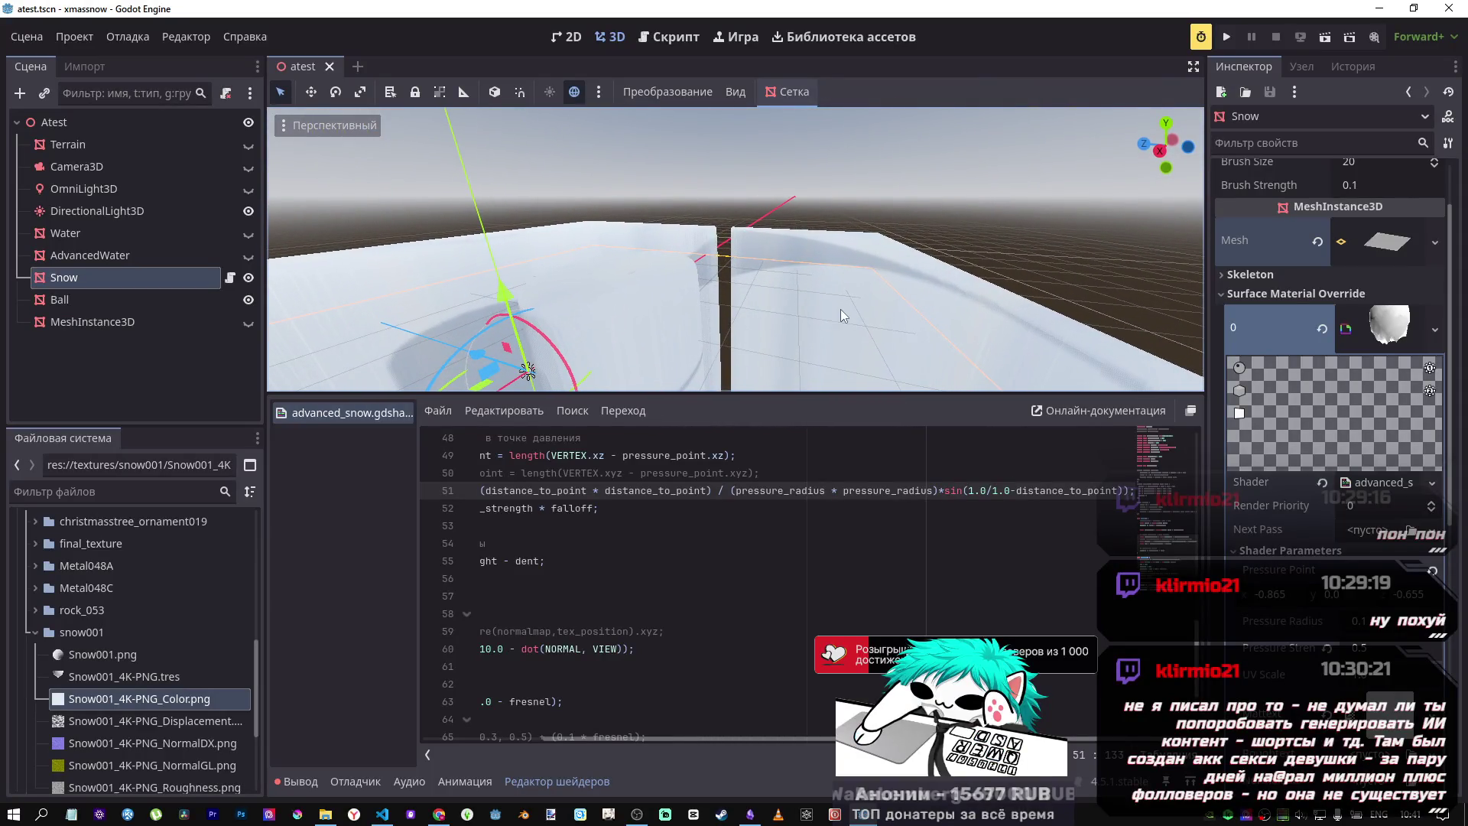
key(alt+Tab)
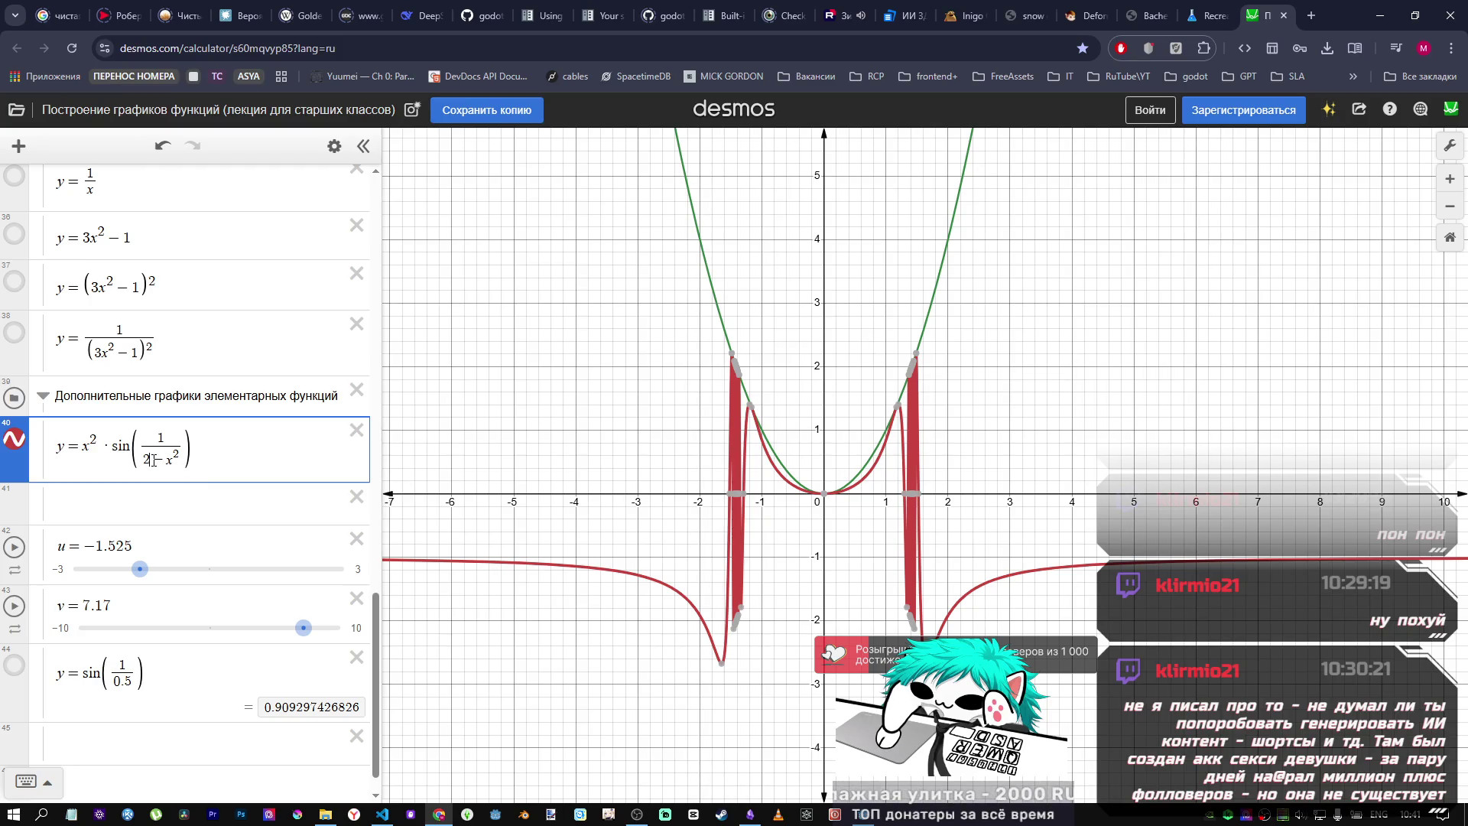
Step: Edit Desmos expression 40 to y = x²·sin(1/x²), whose curve levels off at 1
text(1)
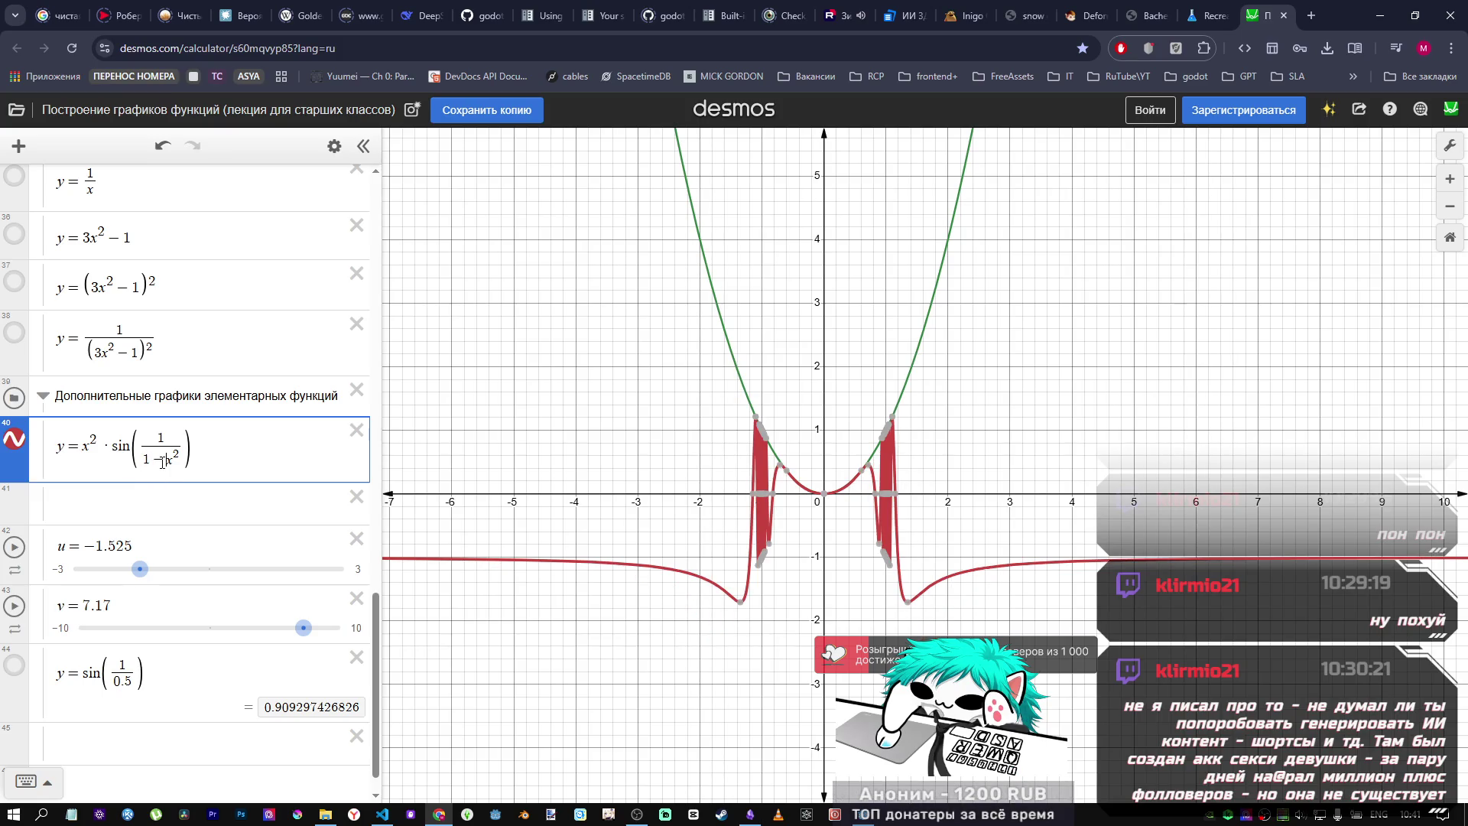
key(BackSpace)
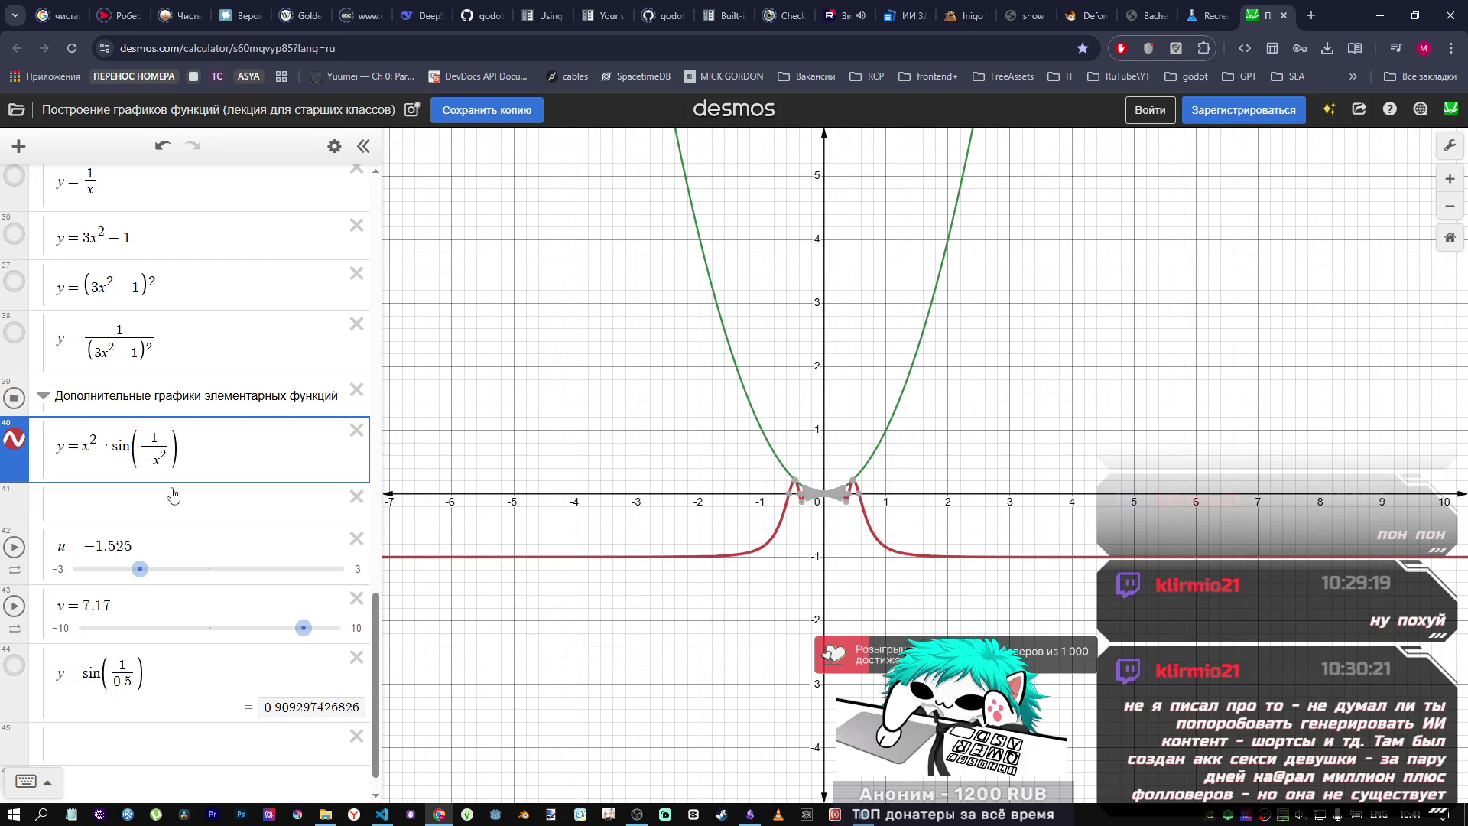
mouse_move(849, 498)
scroll(849, 498, up, 3)
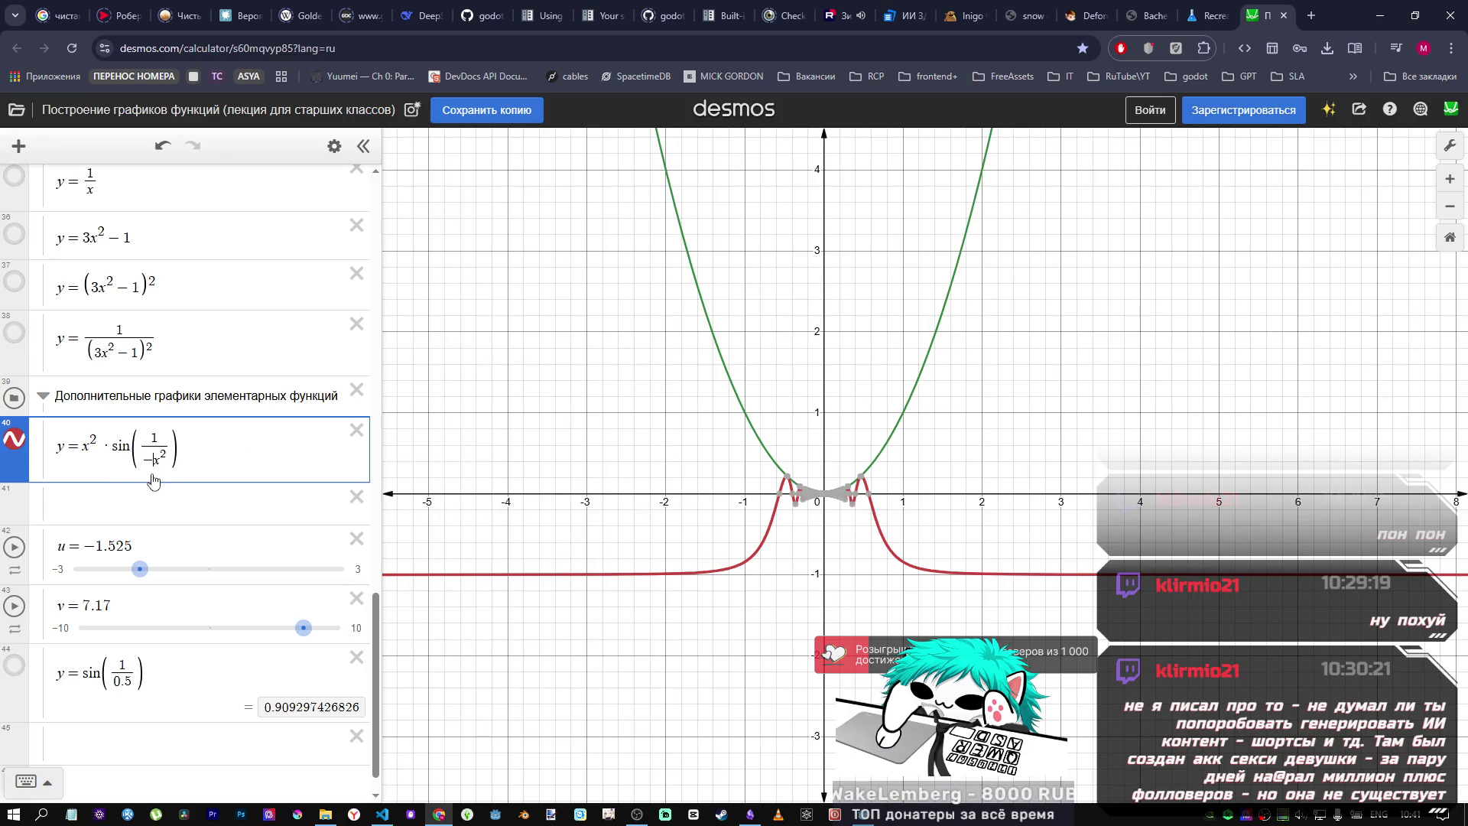
key(BackSpace)
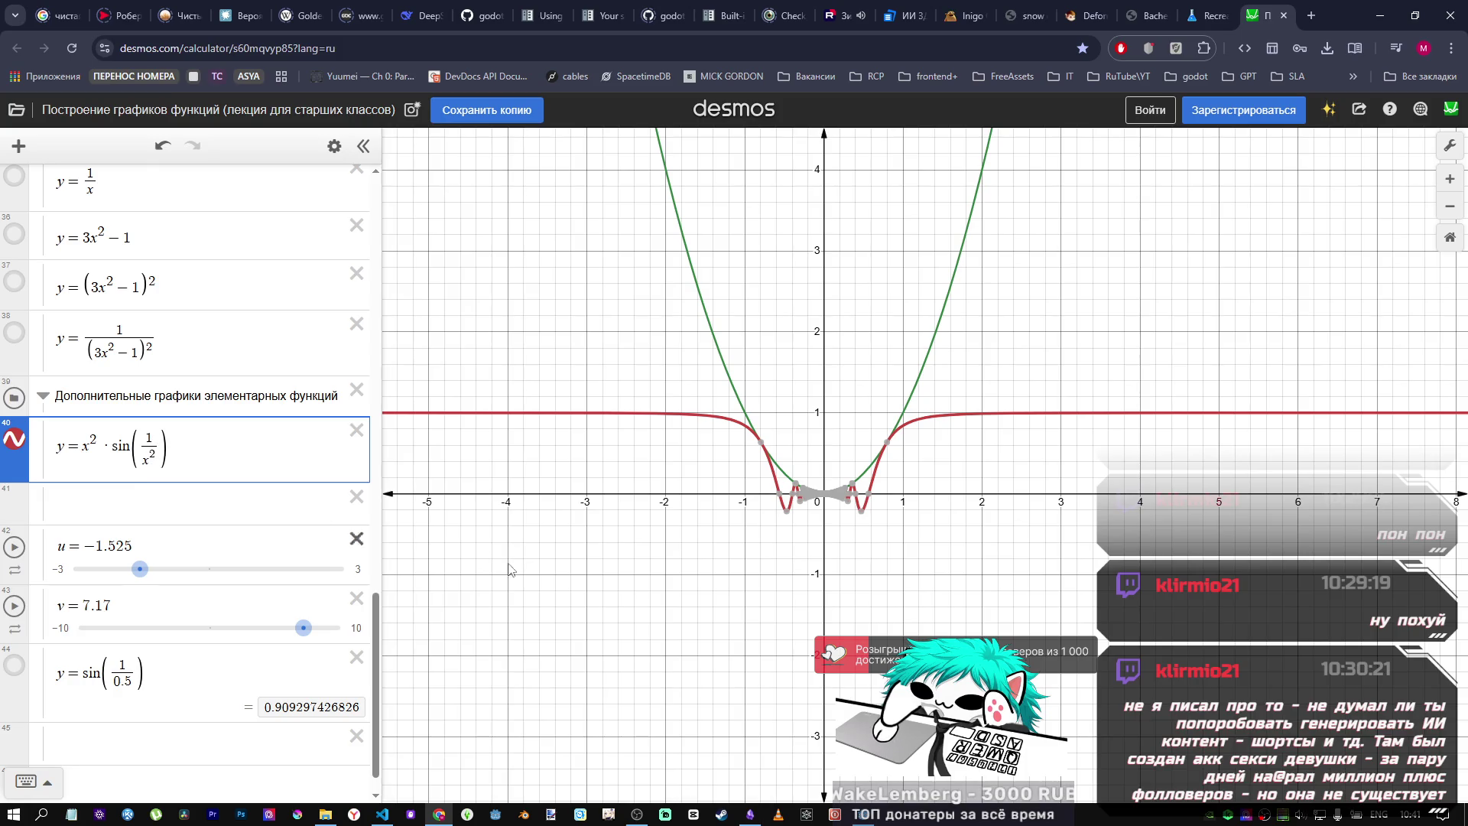
click(864, 814)
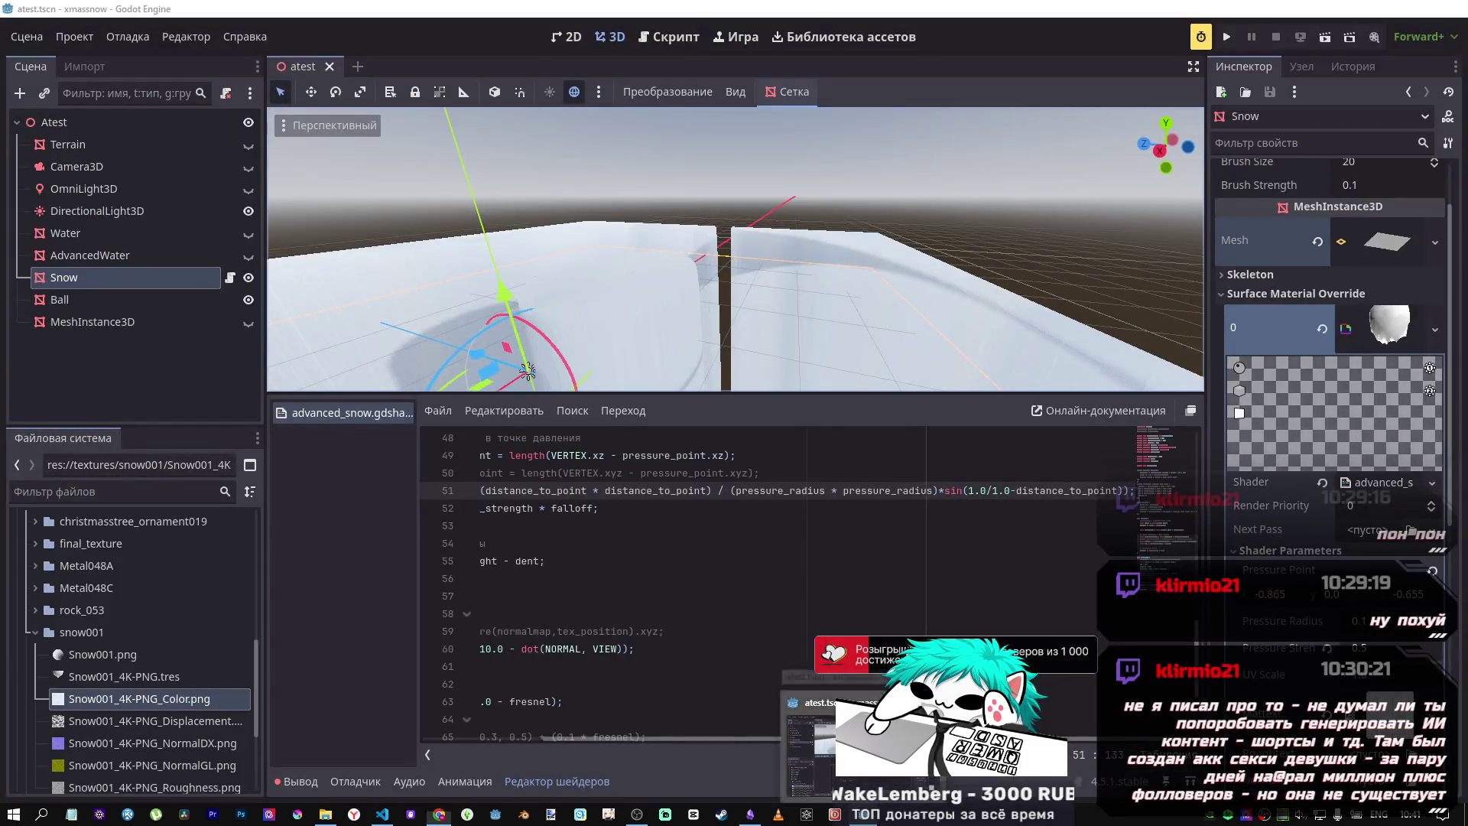
Step: Paste distance_to_point into line 51's sin denominator and reset Pressure Point to 0, 0, 0
mouse_move(1016, 490)
mouse_down()
mouse_move(1003, 490)
mouse_move(1117, 491)
mouse_up()
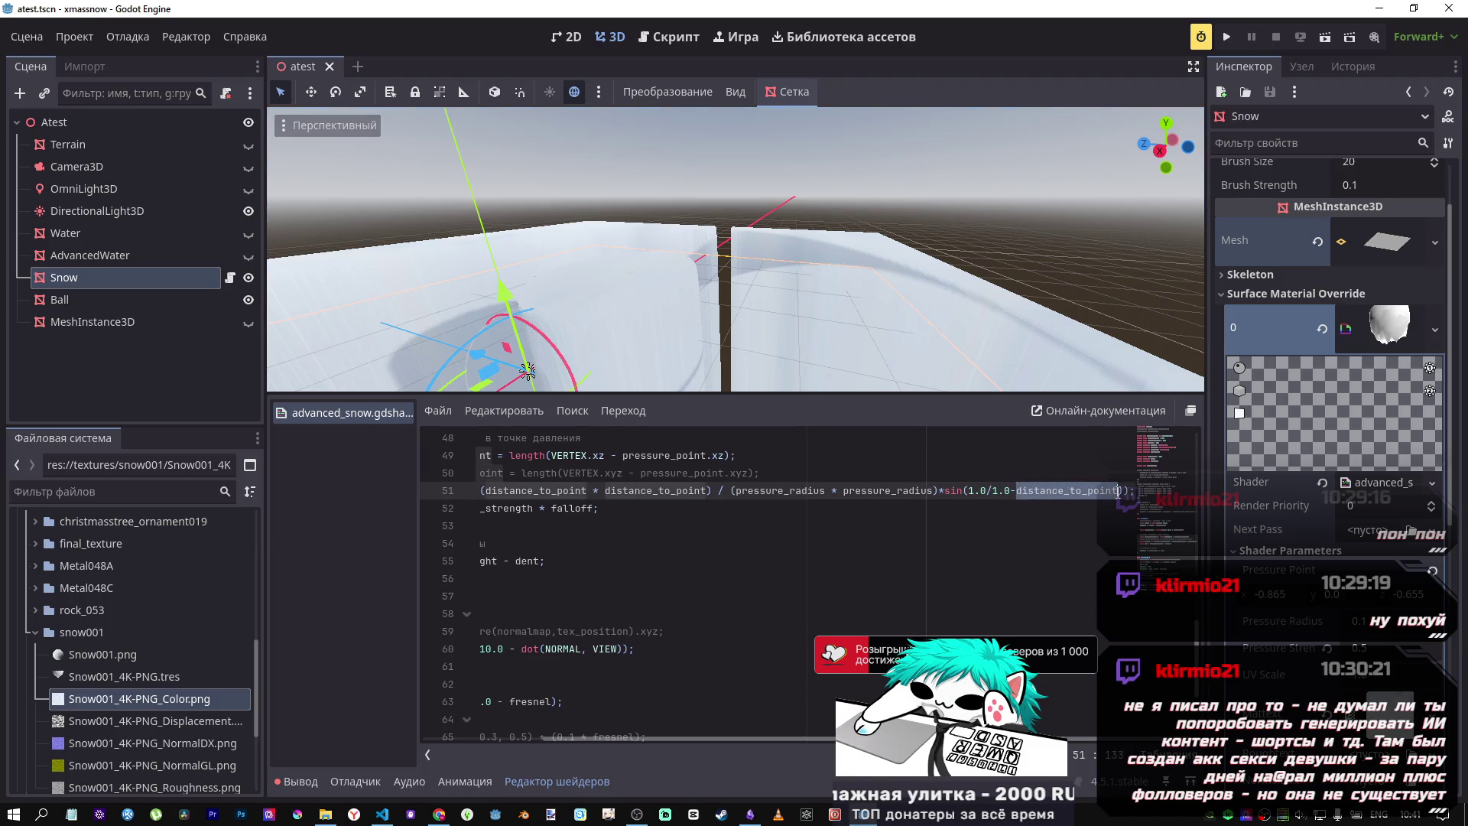
click(1015, 490)
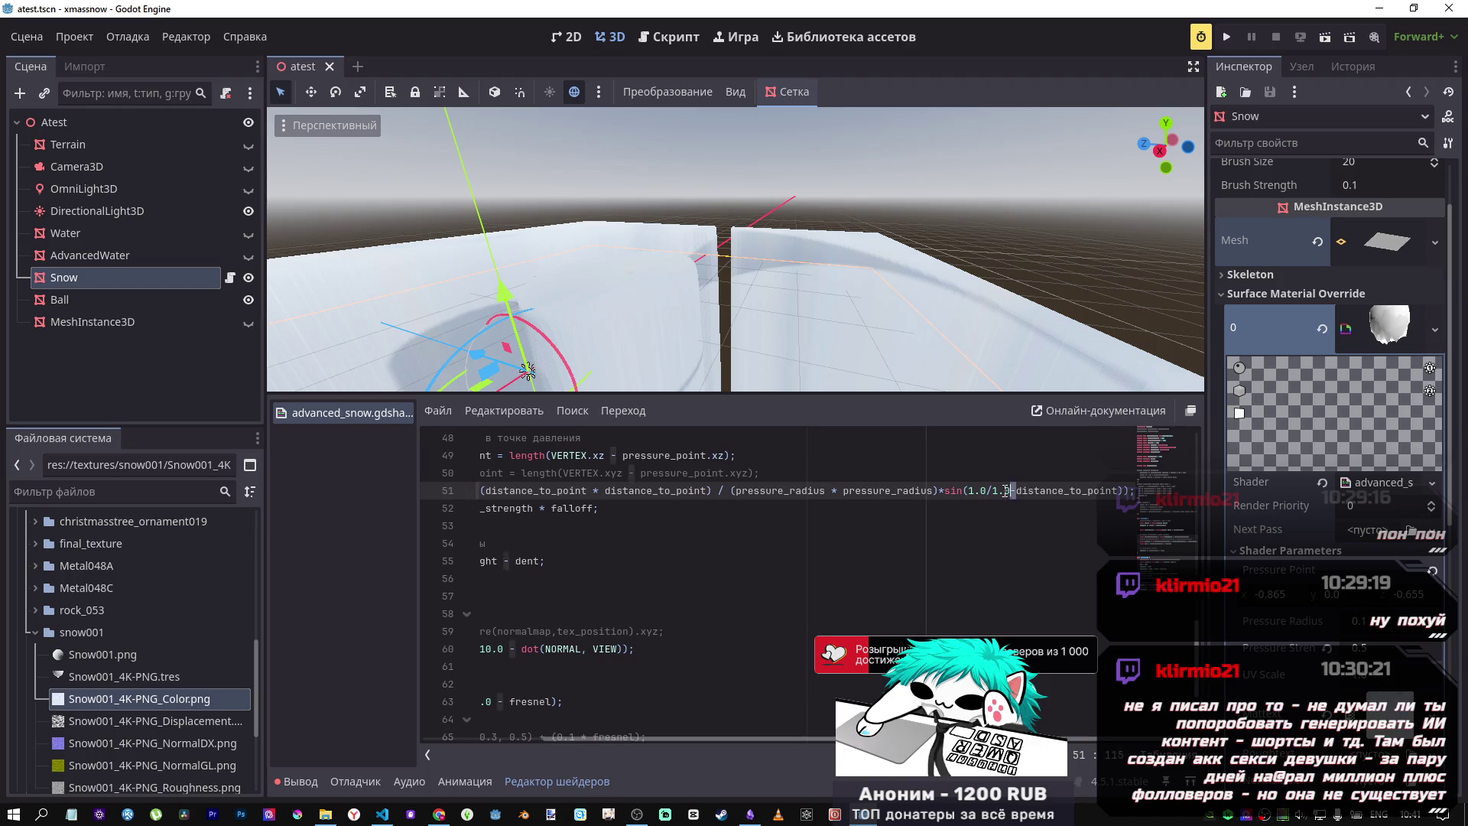
text(*)
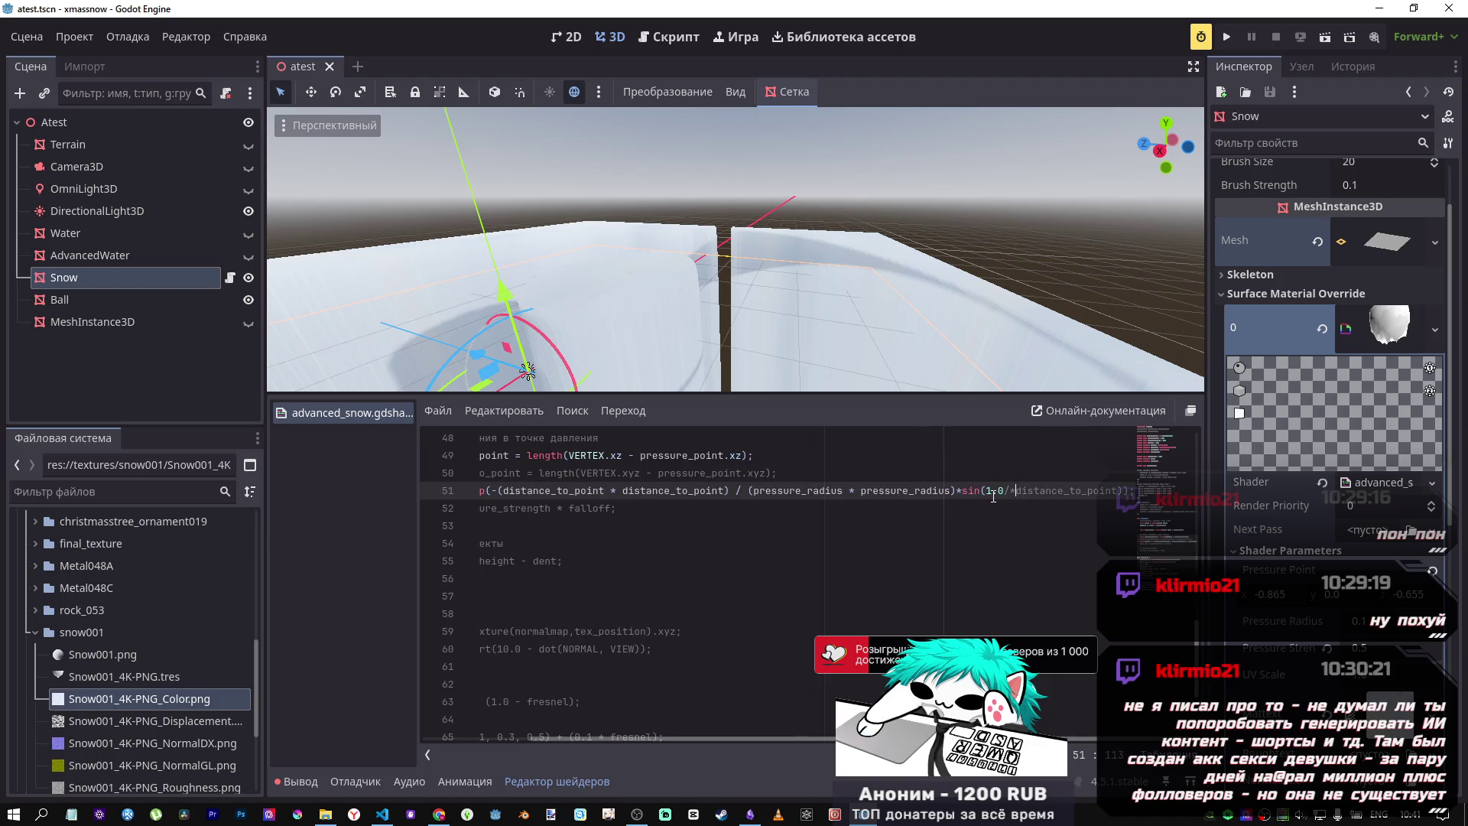
drag(1084, 490, 1219, 490)
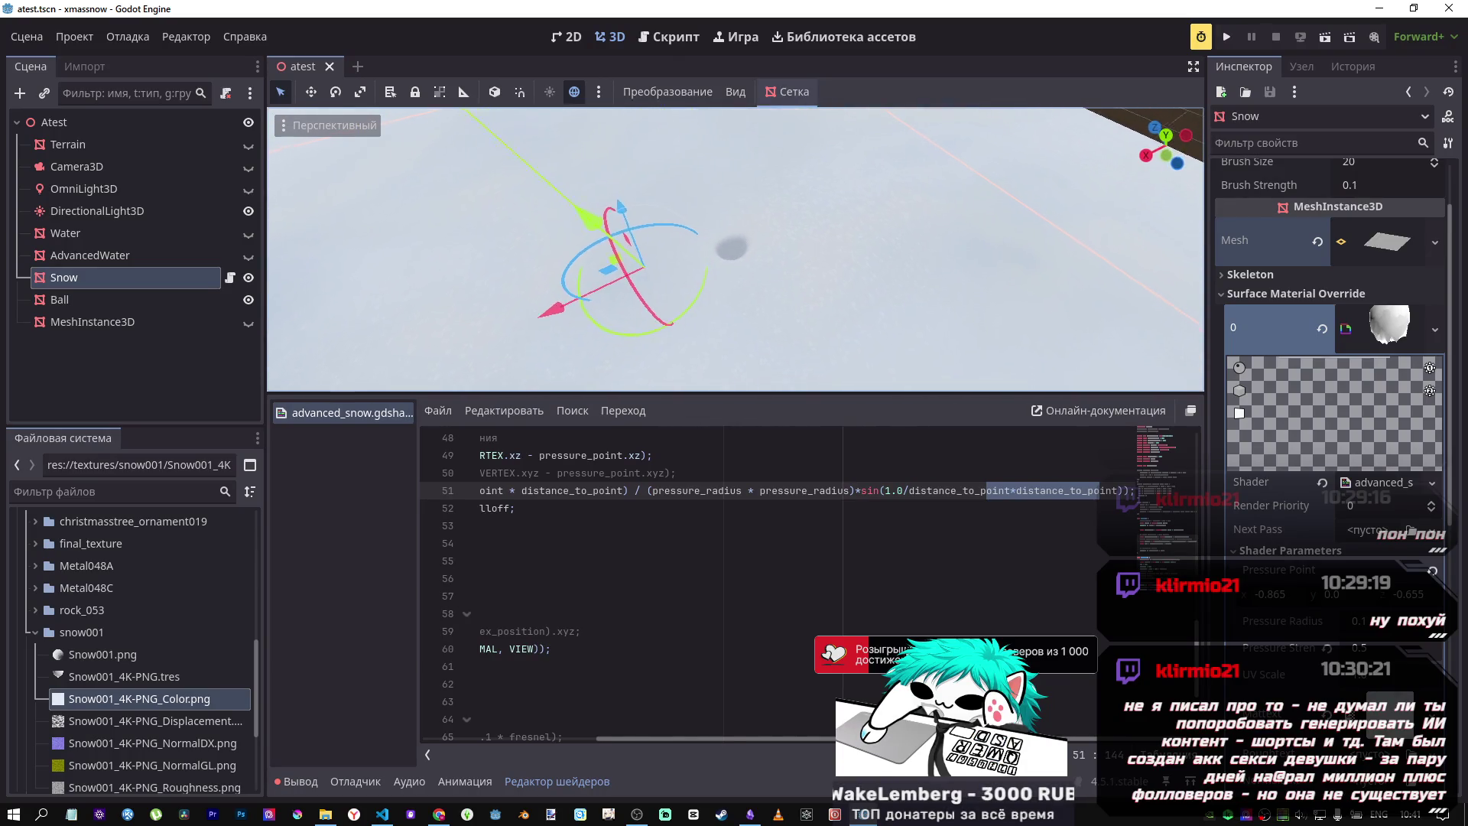
click(1427, 568)
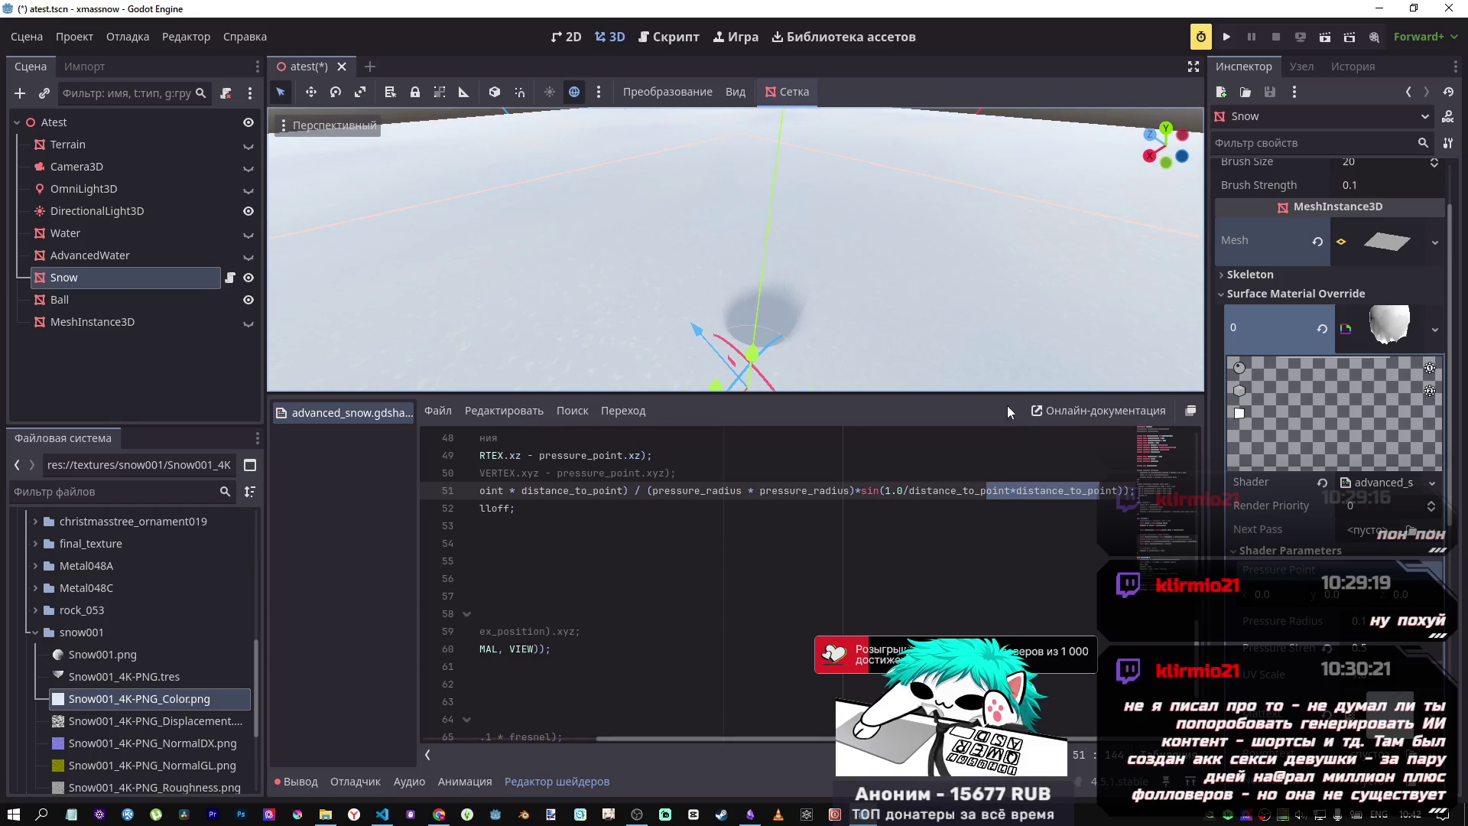
Step: Delete the sin factor at the end of line 51 to compare, then restore it
click(1124, 490)
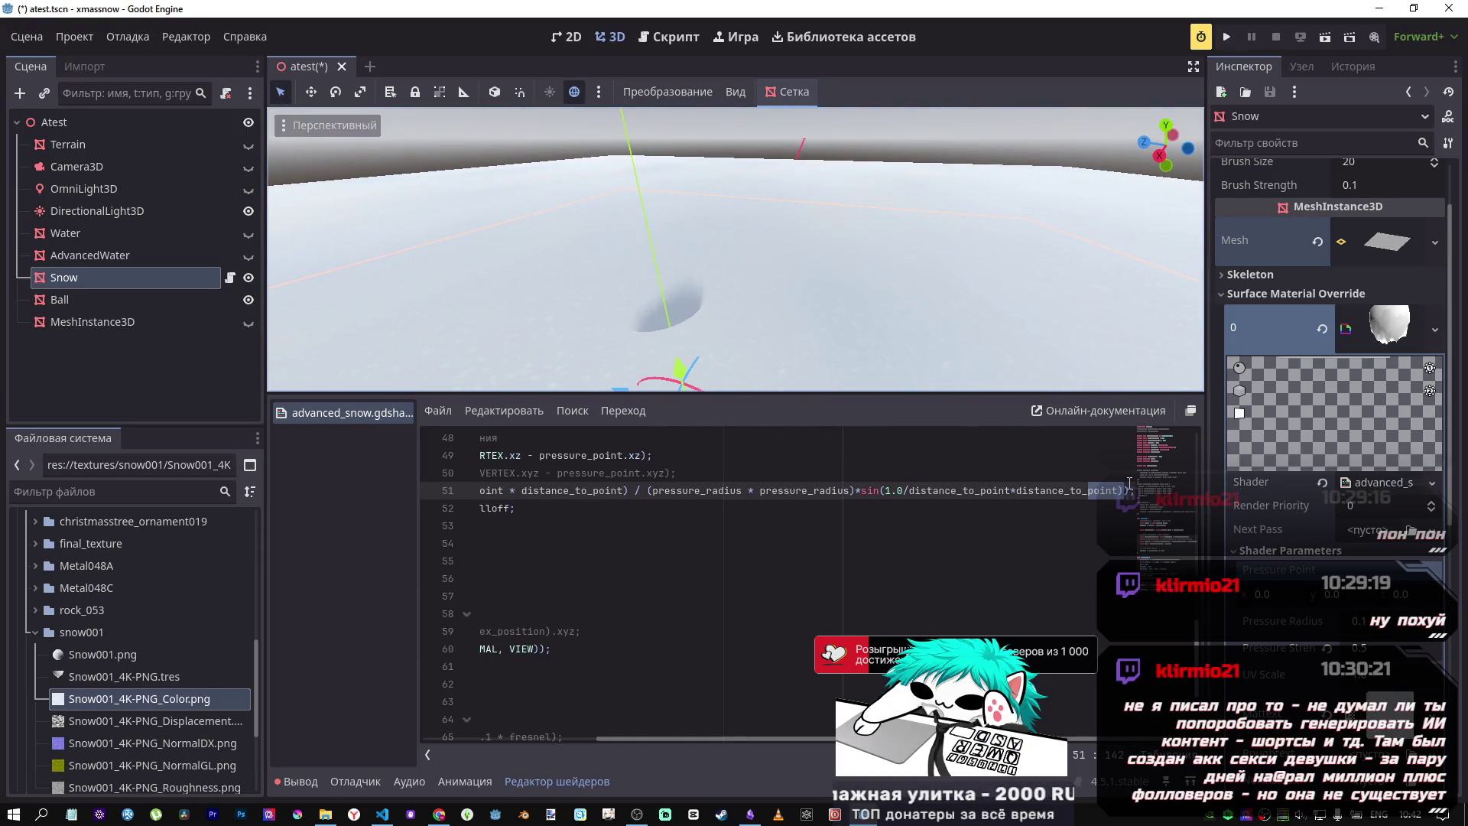
drag(1130, 490, 857, 489)
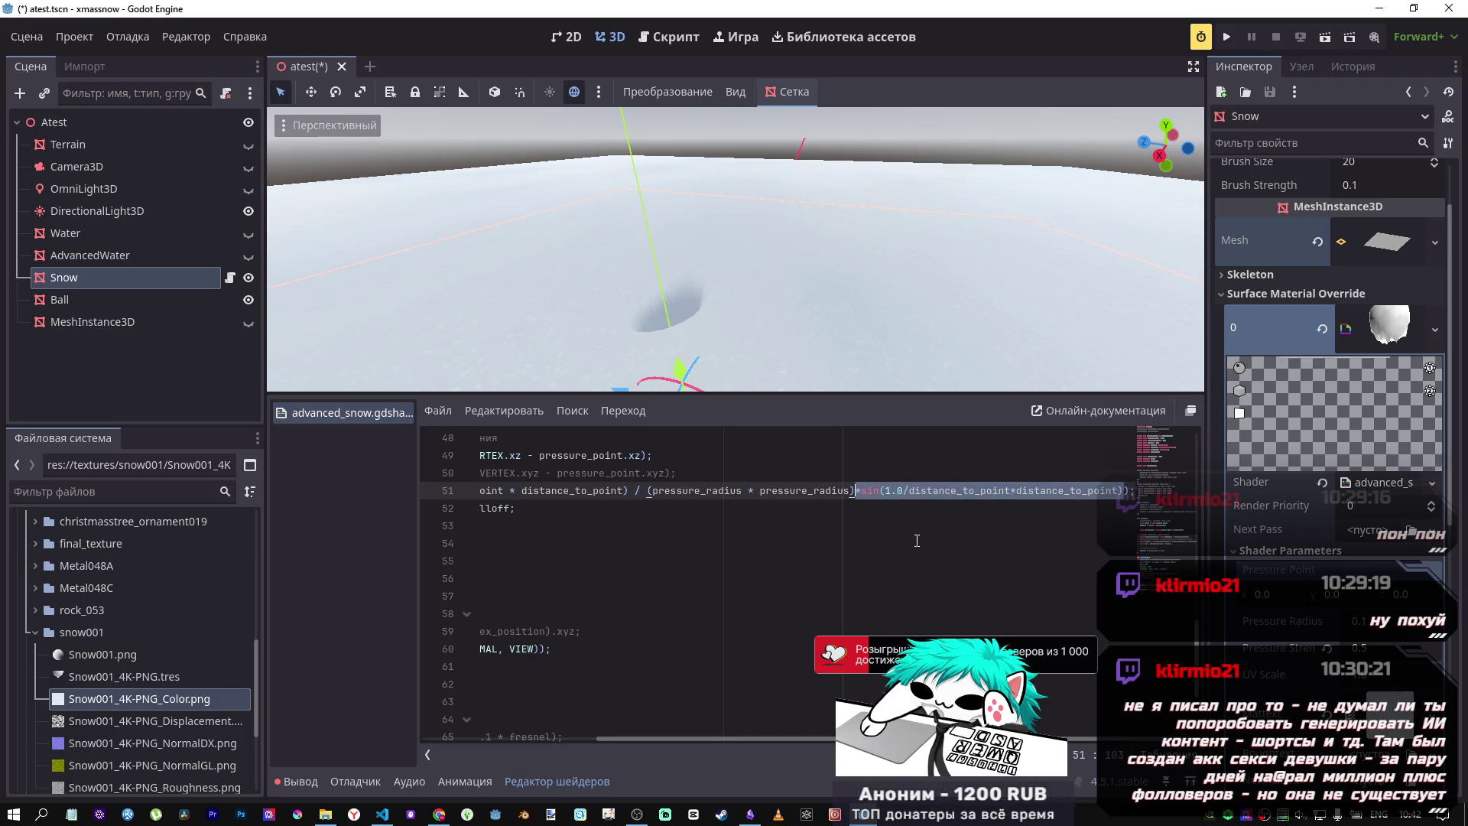
key(BackSpace)
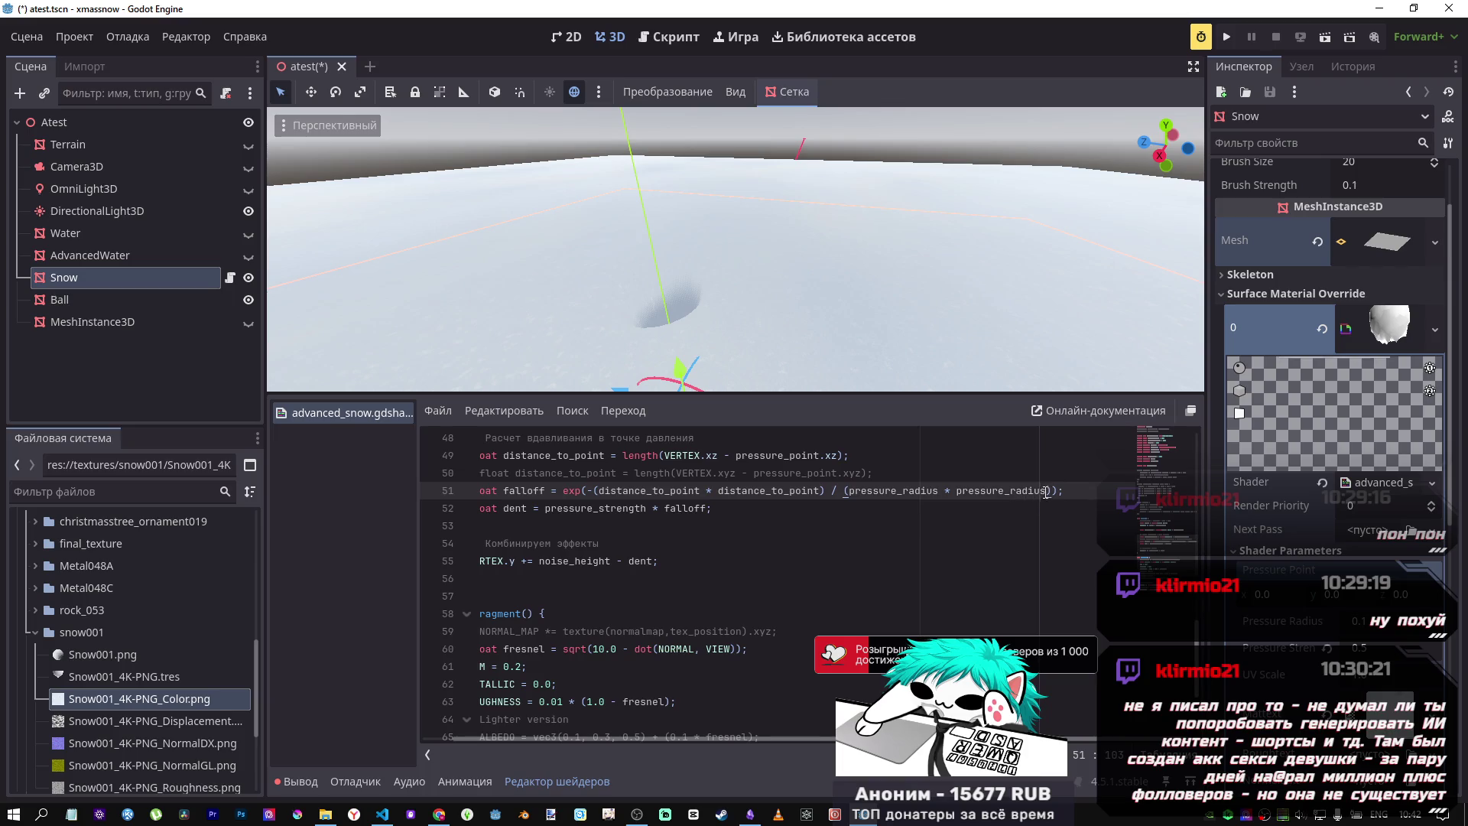
key(ctrl+z)
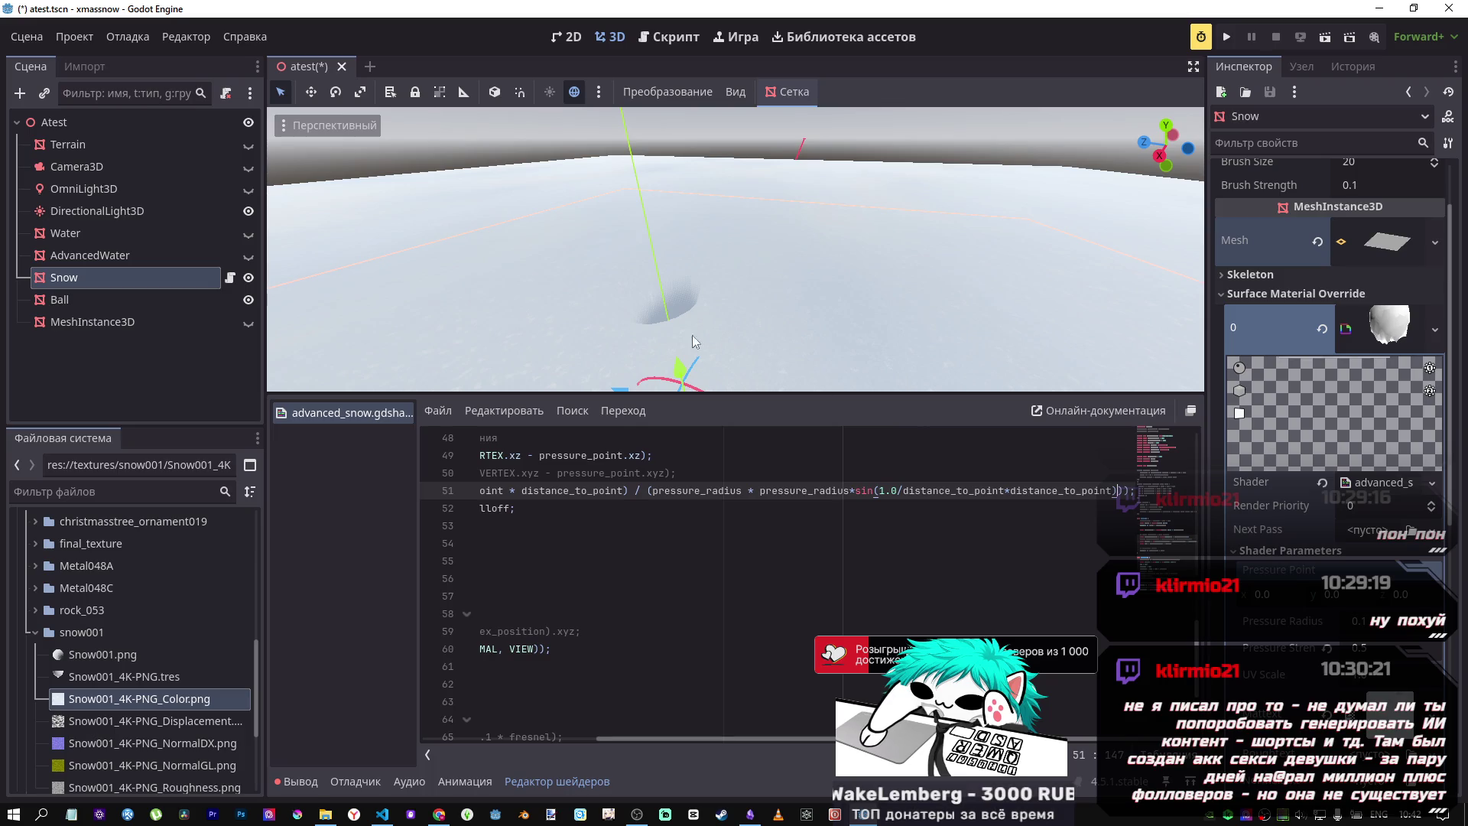
Step: Frame the view on the white snow funnel and save the scene
key(f)
drag(744, 324, 744, 324)
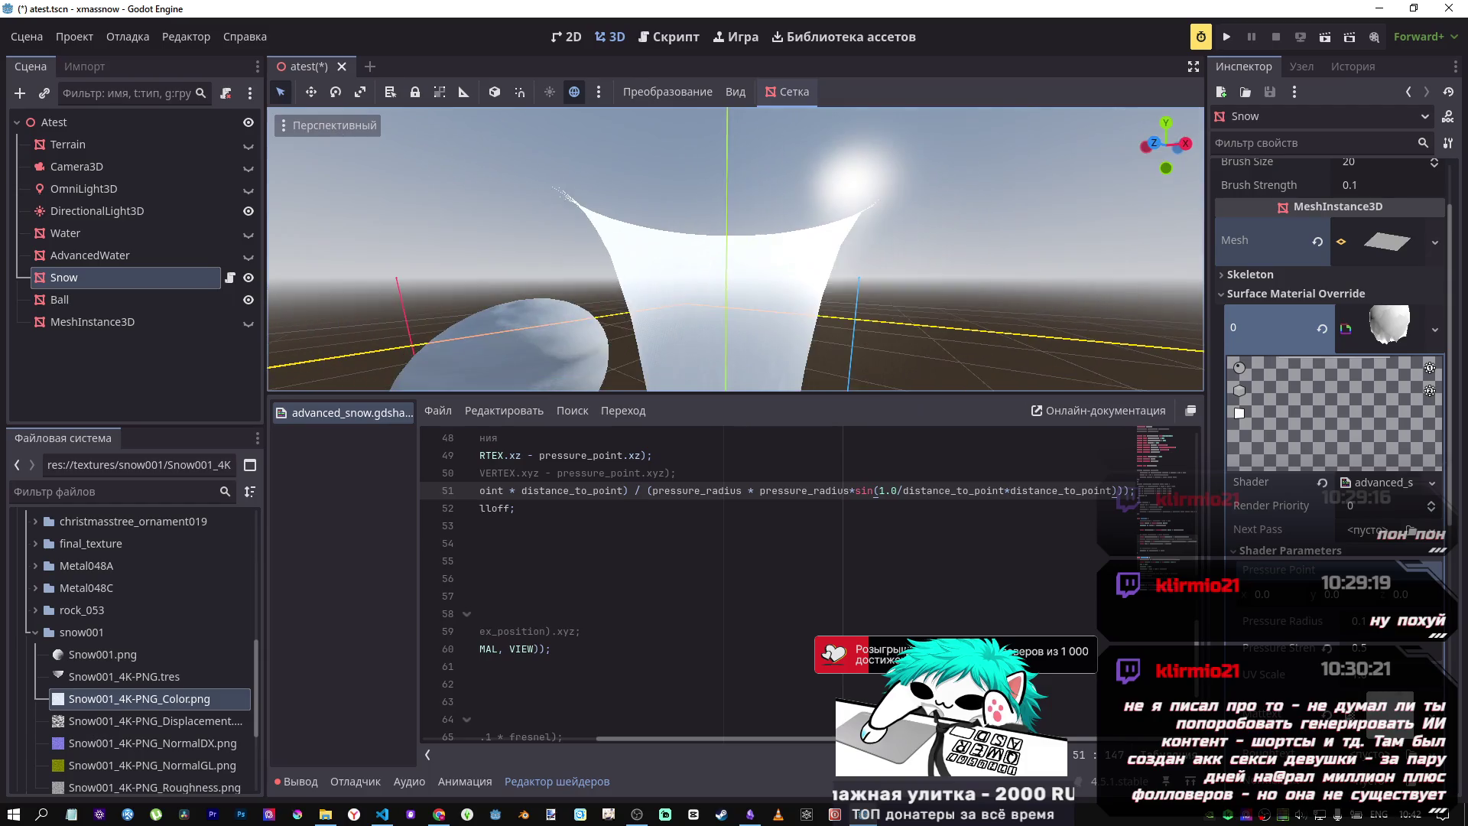
key(ctrl+s)
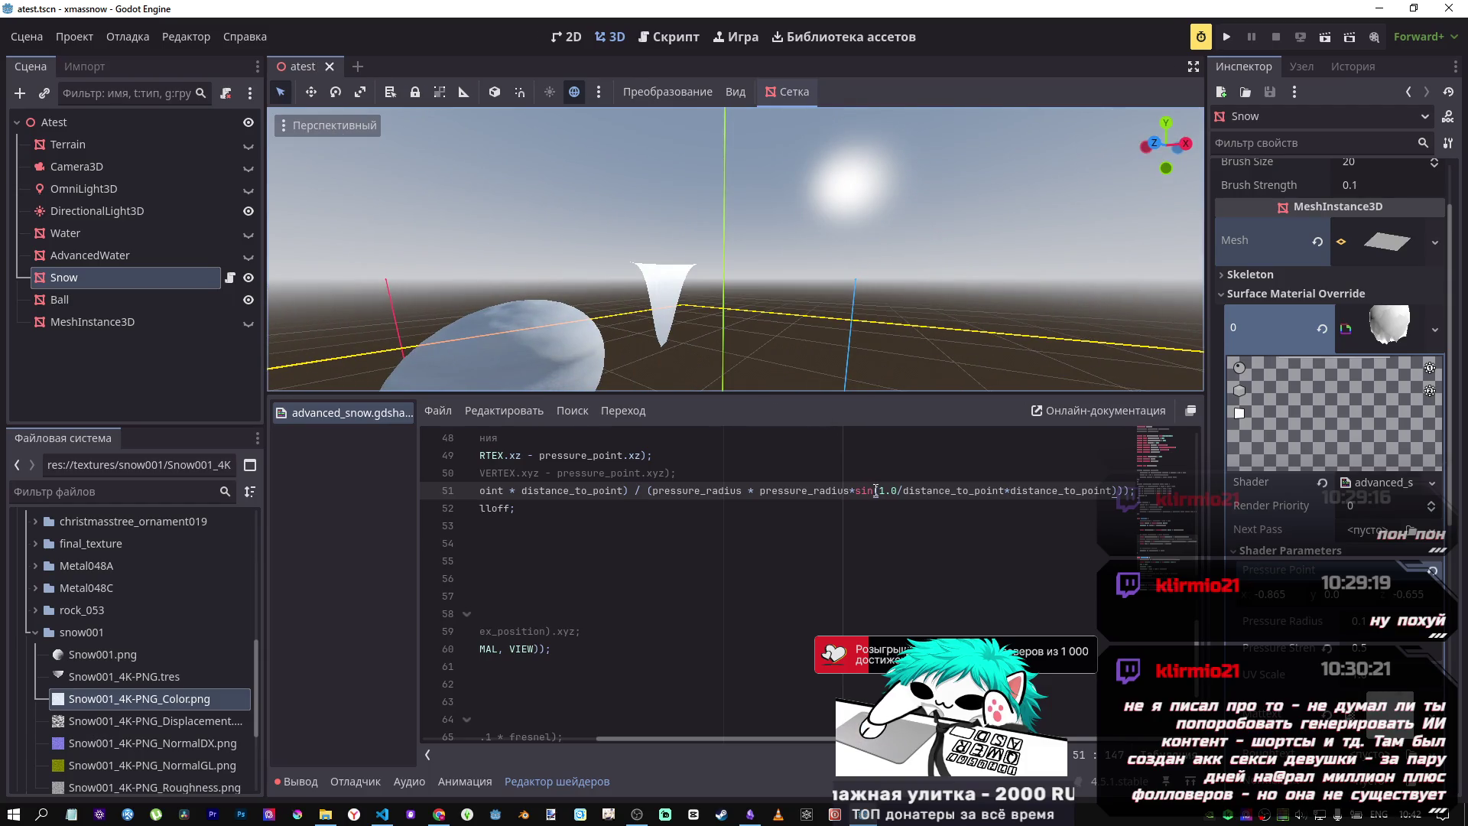
Step: Remove and restore line 51's sin factor, tilt the view, and reselect the sin term
click(875, 490)
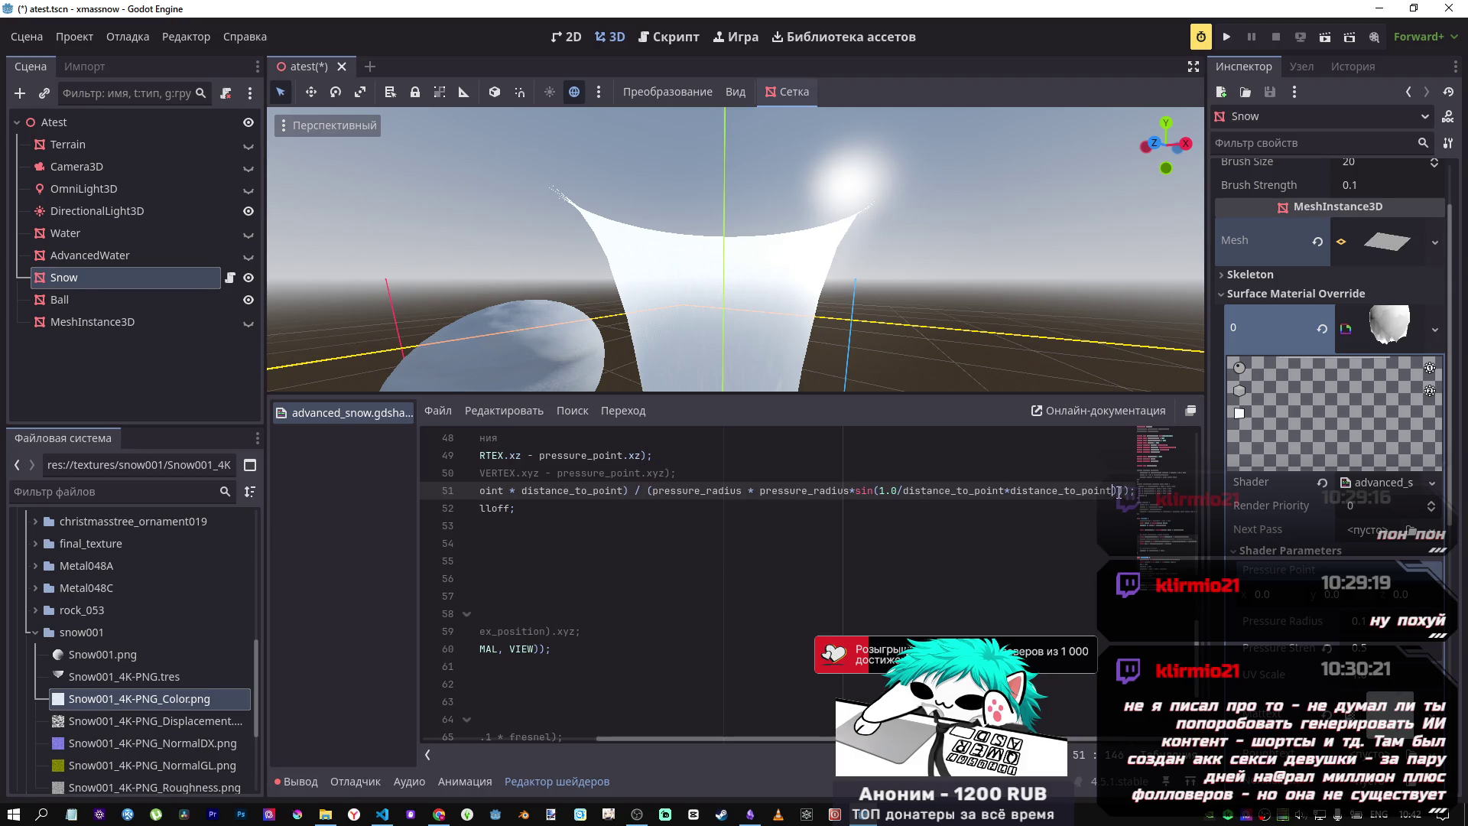
drag(1118, 490, 852, 490)
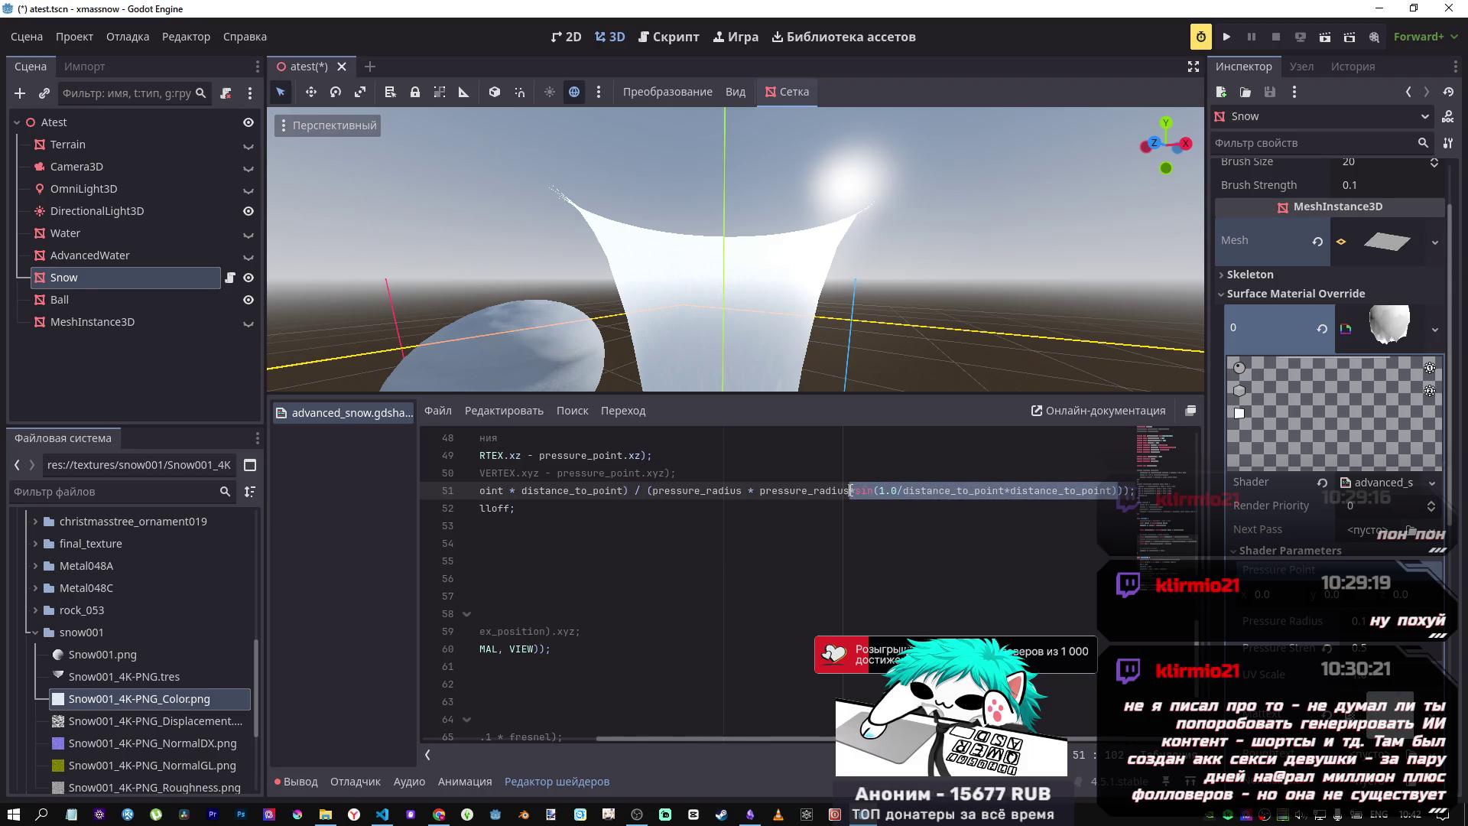
key(BackSpace)
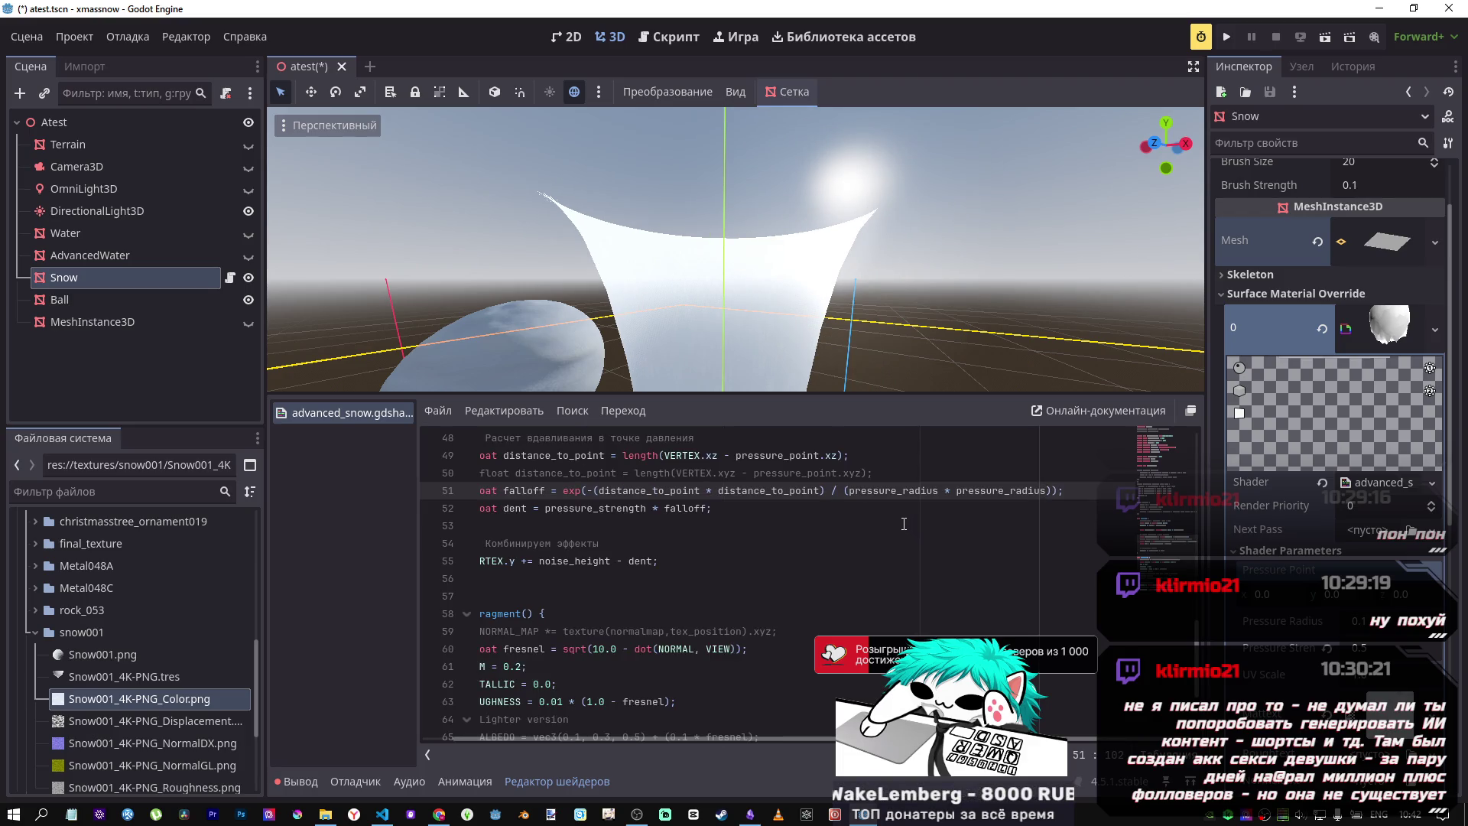
key(ctrl+z)
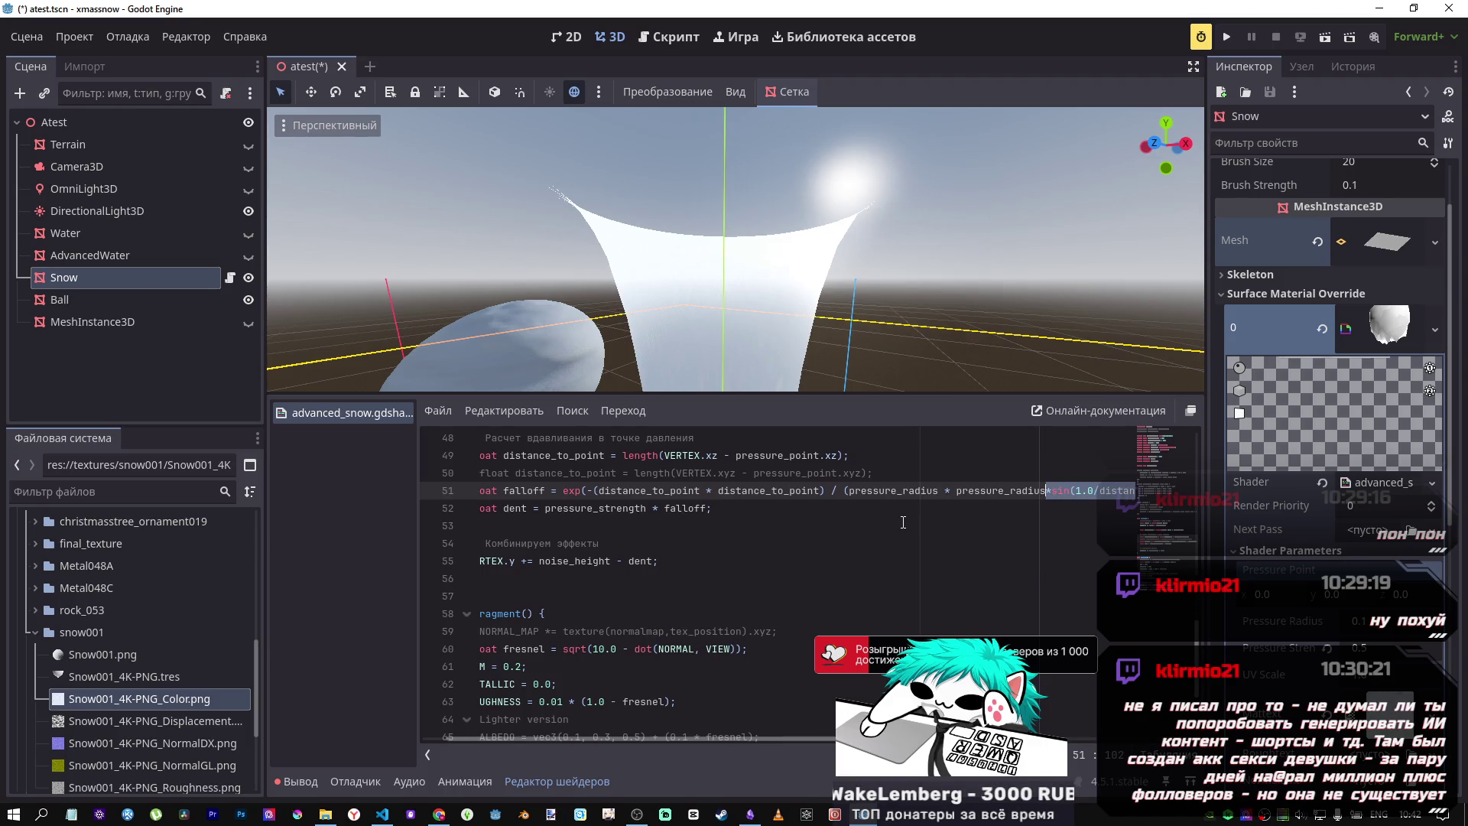
drag(704, 318, 704, 391)
click(1043, 457)
drag(1047, 490, 1176, 493)
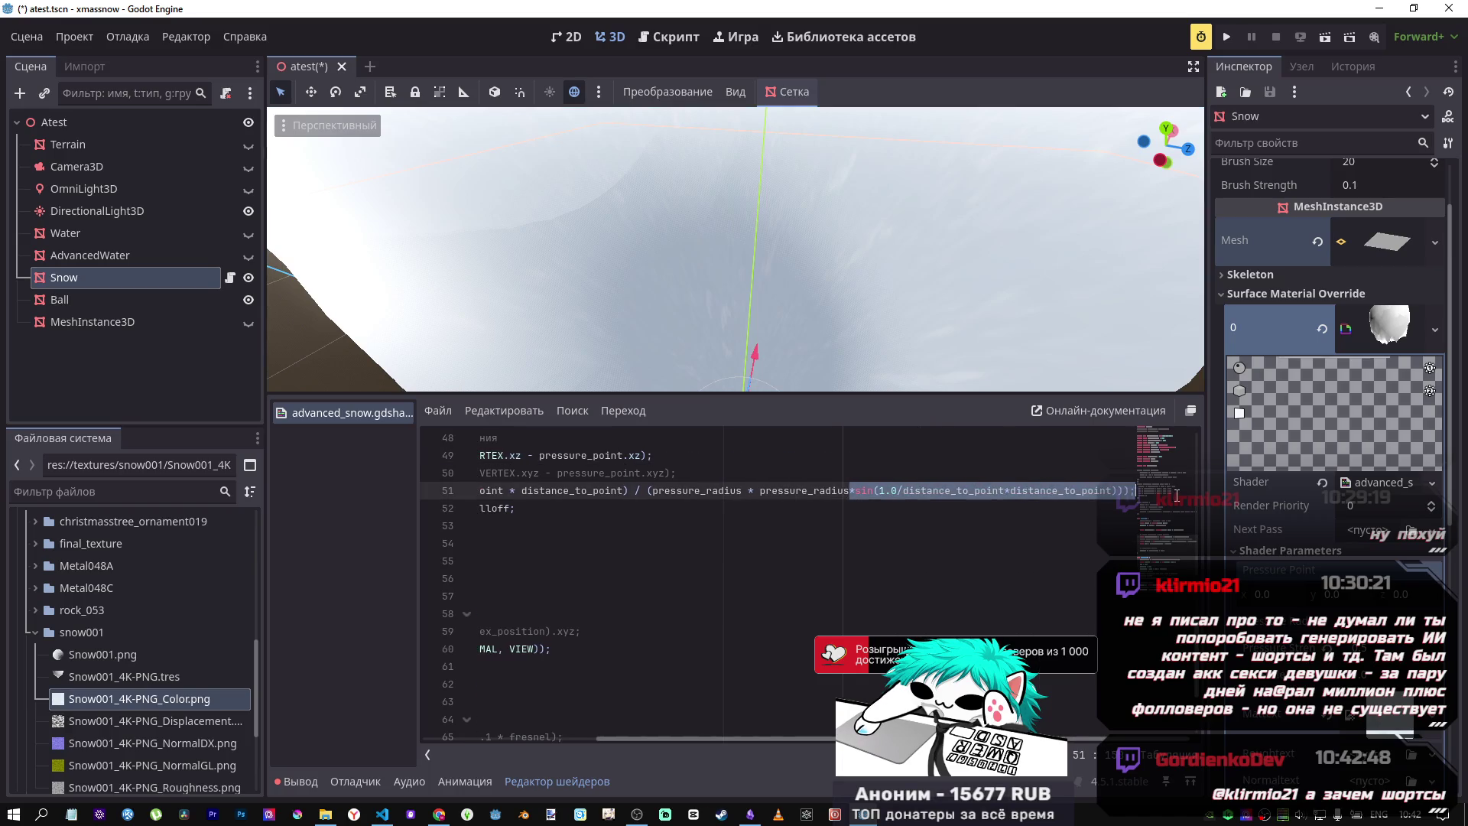
Step: Delete and restore the sin factor on line 51, zooming to compare the snow spike
key(BackSpace)
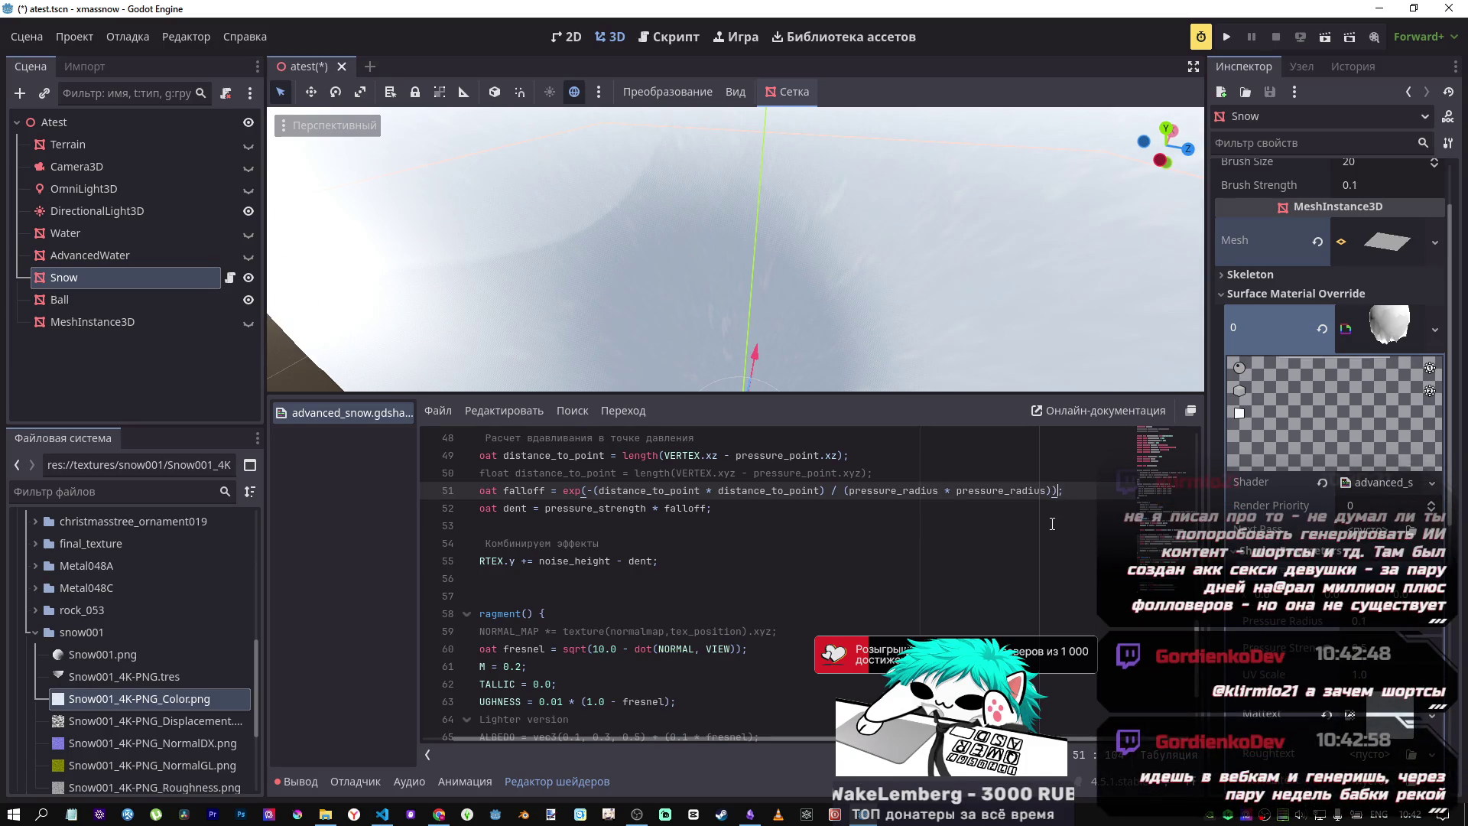
key(ctrl+z)
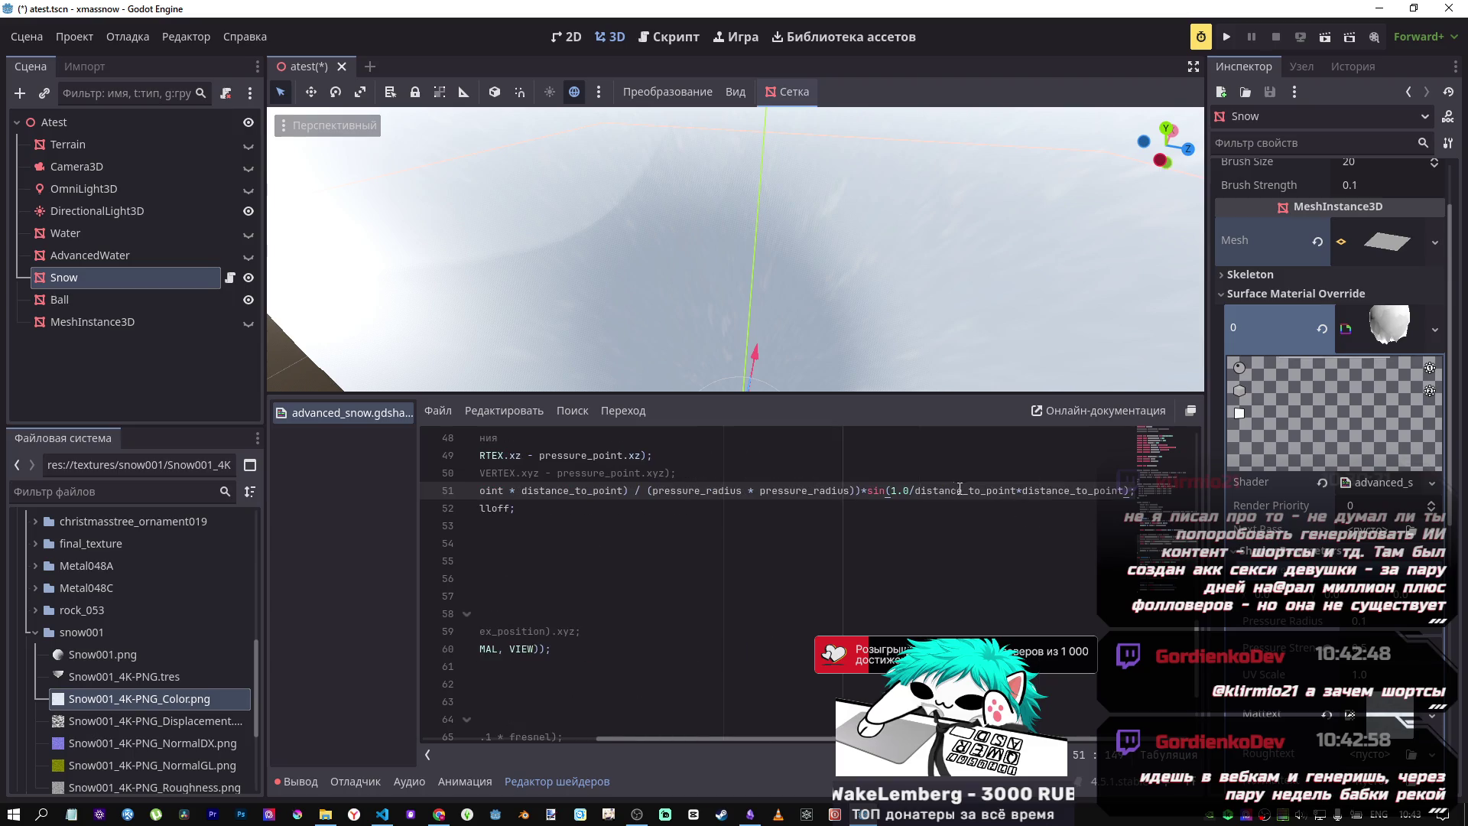
scroll(844, 356, down, 10)
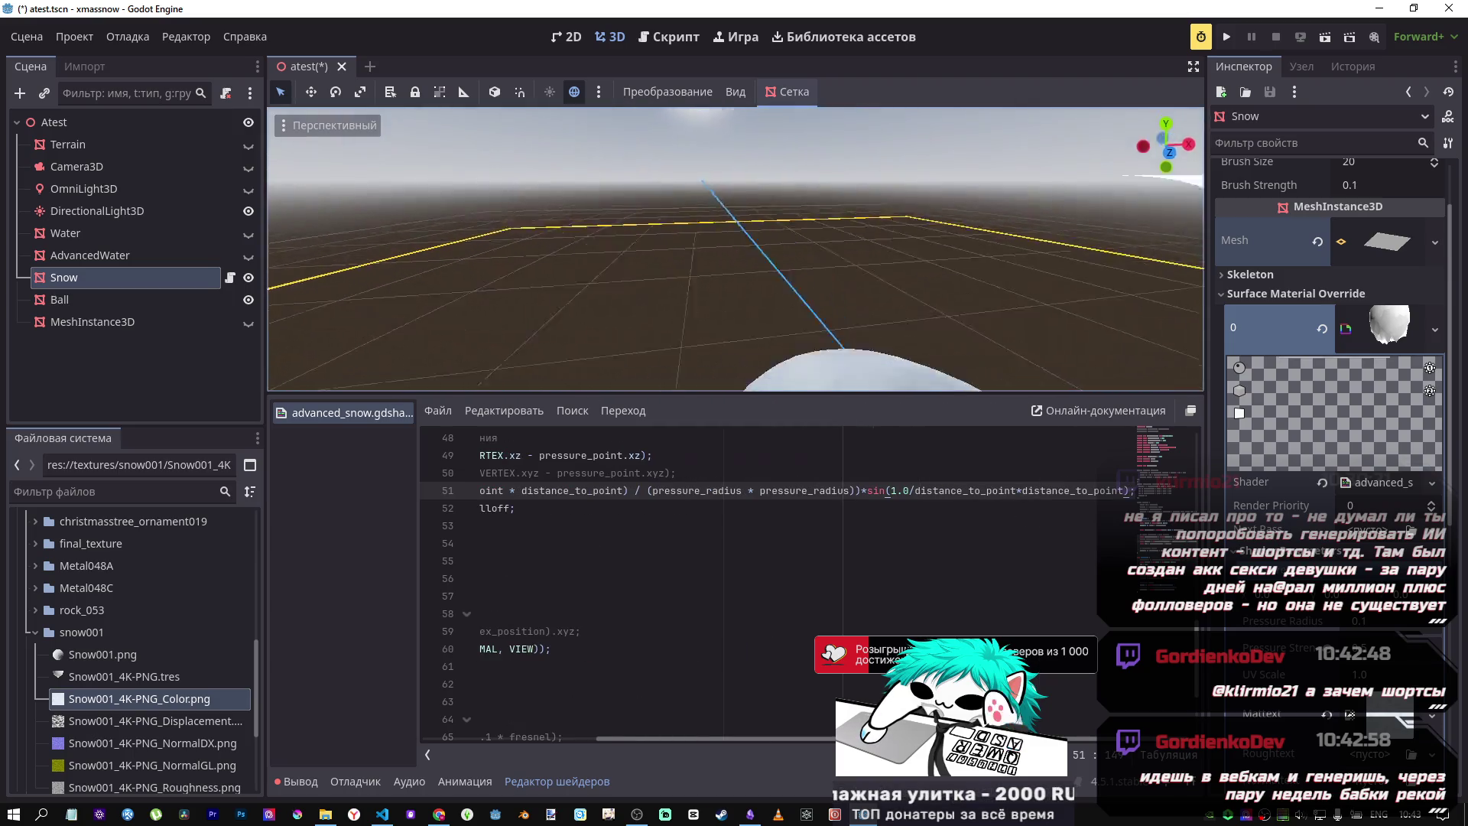
scroll(770, 365, up, 10)
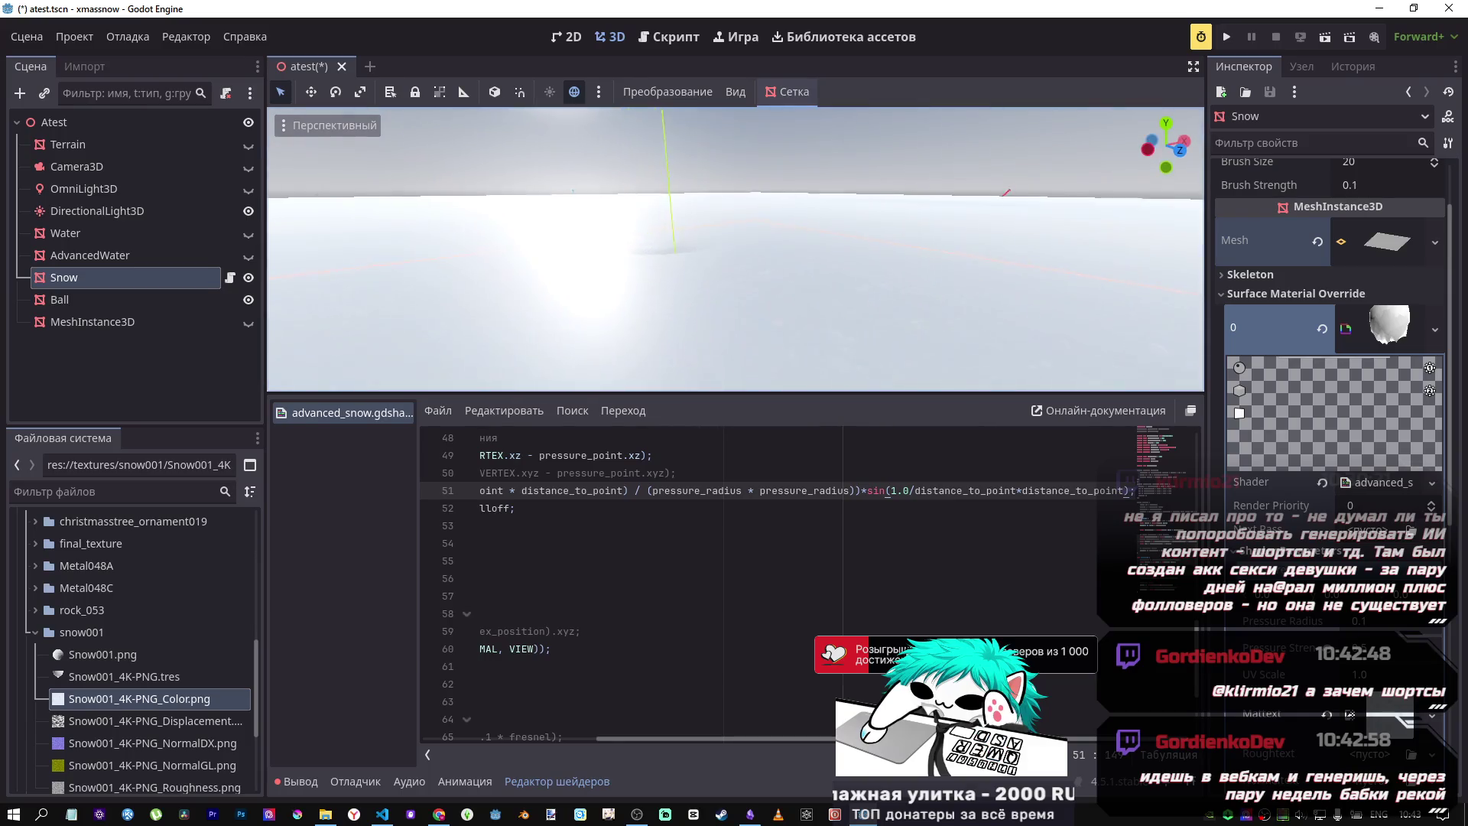
scroll(765, 346, down, 5)
scroll(765, 345, up, 5)
scroll(766, 346, down, 5)
scroll(765, 345, up, 3)
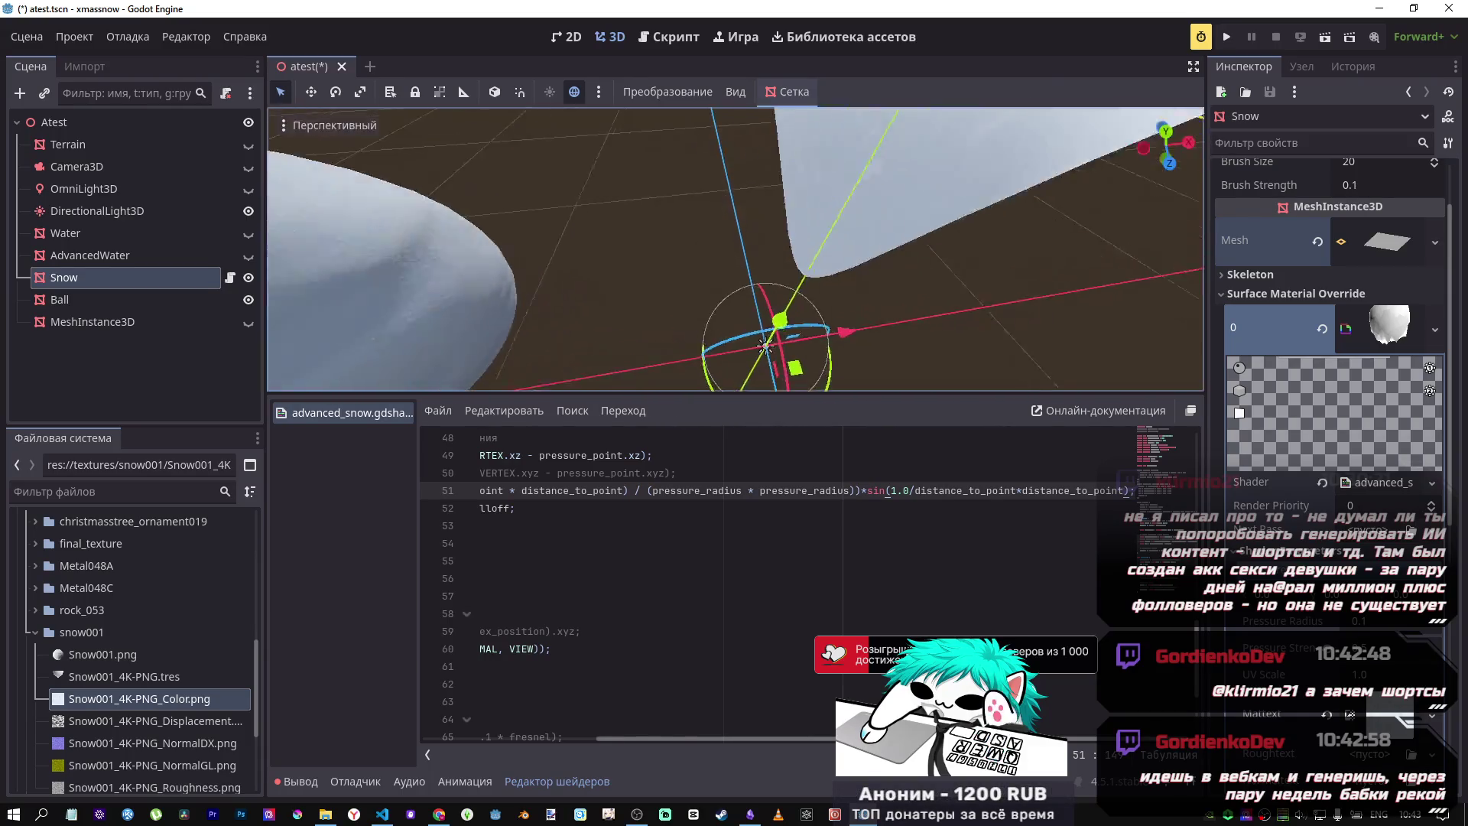
scroll(765, 346, down, 5)
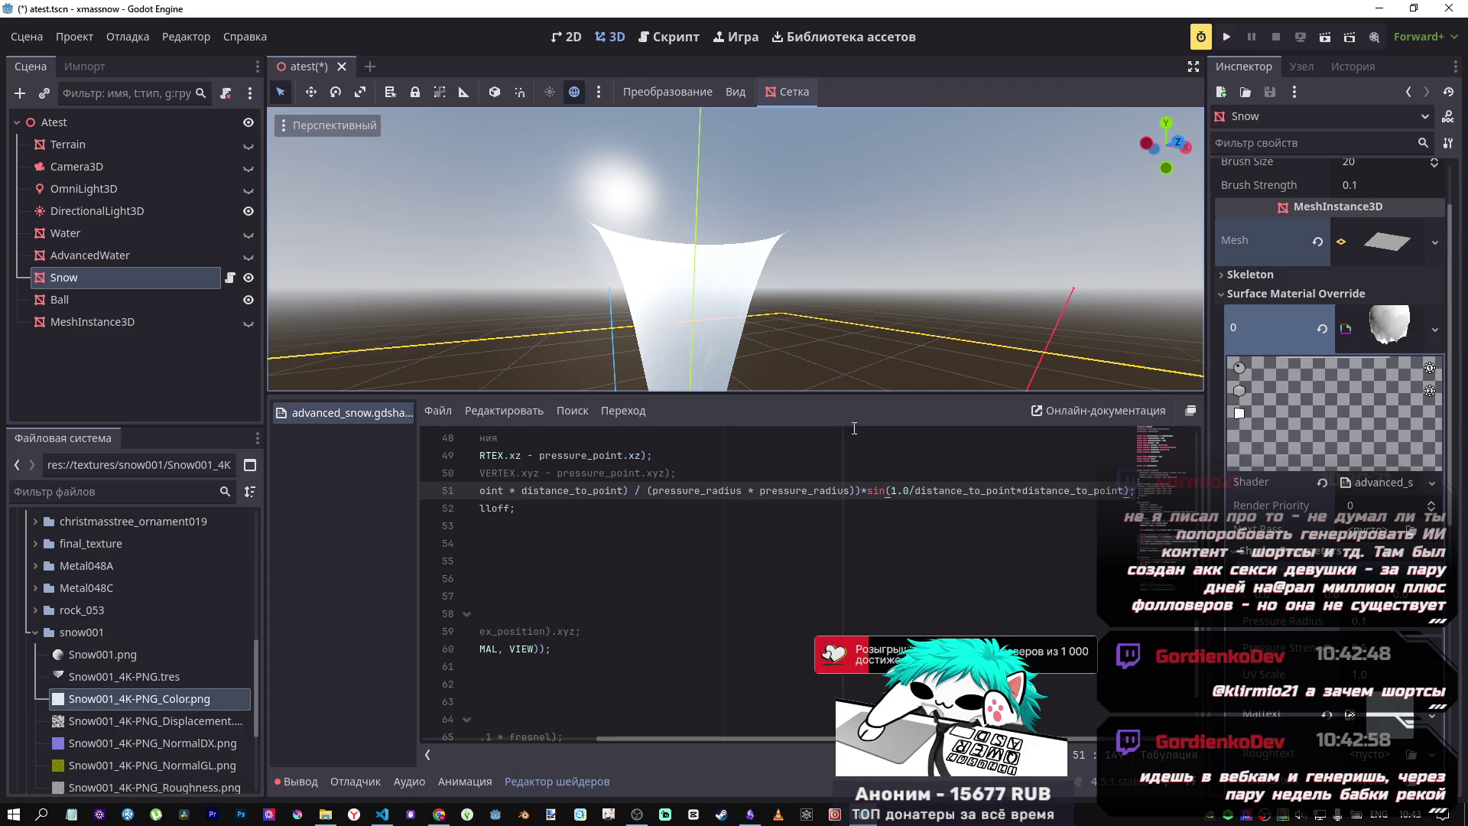
Step: Toggle the *sin(...) term off and back on once more, then save the shader script
click(963, 490)
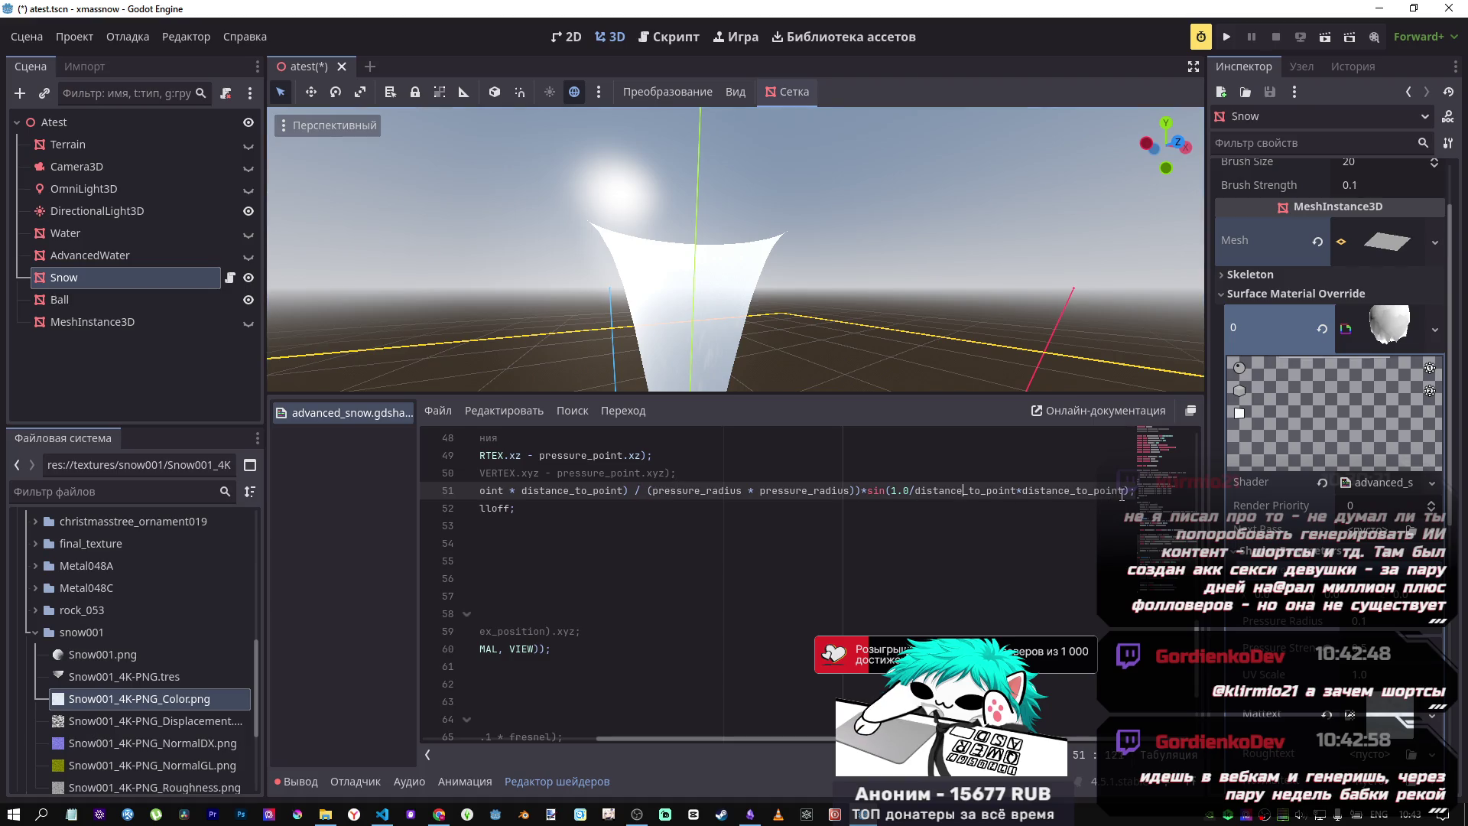
drag(1129, 493, 857, 495)
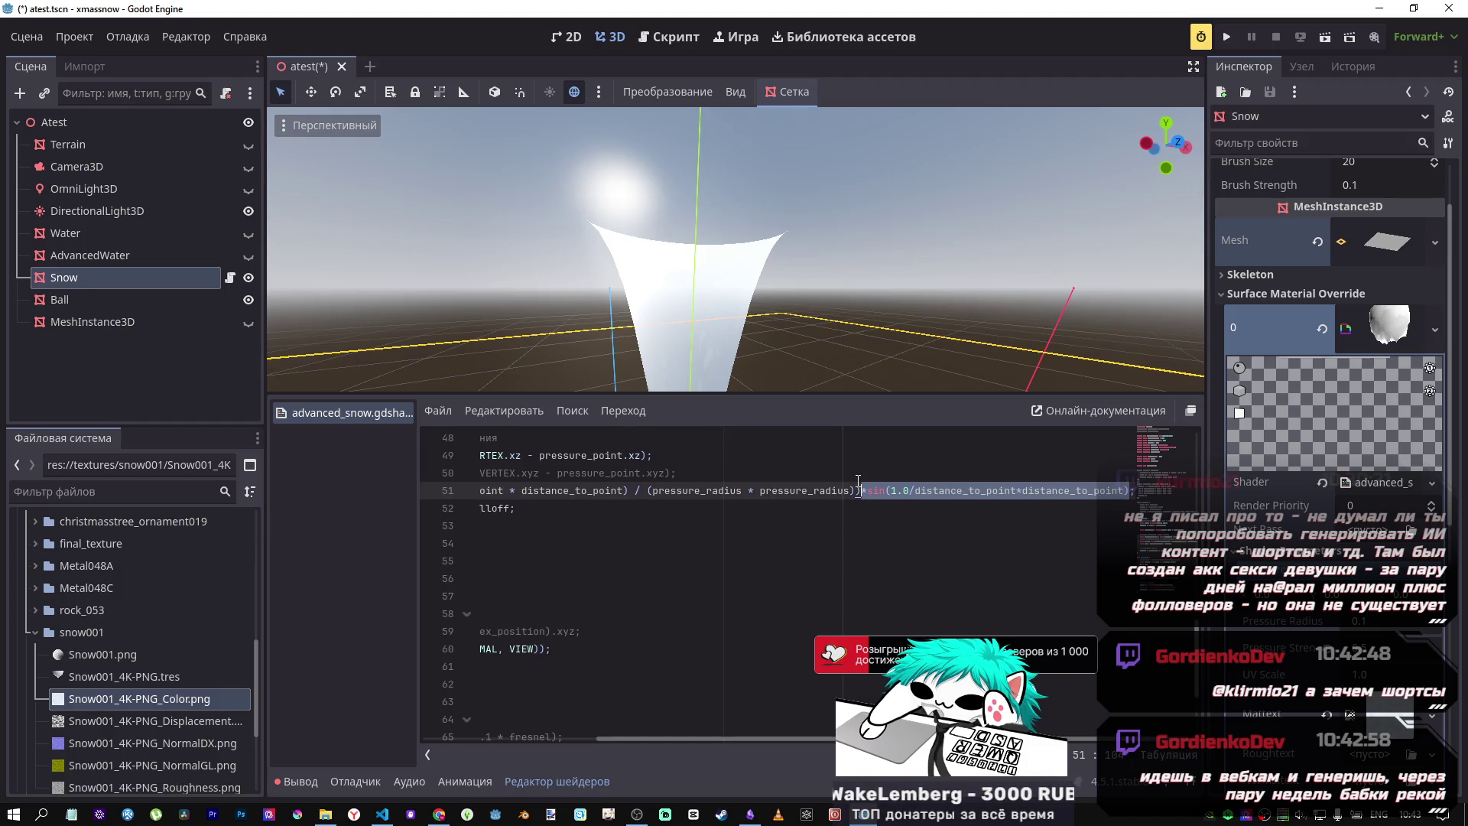
key(Delete)
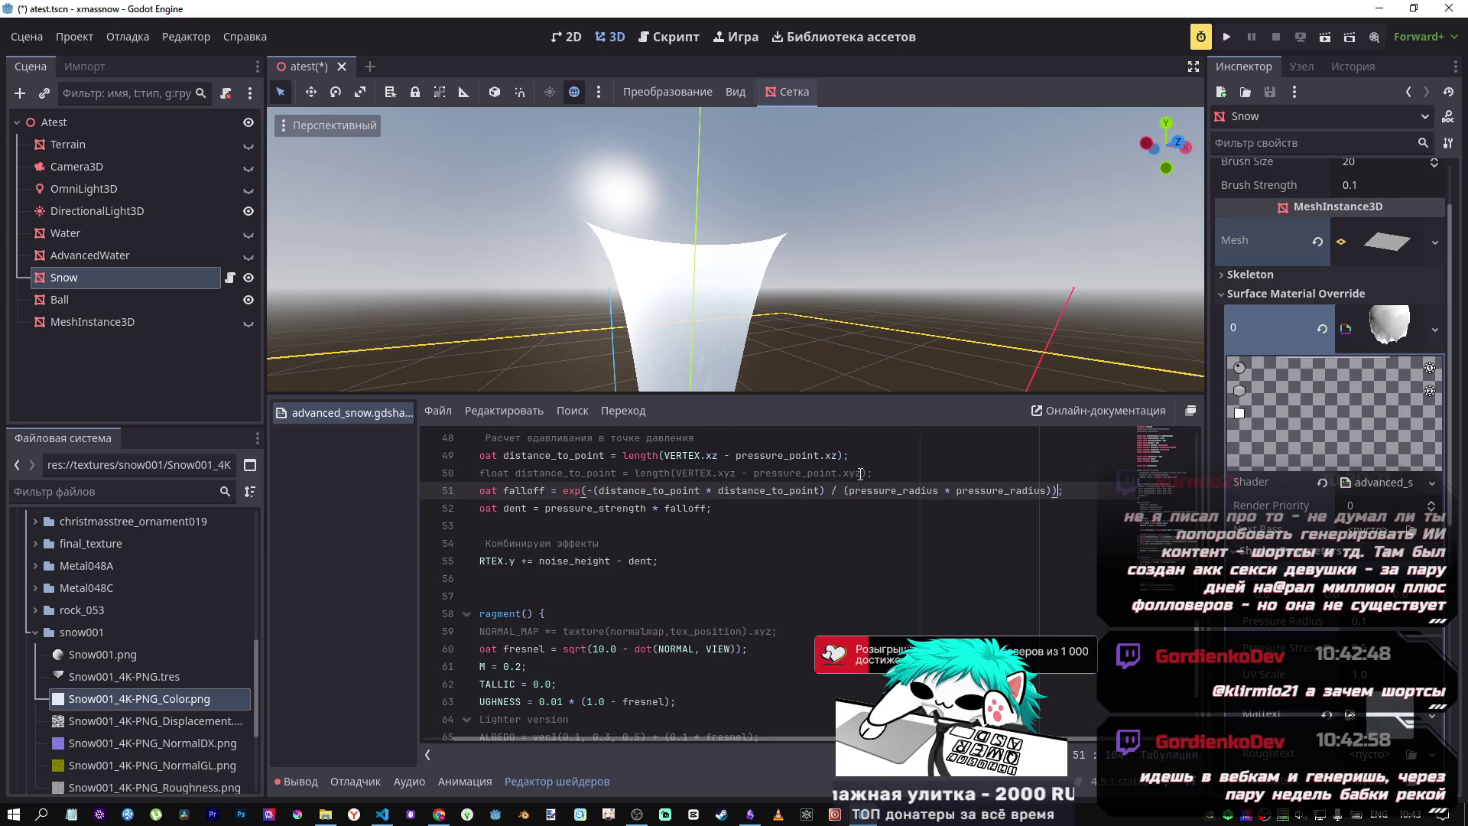
key(ctrl+z)
key(ctrl+s)
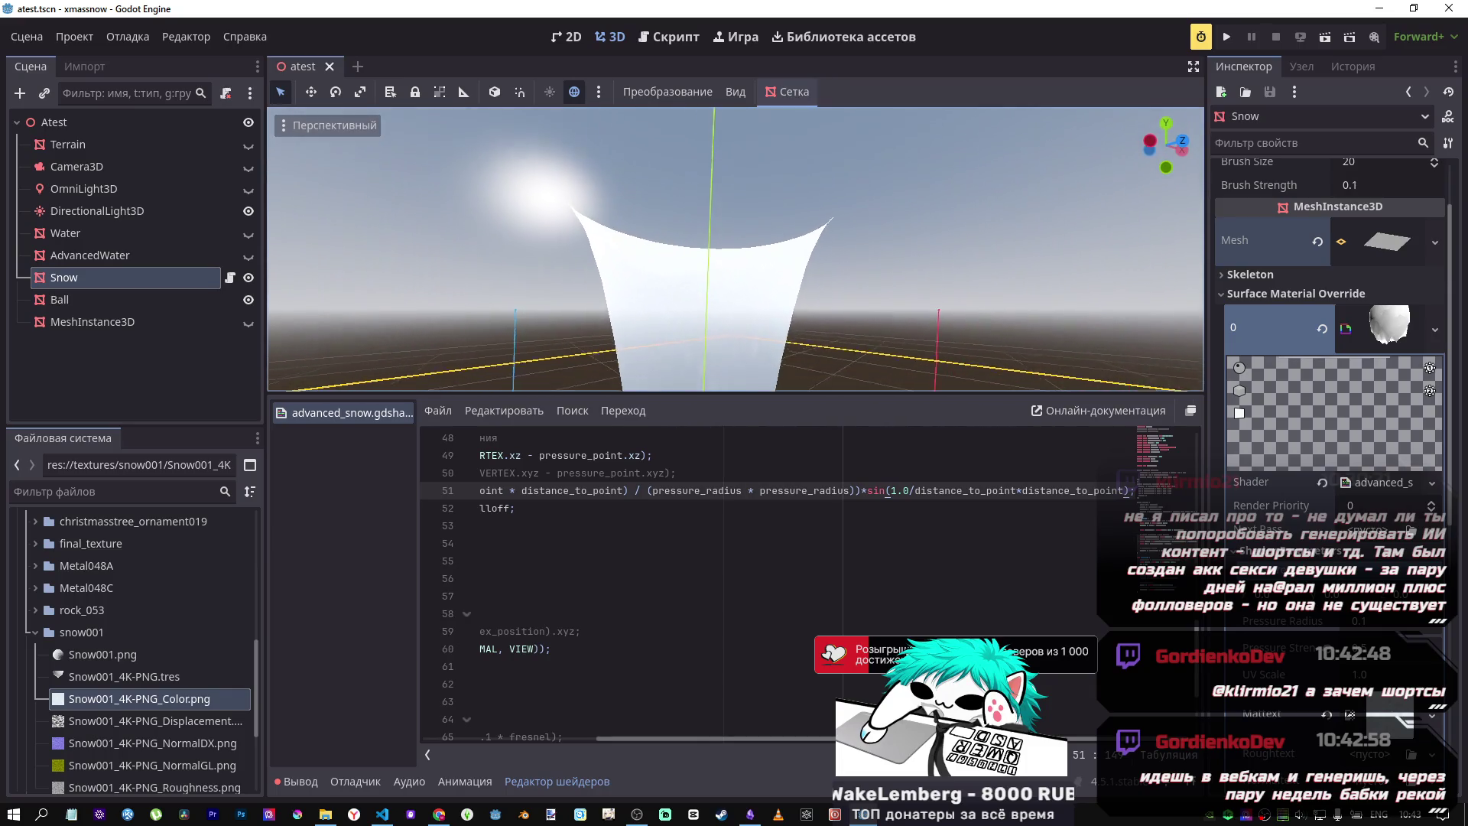
Step: In Desmos, try |, +, and − operators before sin in expression 40, reverting to x²sin(1/x²)
mouse_move(439, 814)
click(439, 763)
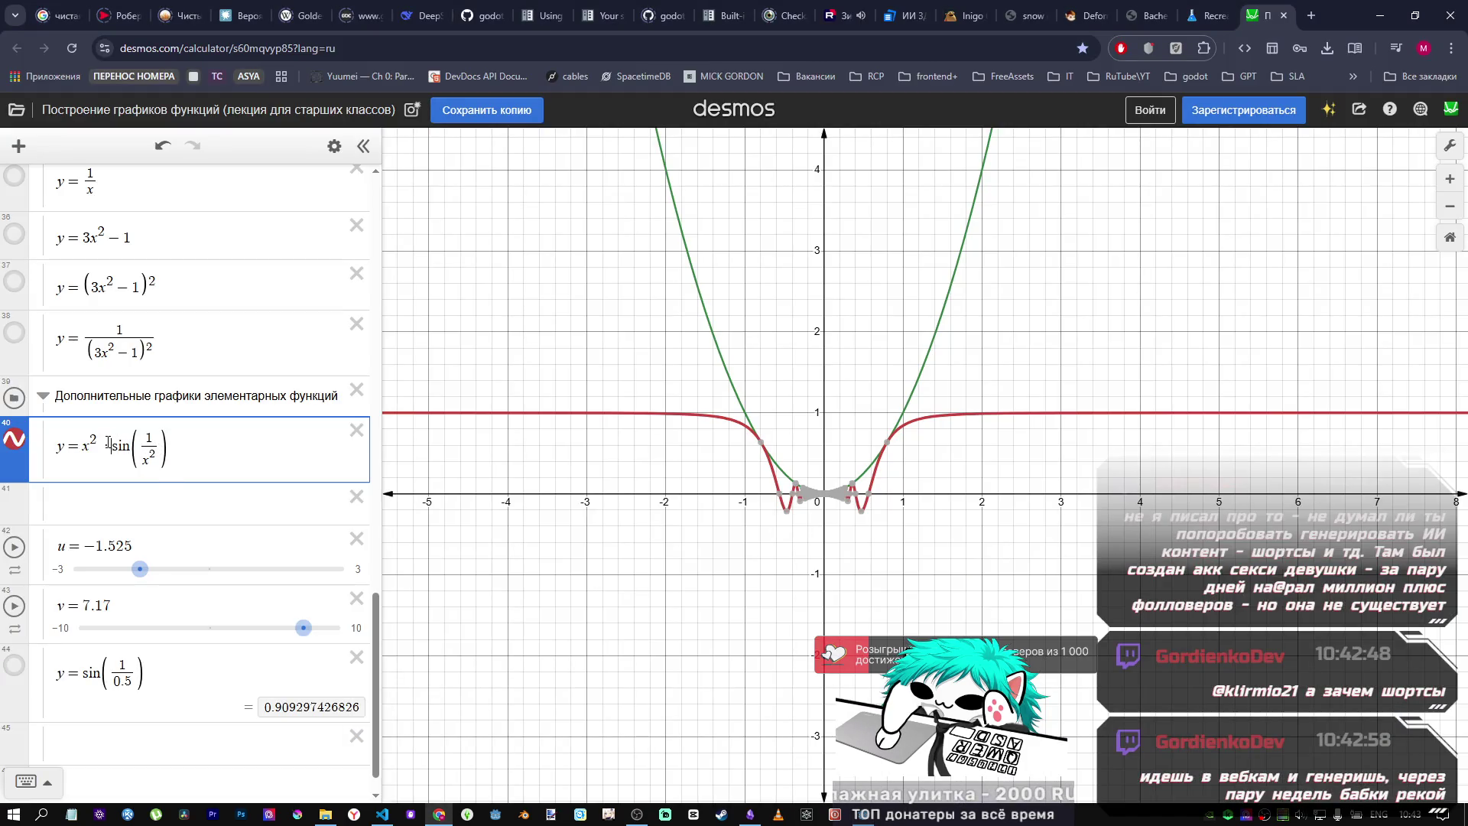
key(BackSpace)
text(|)
text(-)
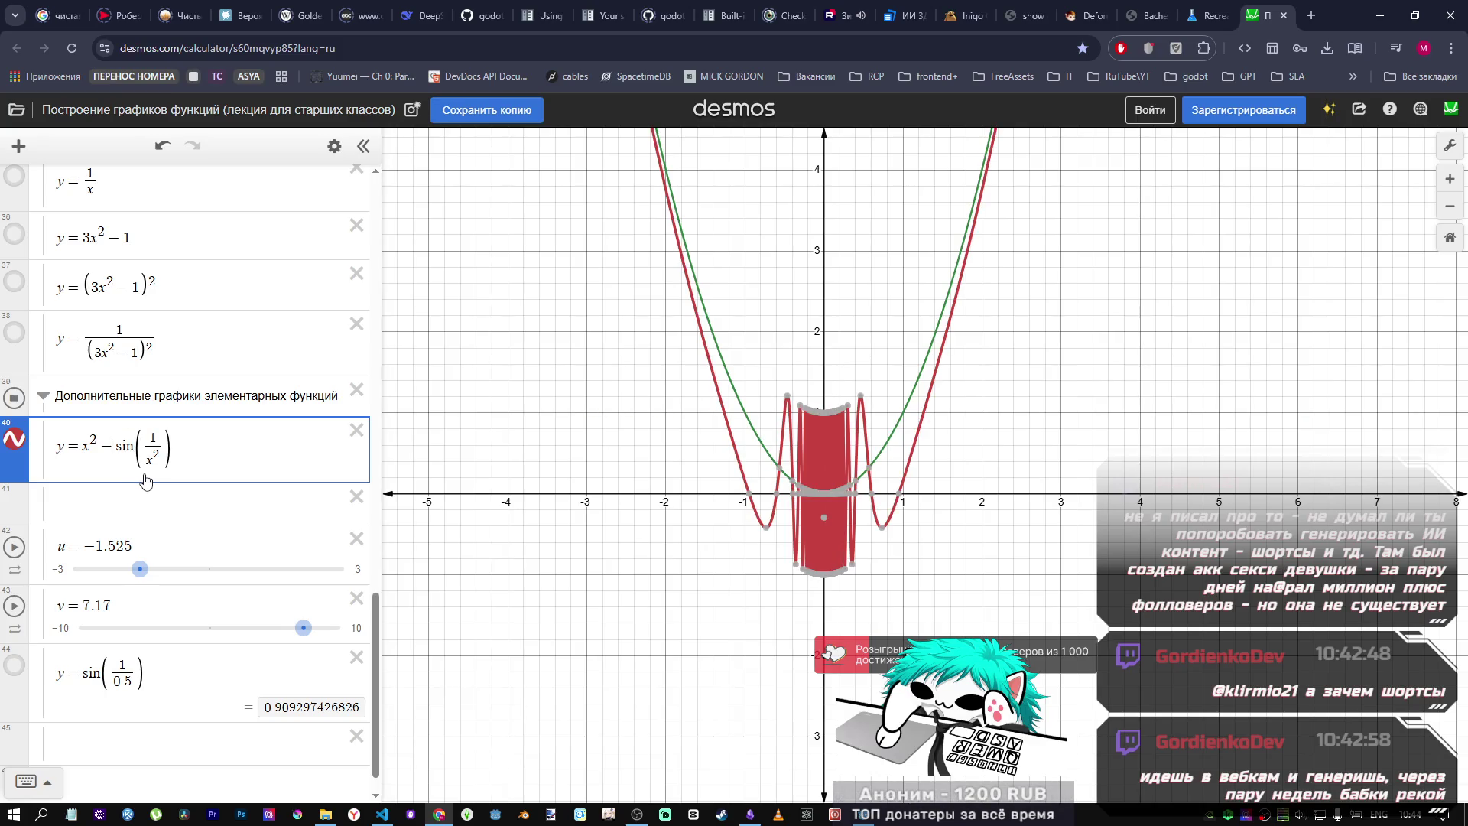
key(BackSpace)
text(+)
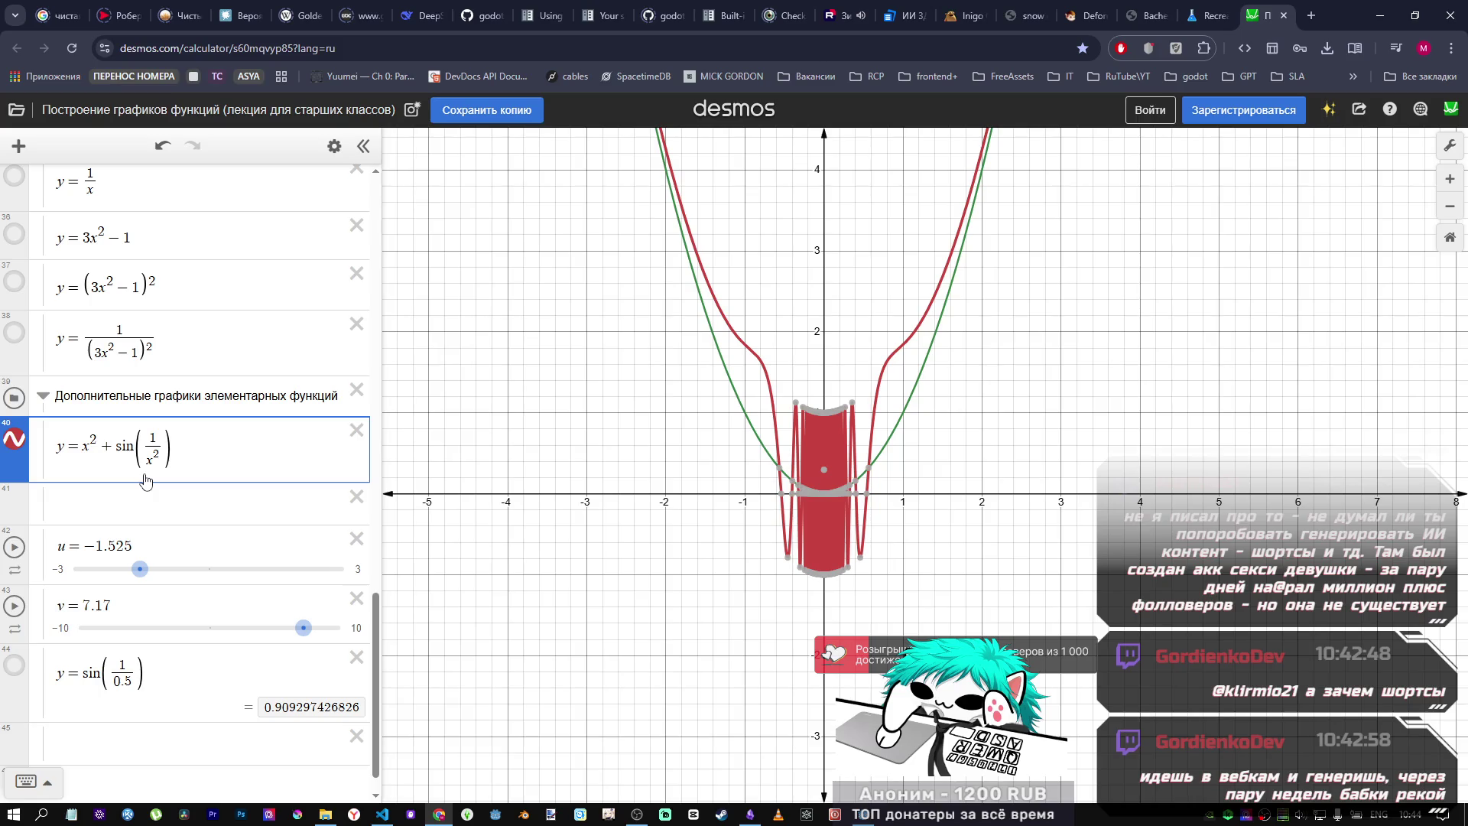
key(BackSpace)
text(|)
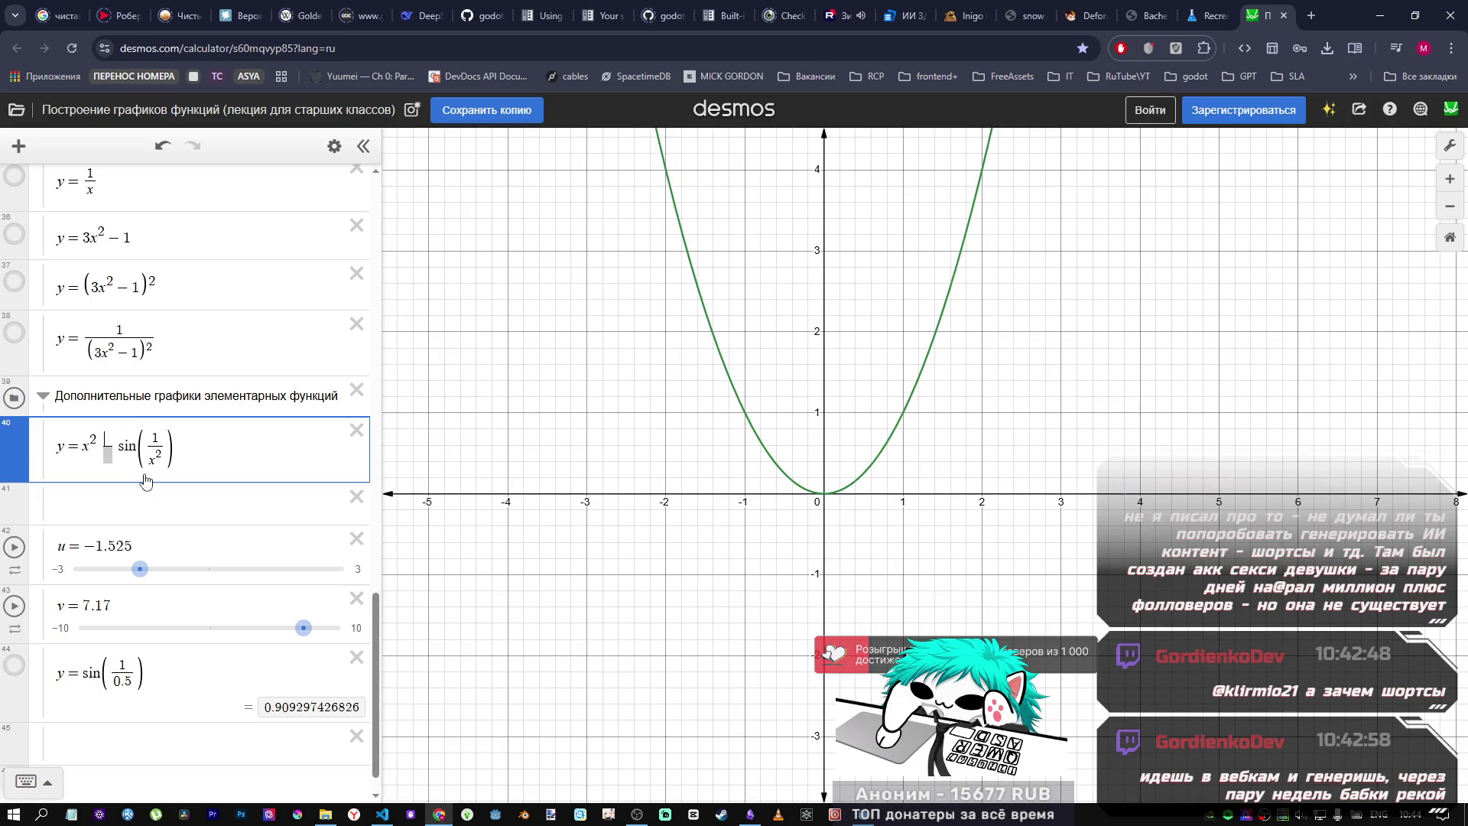
key(BackSpace)
text(|)
key(BackSpace)
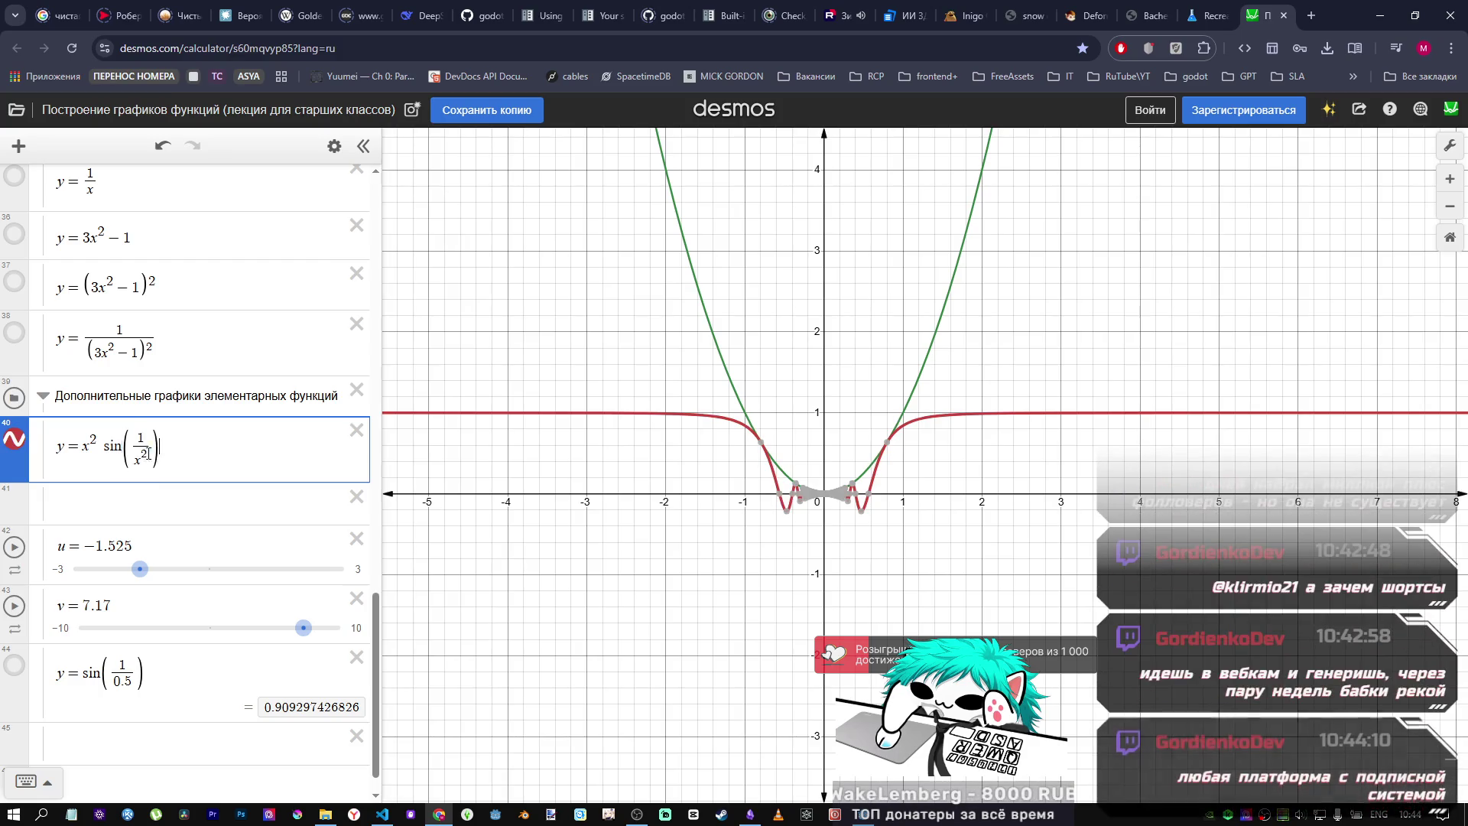
Step: Change Desmos expression 40 to y = x²/sin(1/x²)
drag(160, 450, 107, 448)
key(ctrl+c)
key(BackSpace)
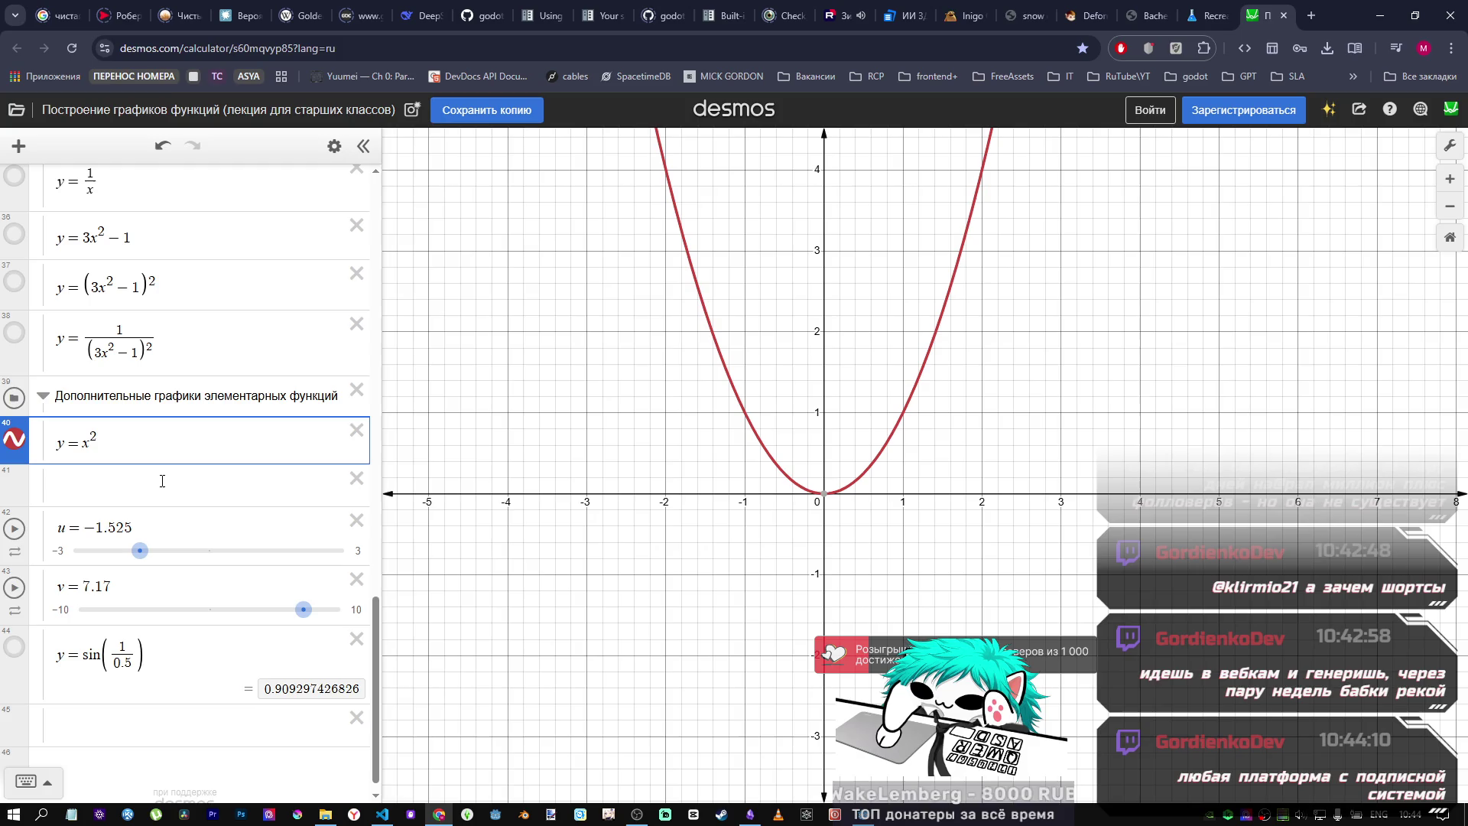
key(Return)
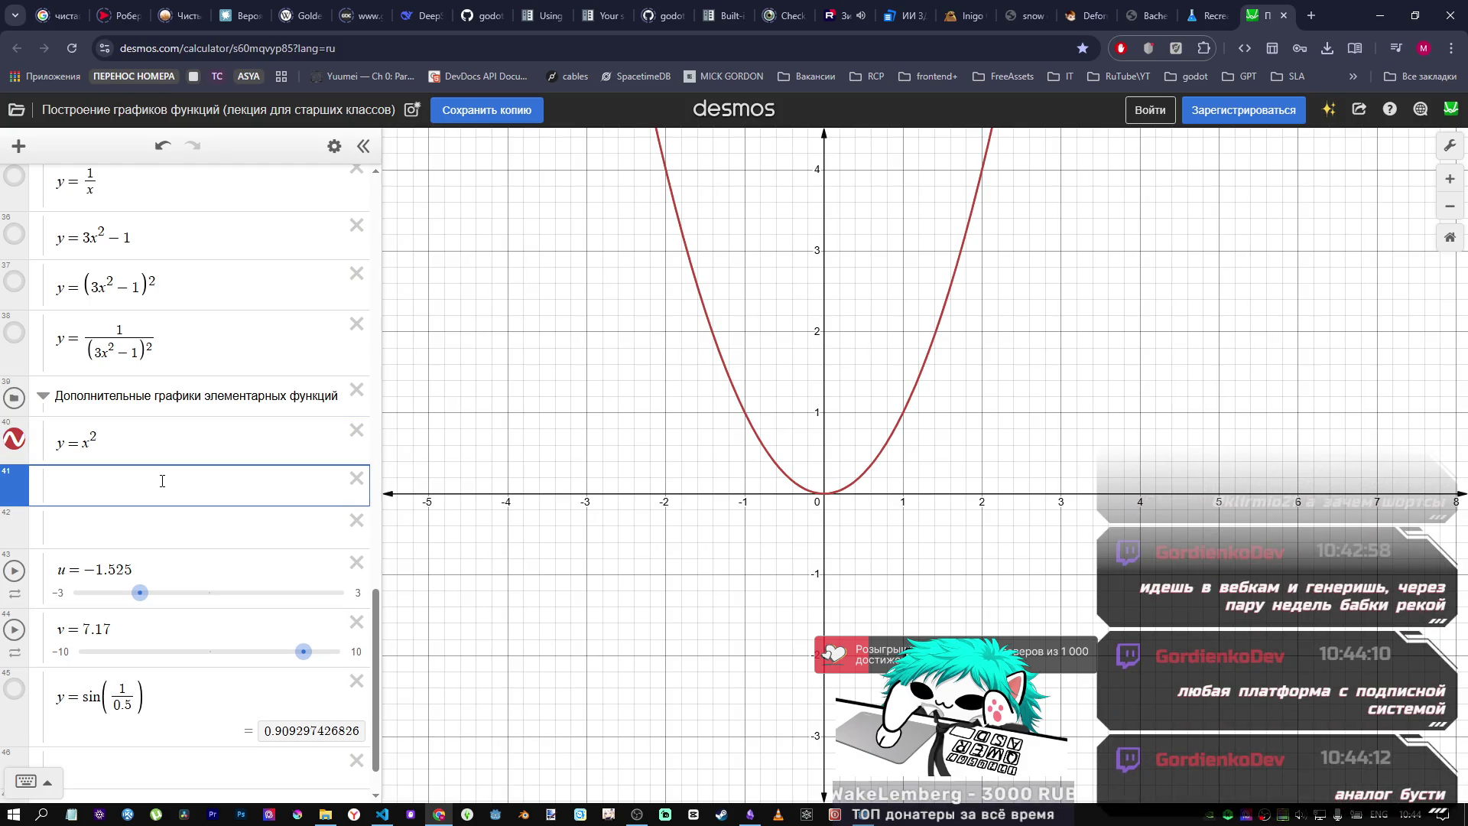
key(BackSpace)
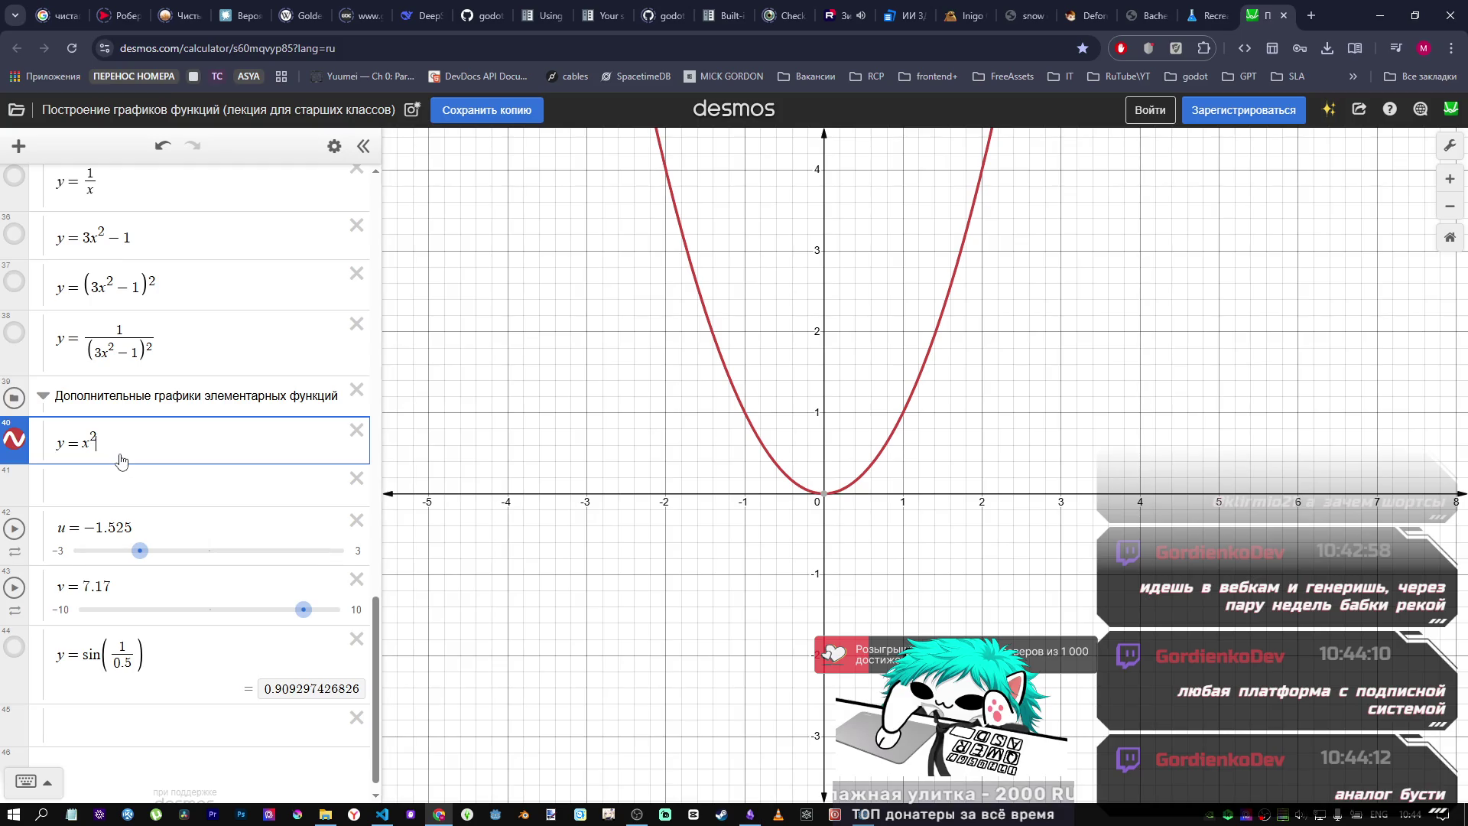
text(/)
key(ctrl+v)
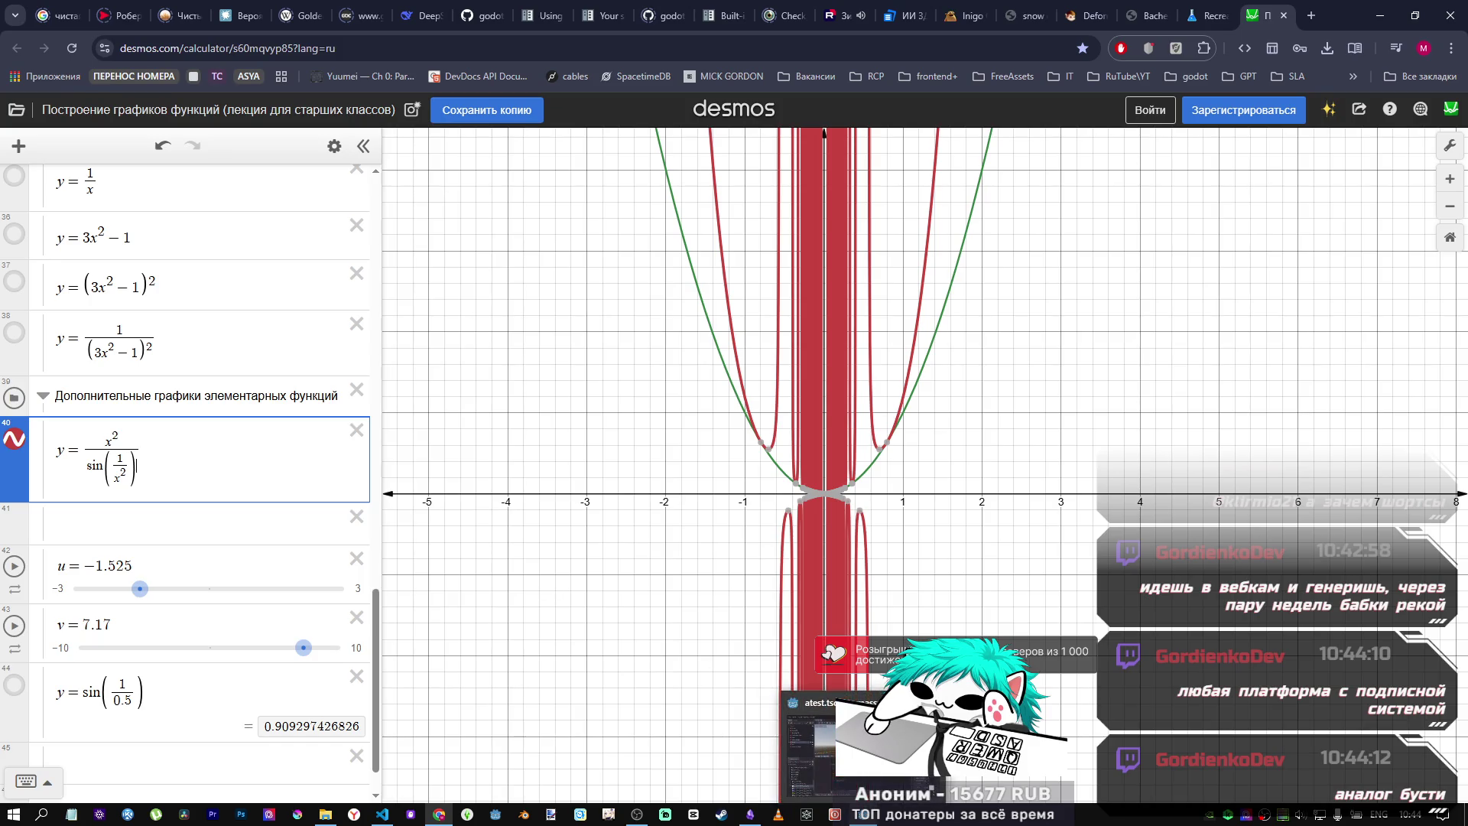
Step: Mirror it in Godot by changing the '*' before sin on line 51 to '/'
key(alt+Tab)
click(867, 490)
key(BackSpace)
text(/)
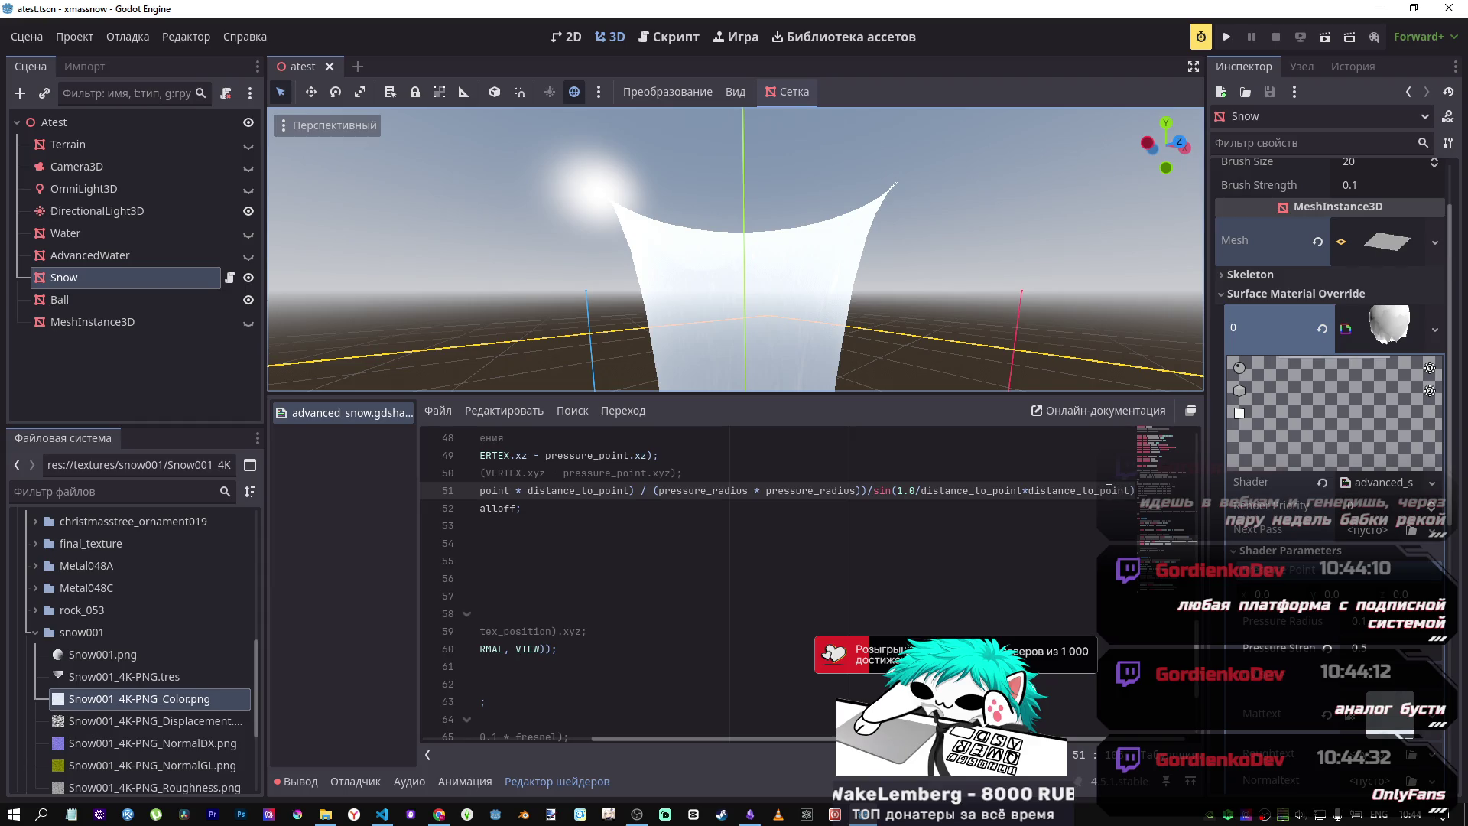
key(alt+Tab)
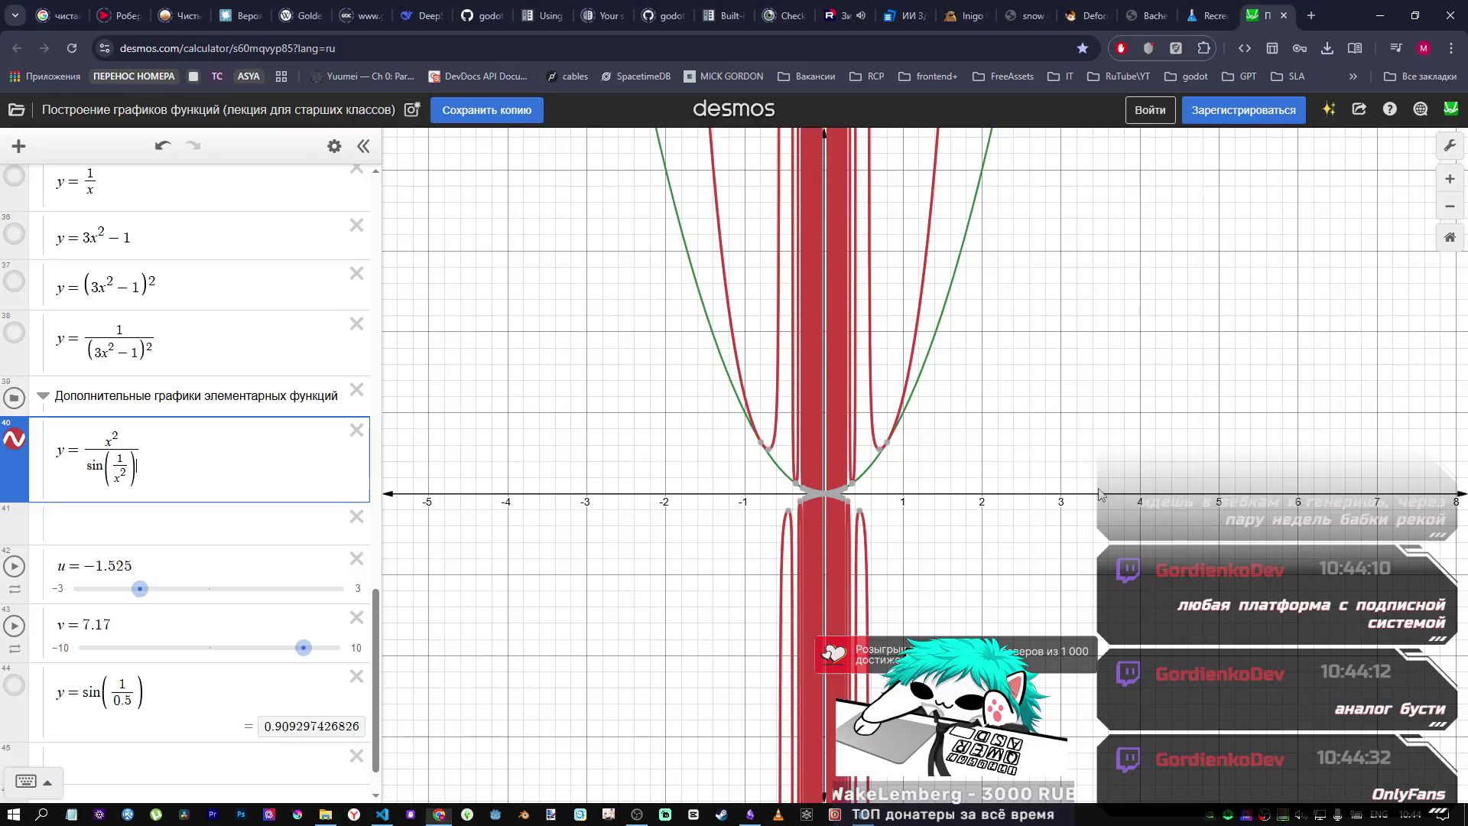
Step: Restore Desmos expression 40 to y = x²·sin(1/x²)
drag(141, 467, 87, 472)
key(BackSpace)
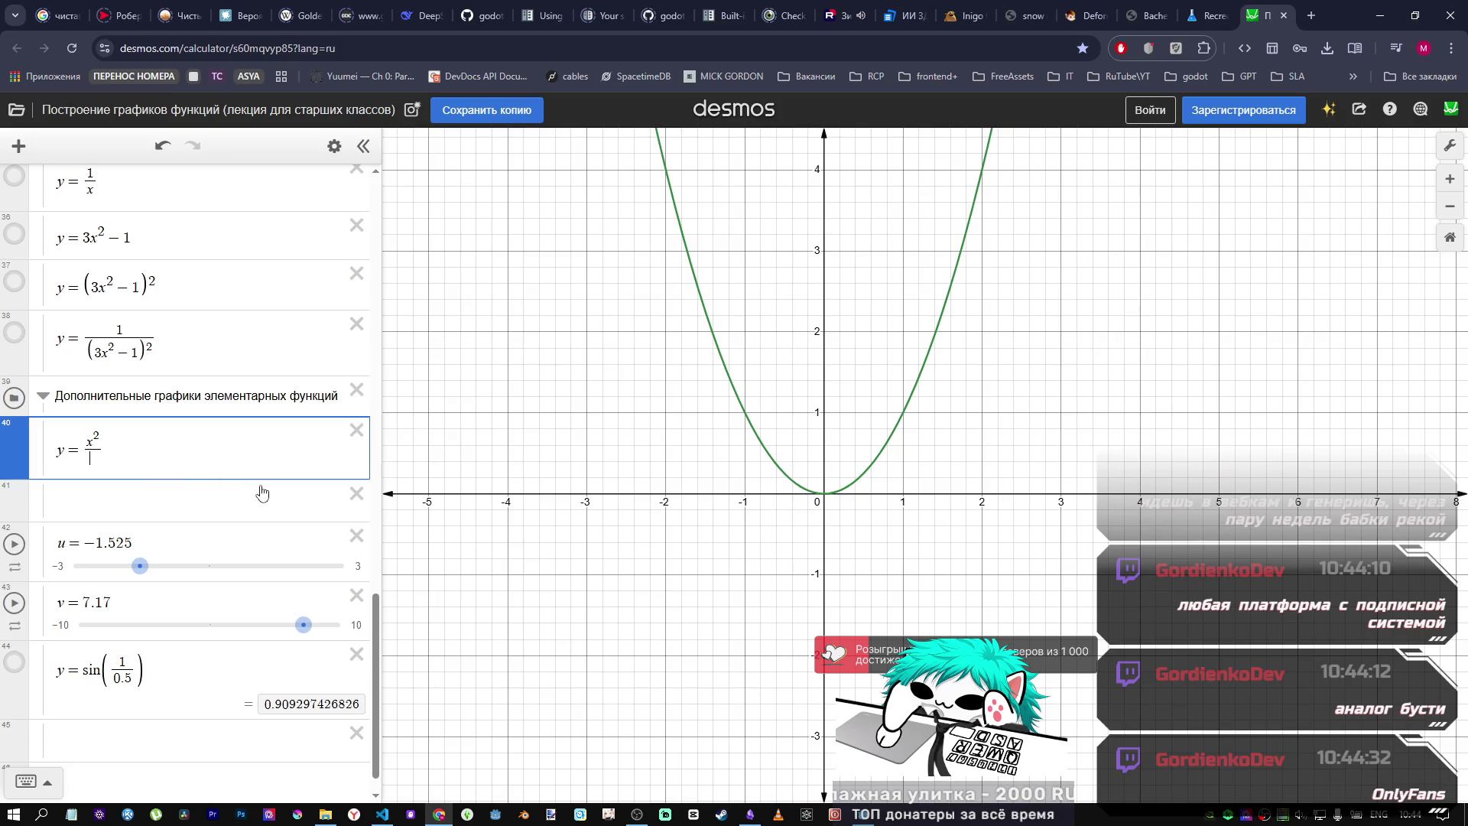
key(BackSpace)
text(*sin(1/x^2))
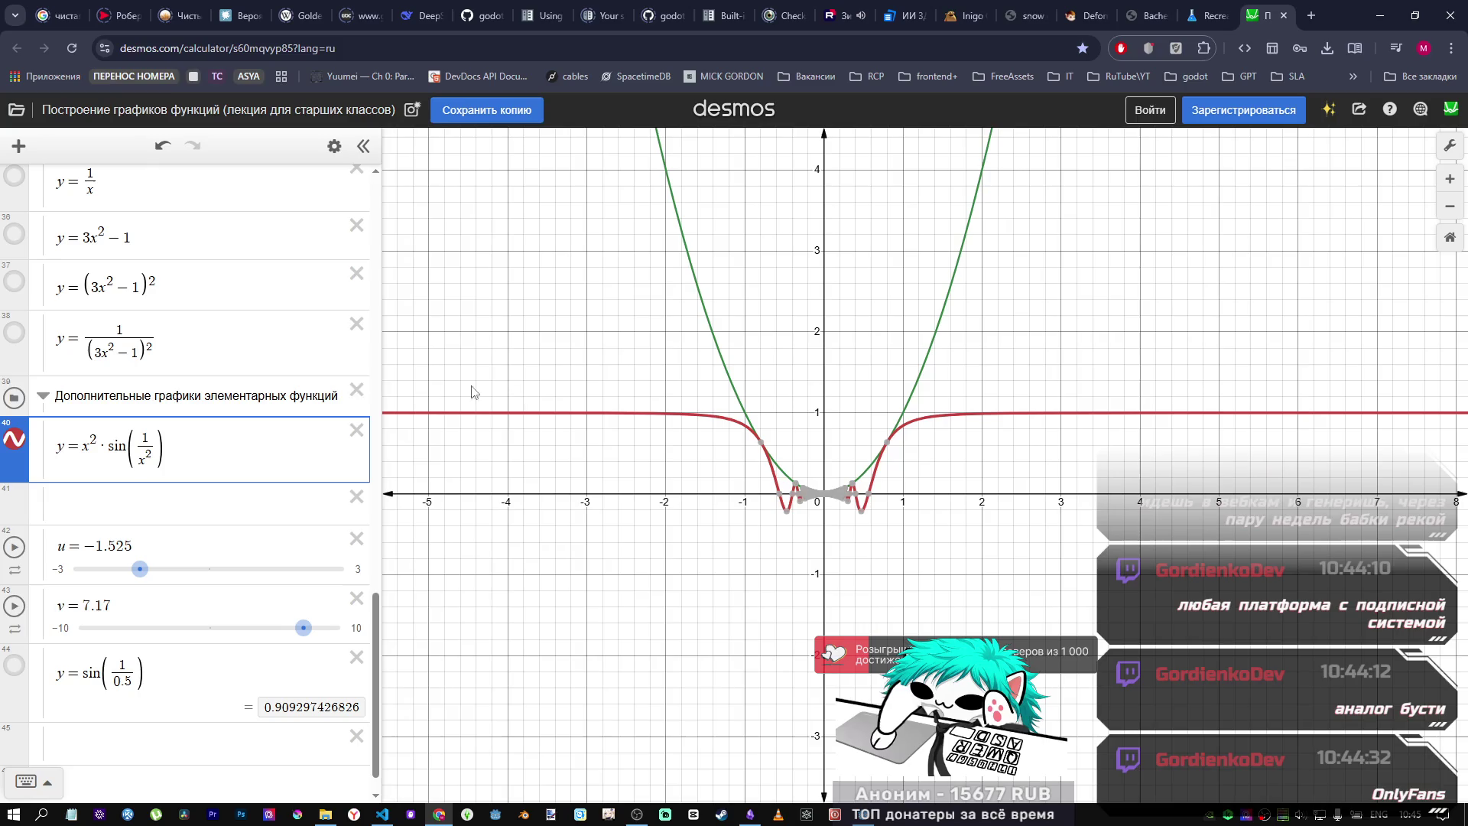
Step: Animate and pause sliders u and v (v at 9.34), and toggle expression 44's graph
click(14, 547)
click(14, 547)
click(14, 605)
click(14, 606)
click(14, 665)
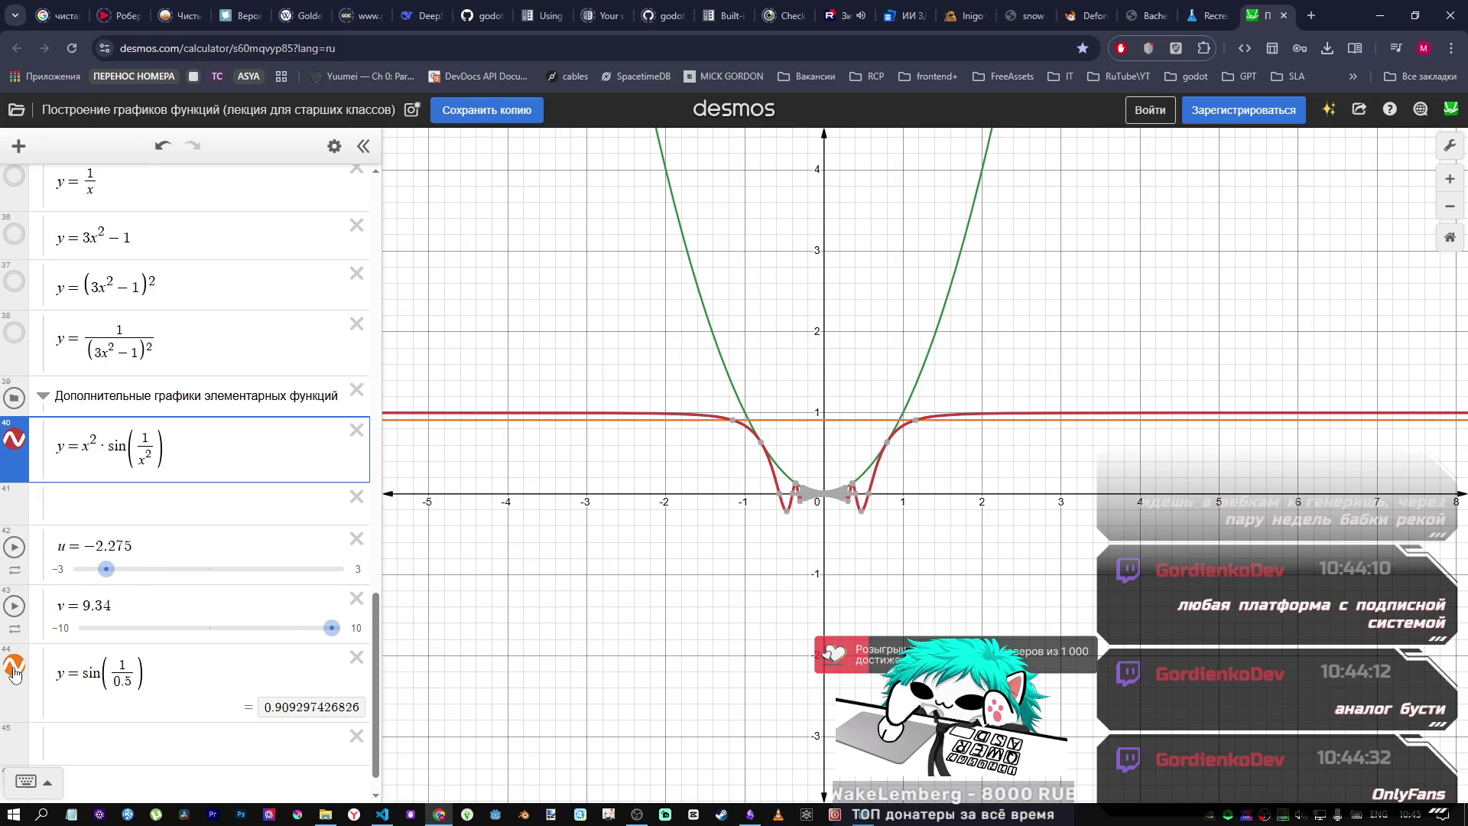
click(14, 666)
click(14, 667)
click(14, 667)
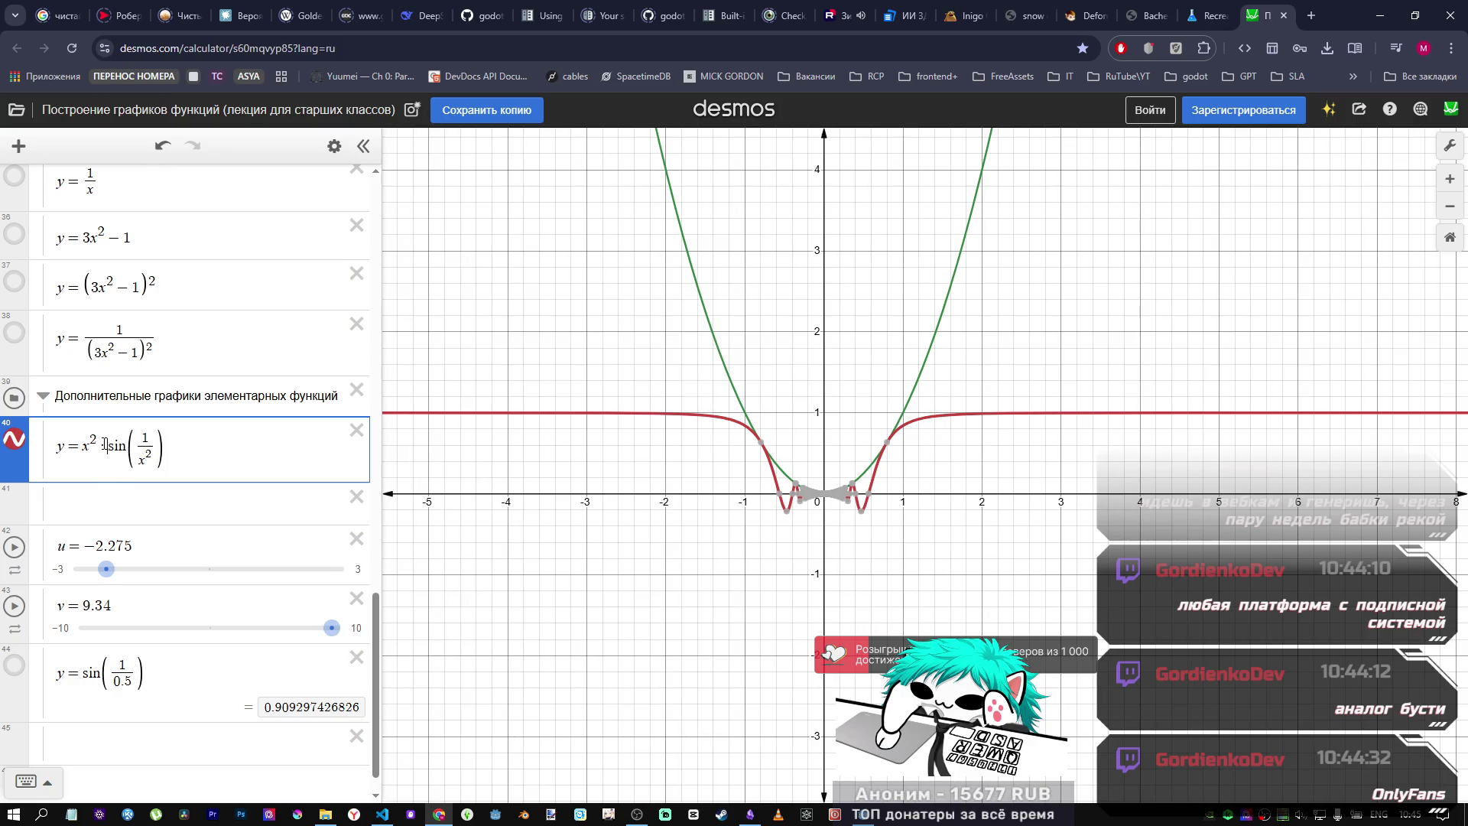
click(127, 671)
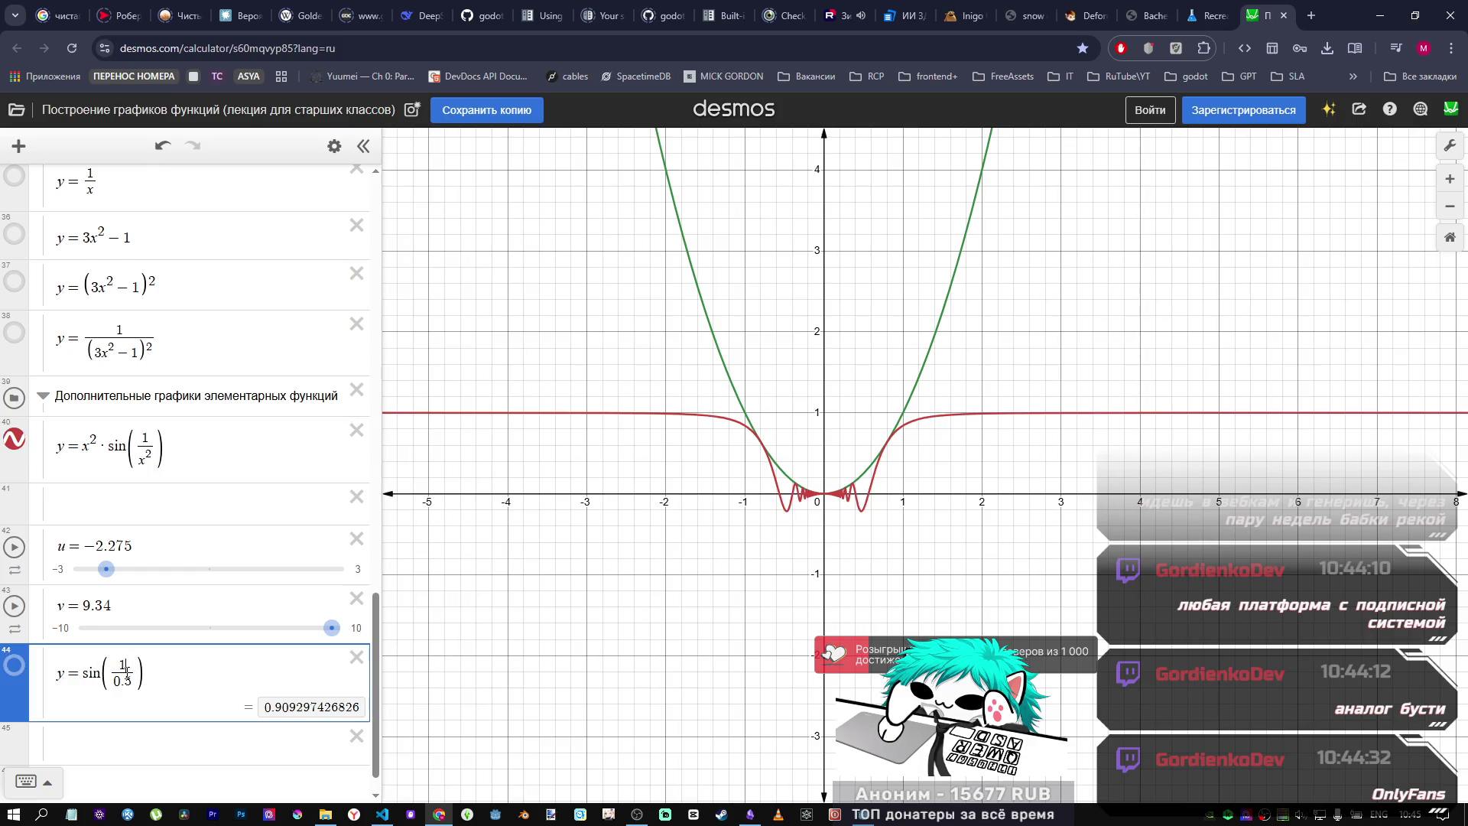
Step: Reduce expression 44 to y = sin(x), plot it, and try y = sin(1/x)
key(ctrl+z)
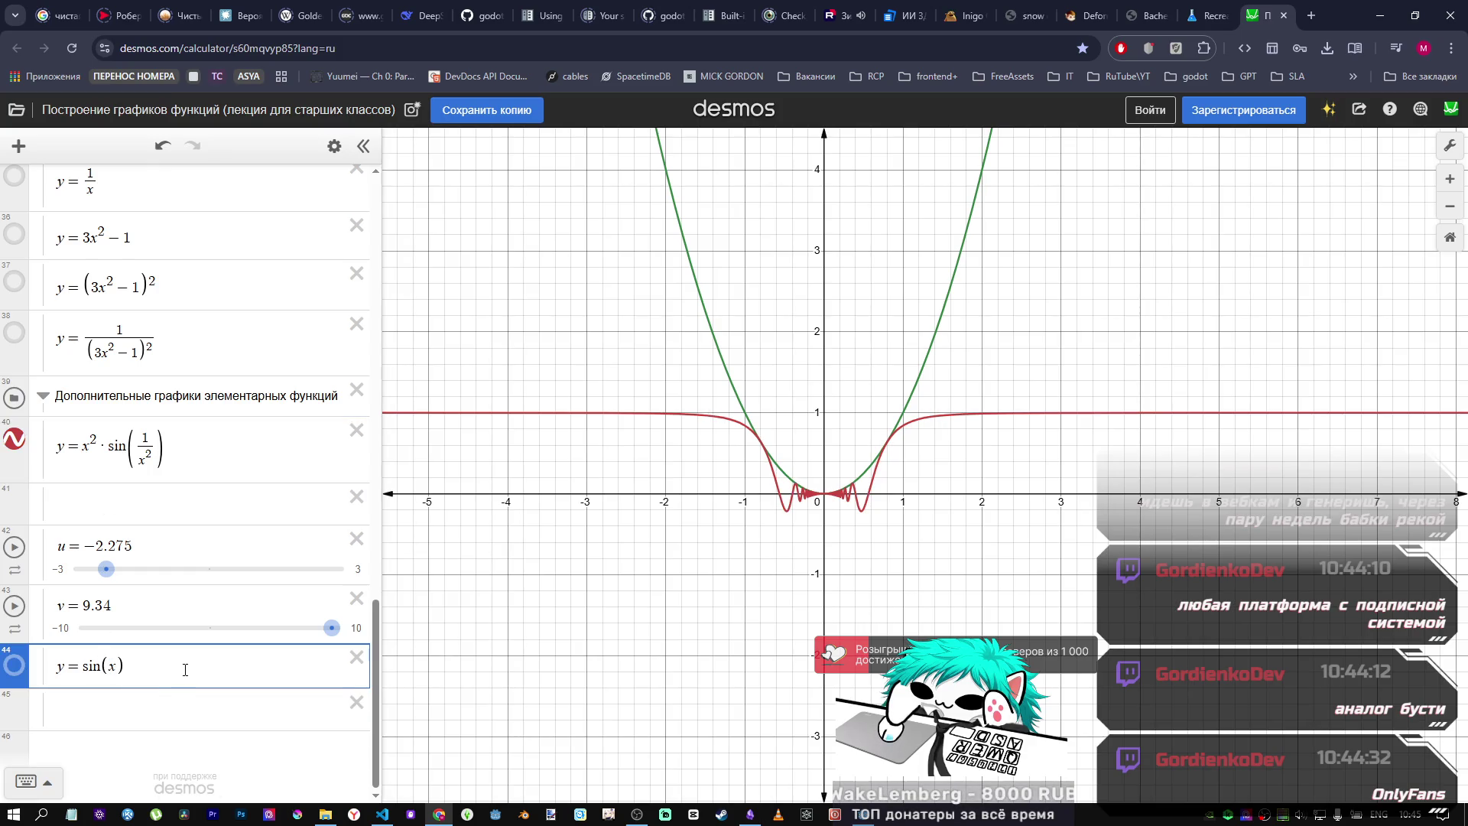
click(11, 665)
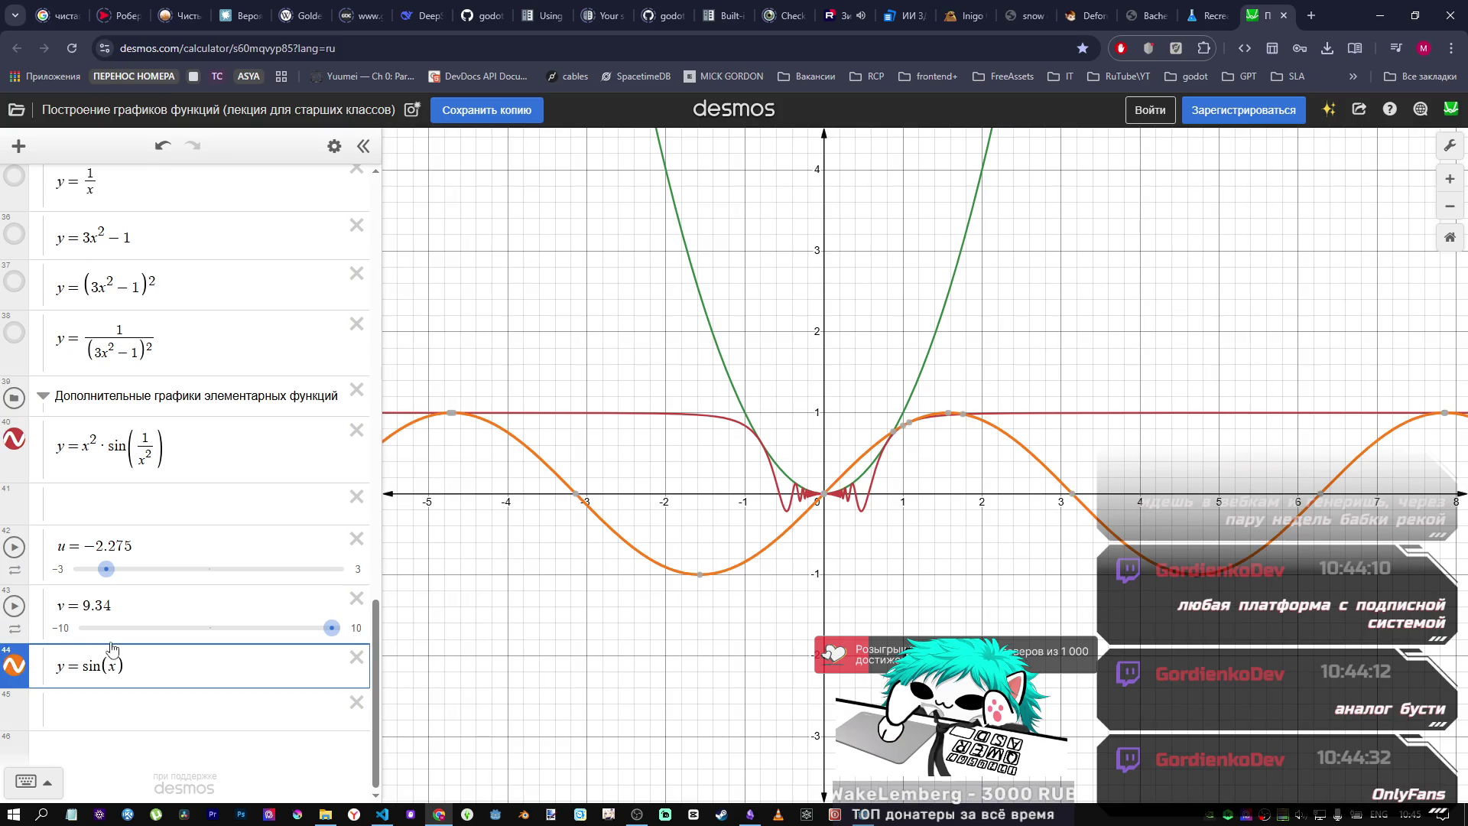
text(1/ )
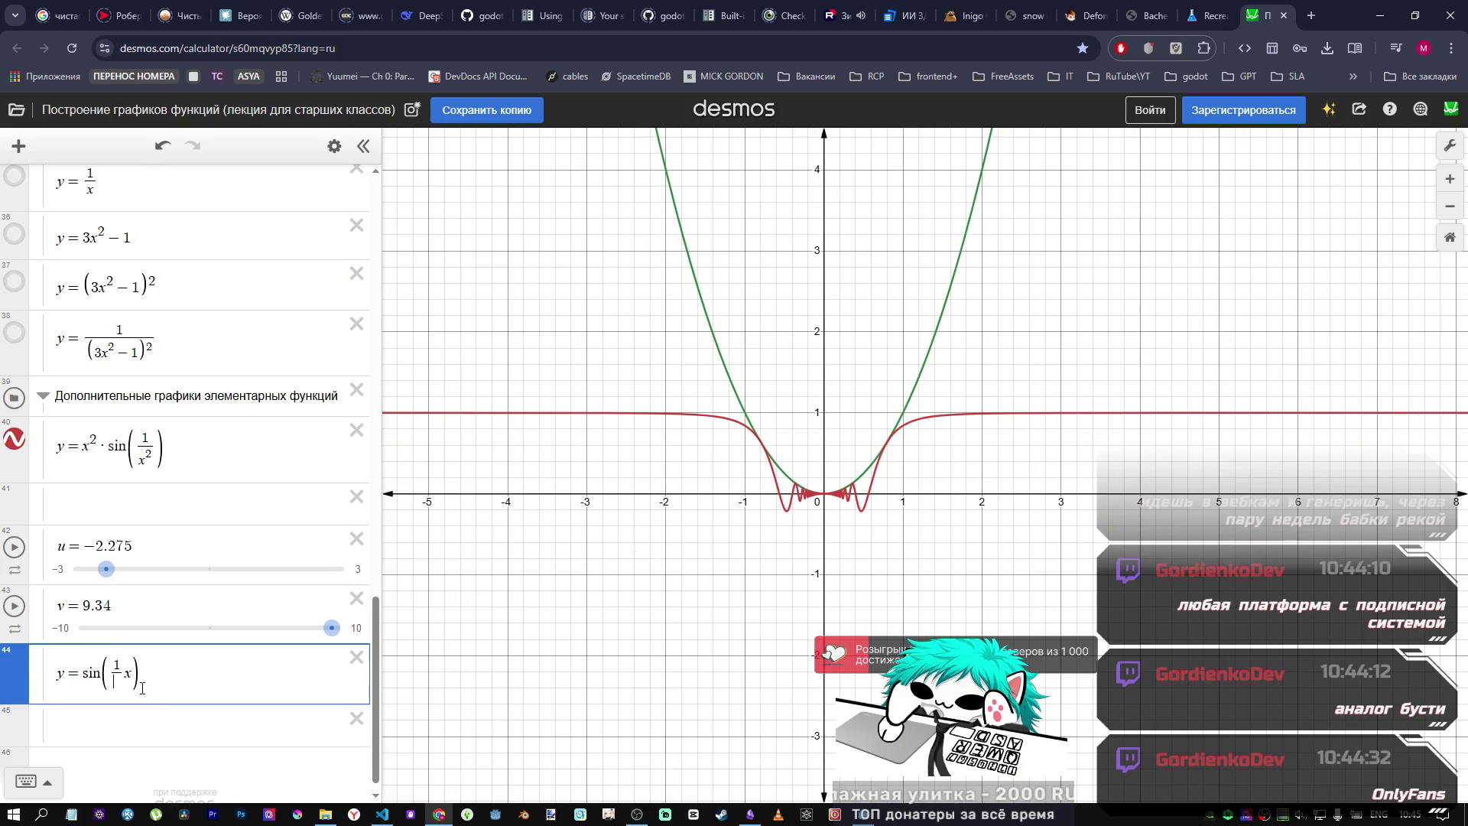
text(x)
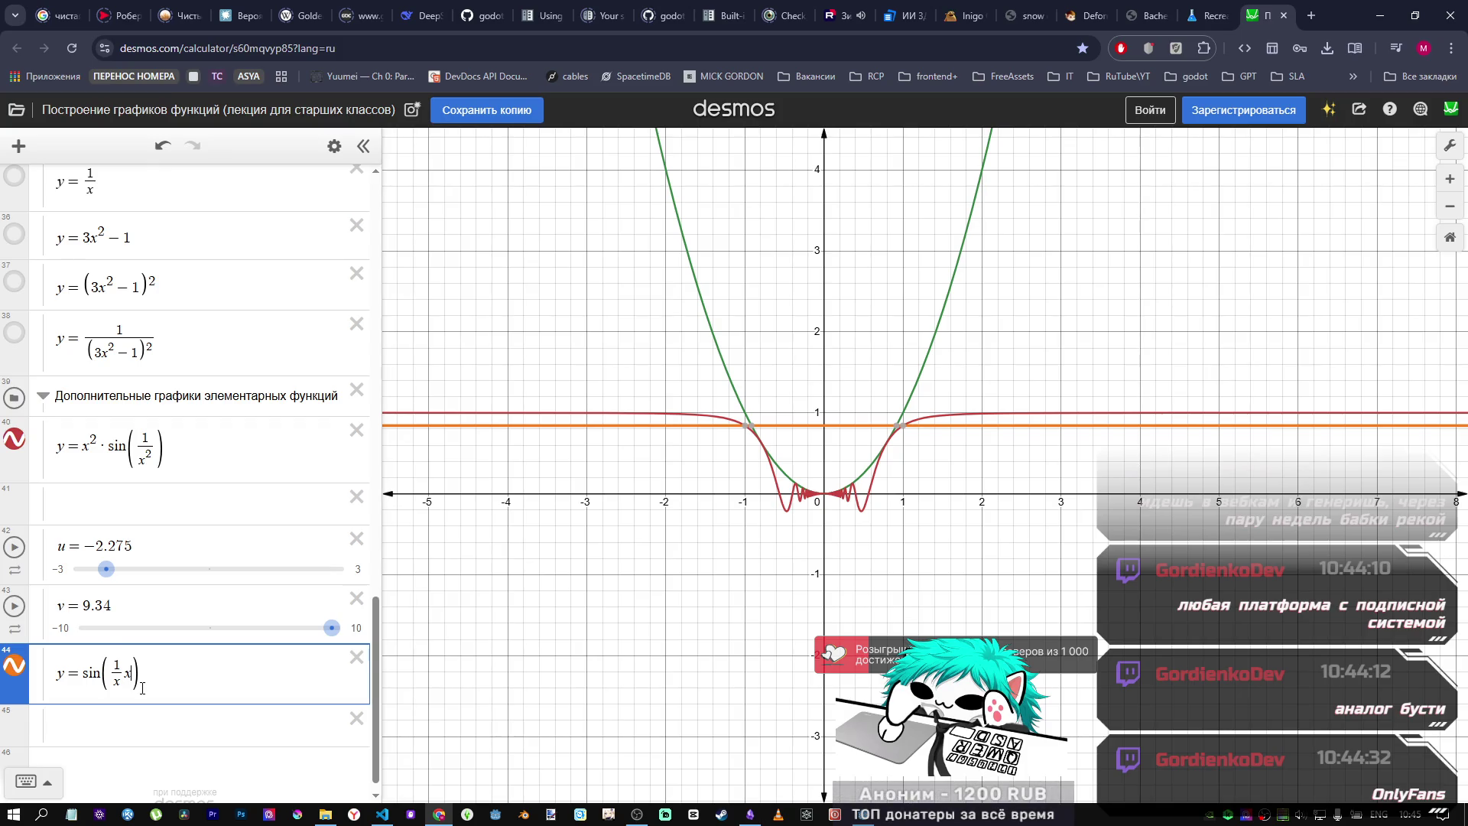
key(BackSpace)
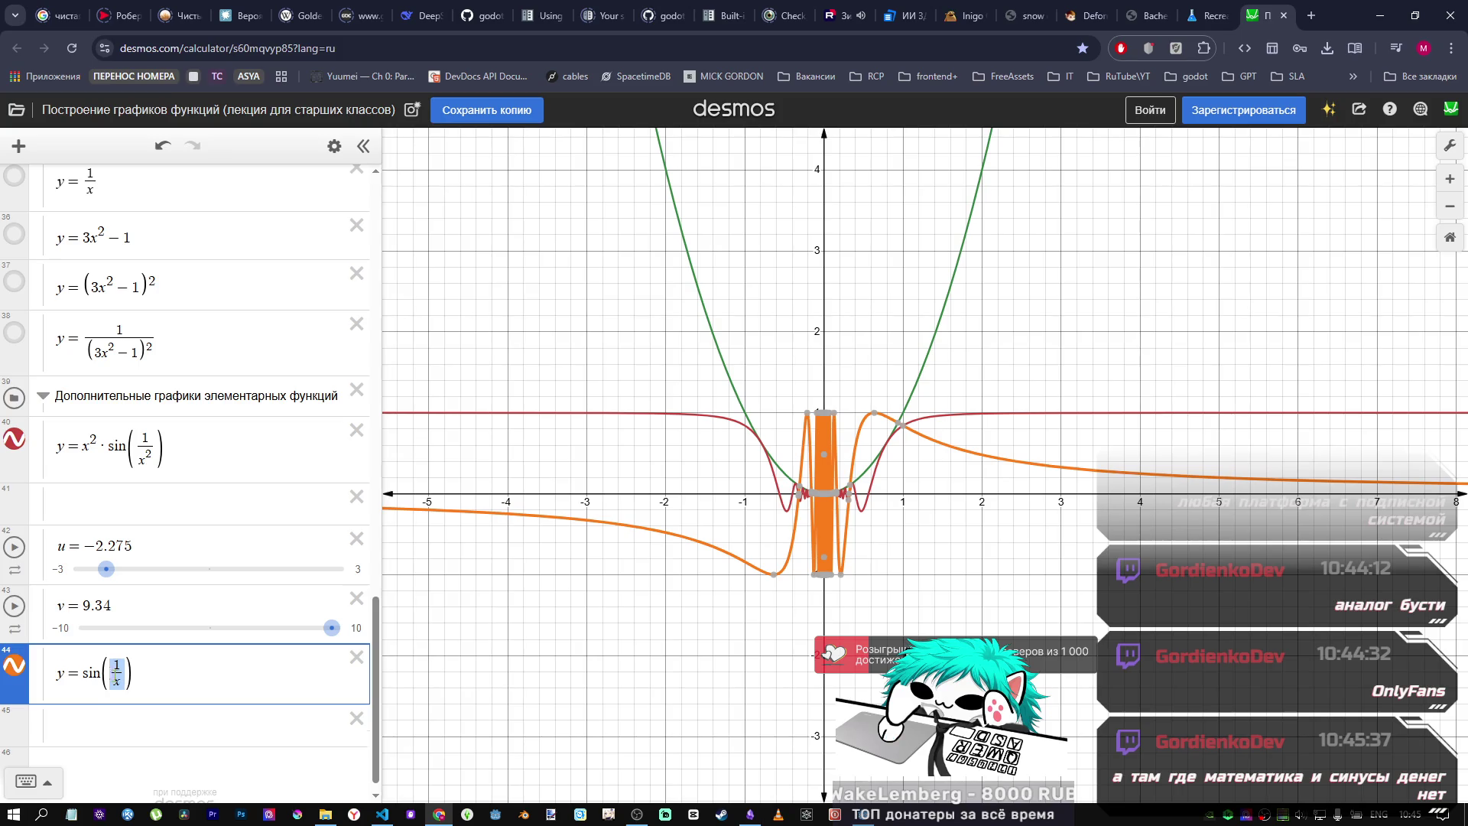
Step: Rewrite expression 44 as y = 1, then begin typing /sin(x) after it
text(x)
text(a)
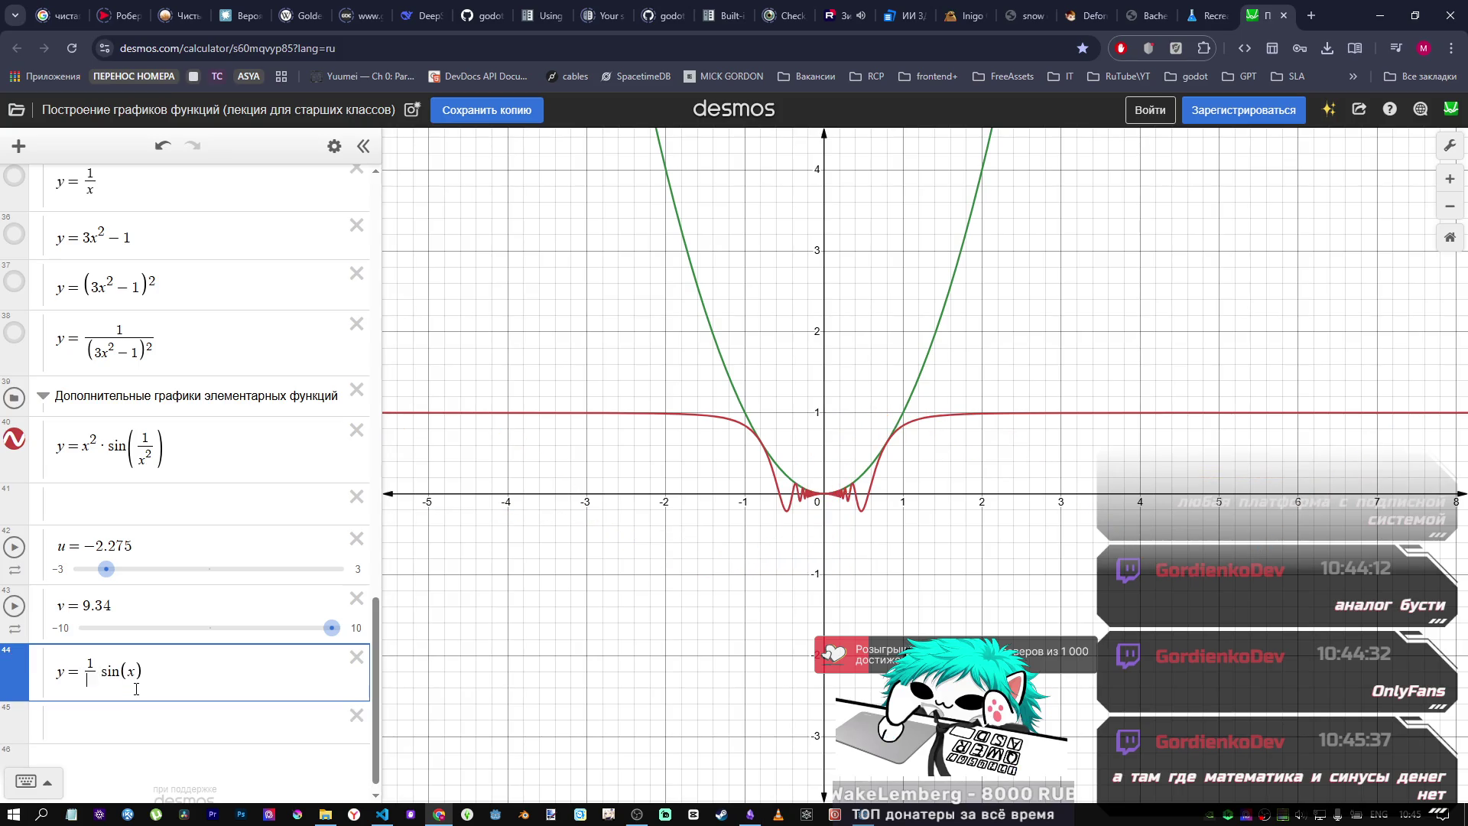
key(BackSpace)
text(1)
key(Delete)
key(Delete)
key(Delete)
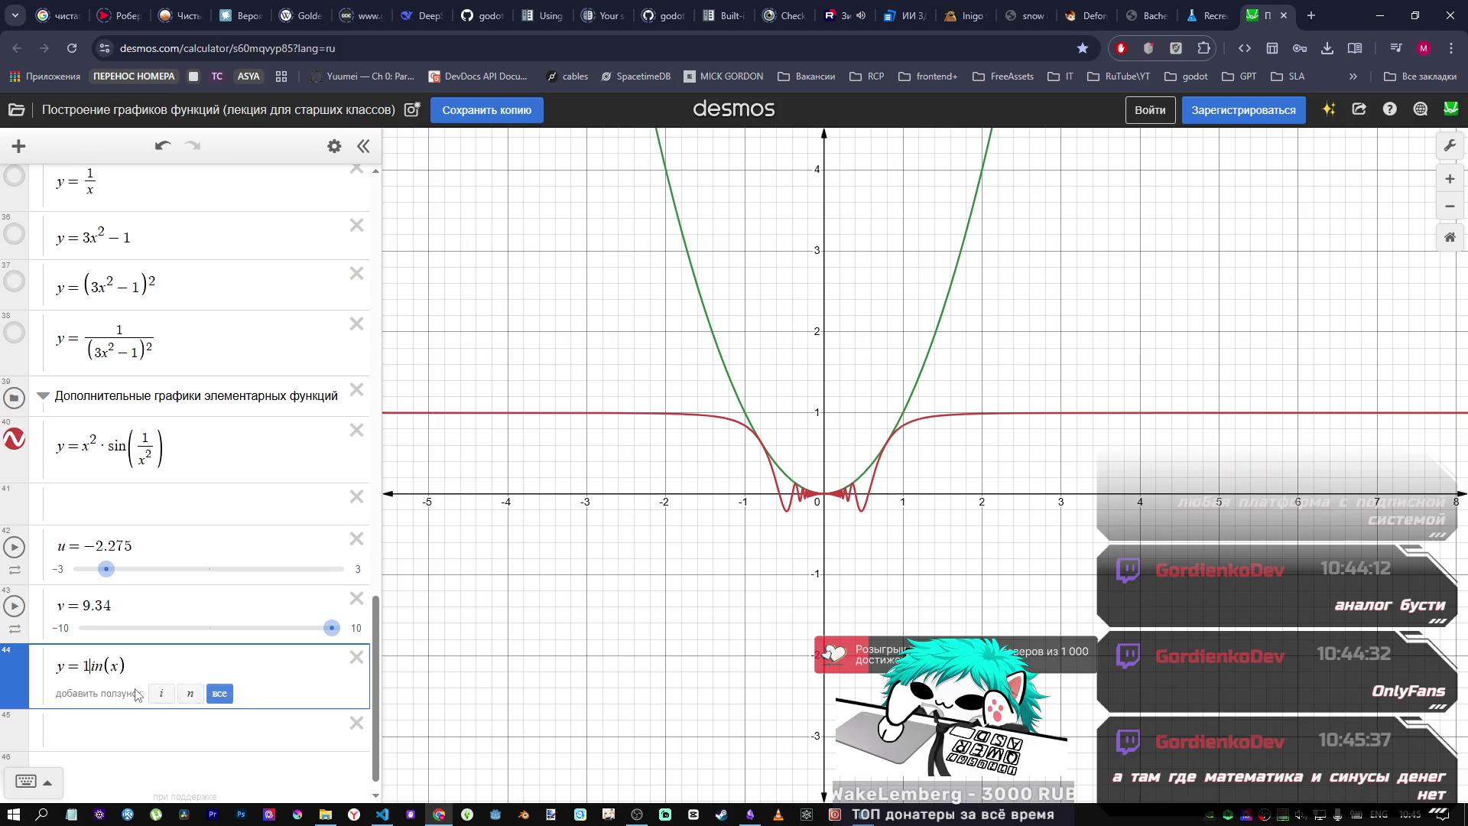
key(Return)
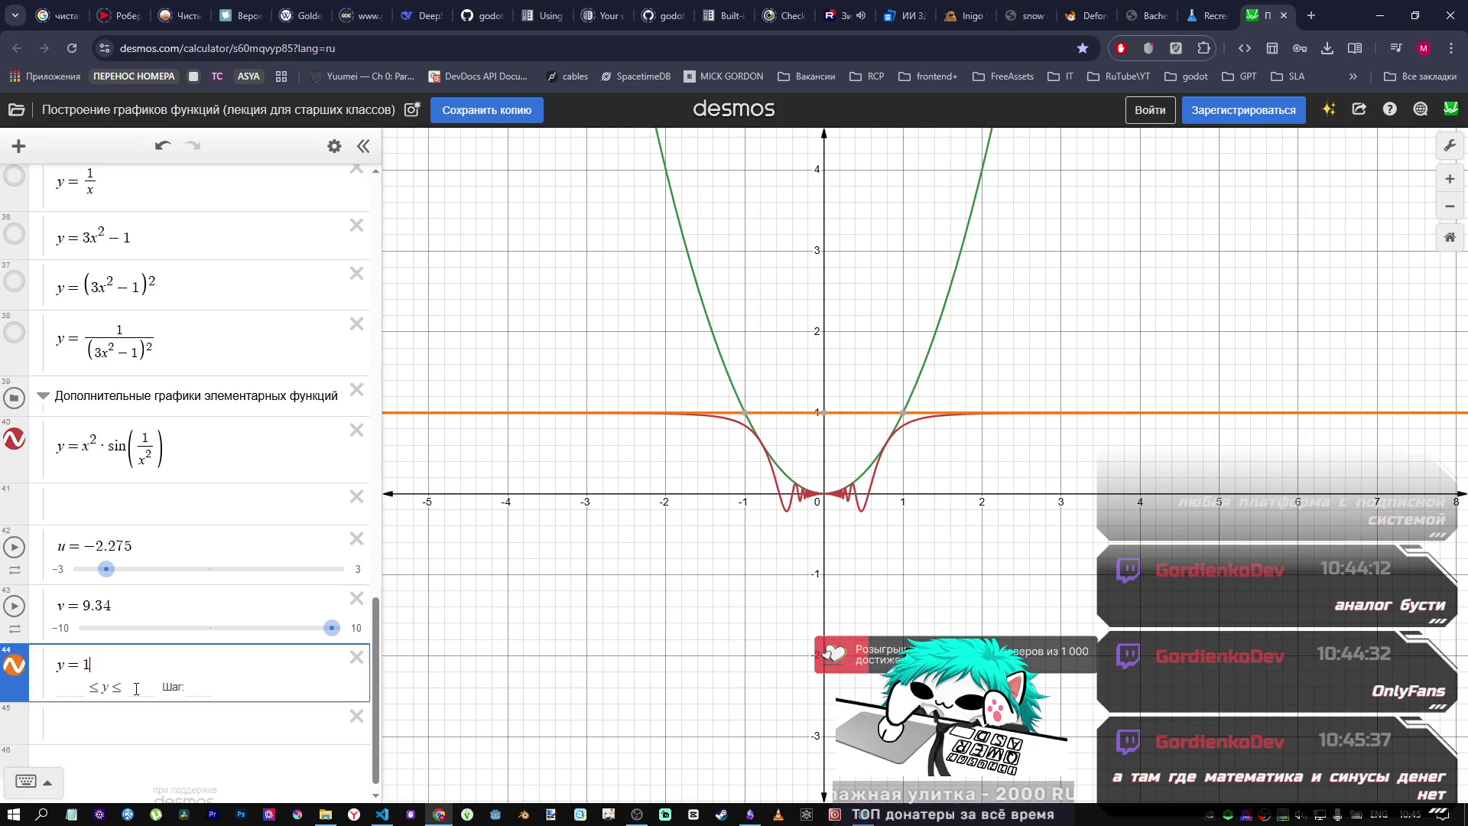
click(109, 665)
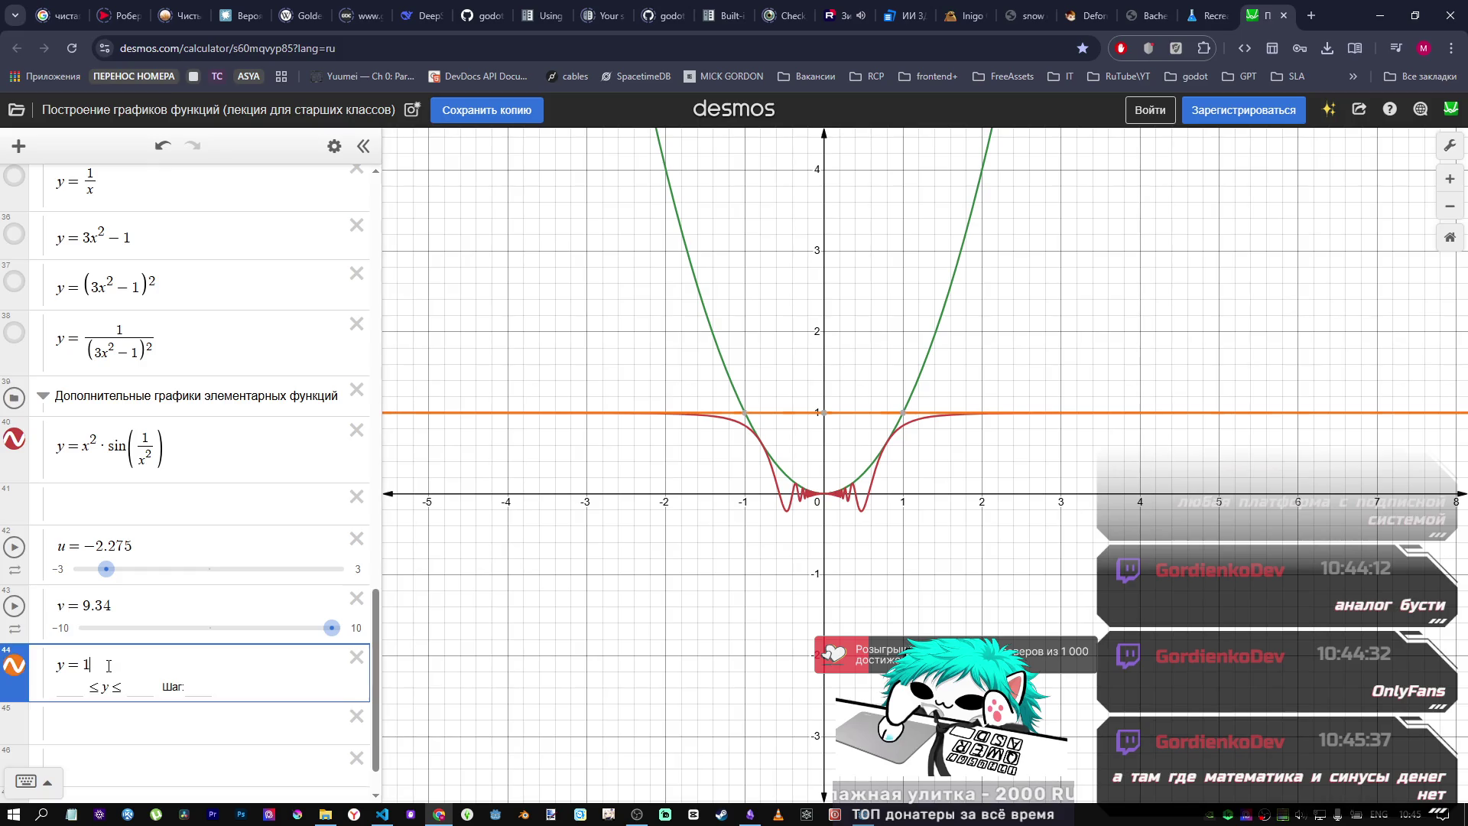
text(/x)
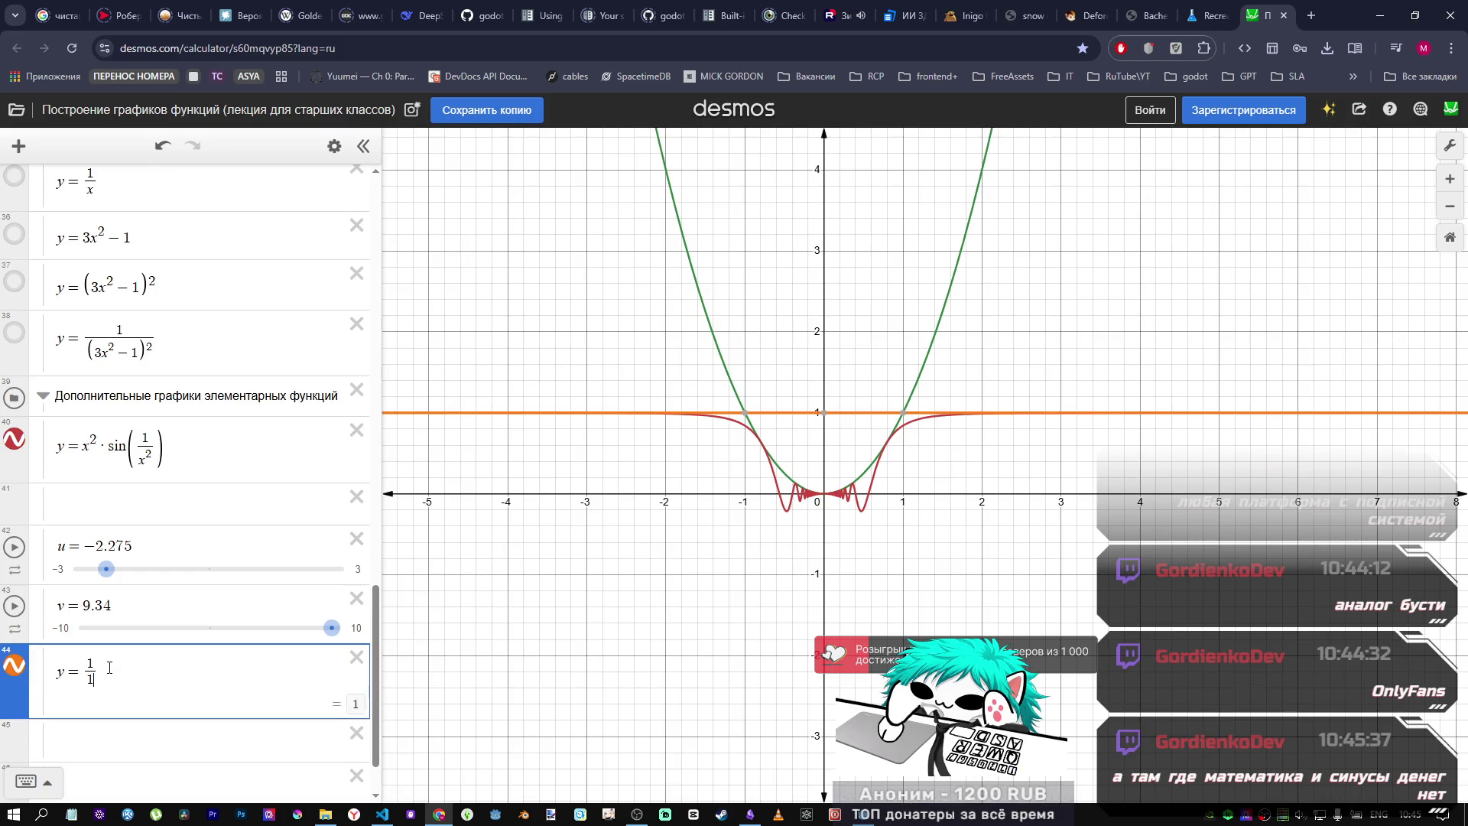
text(in(x)
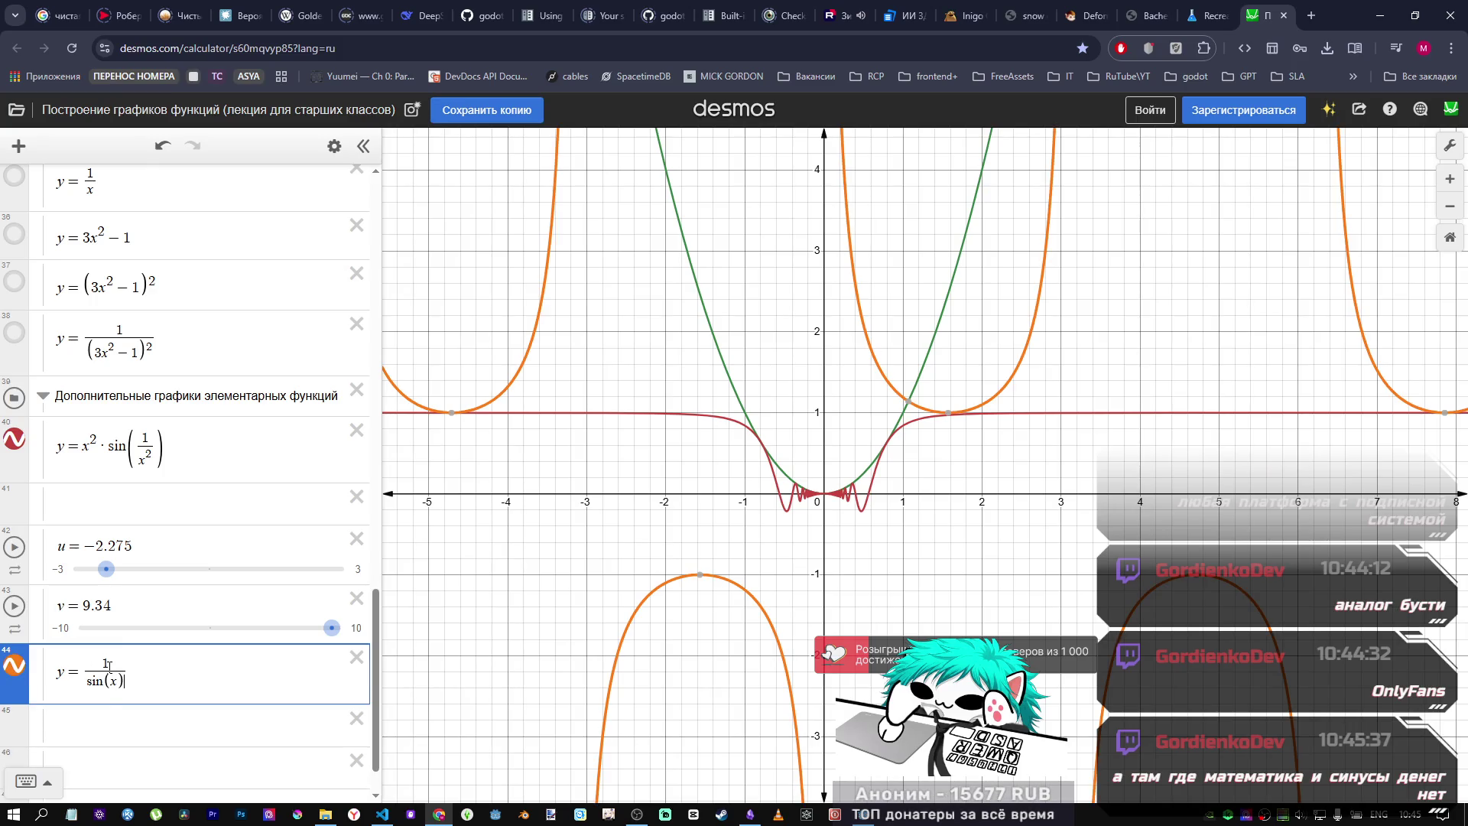
Step: Change Desmos expression 44 from y = 1/sin(x) to y = 1/sin(x²)
scroll(826, 490, down, 8)
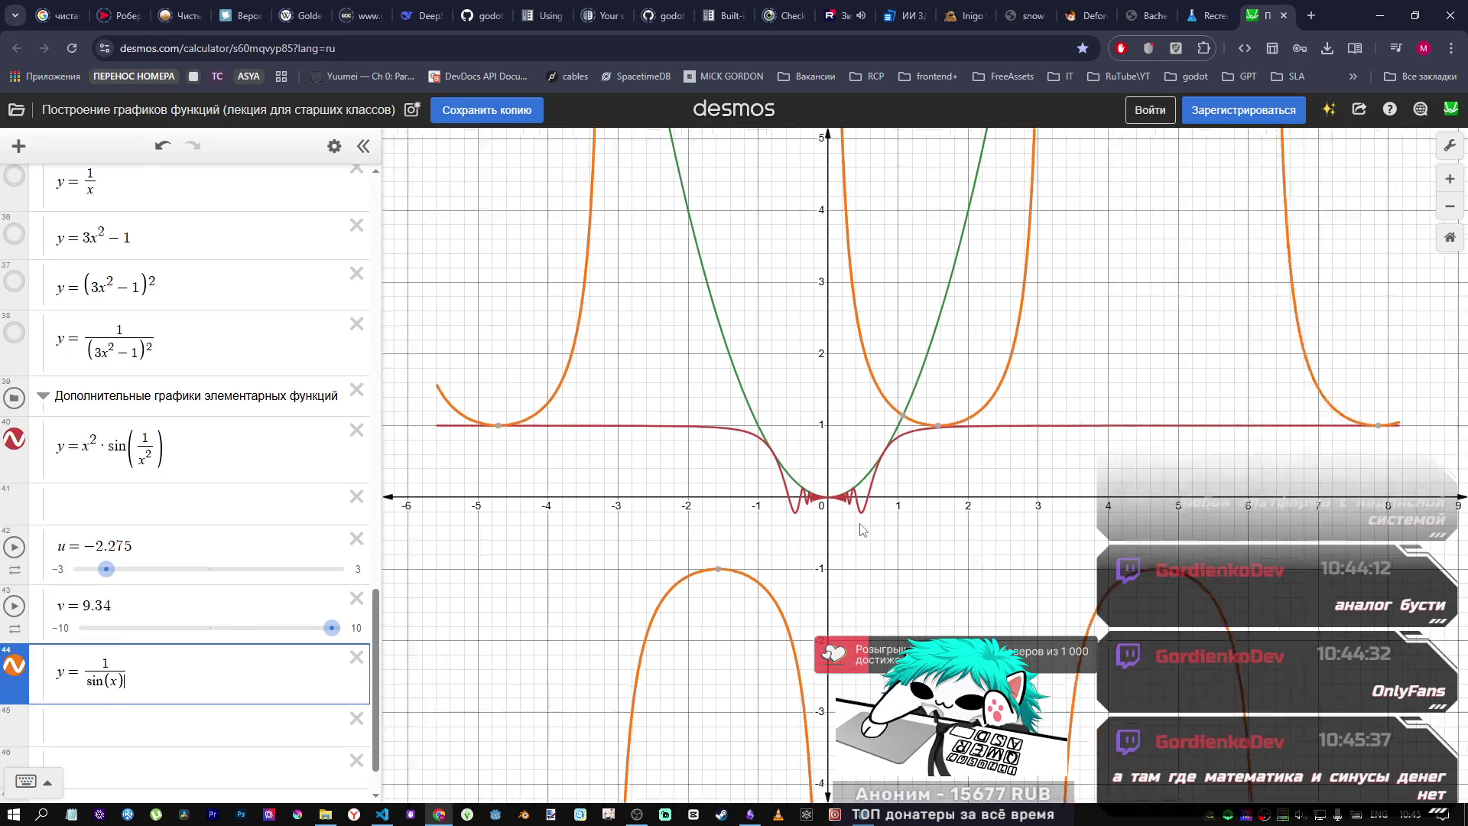
scroll(825, 489, up, 5)
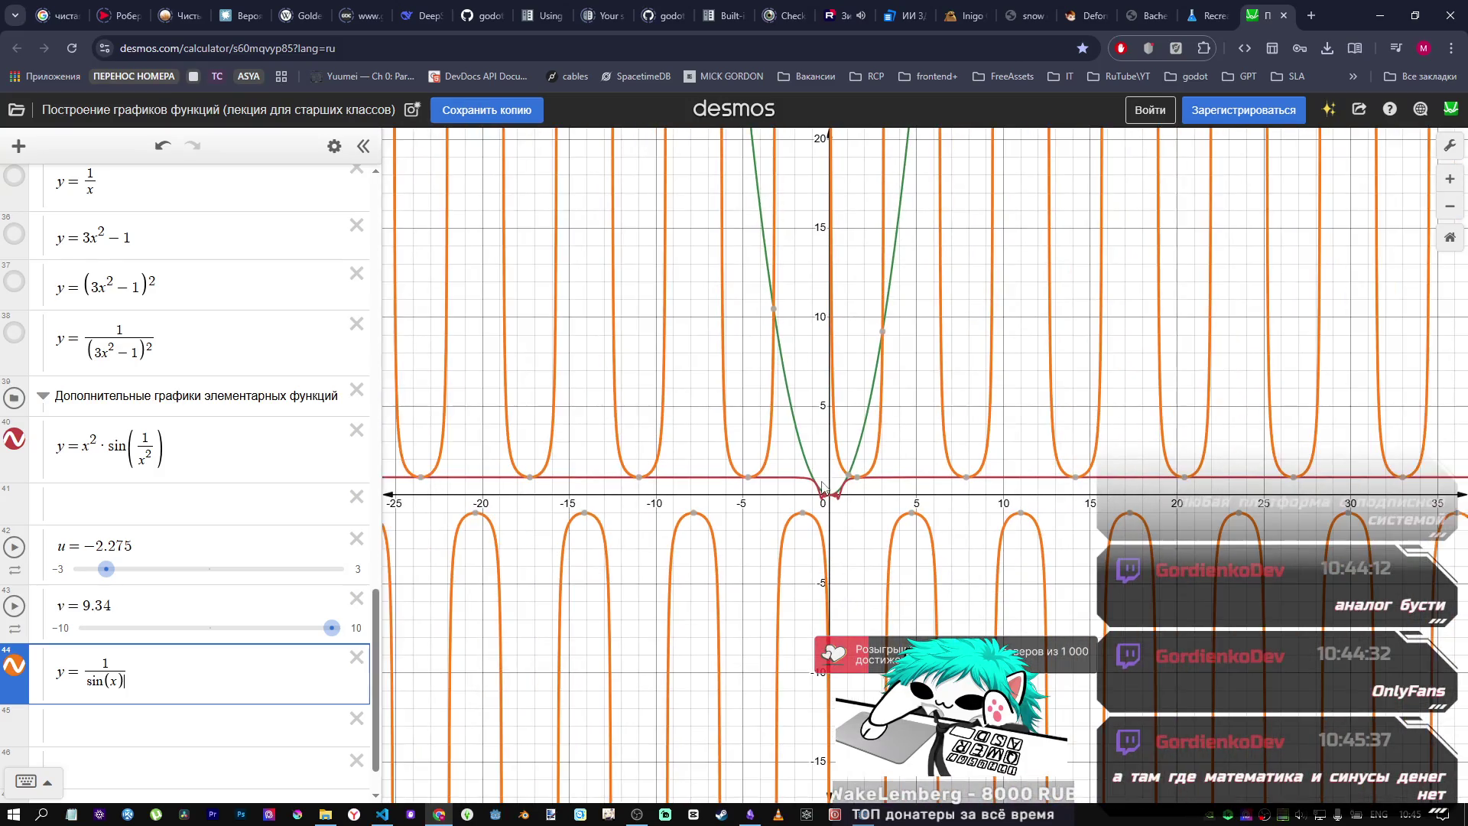
scroll(812, 543, up, 3)
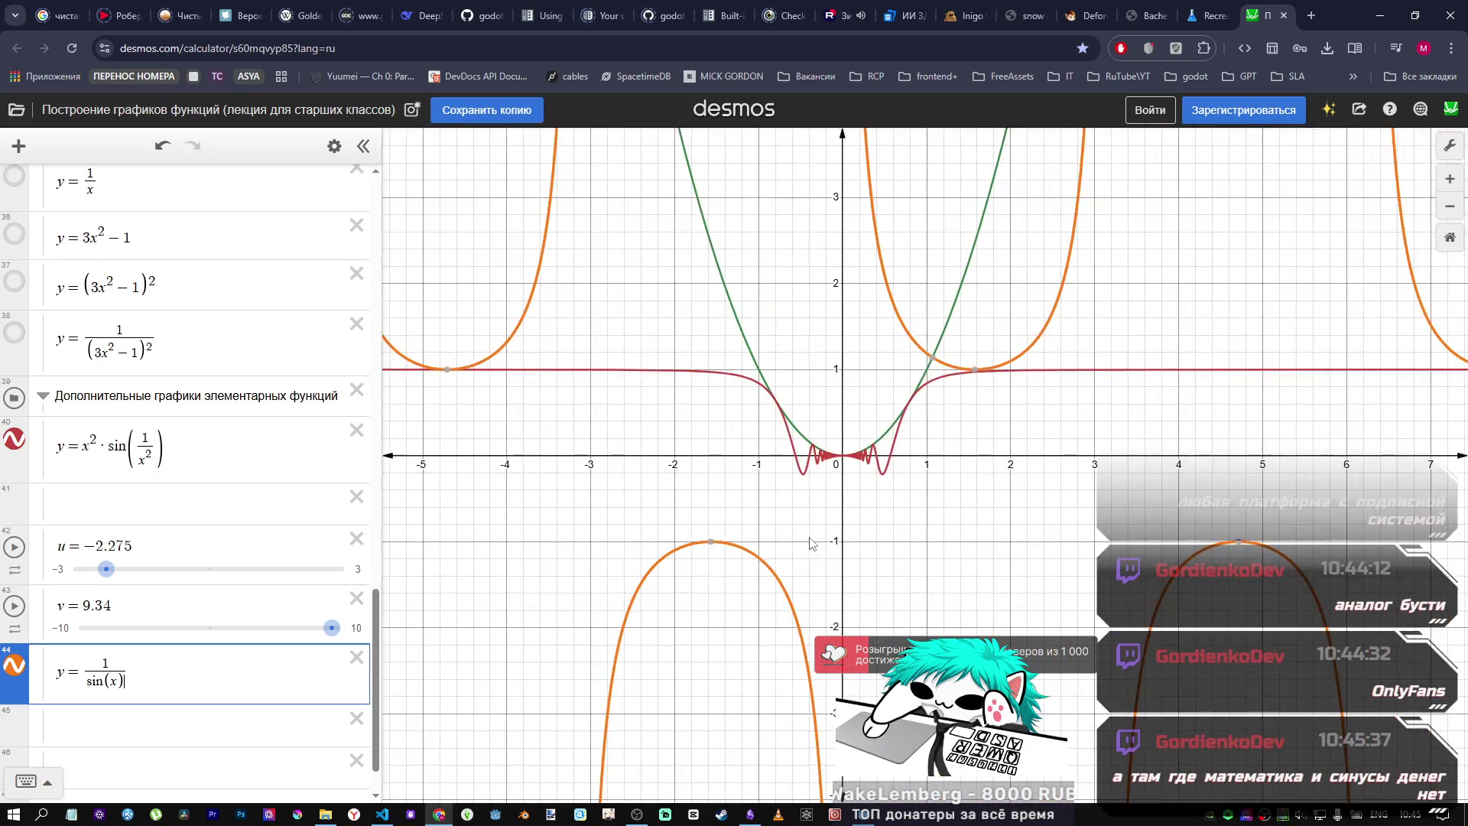
scroll(806, 538, down, 3)
scroll(795, 541, down, 6)
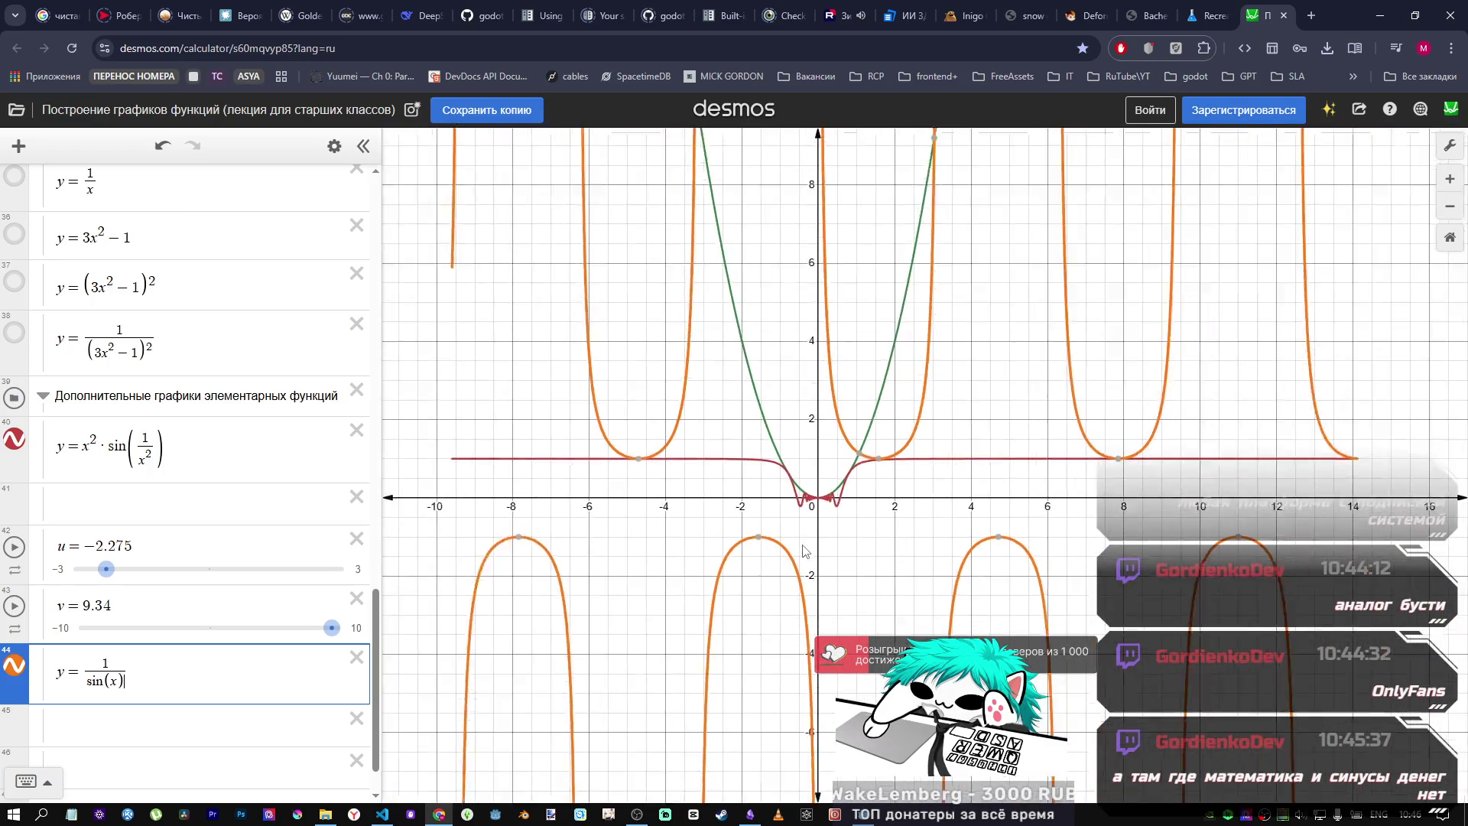
scroll(790, 541, up, 6)
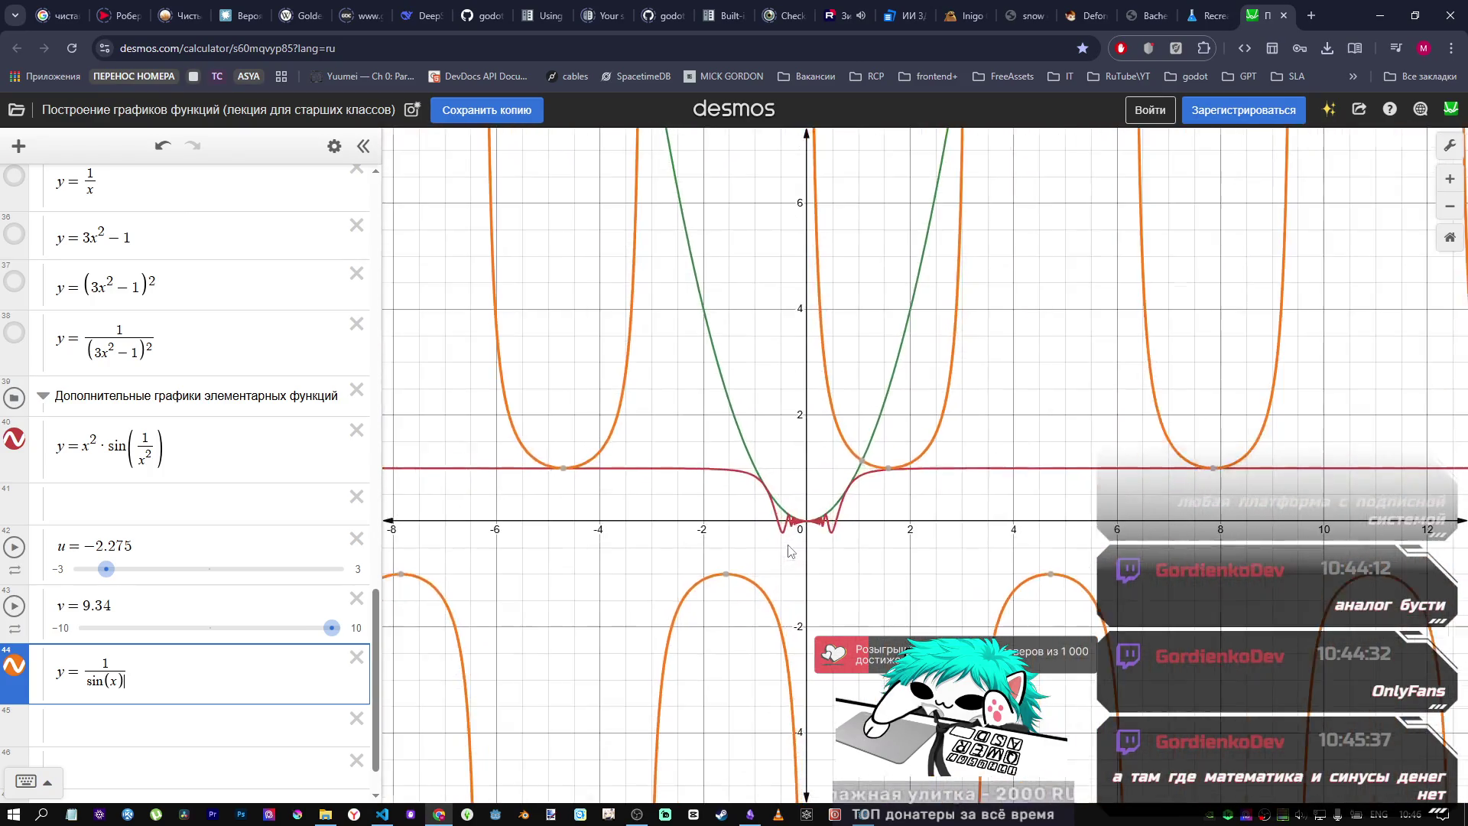
click(176, 662)
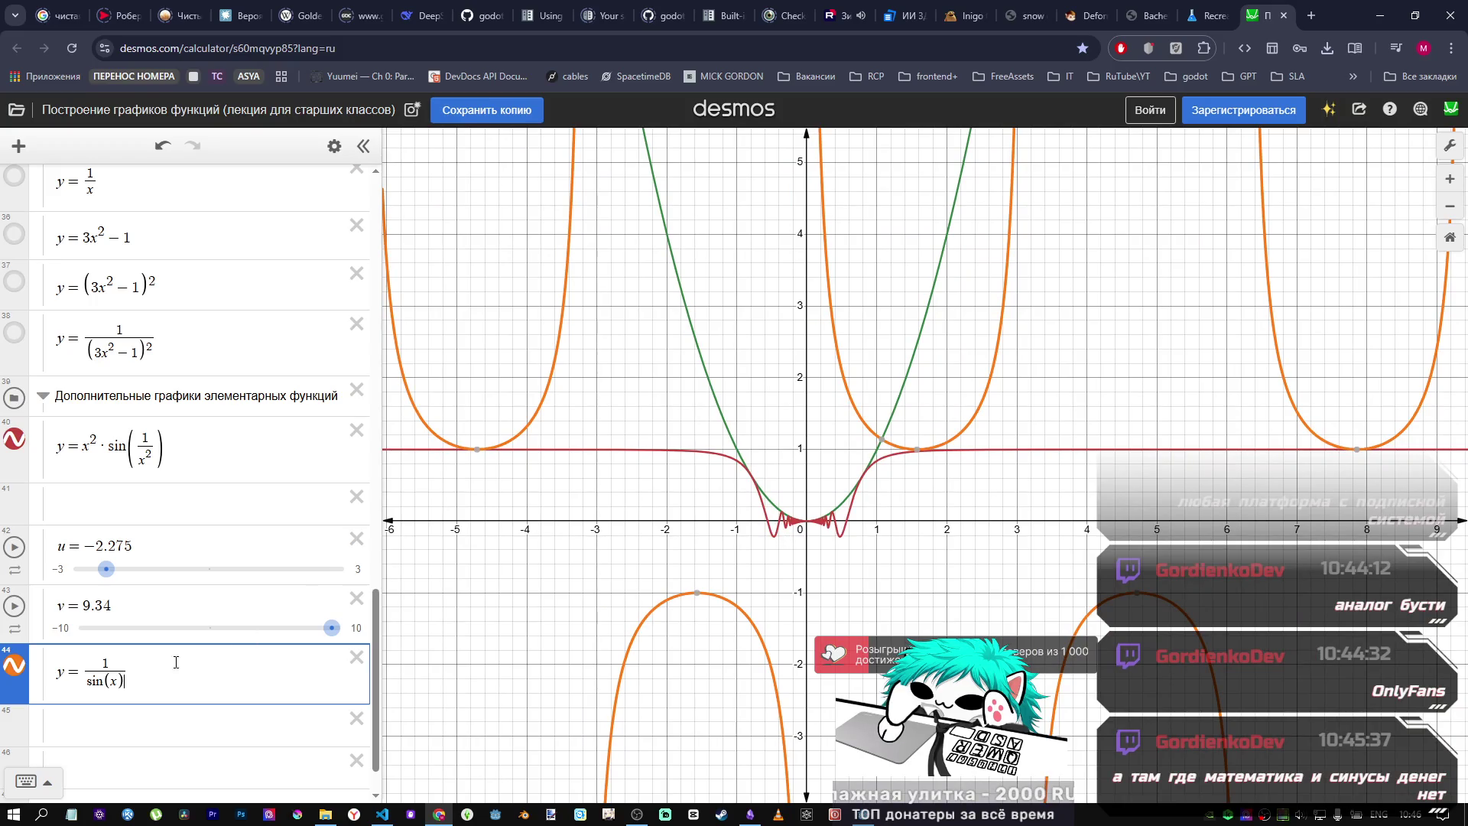
text(-)
key(BackSpace)
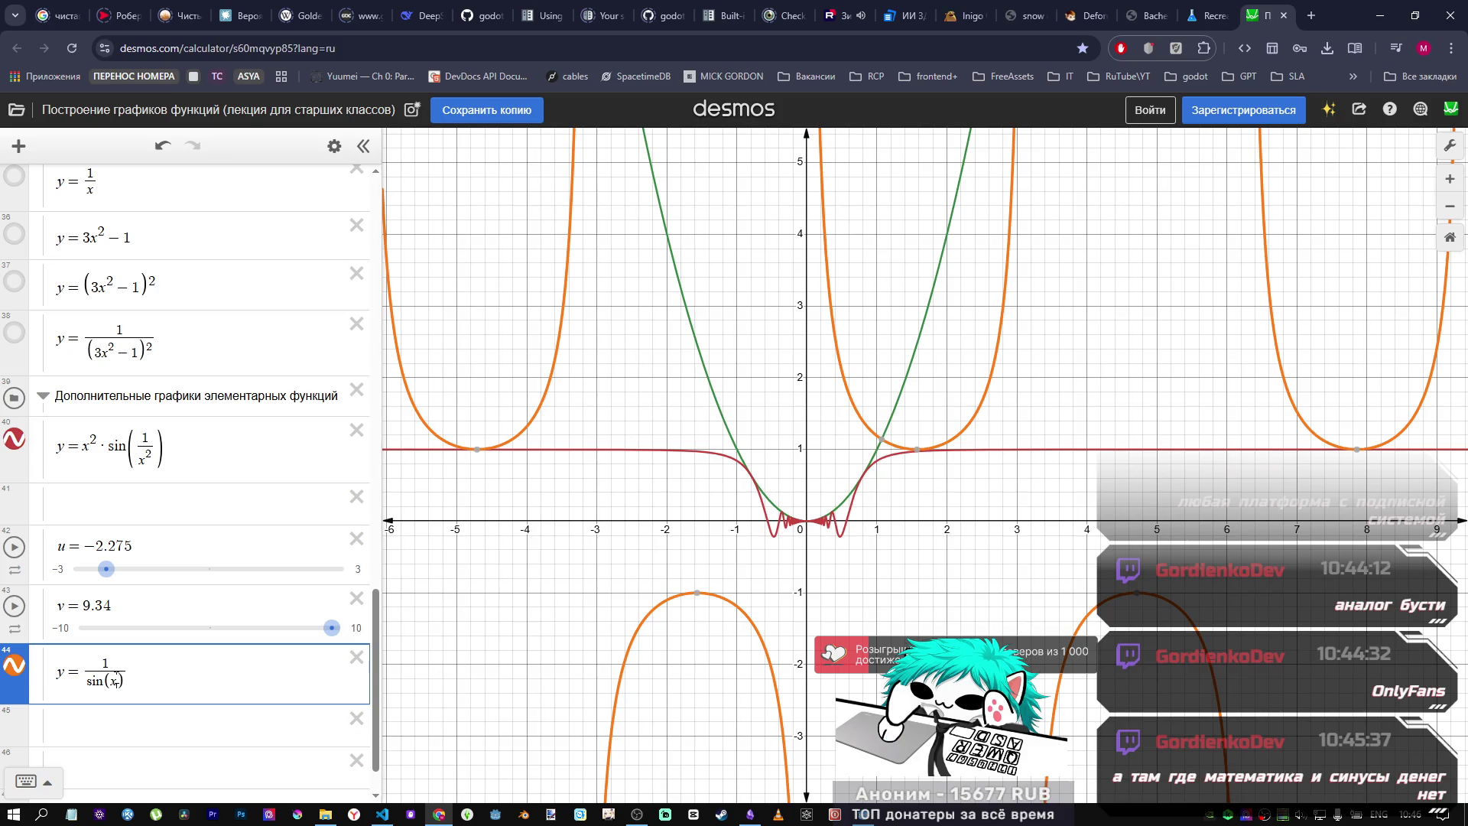
click(116, 678)
text(^2)
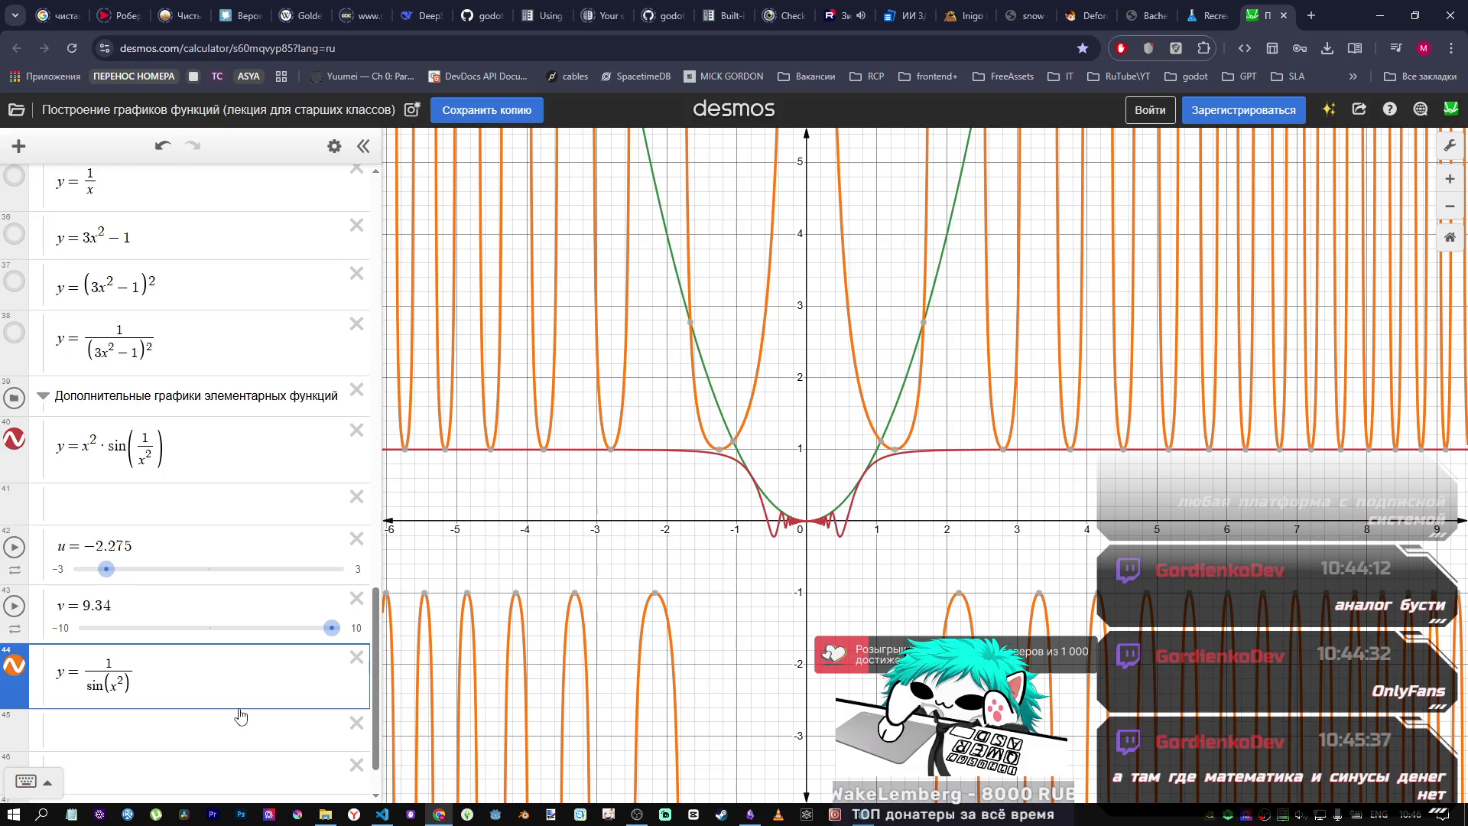
Step: Hide the orange 1/sin(x²) graph, leaving only the green and red curves
scroll(824, 497, down, 5)
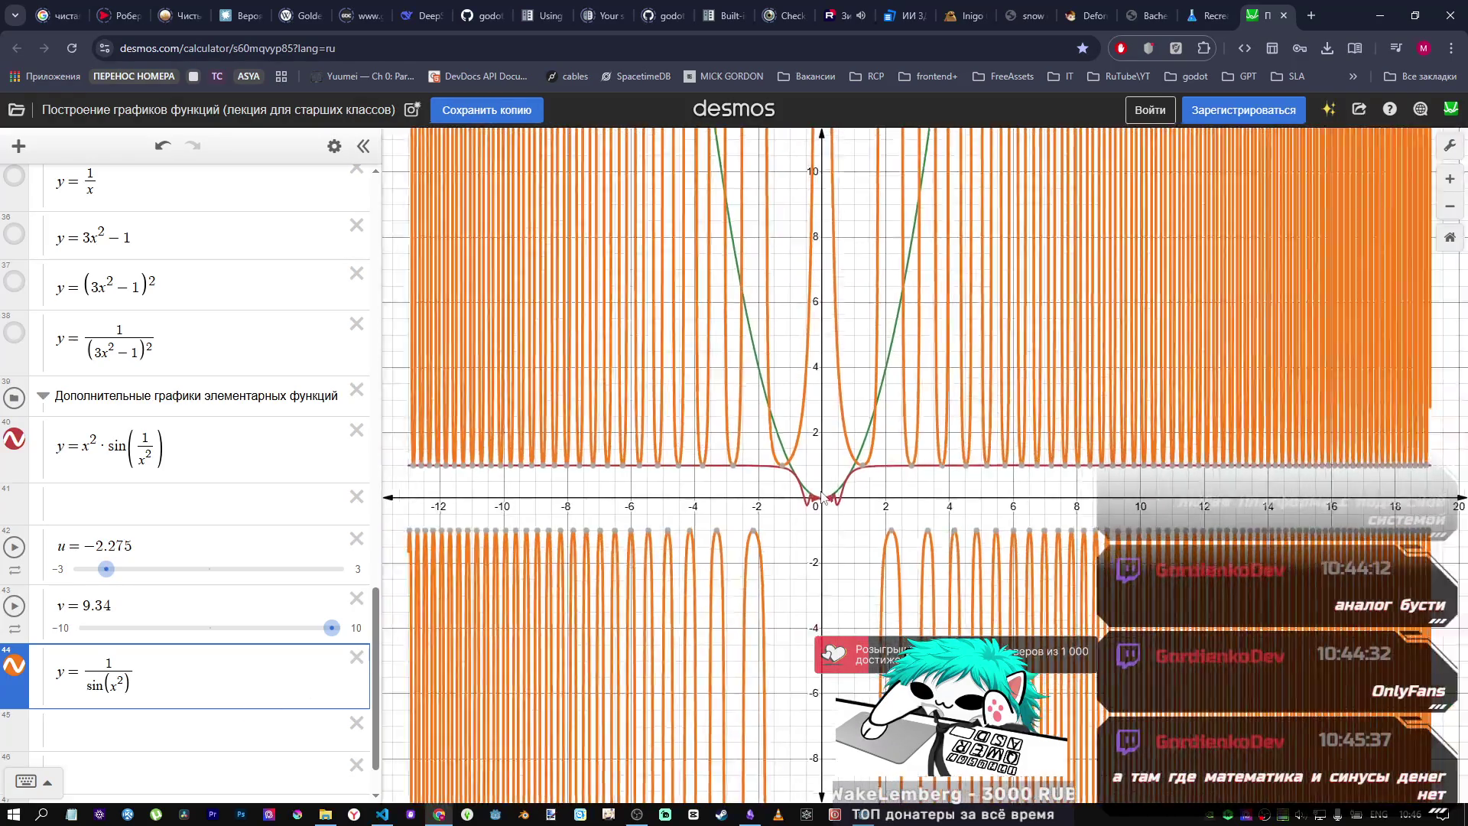
scroll(824, 497, down, 1)
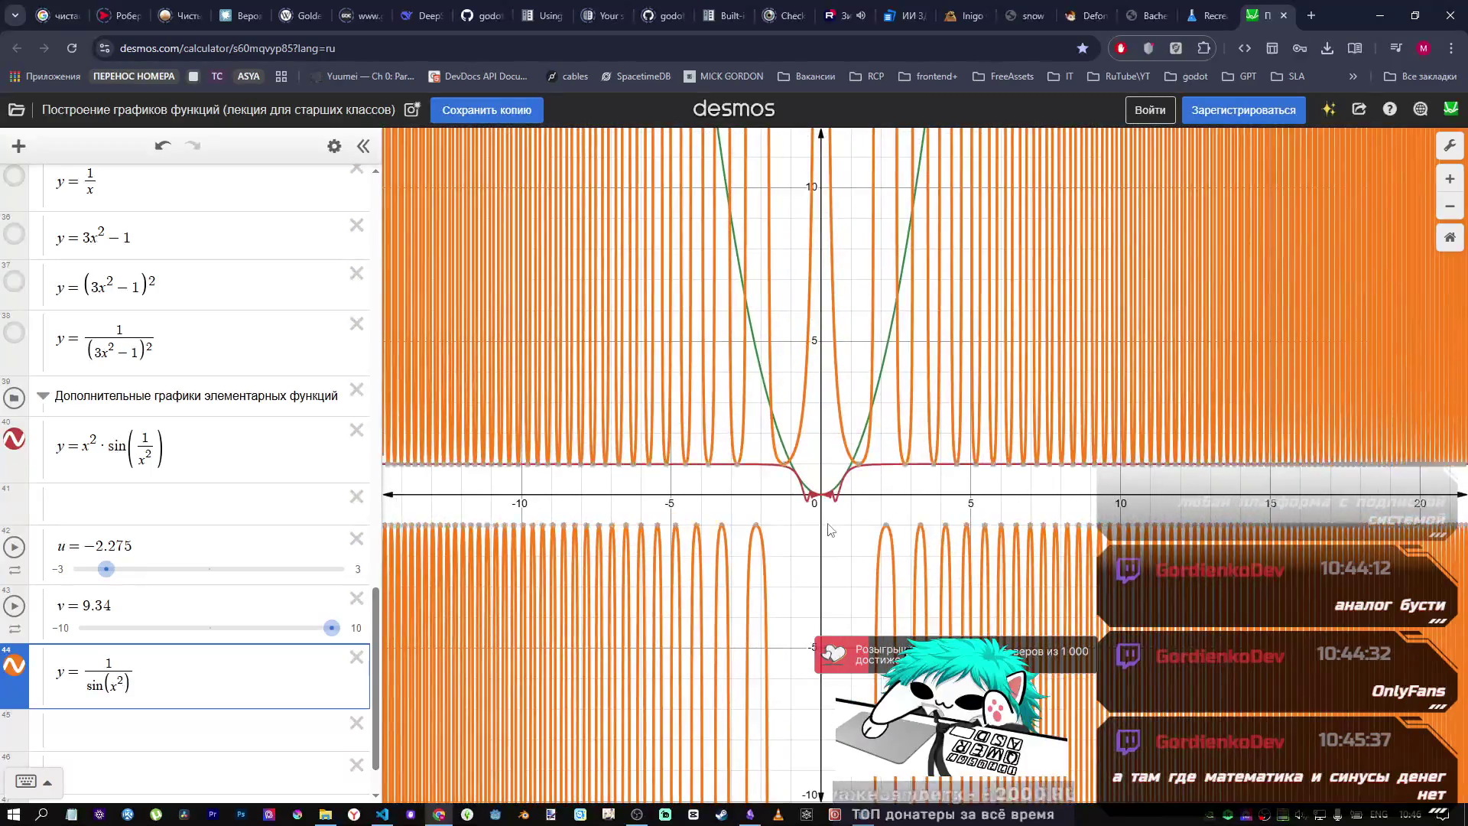
scroll(830, 529, up, 5)
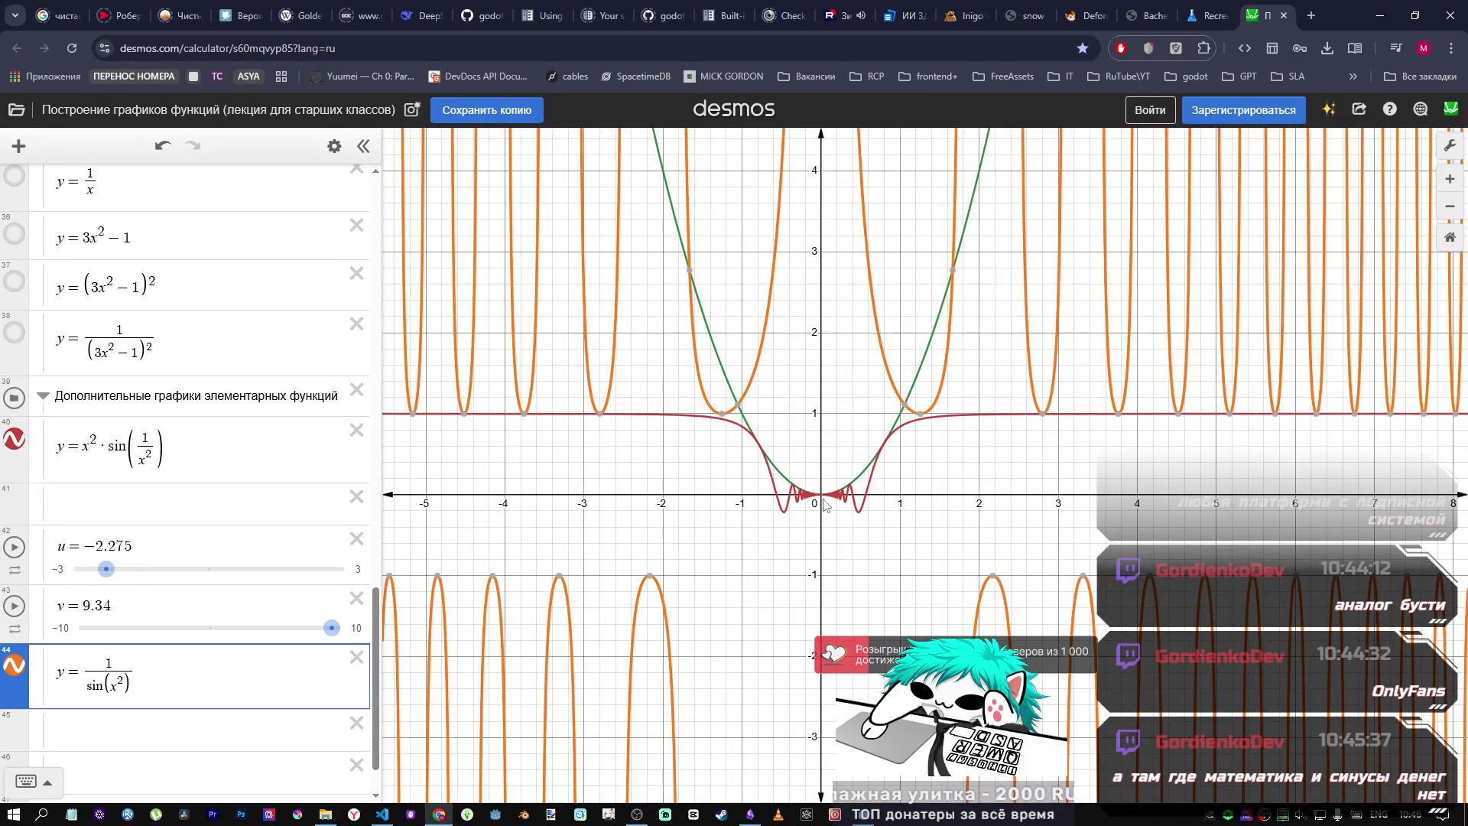
scroll(824, 500, down, 1)
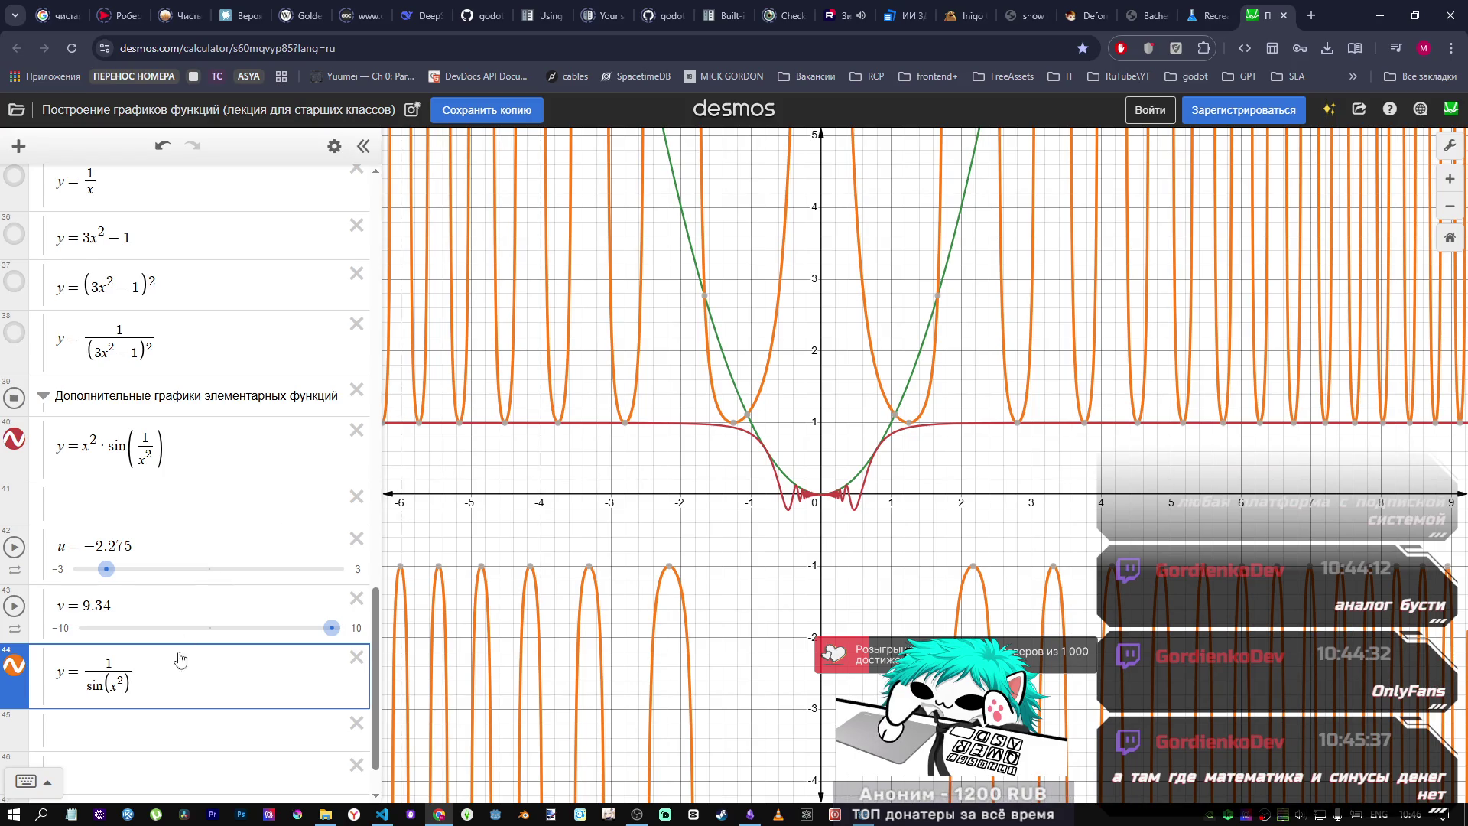
click(14, 665)
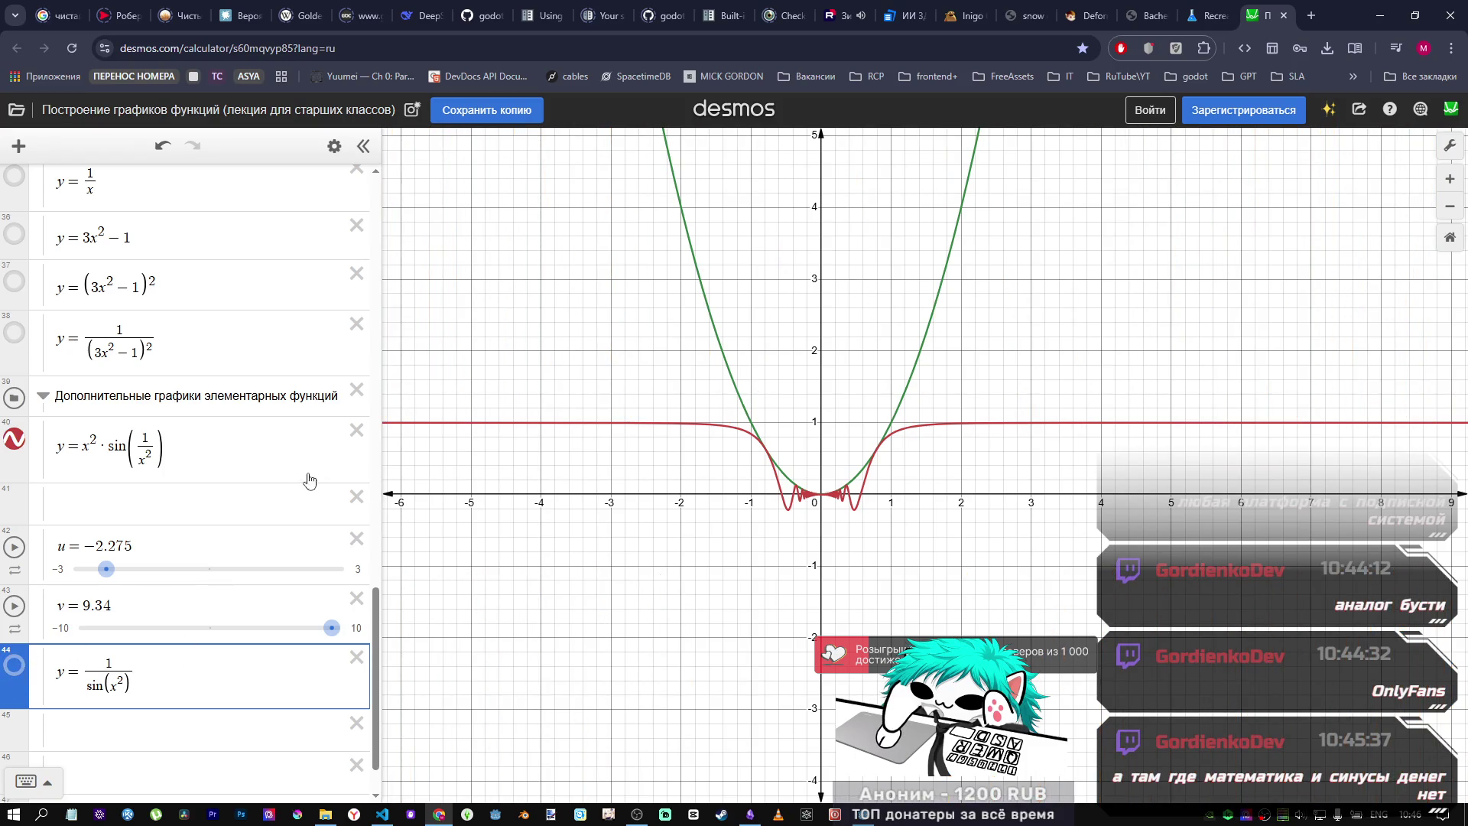
Step: Toggle the 1/(3x²−1)² and (3x²−1)² curves on and off to compare them
scroll(309, 480, up, 5)
scroll(26, 625, down, 1)
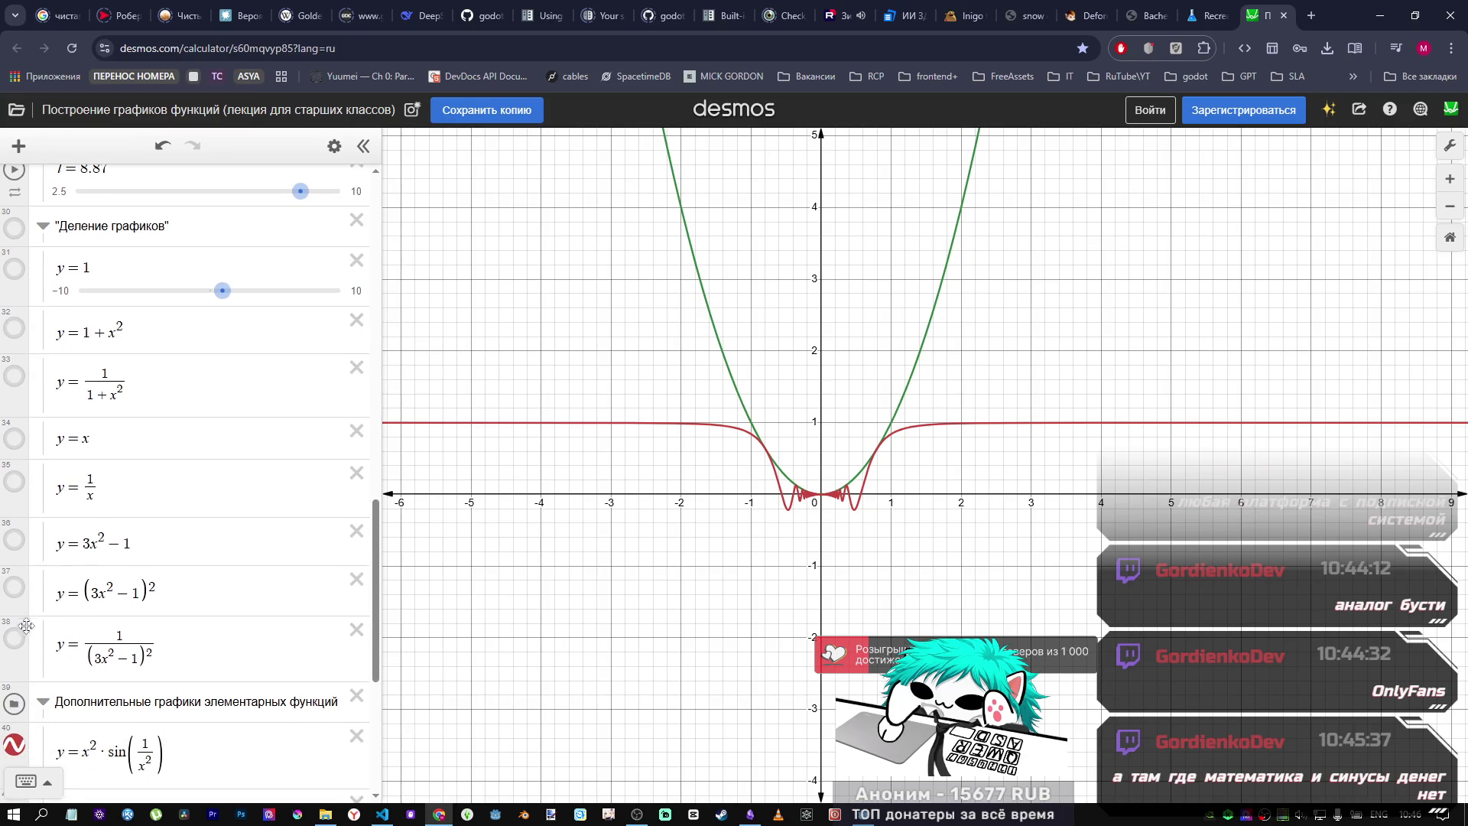
click(23, 637)
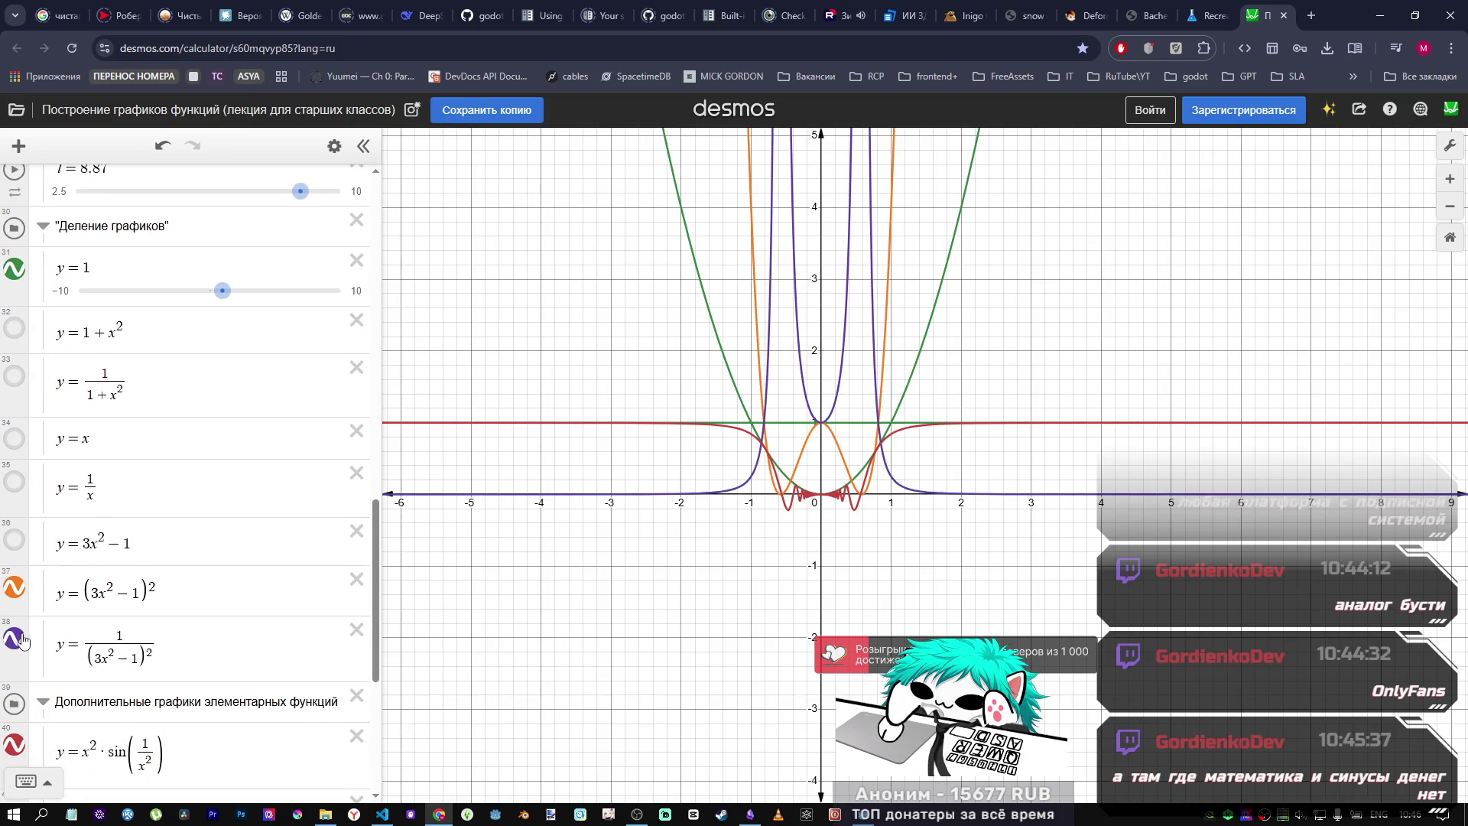
click(16, 601)
click(17, 601)
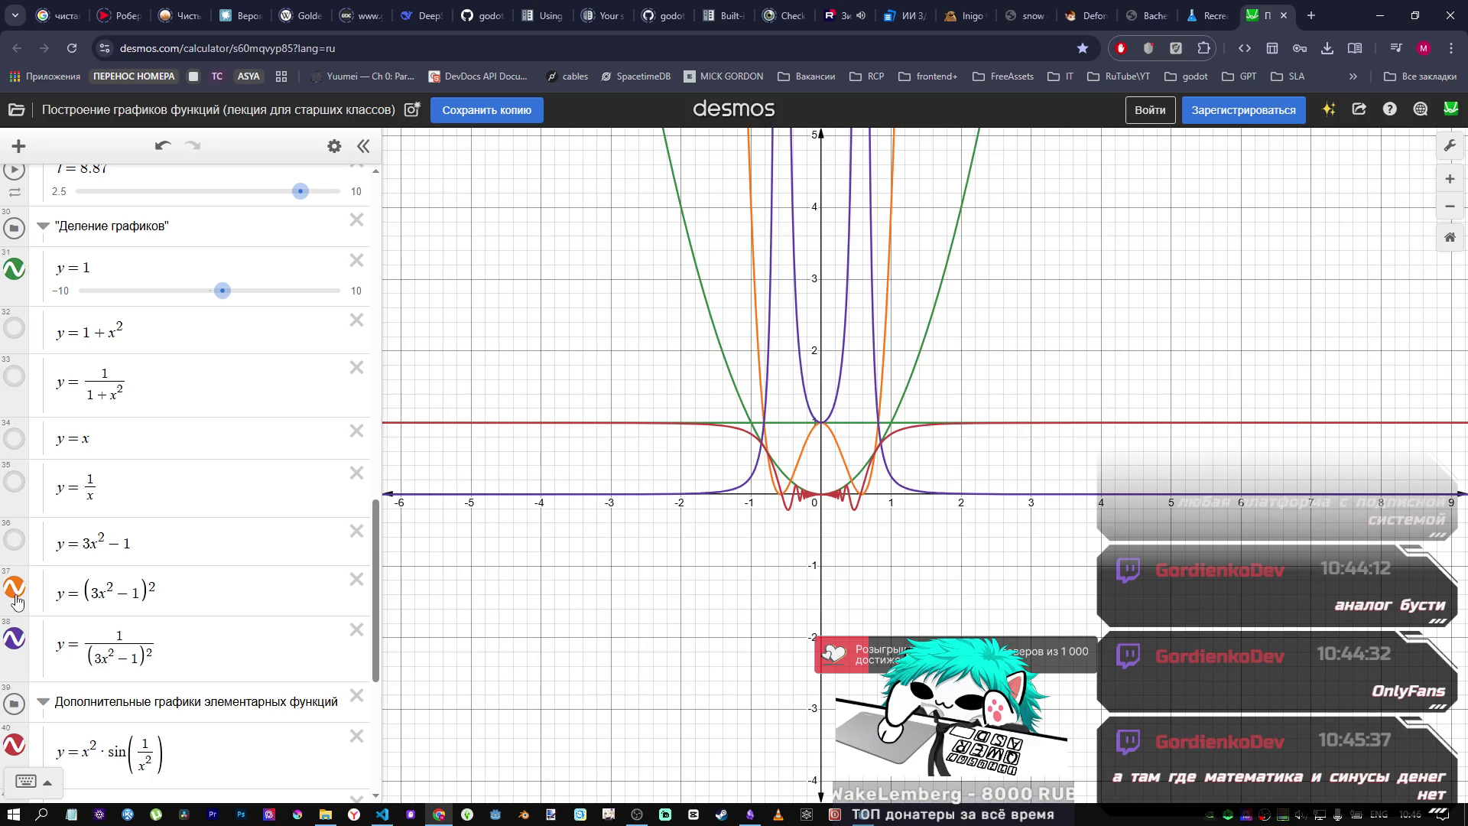
click(16, 645)
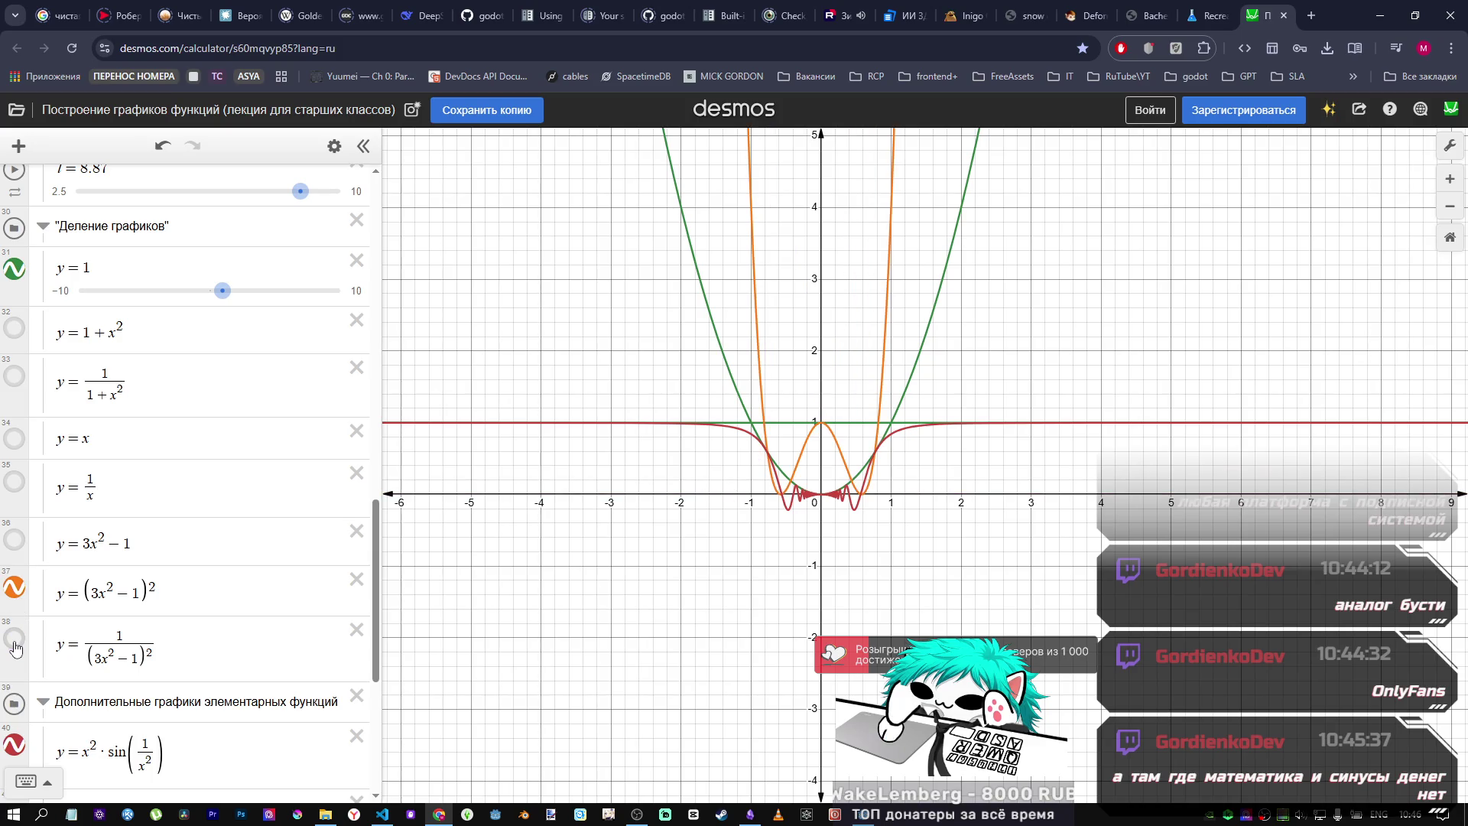
Step: Hide the red x²·sin(1/x²) and (3x²−1)² curves and show only 1/(3x²−1)² beside y = 1
scroll(822, 409, down, 2)
scroll(130, 459, down, 2)
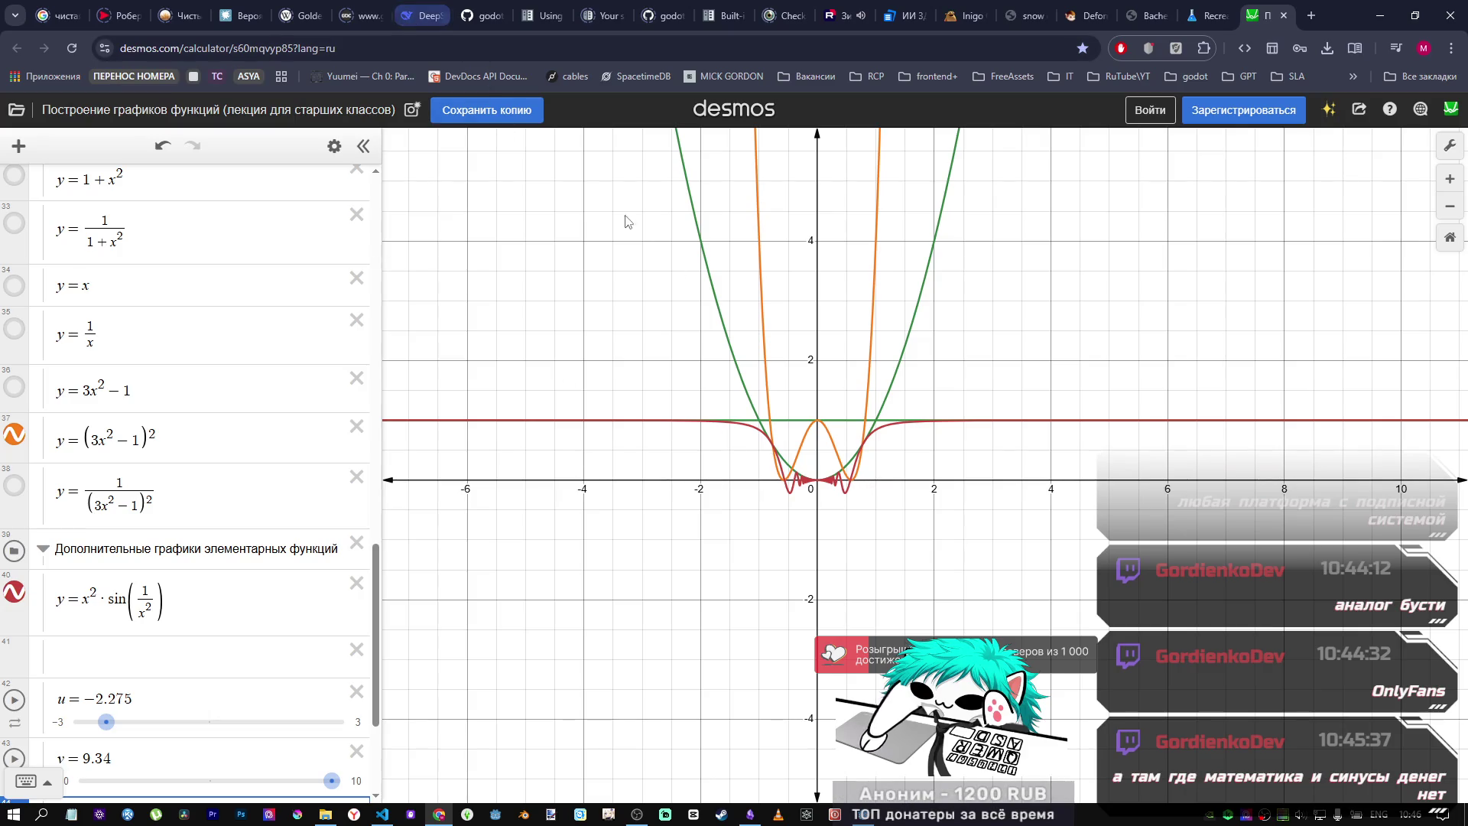
click(17, 594)
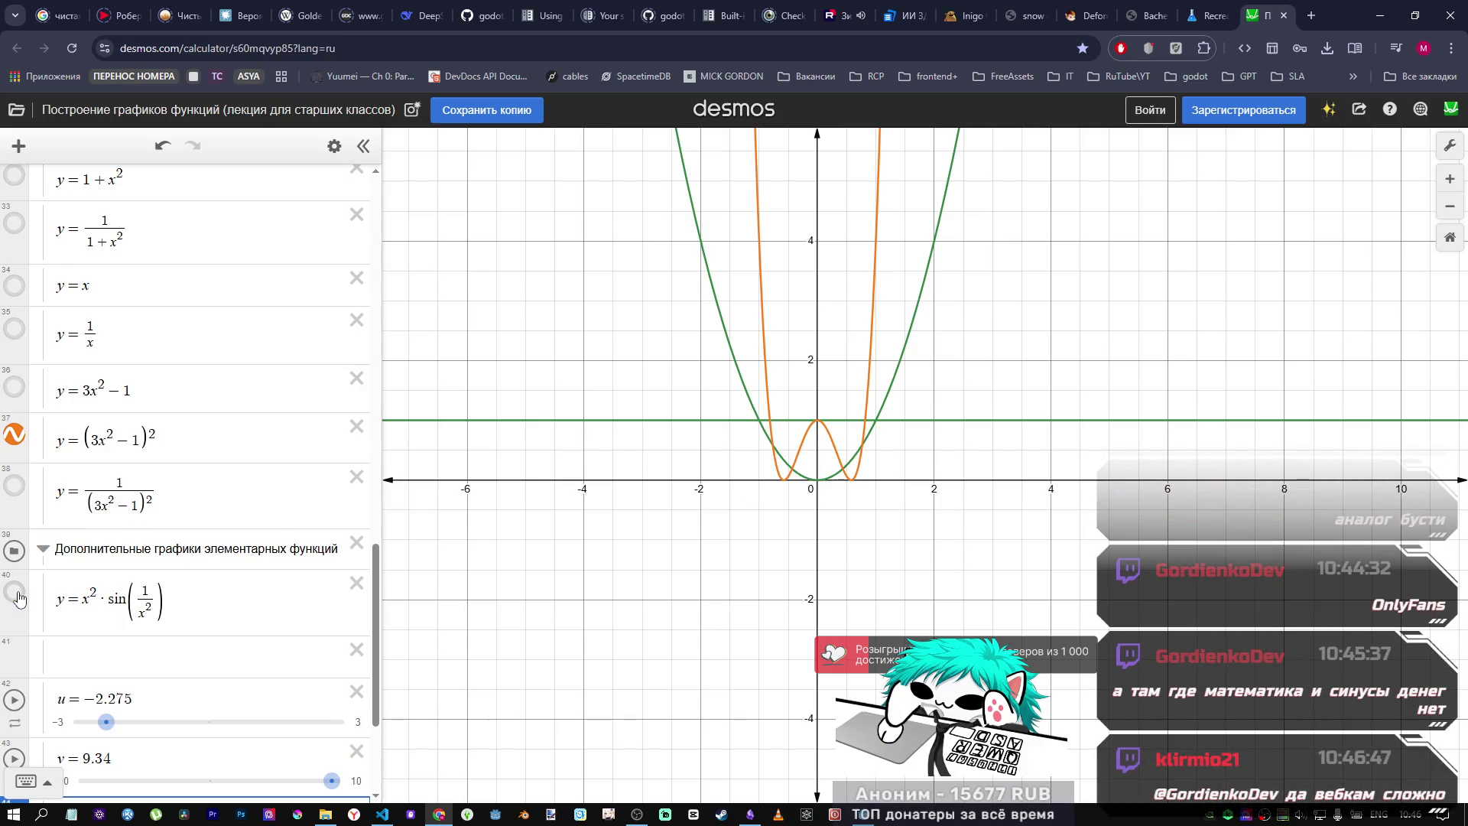
drag(156, 437, 70, 435)
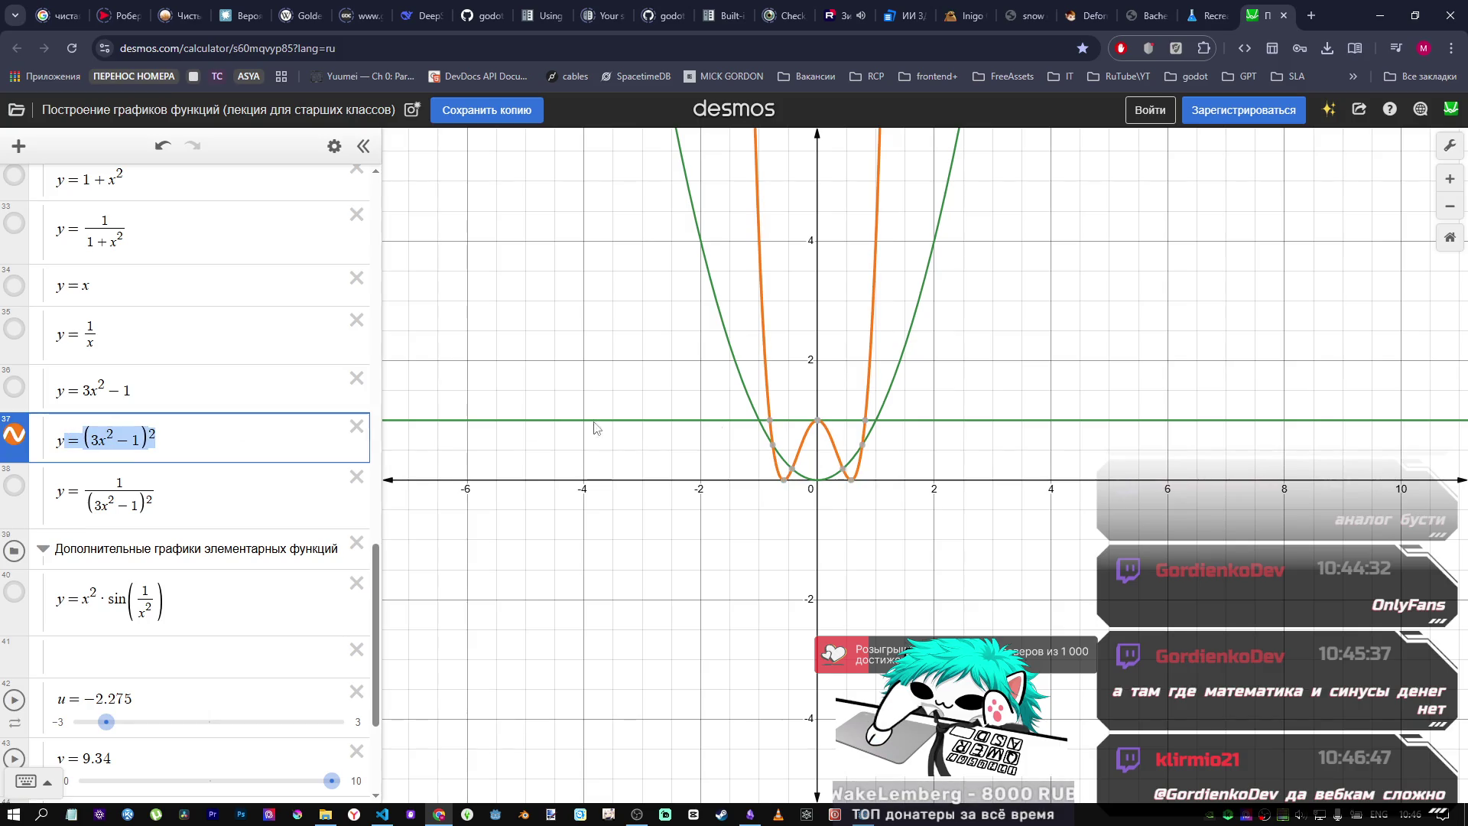
mouse_move(817, 430)
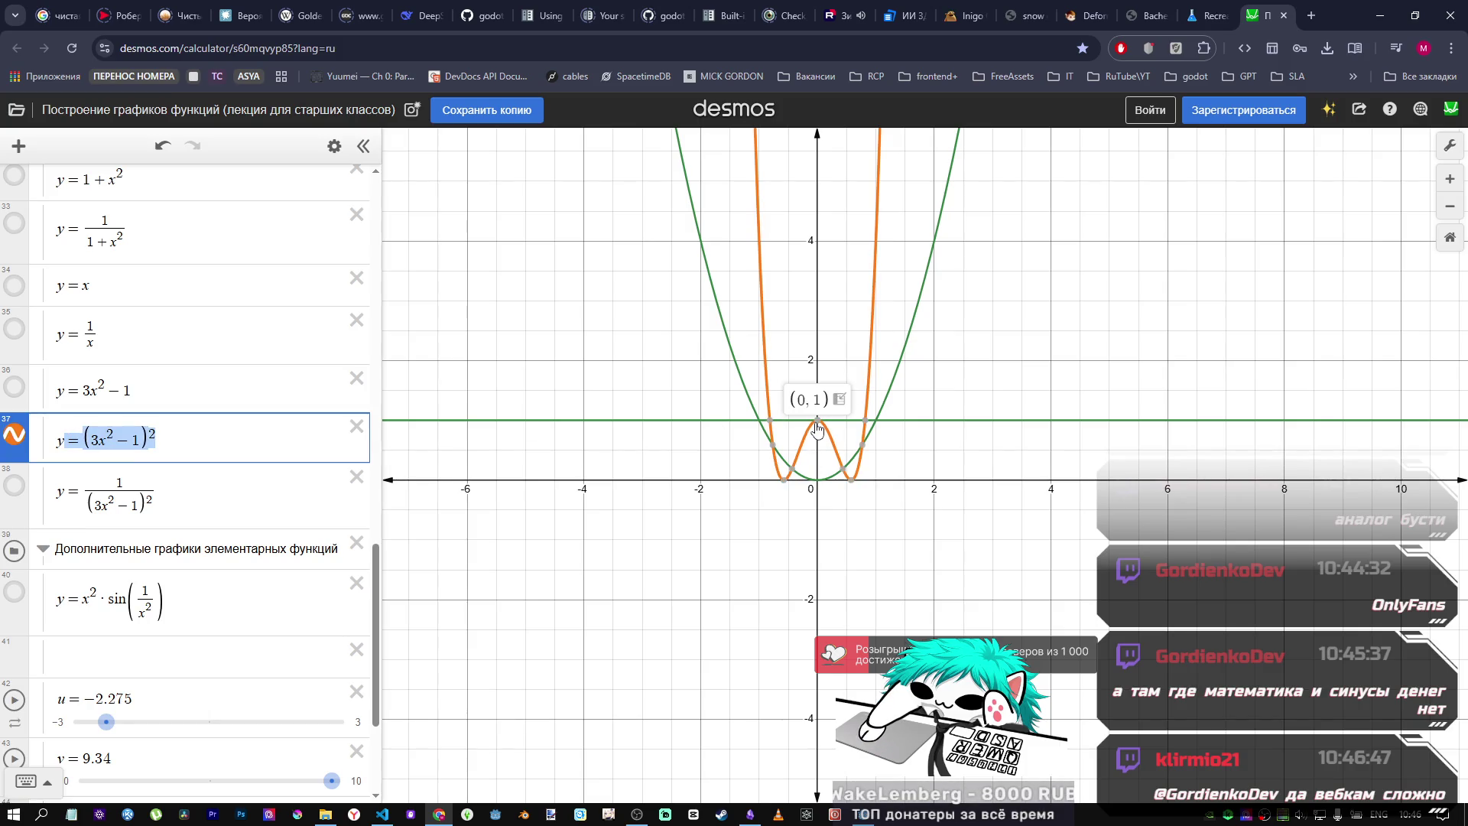
click(16, 447)
click(20, 485)
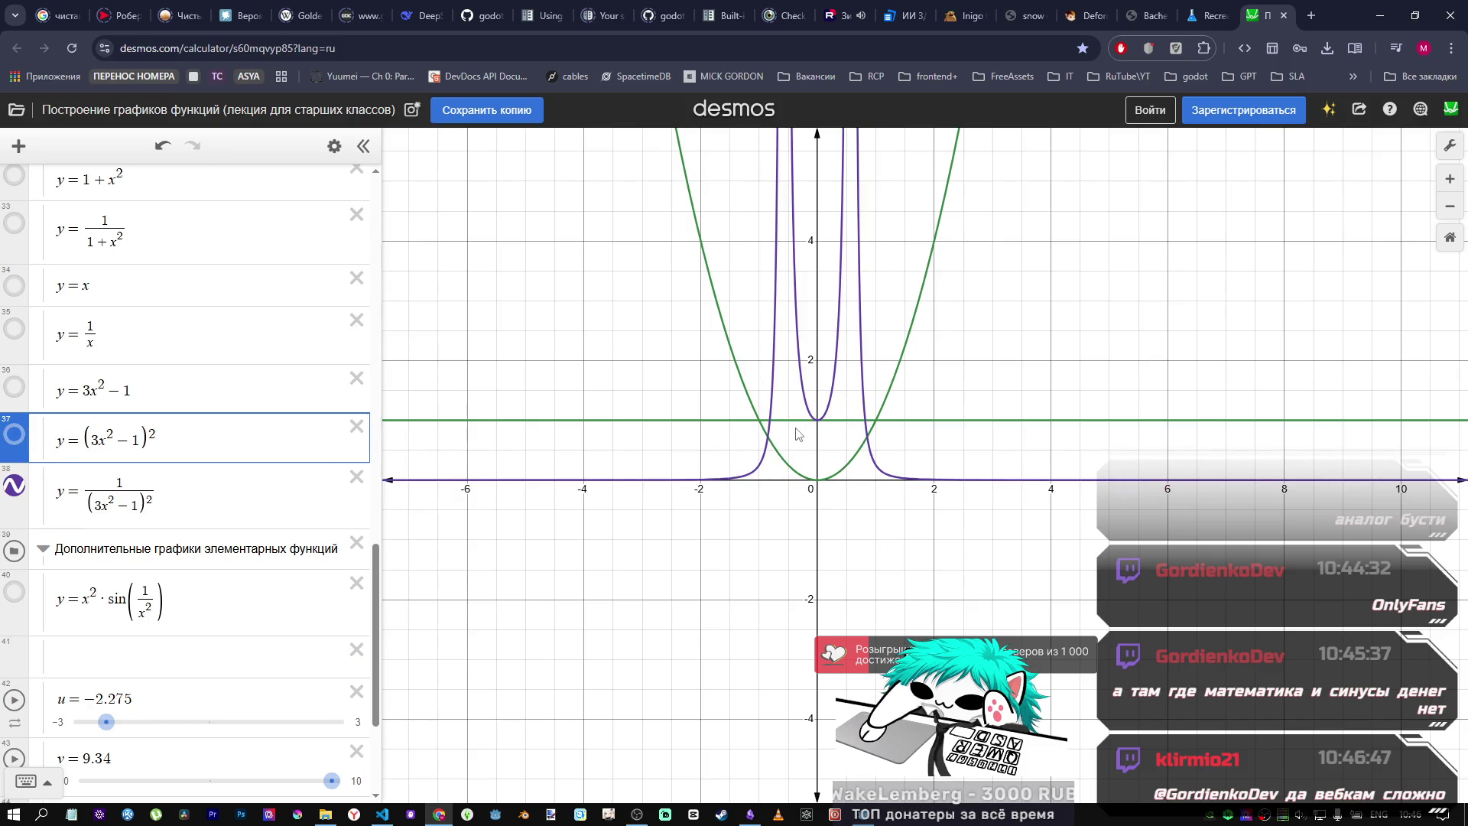
scroll(820, 438, down, 10)
scroll(820, 438, up, 10)
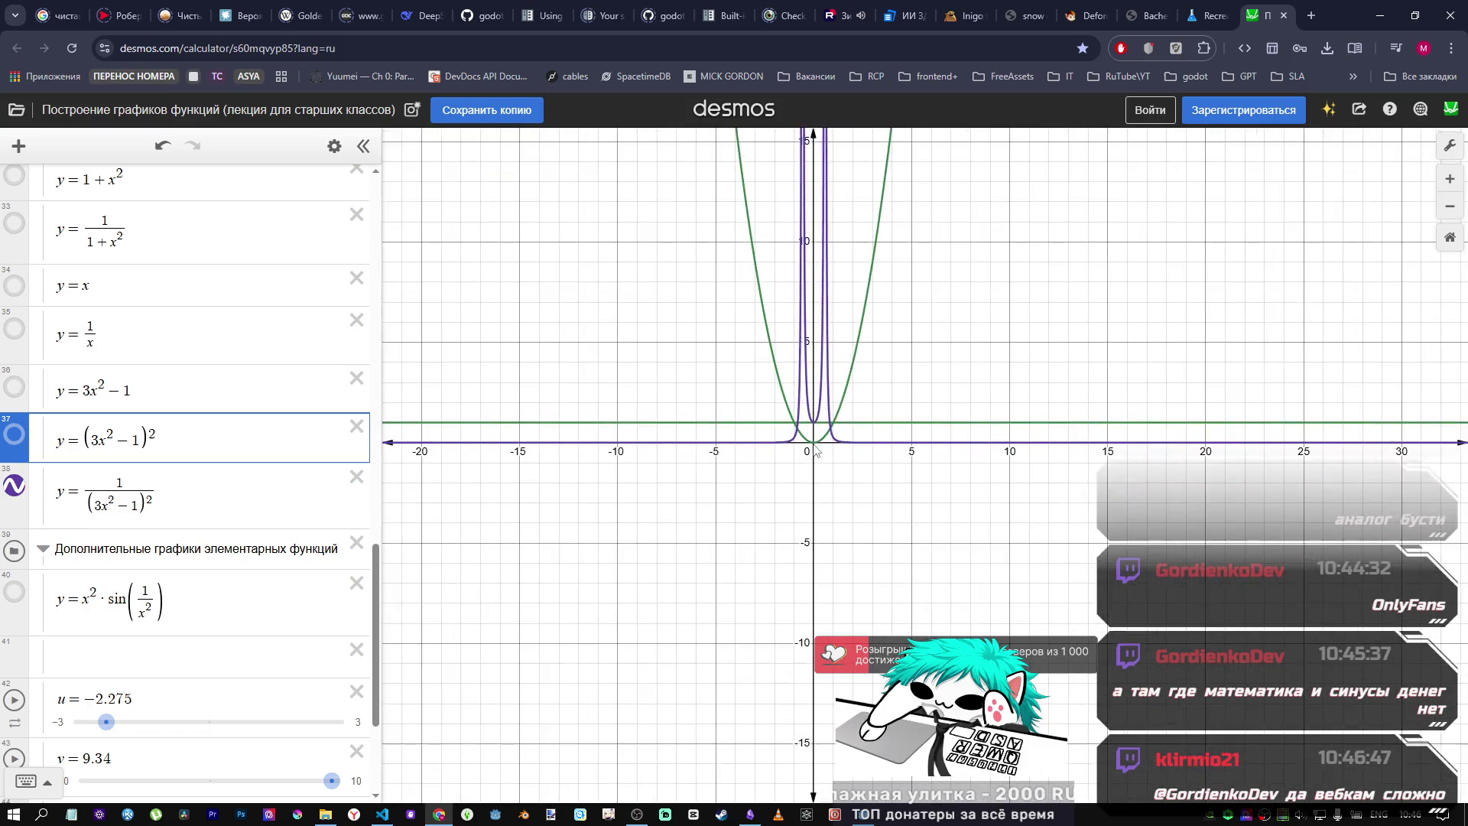
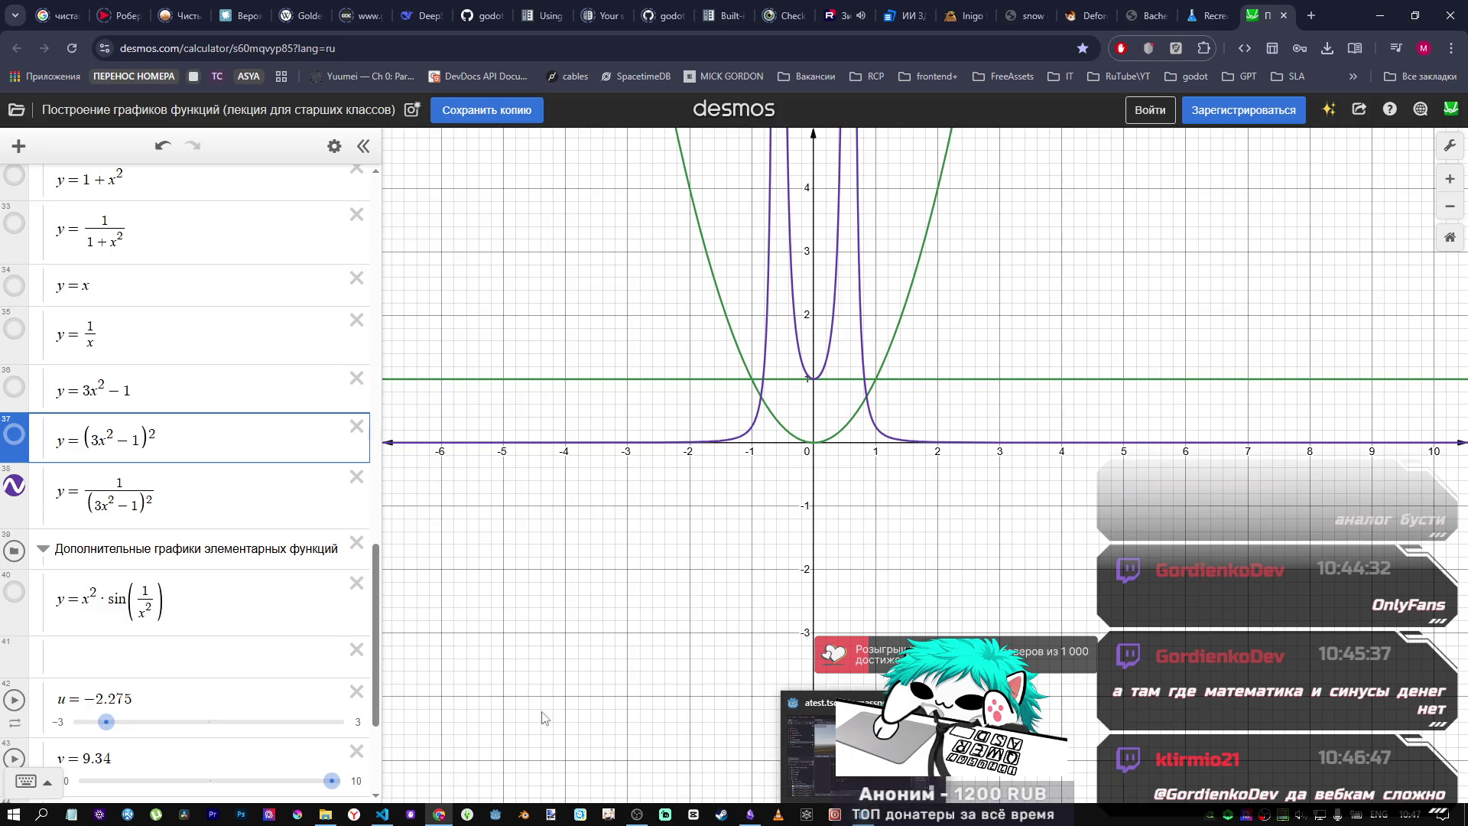
Step: Switch to the DeepSeek chat comparing transformations of y = x²·sin(1/x²)
click(411, 11)
scroll(796, 353, up, 3)
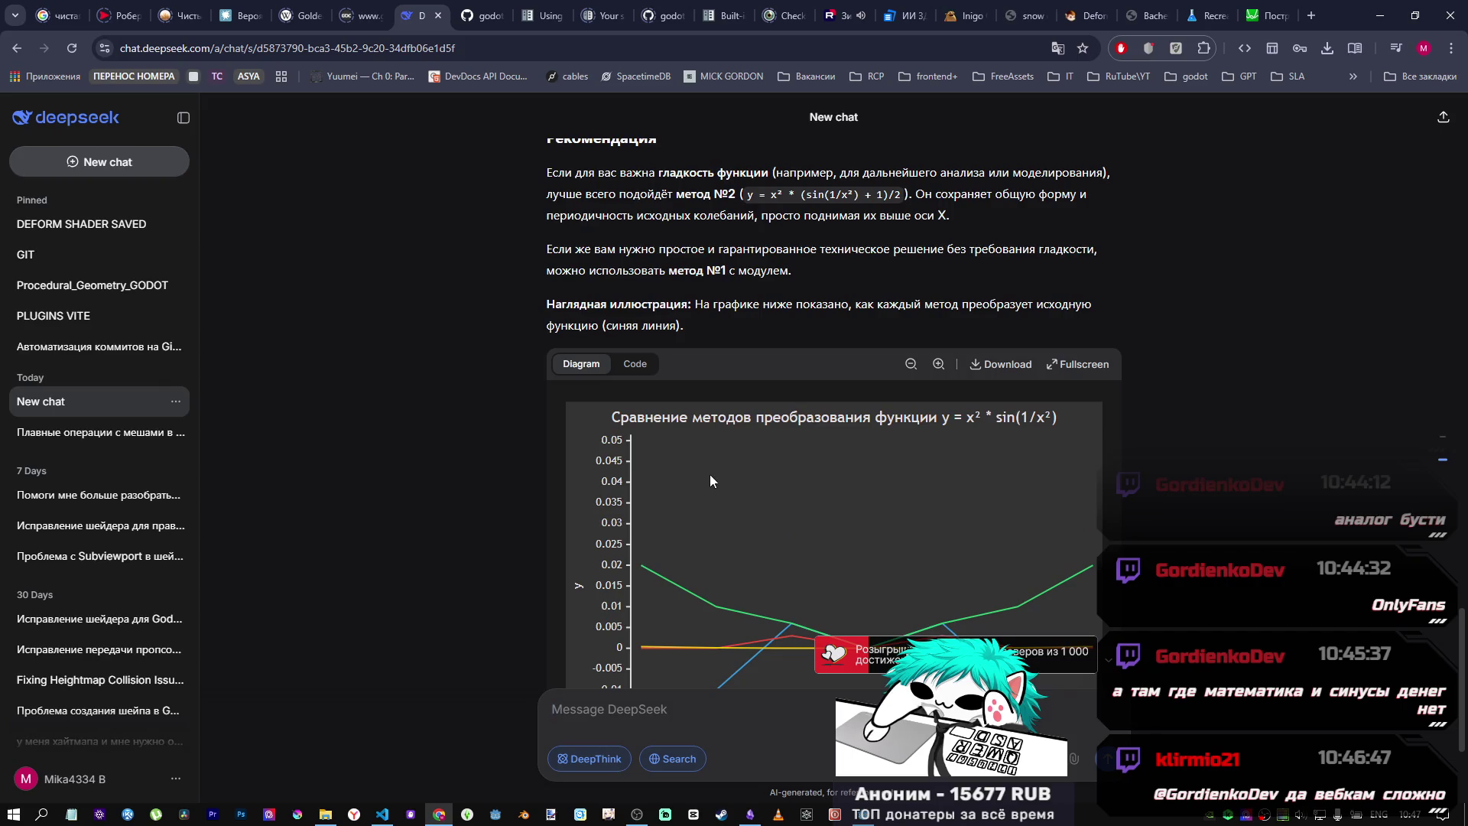
Step: Scroll through DeepSeek's reply comparing the x²·sin(1/x²) transformations
scroll(803, 406, down, 1)
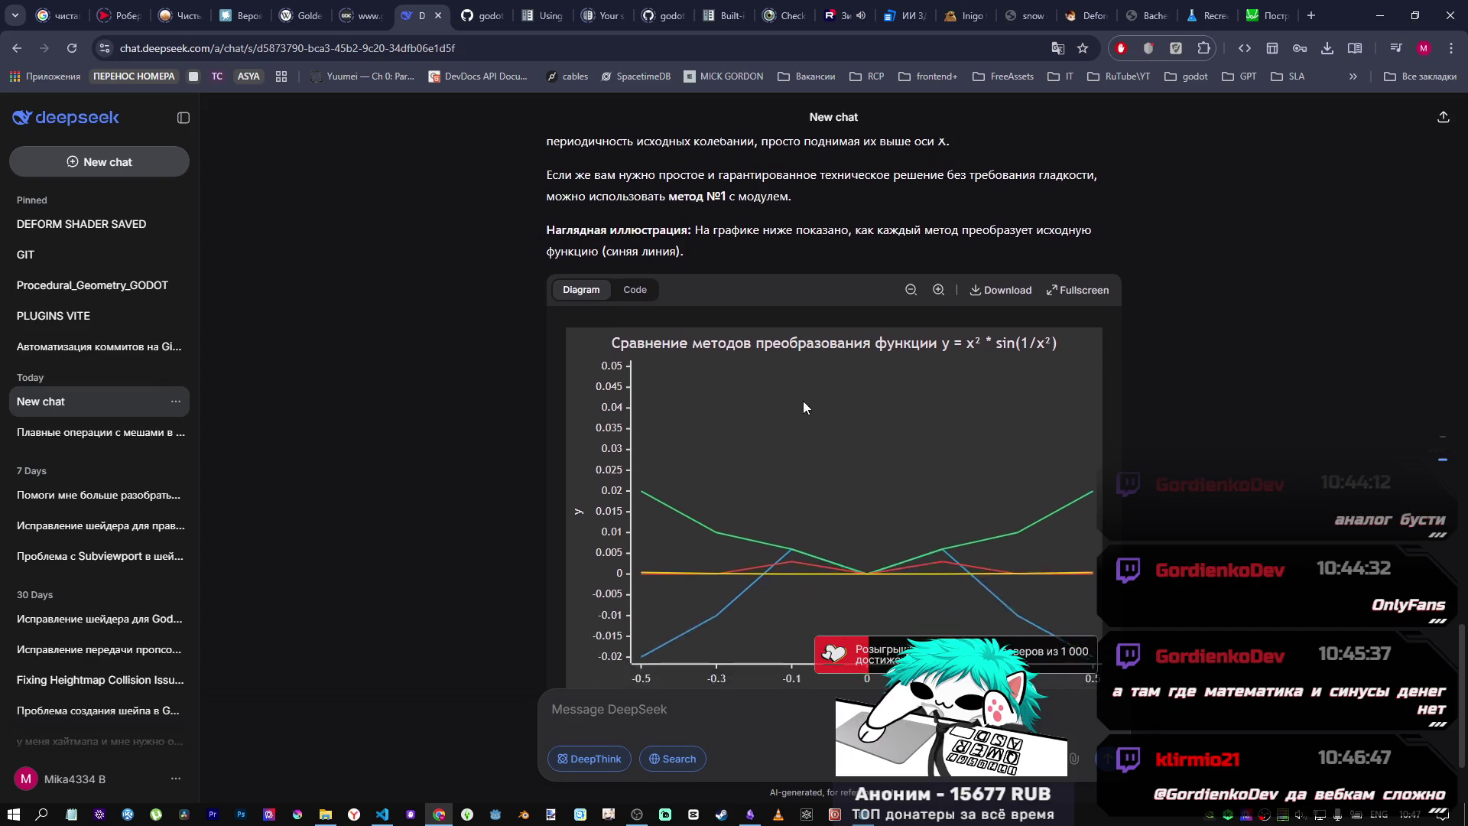
scroll(795, 420, down, 2)
scroll(788, 440, up, 1)
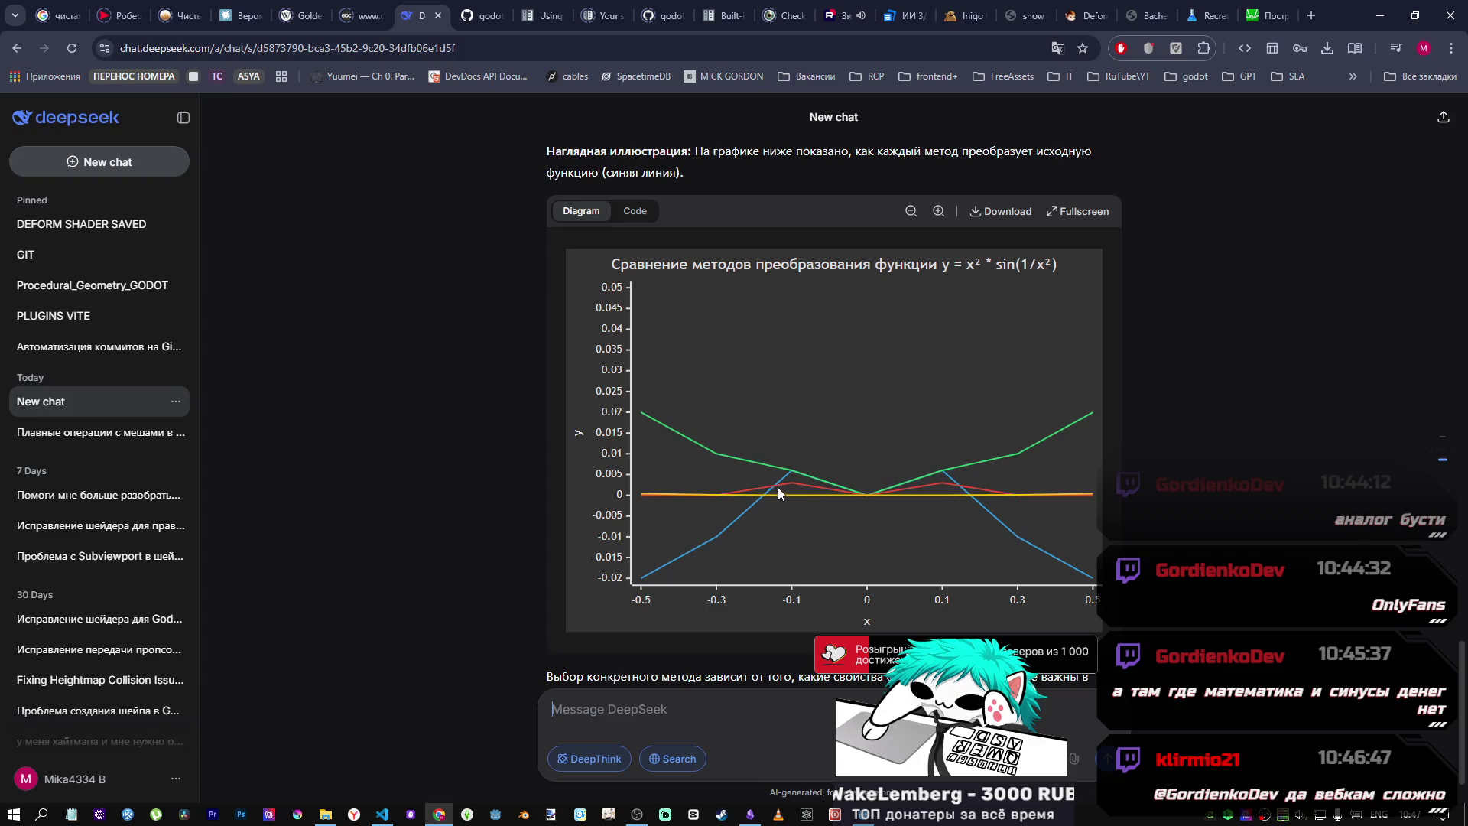
scroll(834, 451, up, 4)
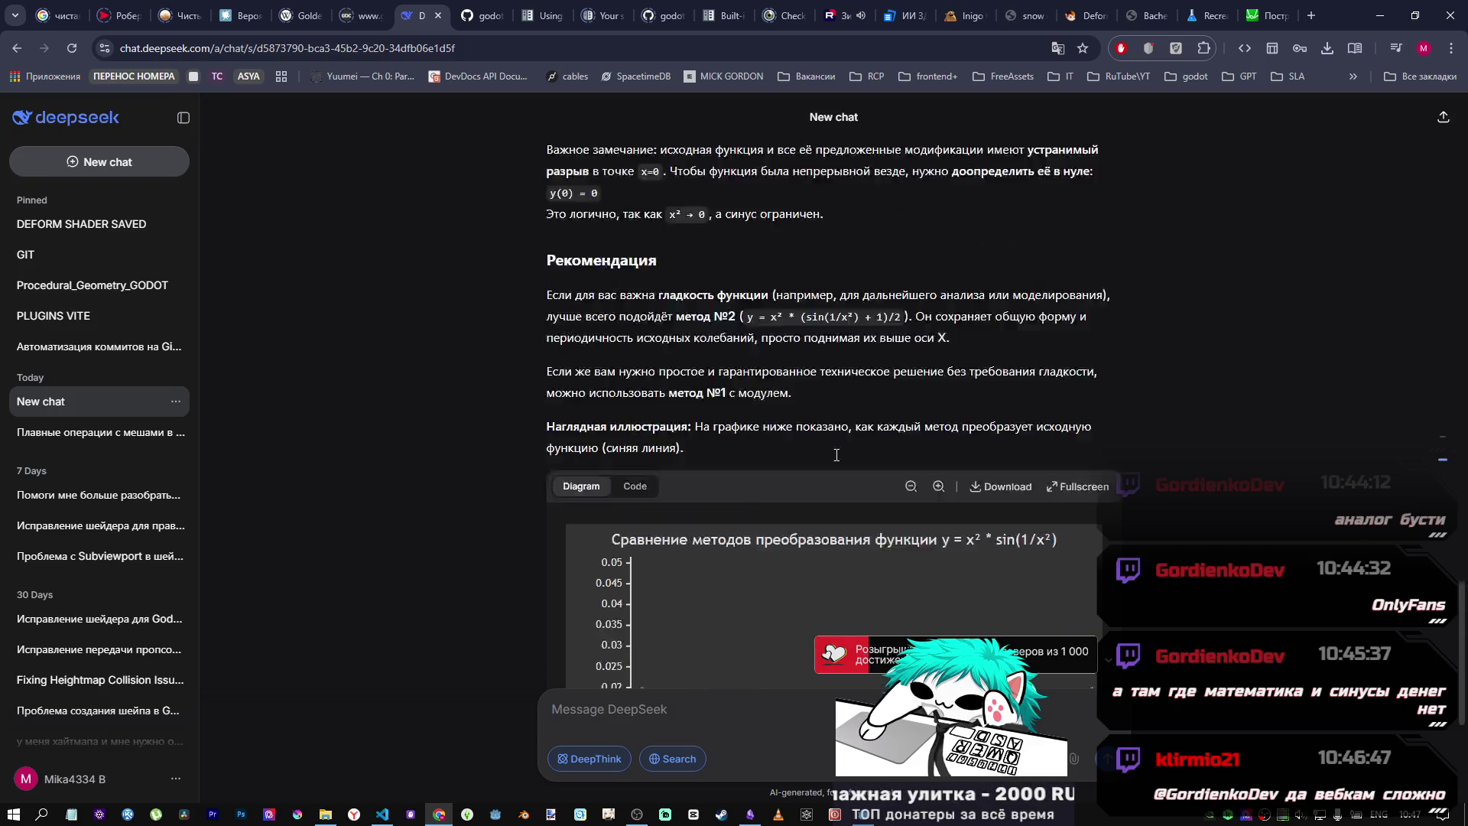
scroll(822, 453, up, 2)
scroll(814, 454, down, 6)
scroll(809, 451, up, 3)
scroll(804, 444, down, 3)
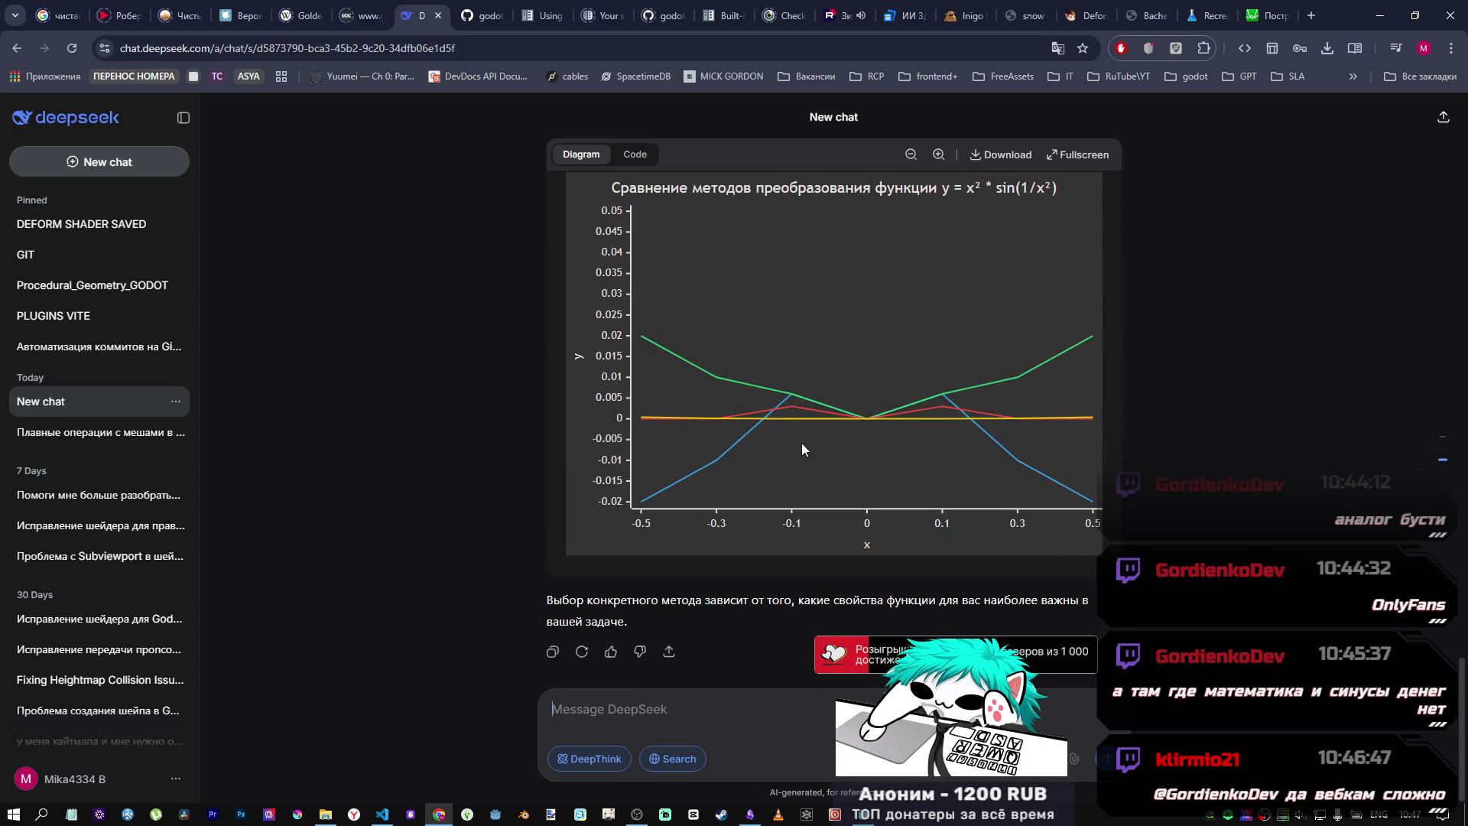
scroll(801, 443, up, 15)
scroll(800, 442, up, 4)
scroll(726, 428, down, 20)
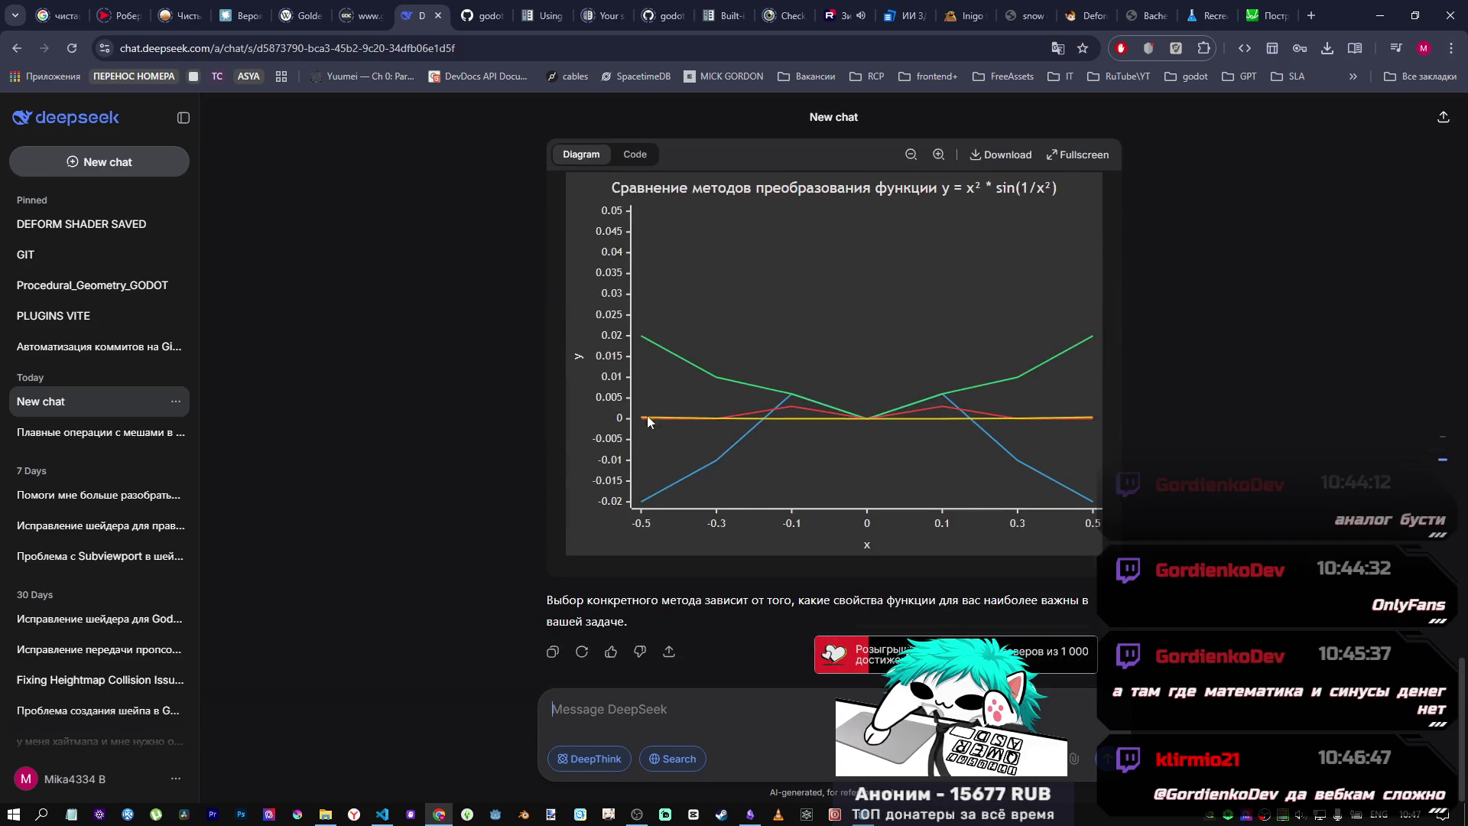
Step: Check the comparison chart's source code and rendered diagram, then return to the Godot editor
click(633, 154)
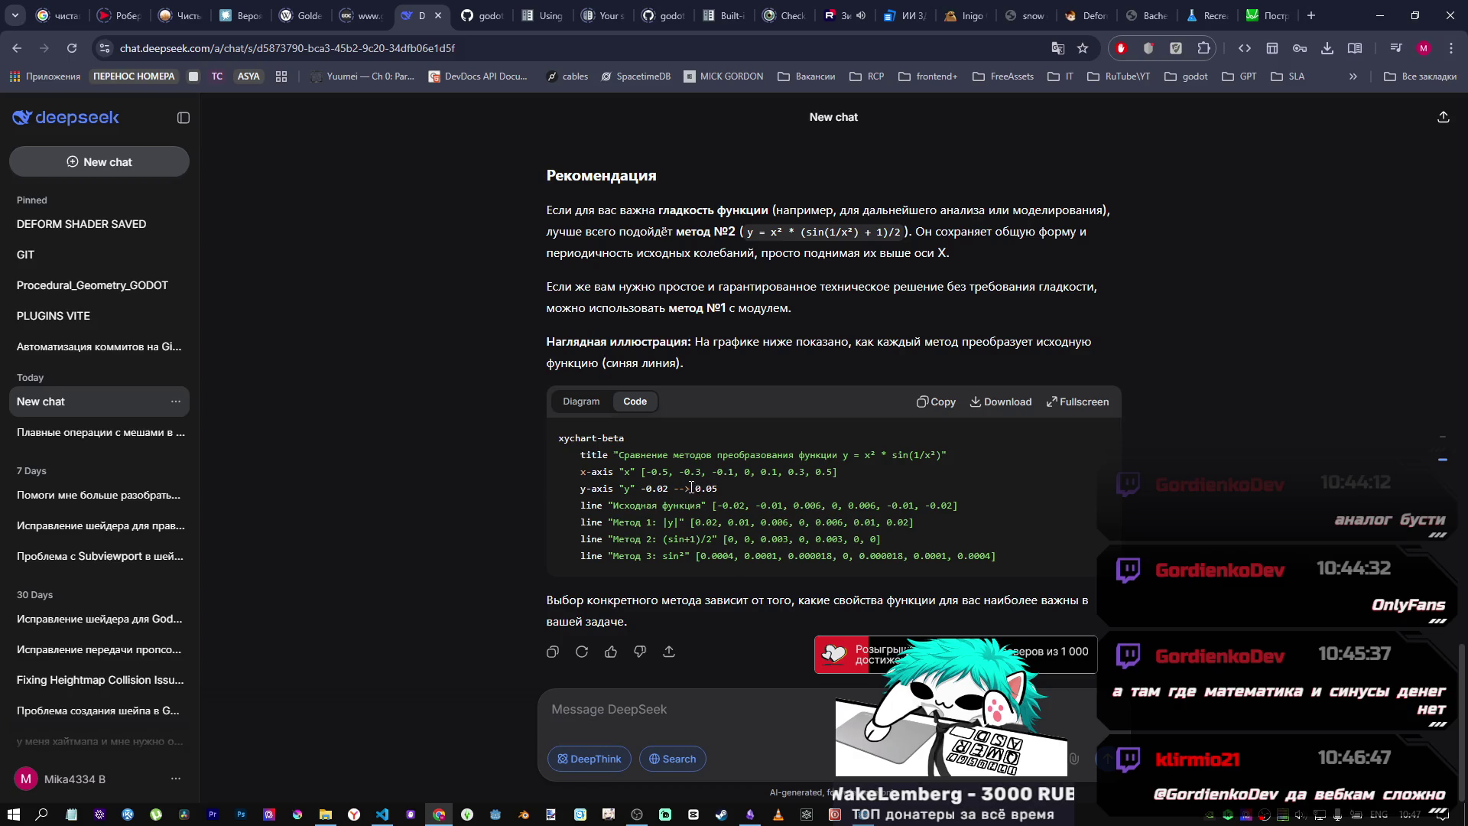
click(581, 402)
scroll(665, 405, up, 4)
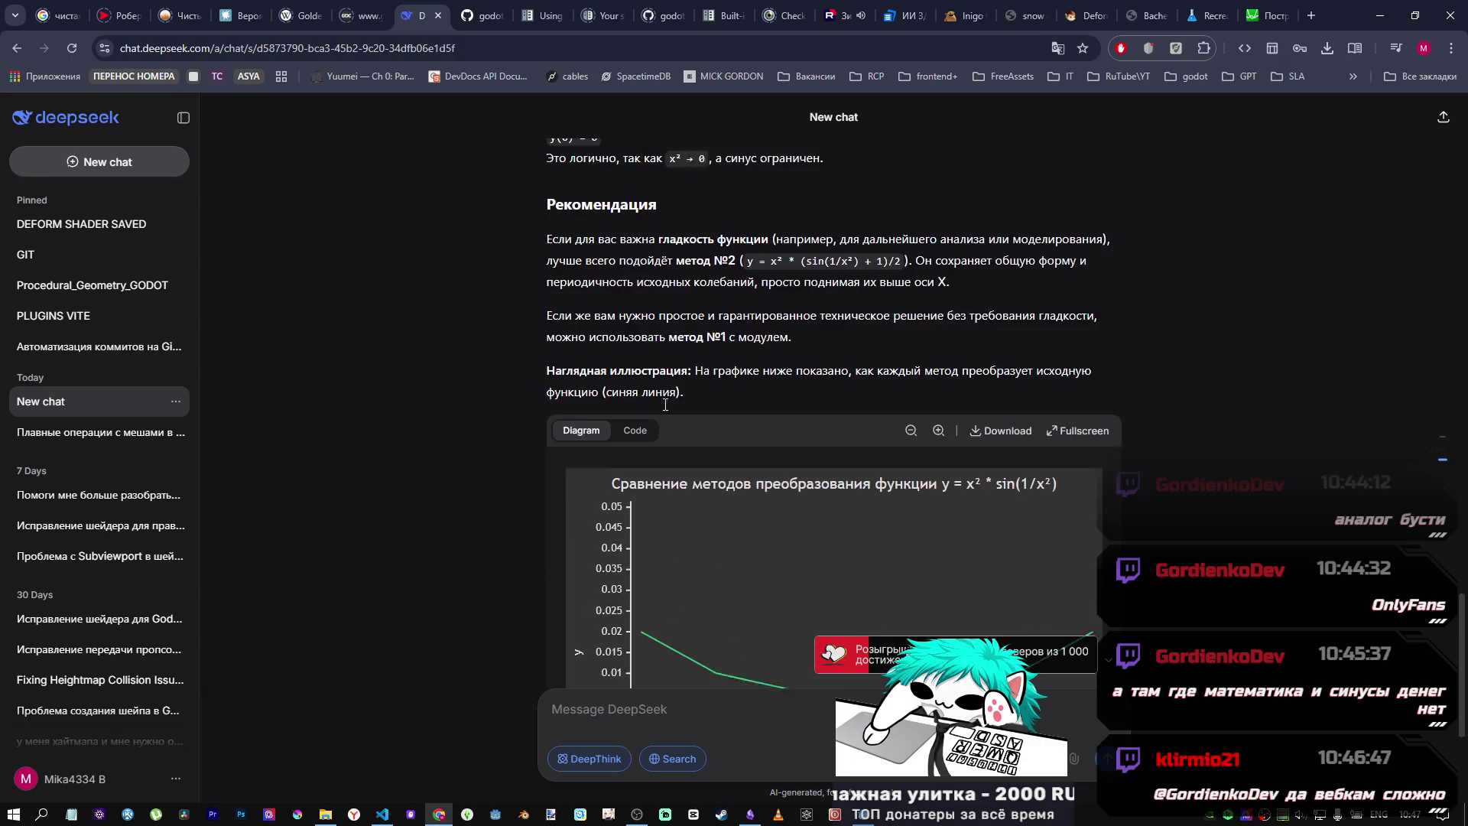
scroll(631, 370, up, 1)
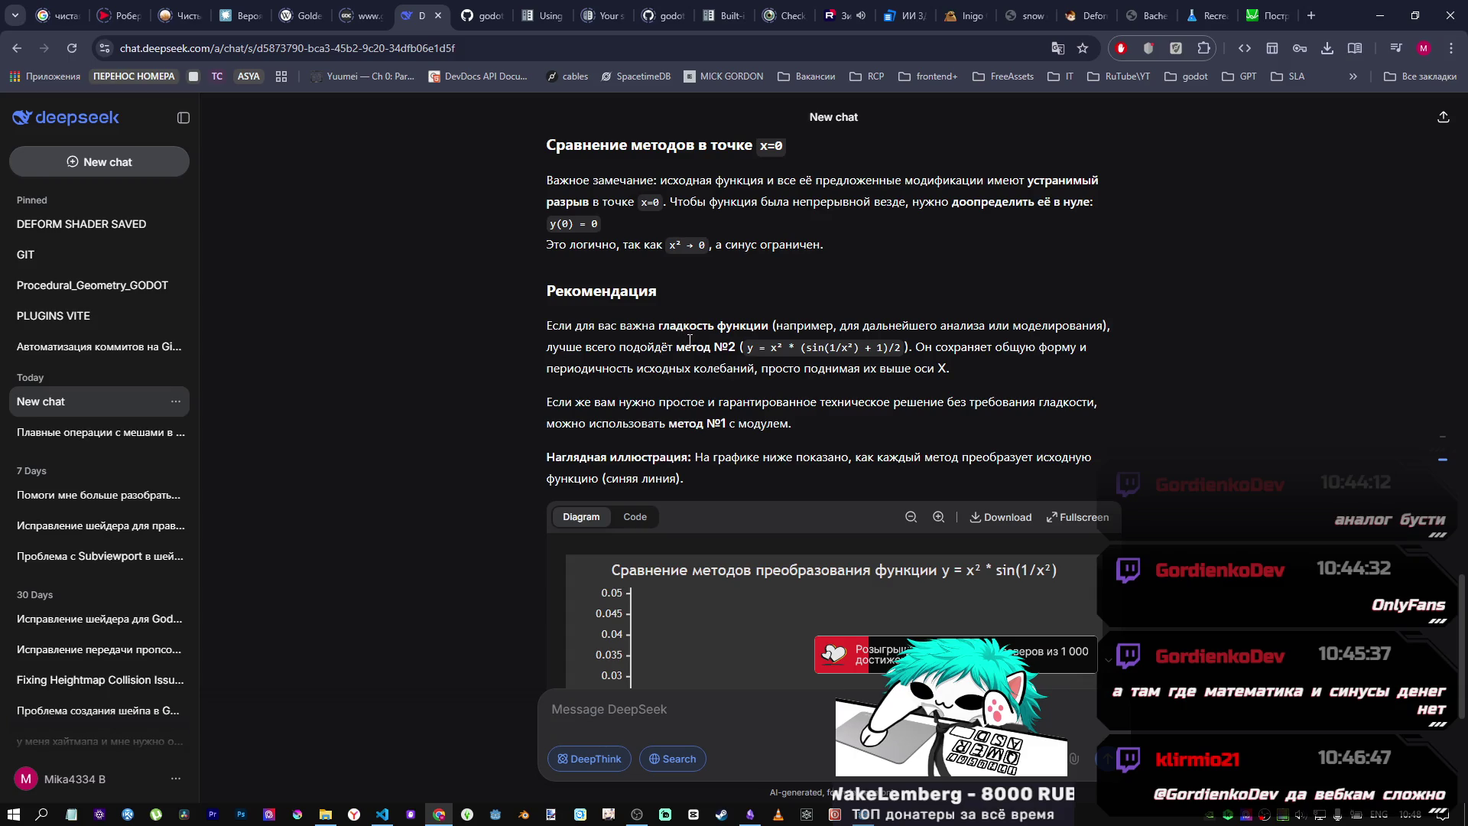
scroll(769, 408, down, 4)
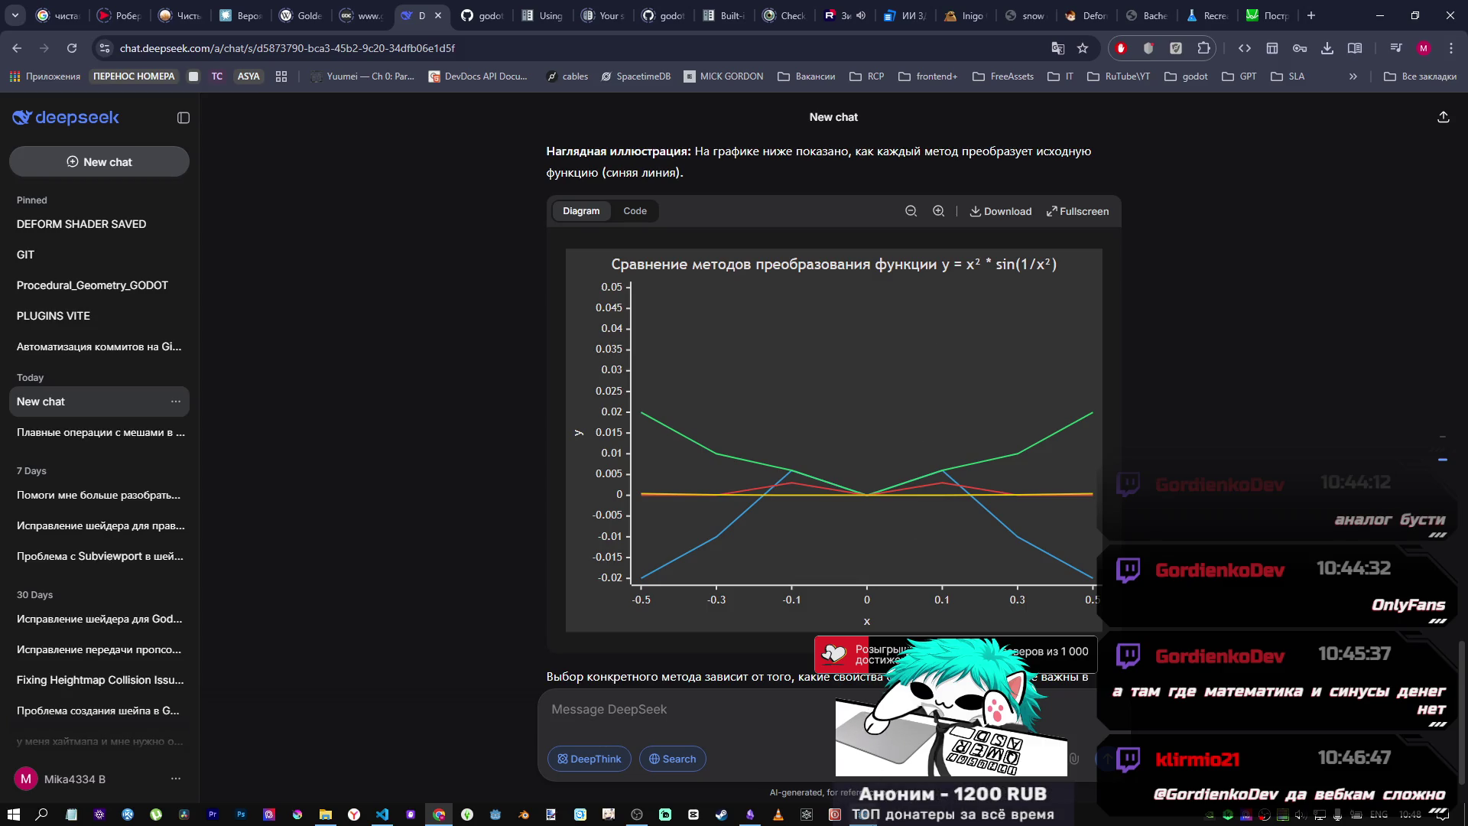
click(864, 814)
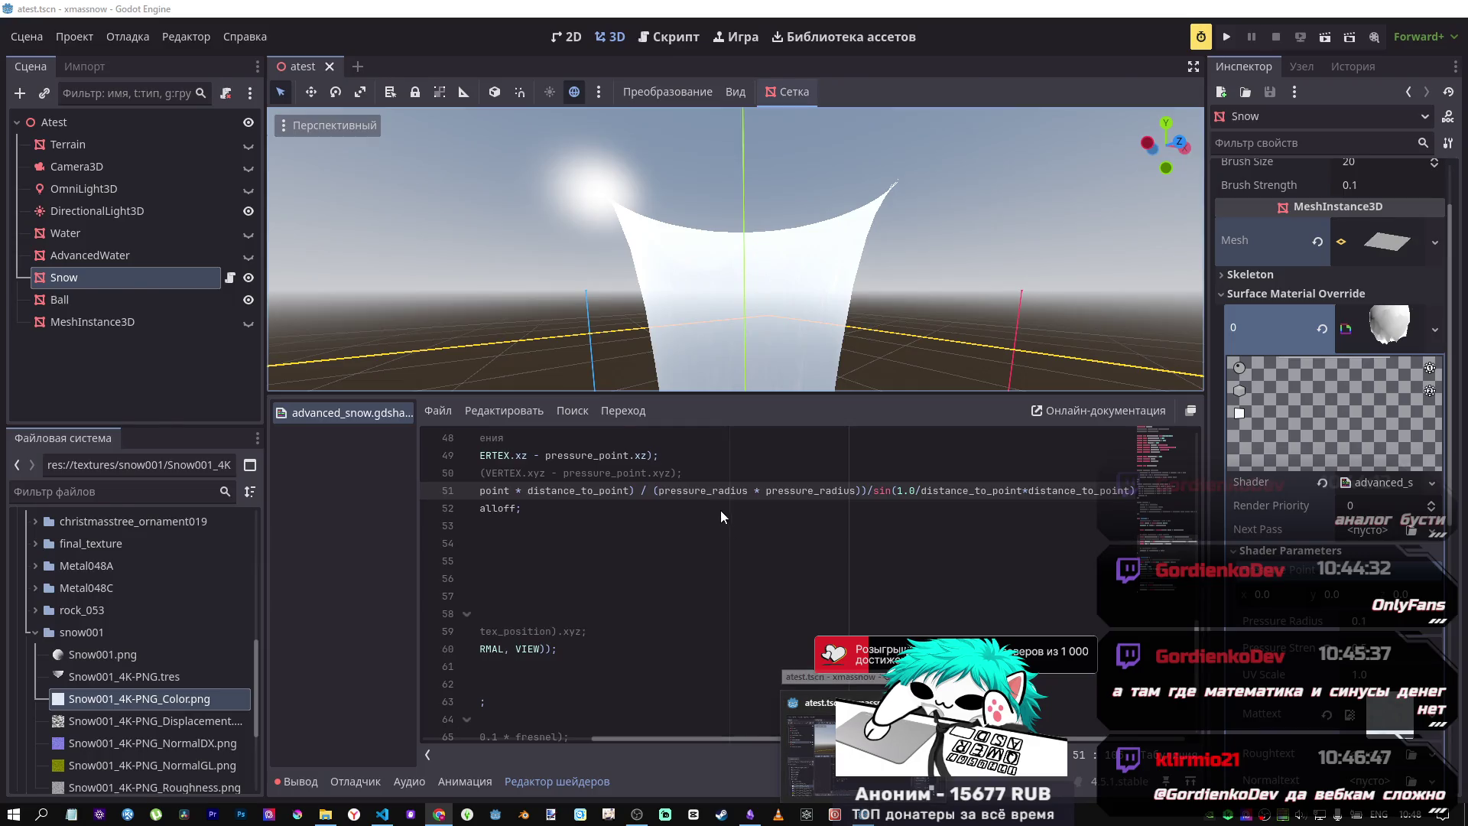
Step: Remove the sin(1.0/distance_to_point+distance_to_point) divisor from line 51's falloff and add a new line
key(alt+Tab)
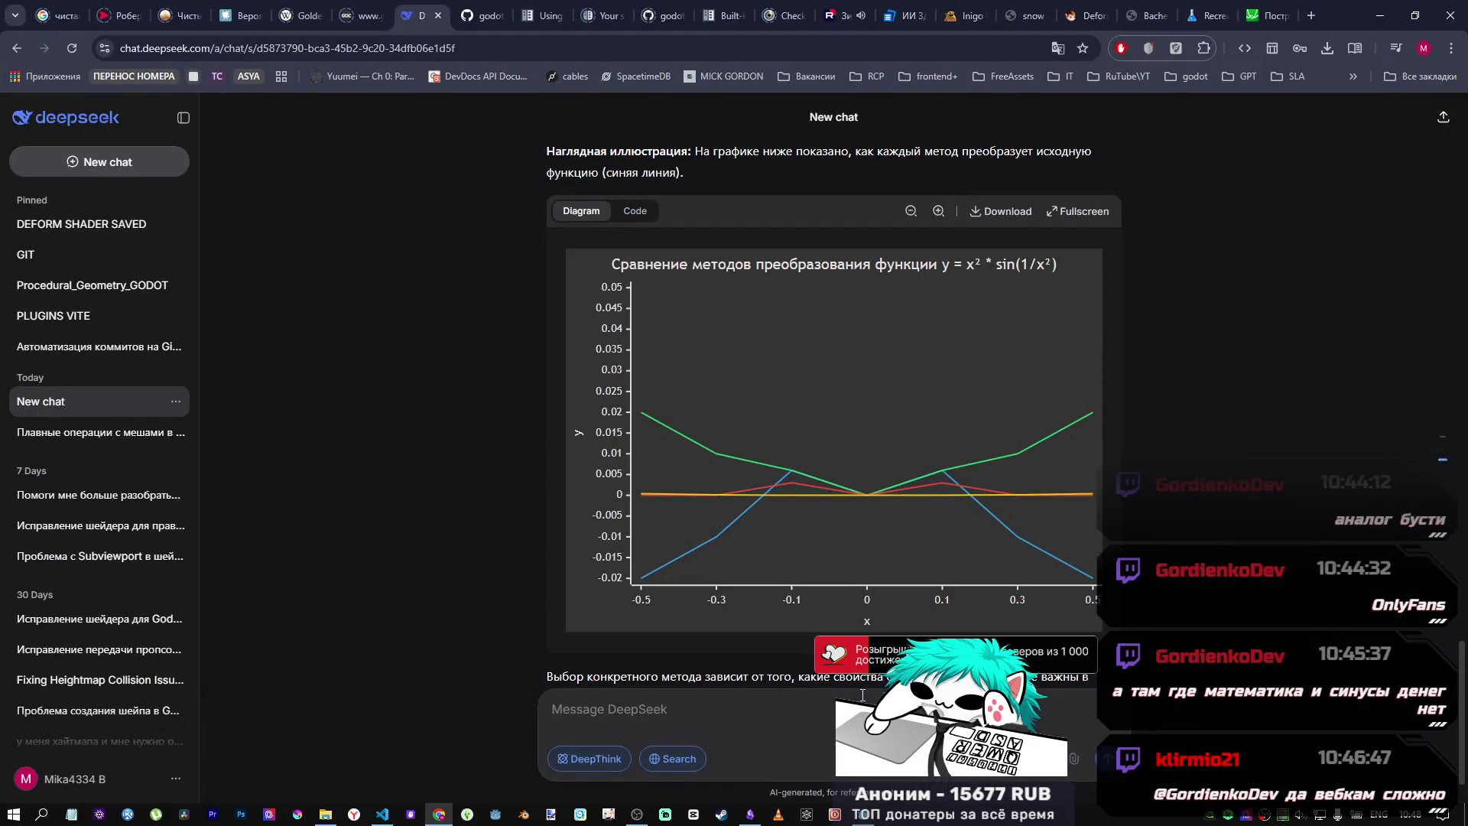
key(alt+Tab)
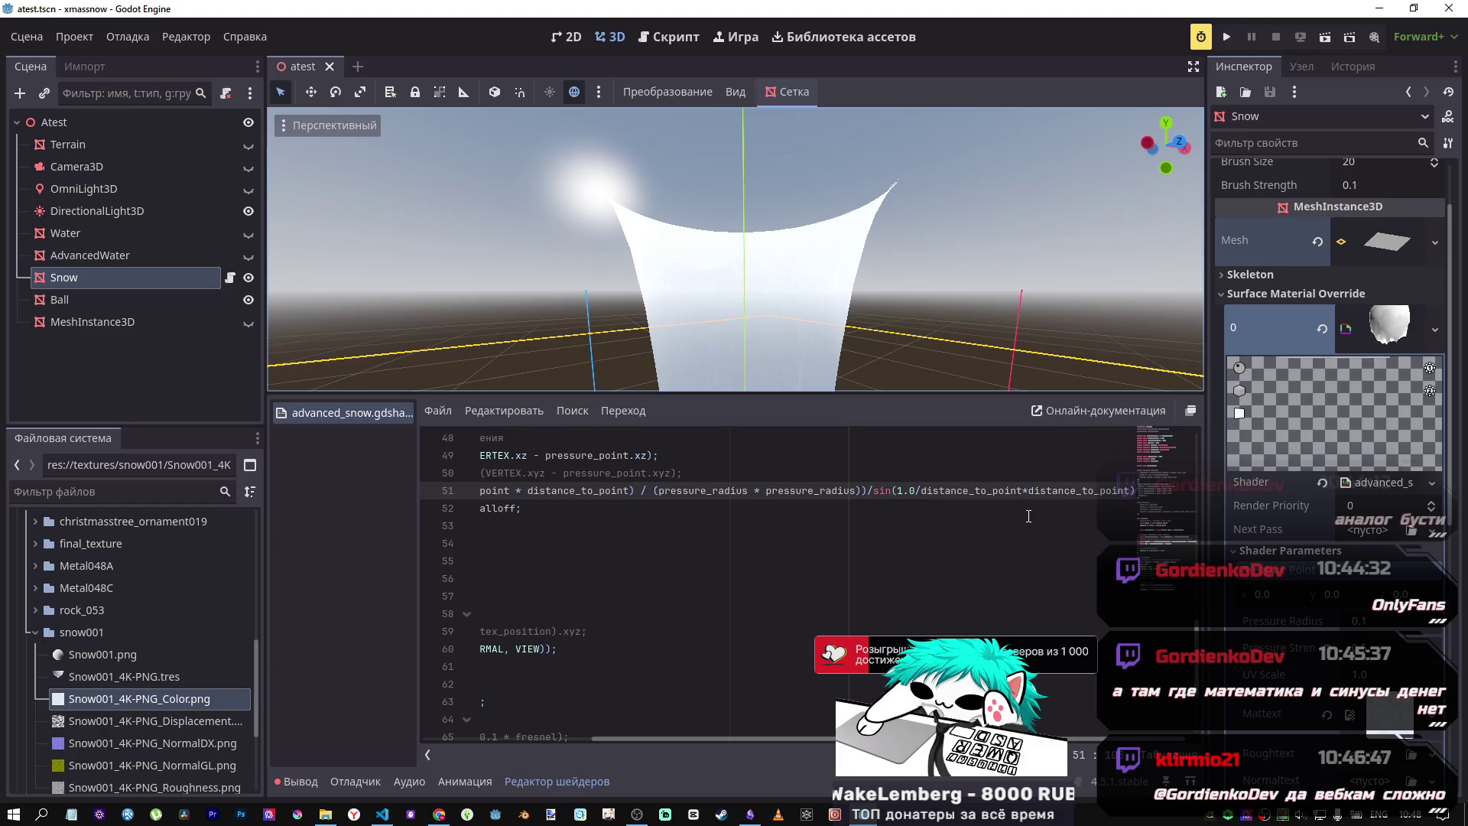
mouse_move(810, 490)
mouse_down()
mouse_move(489, 490)
mouse_move(636, 489)
mouse_move(673, 507)
mouse_move(1127, 493)
mouse_move(1098, 495)
mouse_up()
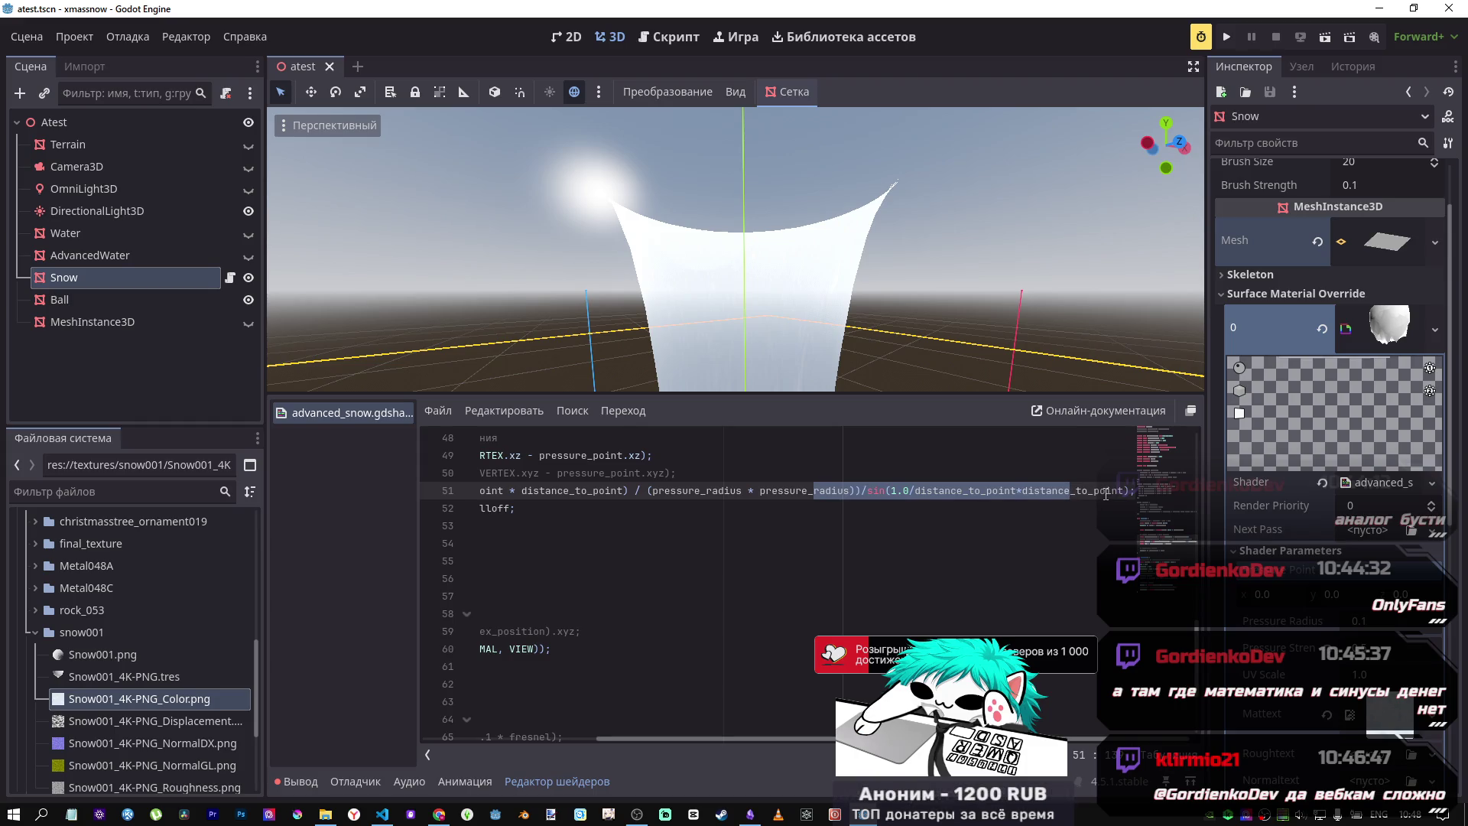
click(786, 492)
drag(682, 491, 713, 491)
click(582, 492)
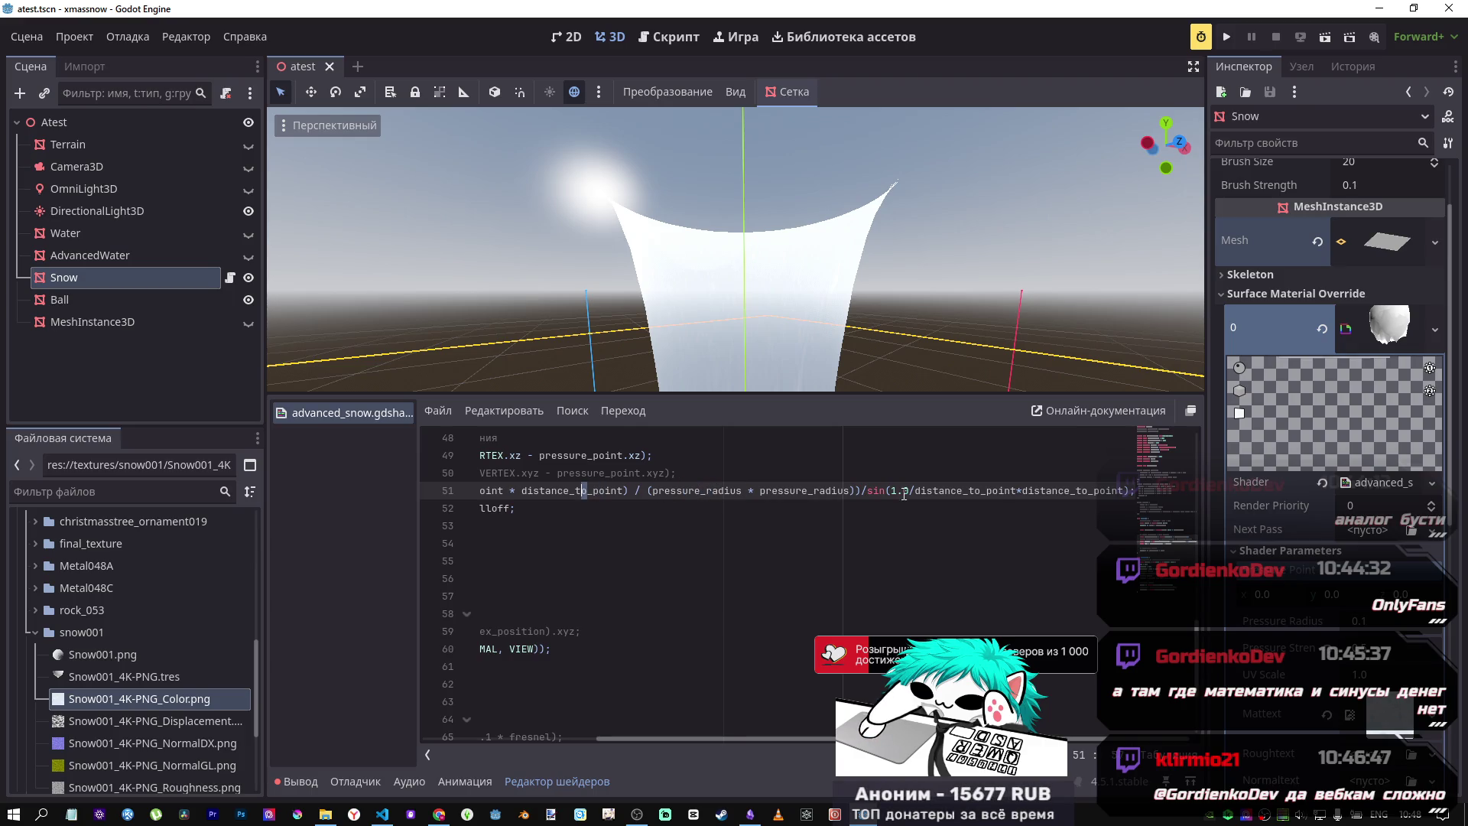
drag(866, 492, 1128, 492)
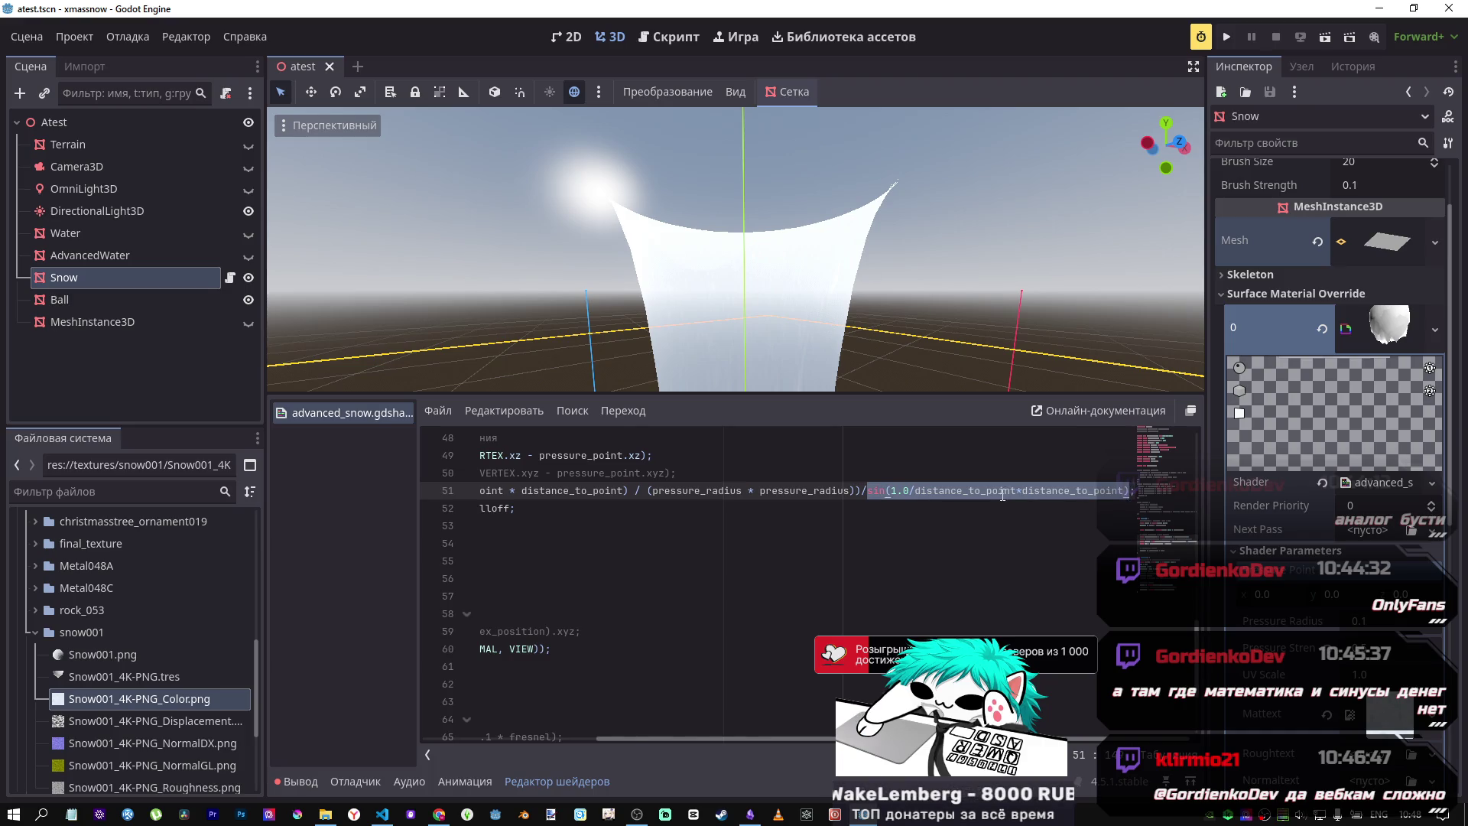
key(BackSpace)
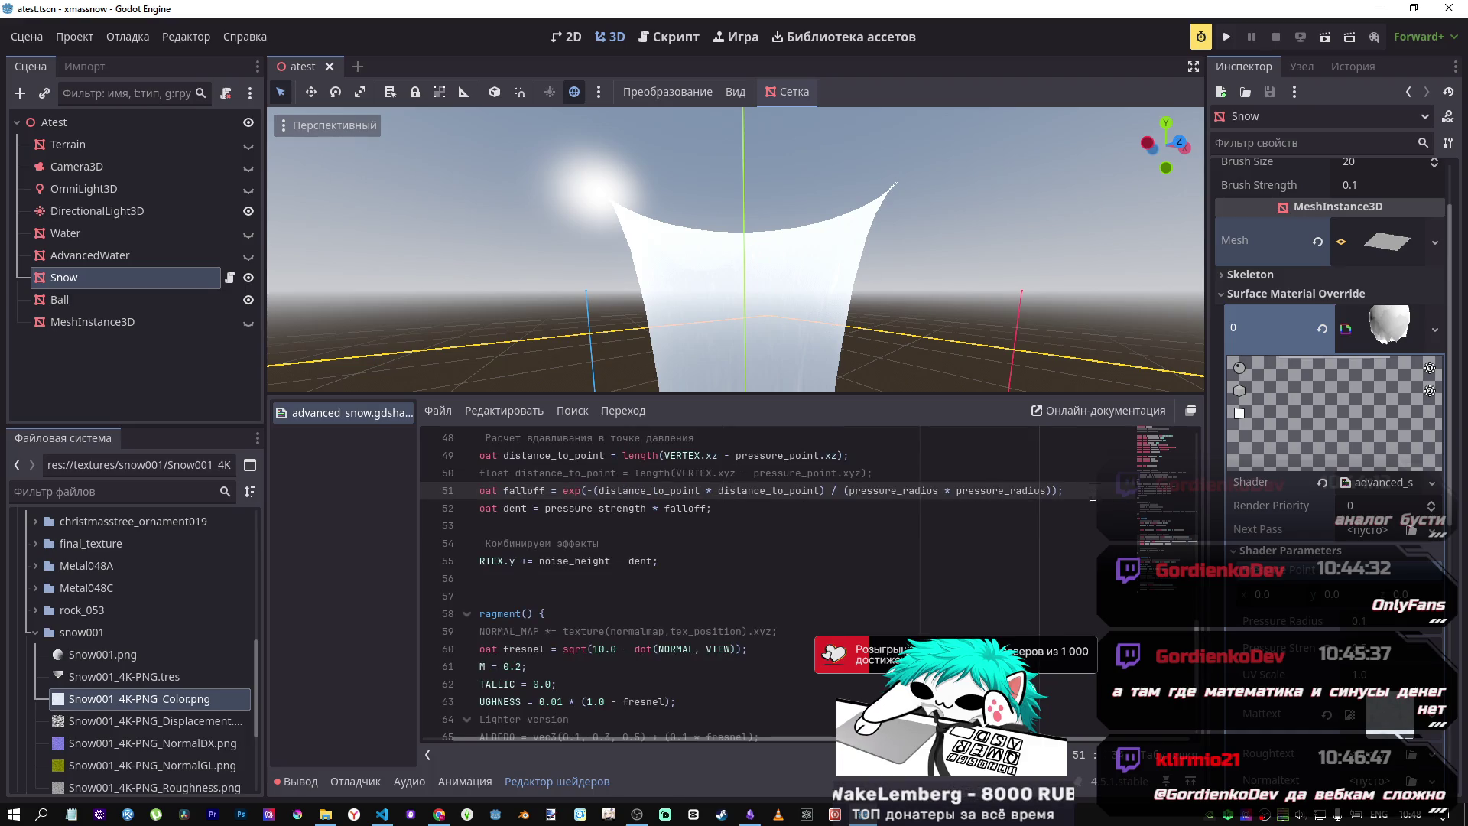
click(1059, 493)
key(Return)
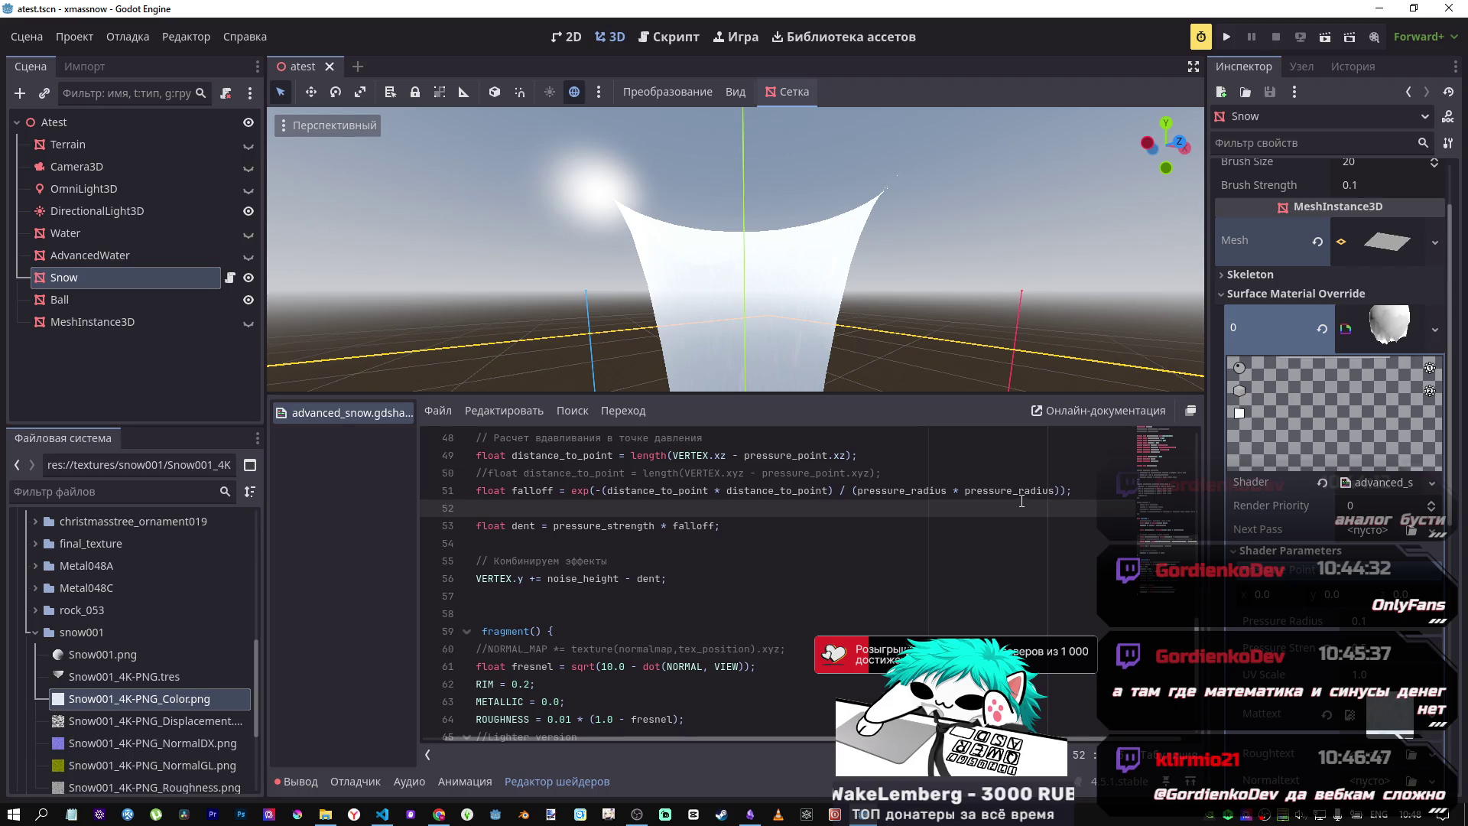
Step: Add the line float y = falloff; on line 52, correcting the typo and variable name
text(float x)
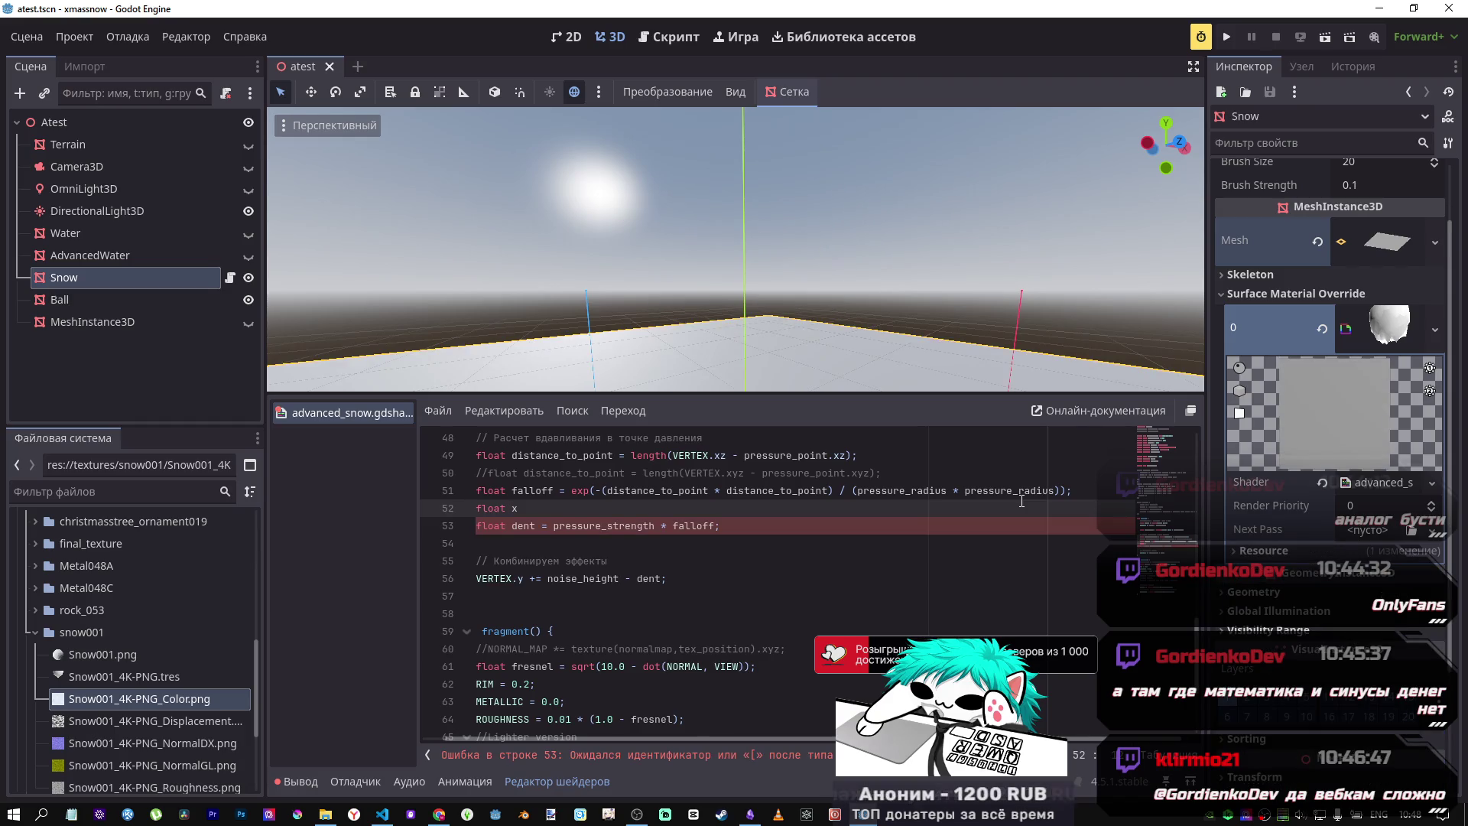
text(= )
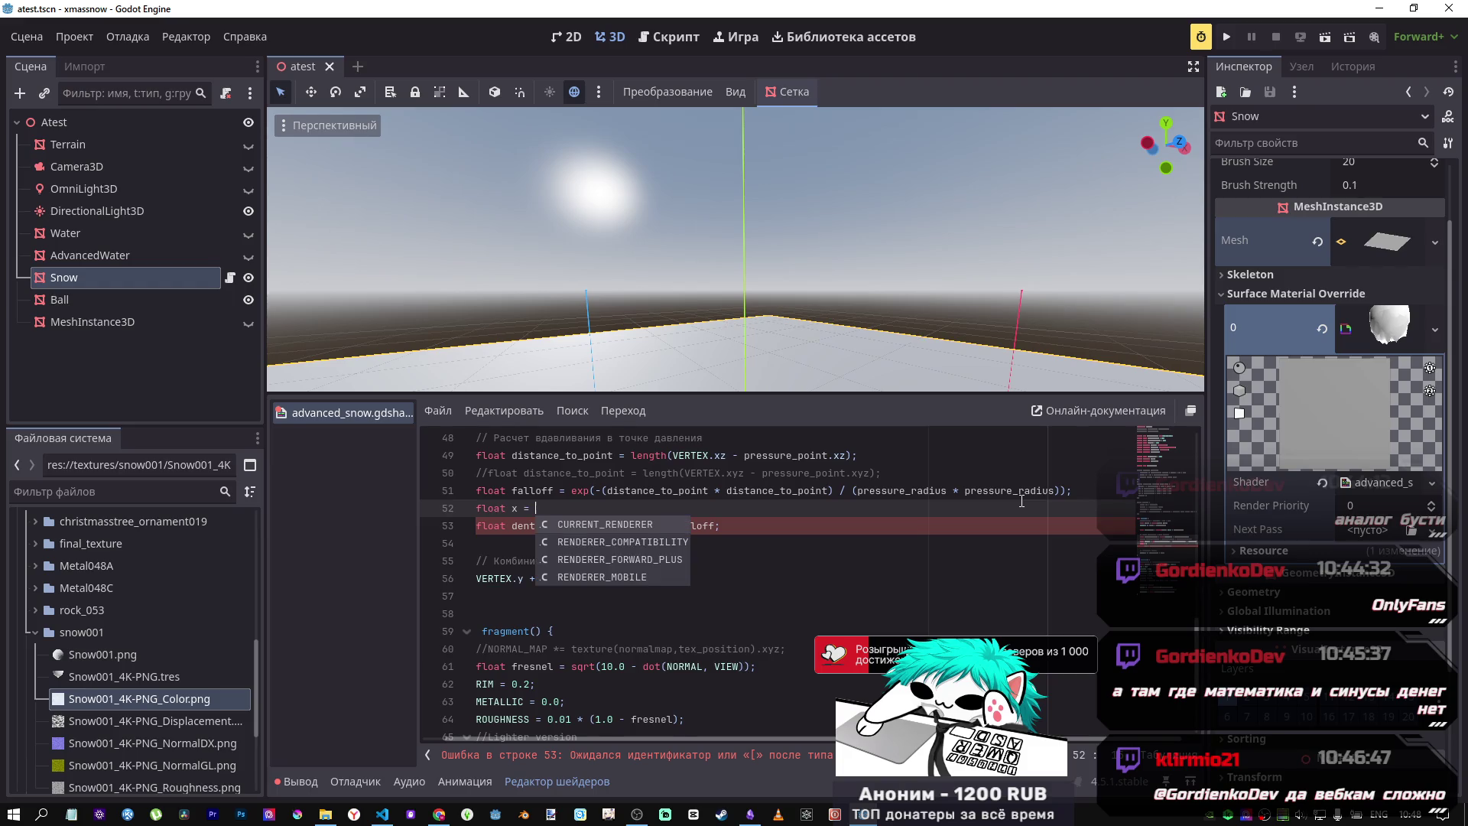
text(fall)
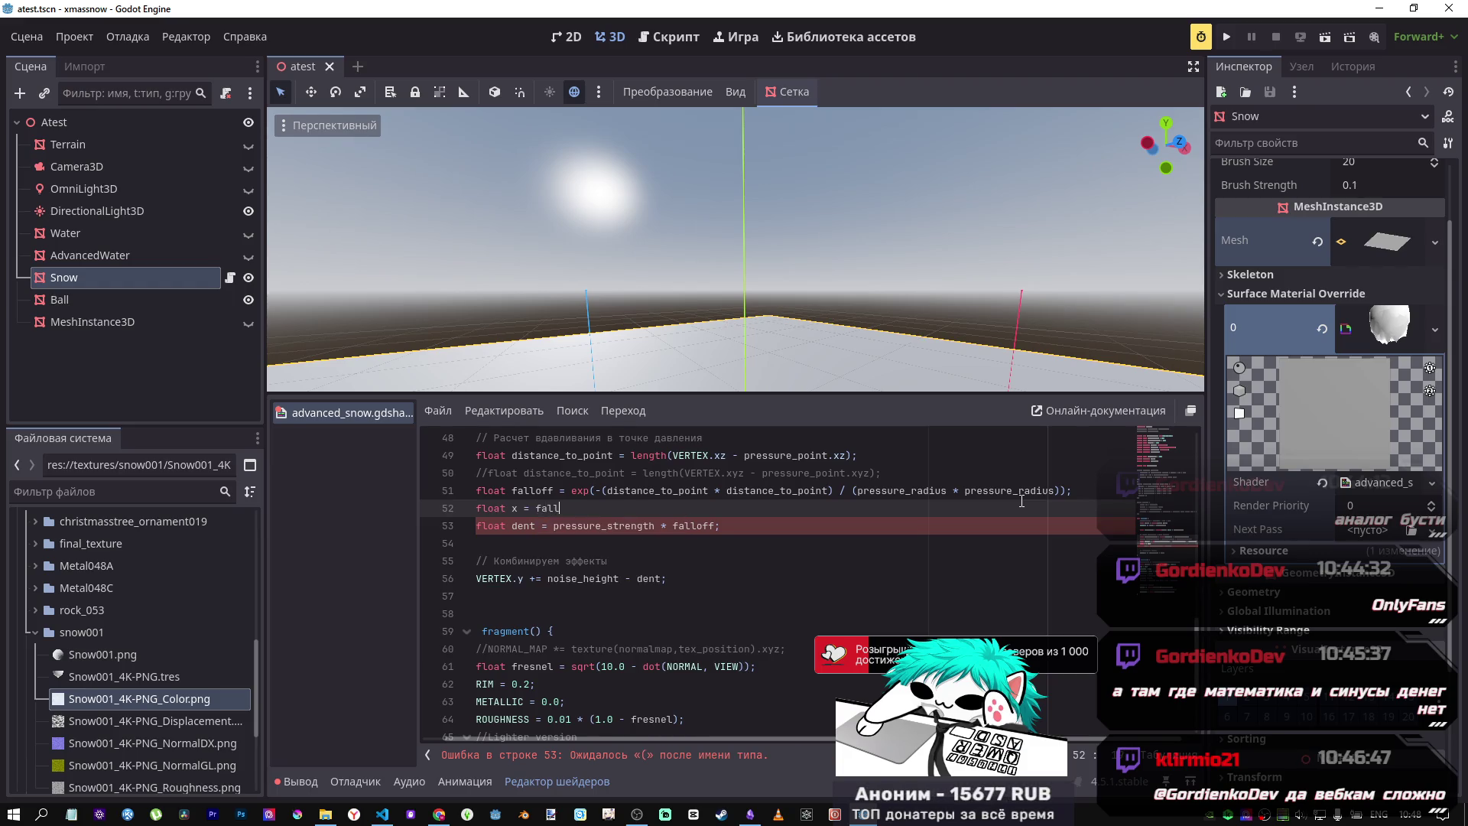
text(ot)
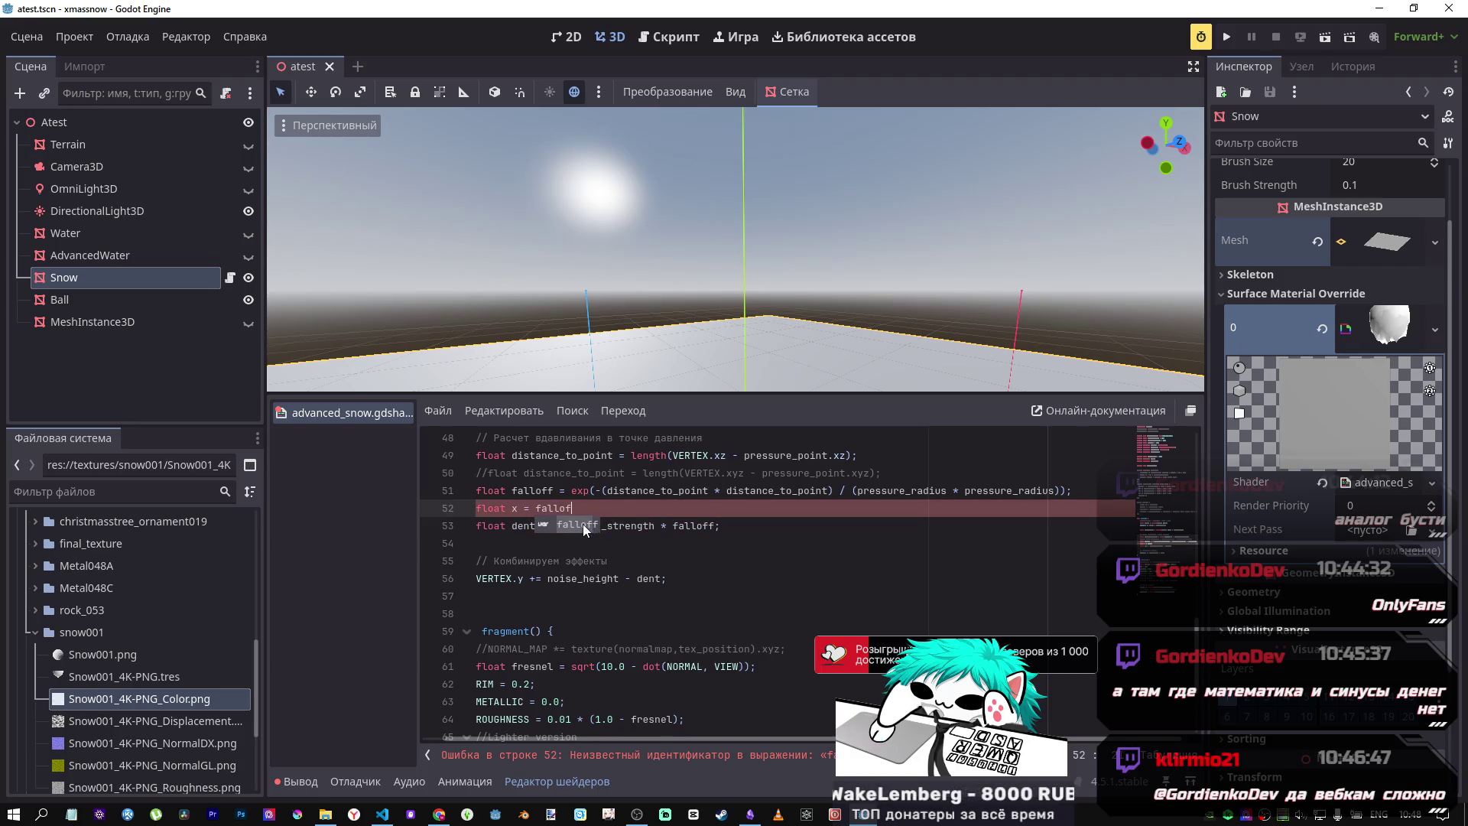
text(f)
key(ctrl+Left)
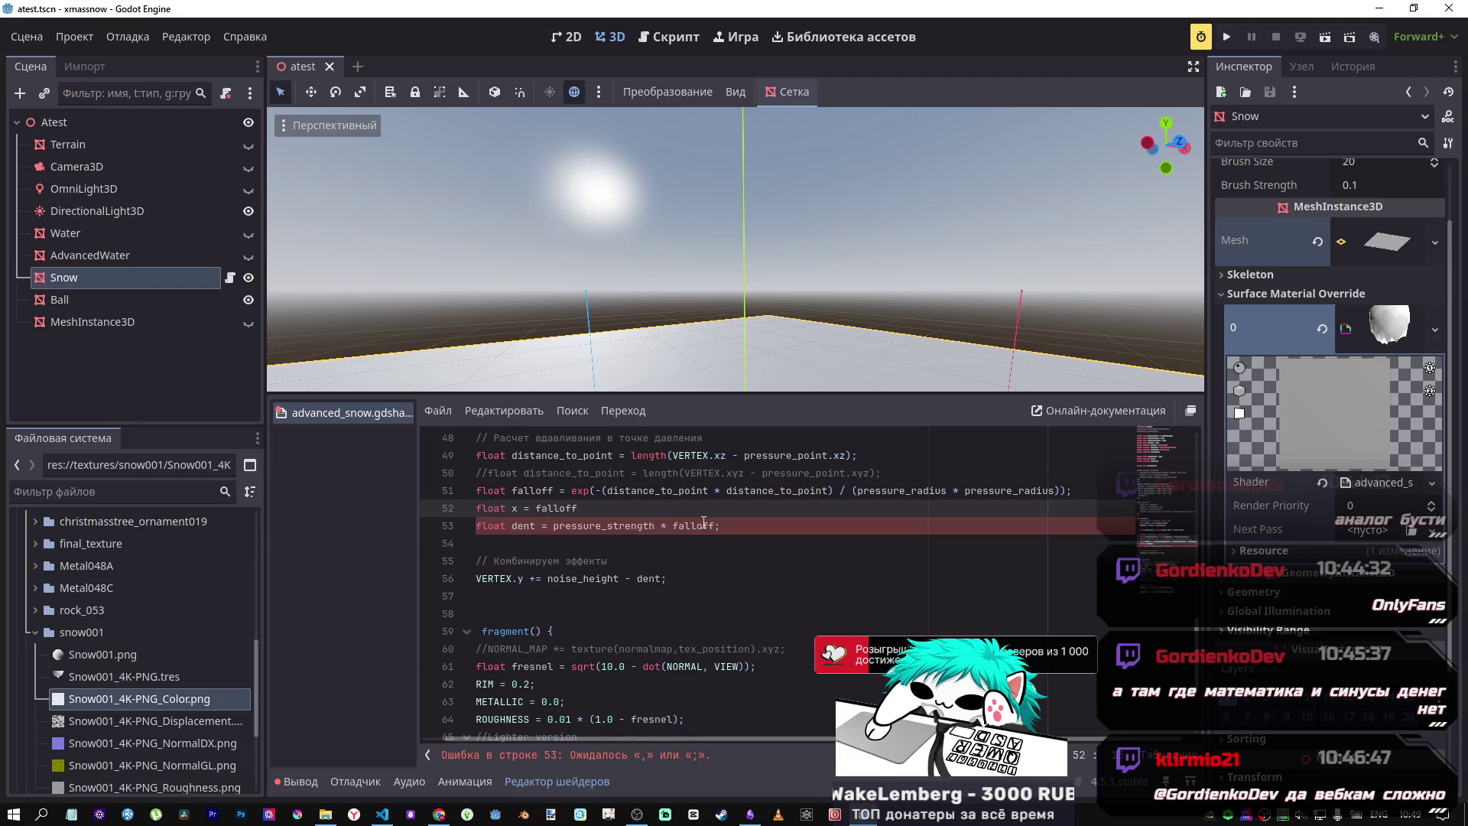
click(641, 513)
text(;)
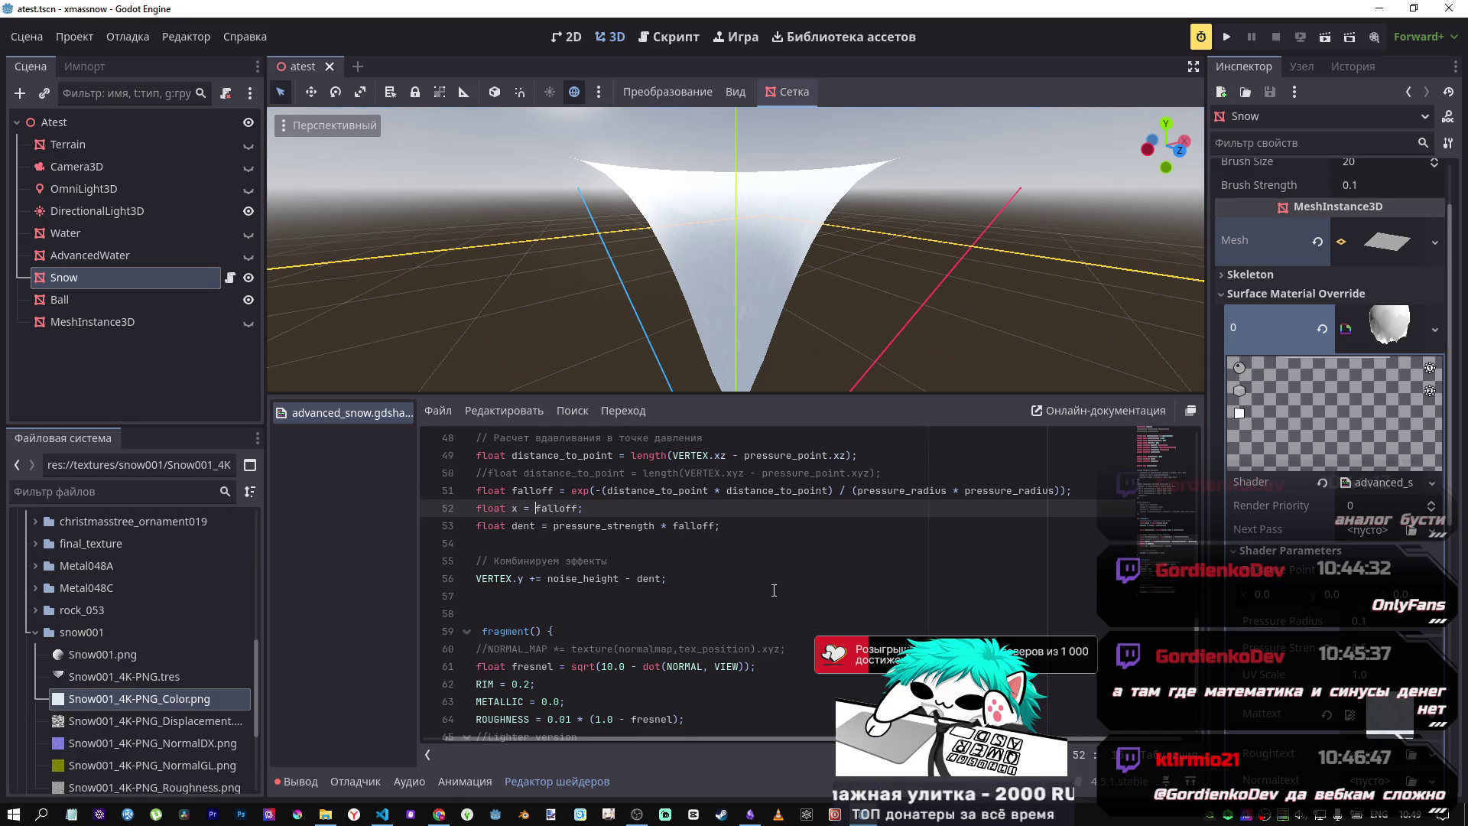
click(519, 507)
key(BackSpace)
text(y)
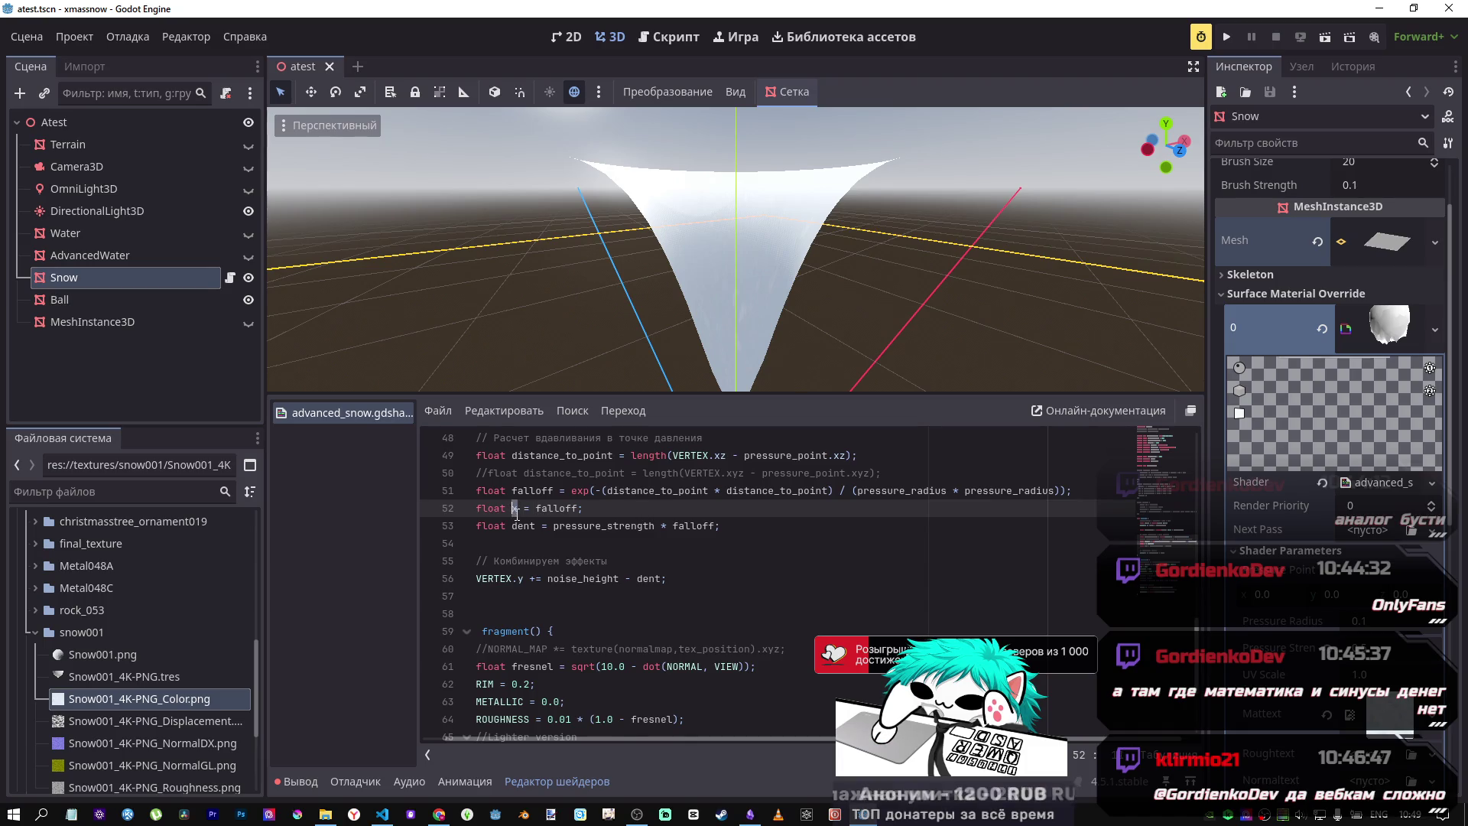
Step: Highlight falloff on line 52, then switch to VS Code showing water_compute.glsl
drag(535, 507, 578, 507)
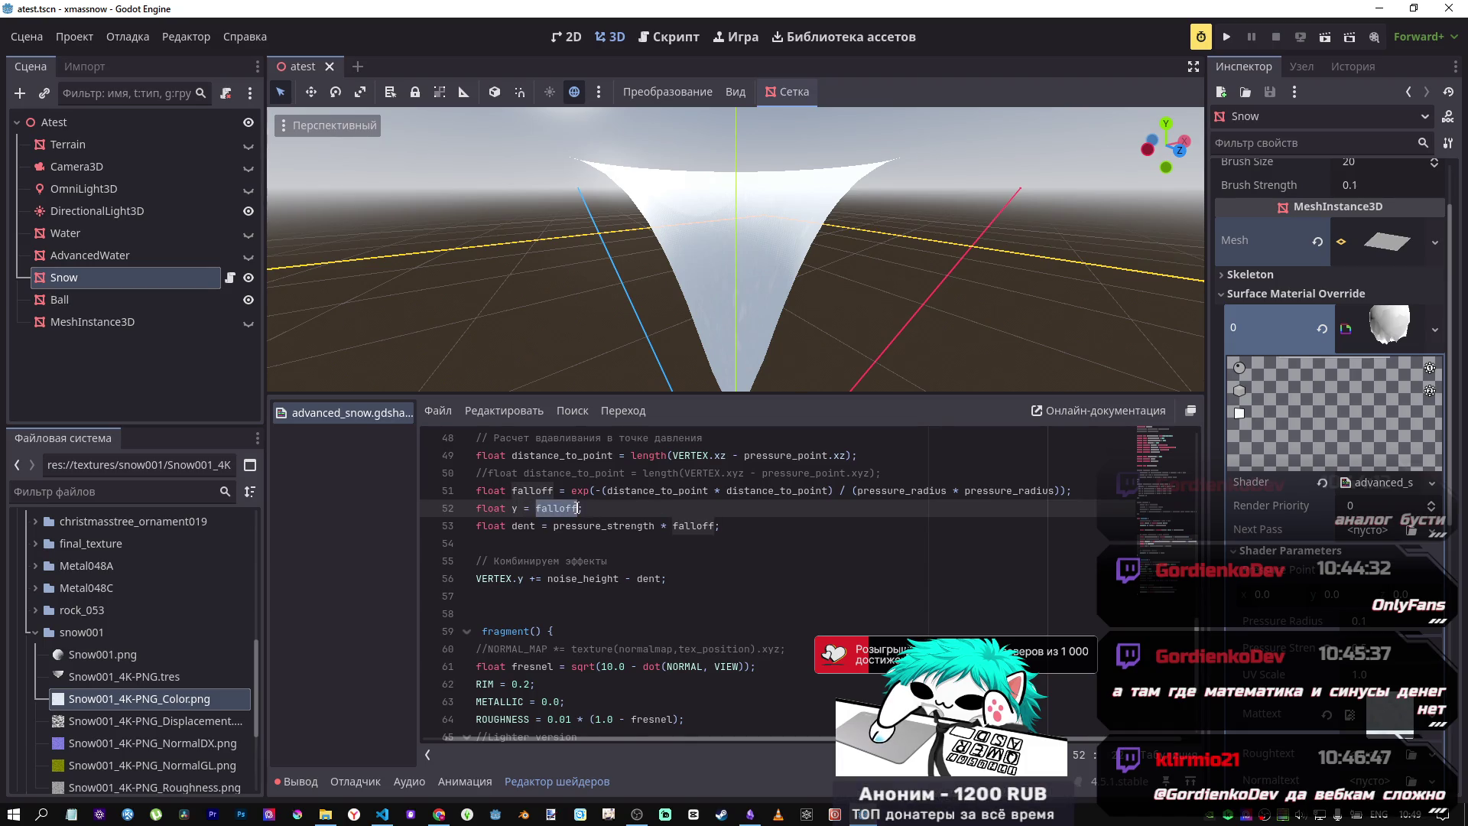
click(539, 509)
mouse_move(382, 813)
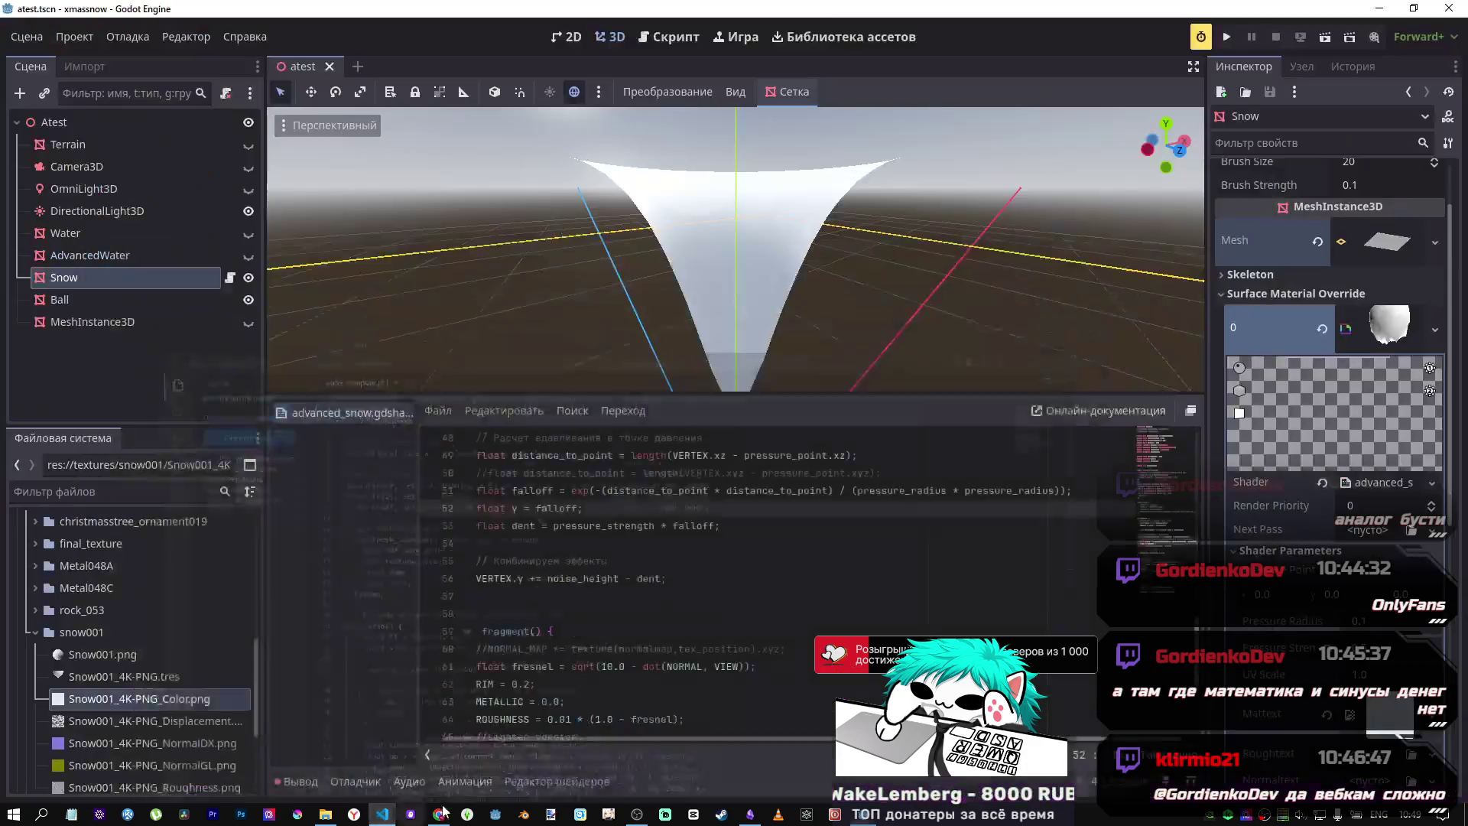
Step: Read DeepSeek's three non-negative x²·sin(1/x²) versions and their comparison chart, then return to Godot
click(440, 813)
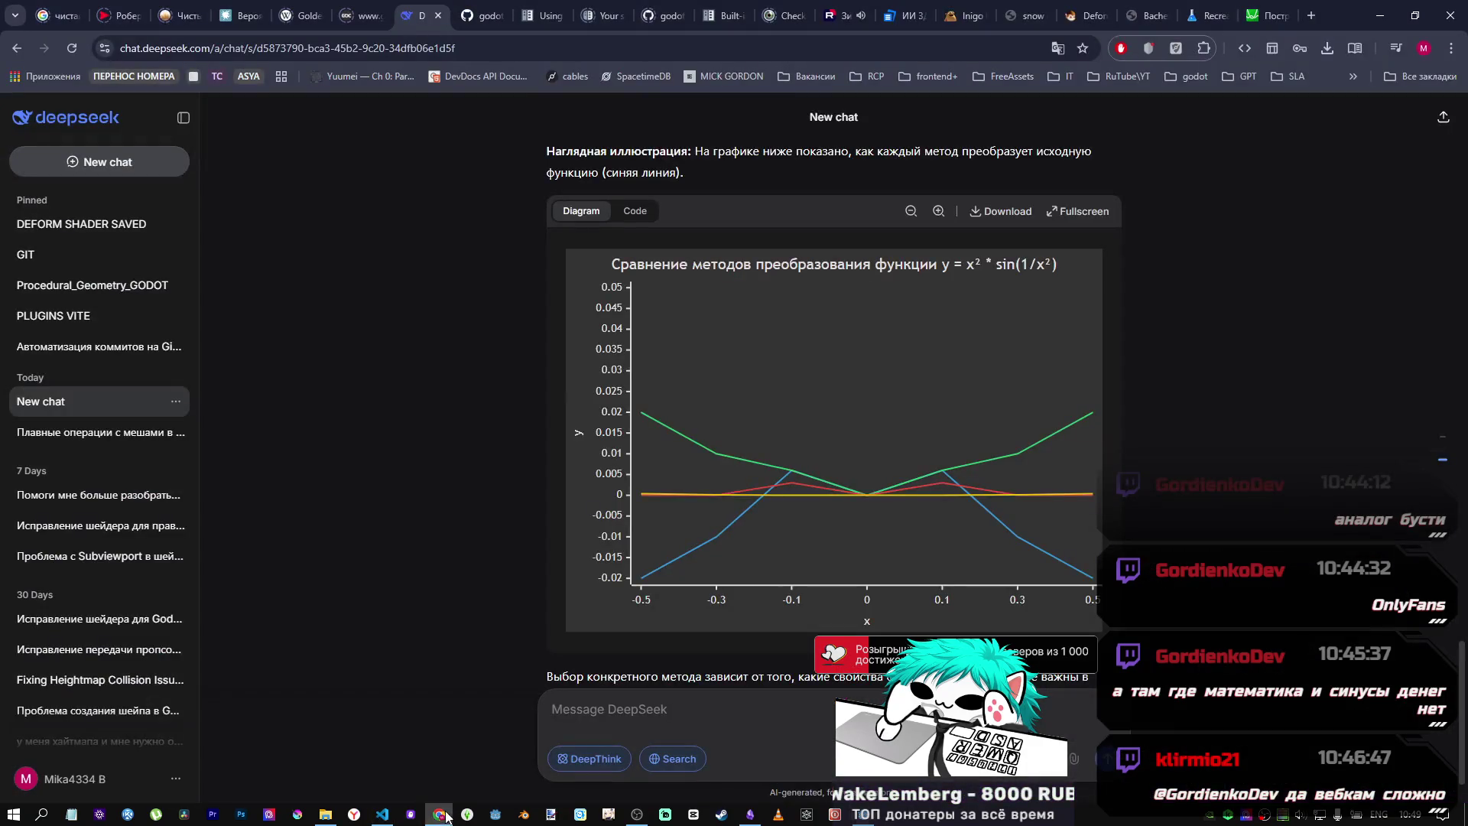
scroll(854, 379, up, 6)
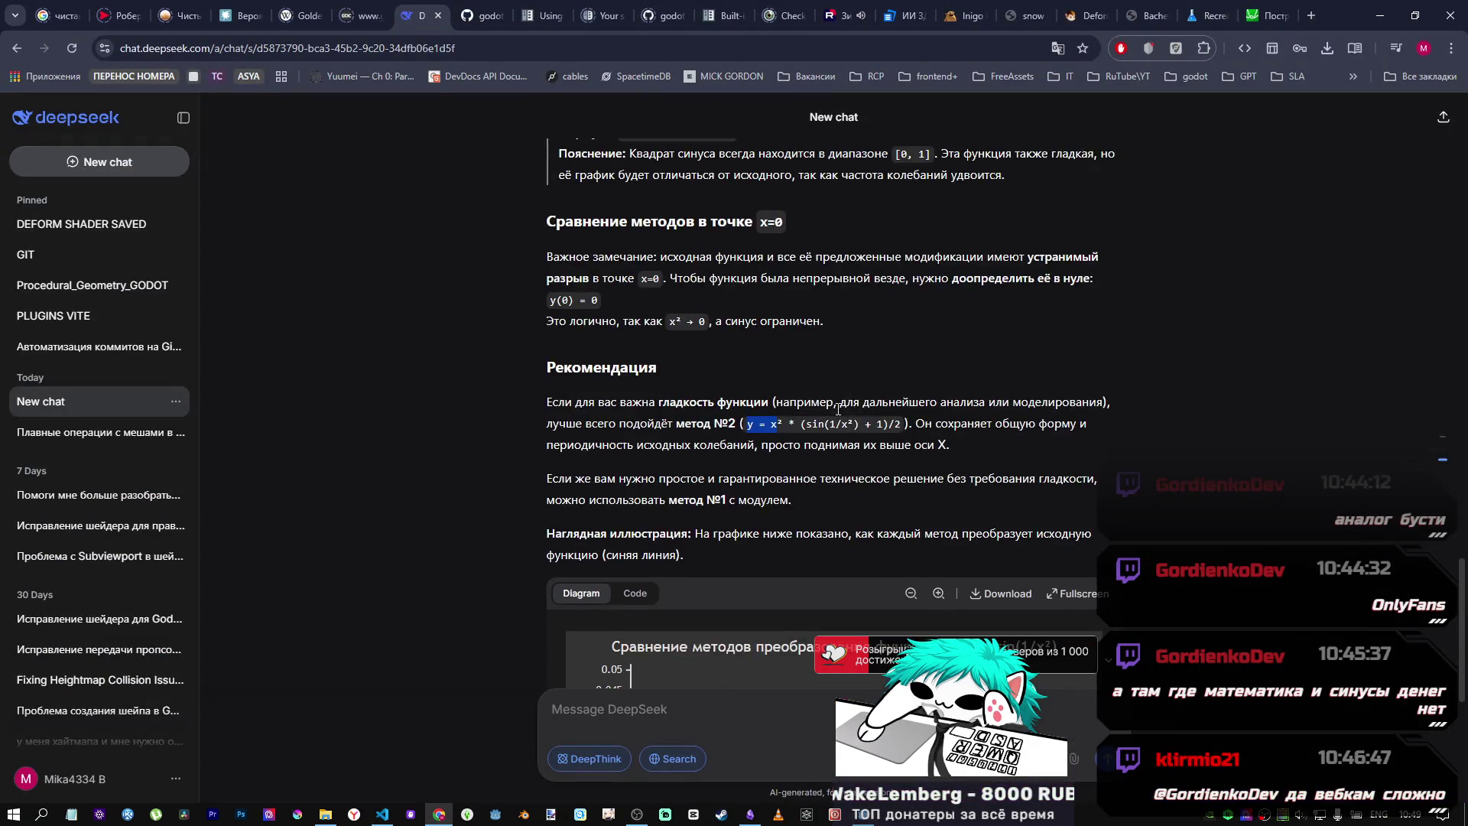
scroll(819, 368, down, 2)
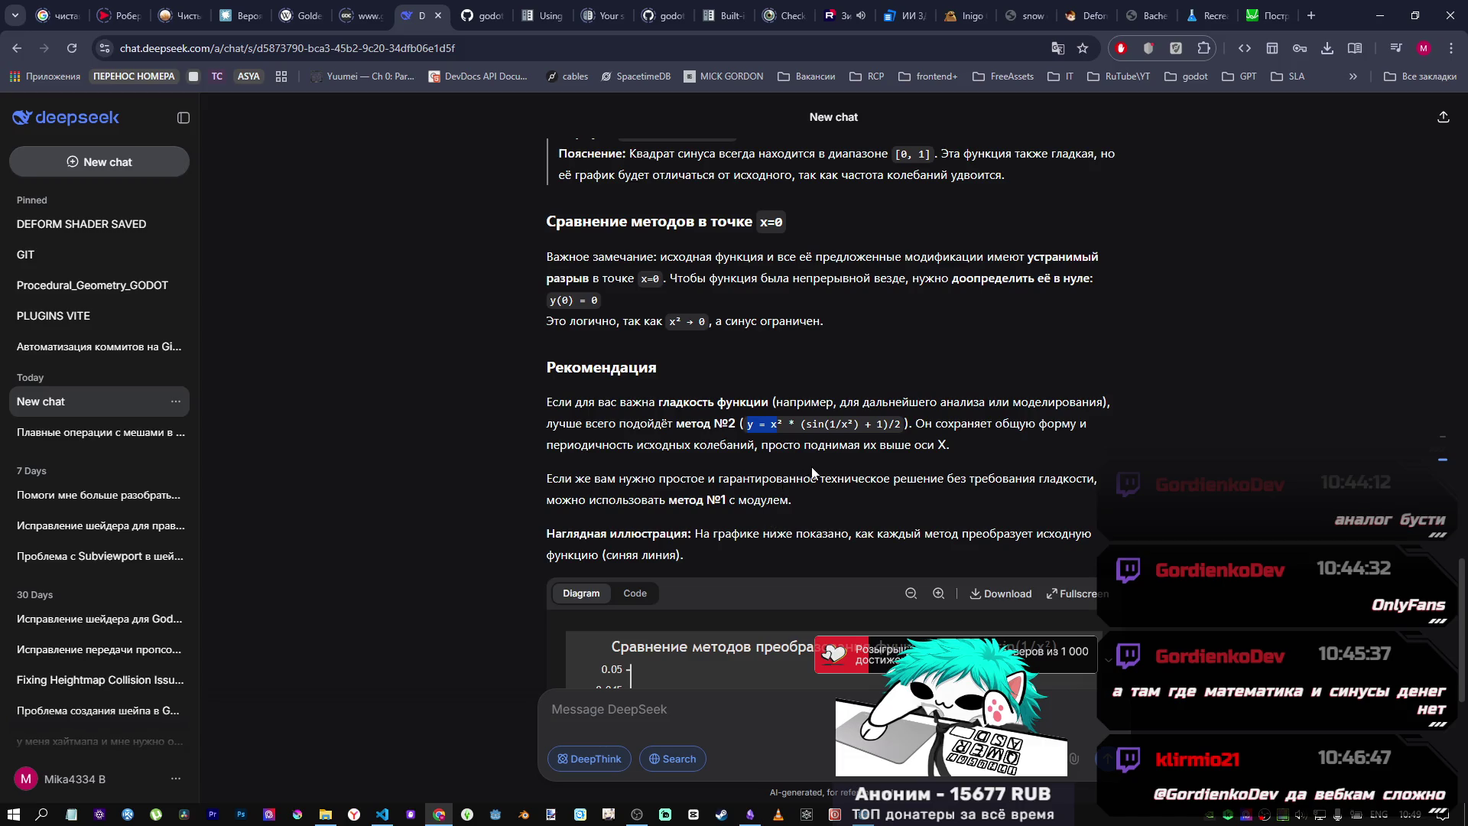
scroll(928, 449, down, 1)
scroll(925, 450, down, 5)
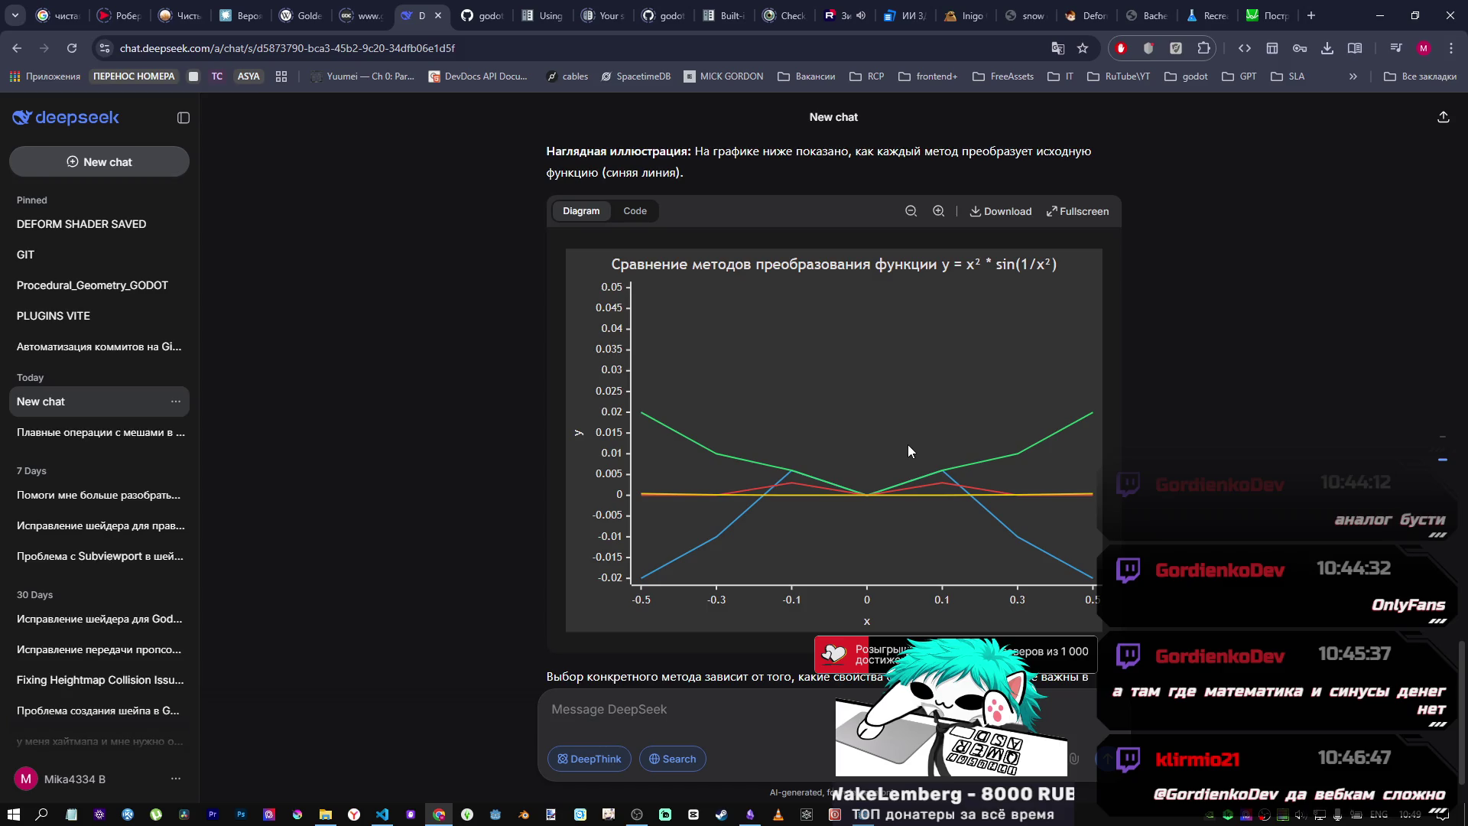
scroll(907, 443, up, 20)
scroll(887, 438, up, 6)
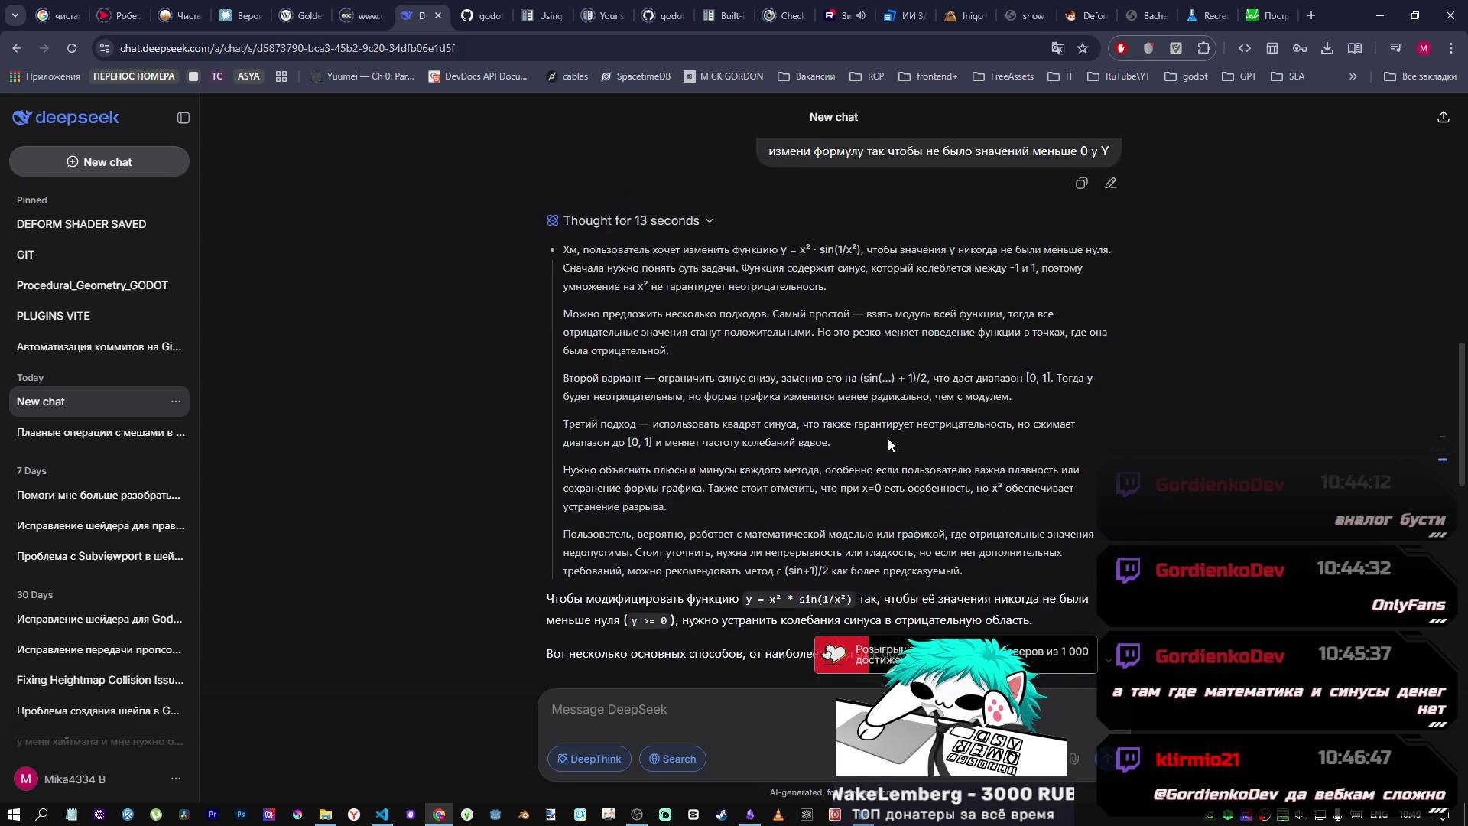
scroll(875, 440, down, 6)
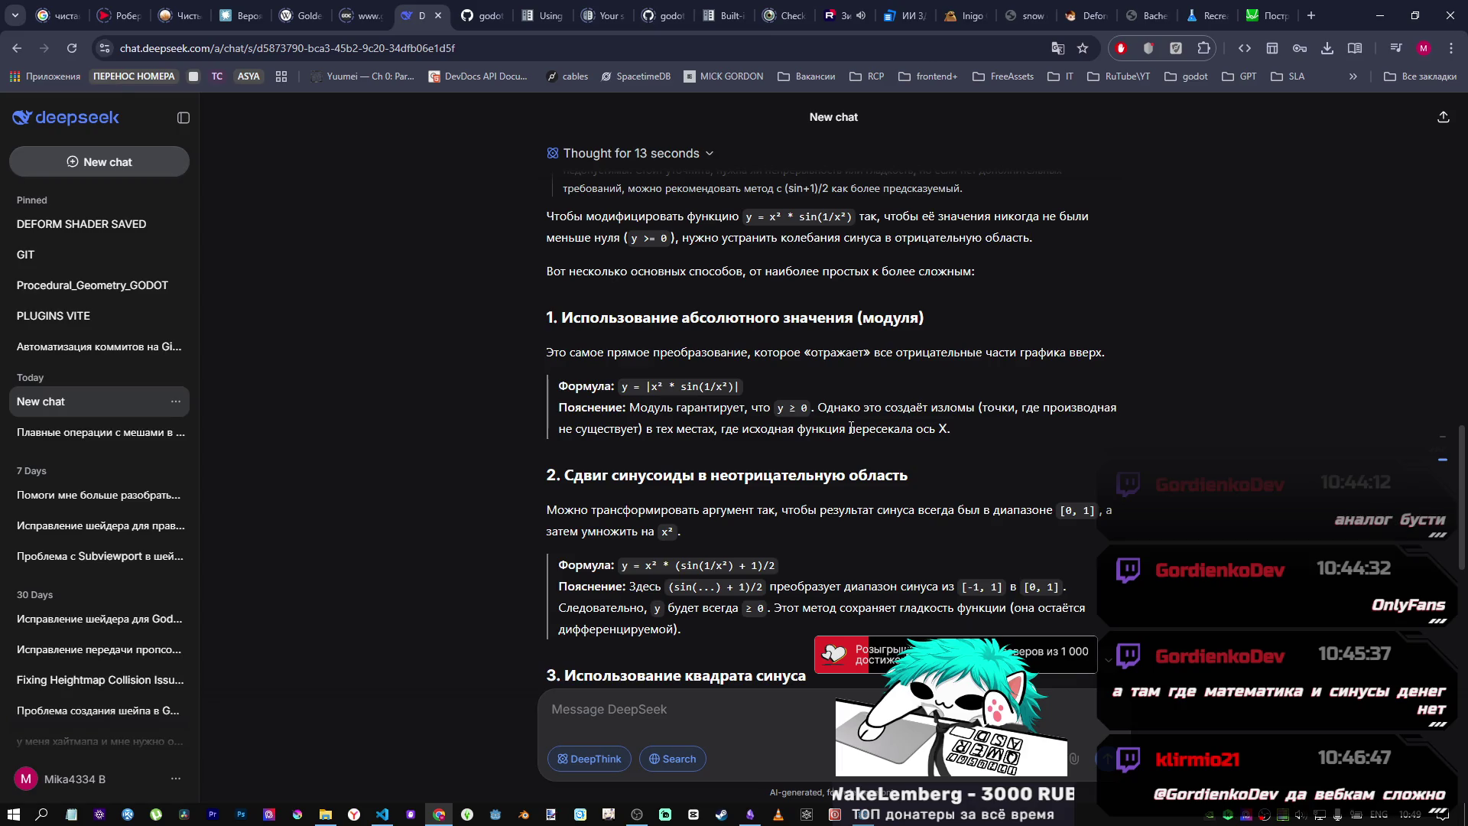
scroll(693, 194, down, 2)
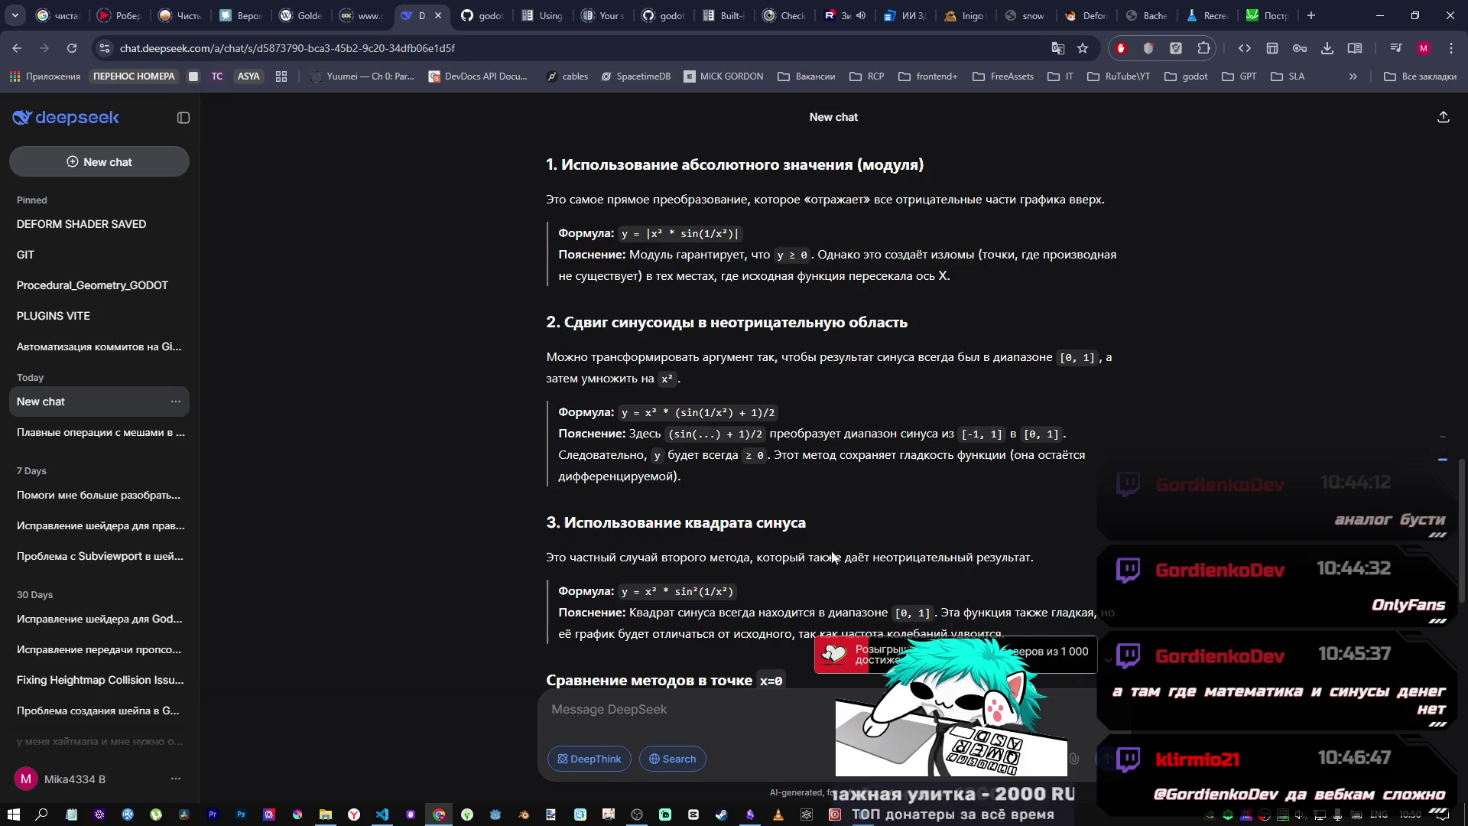
key(alt+Tab)
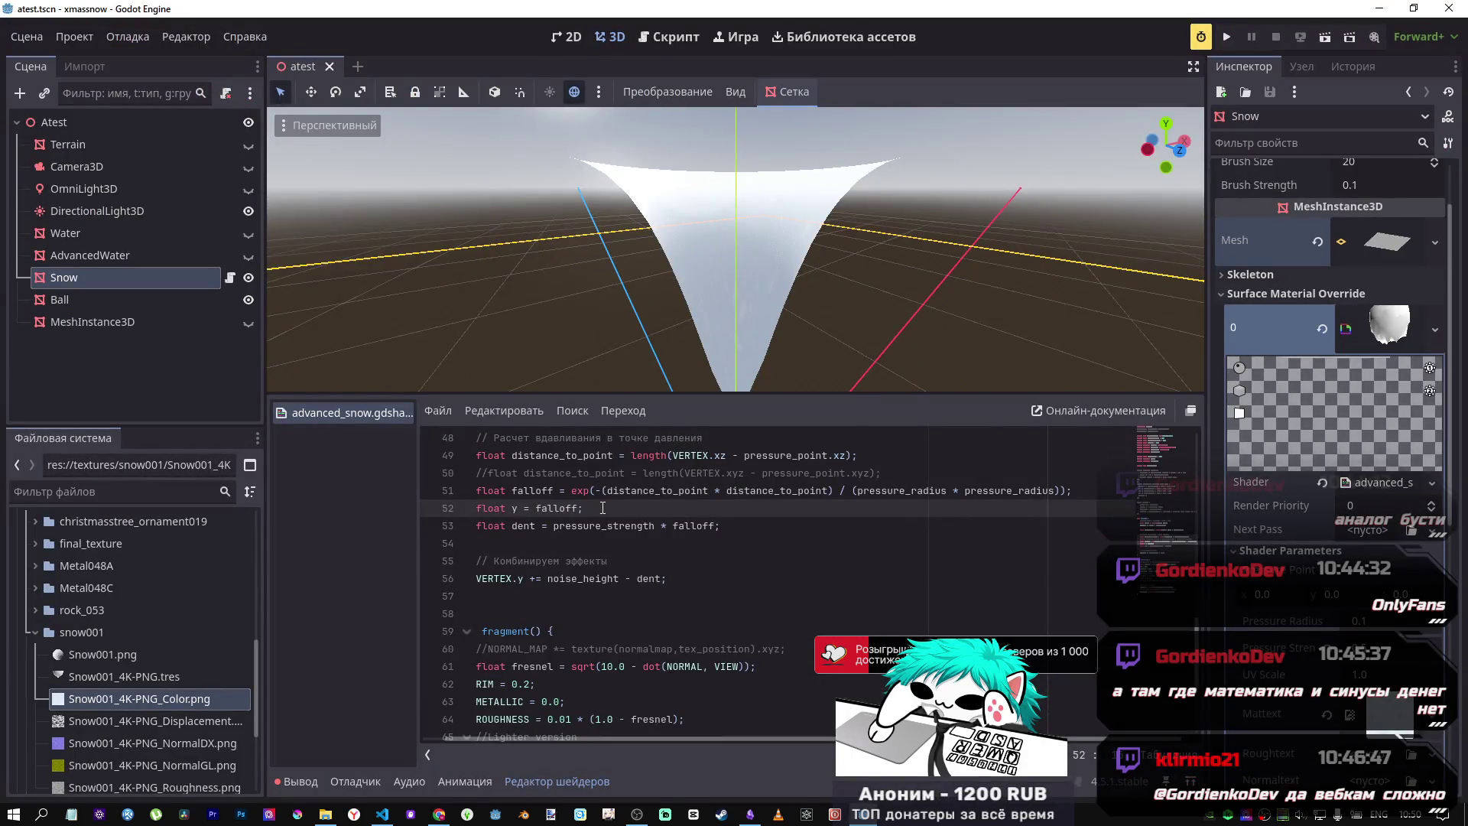
Step: Insert and remove a stray | before falloff on line 52, then open Search Help
click(536, 507)
text(|)
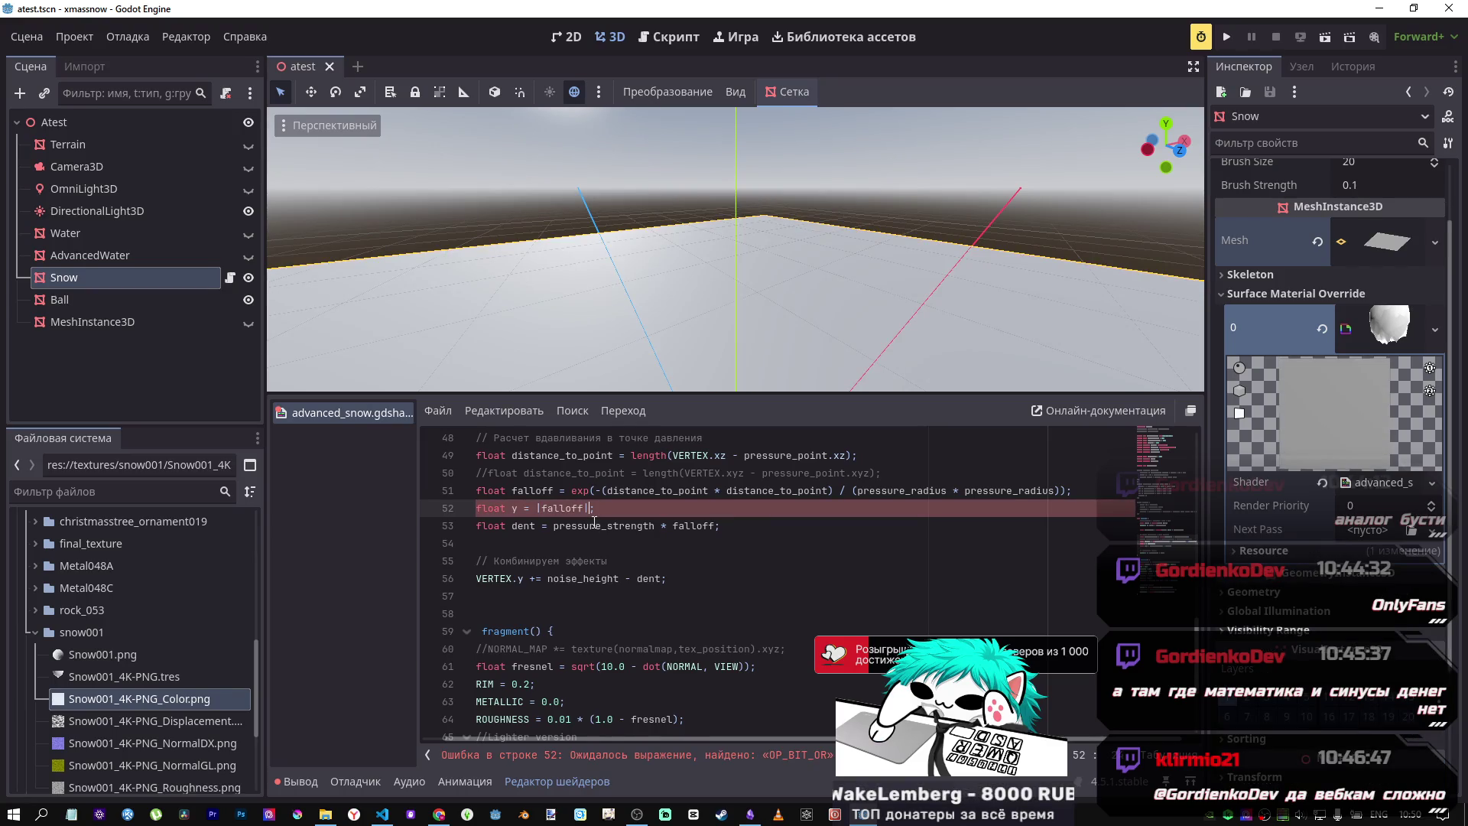
click(542, 507)
key(BackSpace)
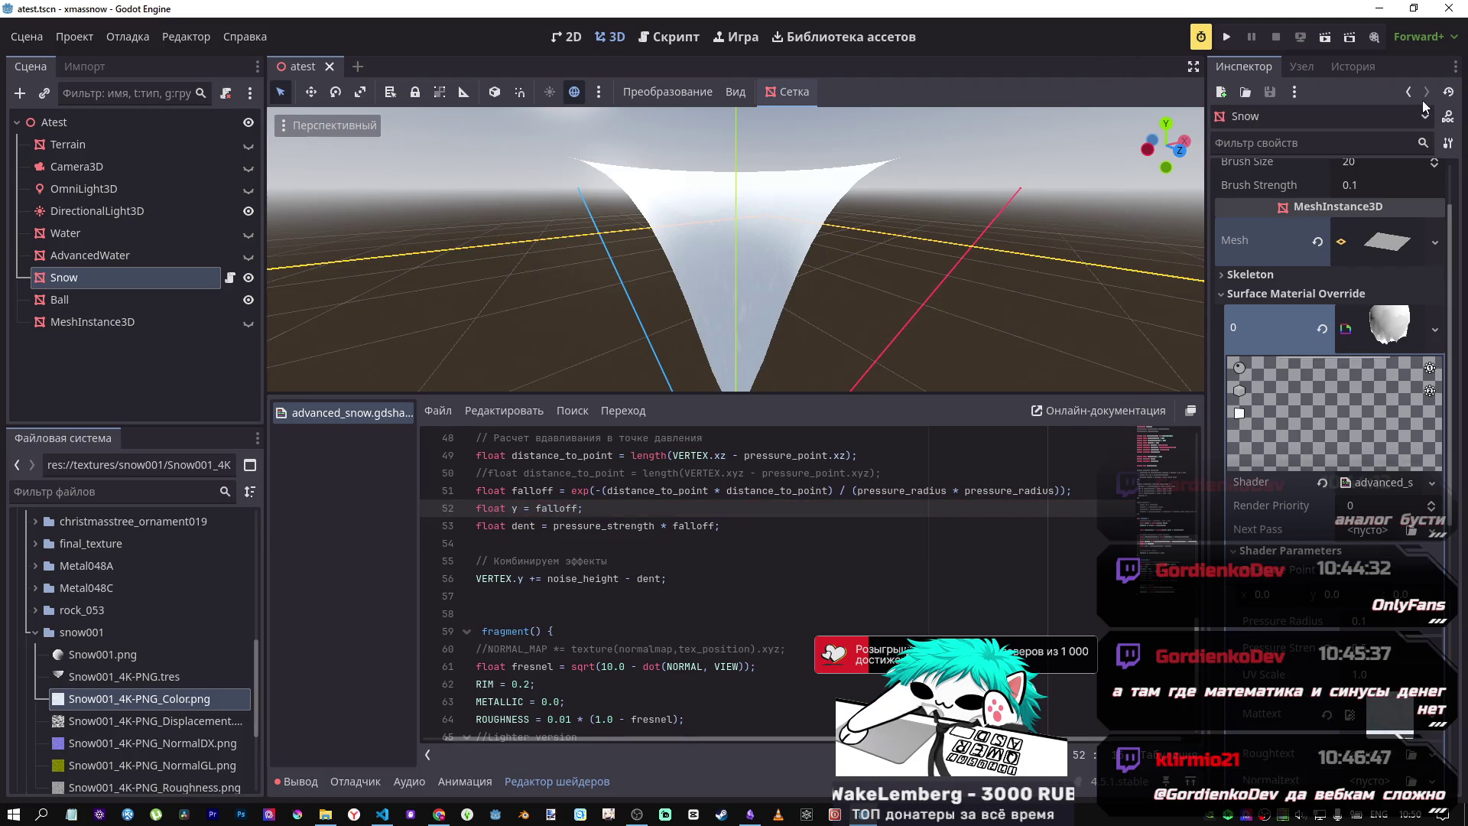
click(1447, 119)
click(1073, 91)
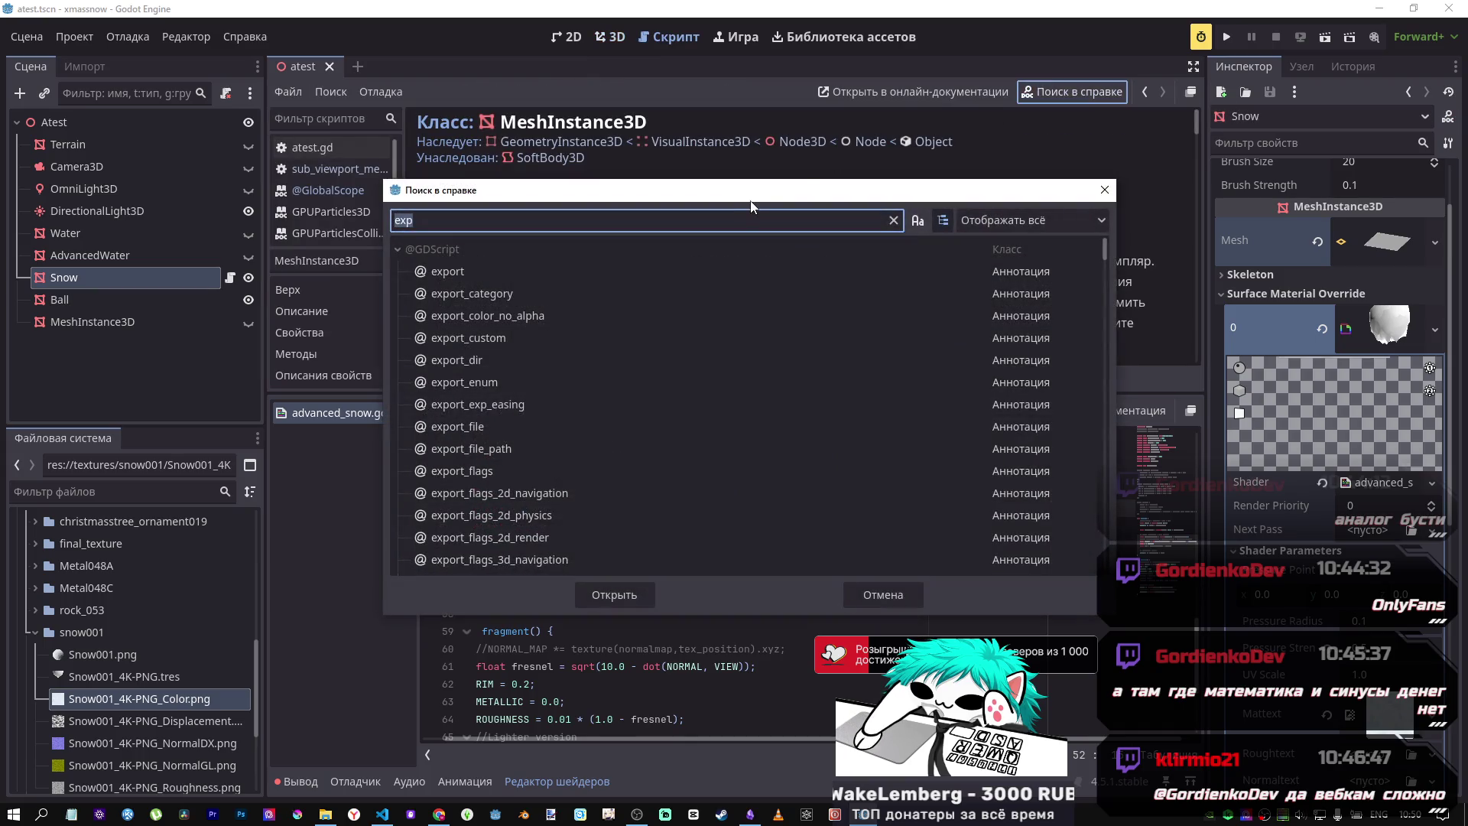
text(module)
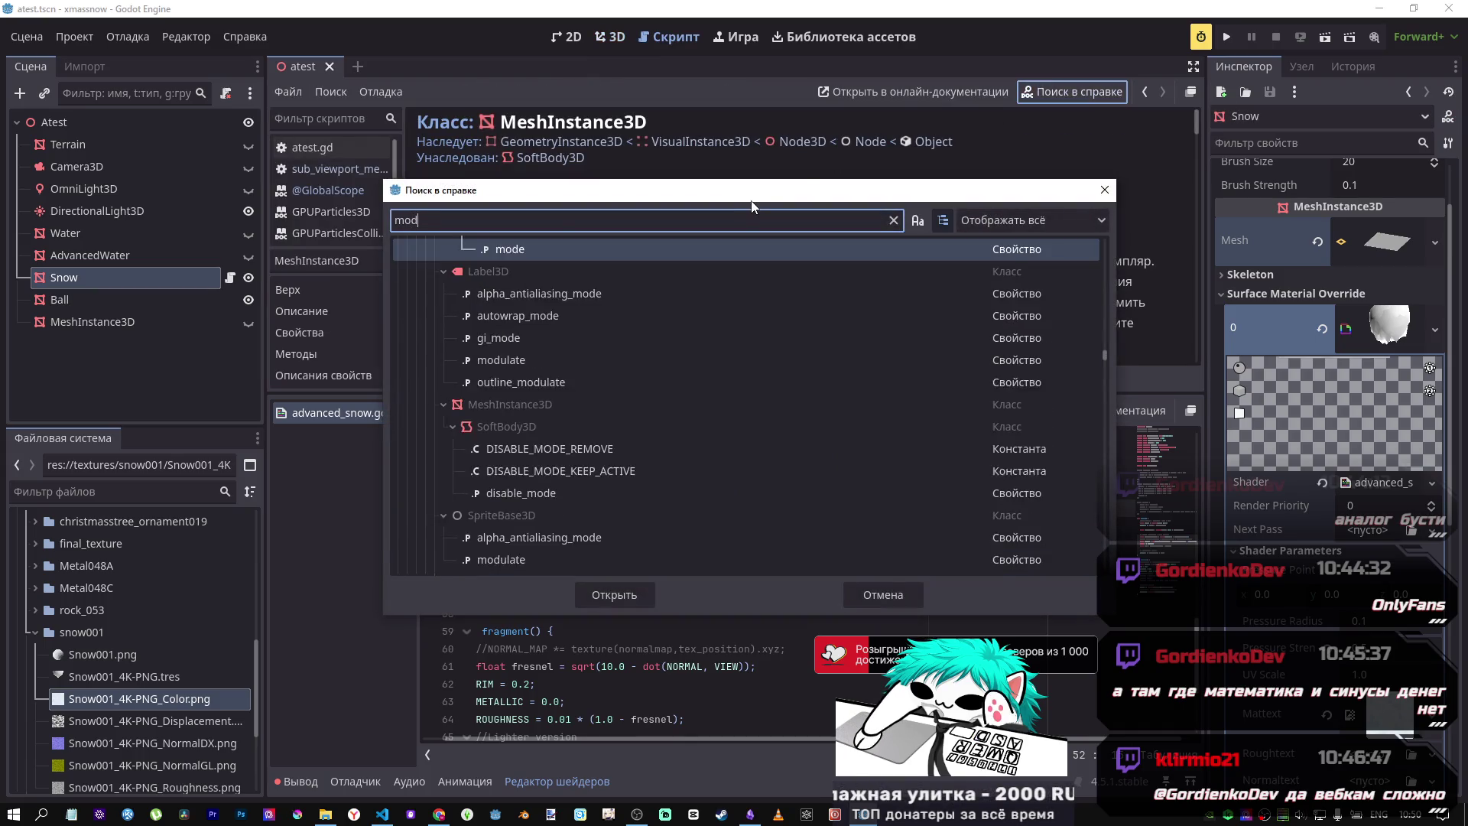
click(499, 273)
double_click(499, 274)
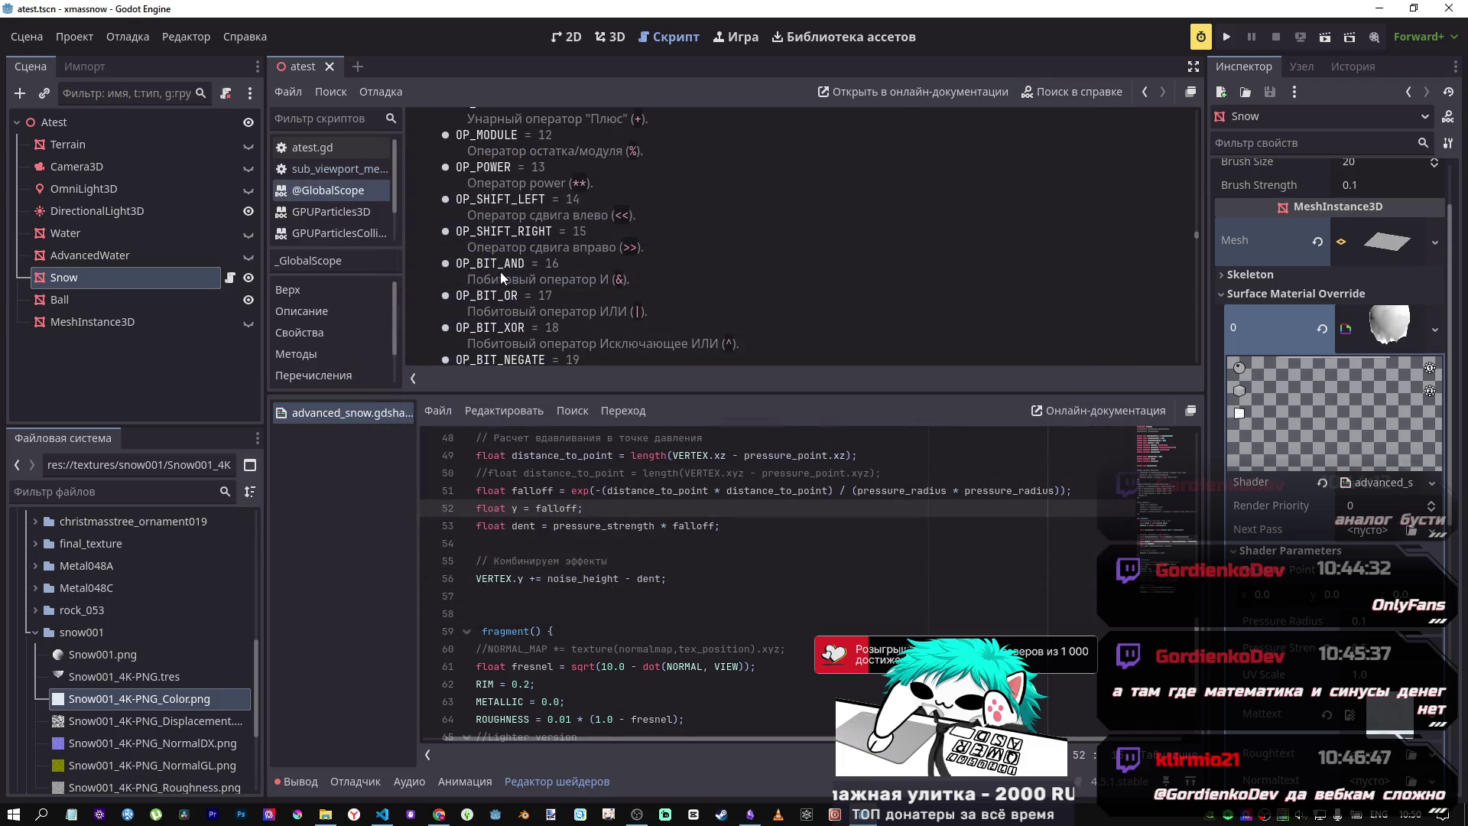
scroll(575, 277, up, 2)
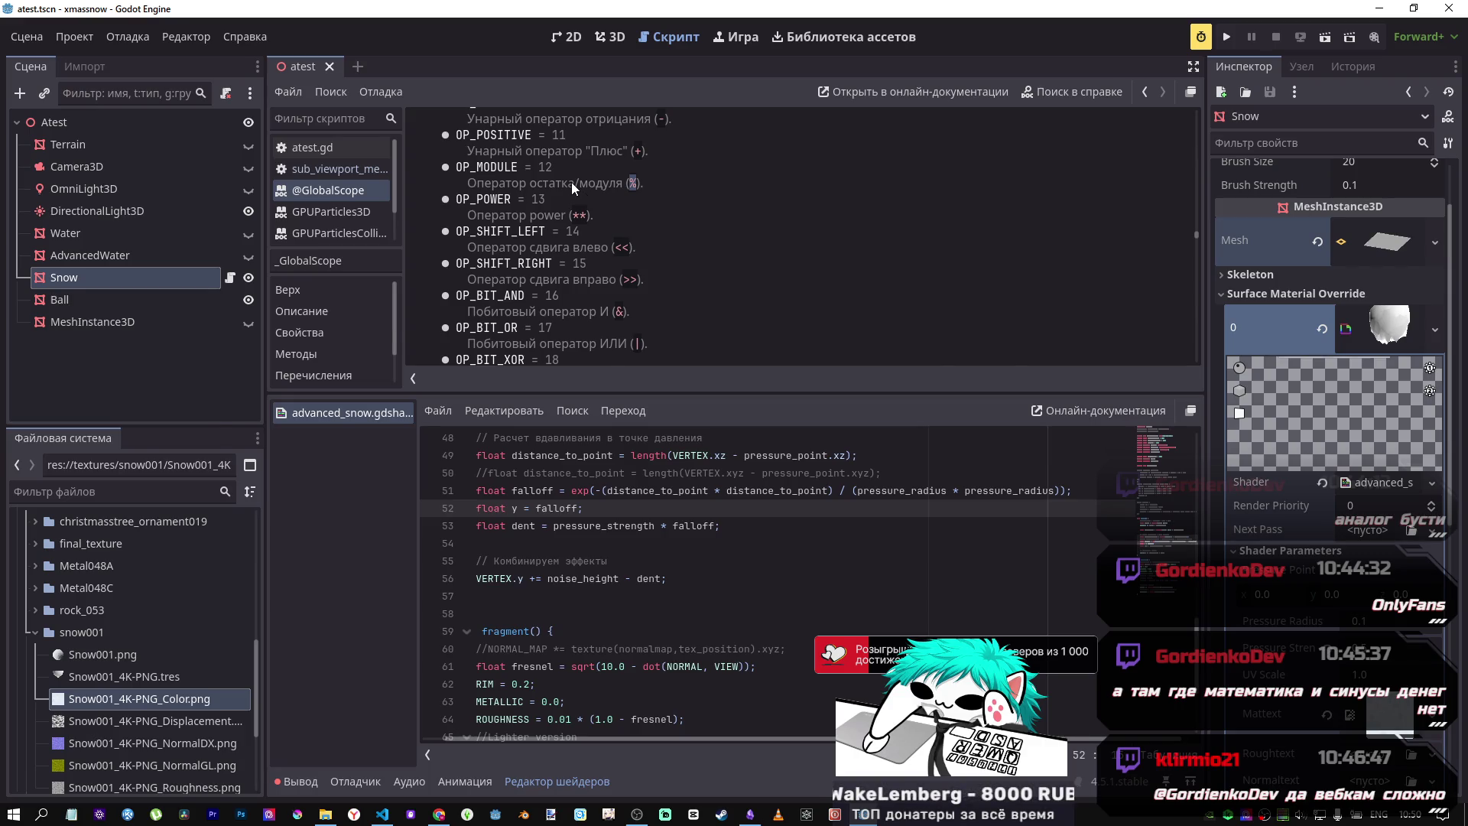
Step: Copy DeepSeek's shifted-sine formula x²·(sin(1/x²)+1)/2 and bring up Desmos
key(alt+Tab)
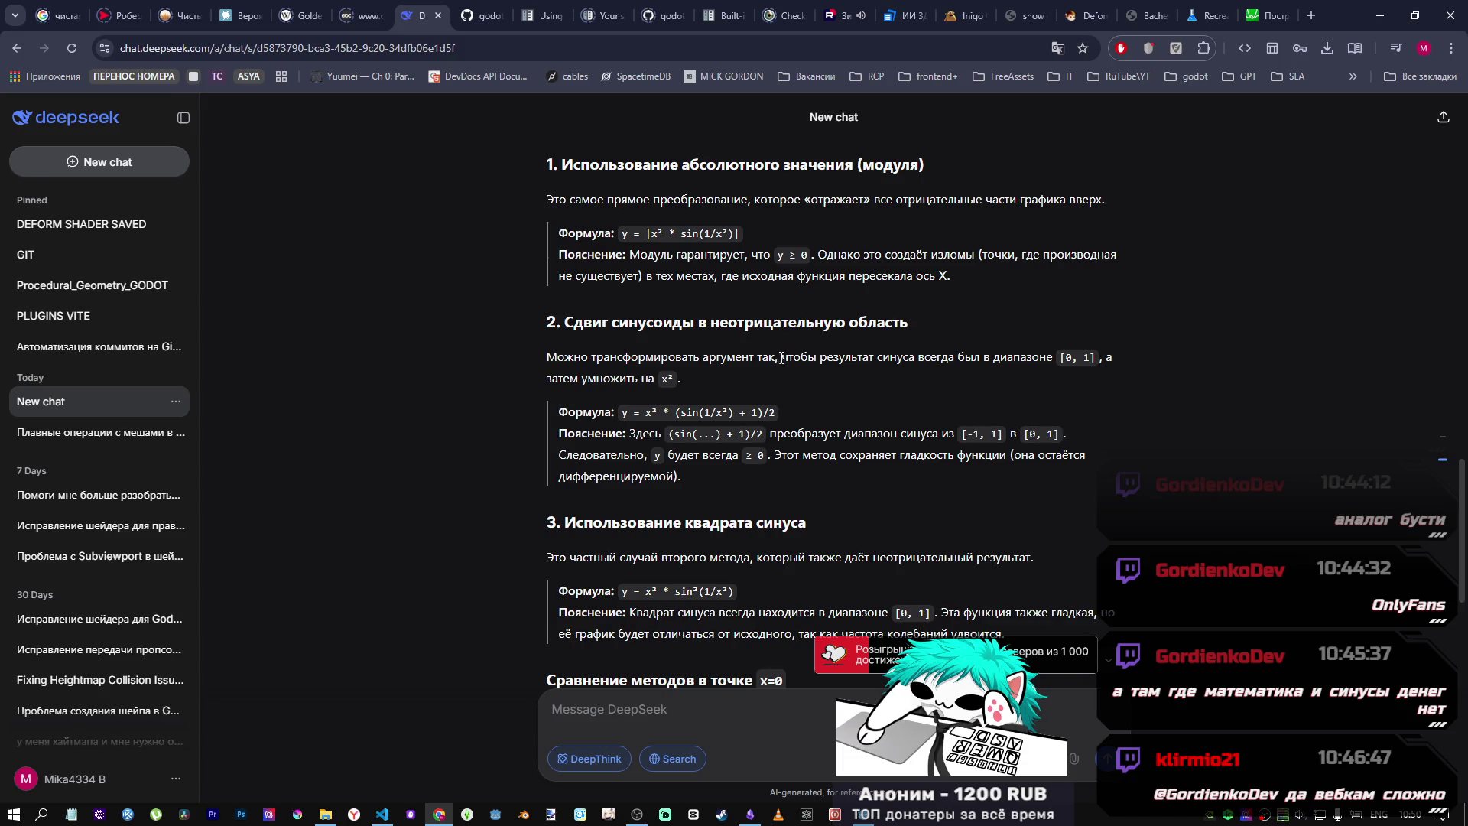
drag(777, 413, 625, 411)
click(1265, 16)
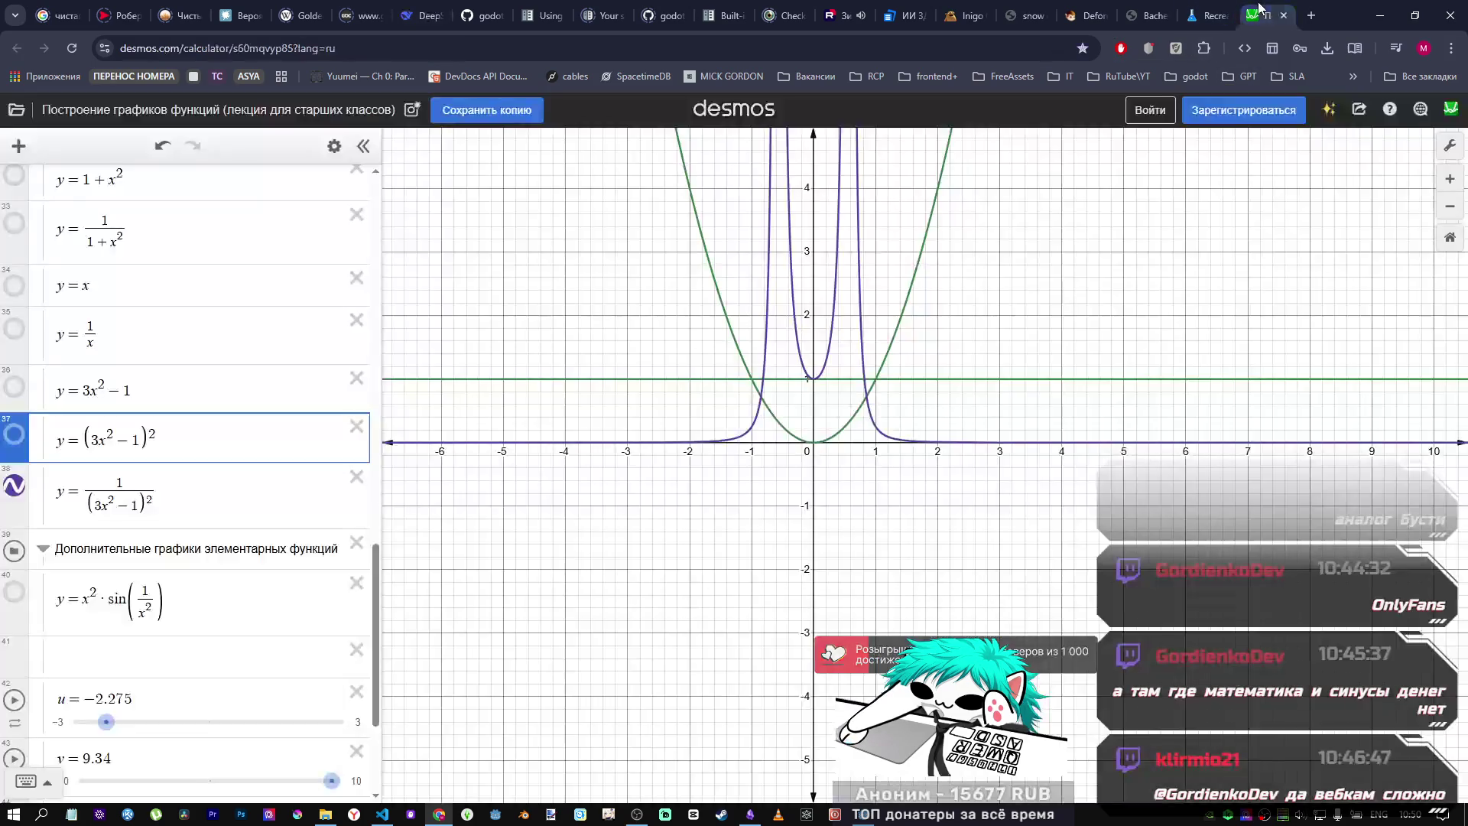
Step: Paste x²·(sin(1/x²)+1)/2 into empty Desmos expression 41
drag(84, 505, 158, 503)
scroll(158, 503, down, 2)
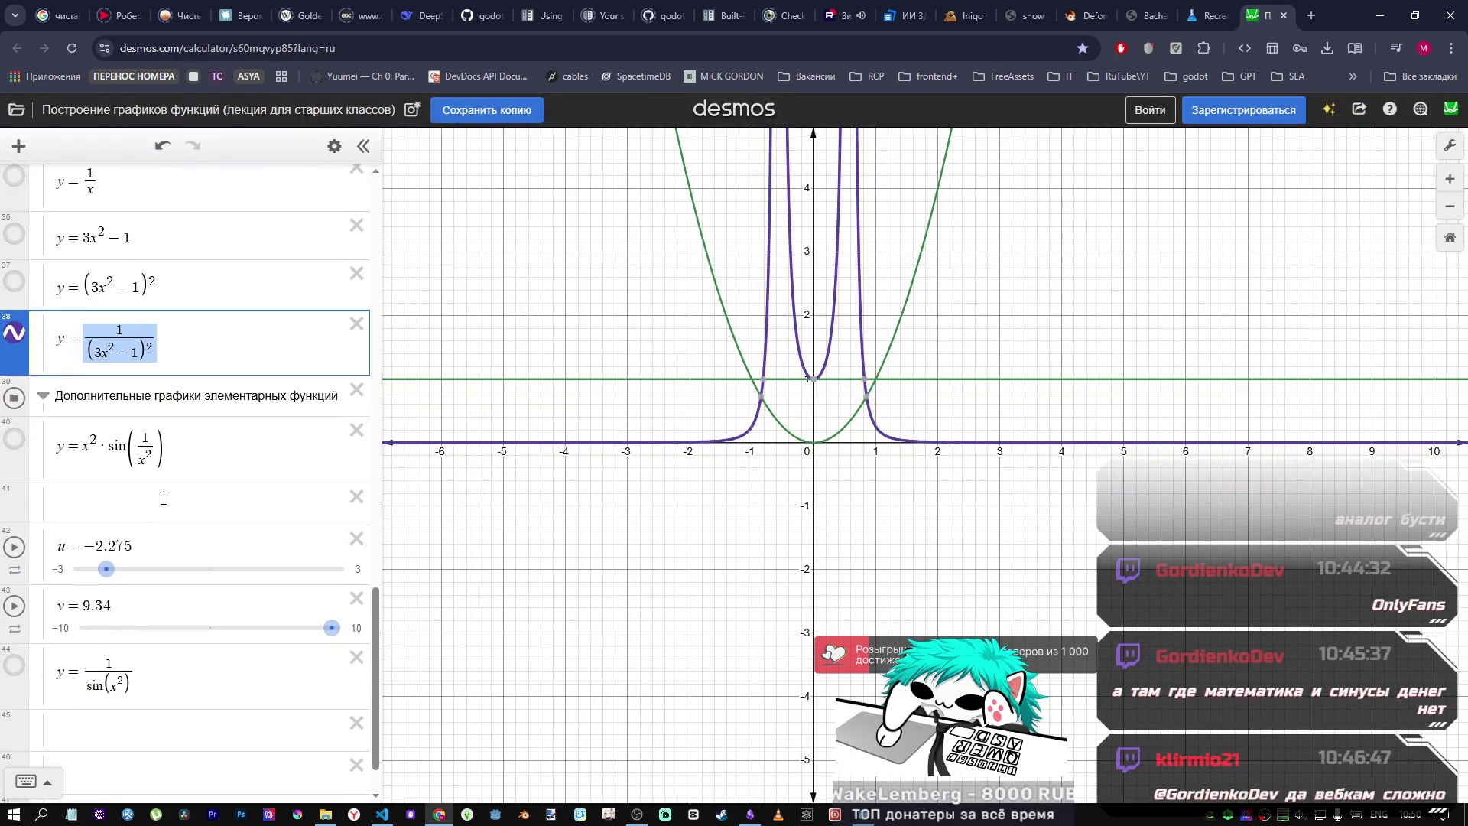
click(135, 504)
key(ctrl+v)
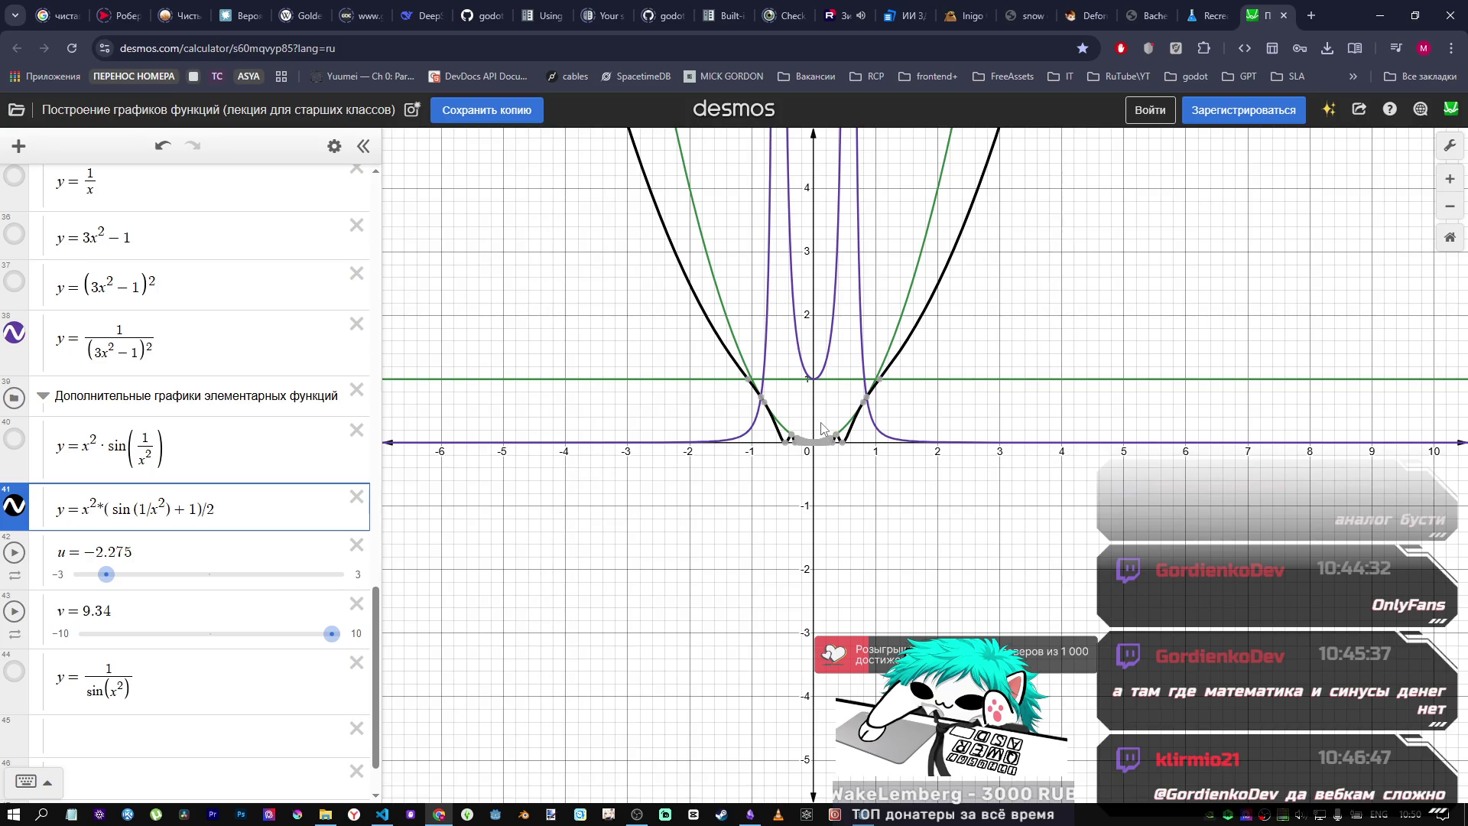
scroll(872, 443, down, 5)
scroll(878, 459, up, 5)
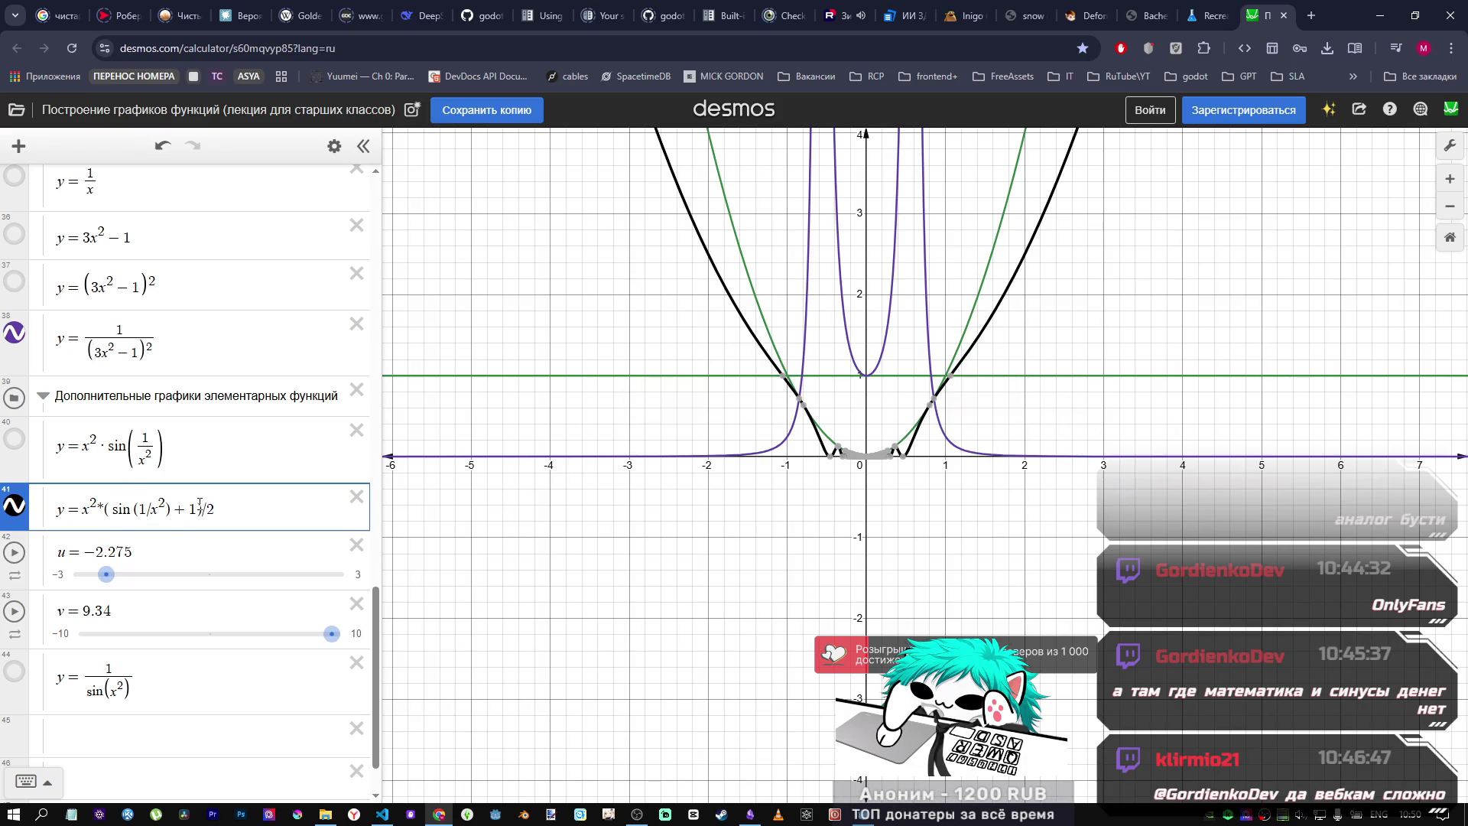
Step: Remove the + 1 shift, leaving y = x²·(sin(1/x²))/2, and inspect the curve intersection
drag(198, 505, 177, 506)
key(BackSpace)
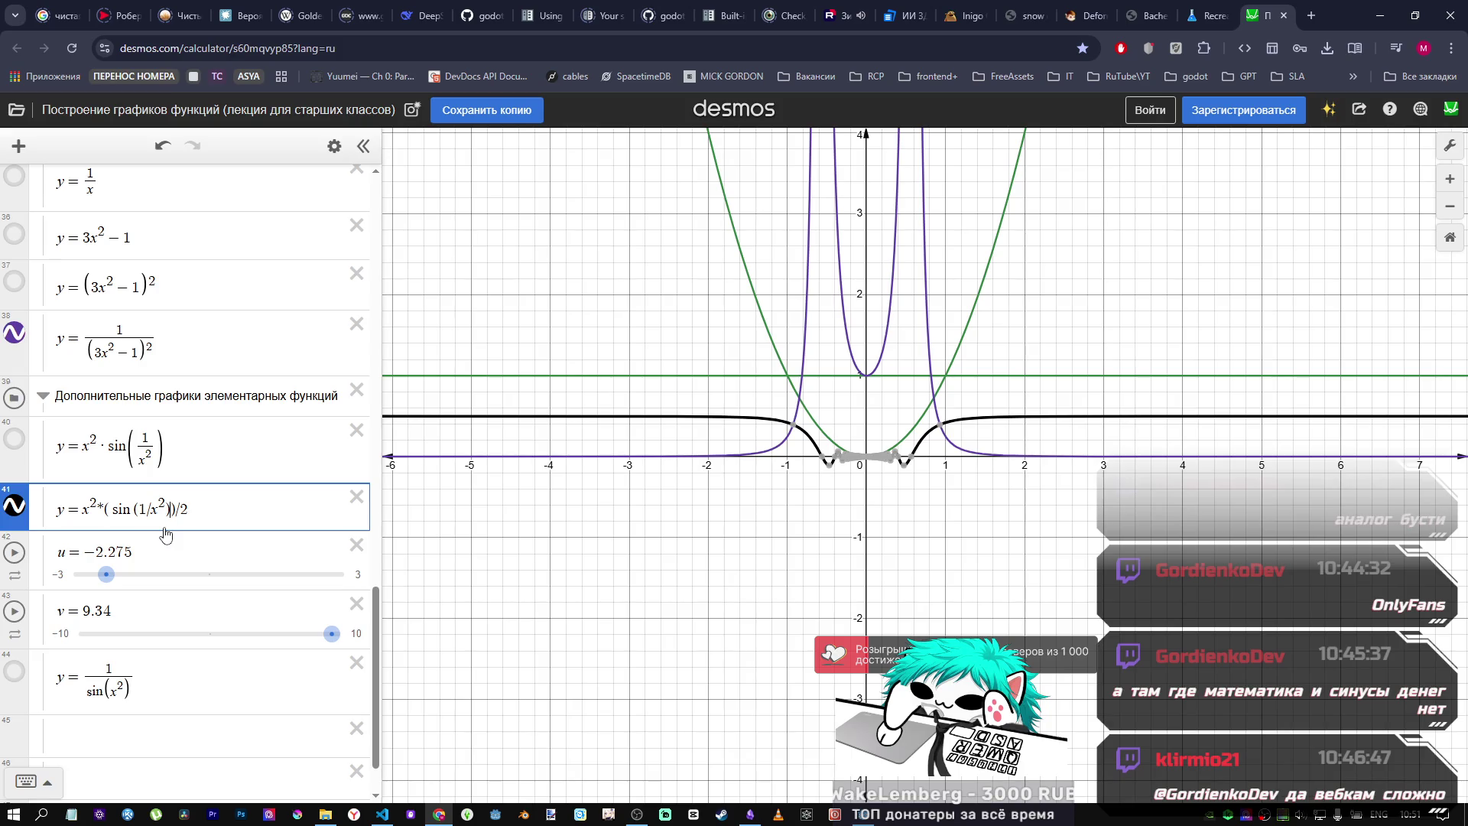
key(ctrl+z)
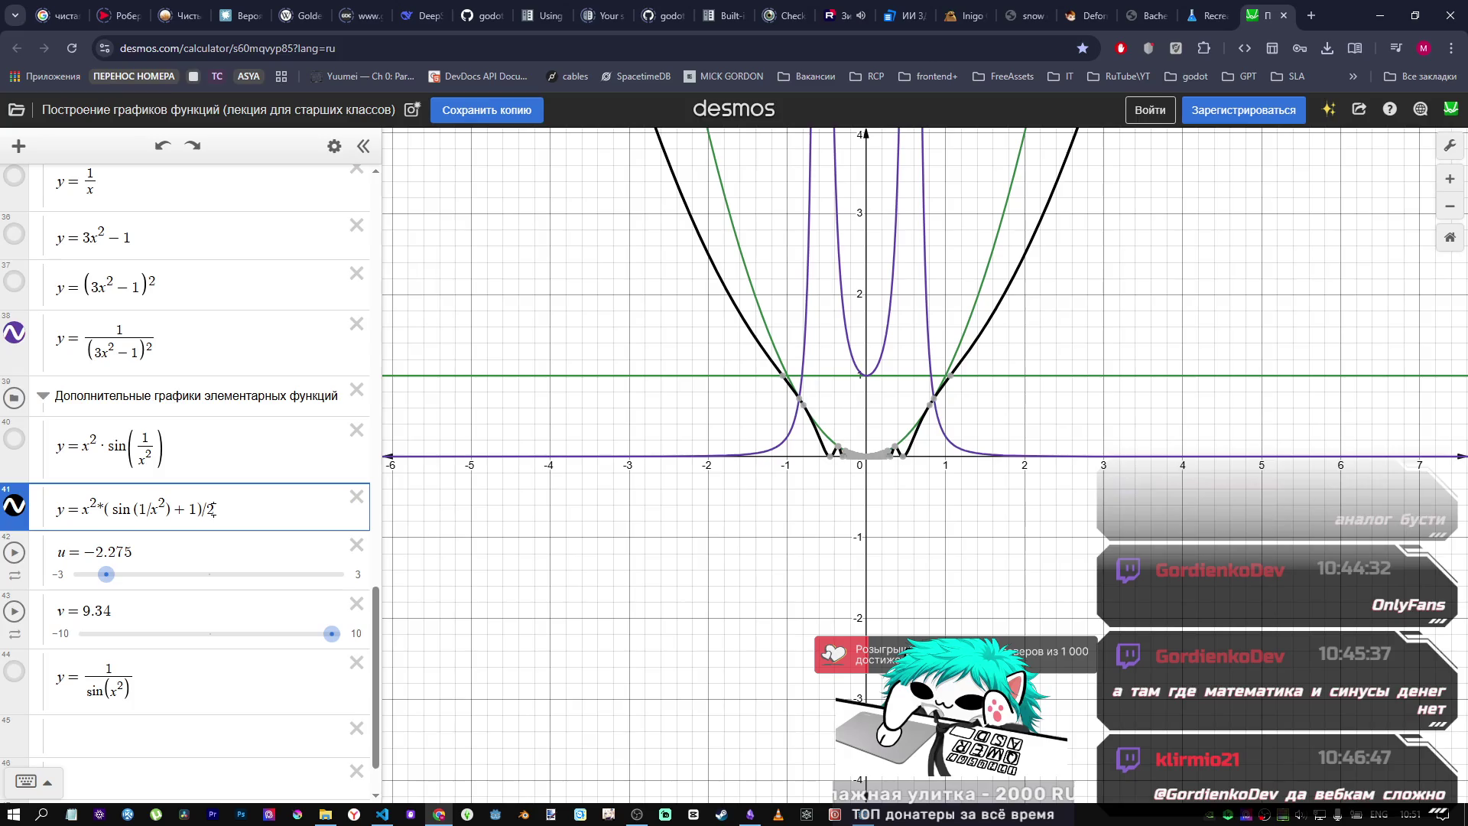
click(201, 508)
key(BackSpace)
key(BackSpace)
click(792, 422)
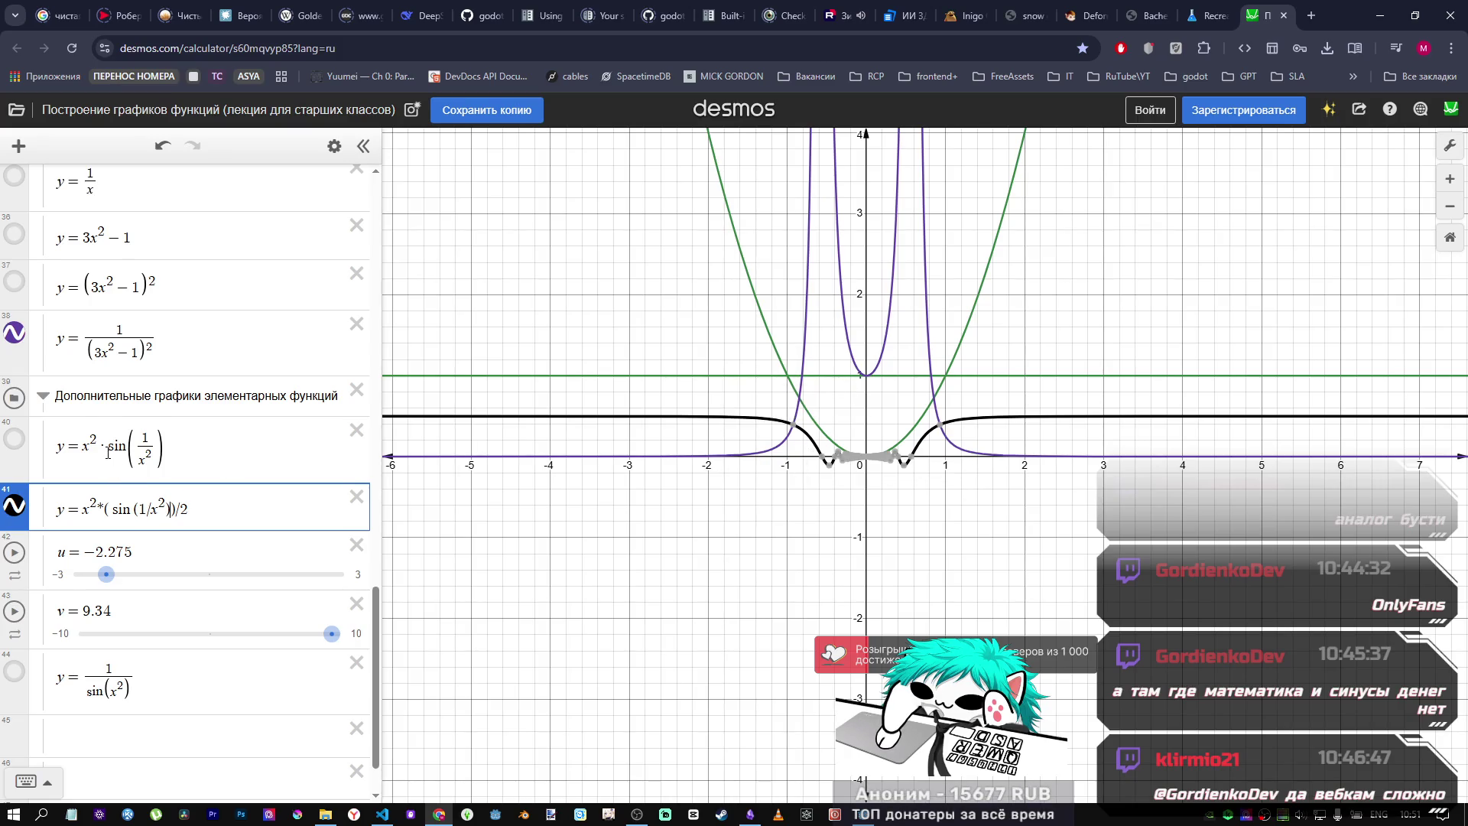
Step: Try a divisor of 3, revert it to 2, then return to Godot
scroll(107, 457, up, 1)
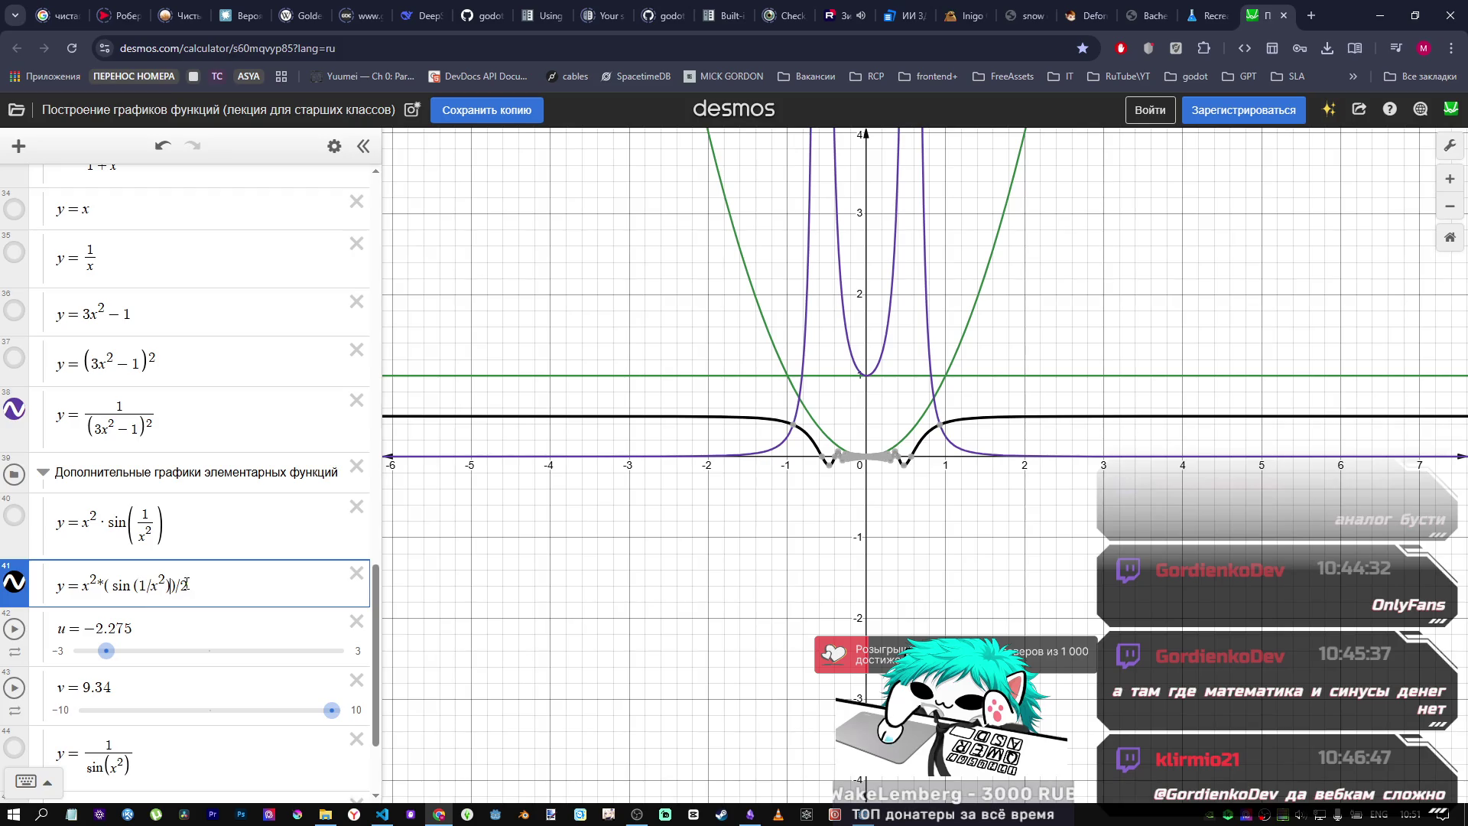
key(BackSpace)
text(3)
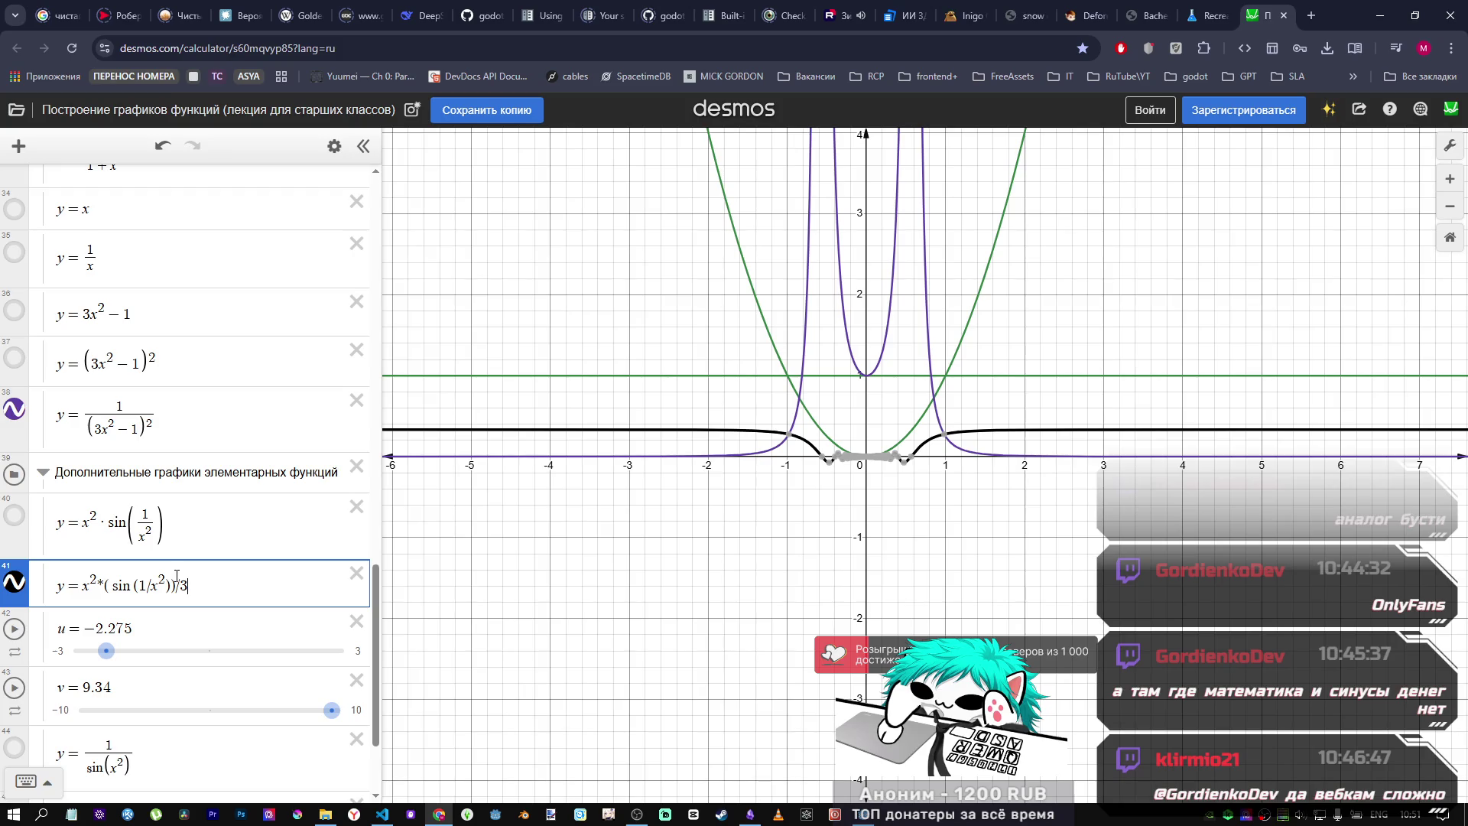
key(ctrl+z)
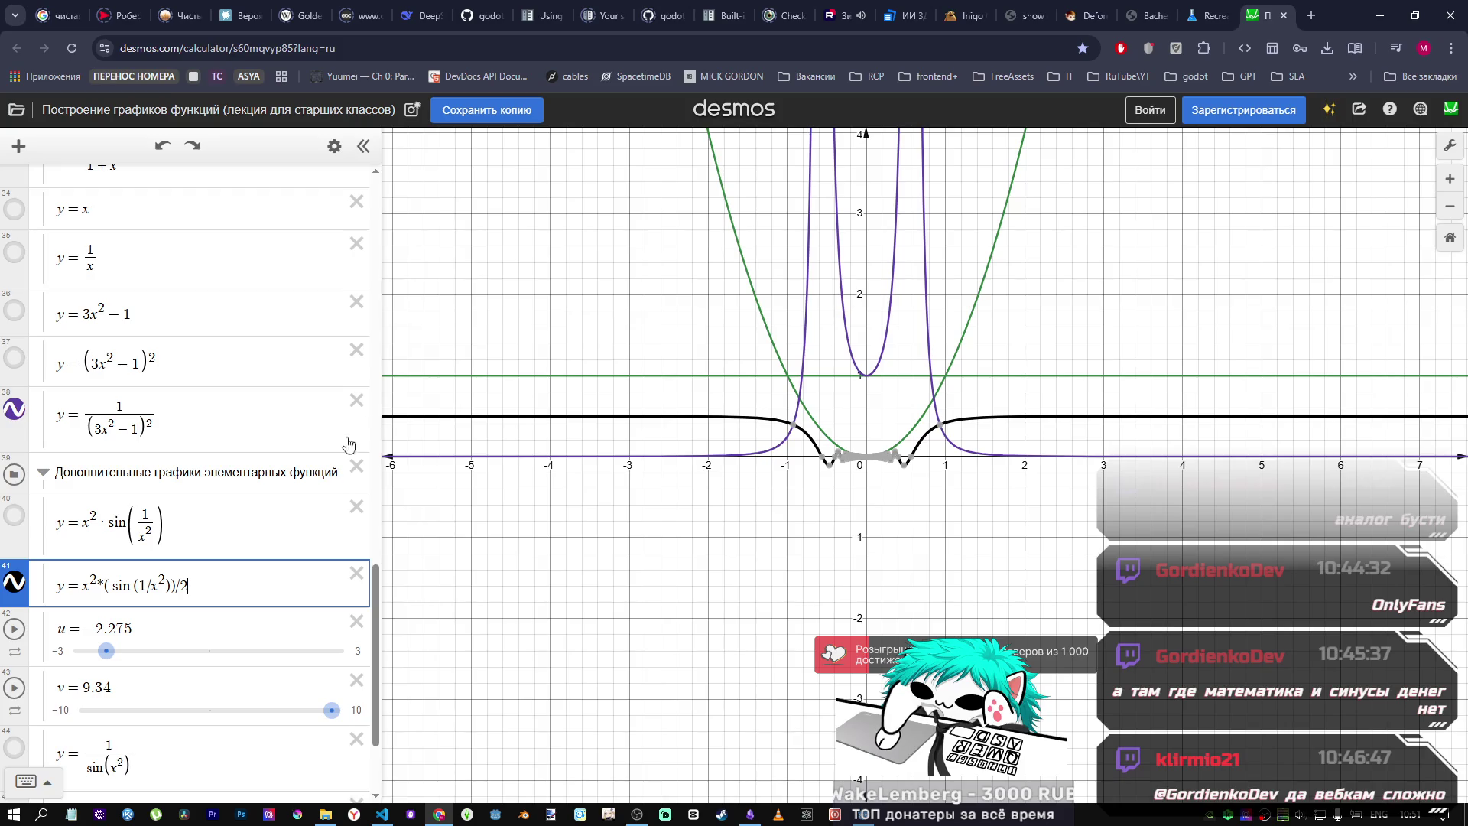
key(alt+Tab)
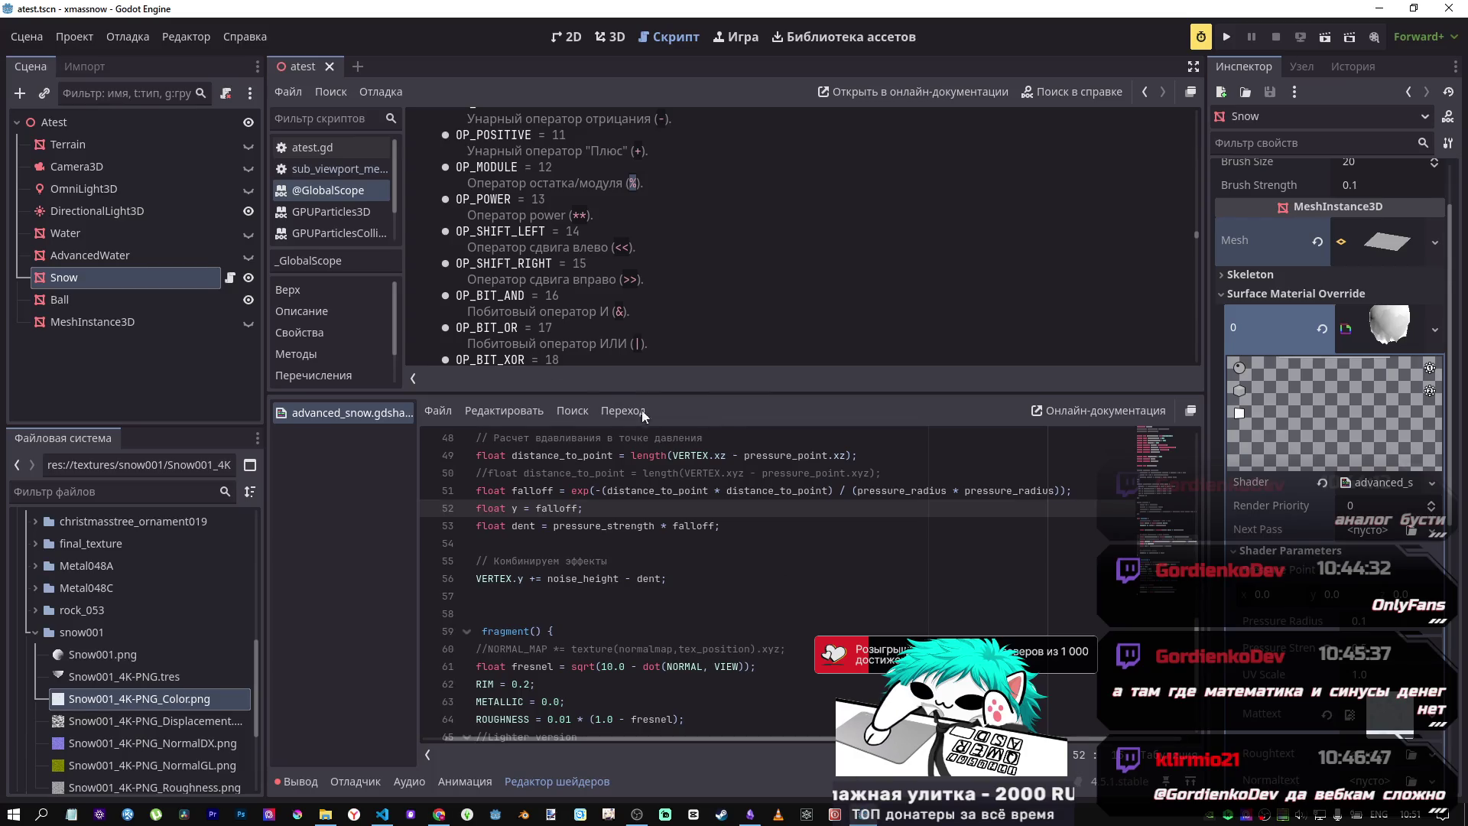
middle_click(333, 190)
click(324, 153)
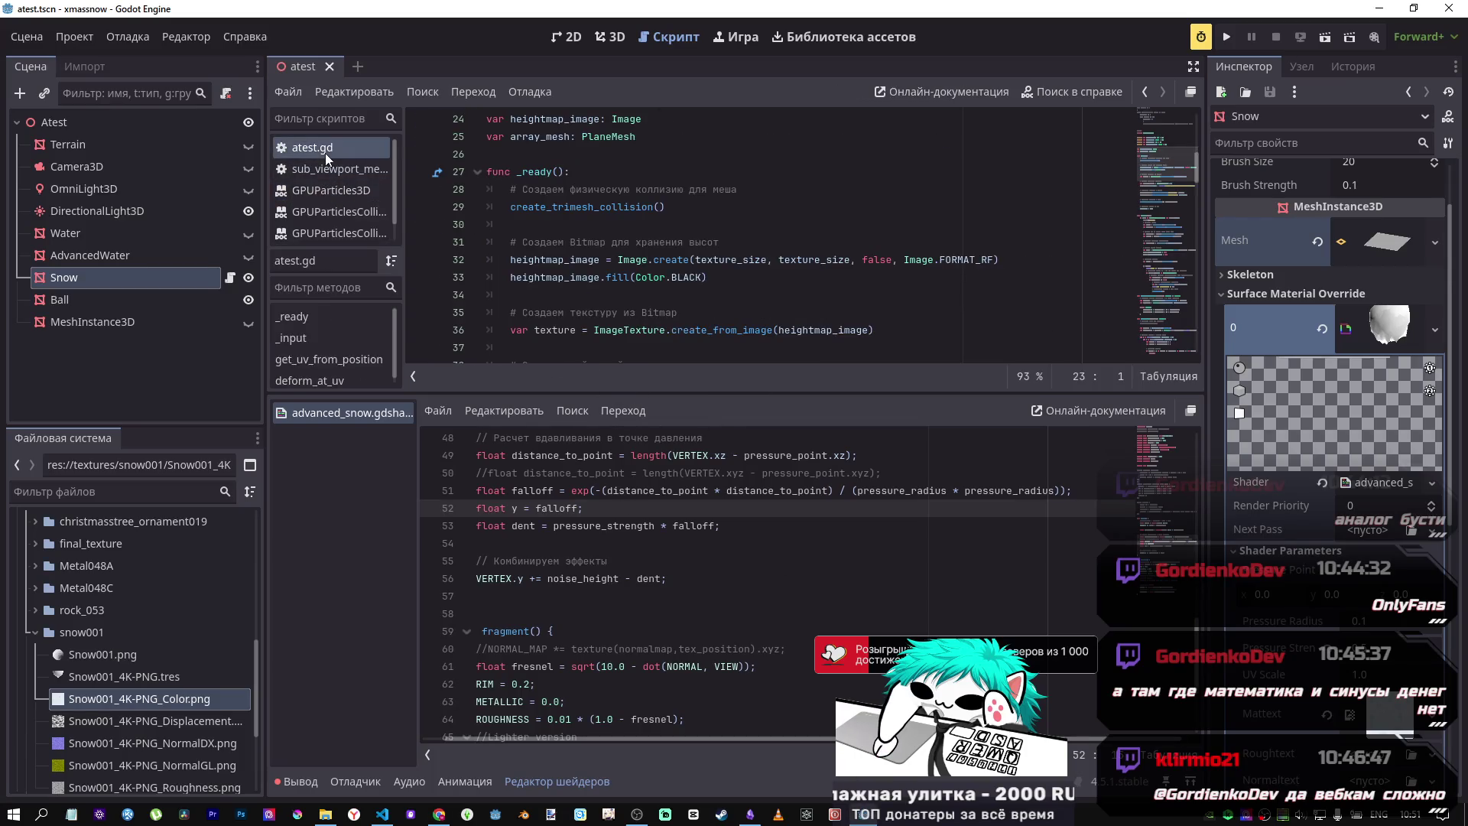
click(328, 167)
key(alt+Left)
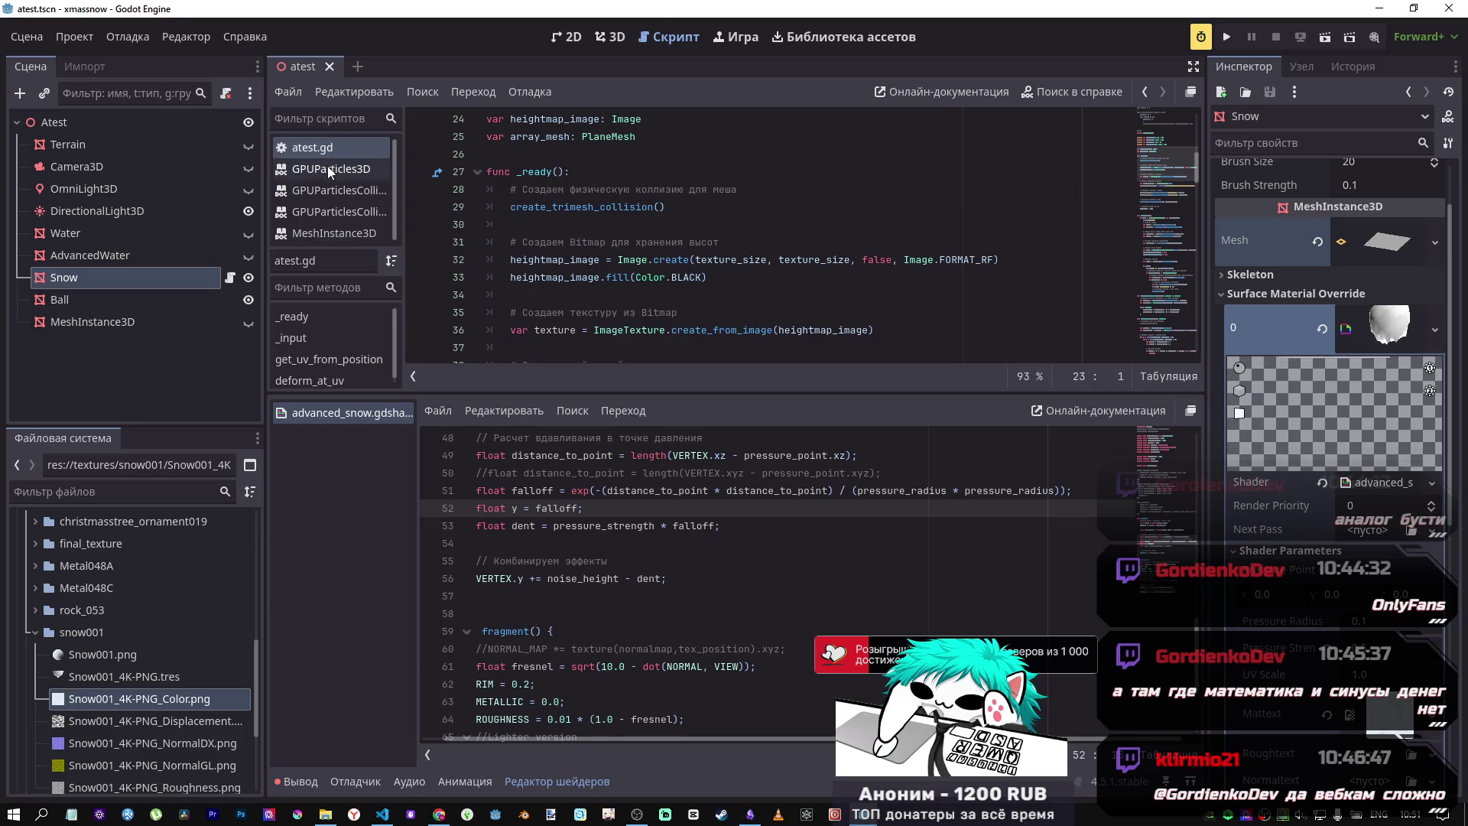
click(615, 40)
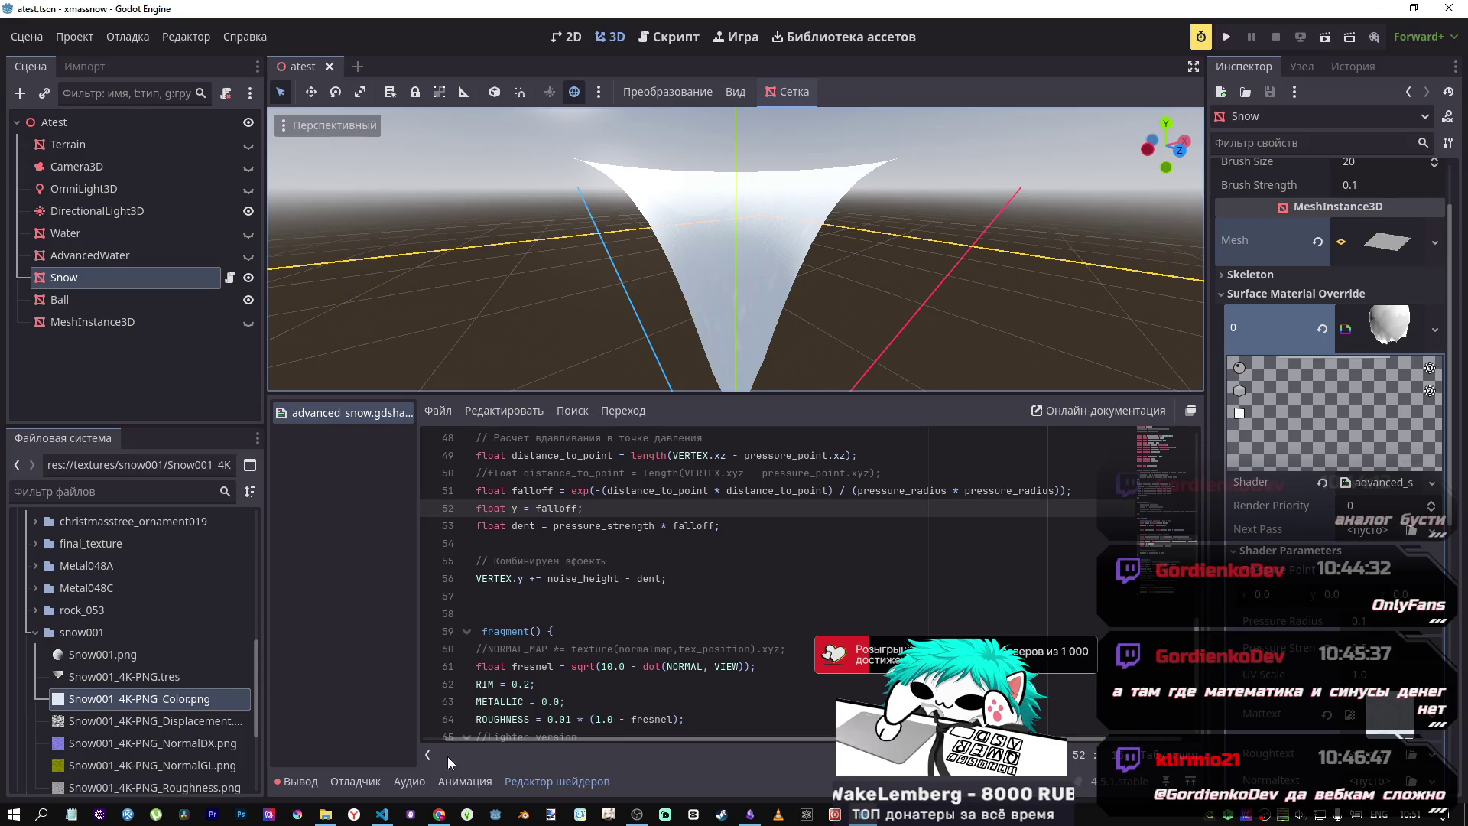
mouse_move(383, 814)
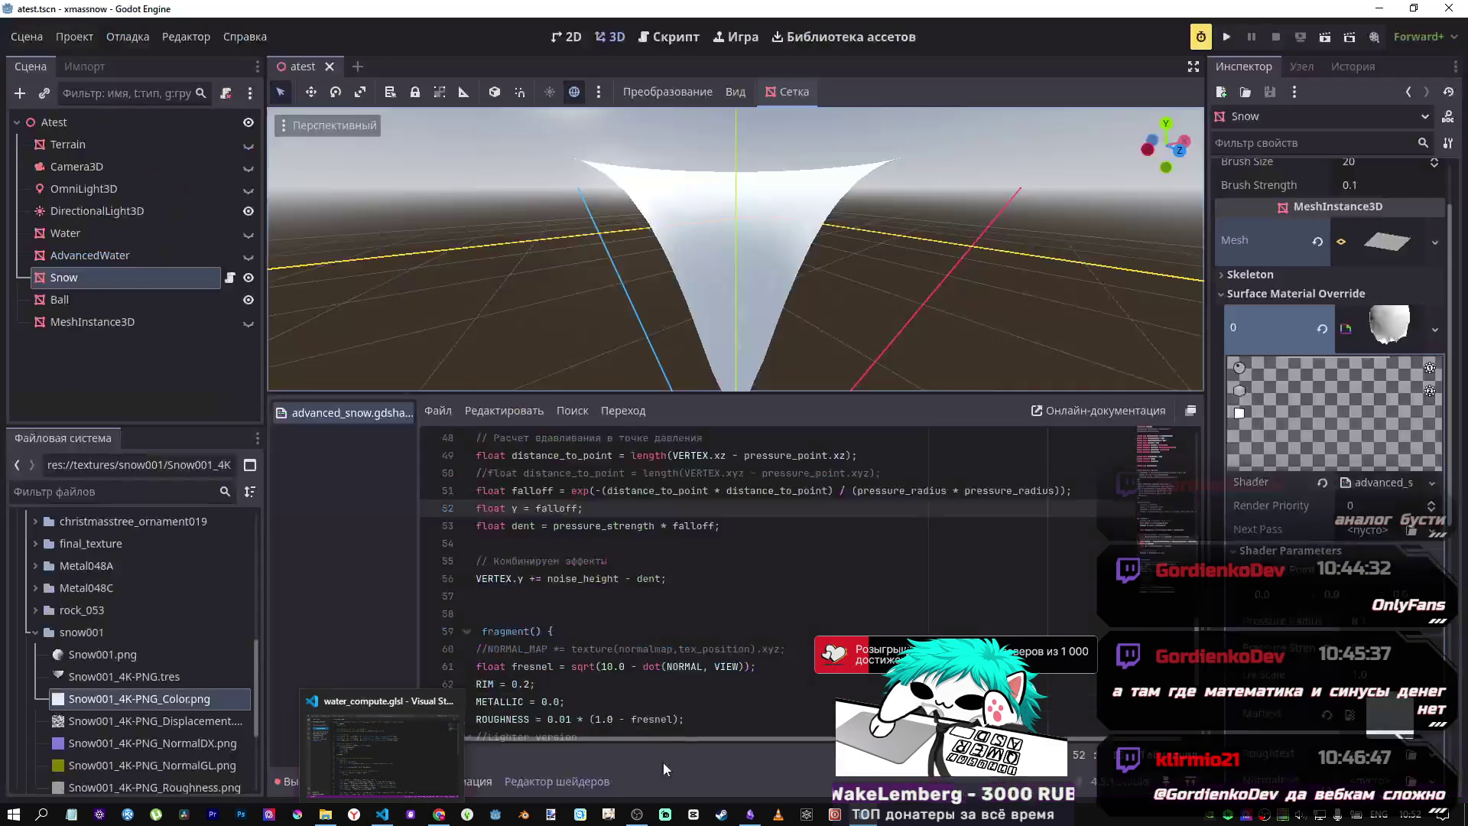
click(421, 710)
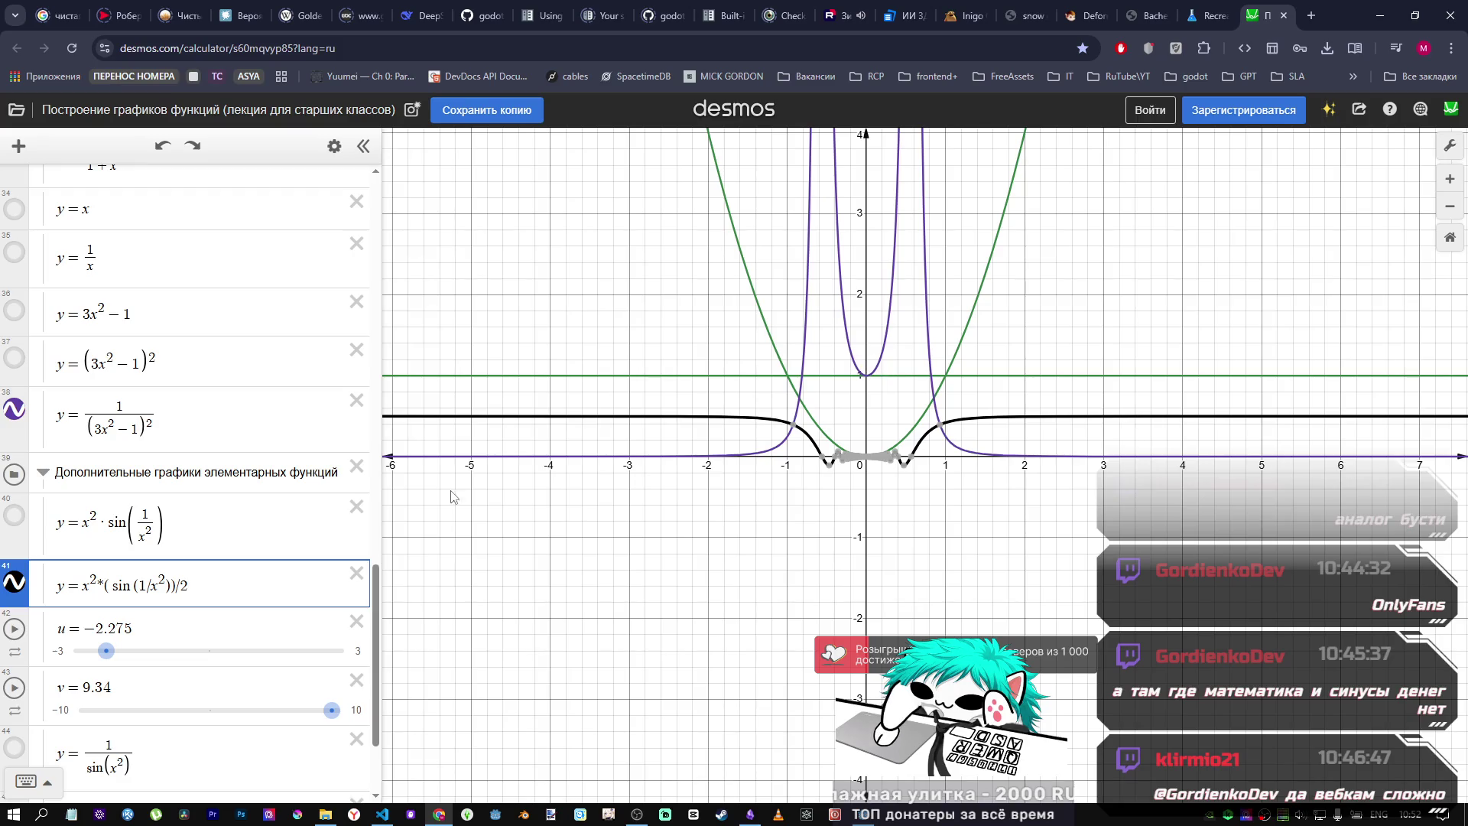
Step: Hide expression 41's curve and start editing expression 38, 1/(3x²−1)²
click(14, 582)
click(111, 423)
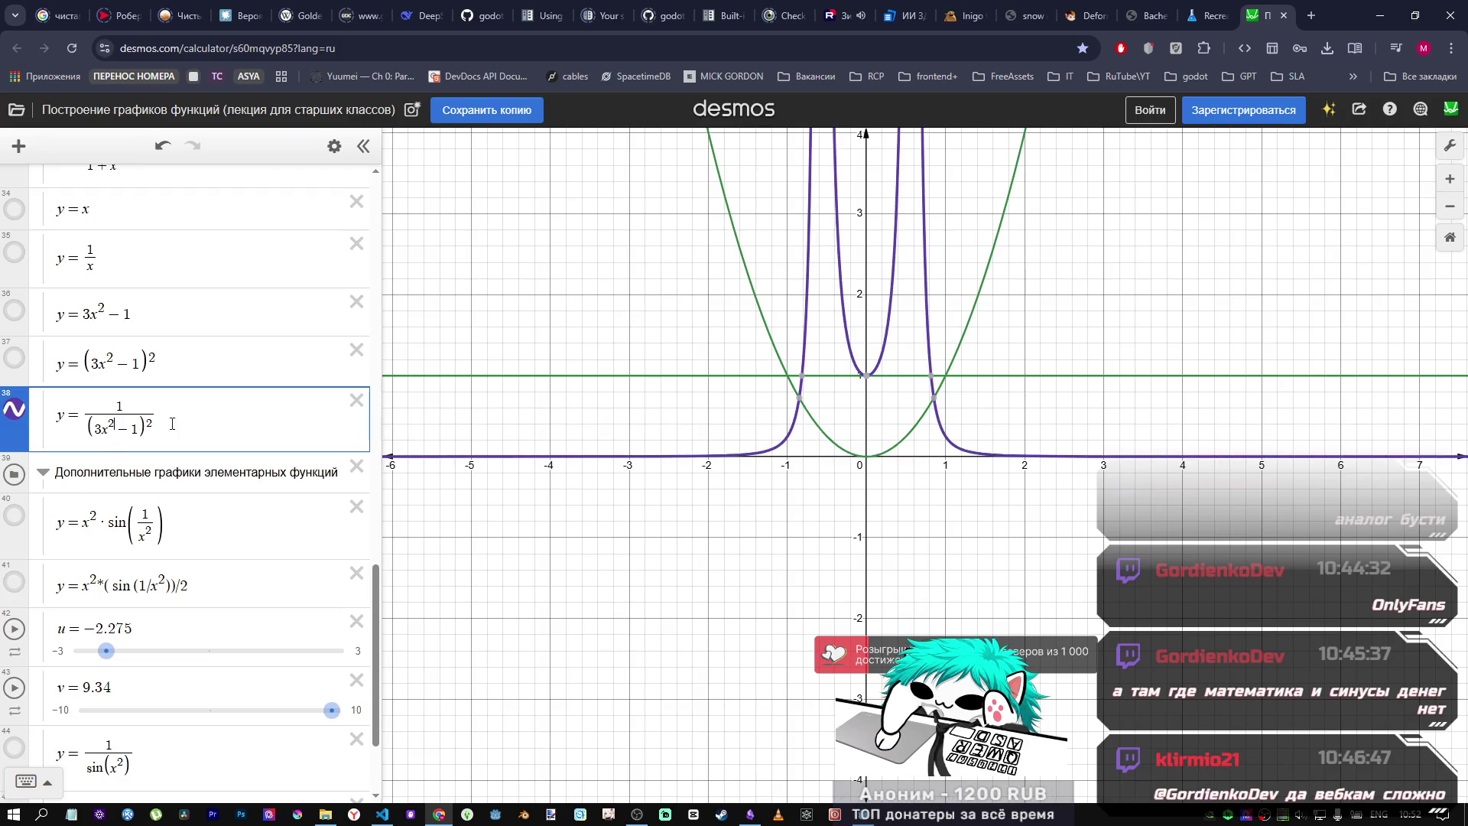
scroll(894, 544, down, 2)
scroll(894, 544, down, 3)
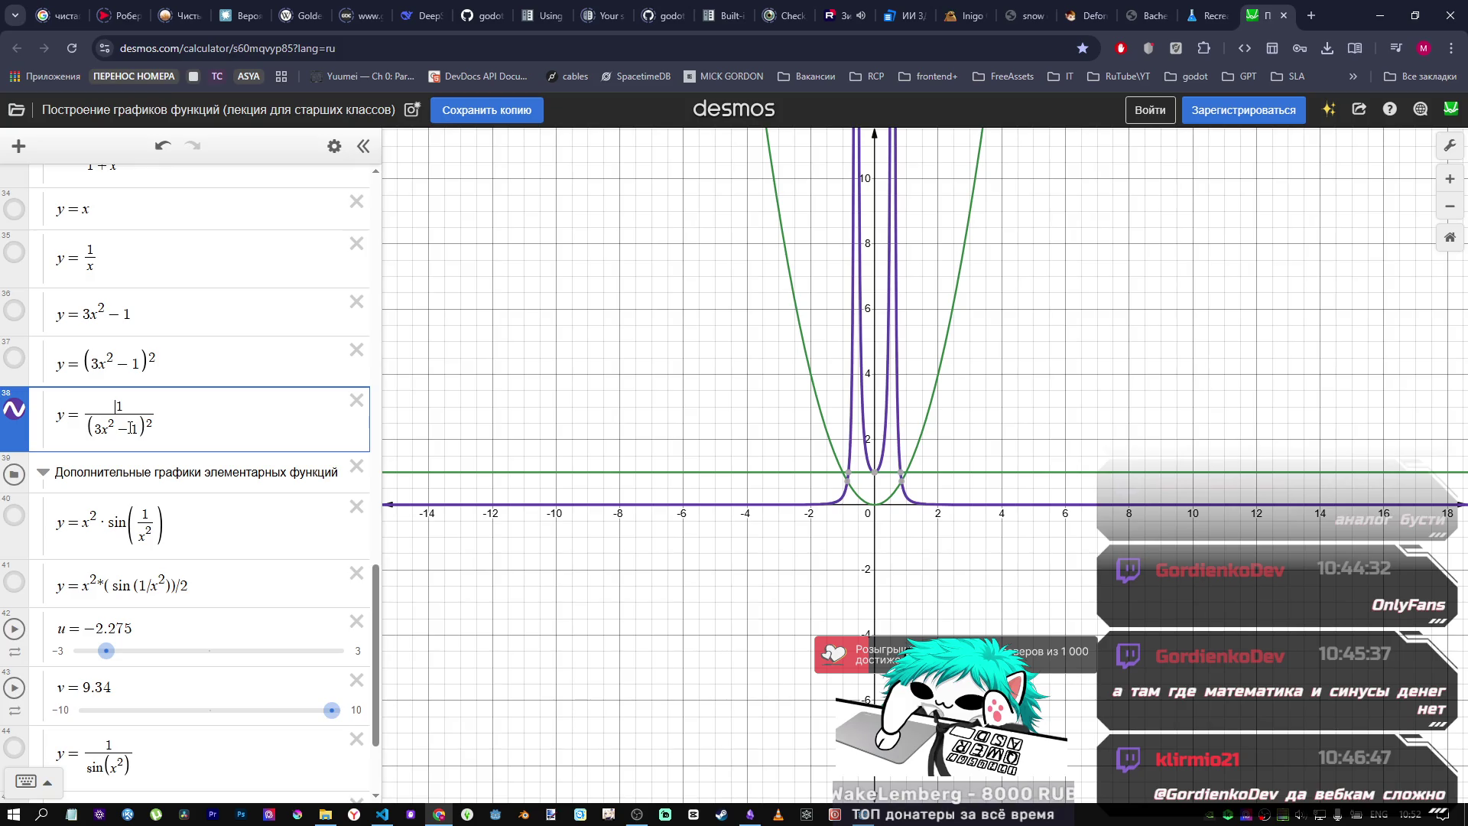
Step: Try a negative numerator and +1 in expression 38's denominator, then undo
text(-)
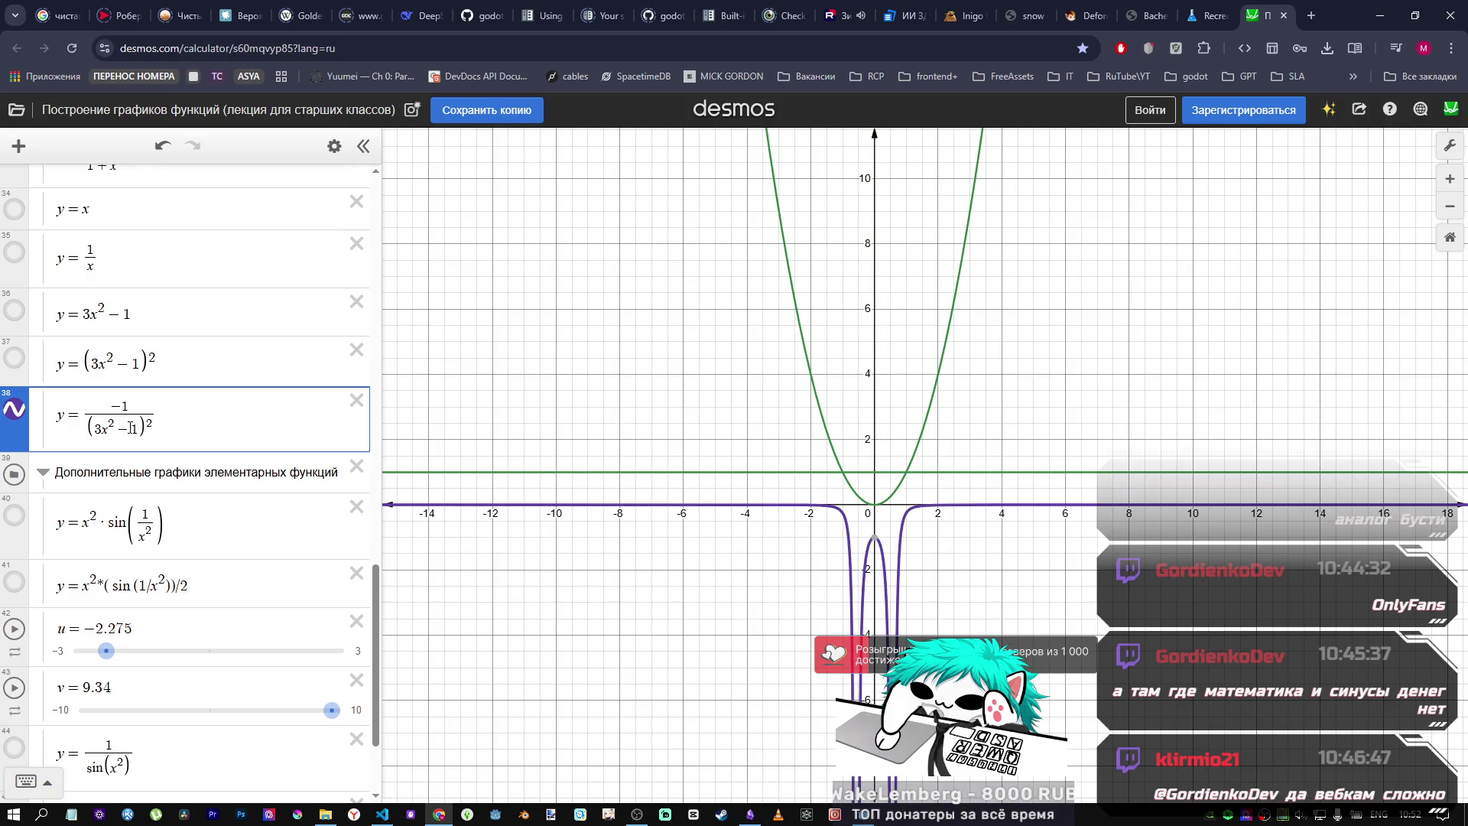
key(BackSpace)
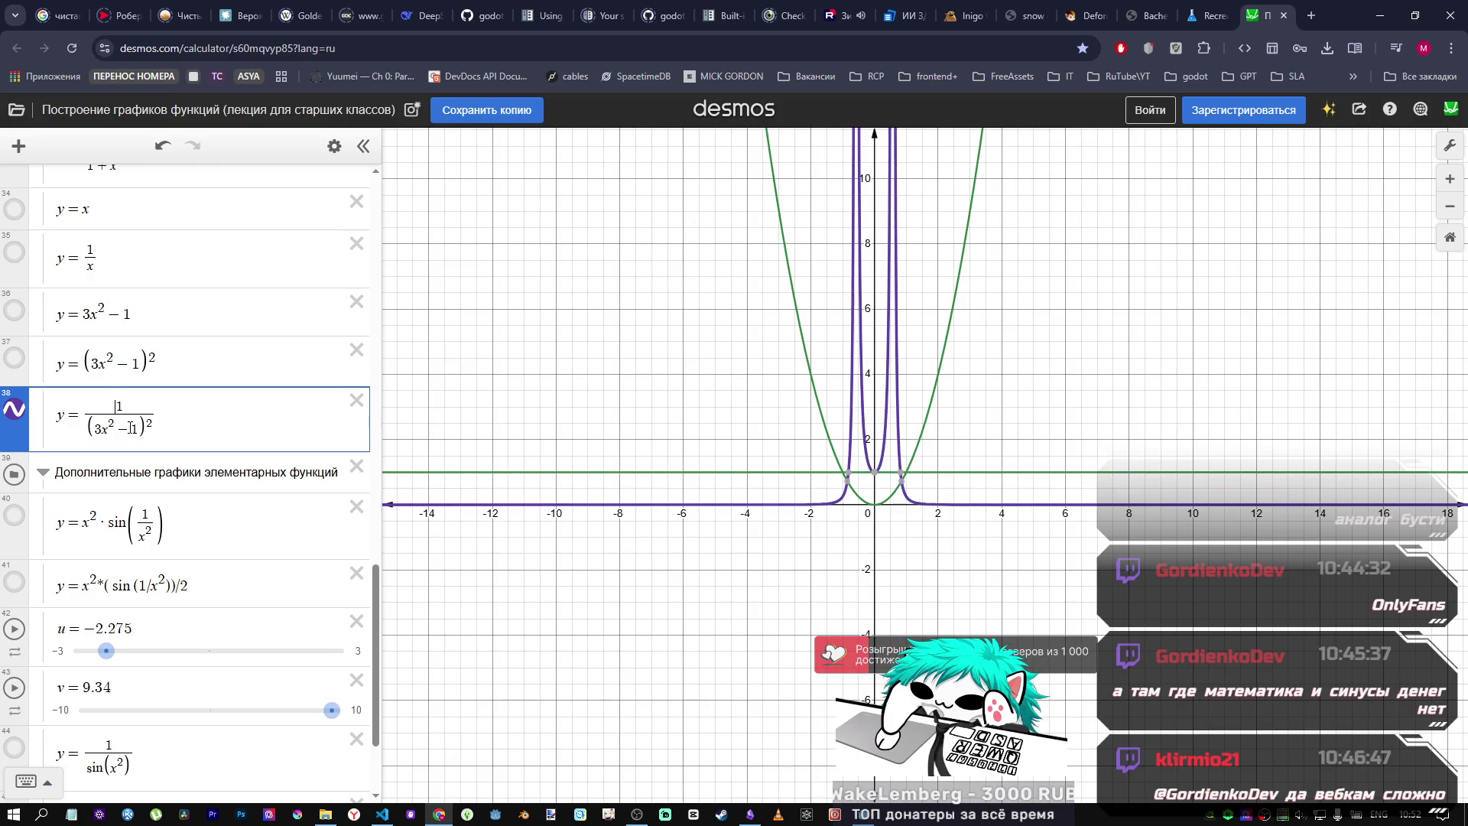
click(131, 428)
key(BackSpace)
text(+)
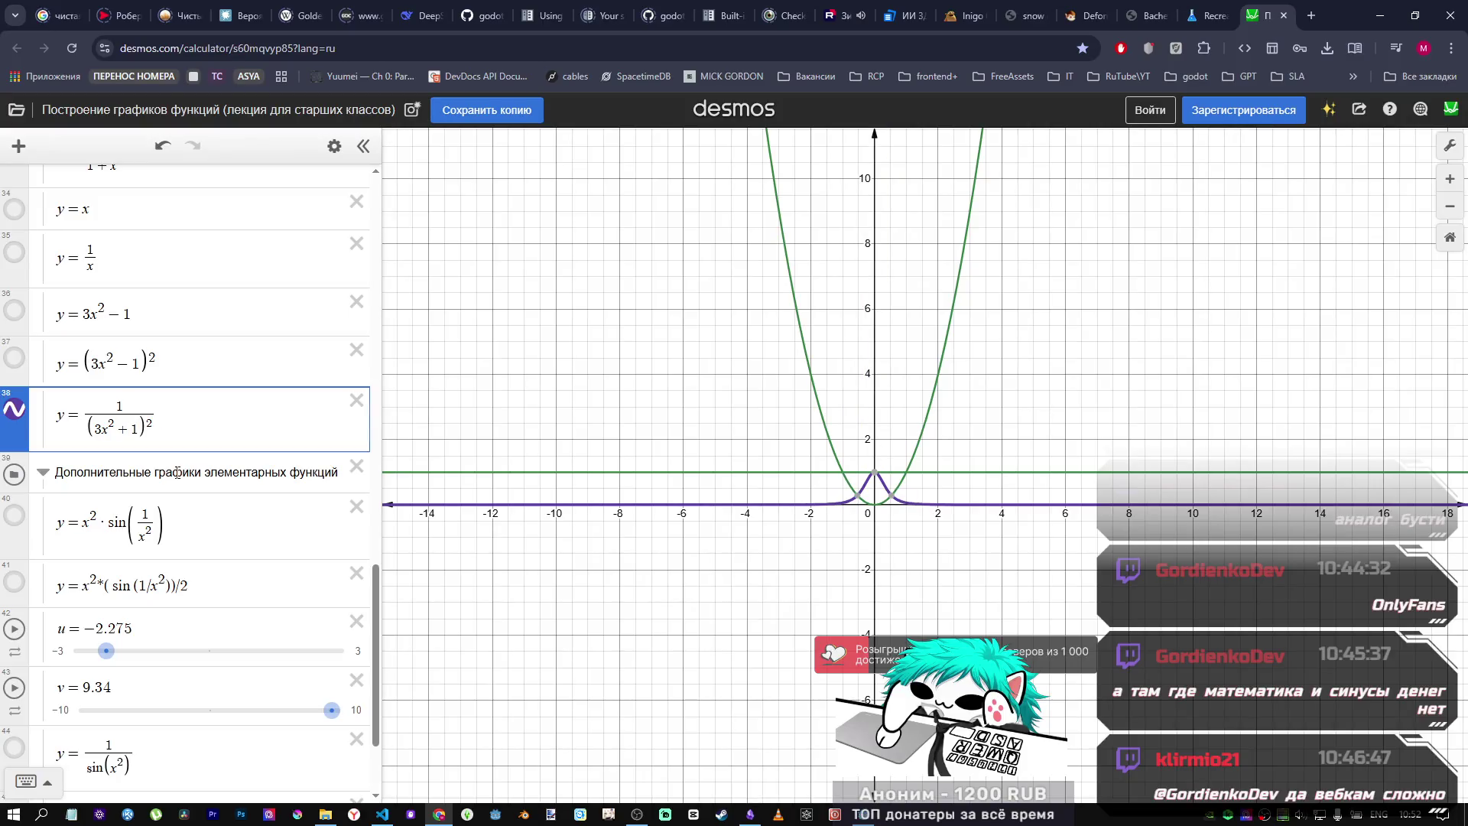
key(ctrl+z)
key(ctrl+z)
Step: Try power 3, ·2 and ·1 variants of expression 38's denominator
key(shift+Left)
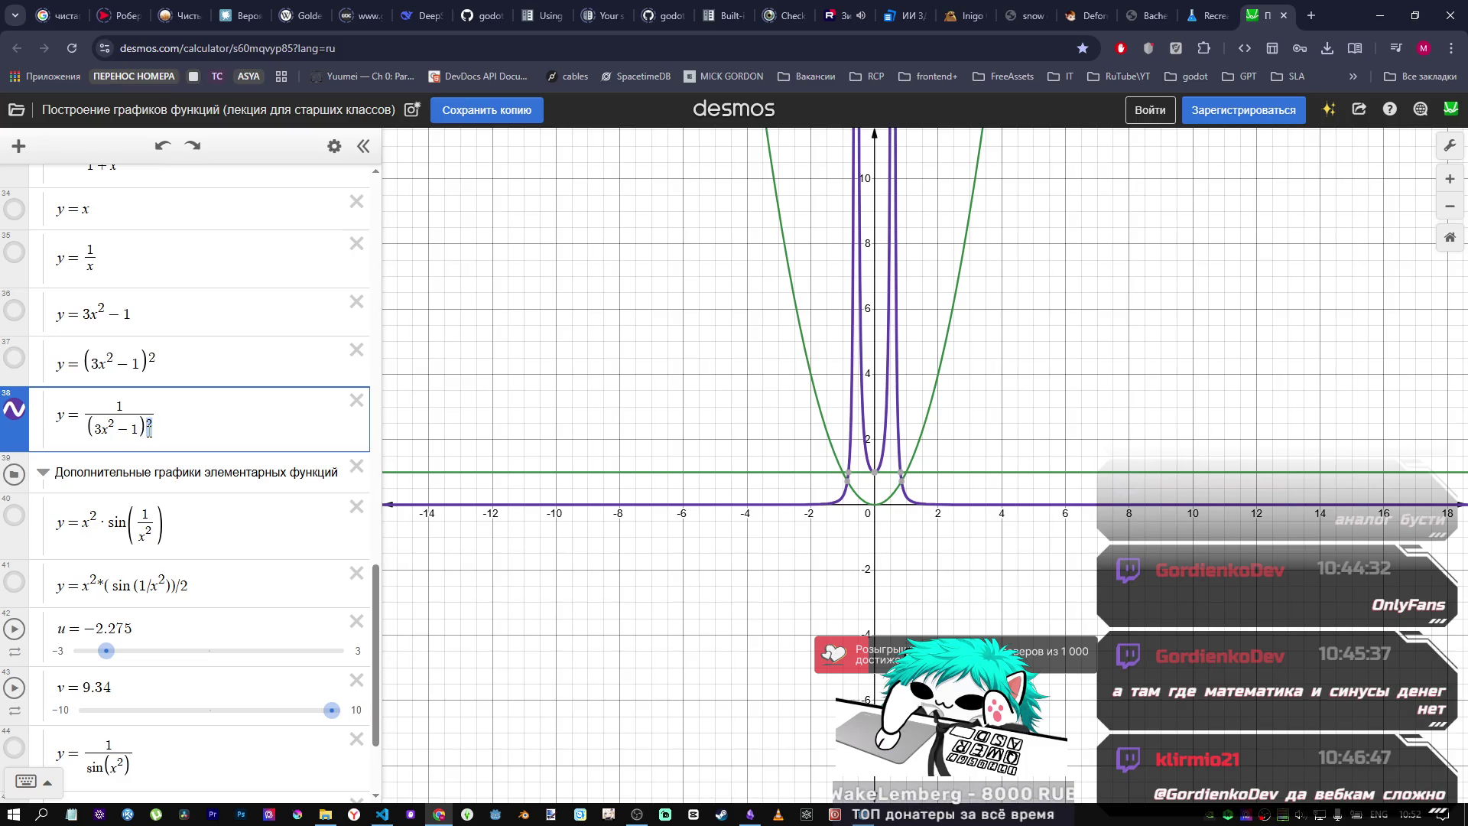
text(3)
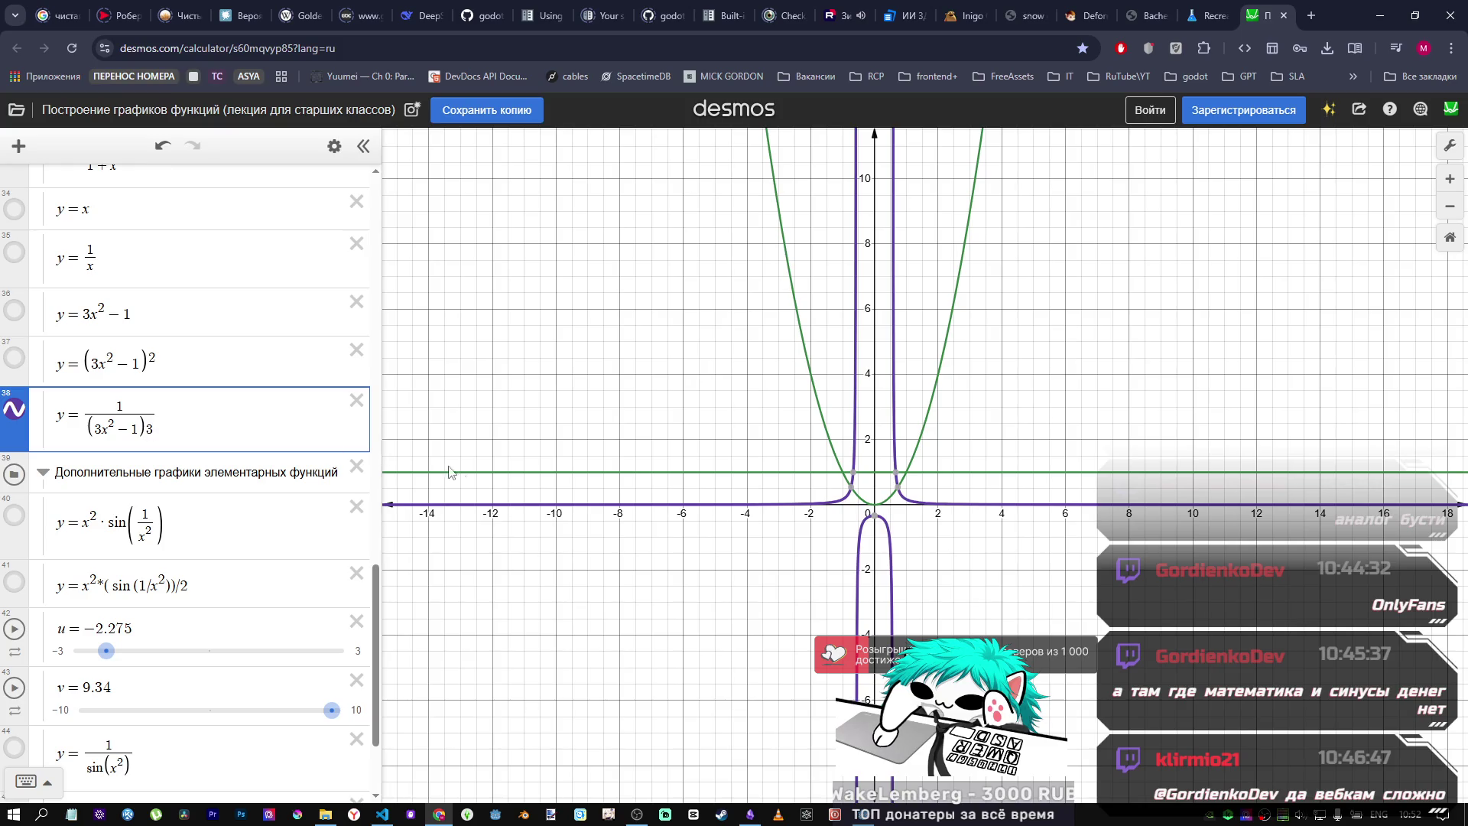
scroll(655, 545, down, 2)
scroll(627, 541, up, 2)
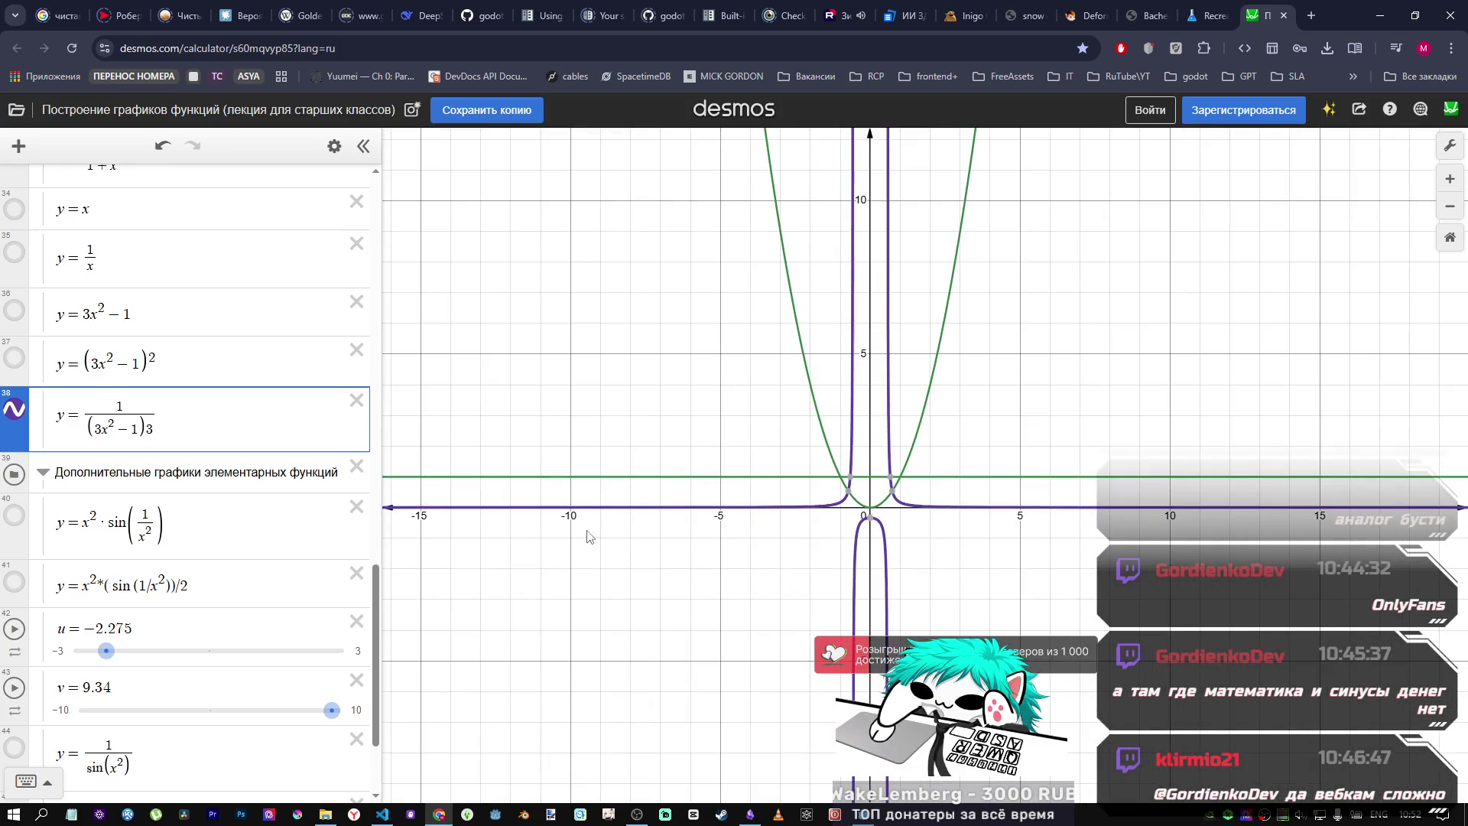
key(BackSpace)
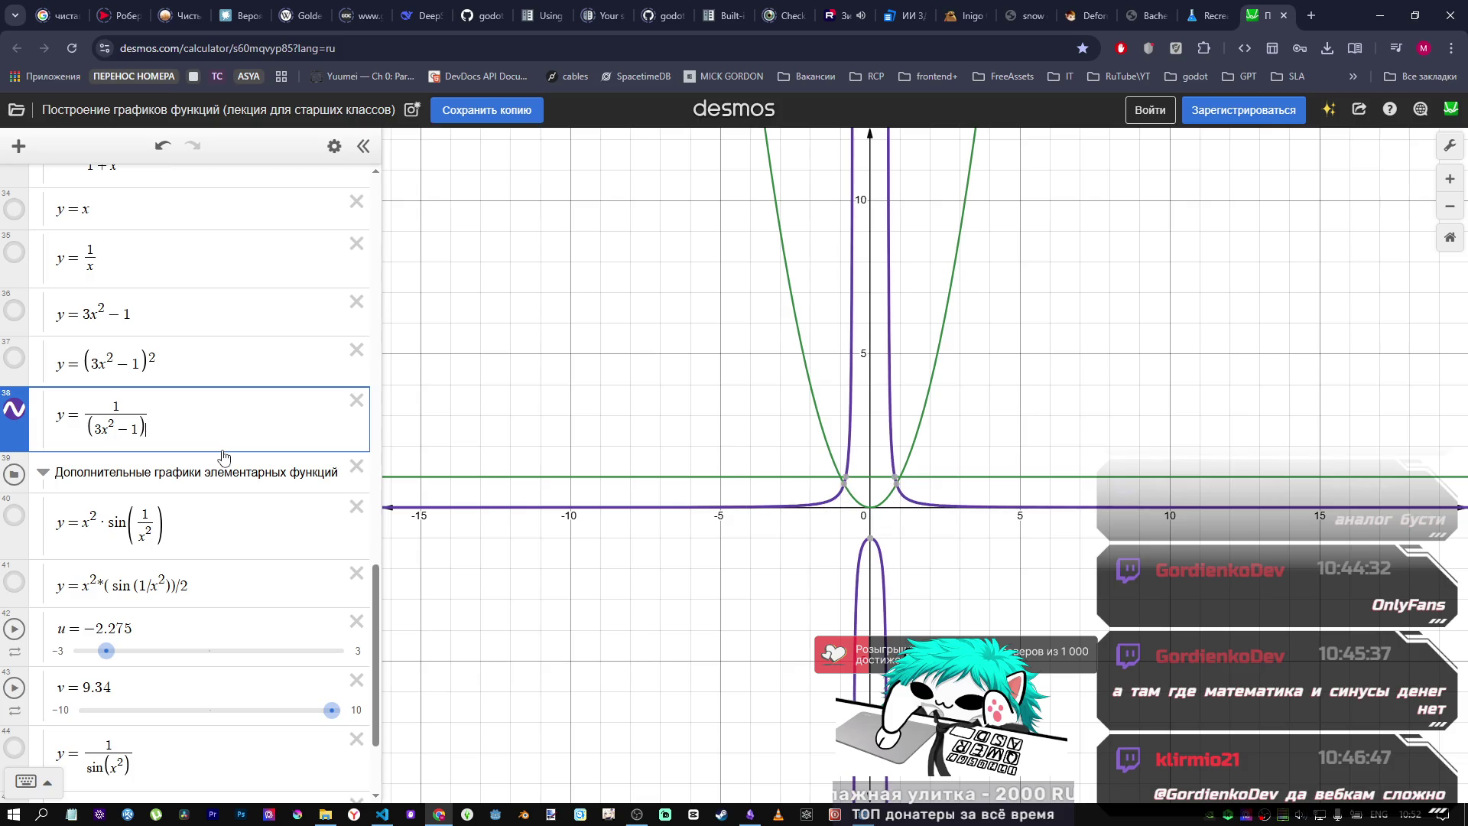
text(*2)
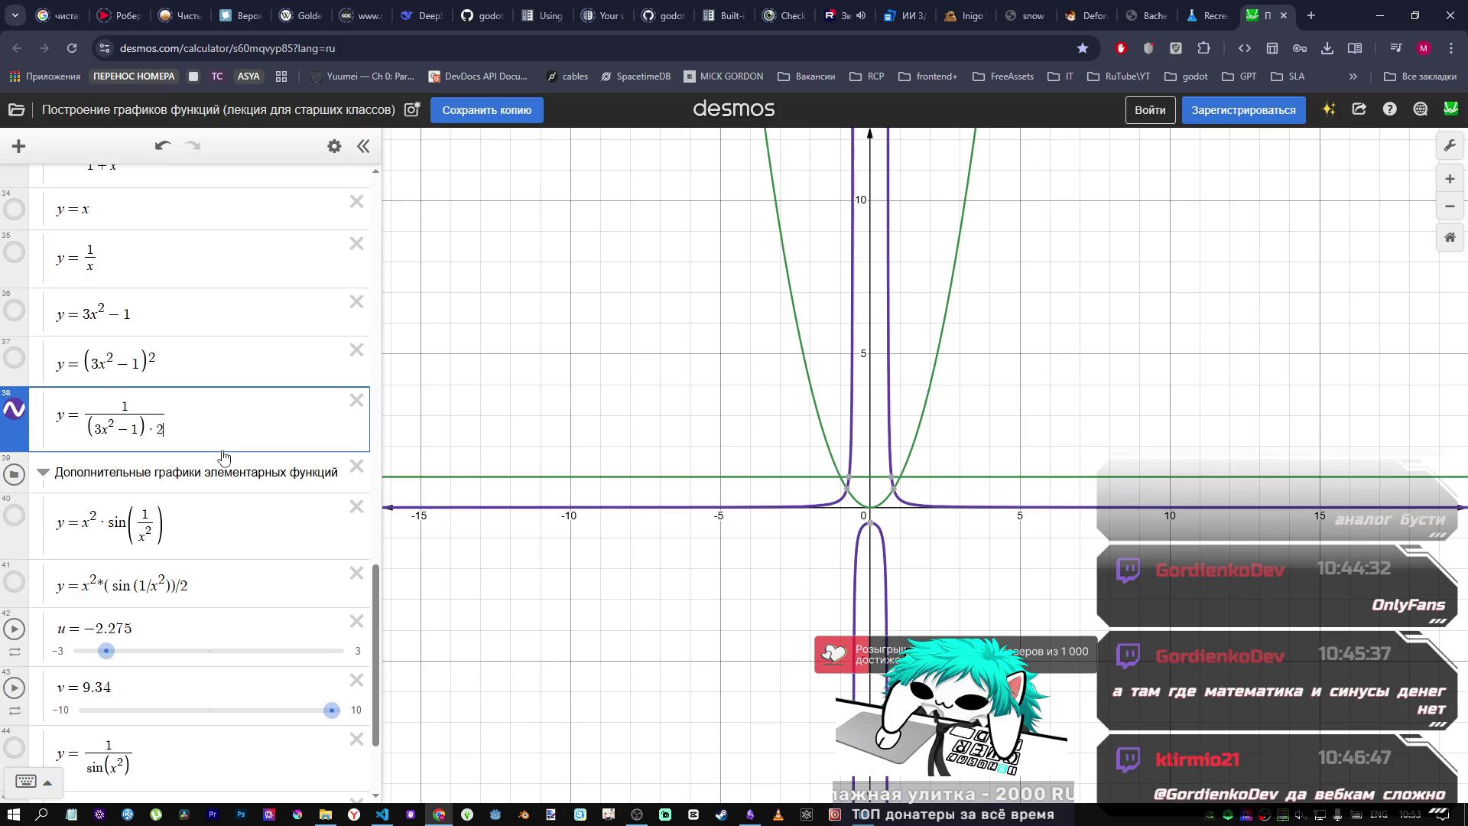
key(BackSpace)
text(1)
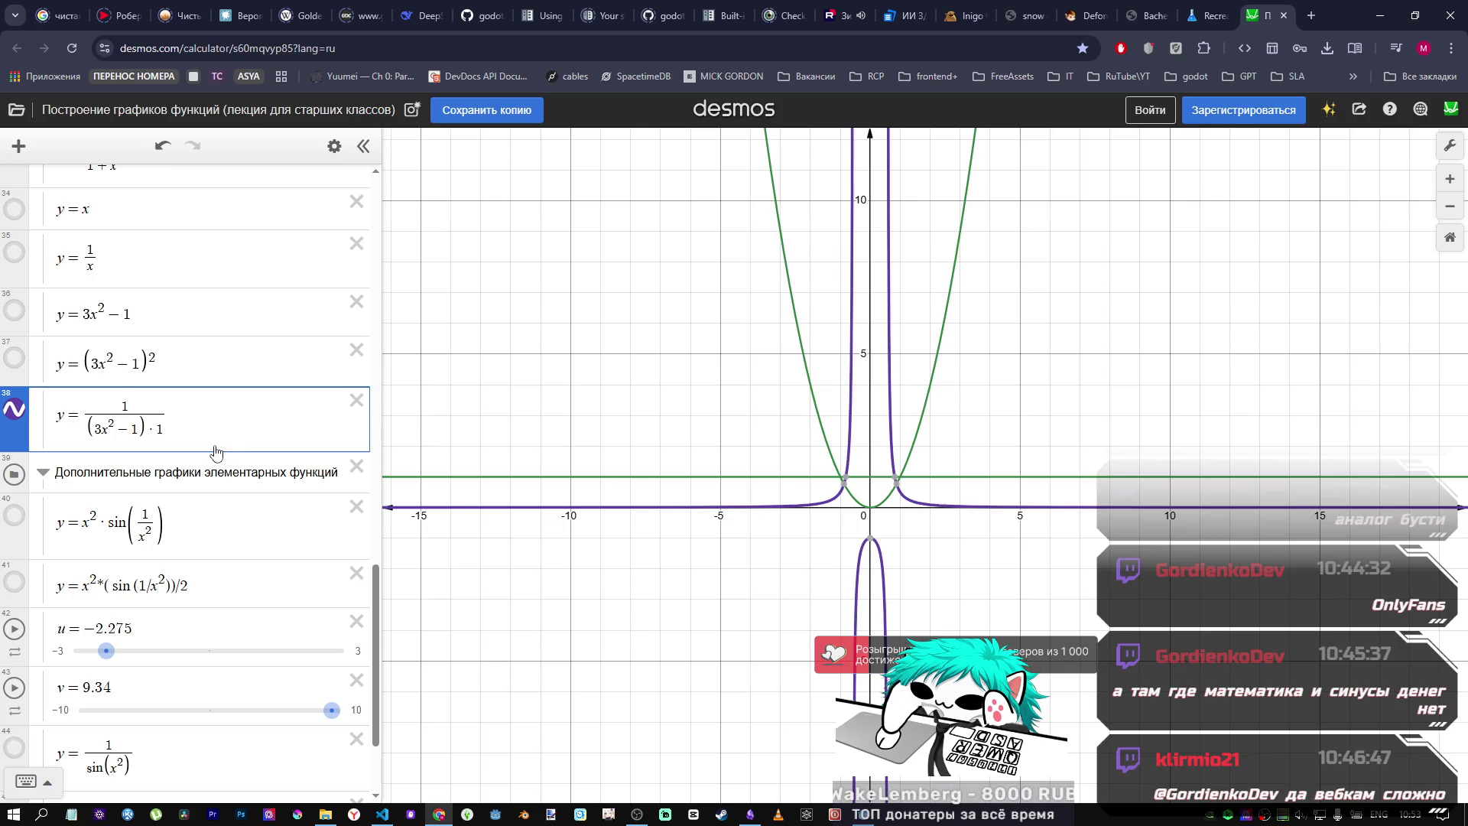
key(BackSpace)
key(BackSpace)
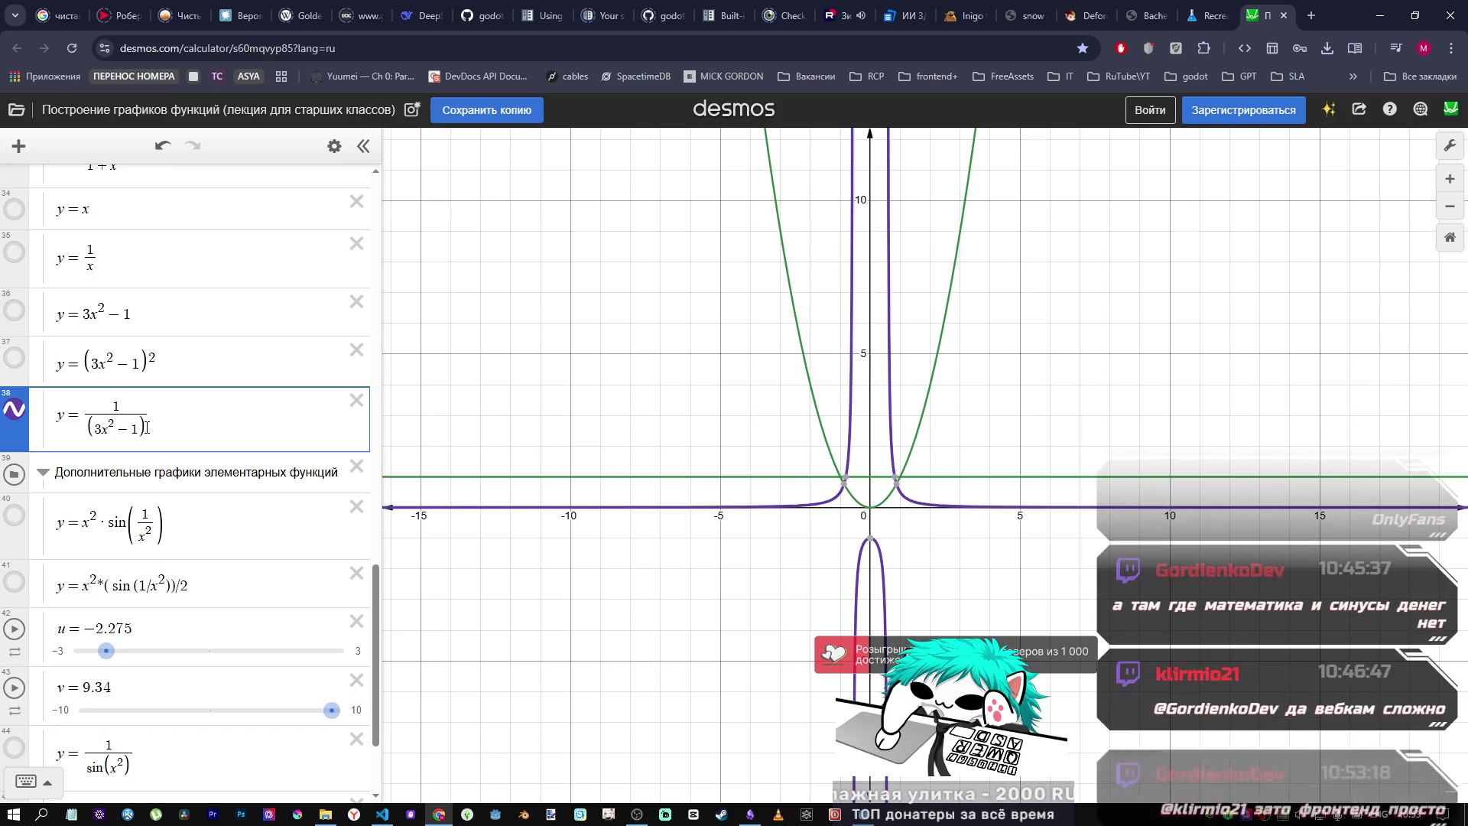
Step: Revert expression 38 to 1/(3x²−1)² with the squared denominator
key(ctrl+z)
text(3)
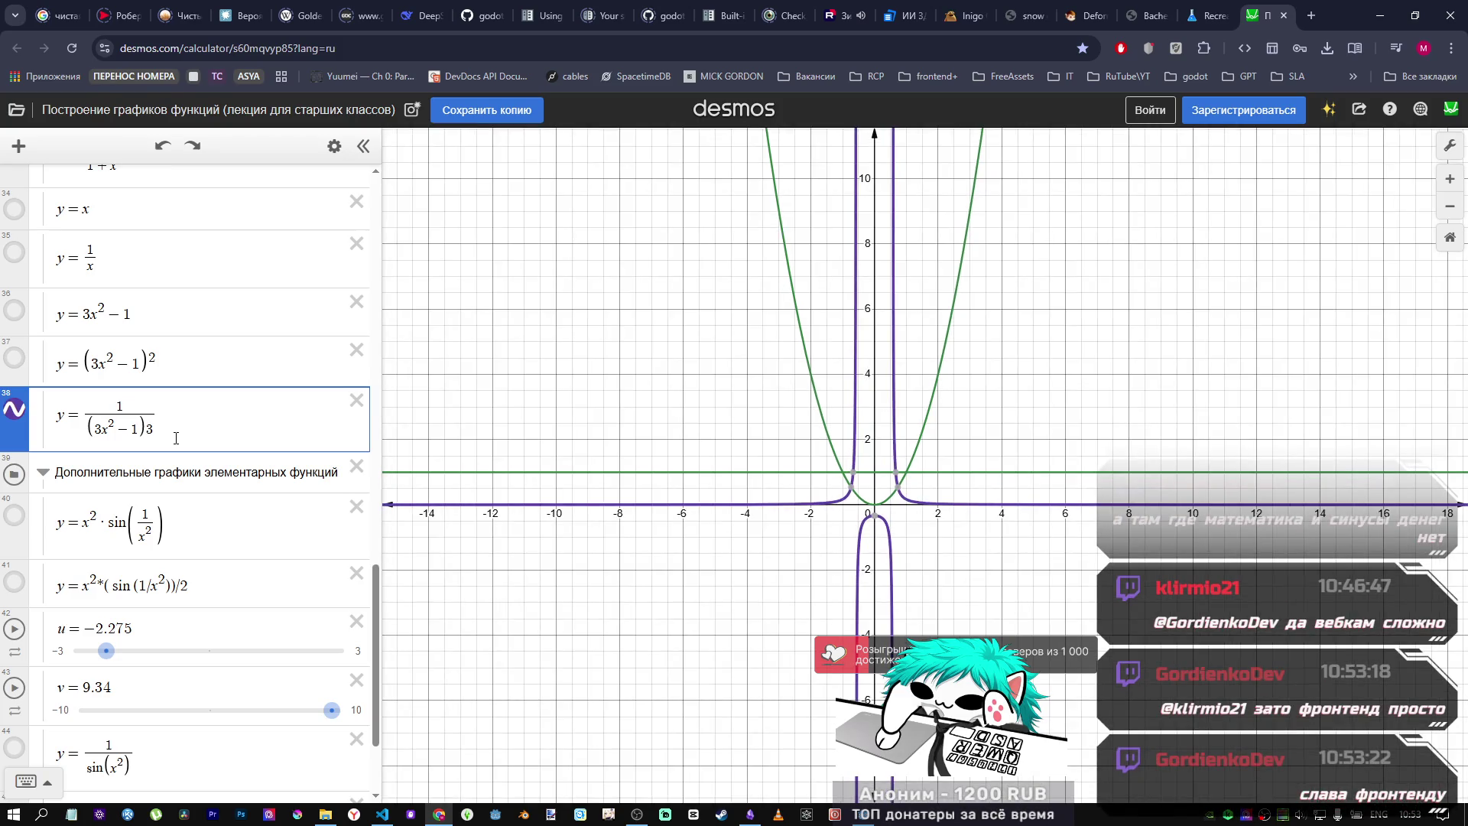
key(BackSpace)
text(^2)
double_click(152, 426)
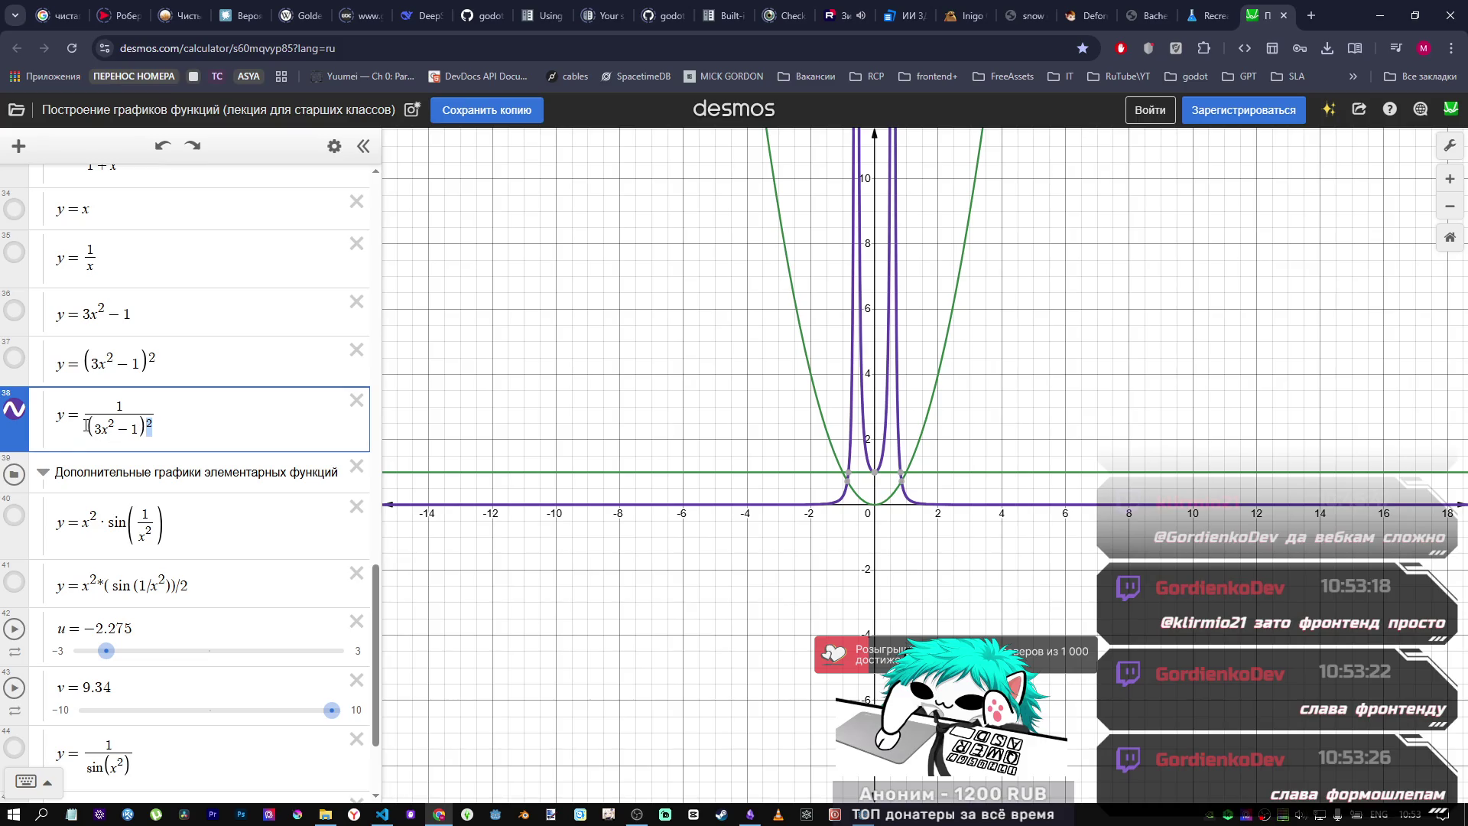
key(Home)
text(2)
text(*)
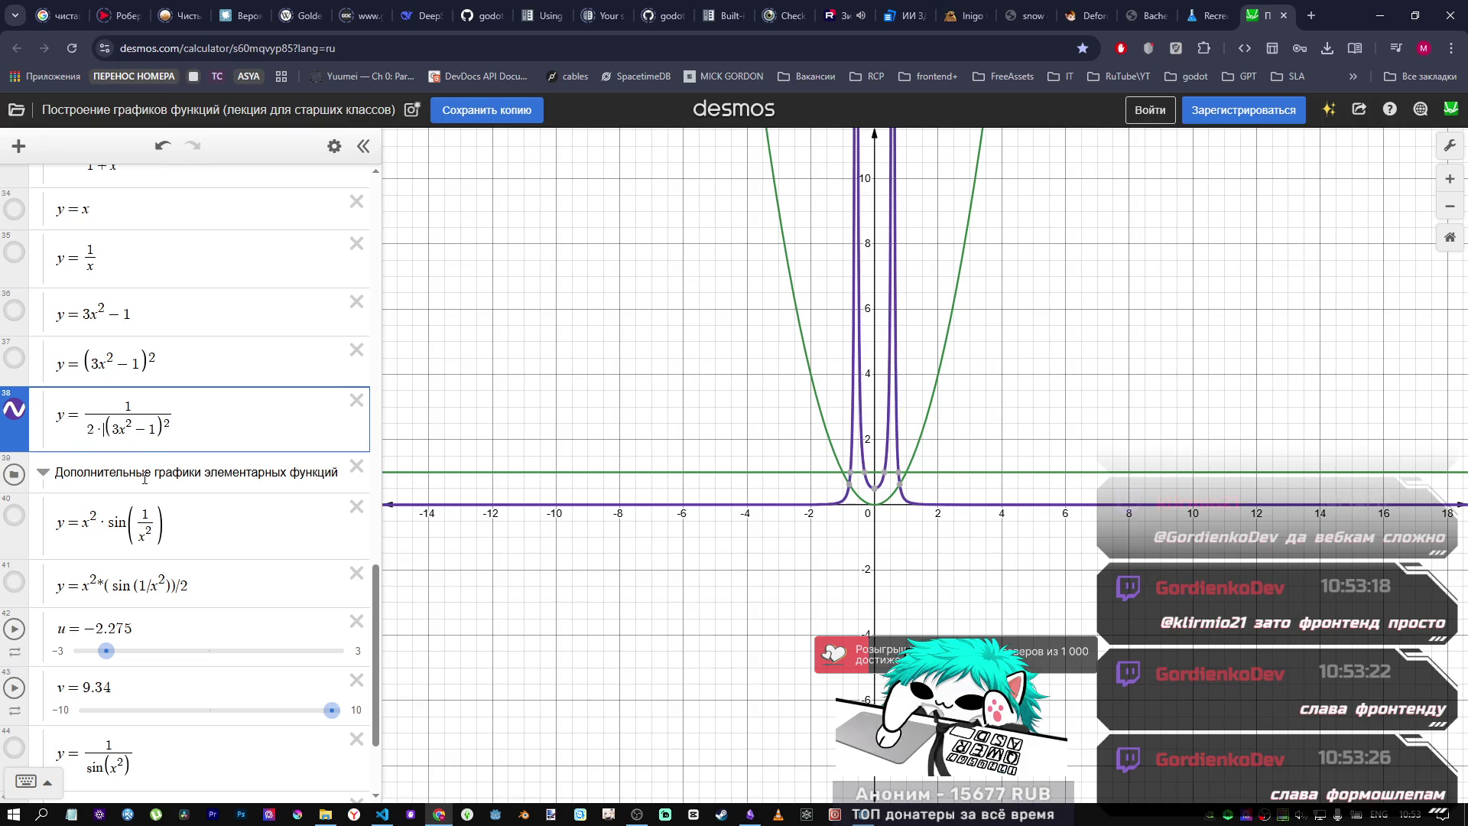
key(BackSpace)
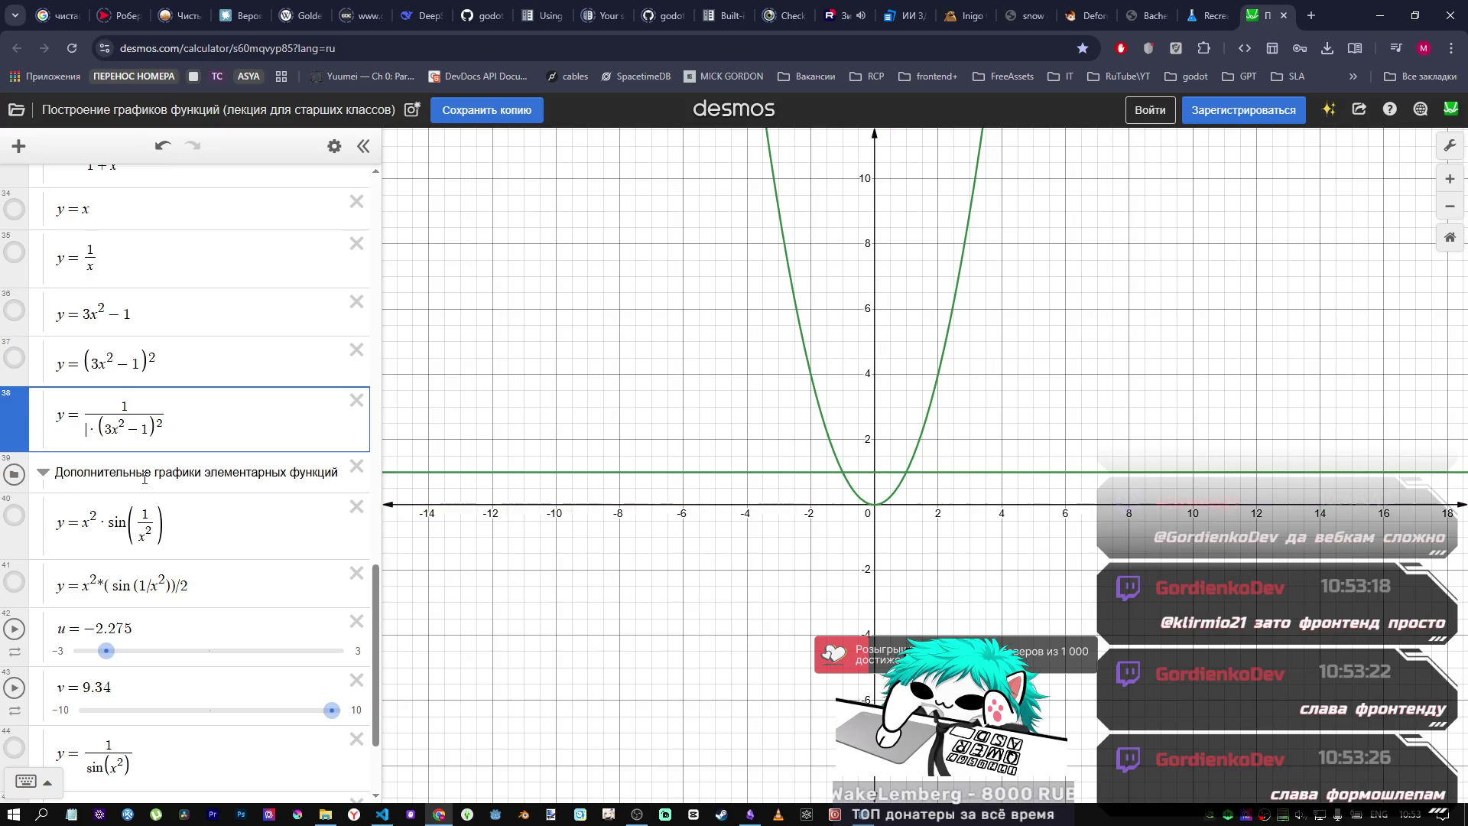
text(3)
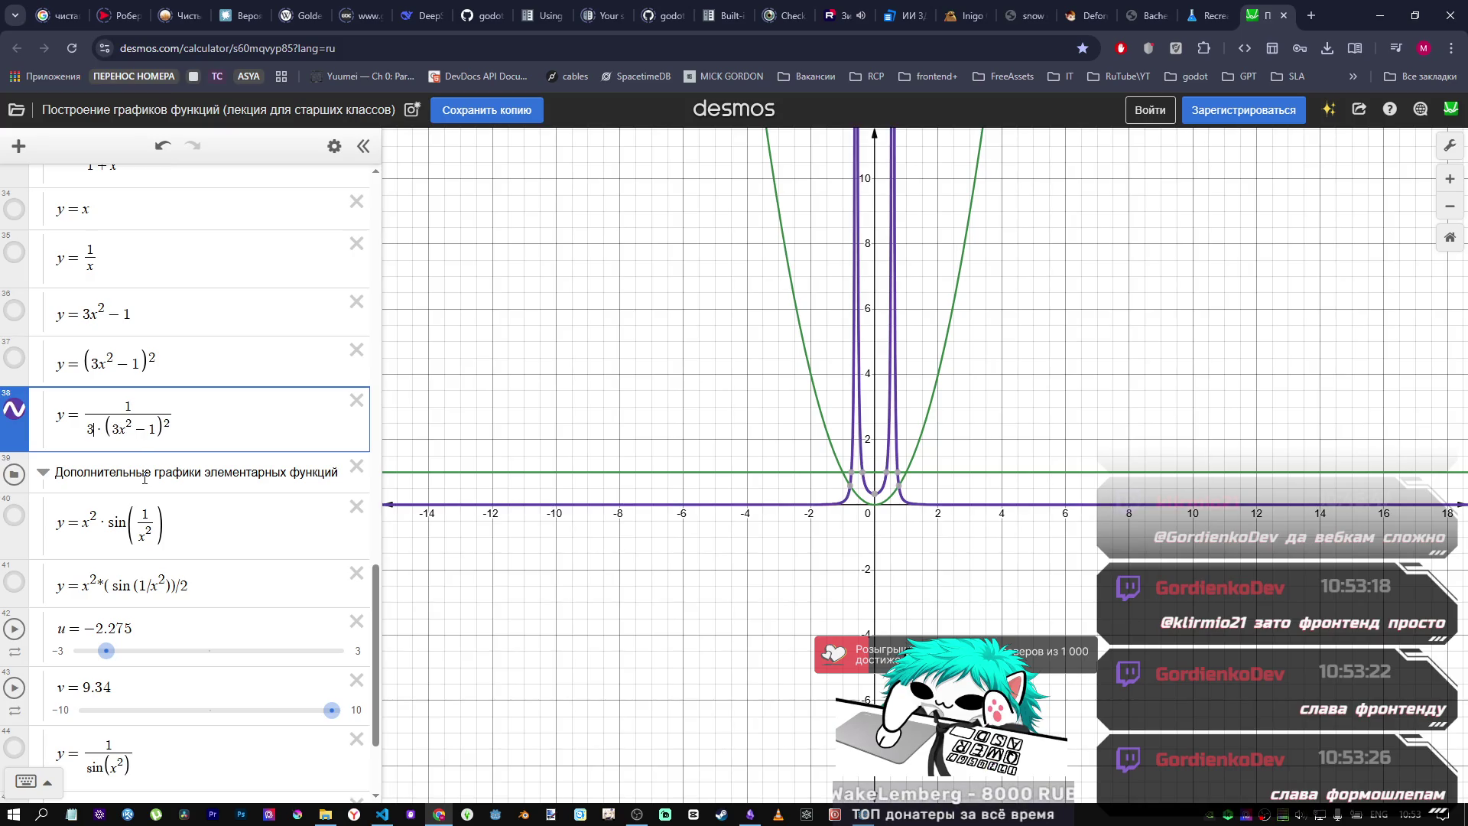
key(BackSpace)
text(10)
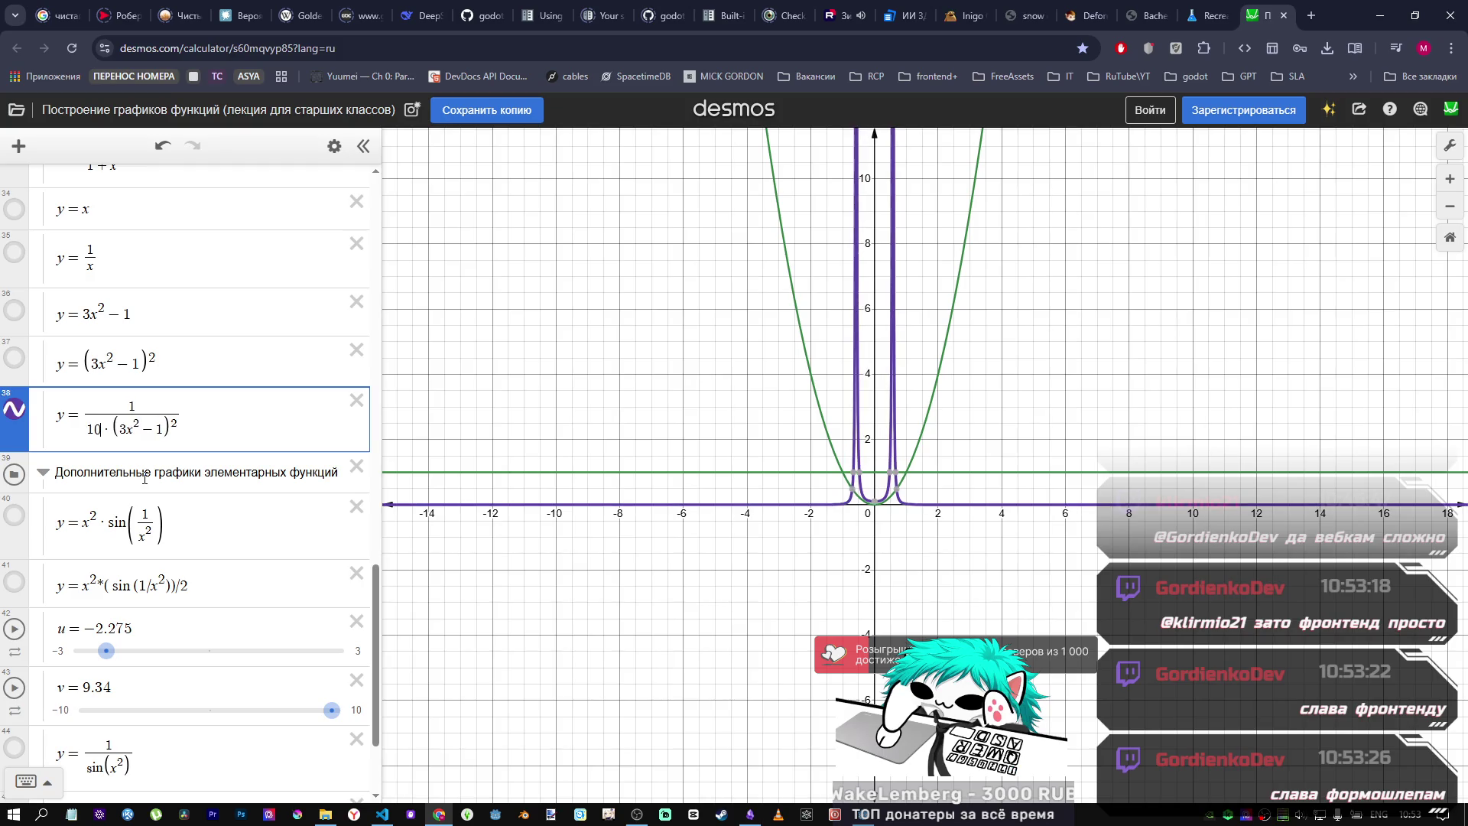
key(BackSpace)
key(BackSpace)
key(Delete)
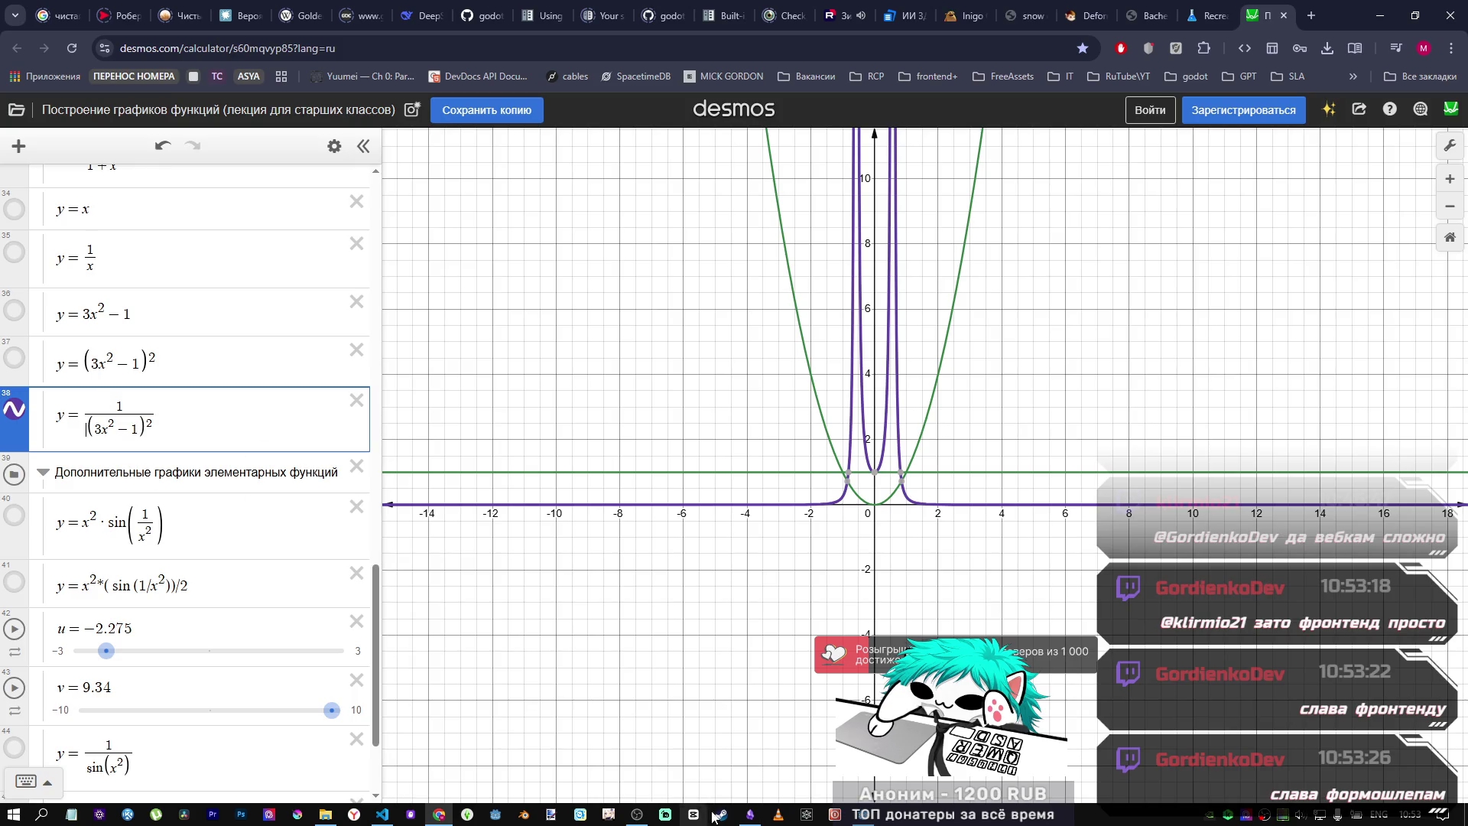
Step: Rewrite line 52's falloff as 1/(3*falloff*falloff +1)
click(870, 818)
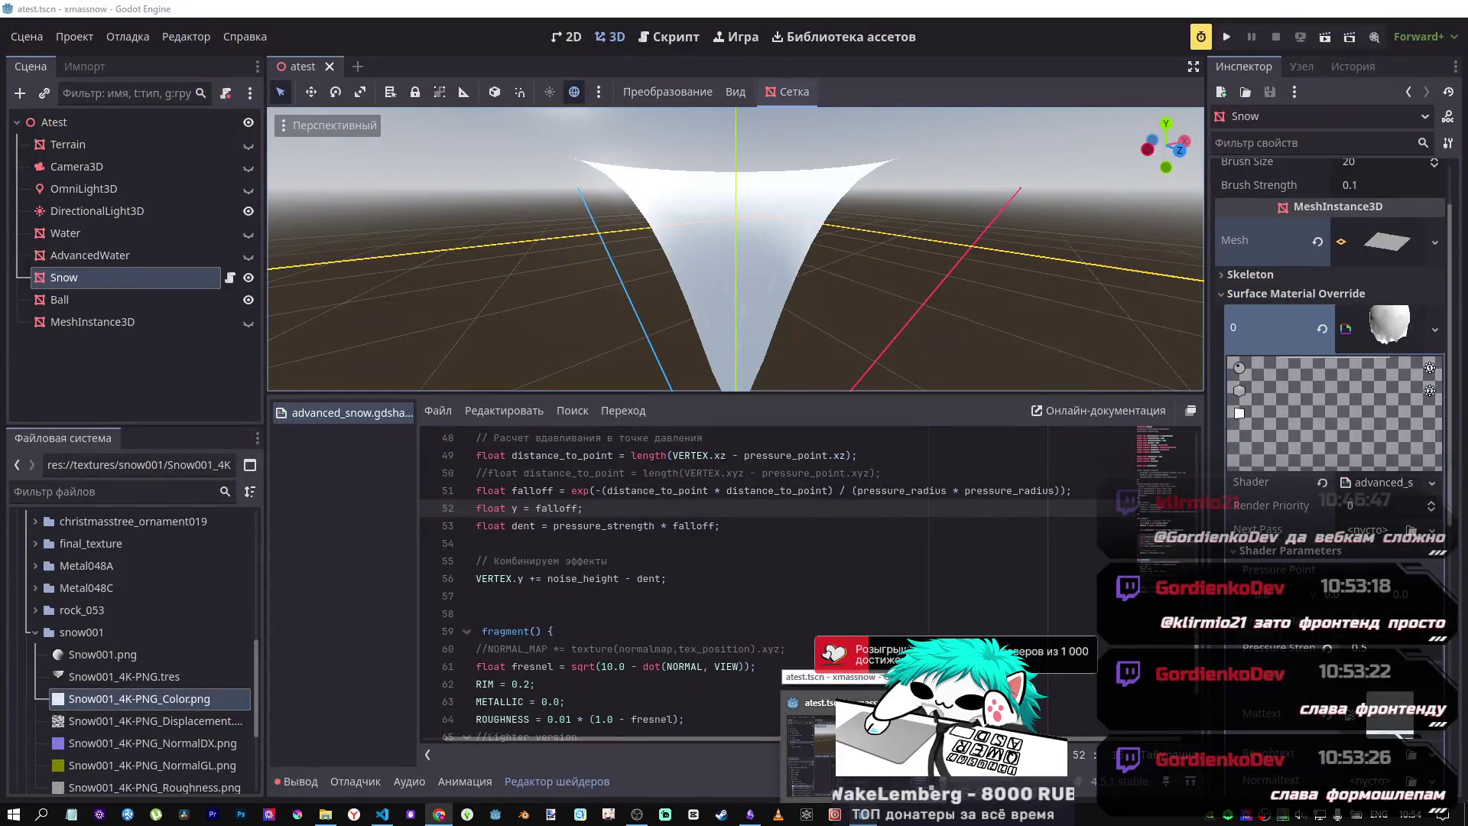
click(539, 508)
text(1/()
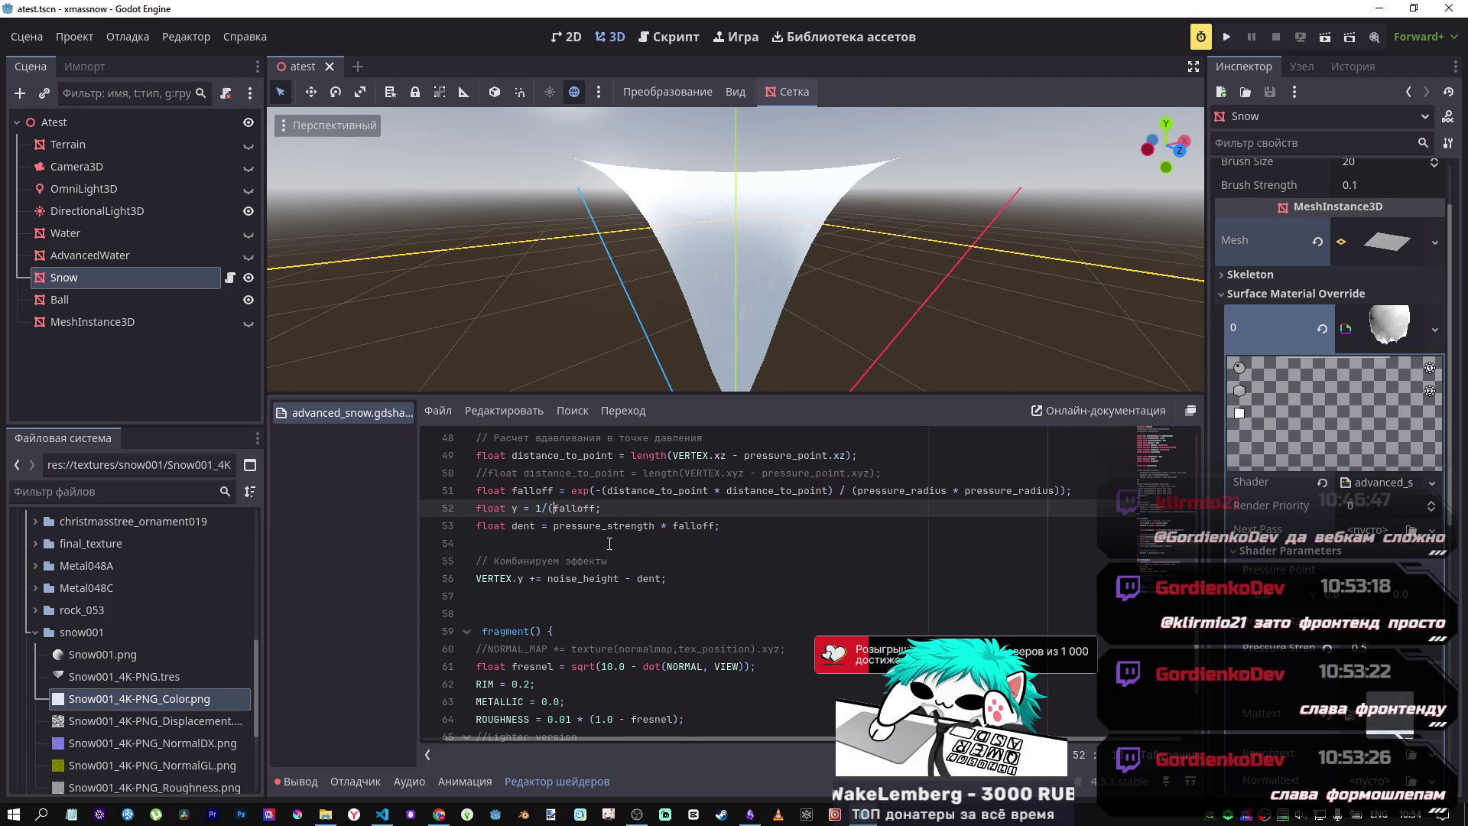
click(552, 508)
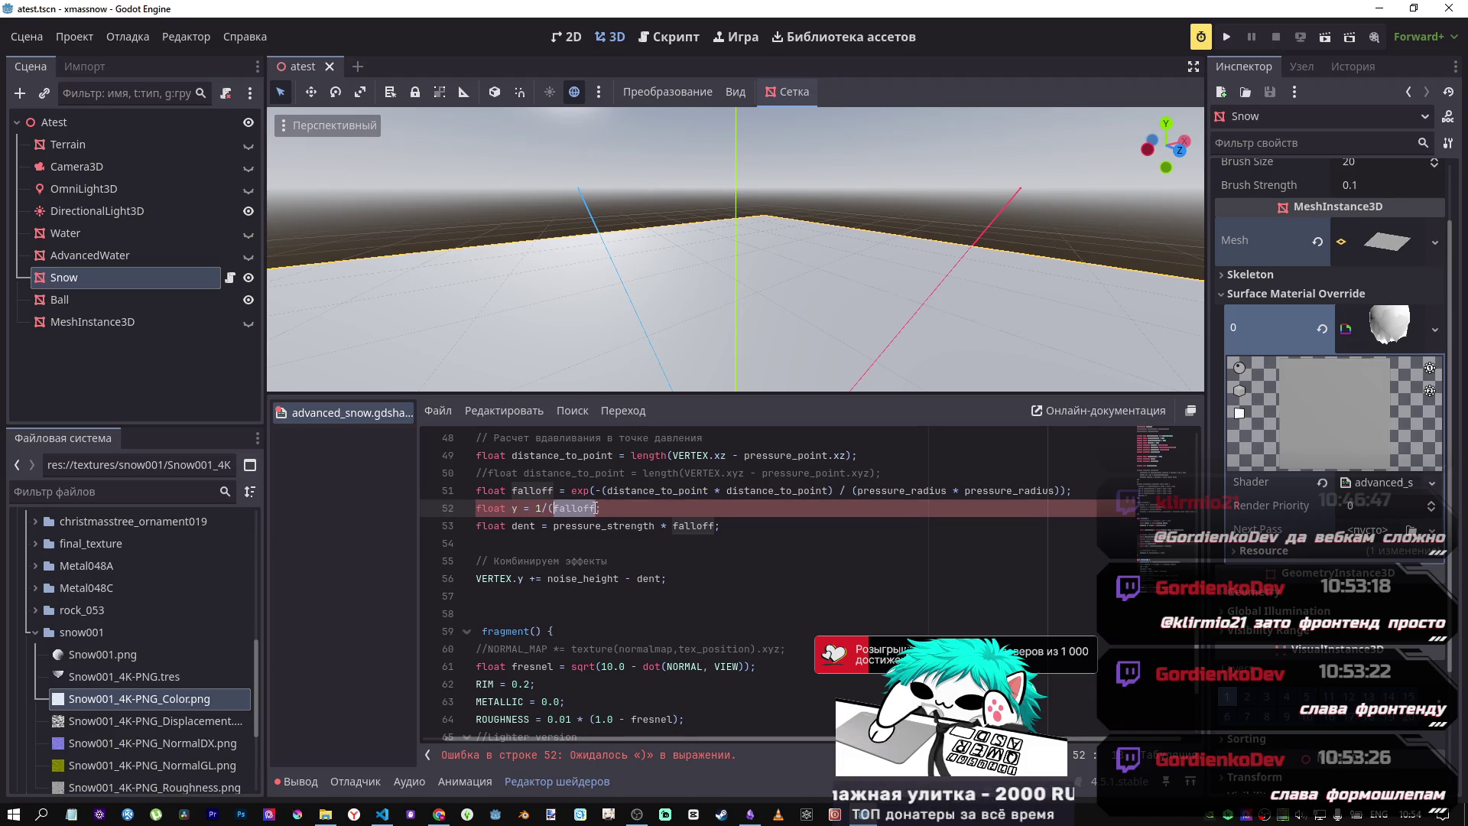
click(595, 507)
text(*falloff)
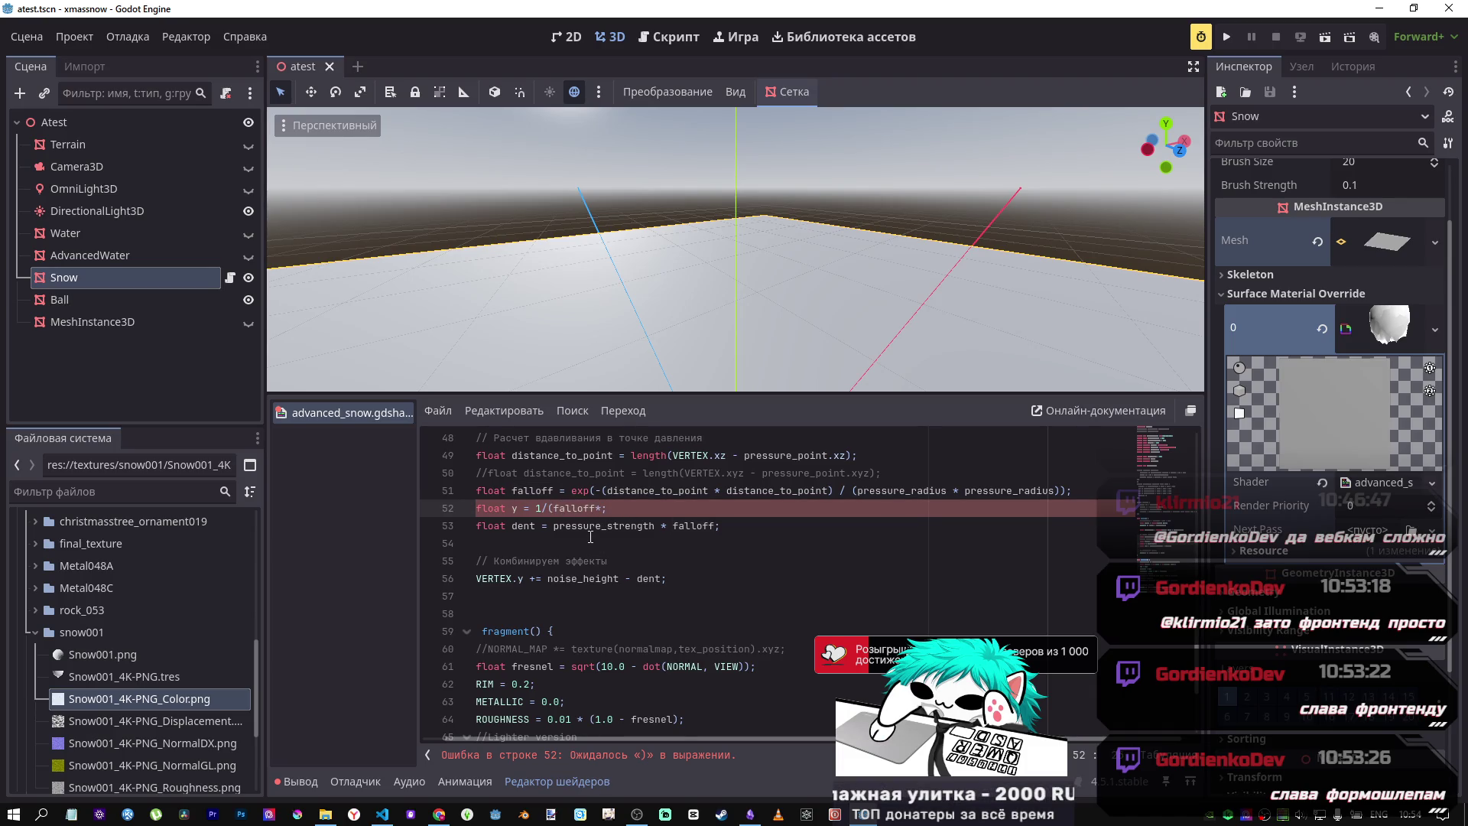
click(553, 507)
text(3)
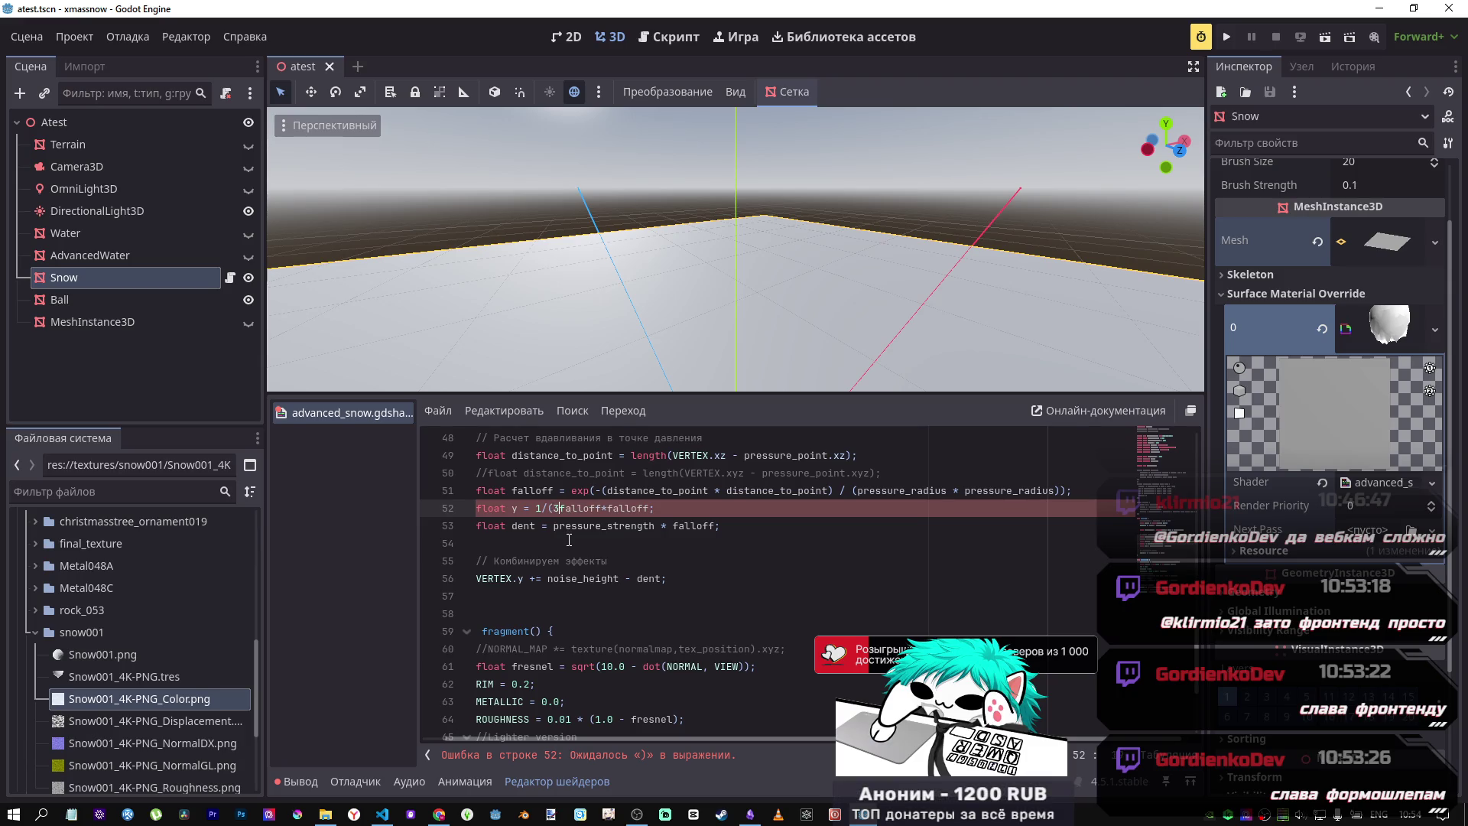
text(*)
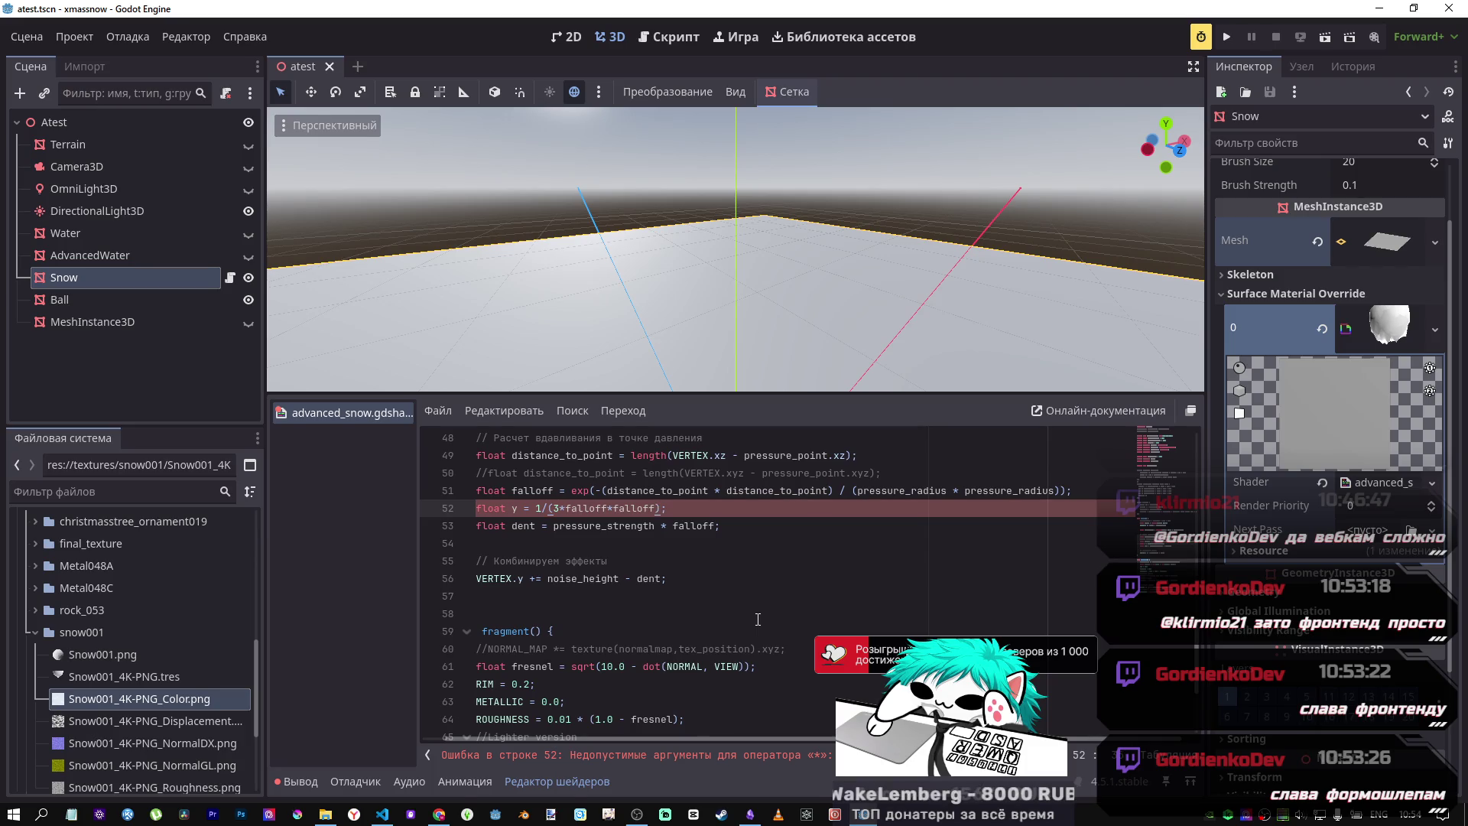
click(656, 507)
text())
text( +)
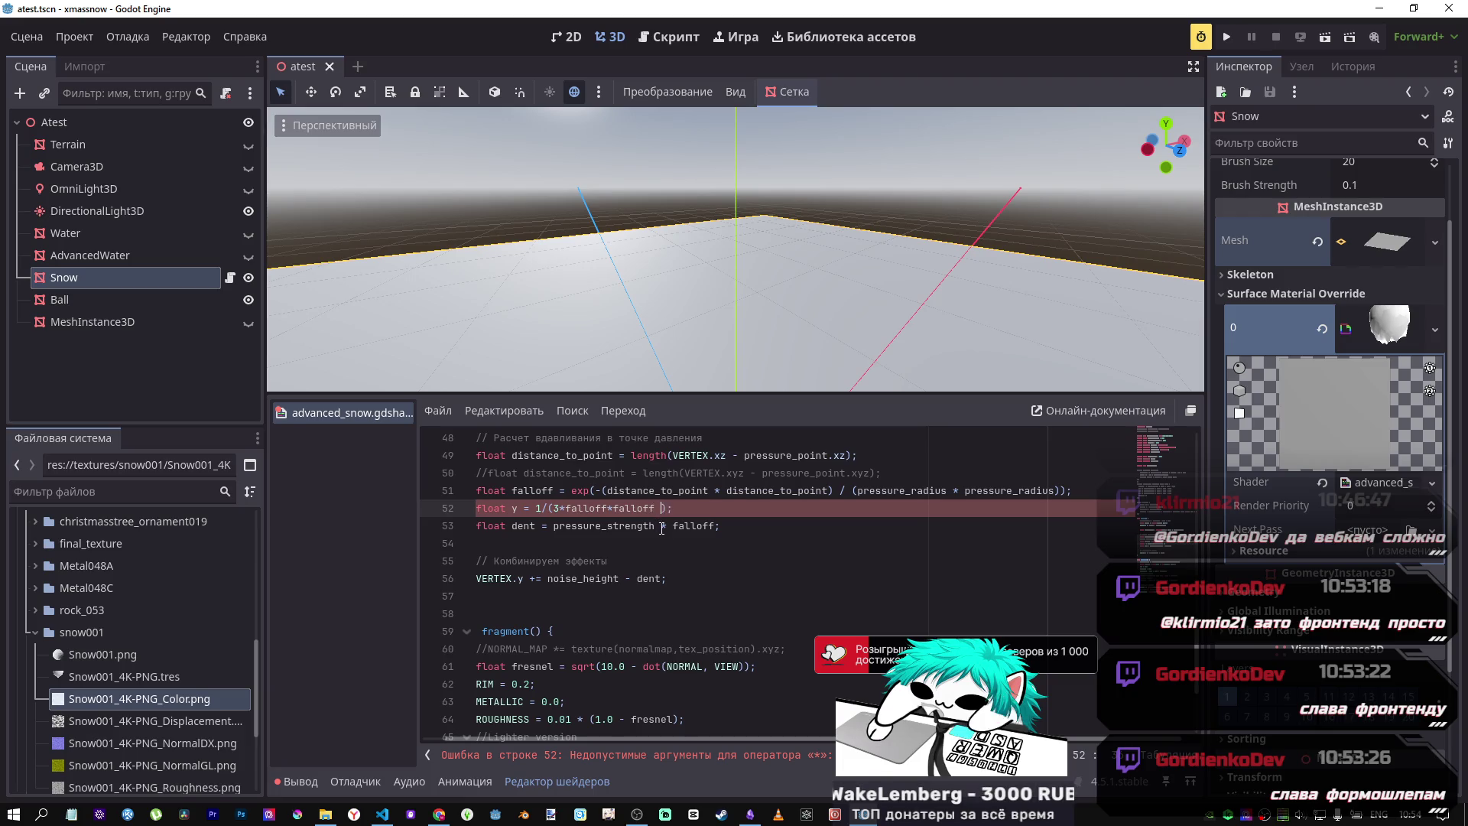
text(1)
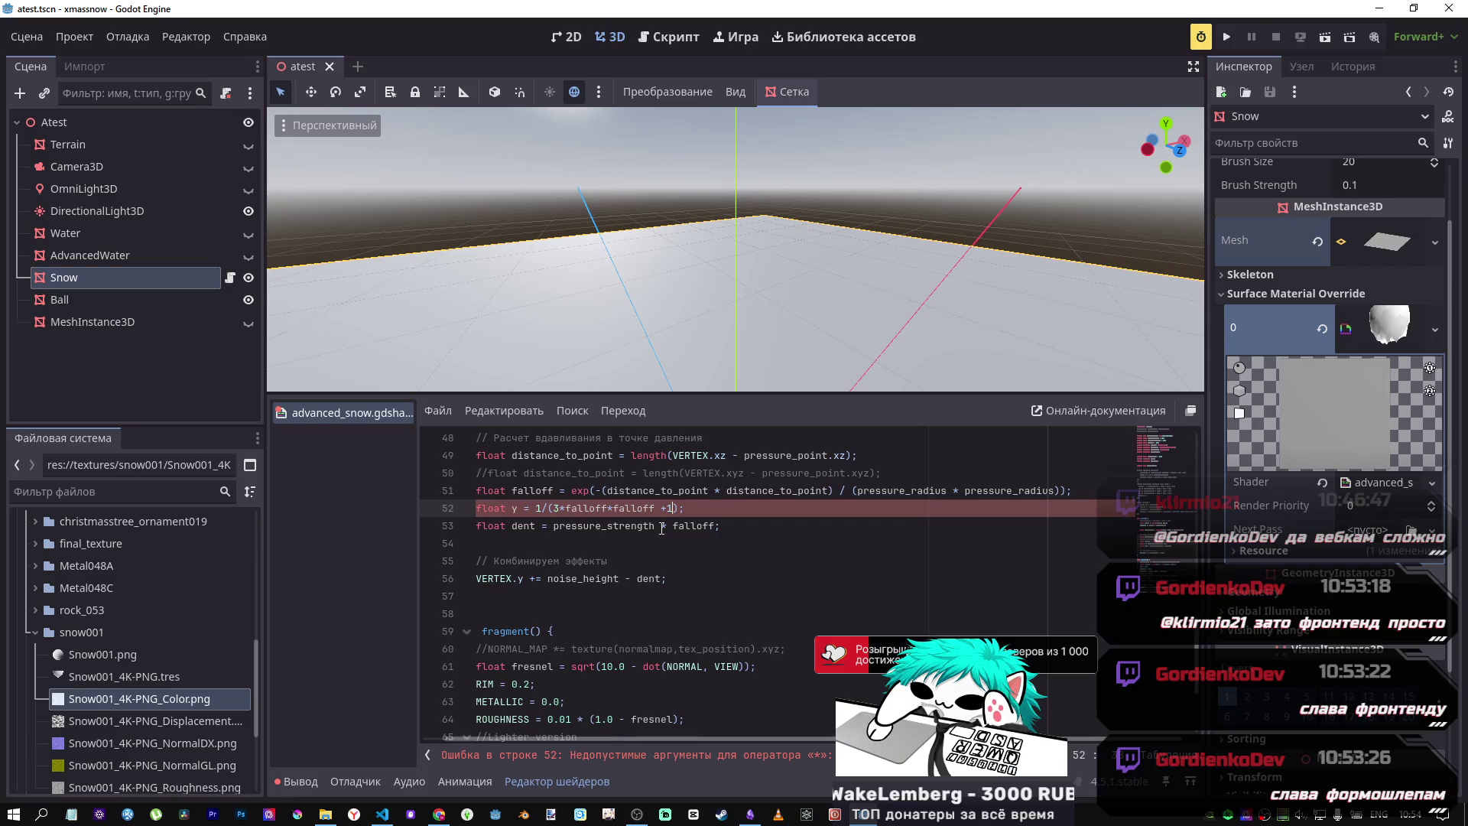
Step: Copy the (3*falloff*falloff +1) term and append it as an extra multiplied factor
drag(679, 507, 546, 506)
key(ctrl+c)
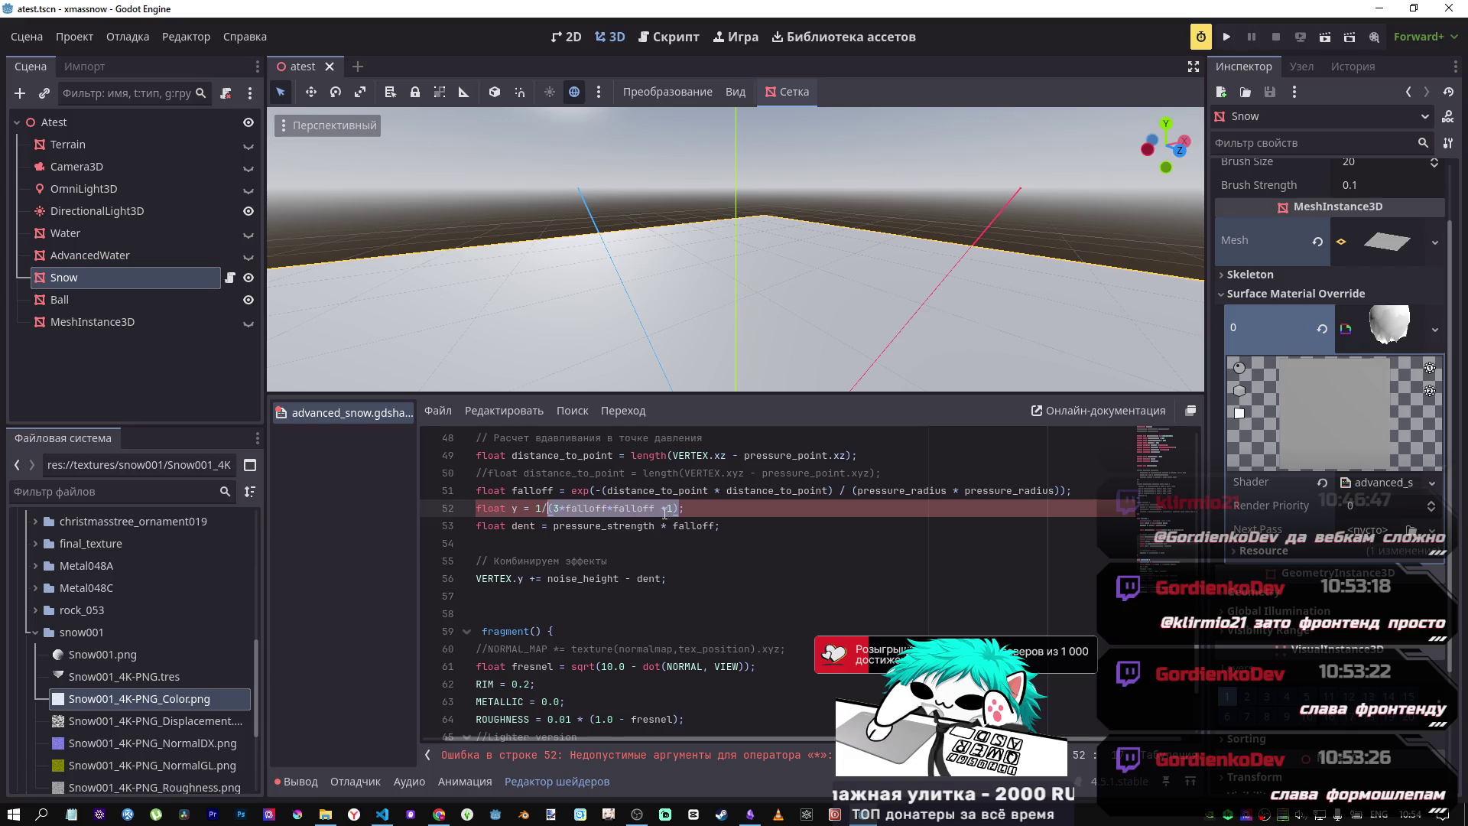
click(546, 507)
key(End)
key(Left)
text(*)
key(ctrl+v)
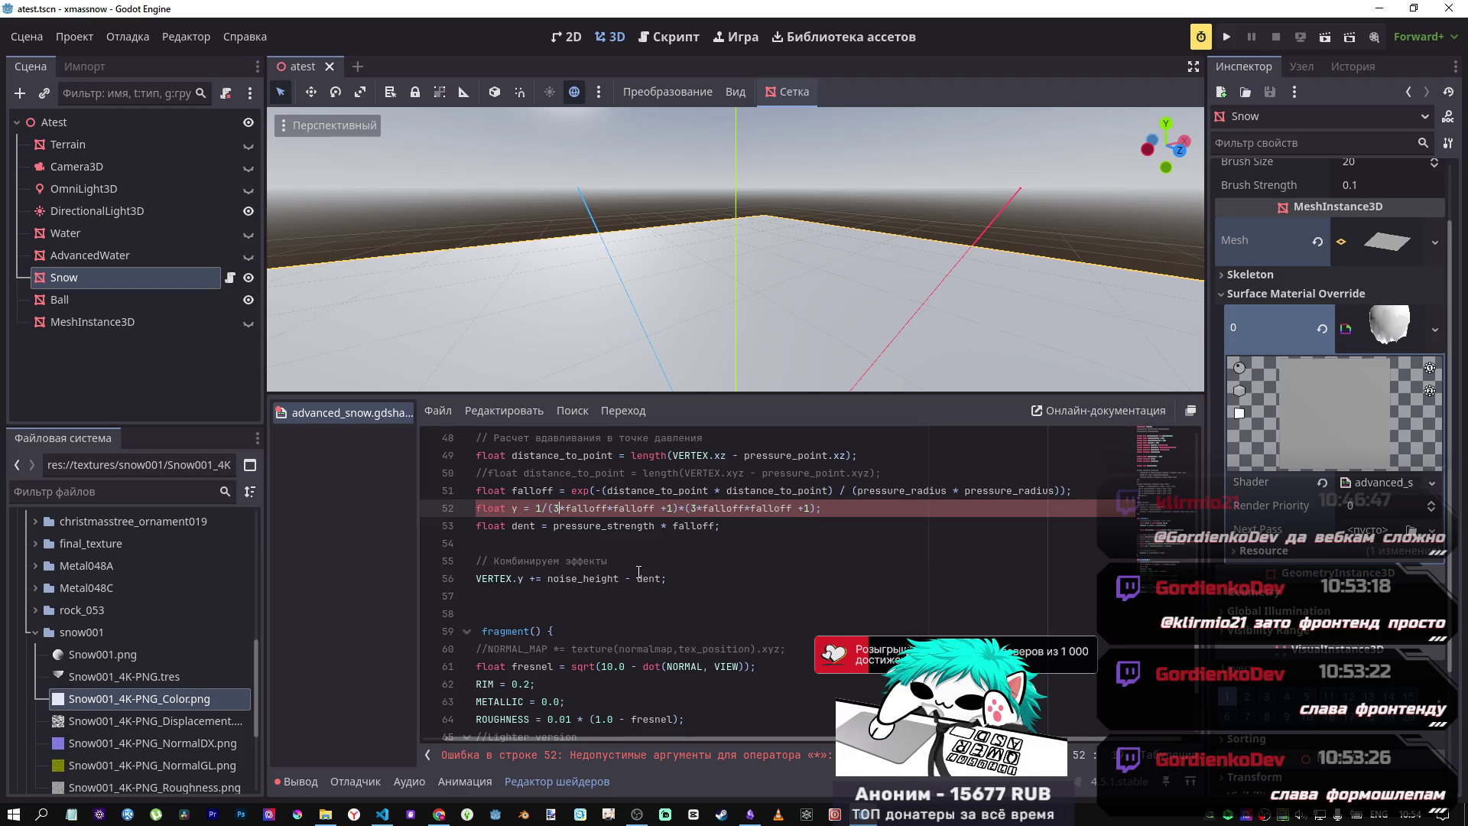
Step: Turn every integer on line 52 into a float literal (1.0, 3.0, +1.0) to clear the error
click(543, 509)
text(.0)
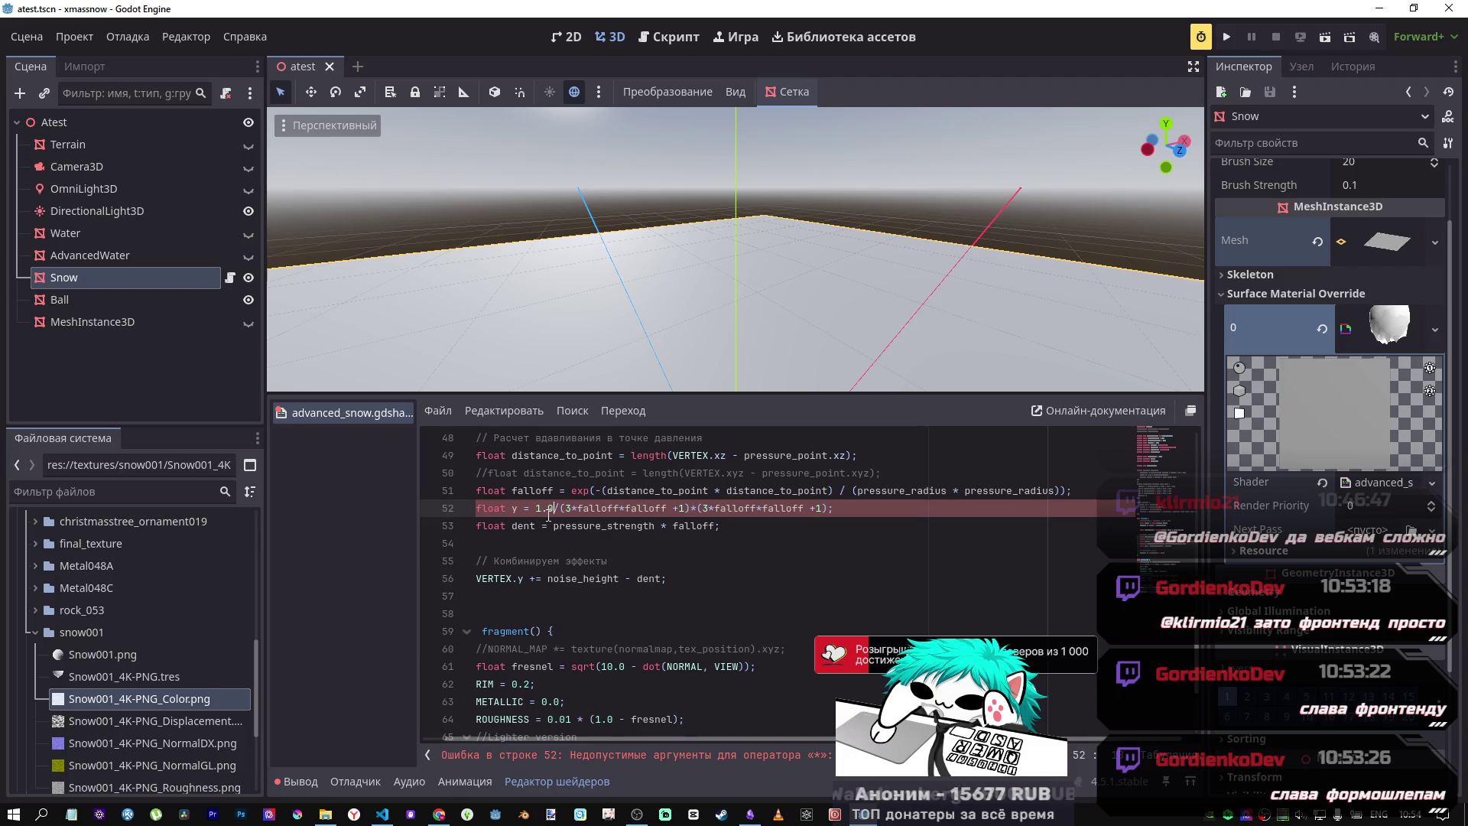
key(Right)
key(Right)
key(Right)
text(.0)
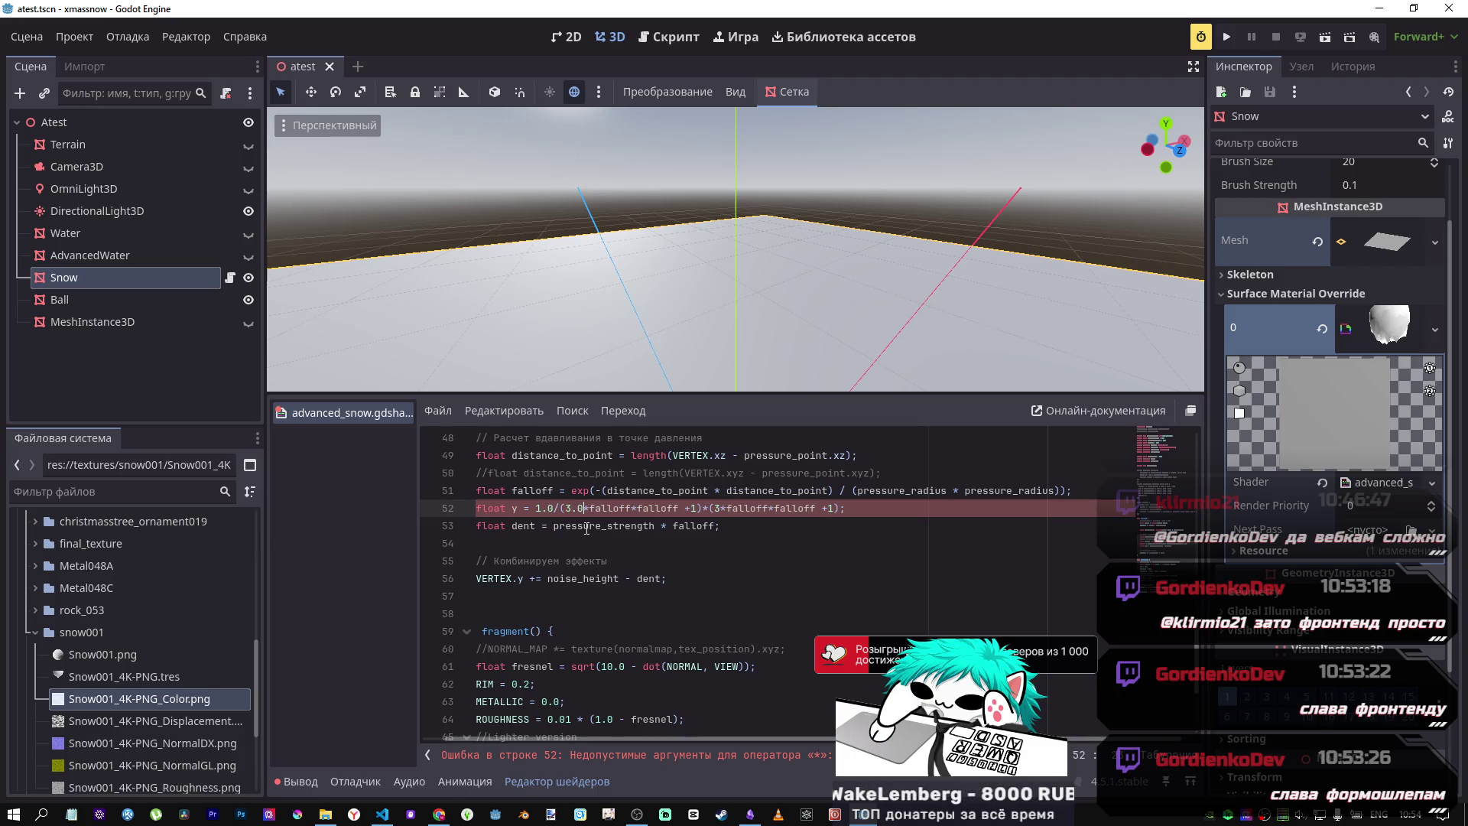
click(692, 509)
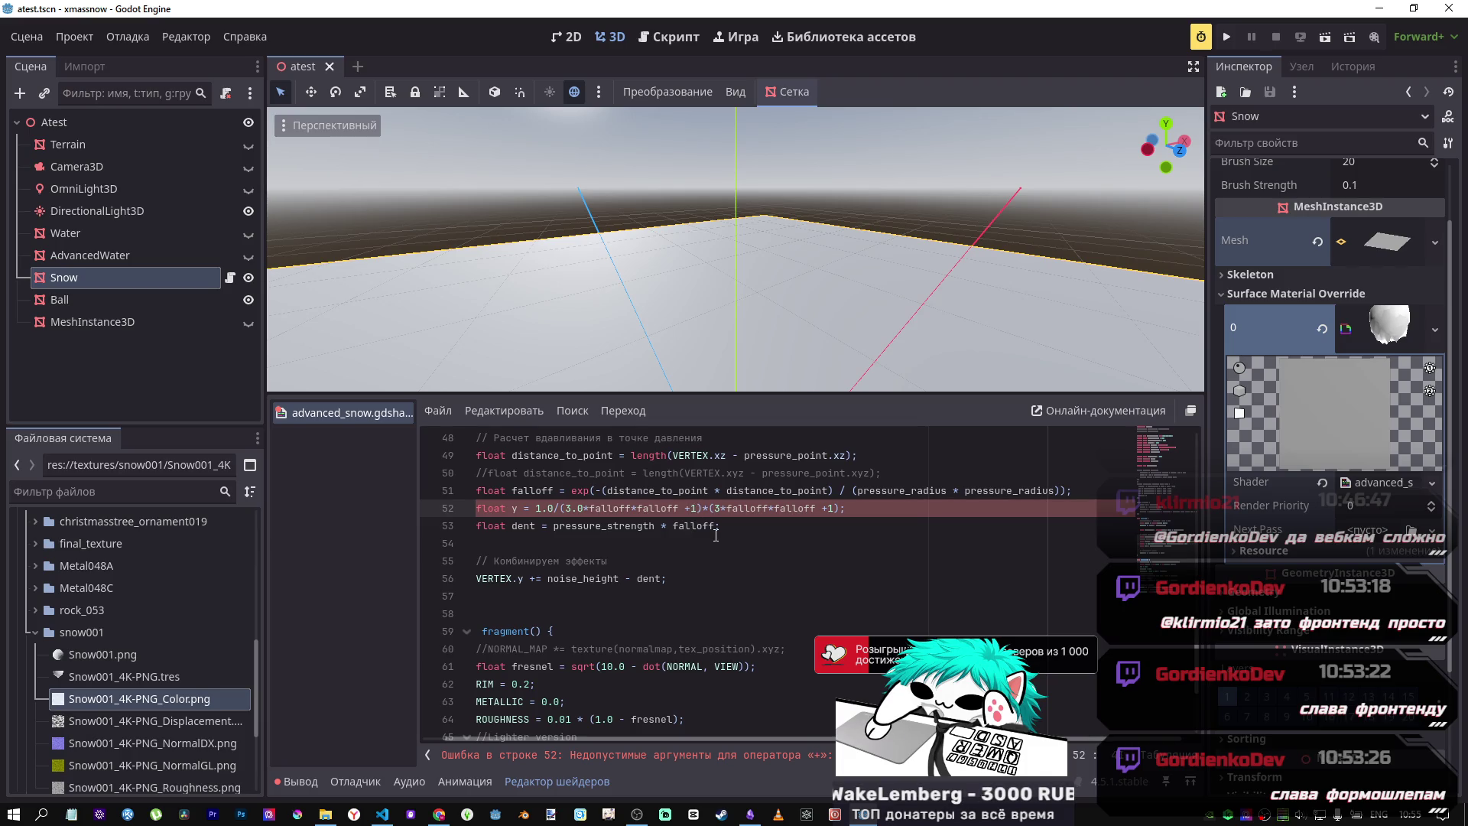
text(.0)
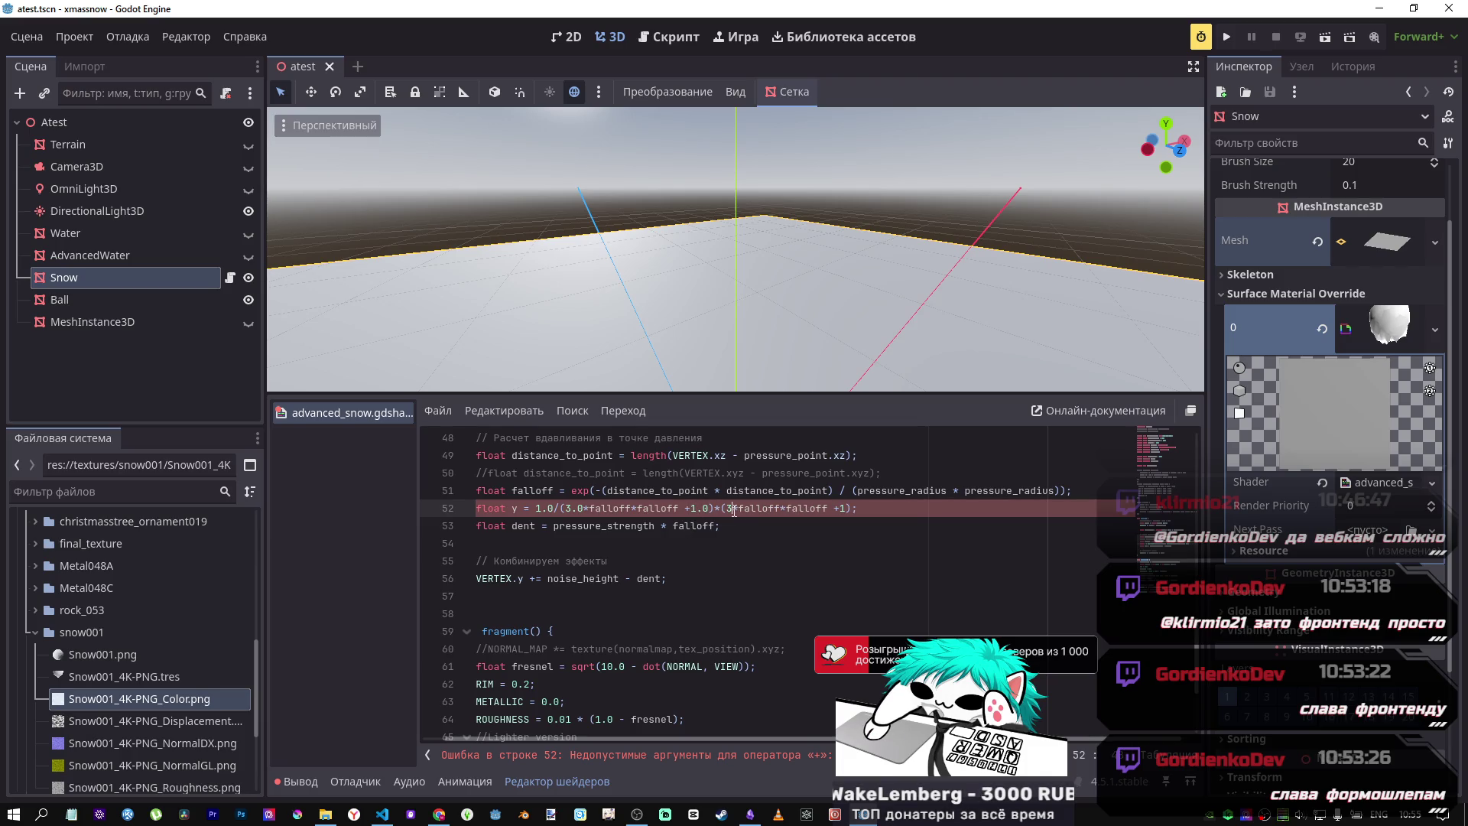
key(Right)
key(Right)
key(Right)
text(.0)
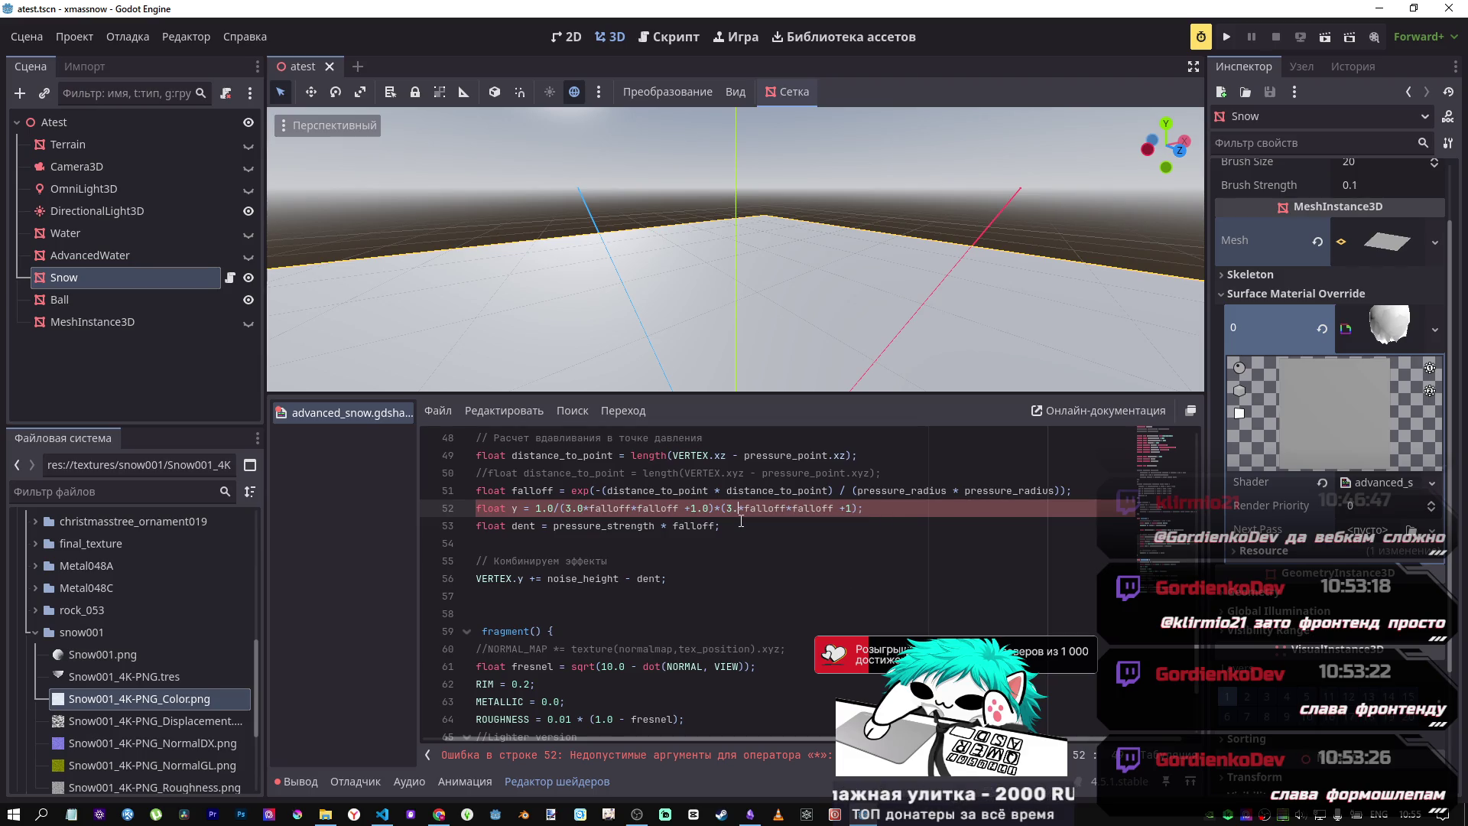
click(858, 508)
text(0)
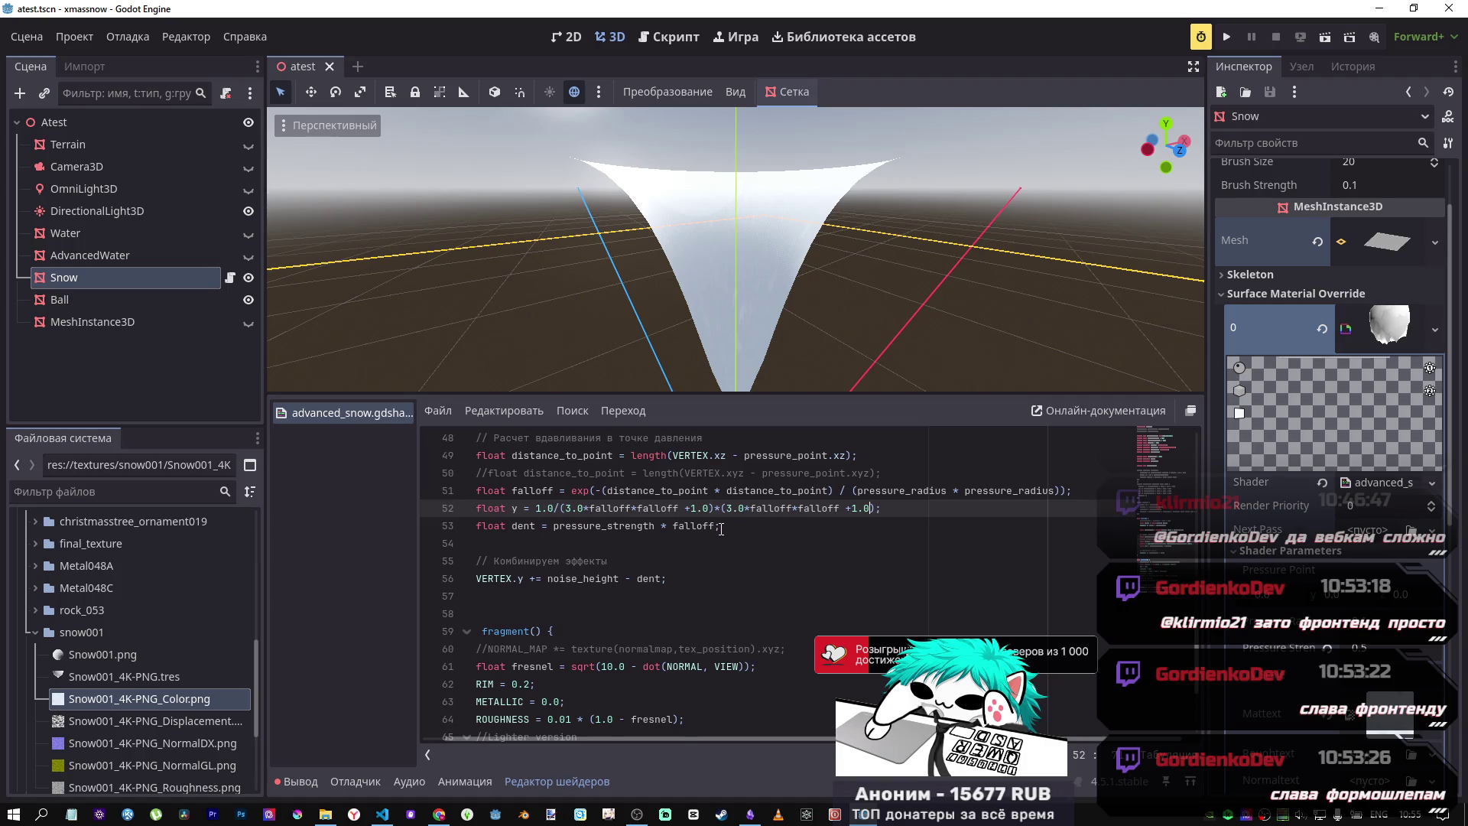
Step: Try adding a y term to line 56, inspect the snow, then revert to noise_height - dent
click(662, 579)
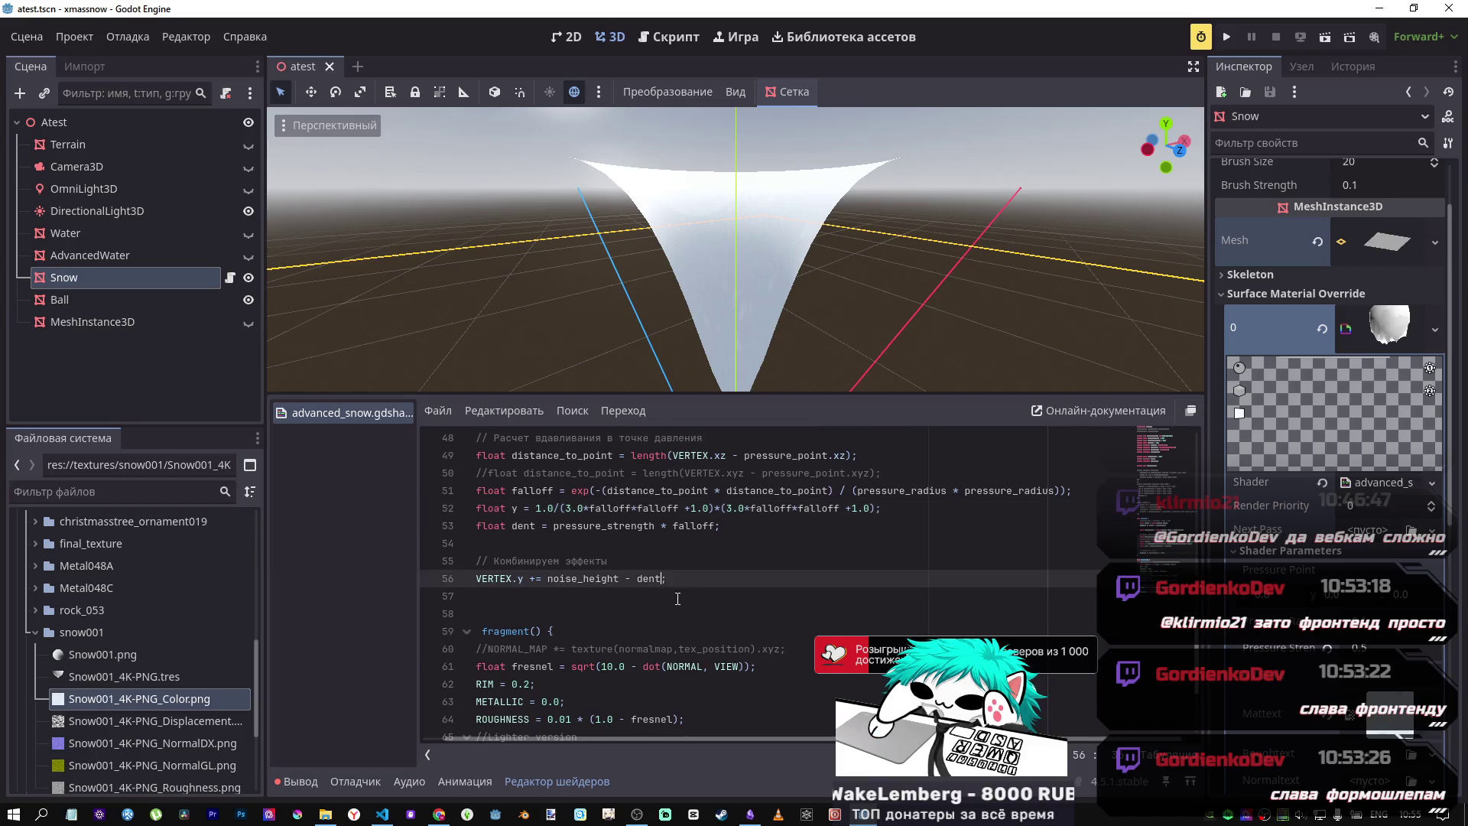
text(- )
text(y)
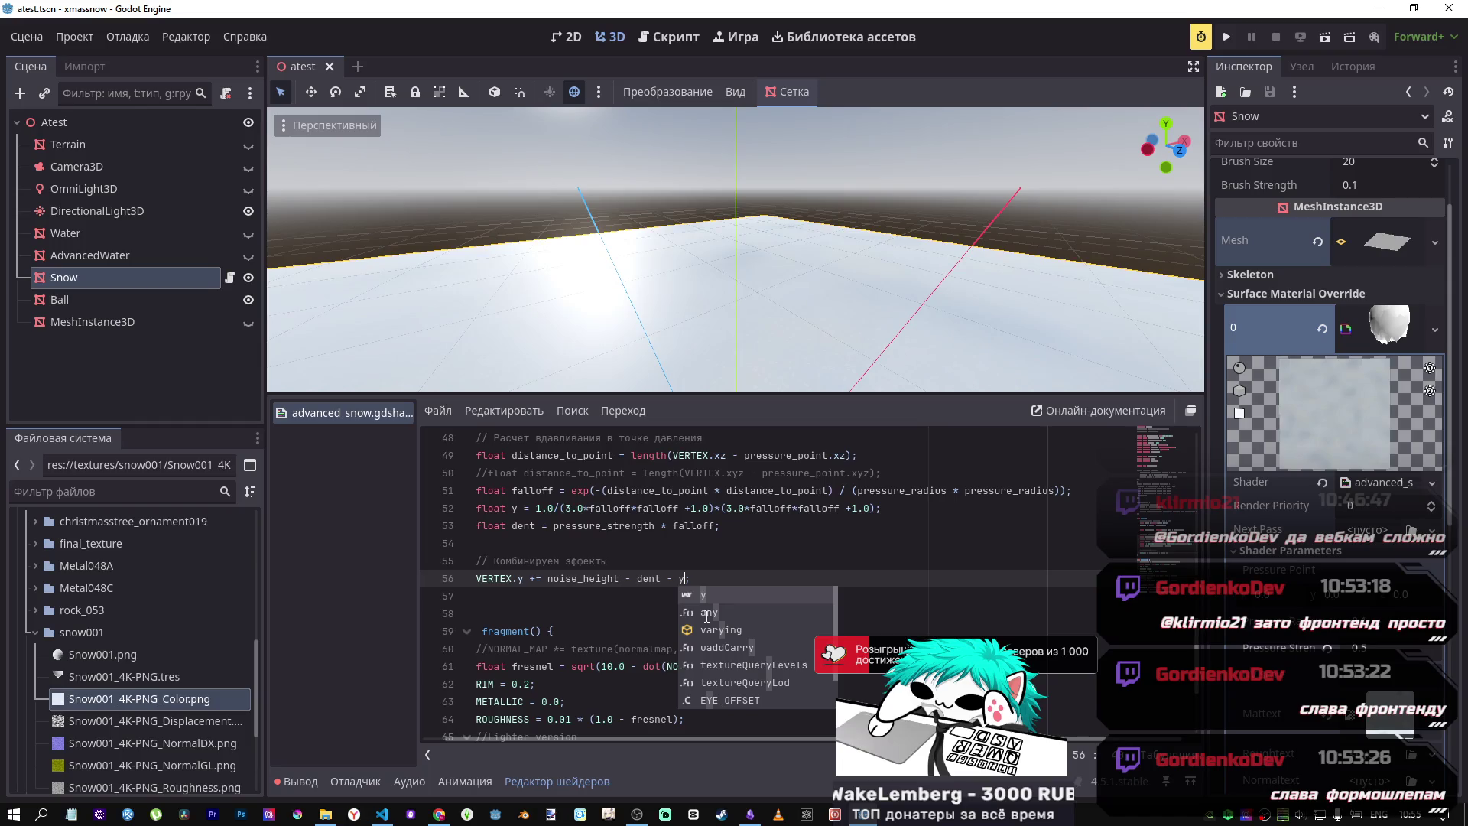
scroll(706, 616, up, 1)
mouse_move(748, 302)
mouse_down()
mouse_move(810, 260)
mouse_move(732, 234)
mouse_move(695, 318)
mouse_move(777, 252)
mouse_move(681, 283)
mouse_move(700, 274)
mouse_up()
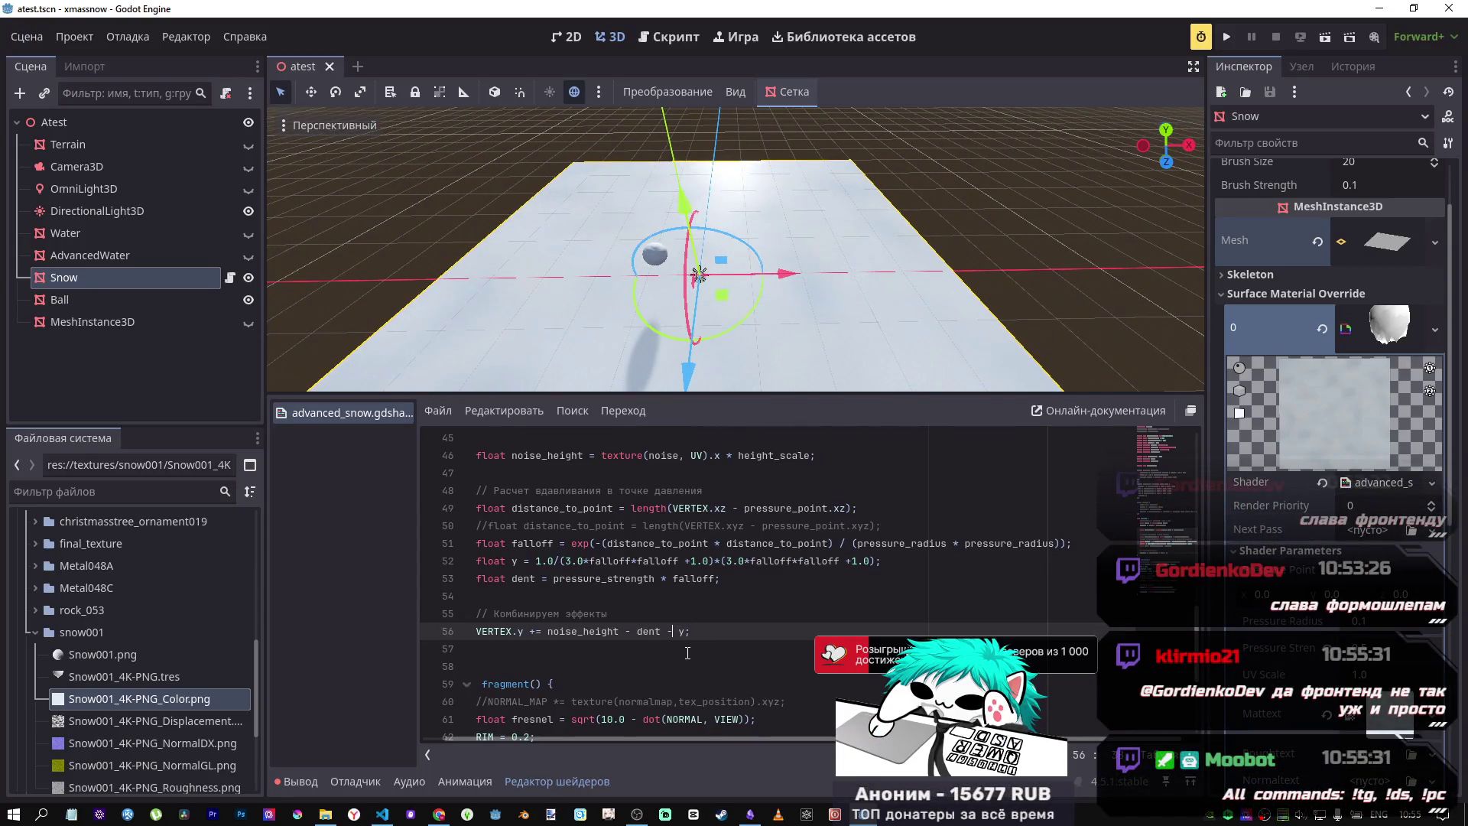
text(+)
mouse_move(757, 367)
mouse_down()
mouse_move(802, 353)
mouse_move(764, 336)
mouse_up()
drag(734, 252, 794, 221)
click(670, 630)
key(BackSpace)
key(BackSpace)
key(BackSpace)
key(BackSpace)
click(716, 565)
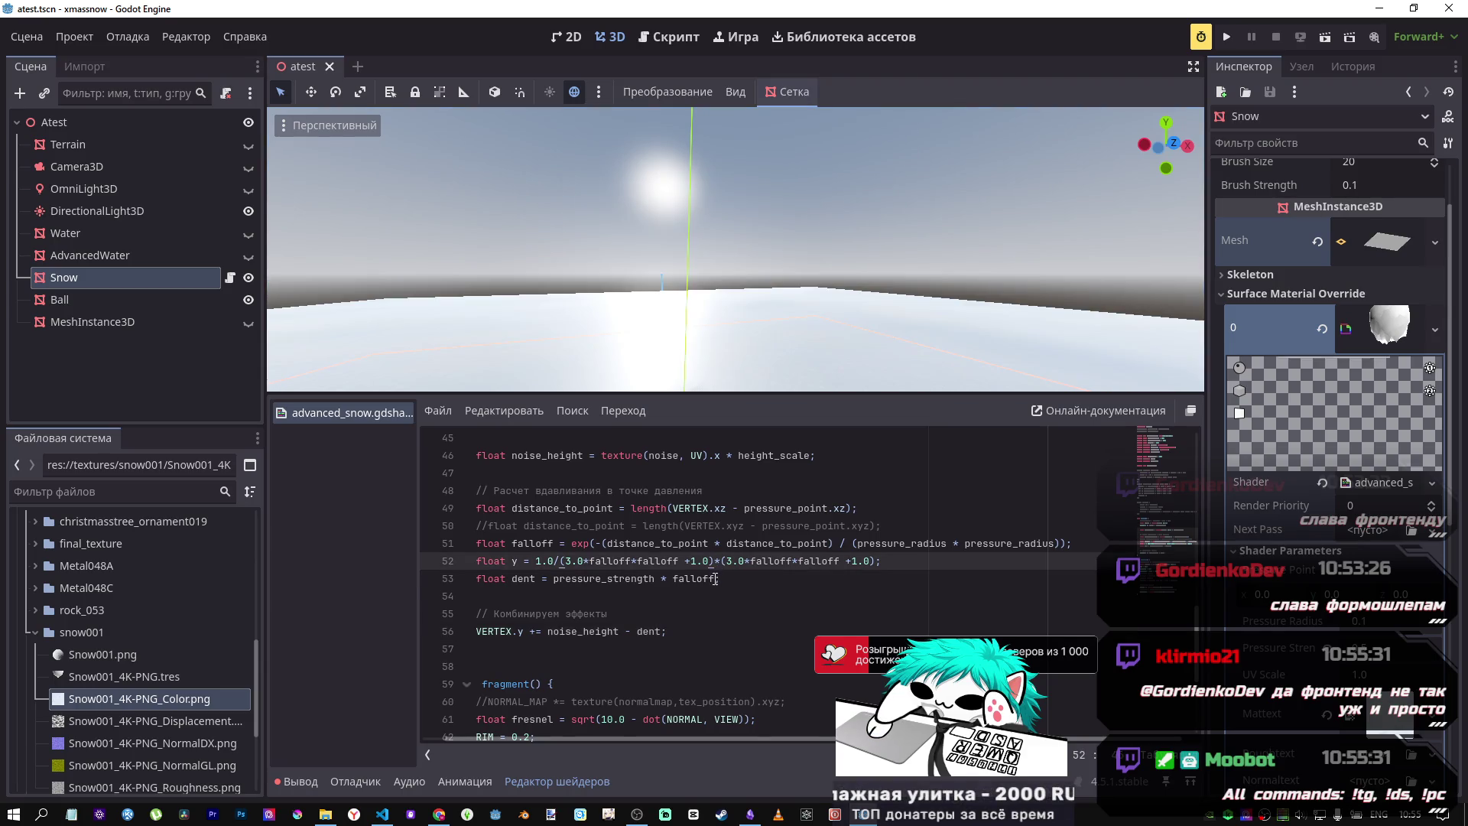
click(715, 579)
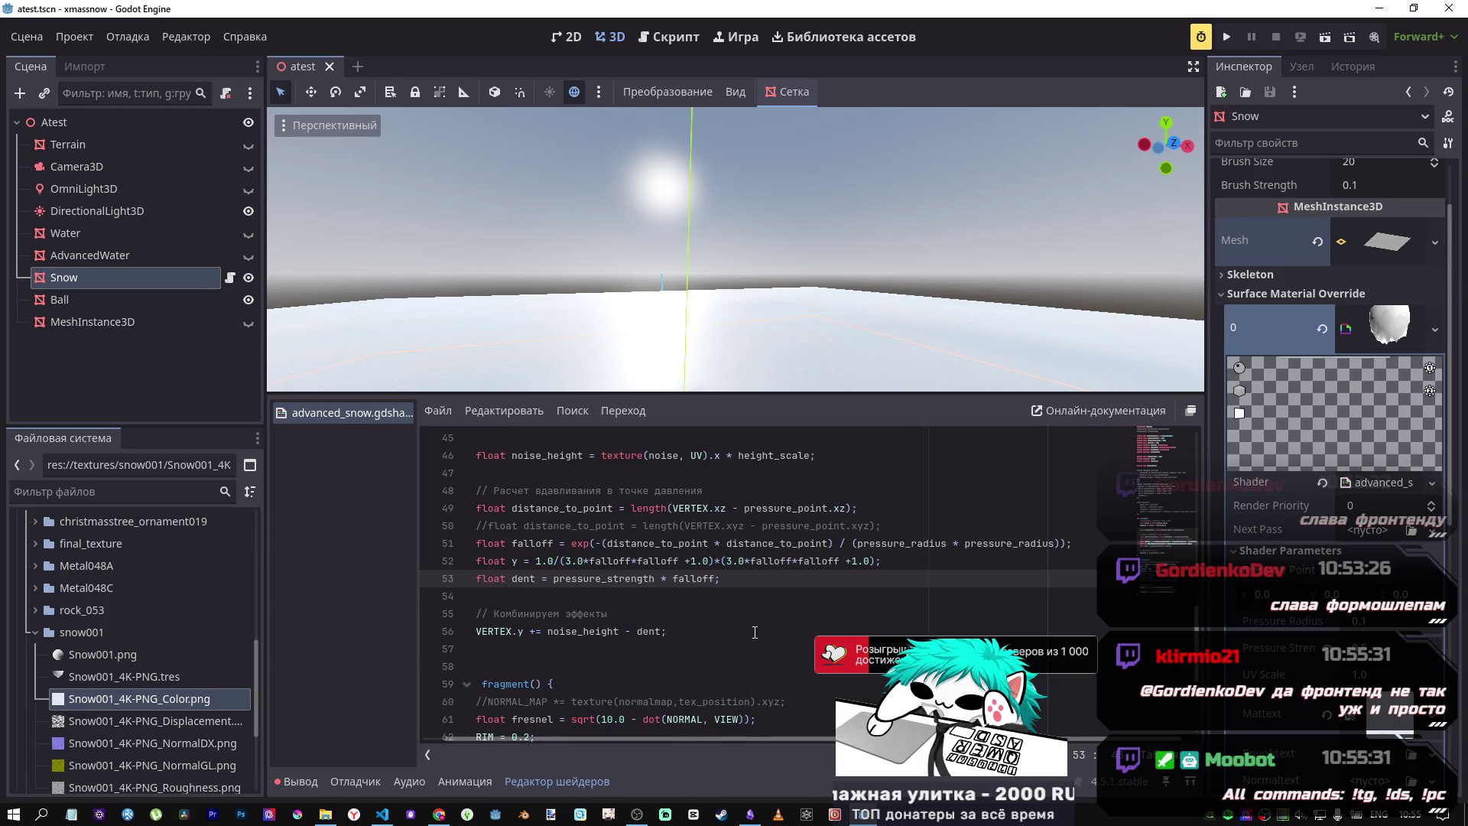
text(* y)
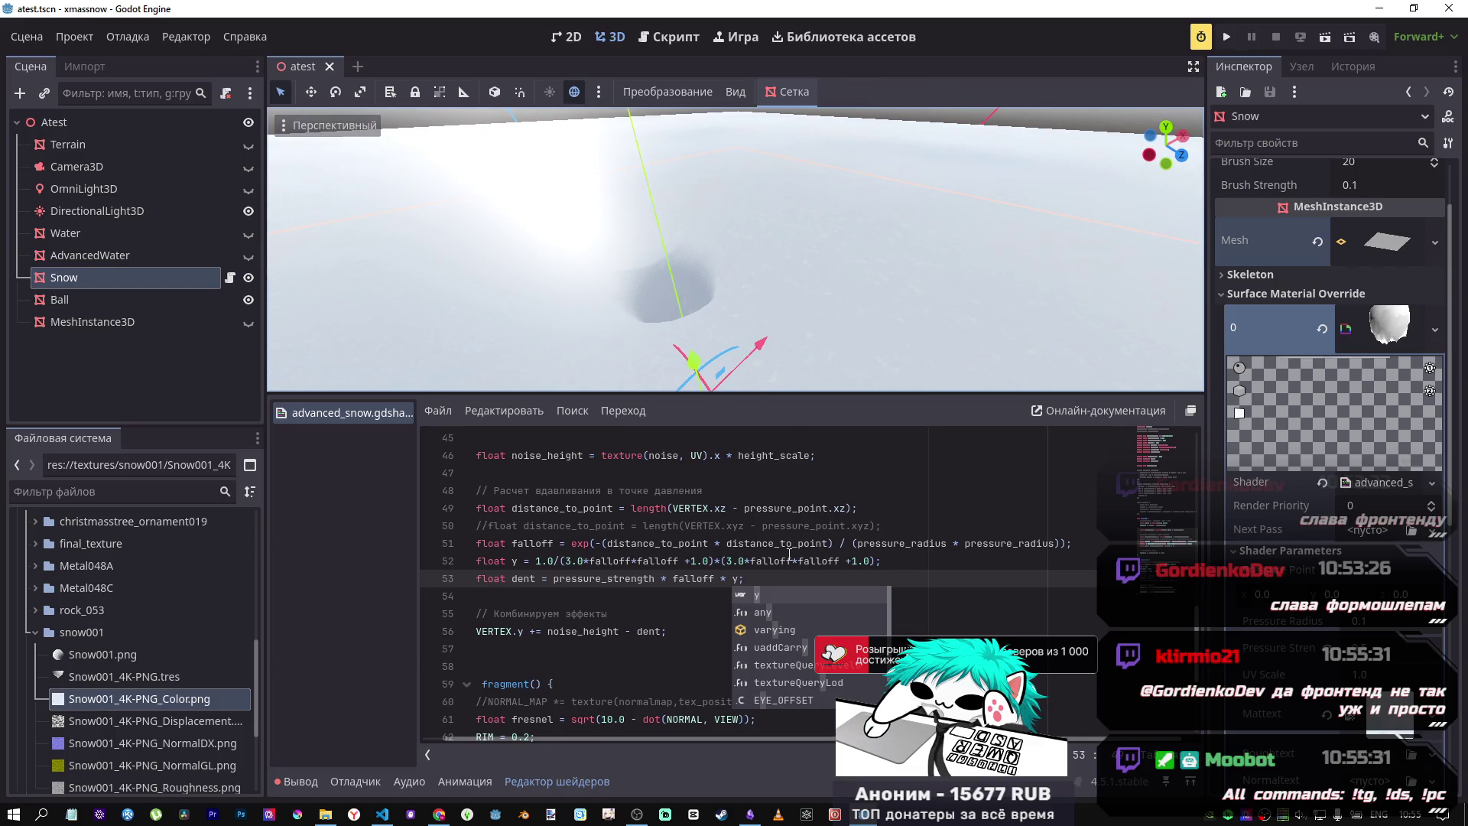
key(Escape)
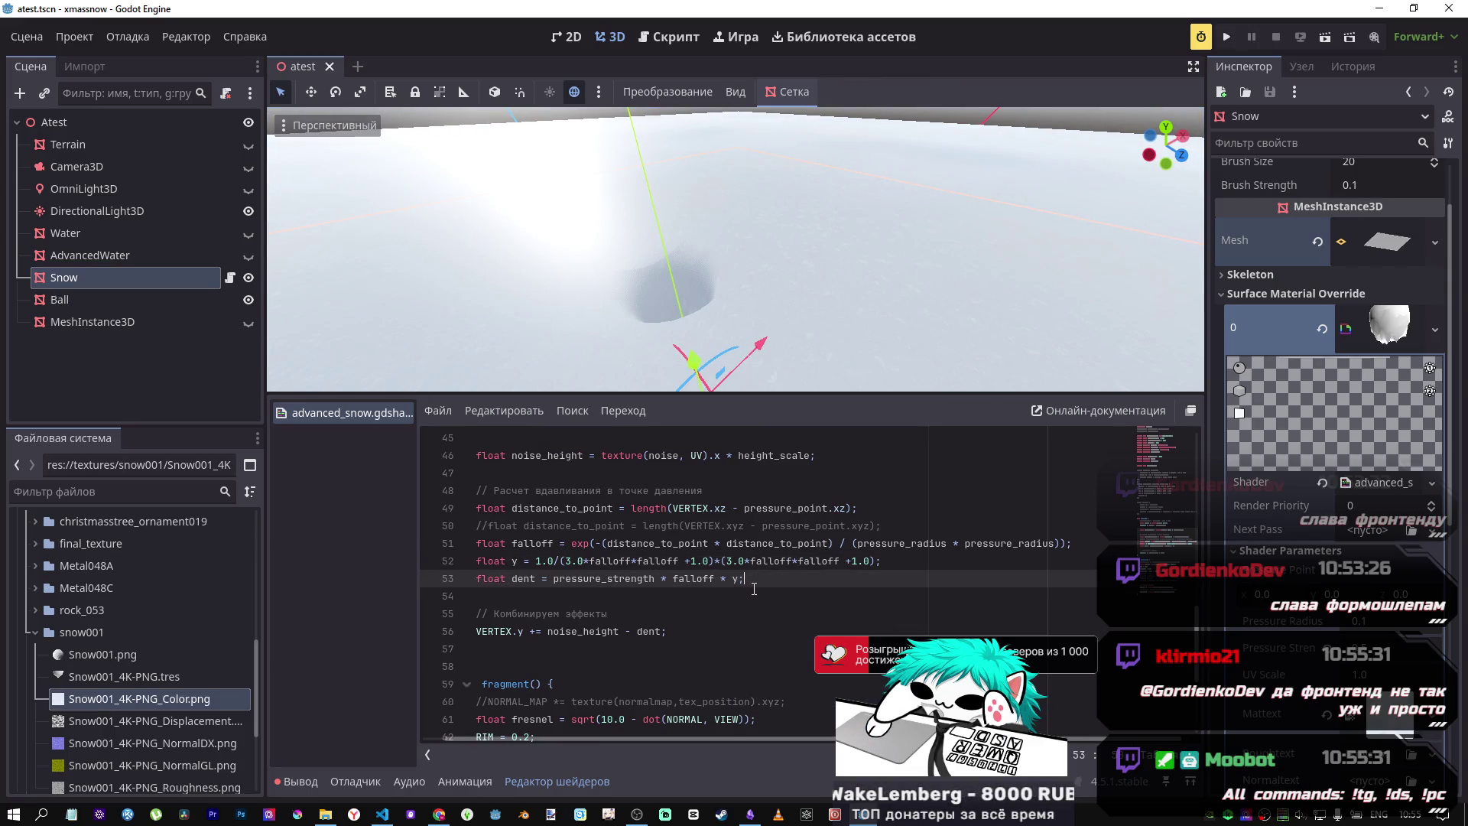
scroll(779, 318, up, 5)
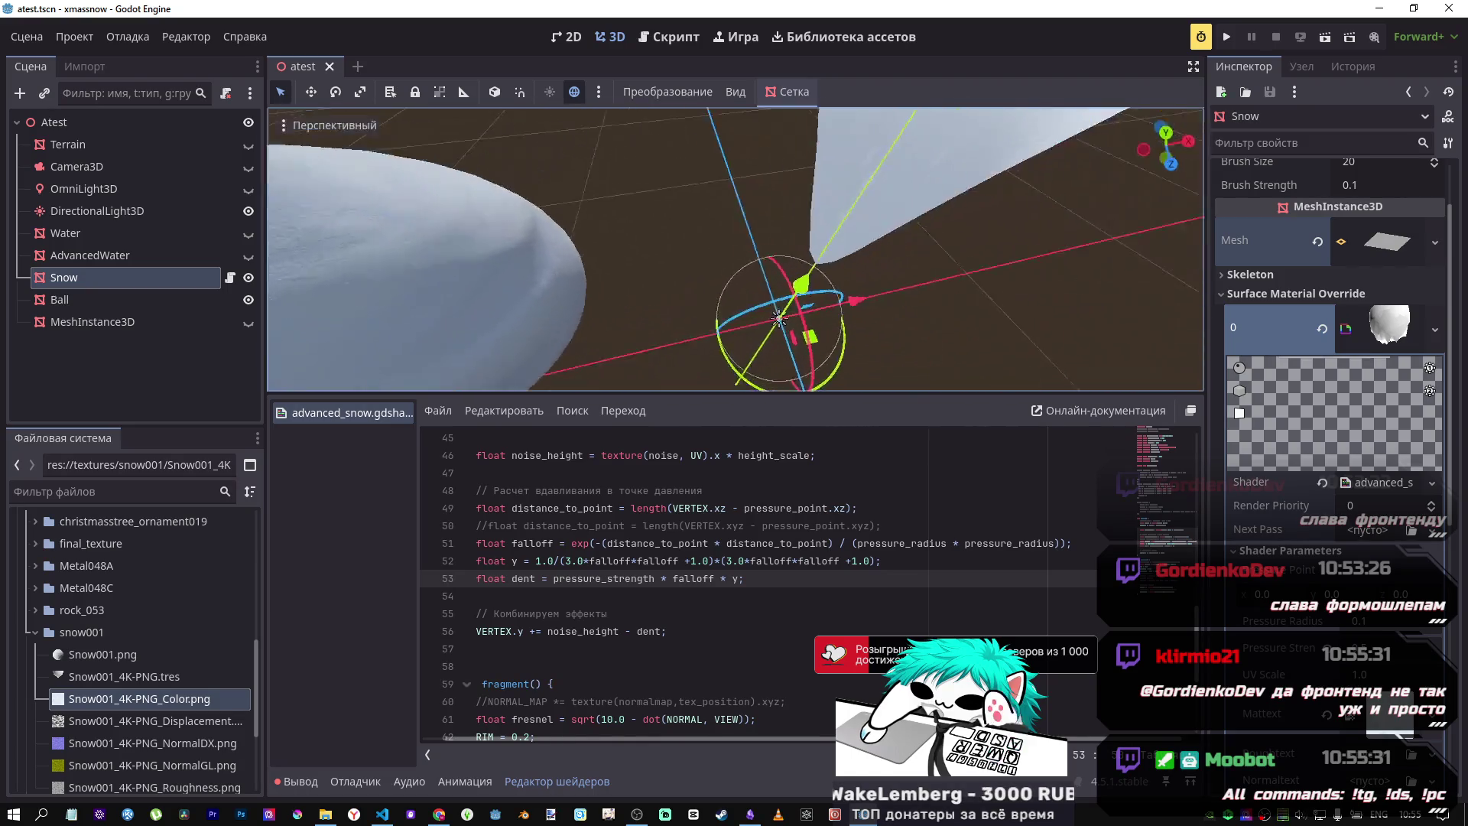
scroll(779, 318, down, 5)
key(Delete)
key(Delete)
key(BackSpace)
key(BackSpace)
key(ctrl+s)
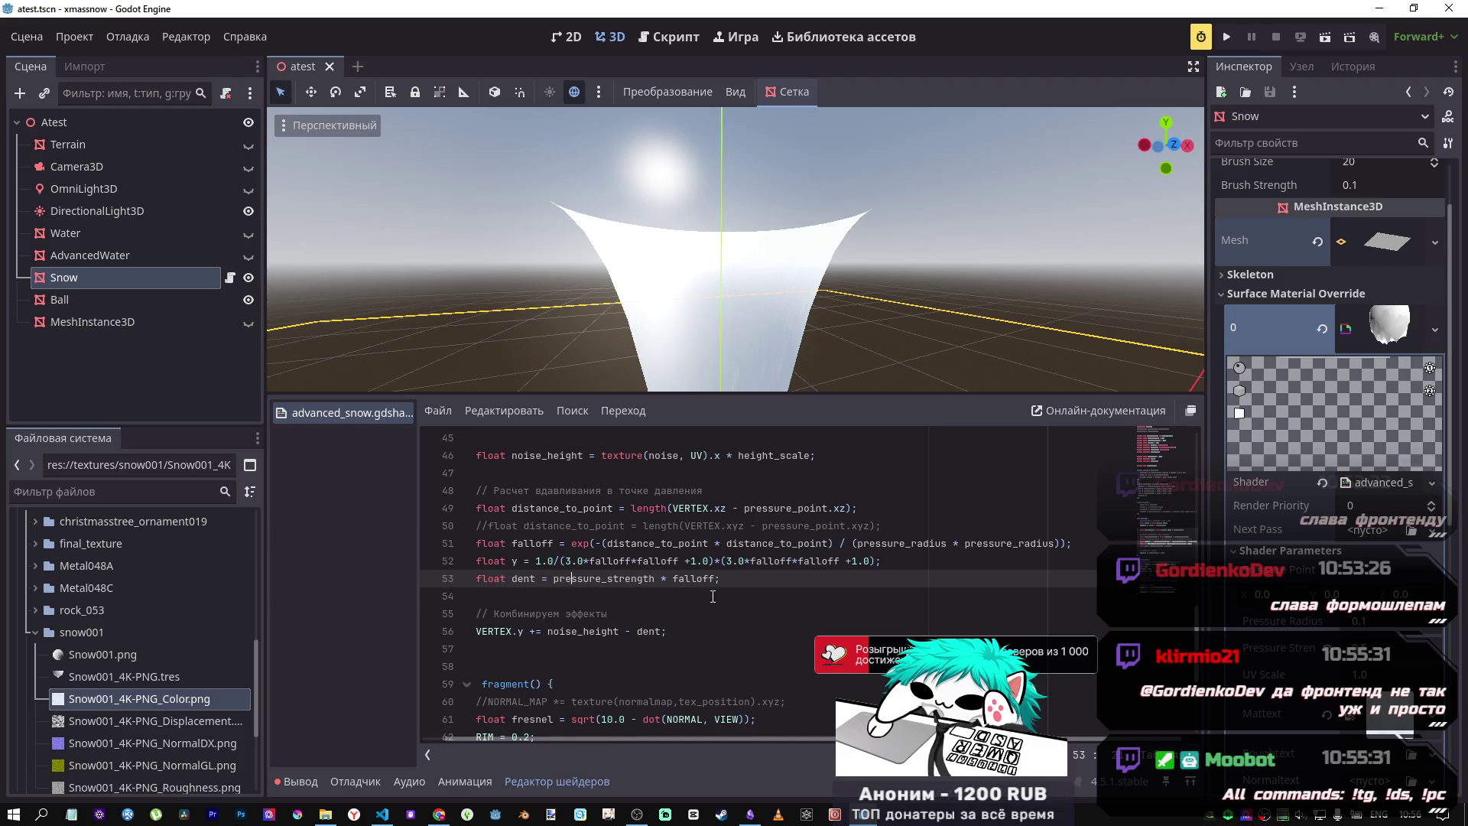
drag(711, 578, 673, 581)
text(y)
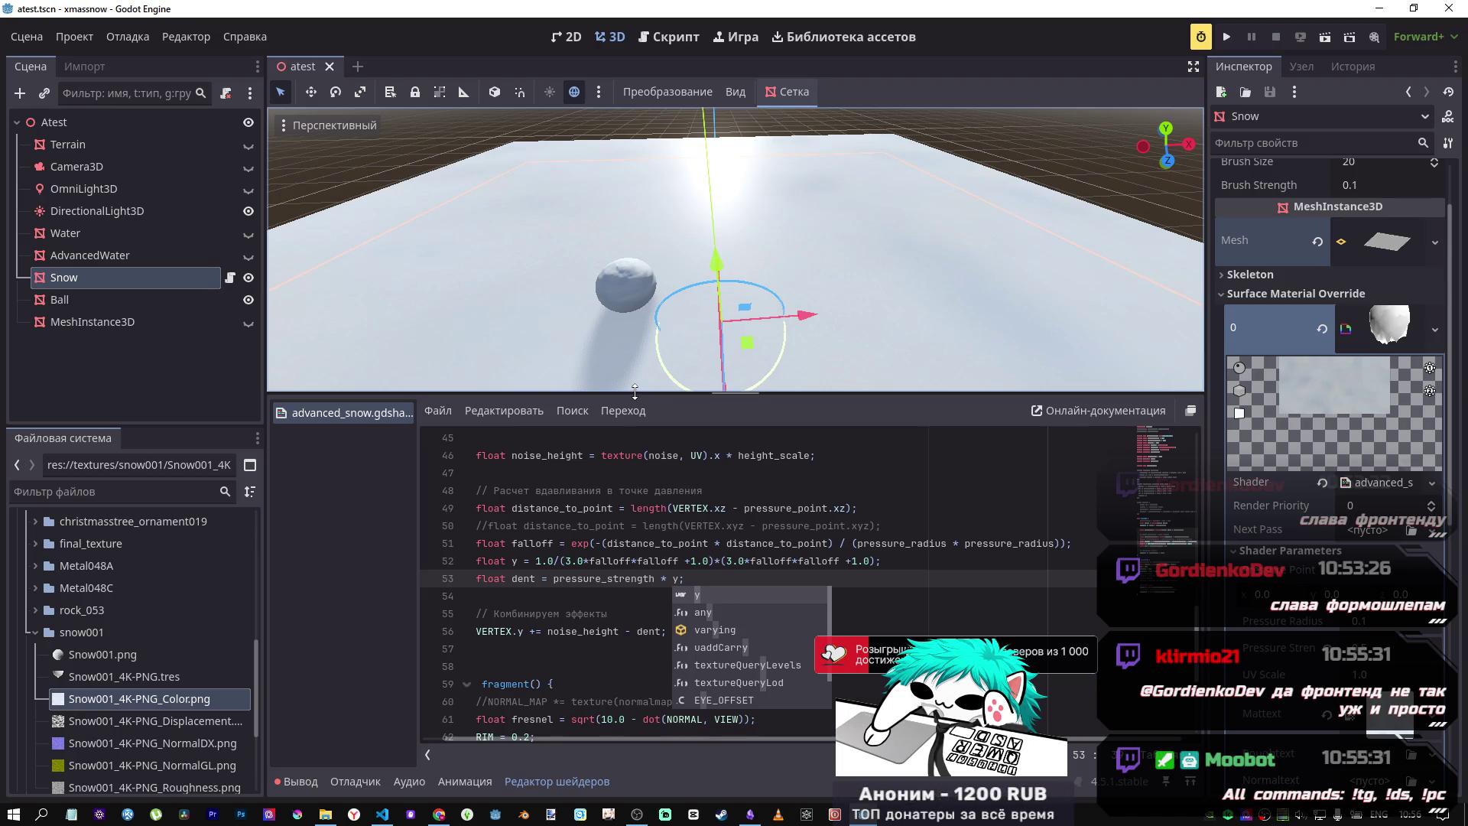
click(688, 543)
click(693, 561)
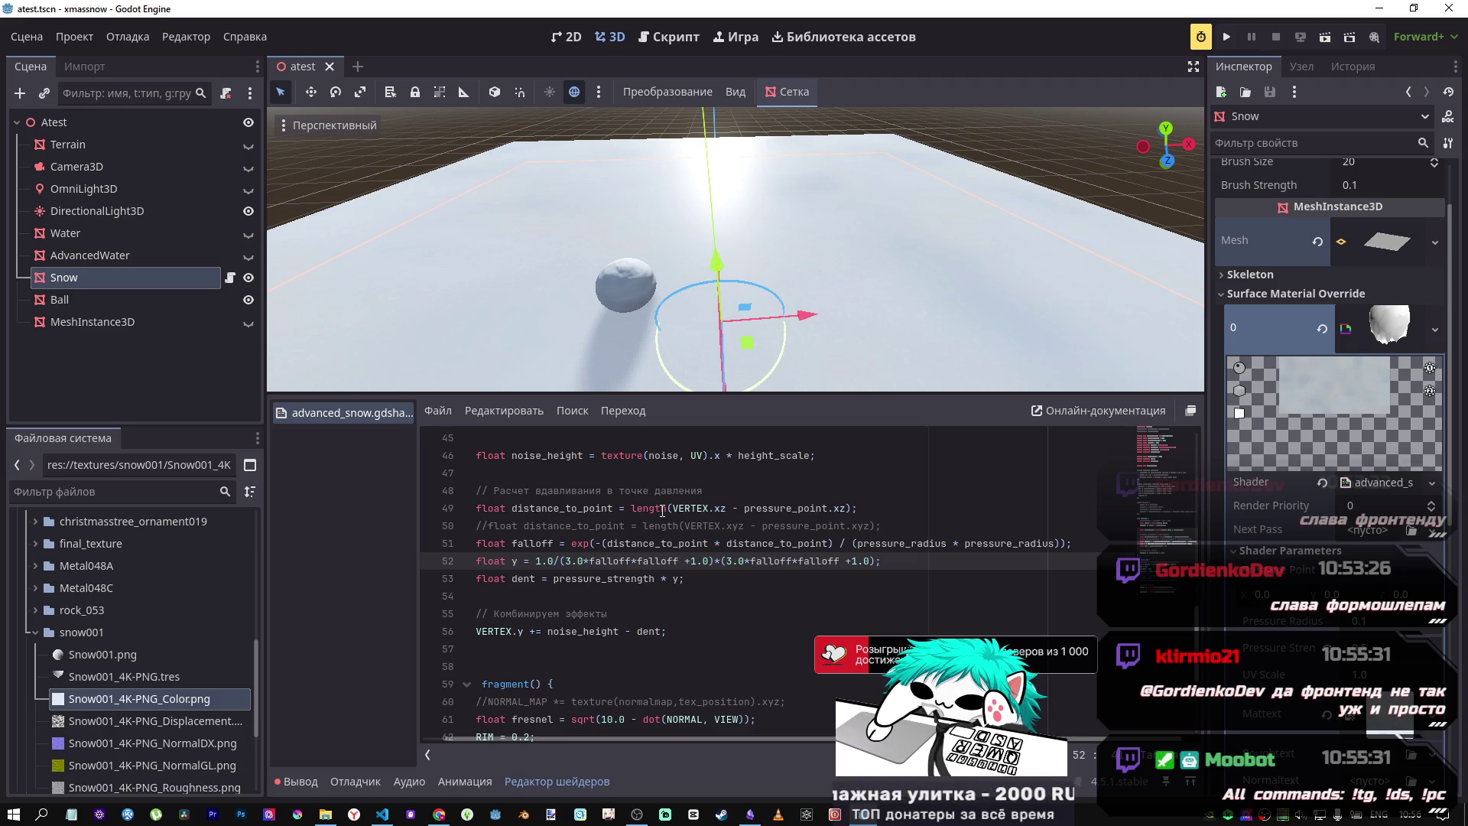
key(Down)
text(* falloff)
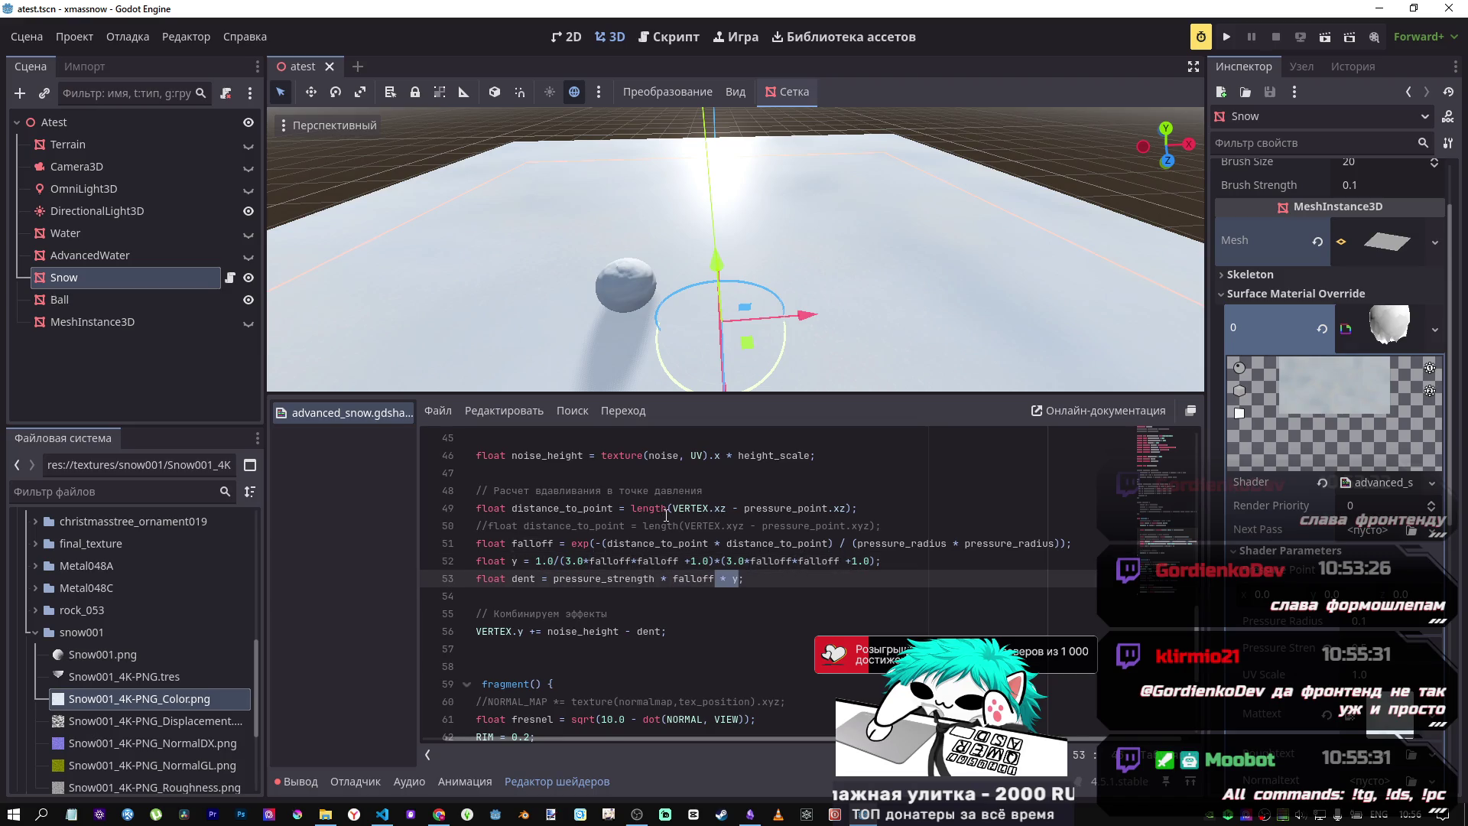
key(BackSpace)
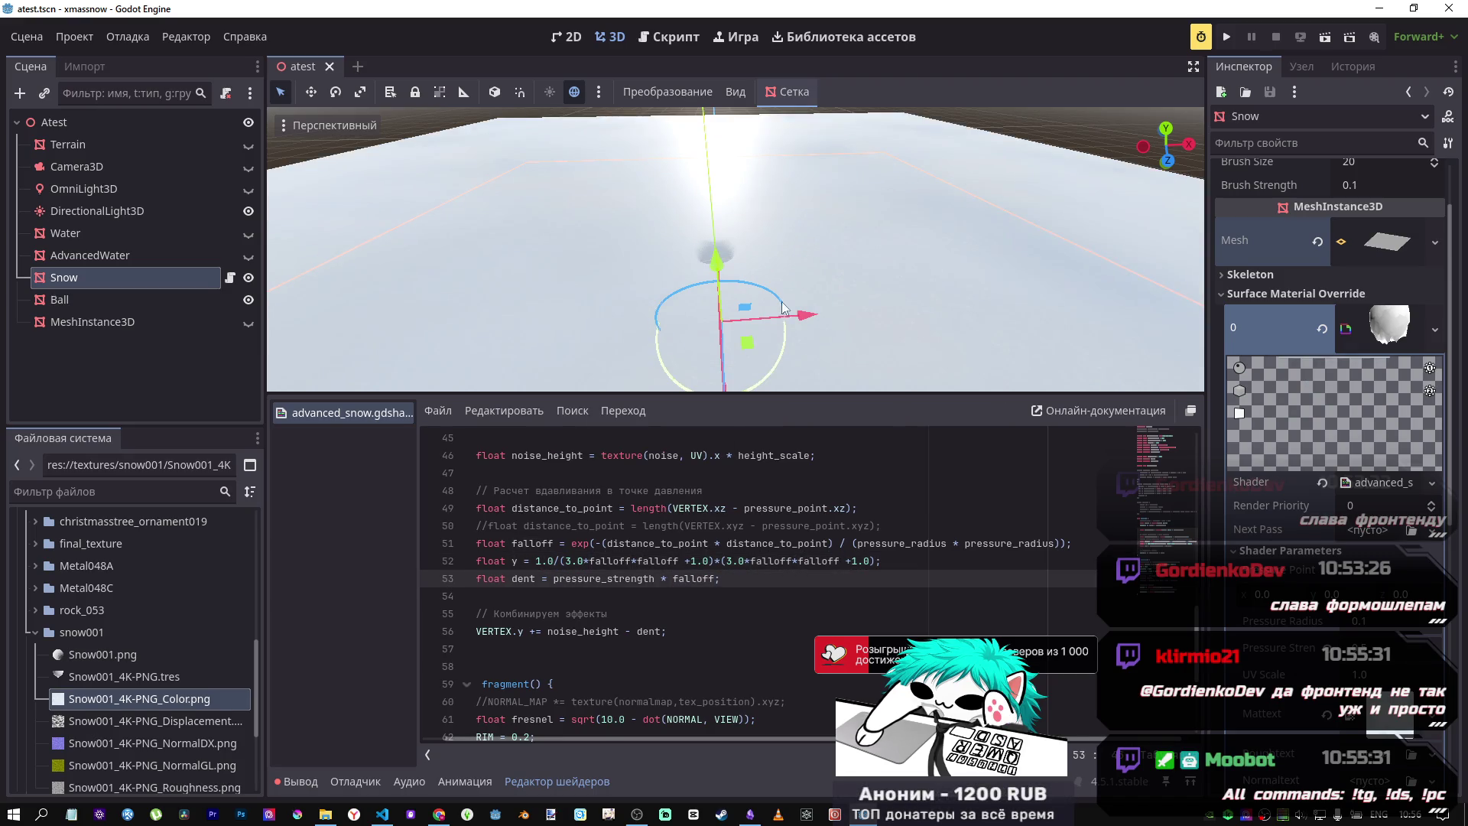
key(w)
key(w)
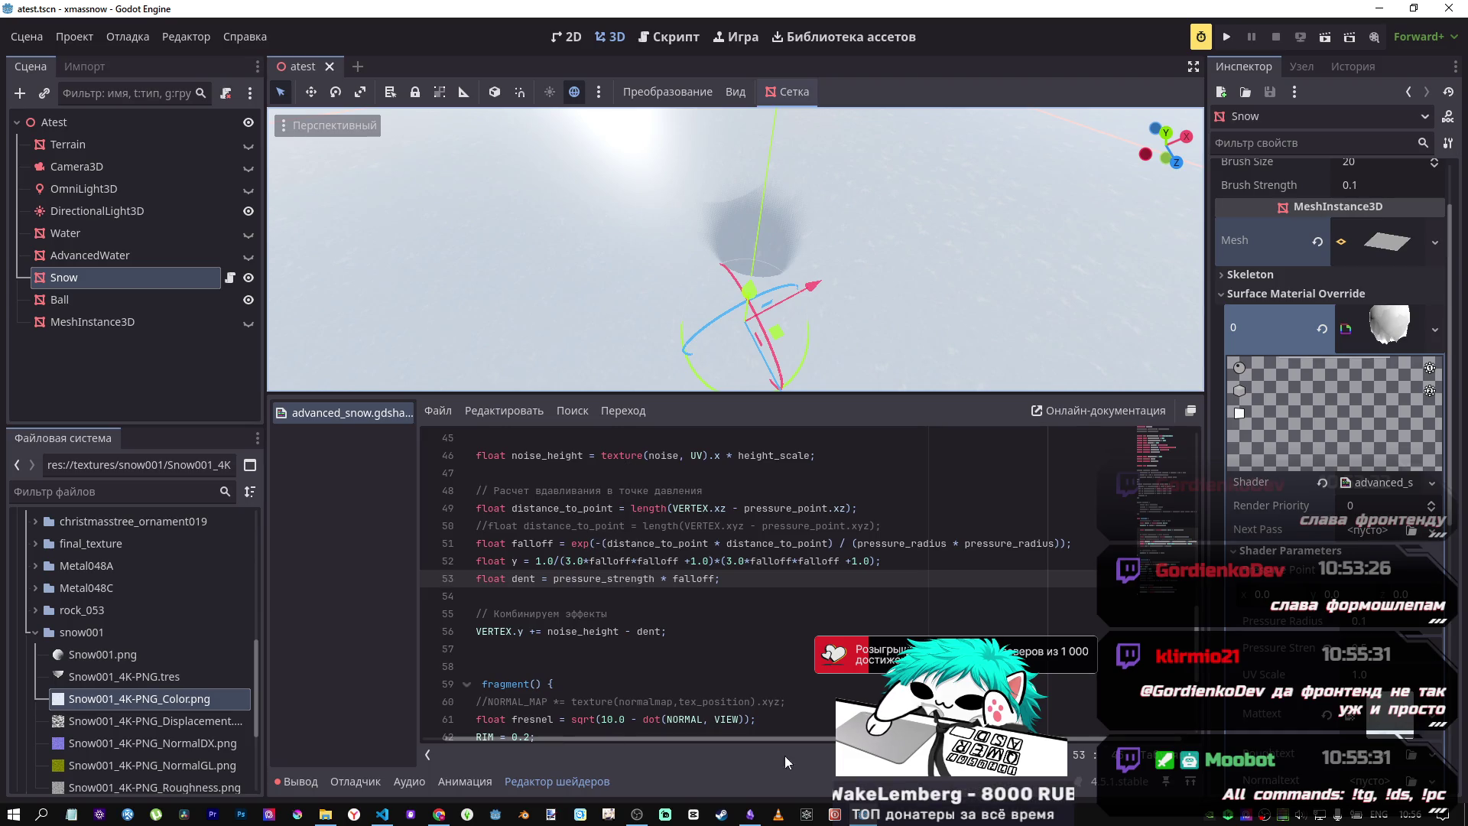
mouse_move(636, 815)
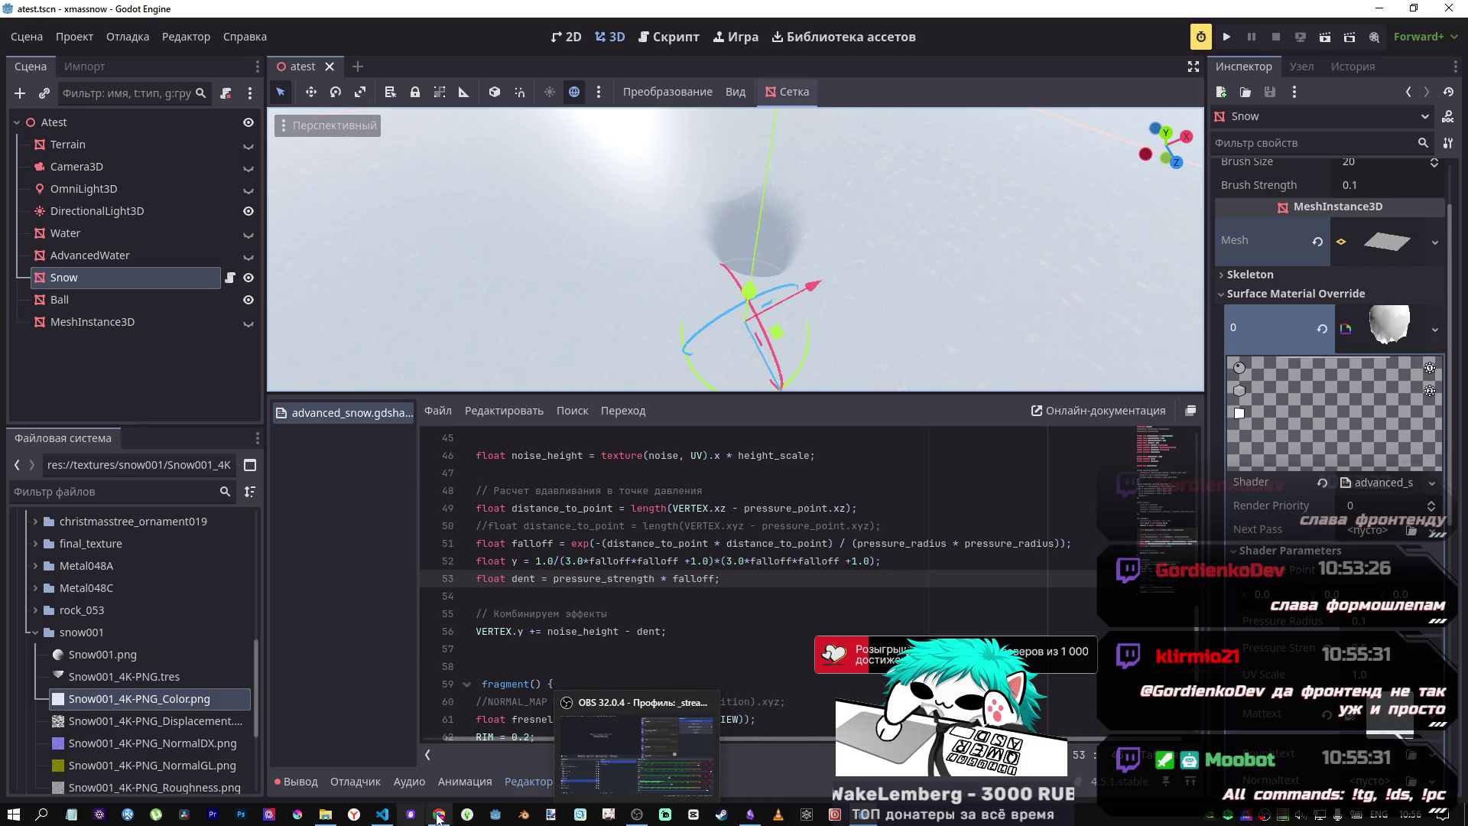
click(438, 815)
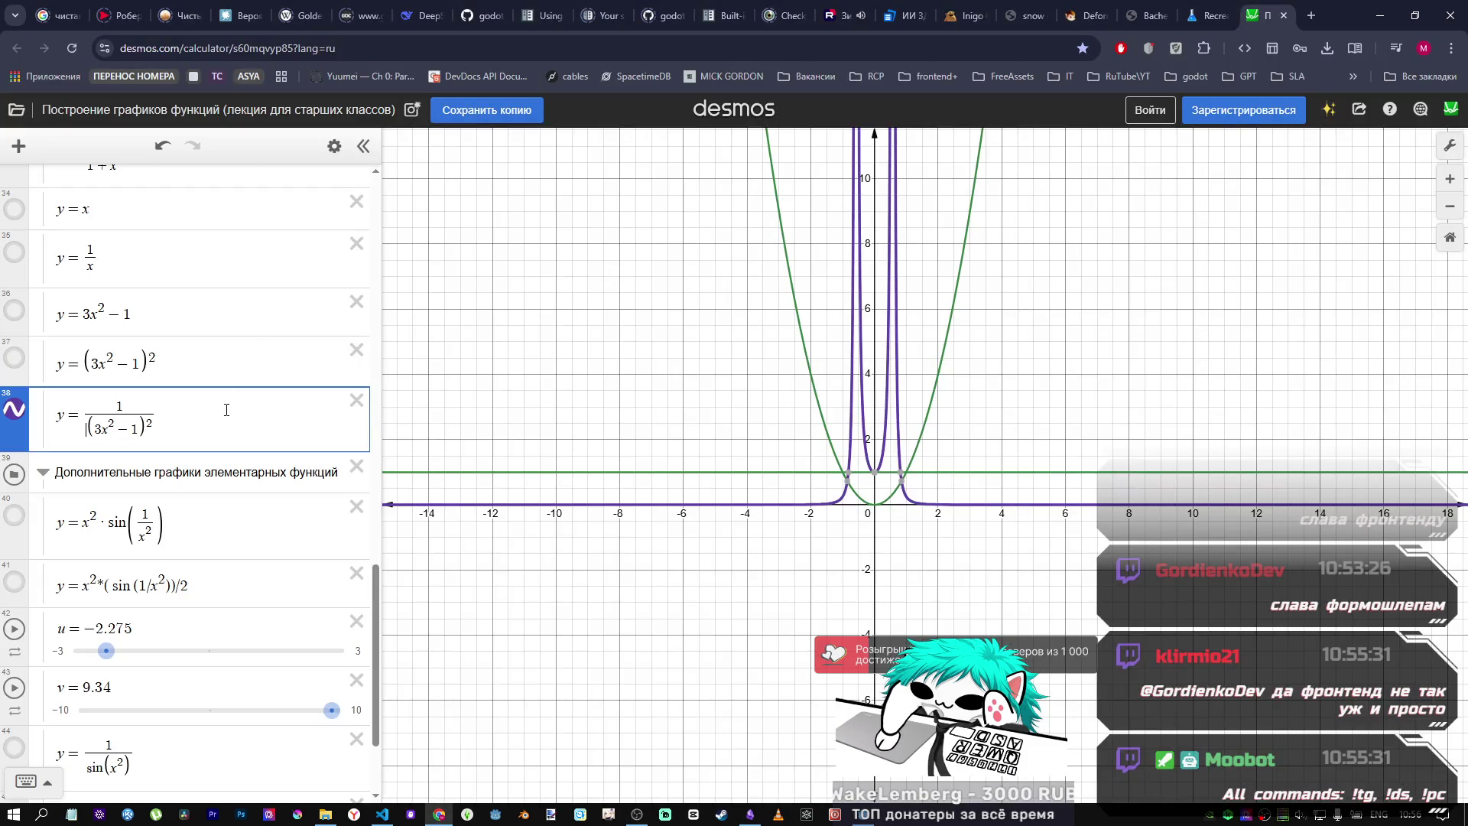
Step: Show the y=1/x row and replace row 35's 1/x with an exponential e^(x/x)
scroll(110, 593, down, 2)
scroll(110, 592, up, 2)
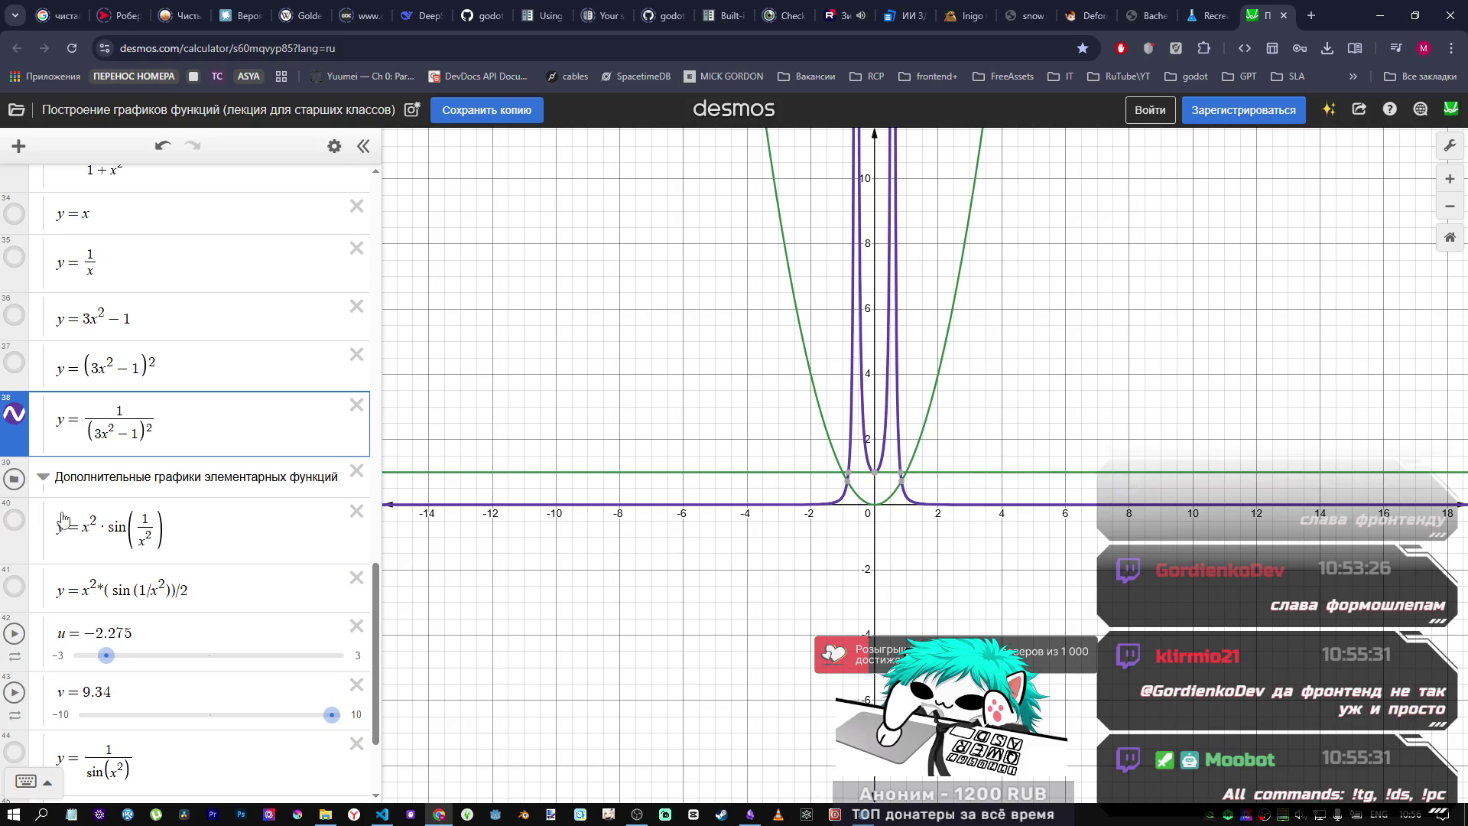
click(15, 258)
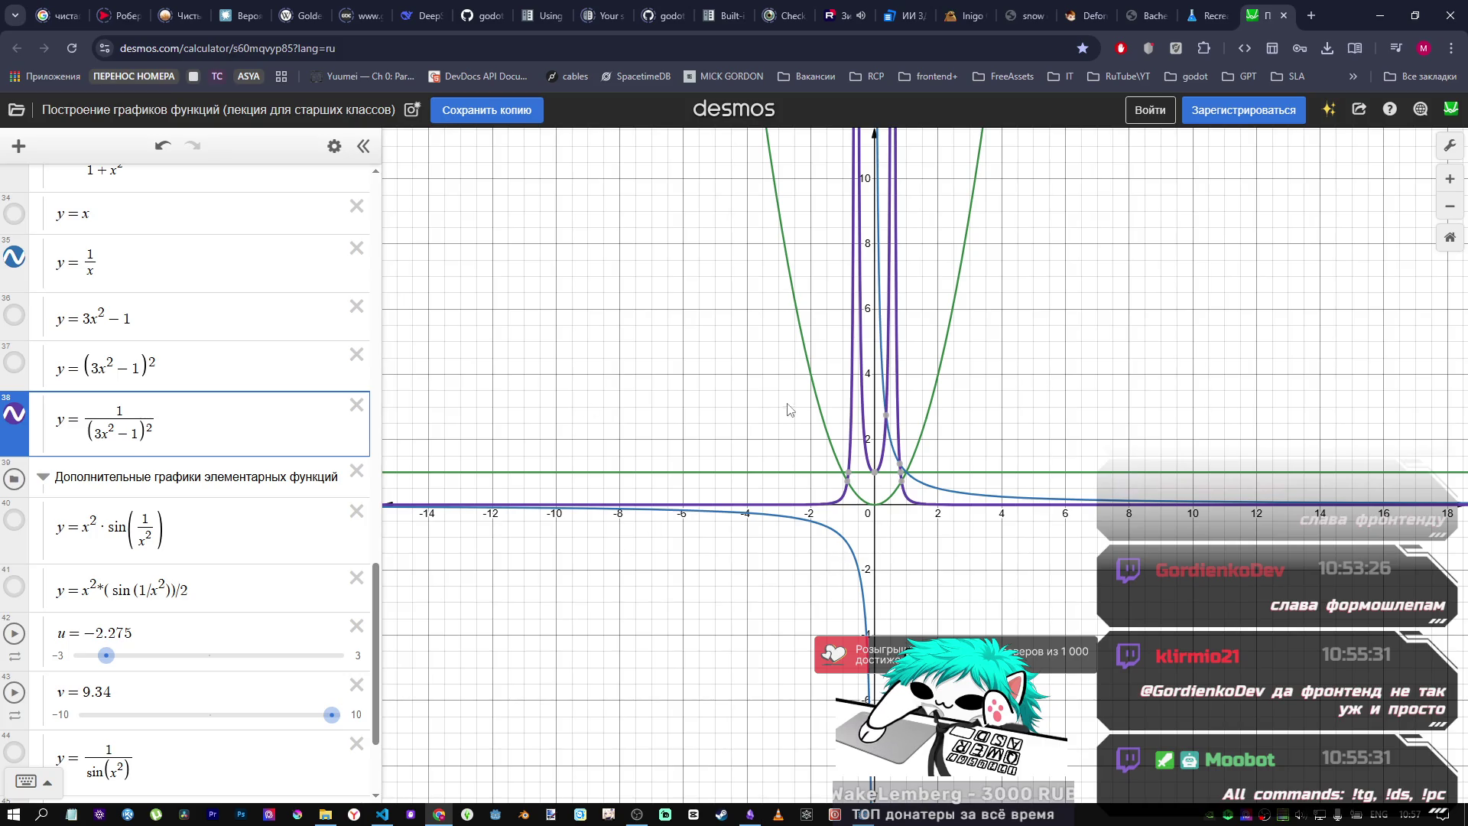
double_click(90, 263)
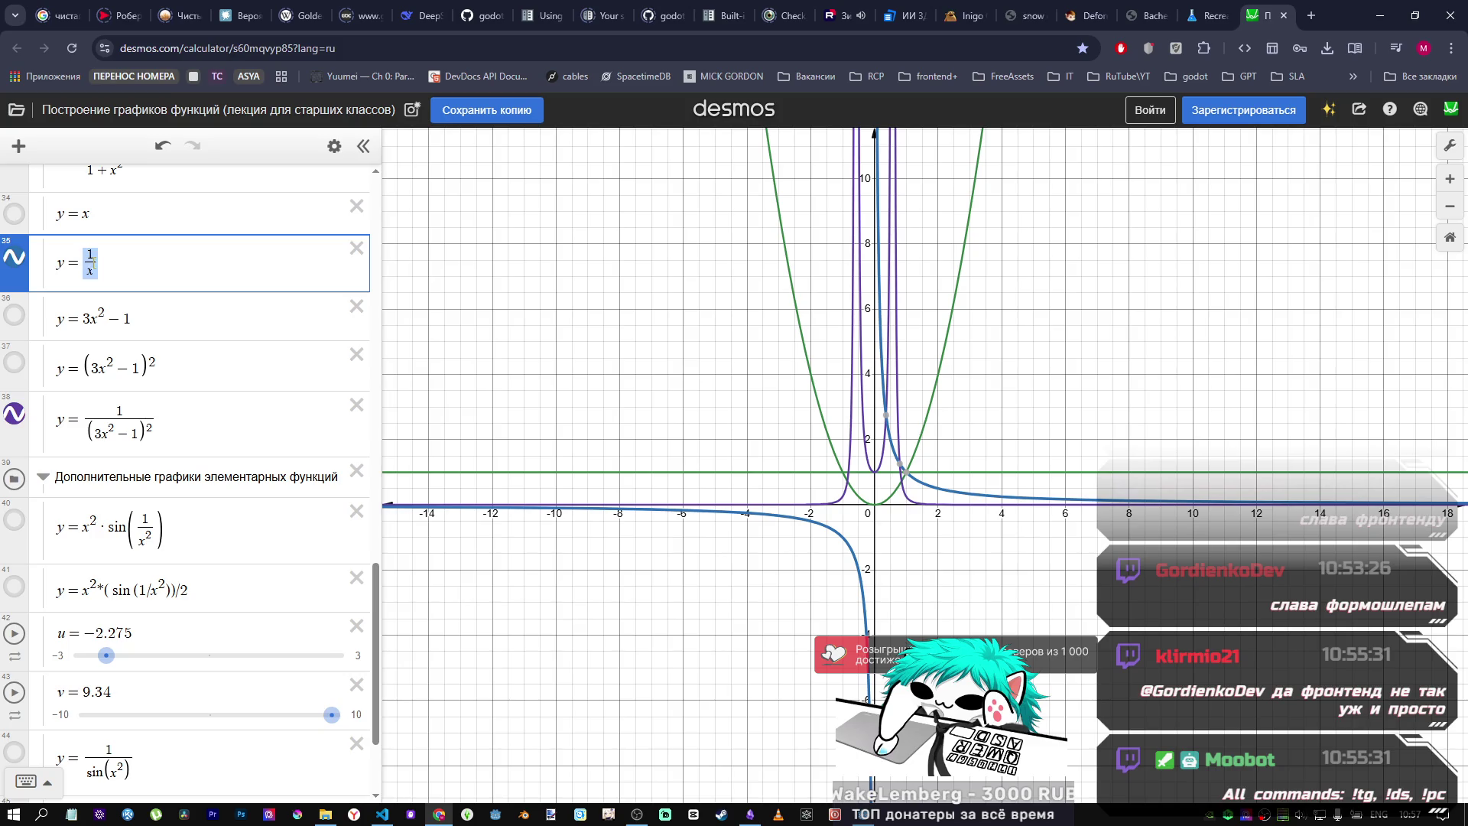
text(e)
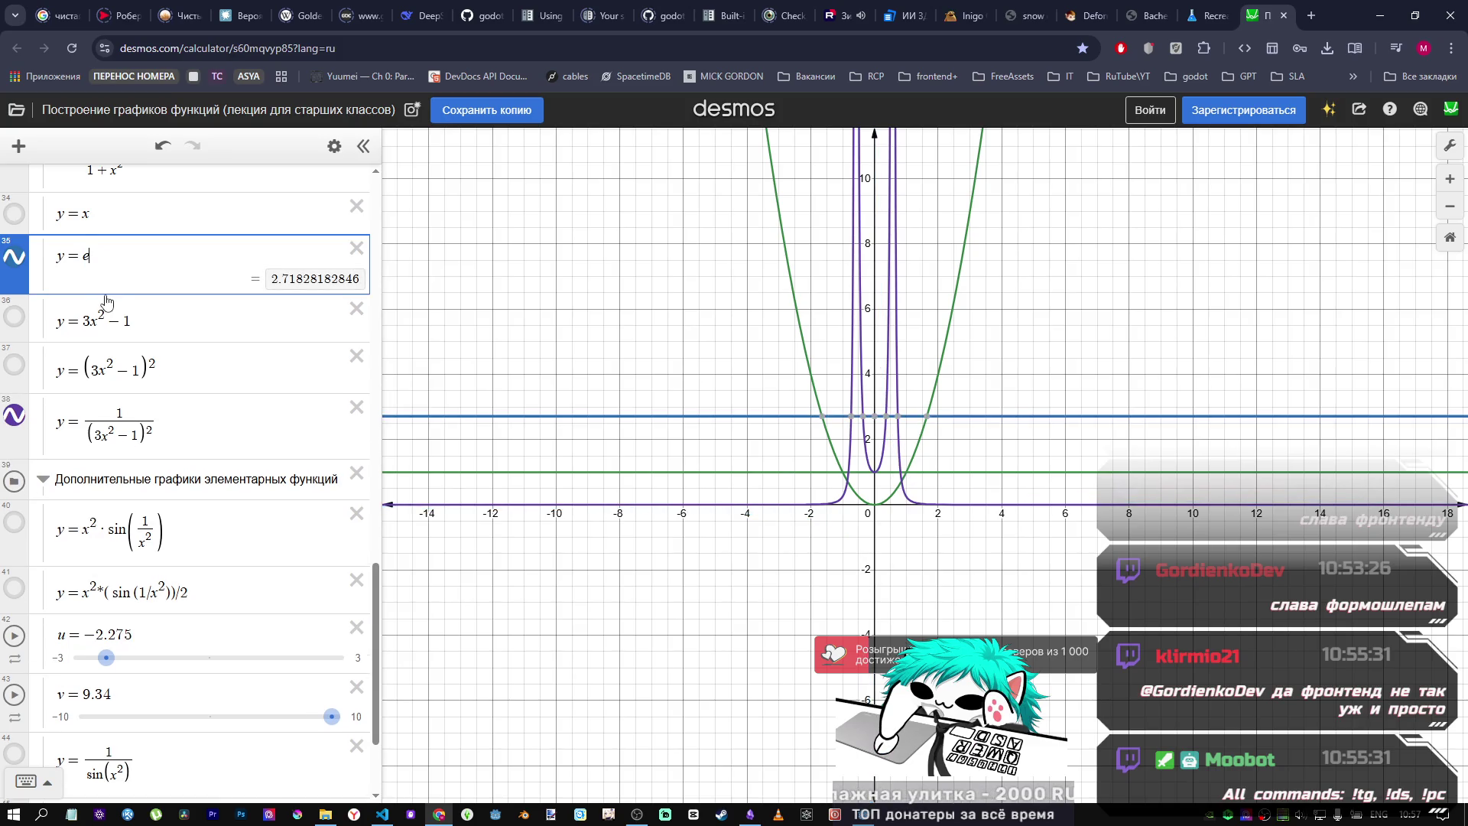
text(^)
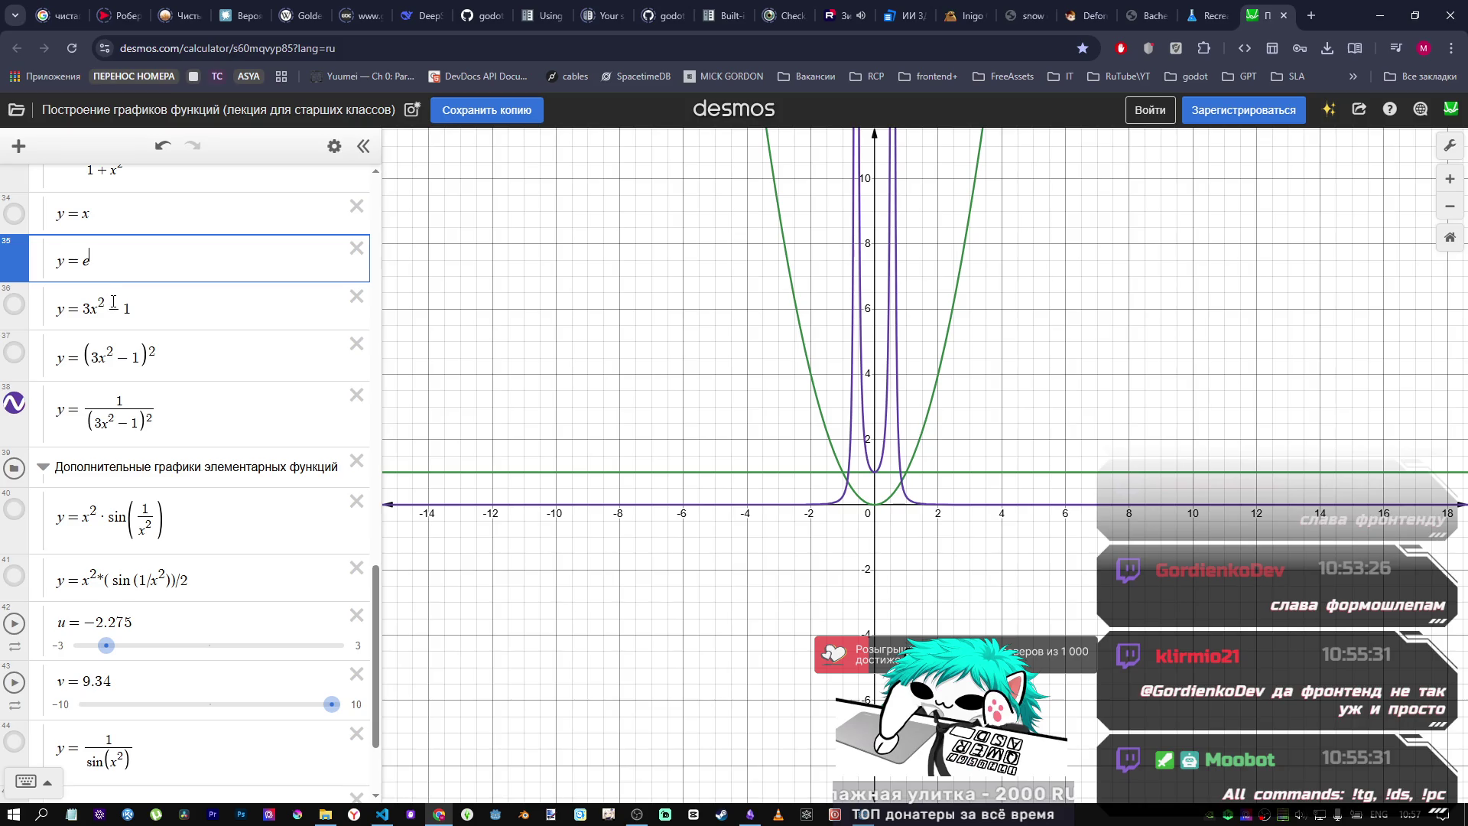
key(alt+Tab)
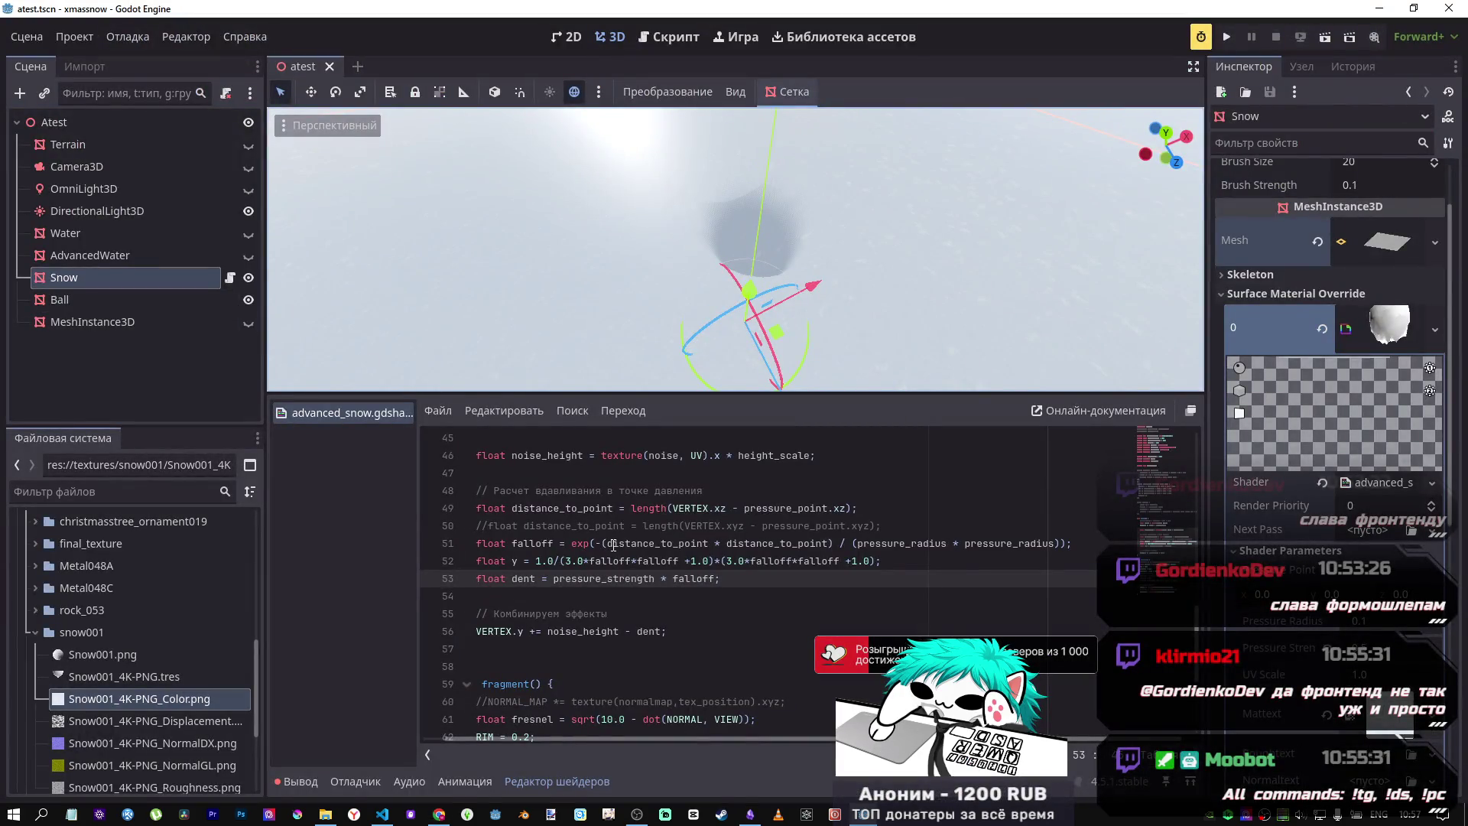
key(alt+Tab)
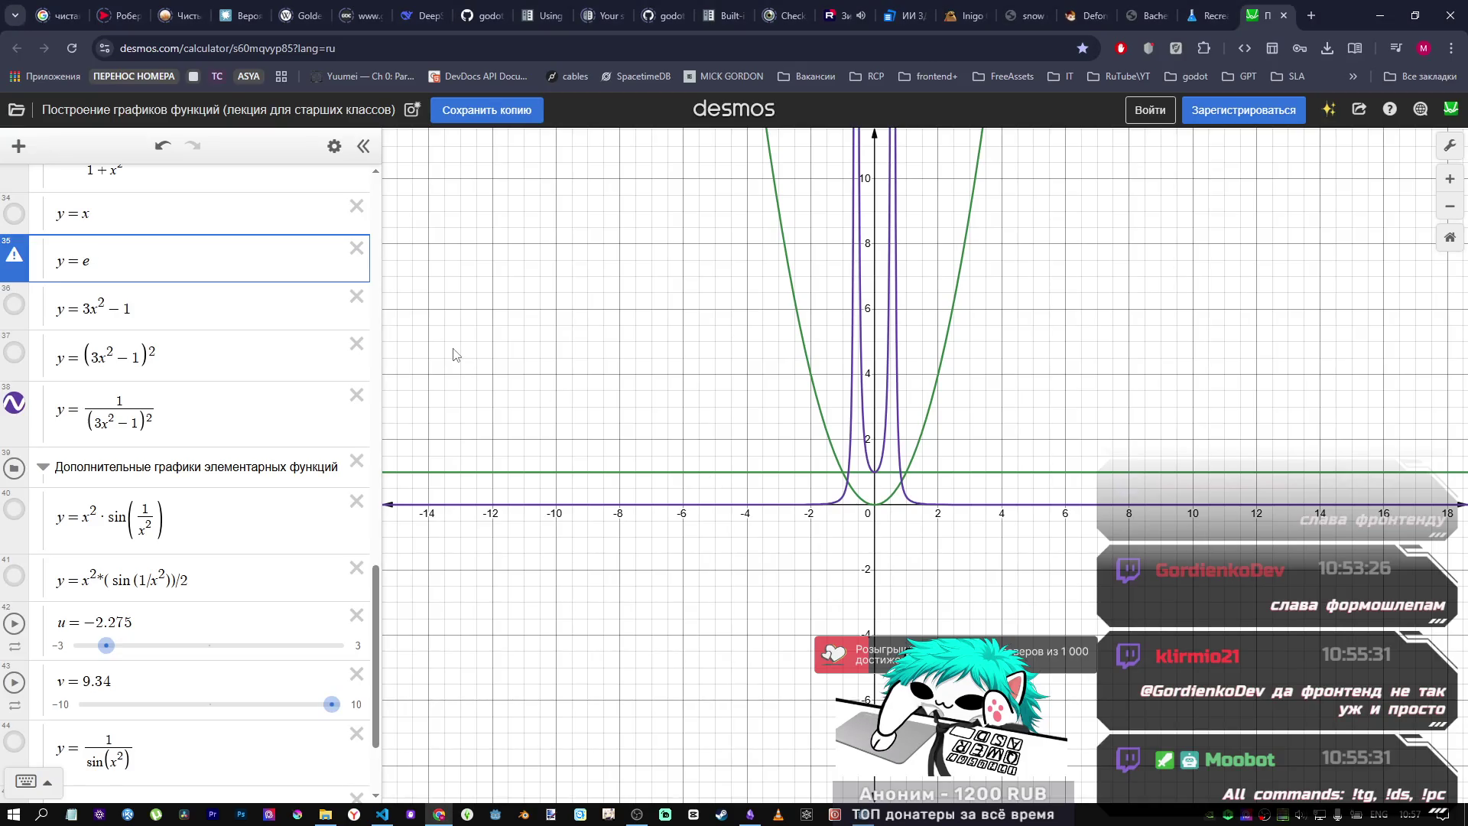
text(^−x)
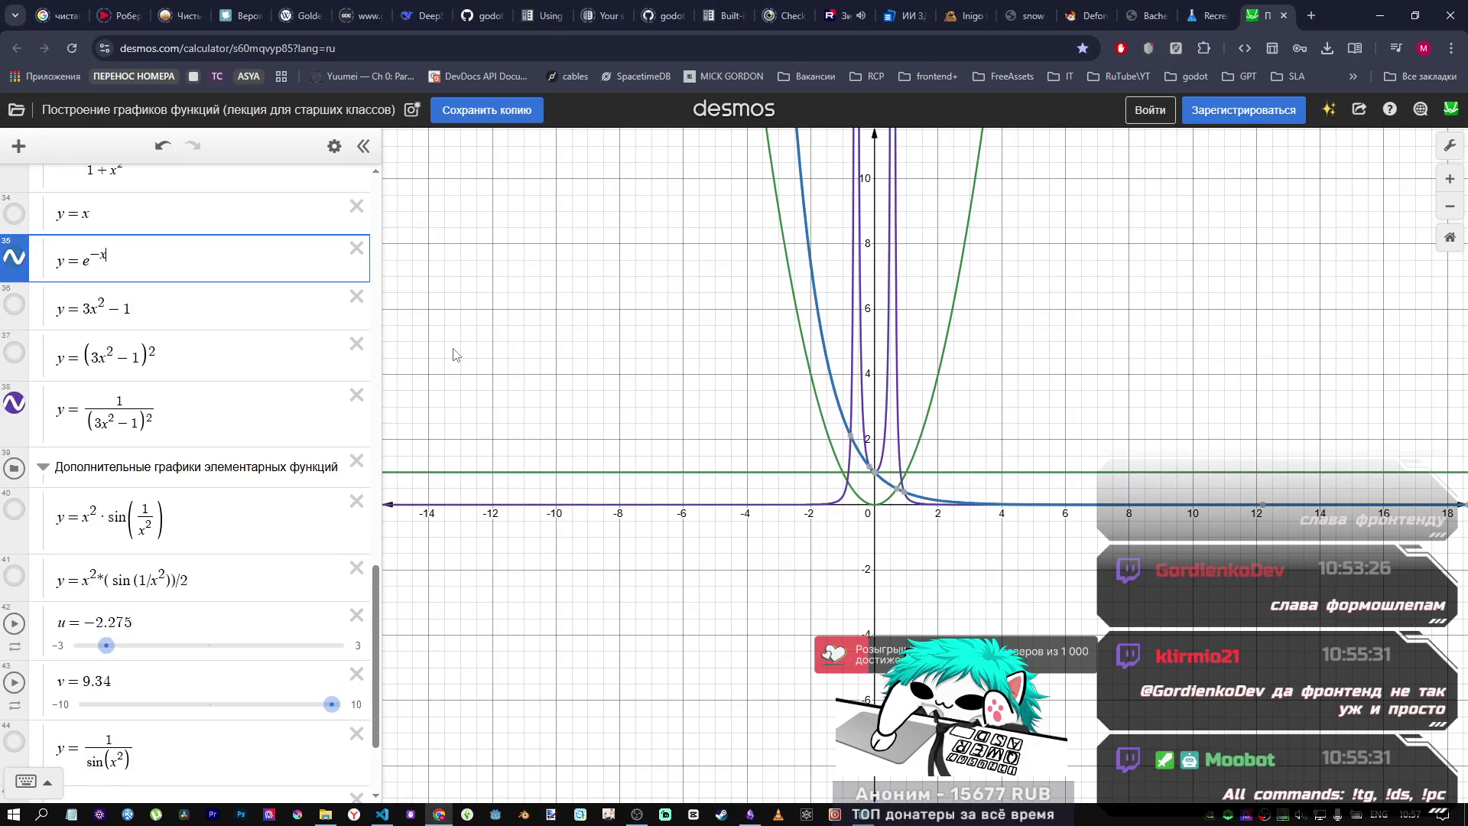
text(/x)
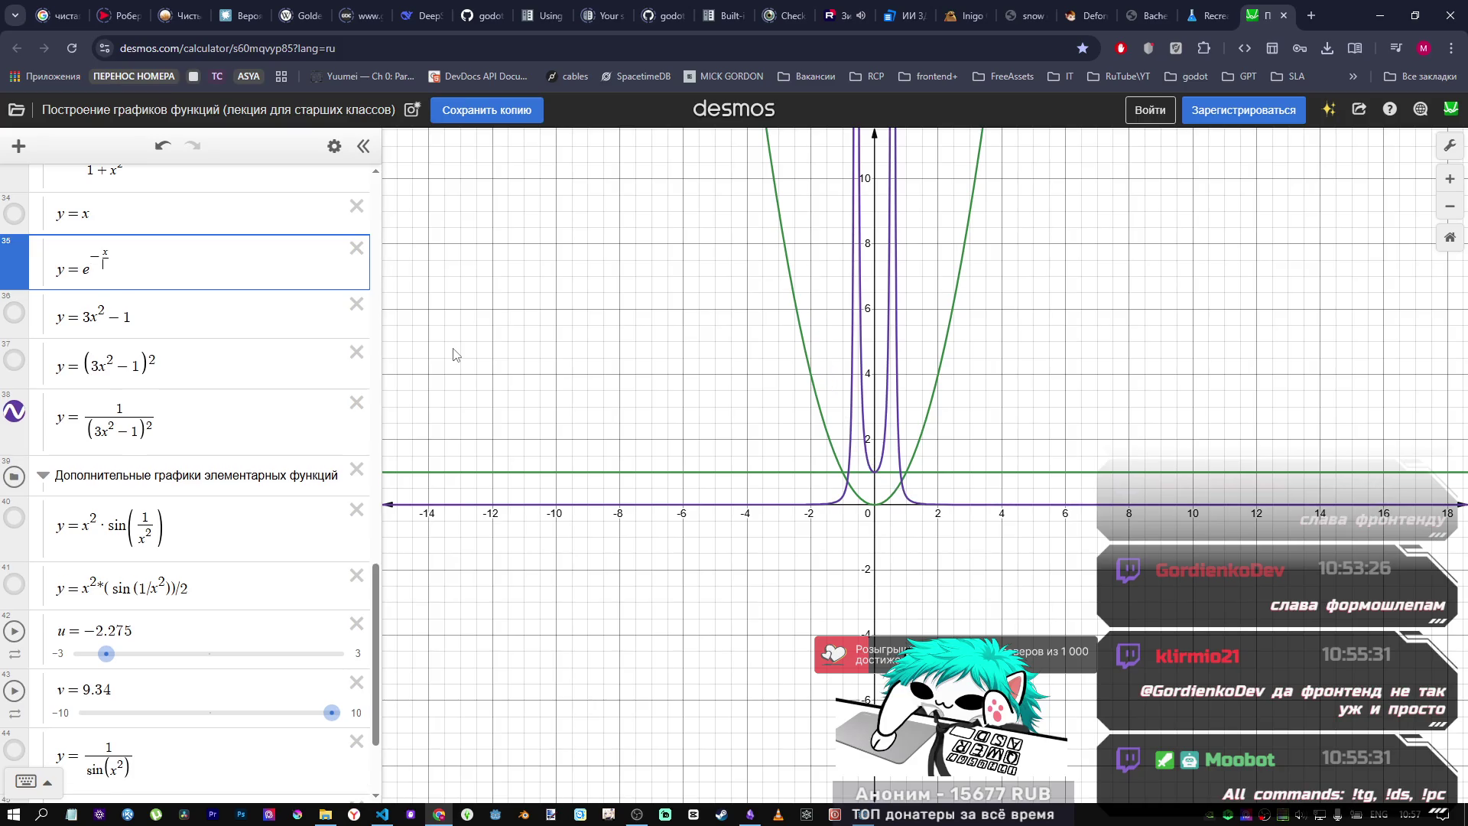
Step: Change the exponent's denominator to 2 so row 35 reads y = e^(−x/2)
key(alt+Tab)
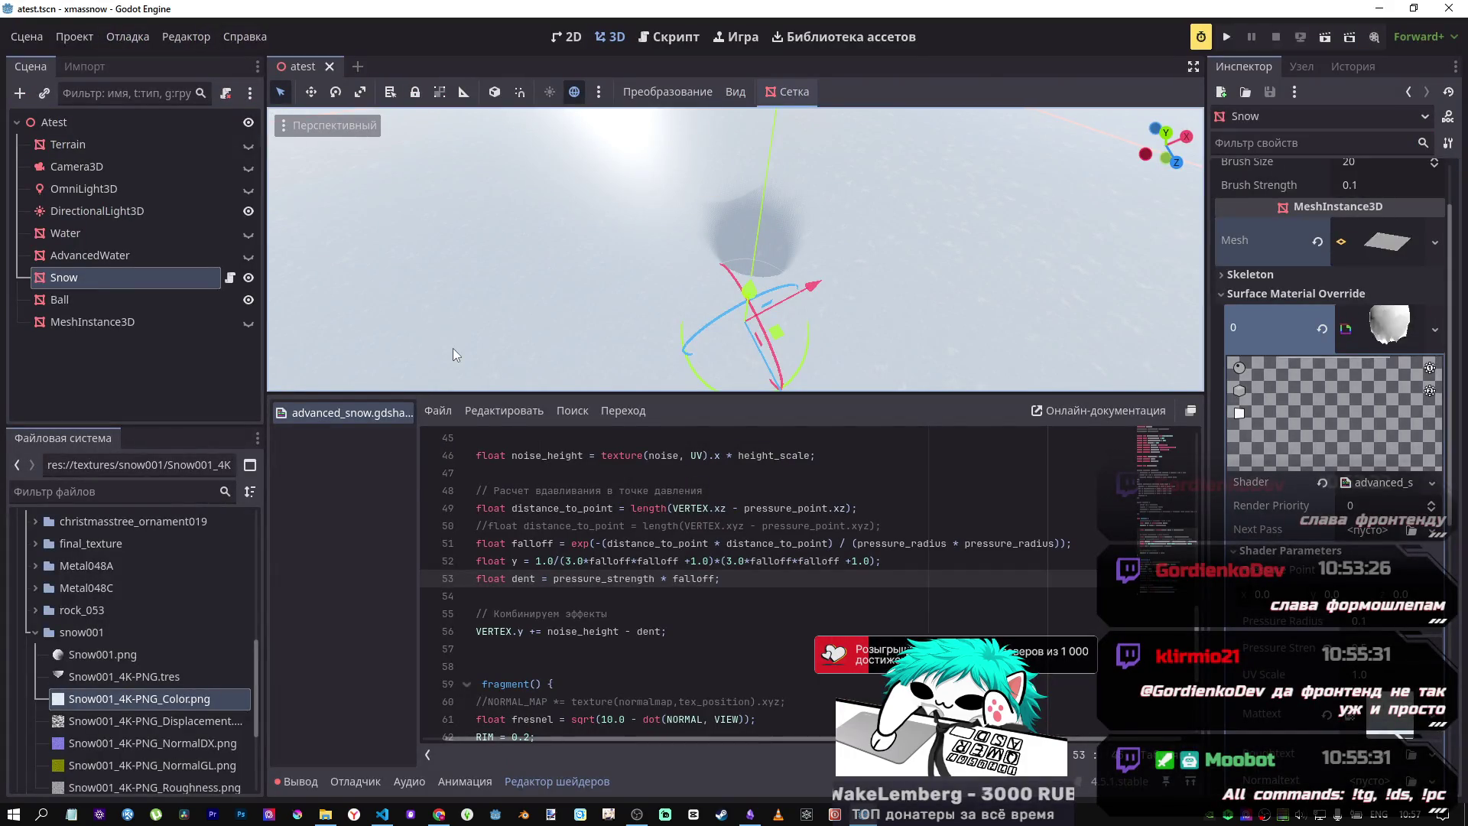
key(alt+Tab)
key(BackSpace)
text(z)
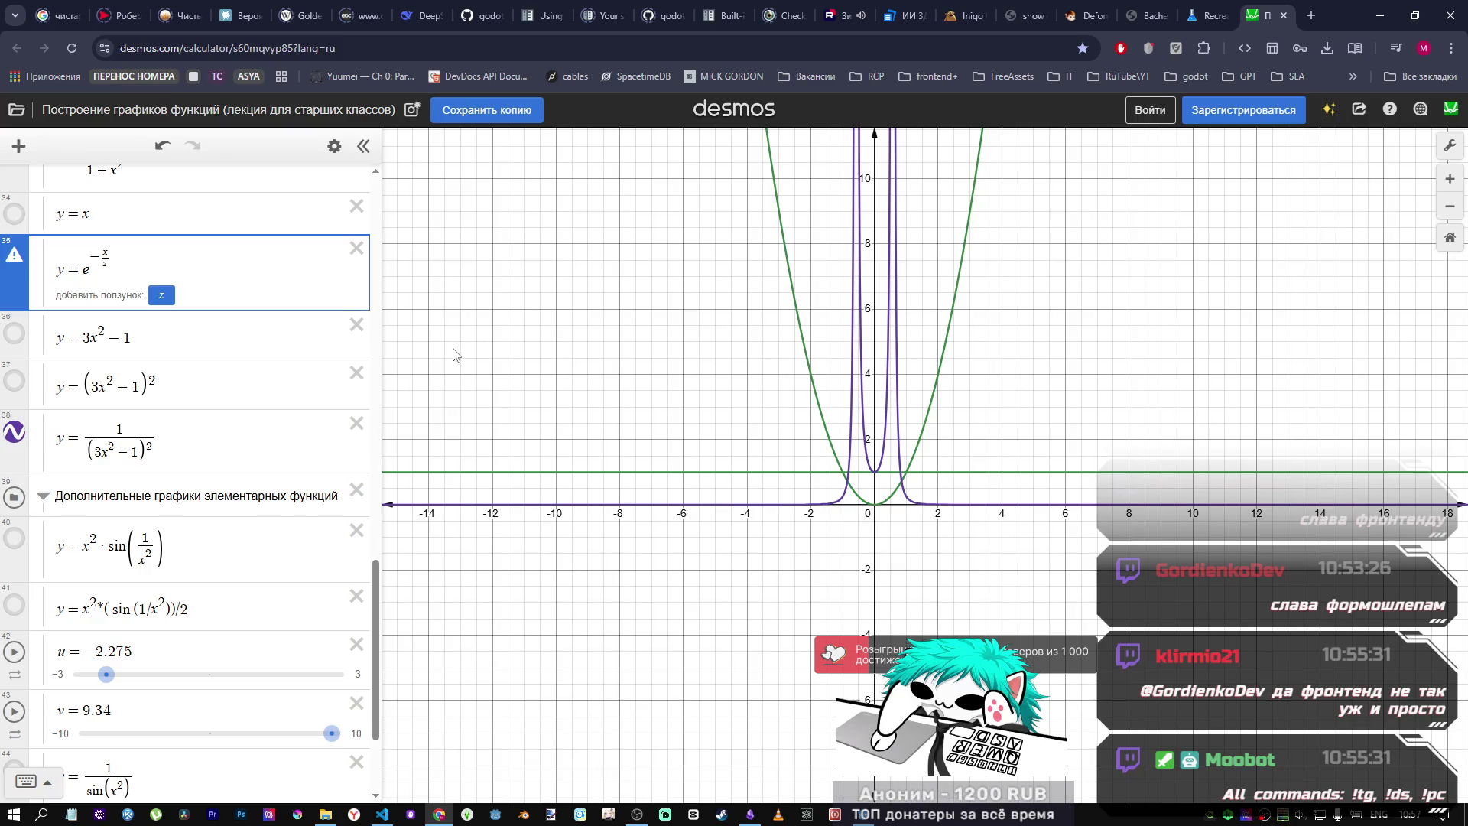
key(Down)
key(Up)
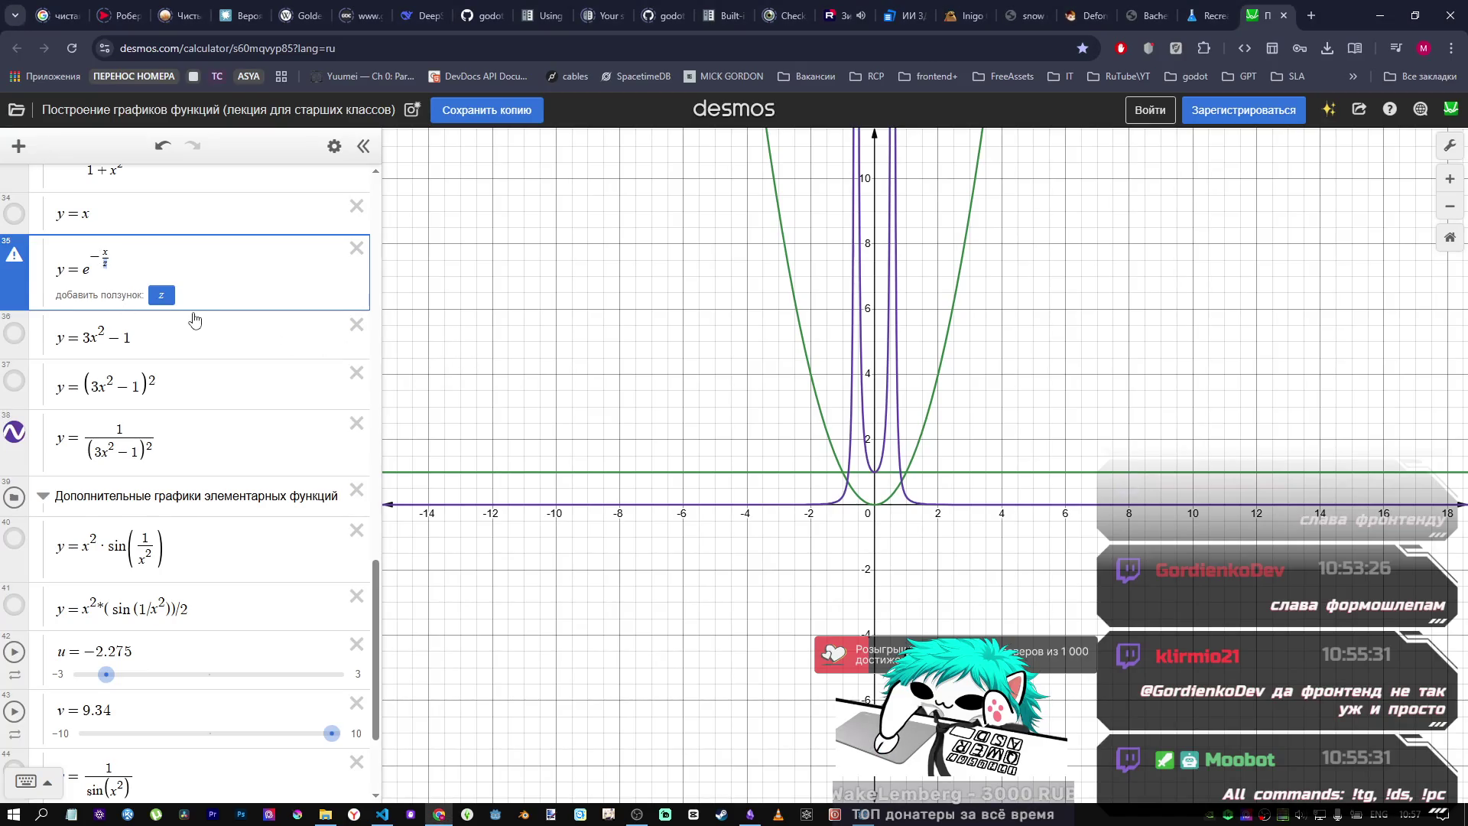
text(2)
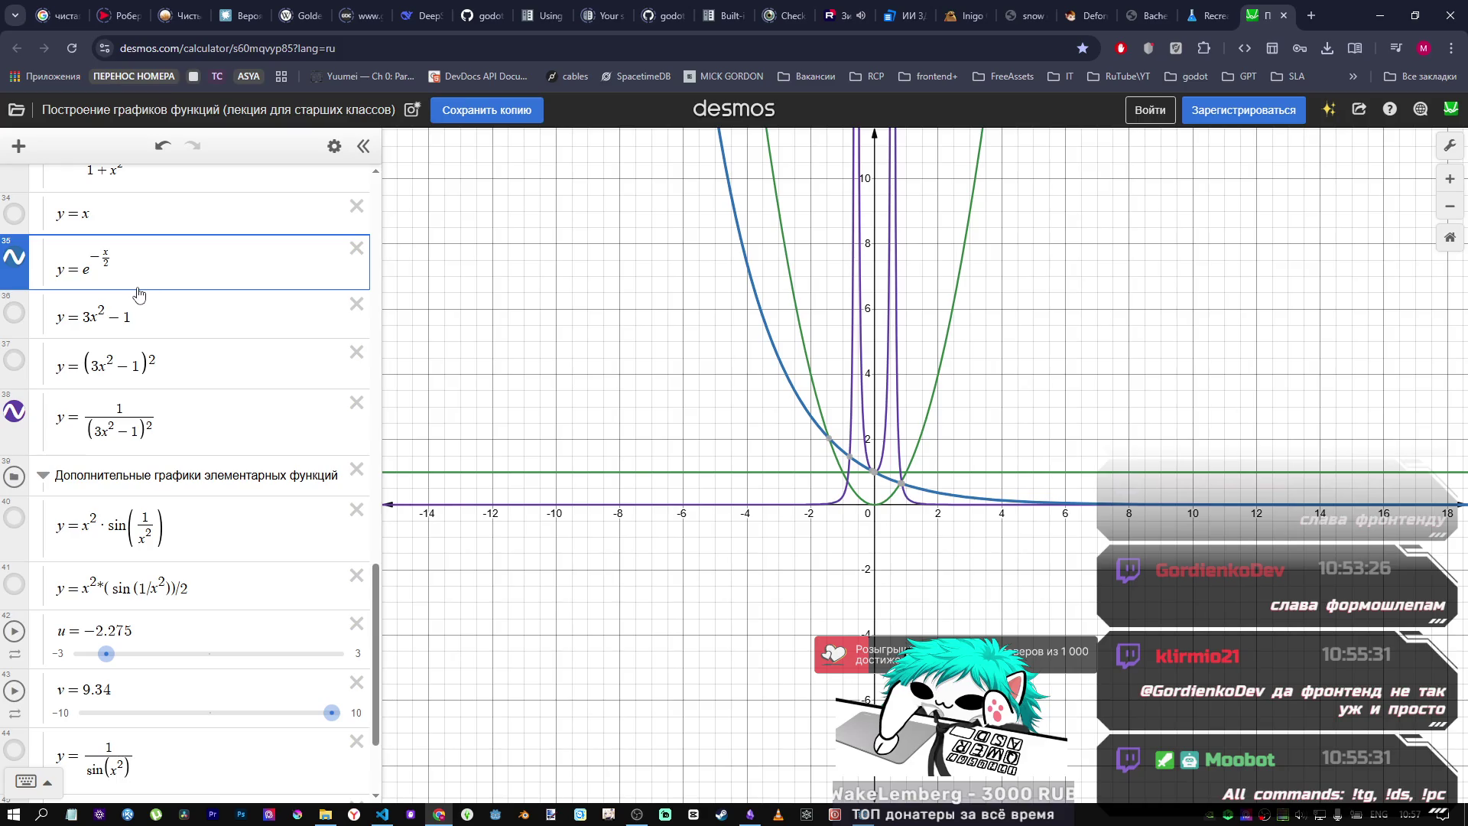
scroll(765, 422, down, 3)
scroll(764, 421, up, 3)
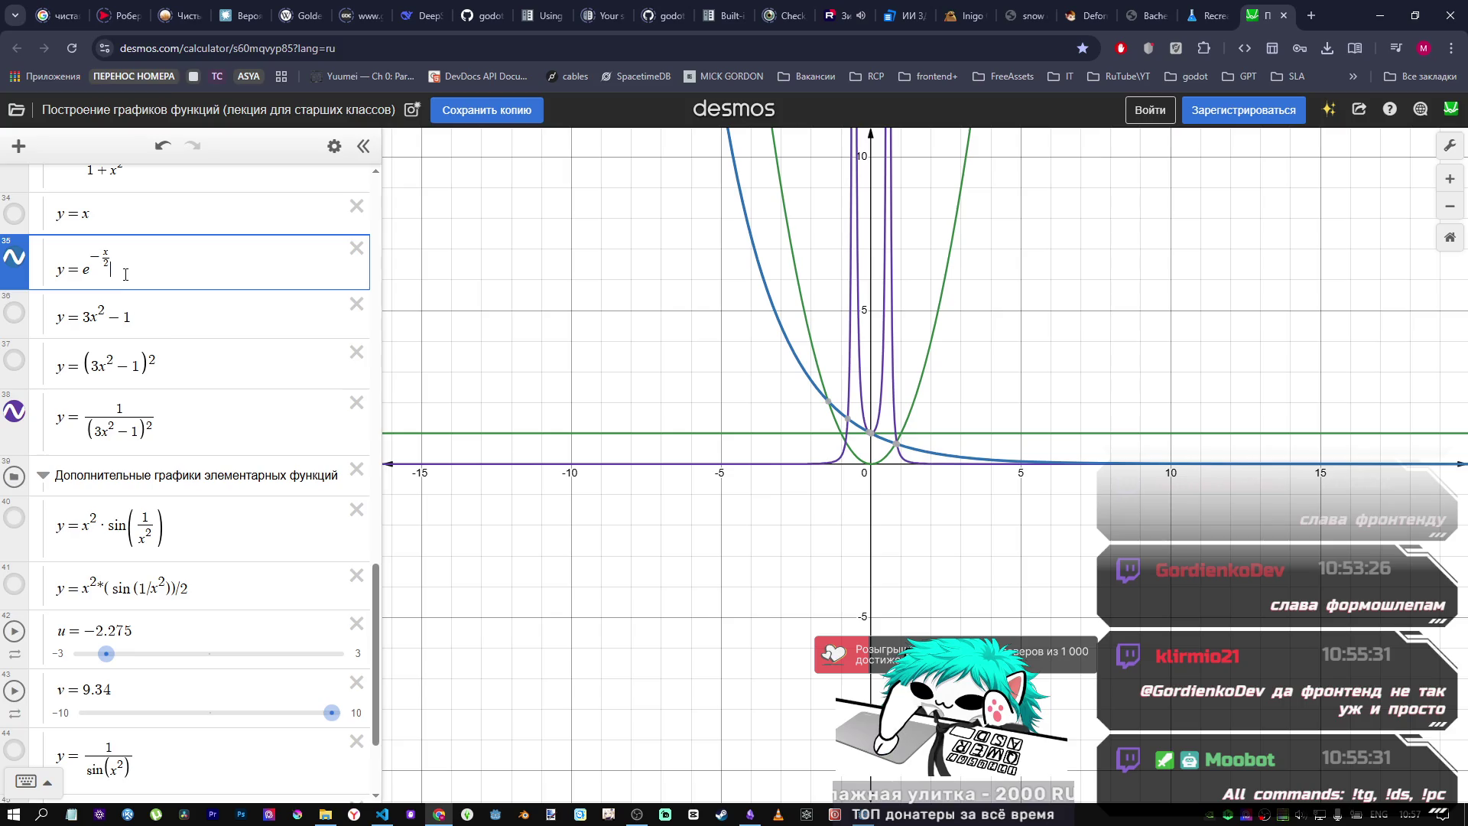
Step: Compare the plotted decay curve against the shader code in Godot
key(alt+Tab)
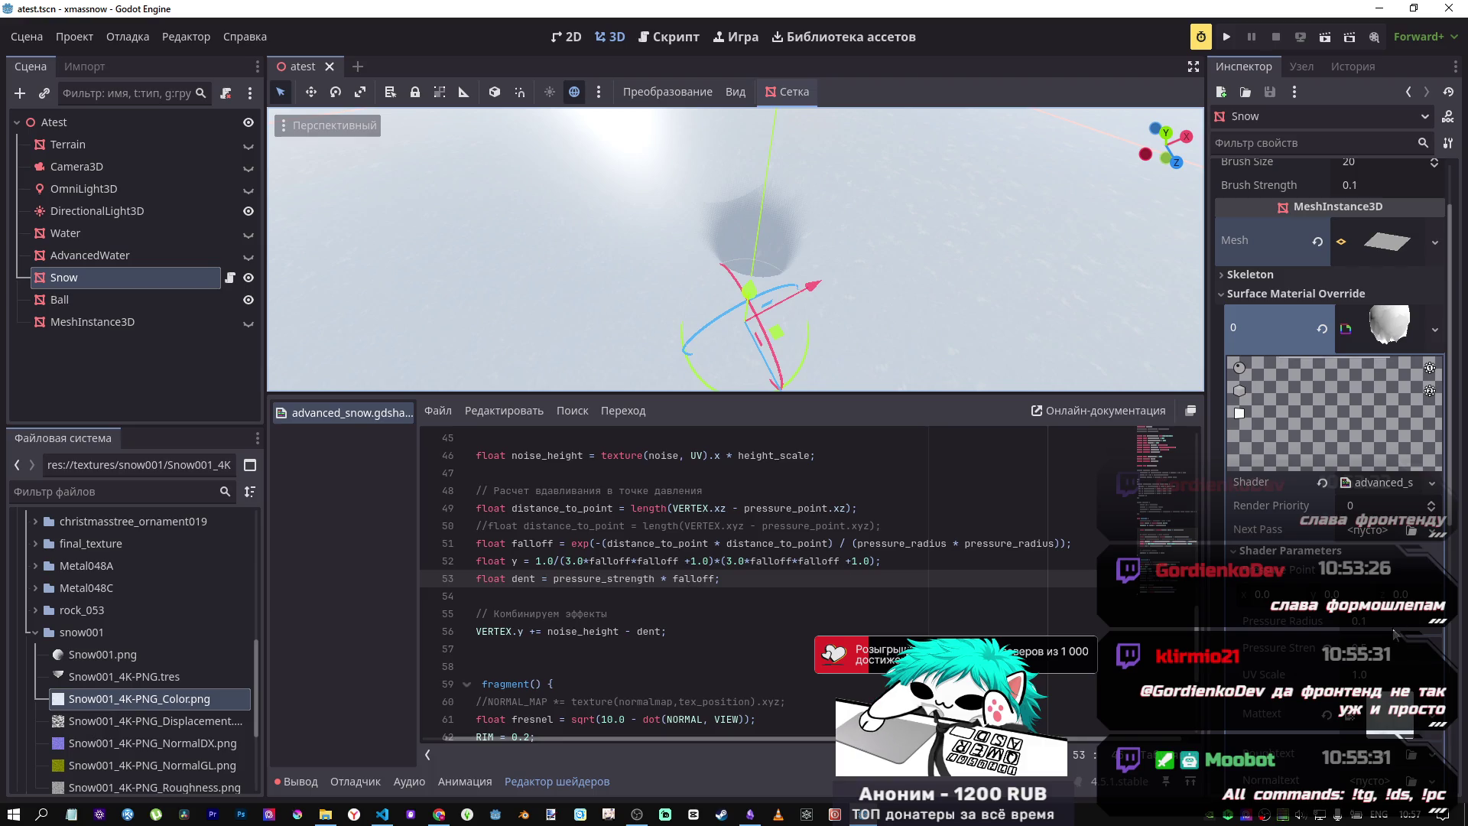
scroll(1316, 541, down, 5)
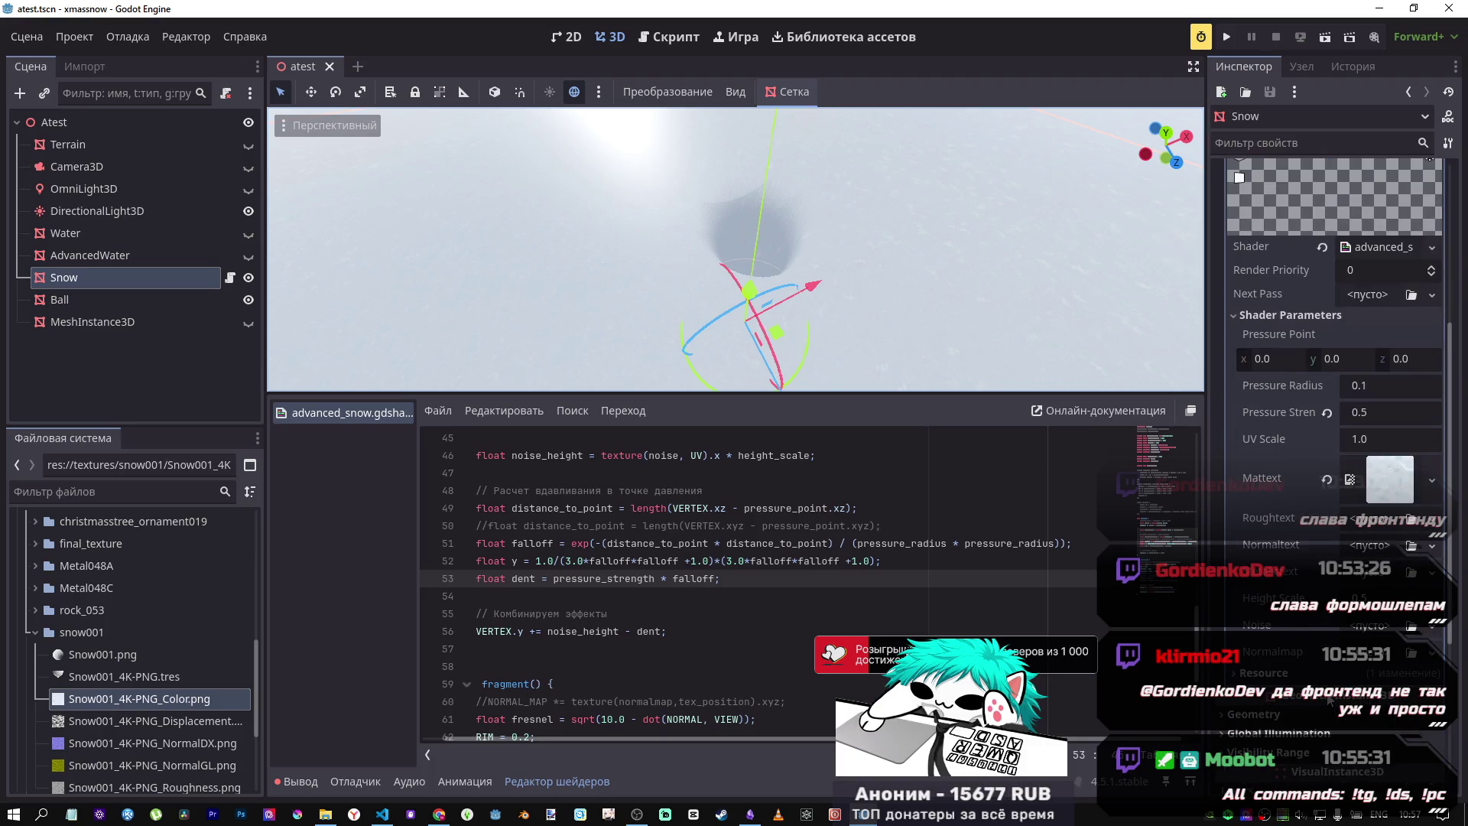
scroll(1316, 540, up, 2)
key(alt+Tab)
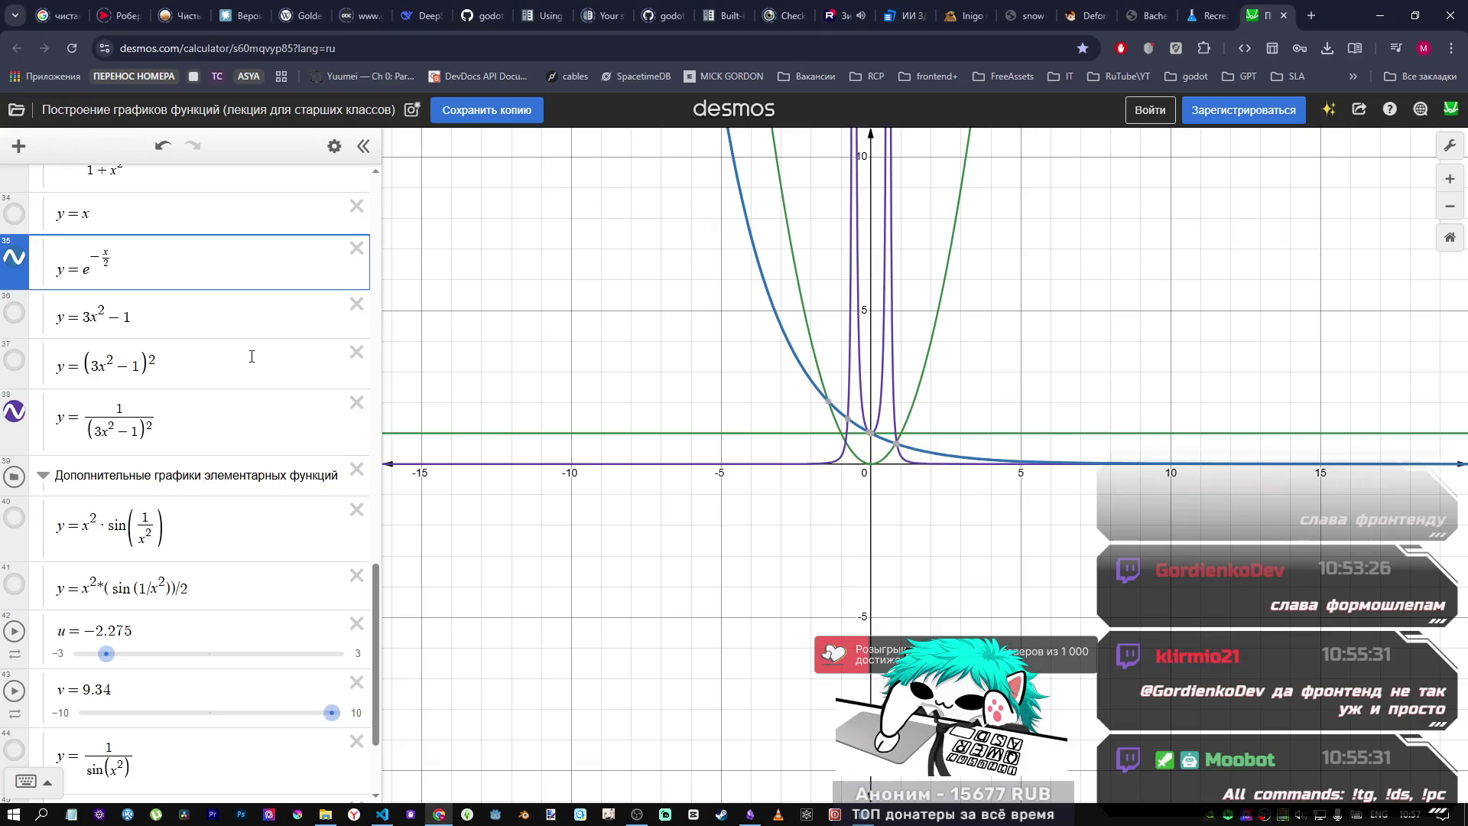
Step: Scale the exponential by 0.5 and move its row below the y=3x²−1 entry
text(0.)
text(5*)
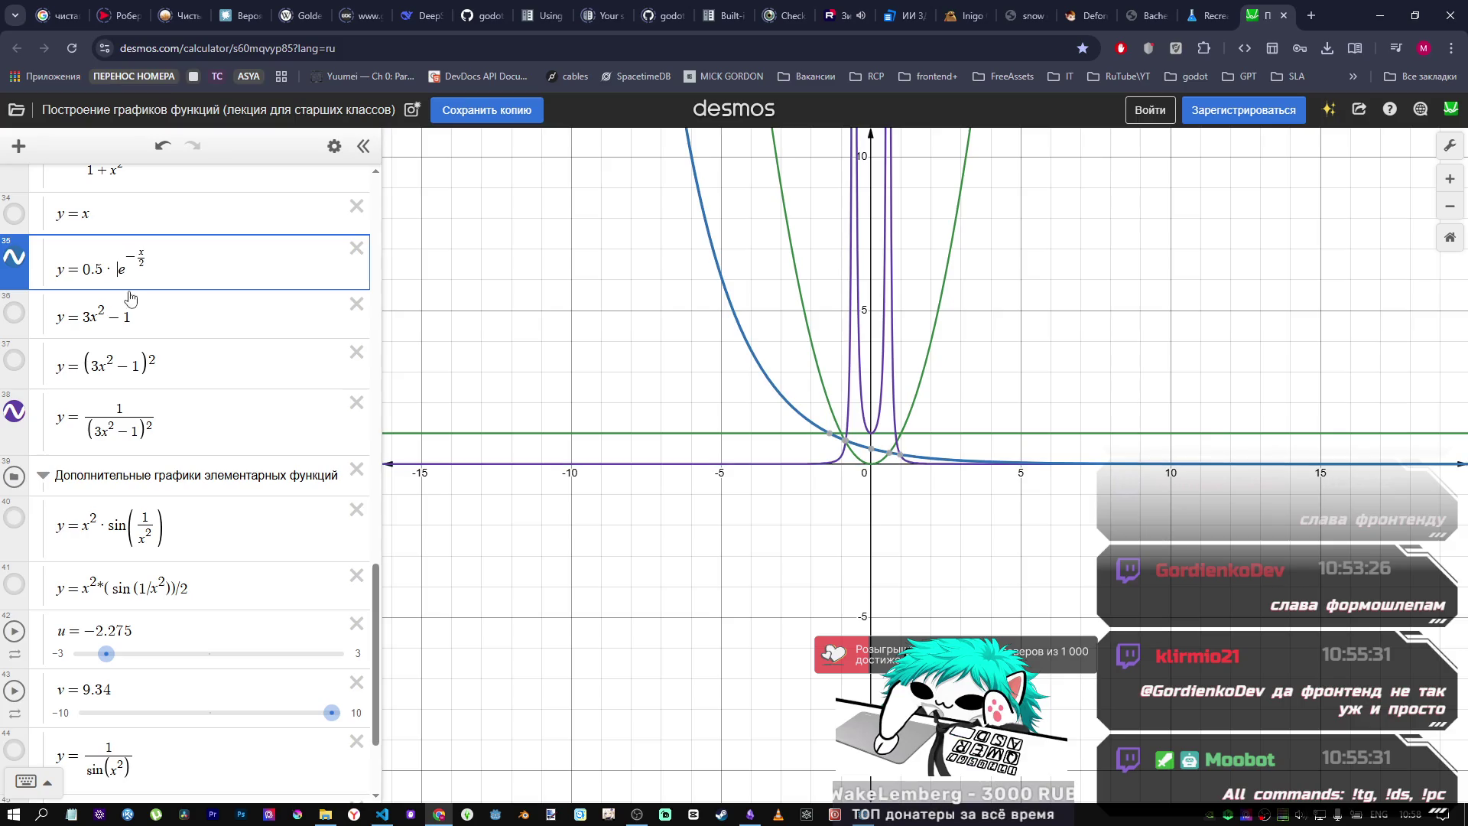
scroll(818, 422, down, 3)
scroll(818, 422, down, 2)
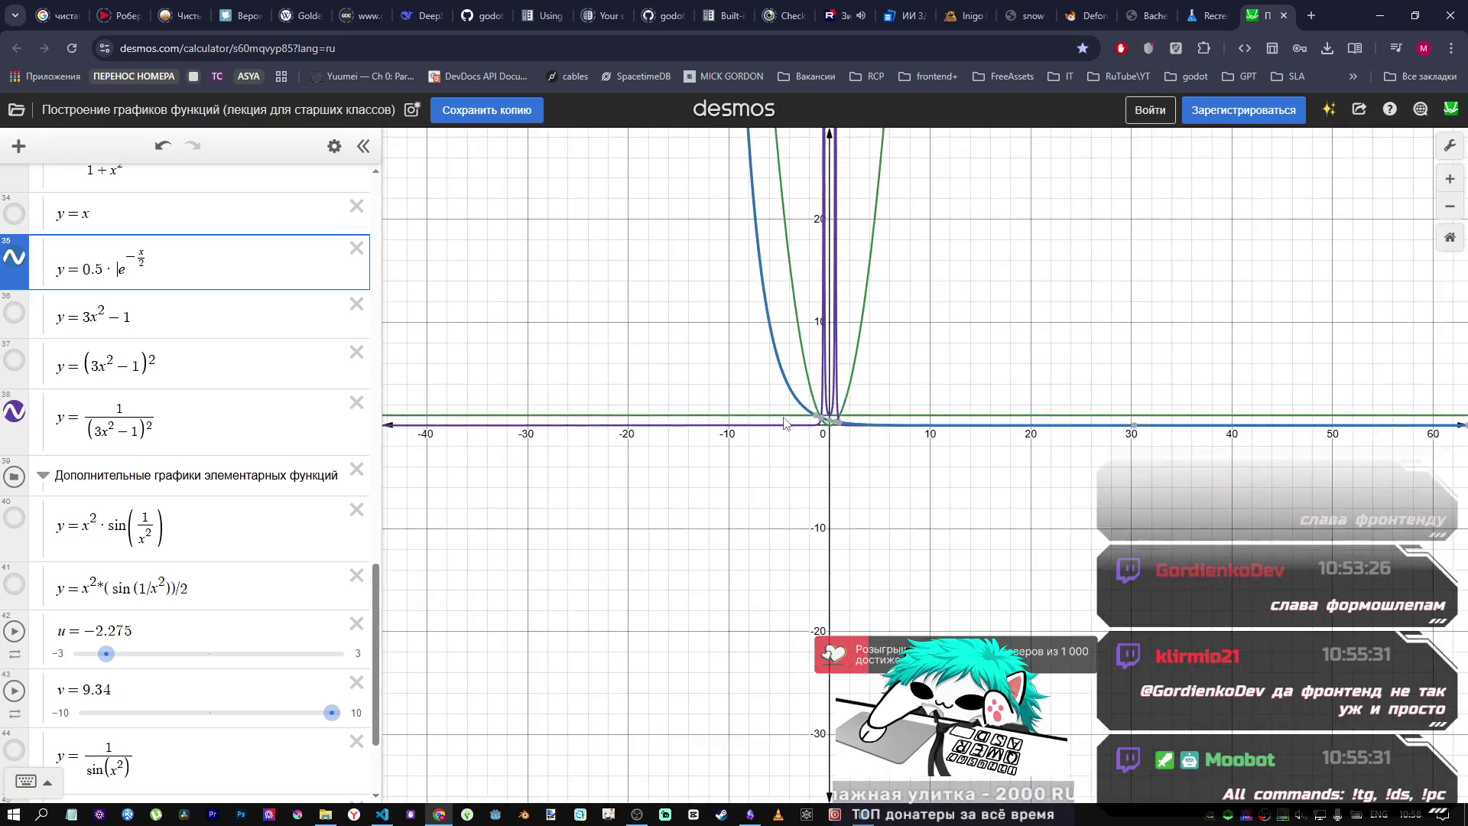
scroll(818, 422, up, 3)
click(15, 258)
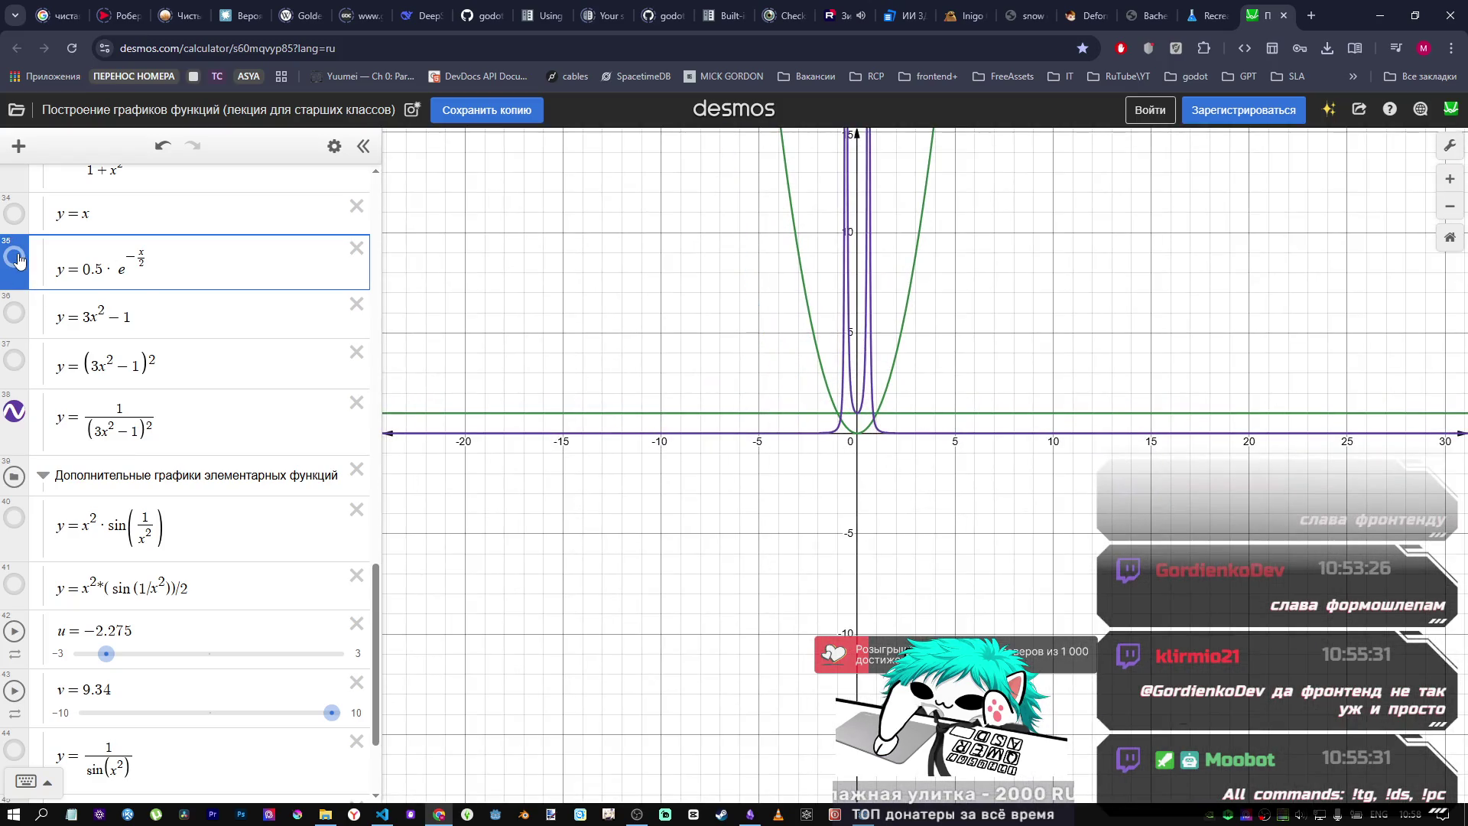
click(15, 262)
mouse_move(14, 264)
mouse_down()
mouse_move(12, 382)
mouse_move(10, 308)
mouse_move(33, 315)
mouse_move(38, 468)
mouse_move(46, 423)
mouse_up()
click(204, 301)
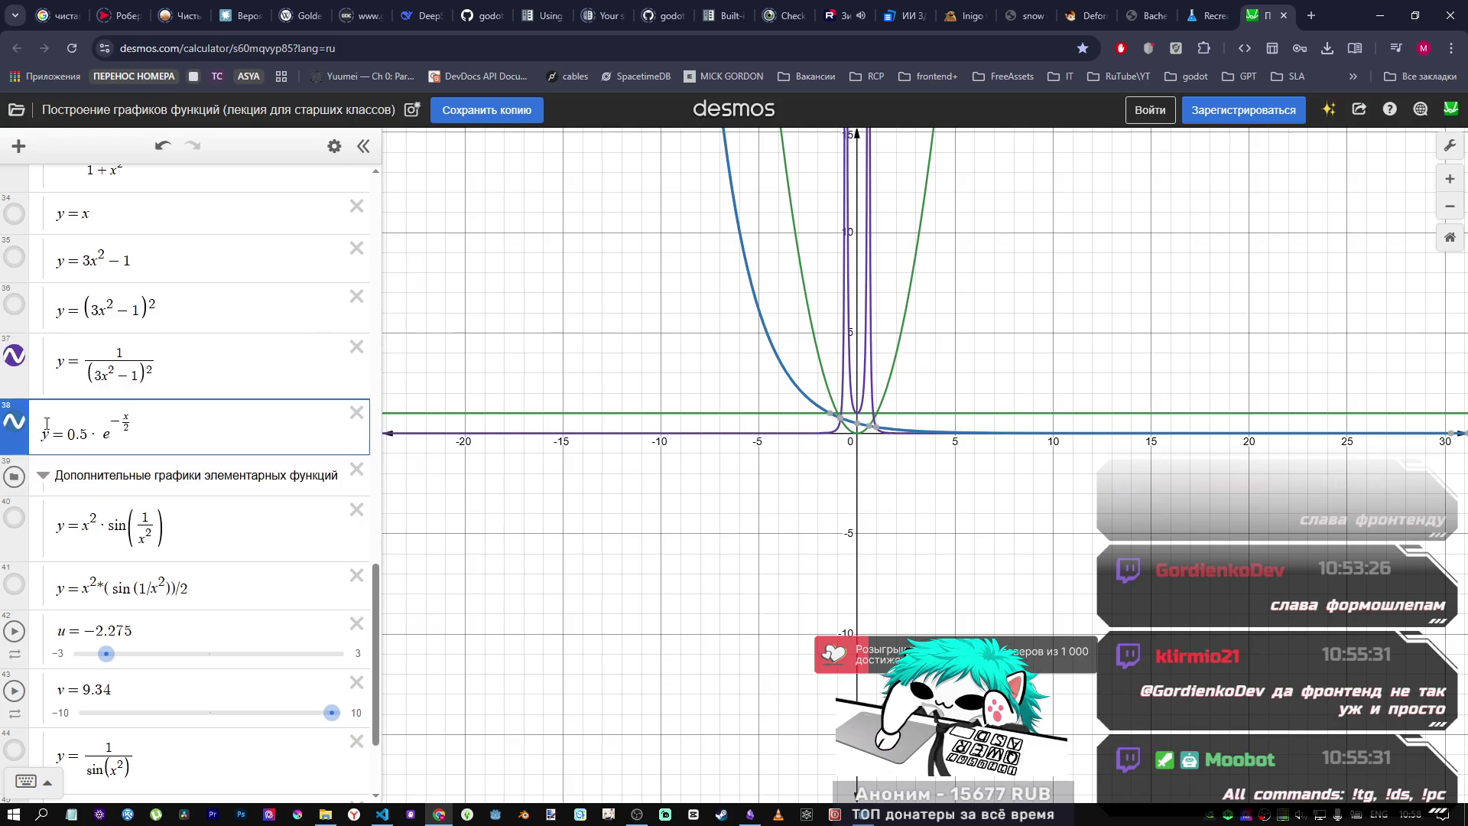
Step: Hide the horizontal y=1 line and the y=x² parabolas
scroll(196, 386, up, 4)
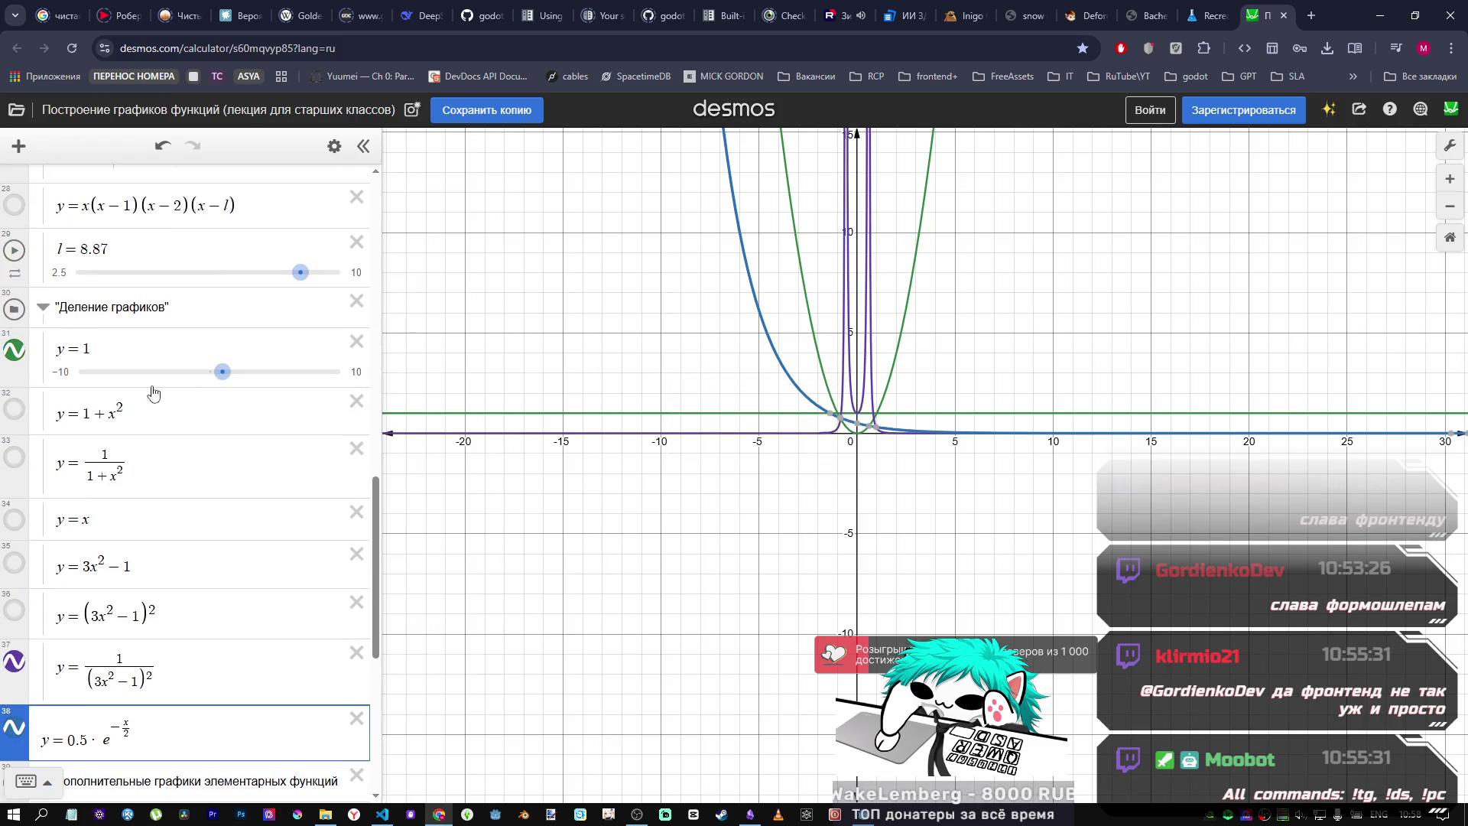
click(14, 350)
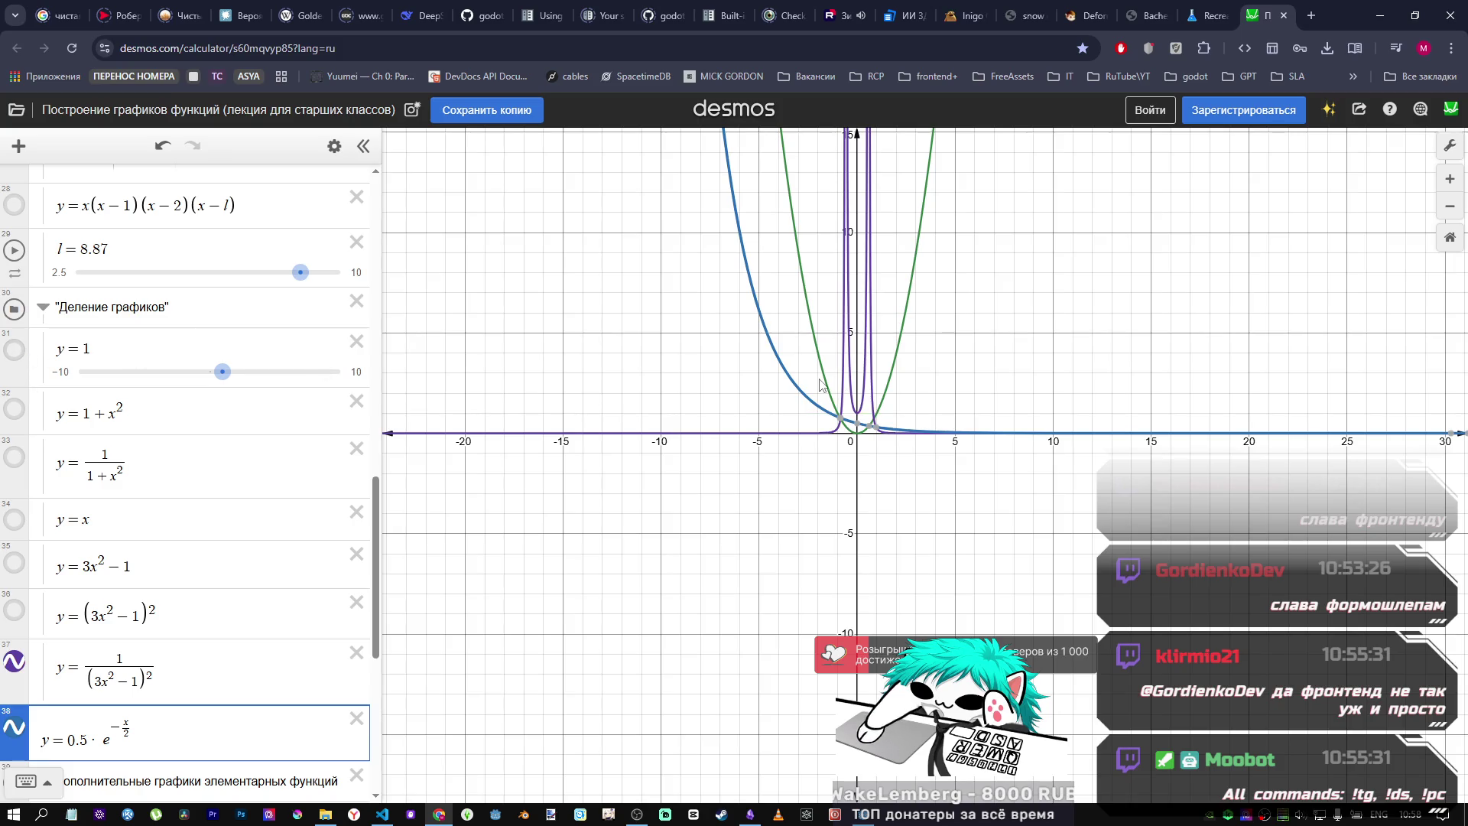
scroll(4, 481, up, 15)
click(5, 483)
scroll(238, 450, down, 15)
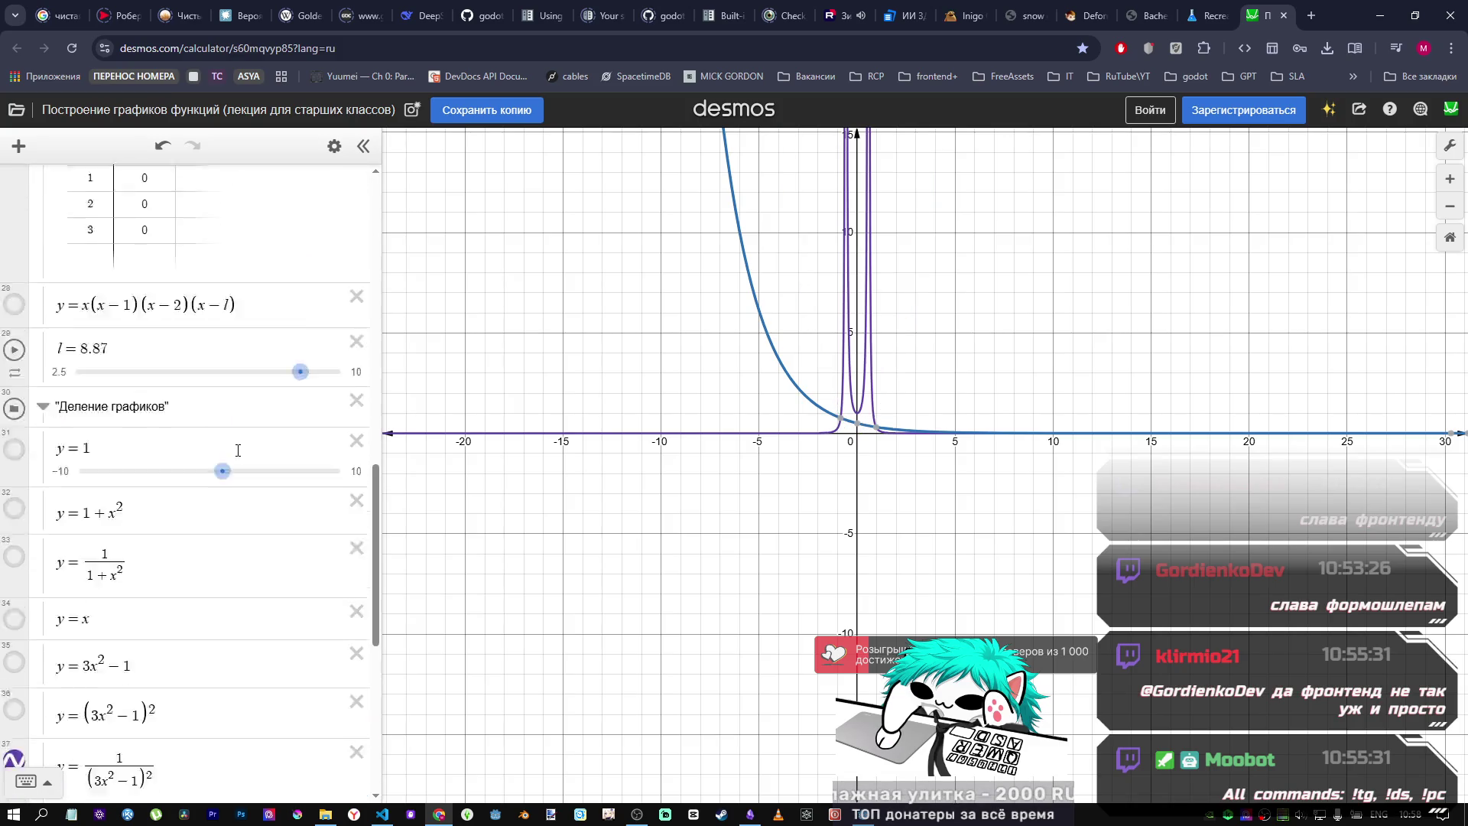
scroll(238, 450, down, 5)
Step: Change the exponent's divisor from 2 to 3 and compare with the shader
click(235, 454)
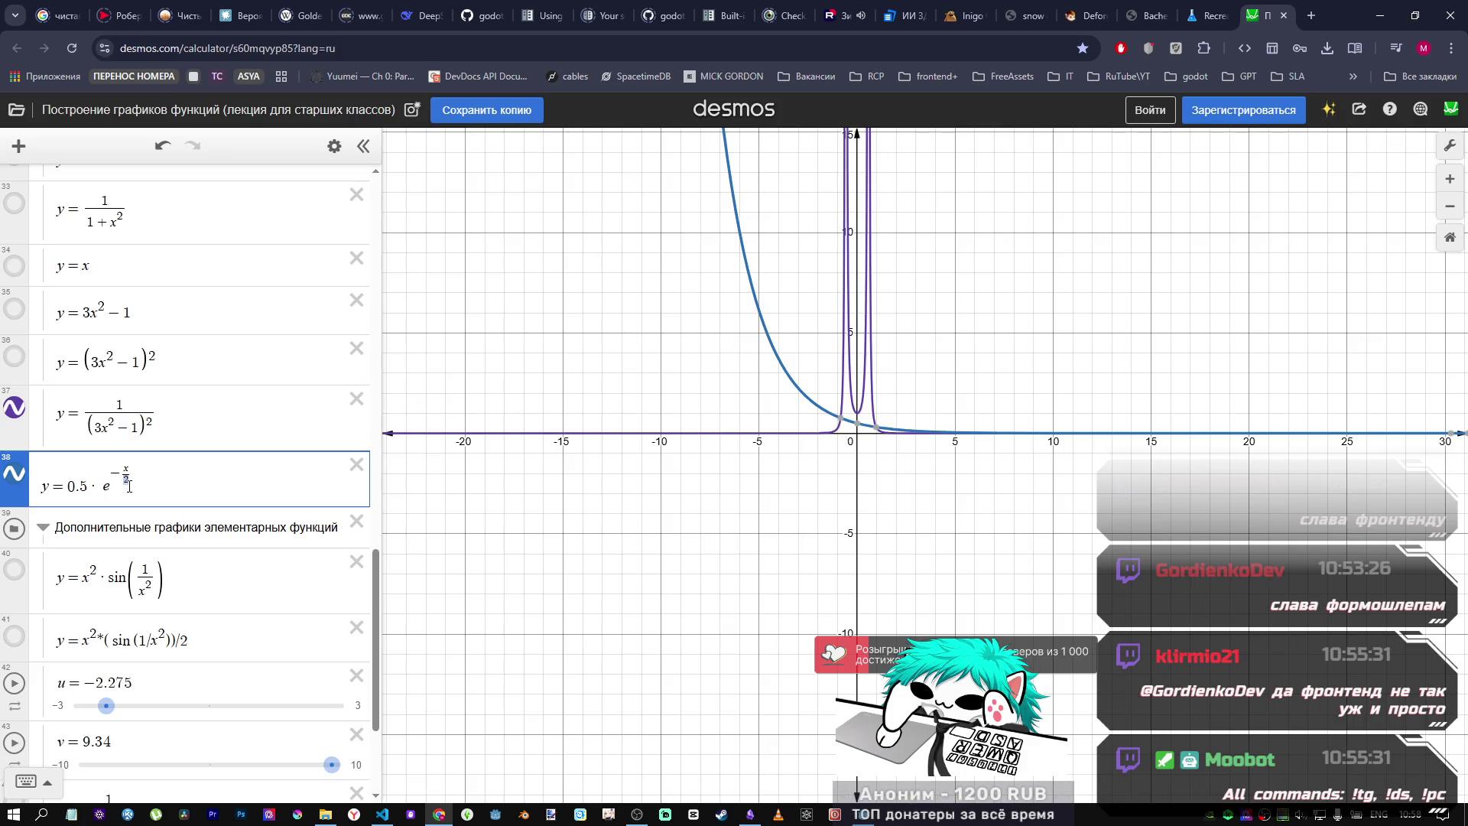
text(3)
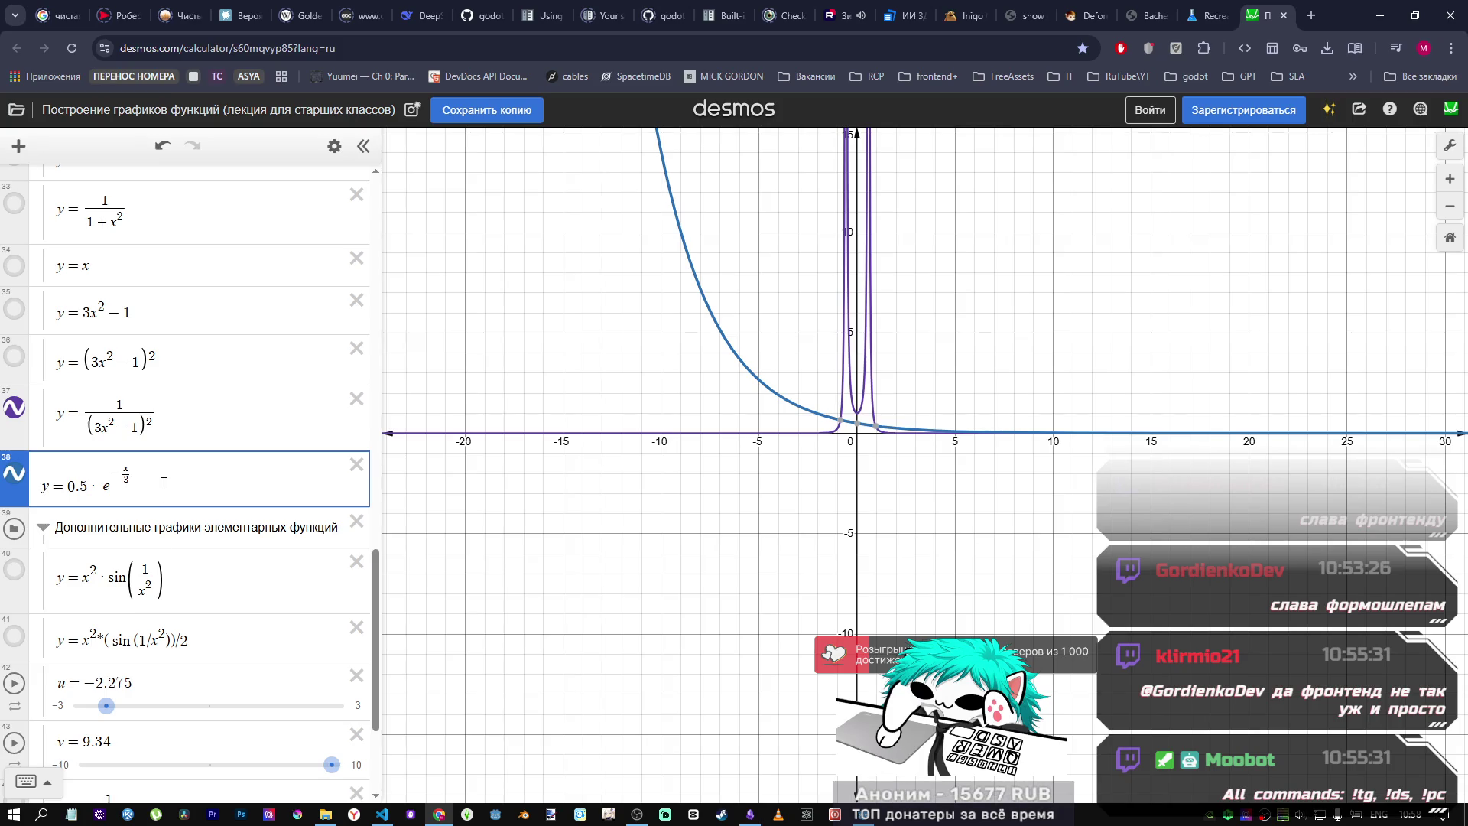
key(alt+Tab)
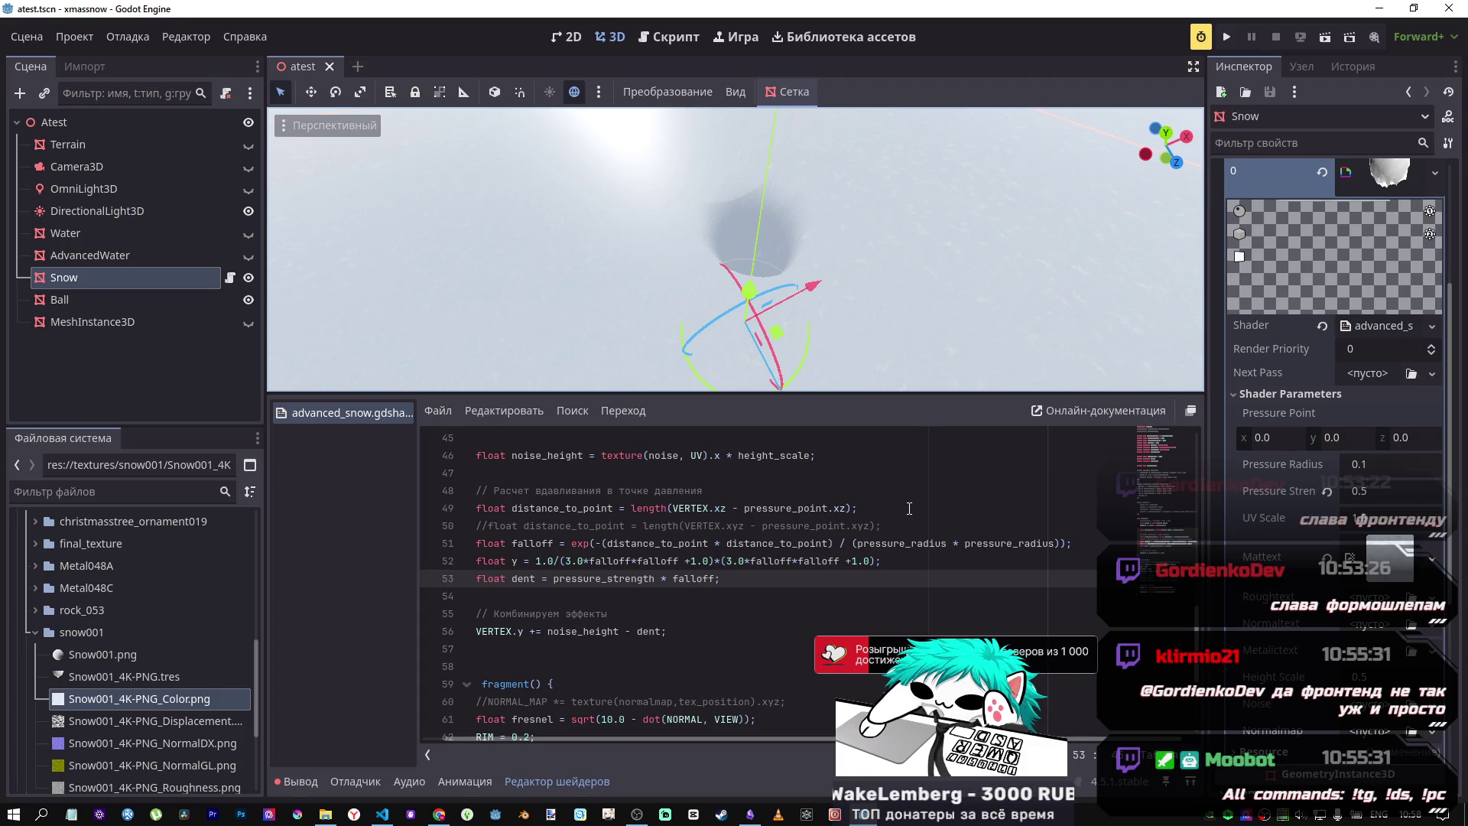
key(alt+Tab)
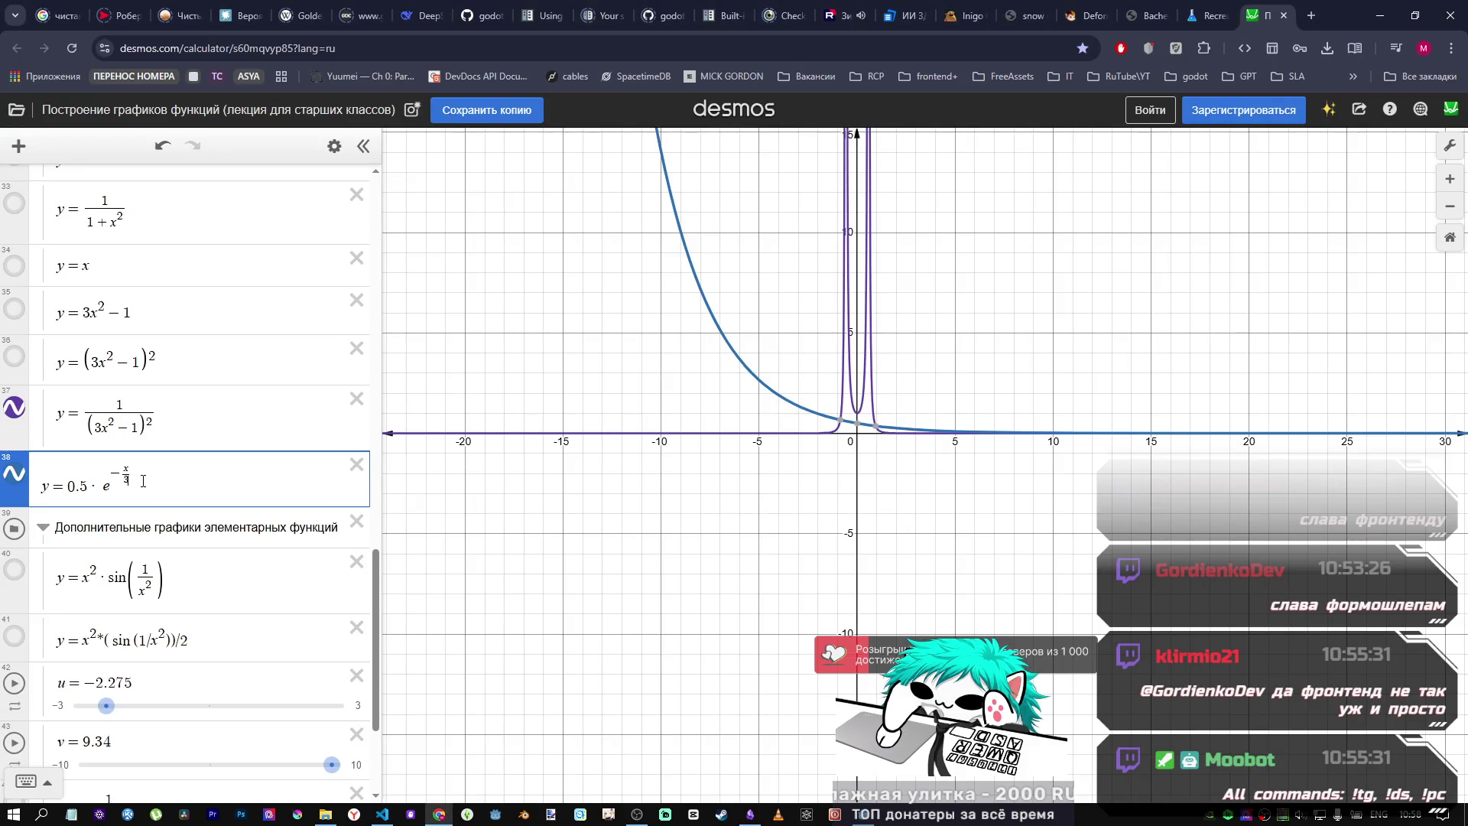
scroll(684, 345, down, 3)
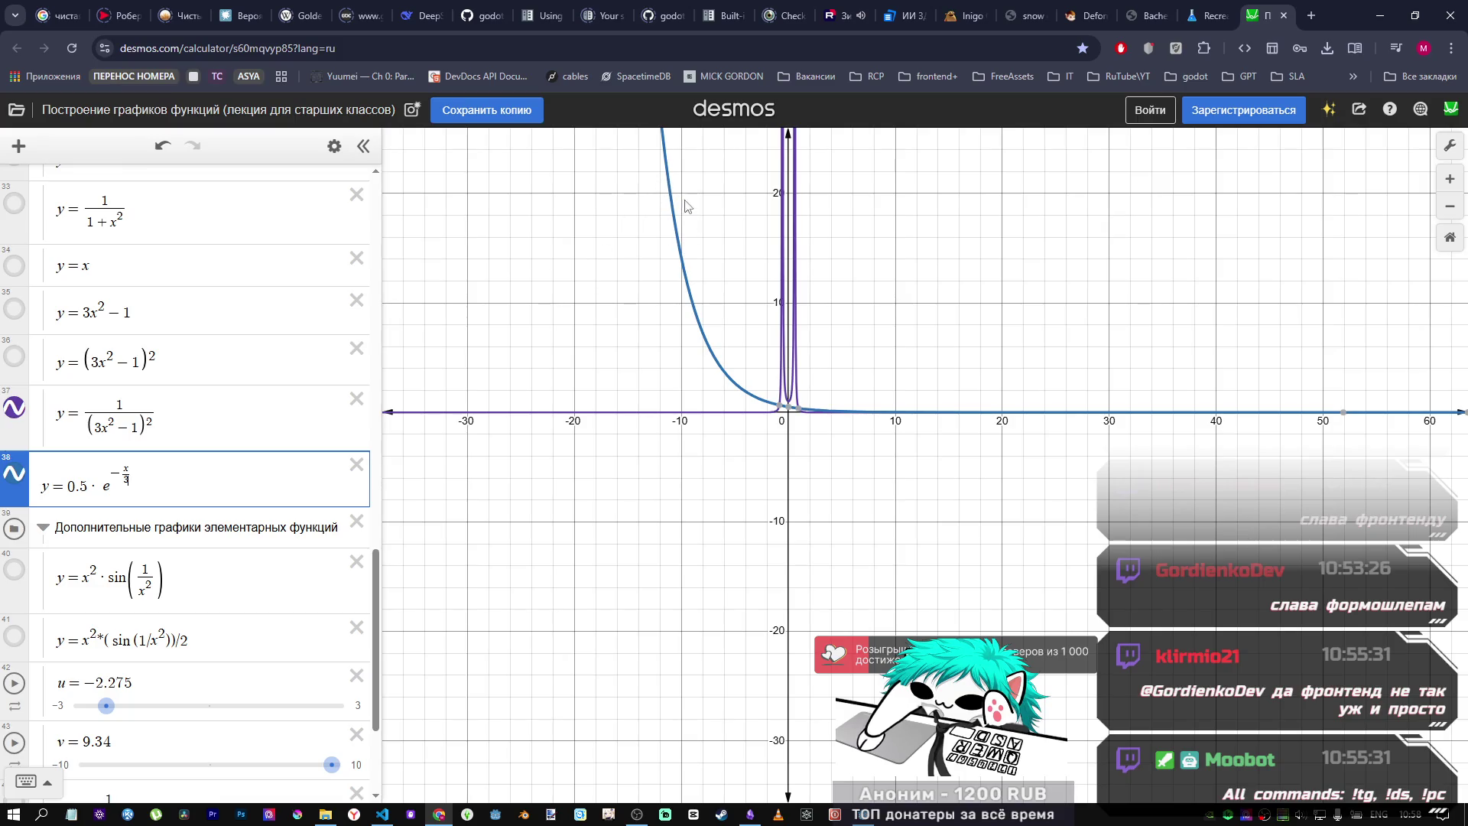
Step: Make expression 38 read y = x⁻²·0.5·e^(−x/3) and hide expression 37's curve
scroll(721, 404, up, 2)
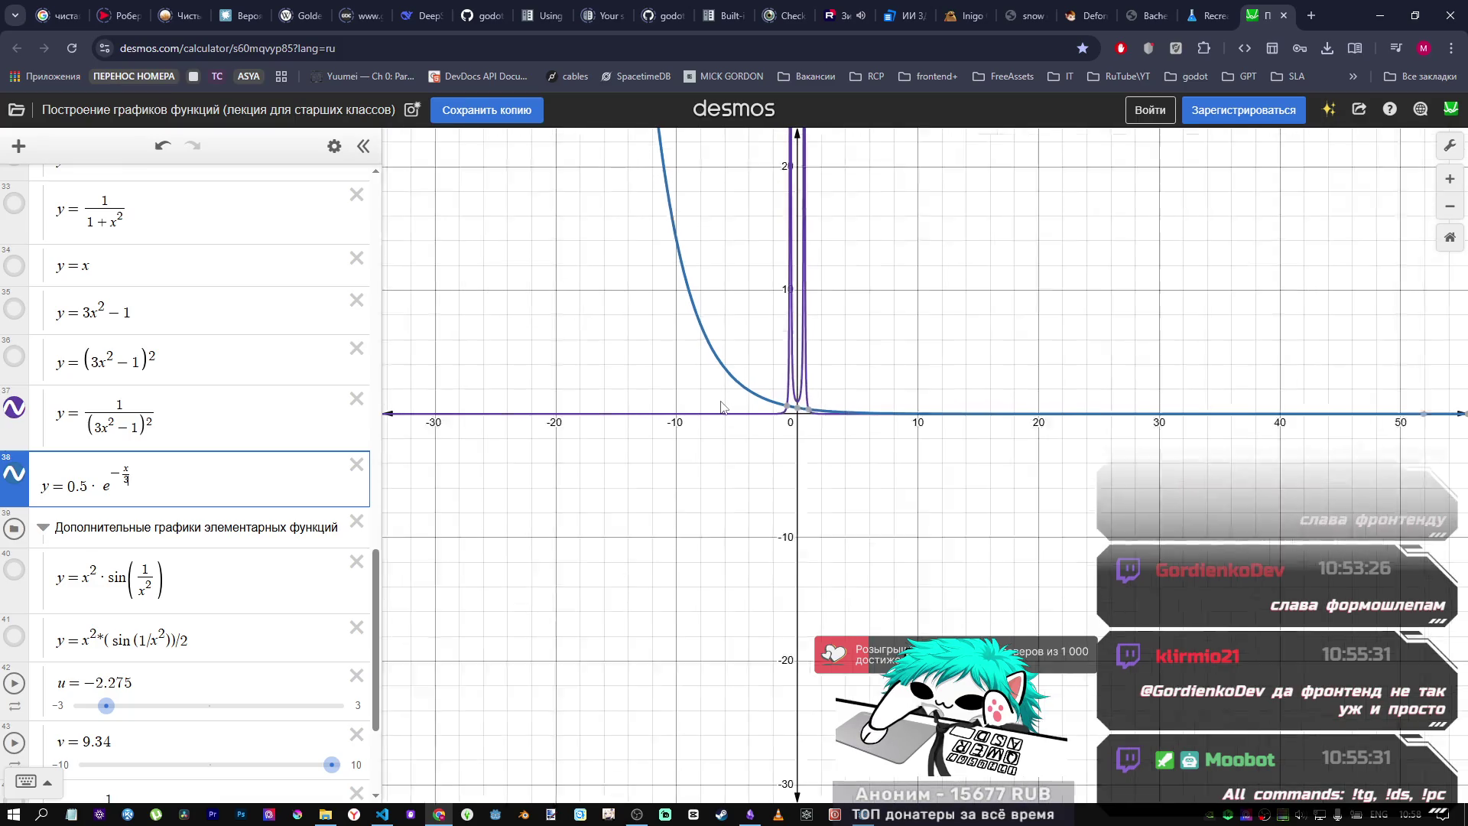
scroll(721, 403, up, 2)
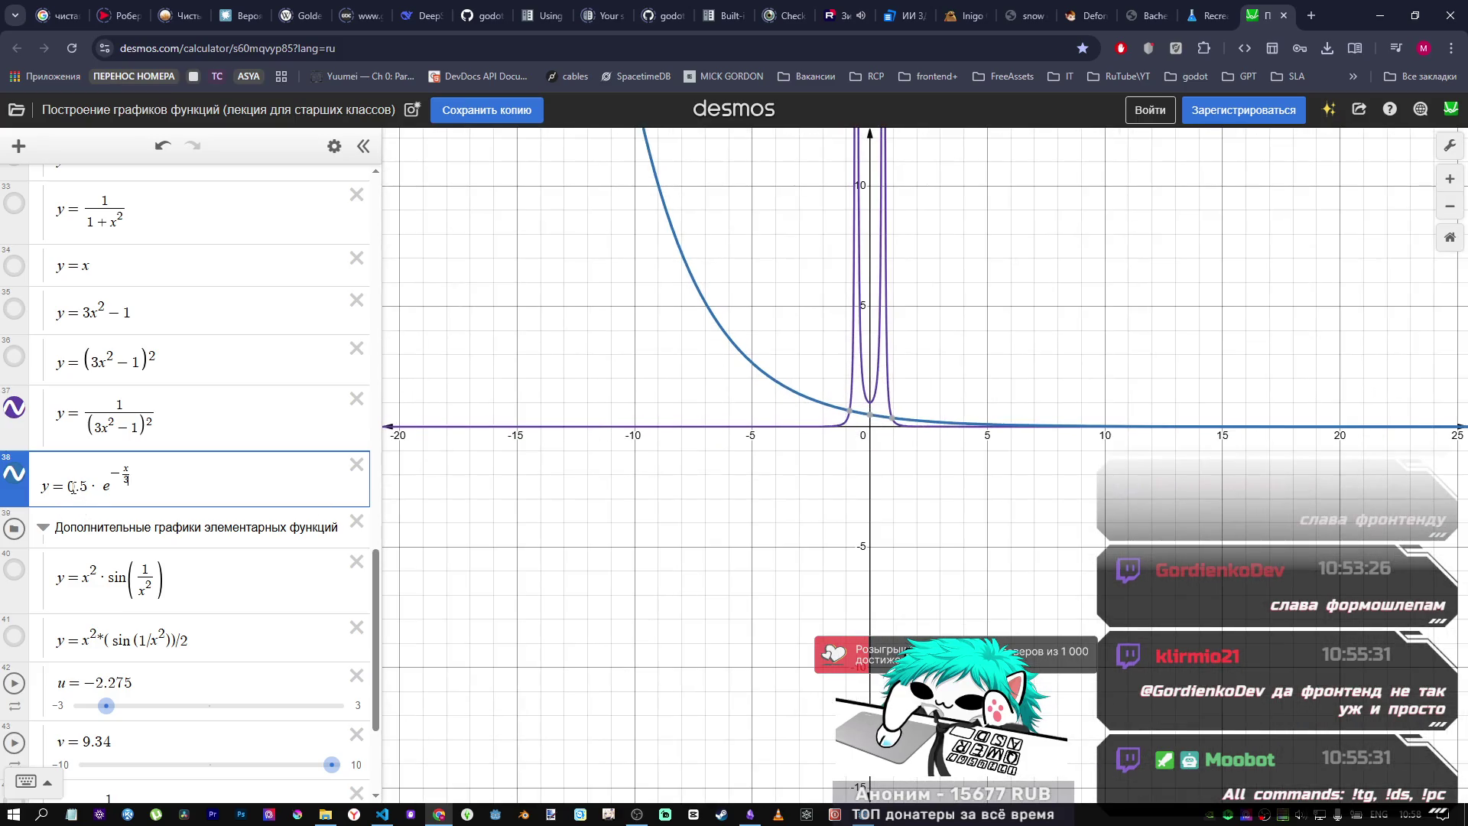
key(Left)
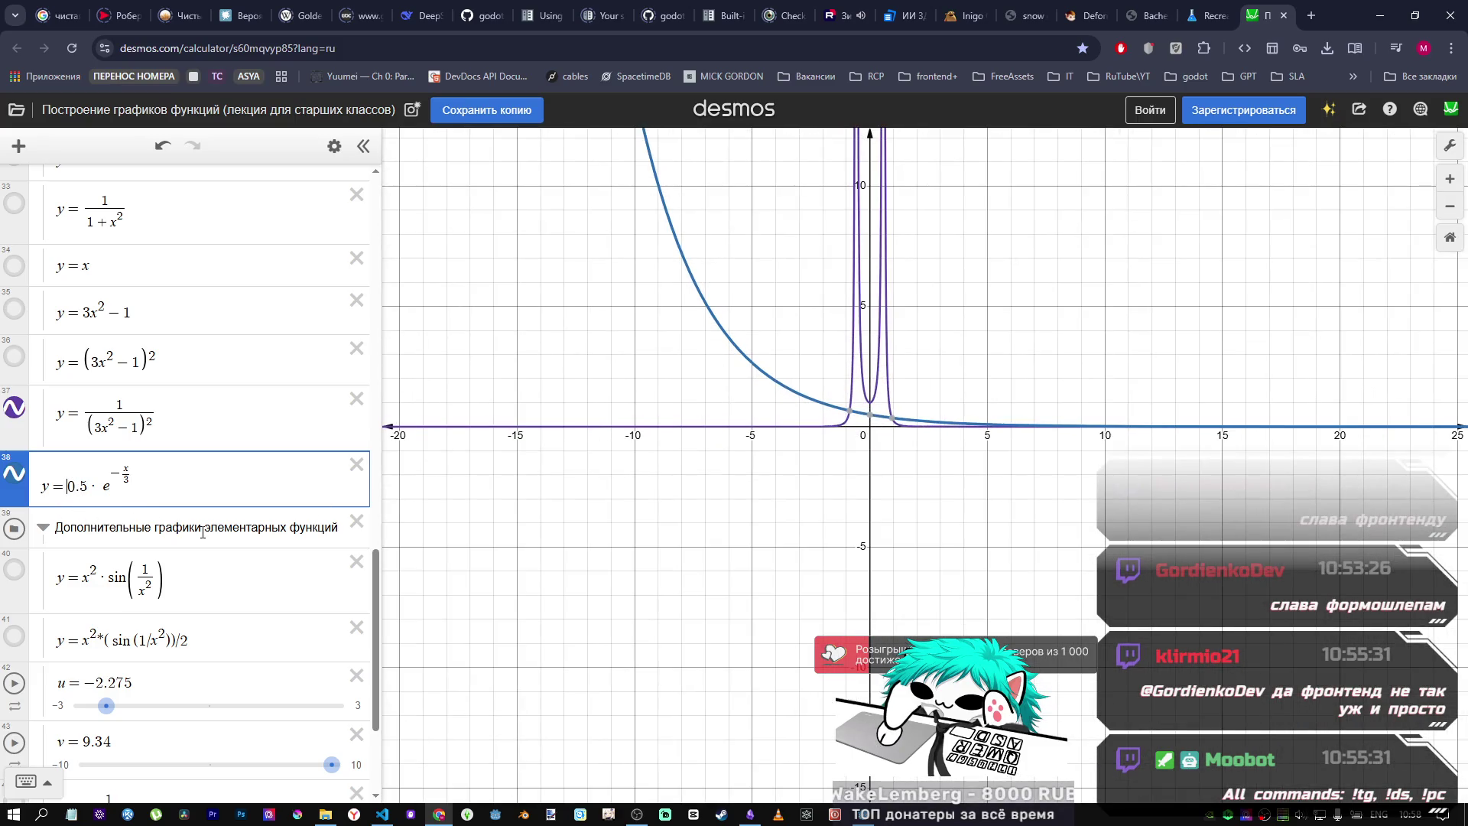
text(*)
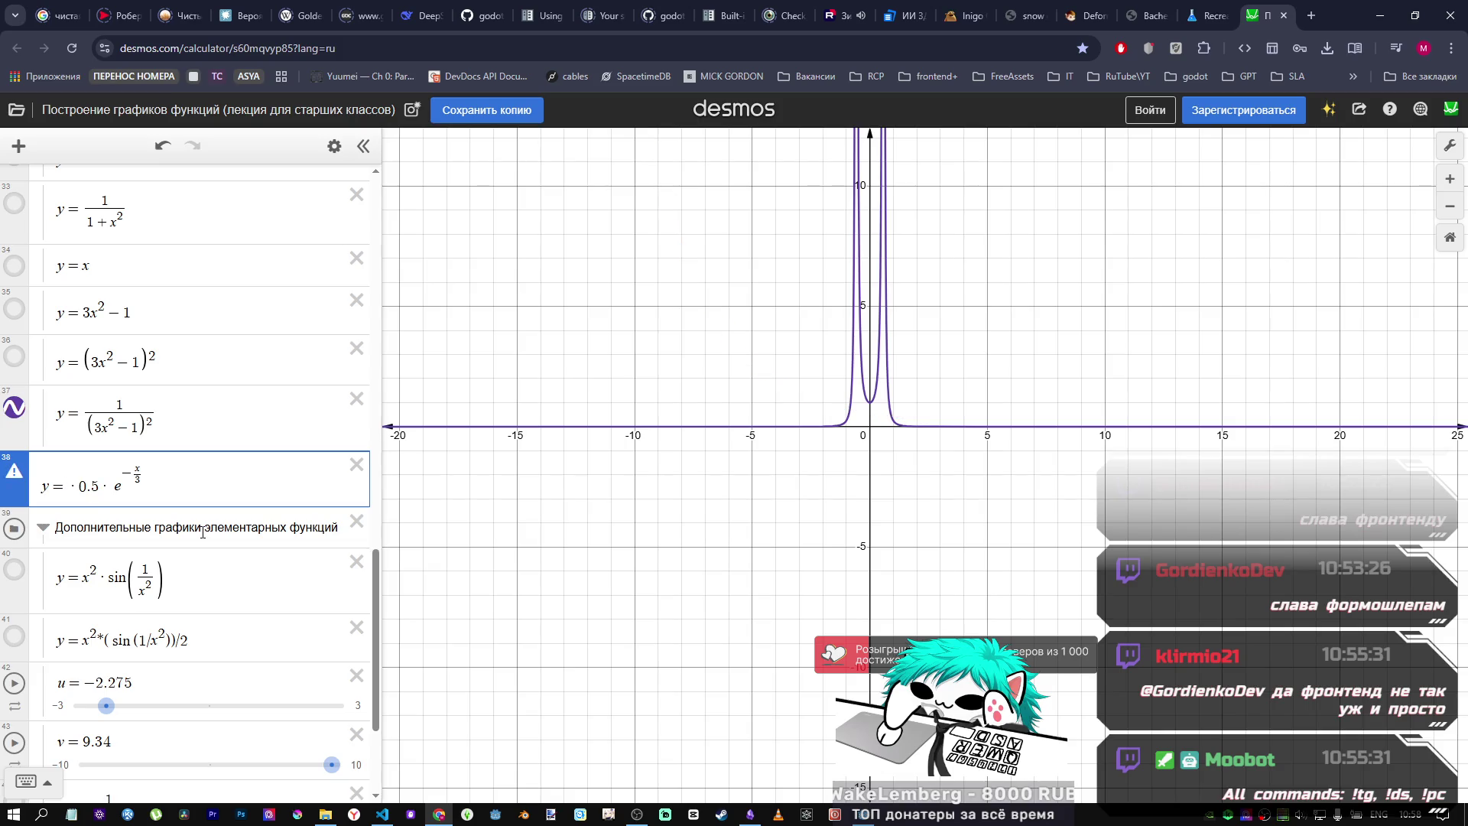
text(x)
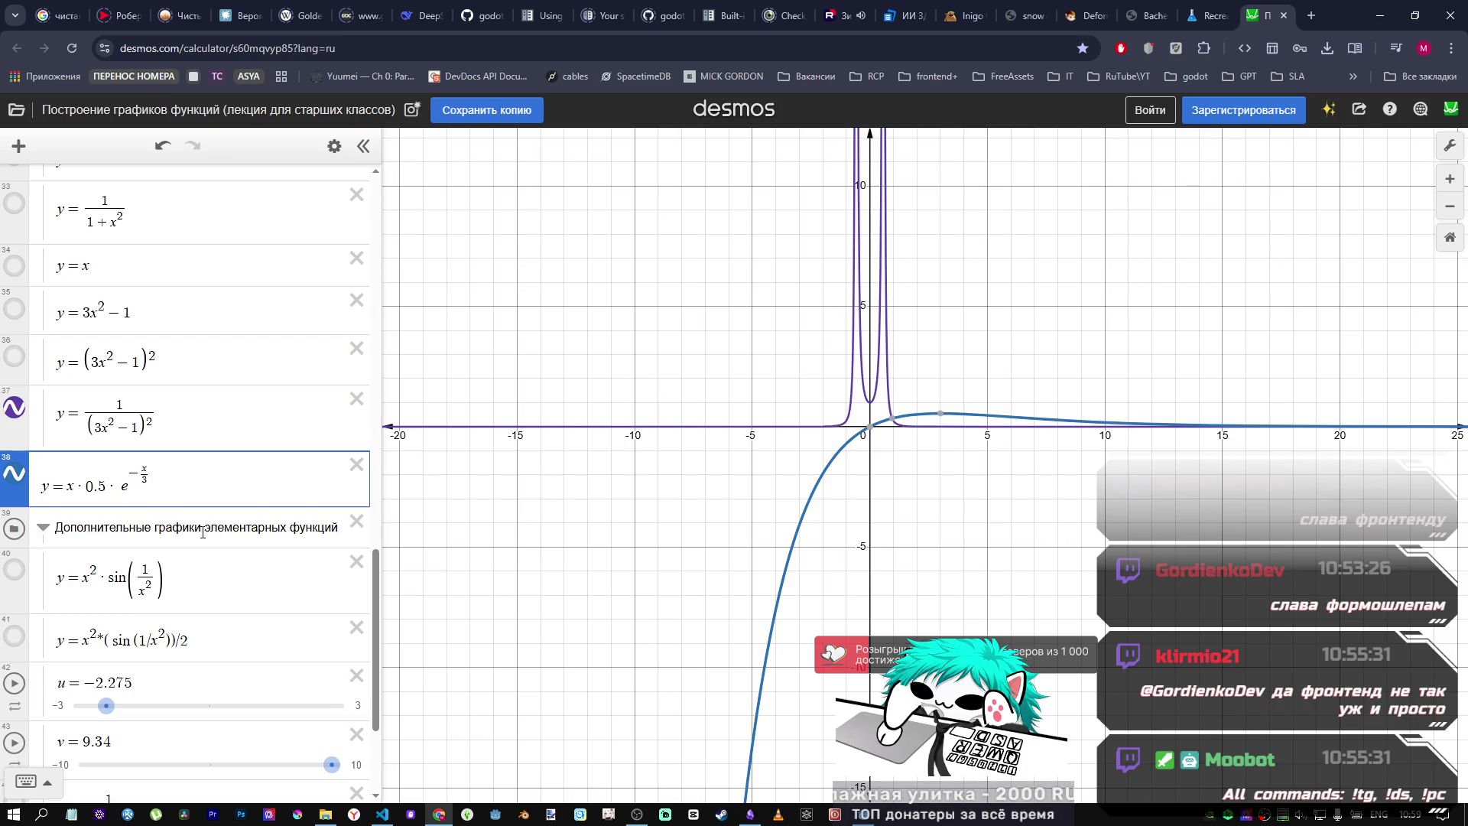
text(^2)
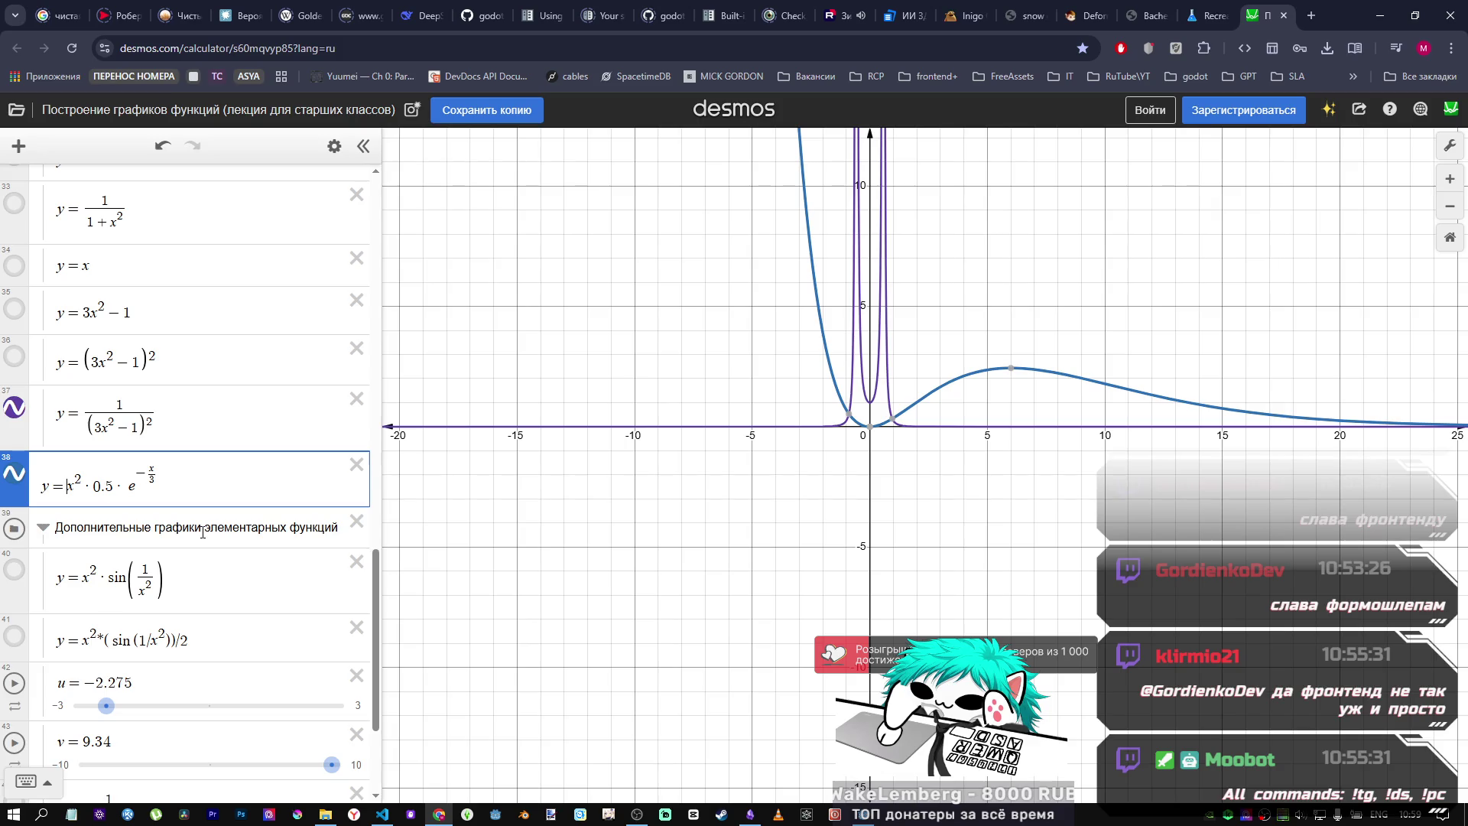
key(Up)
key(Down)
text(-)
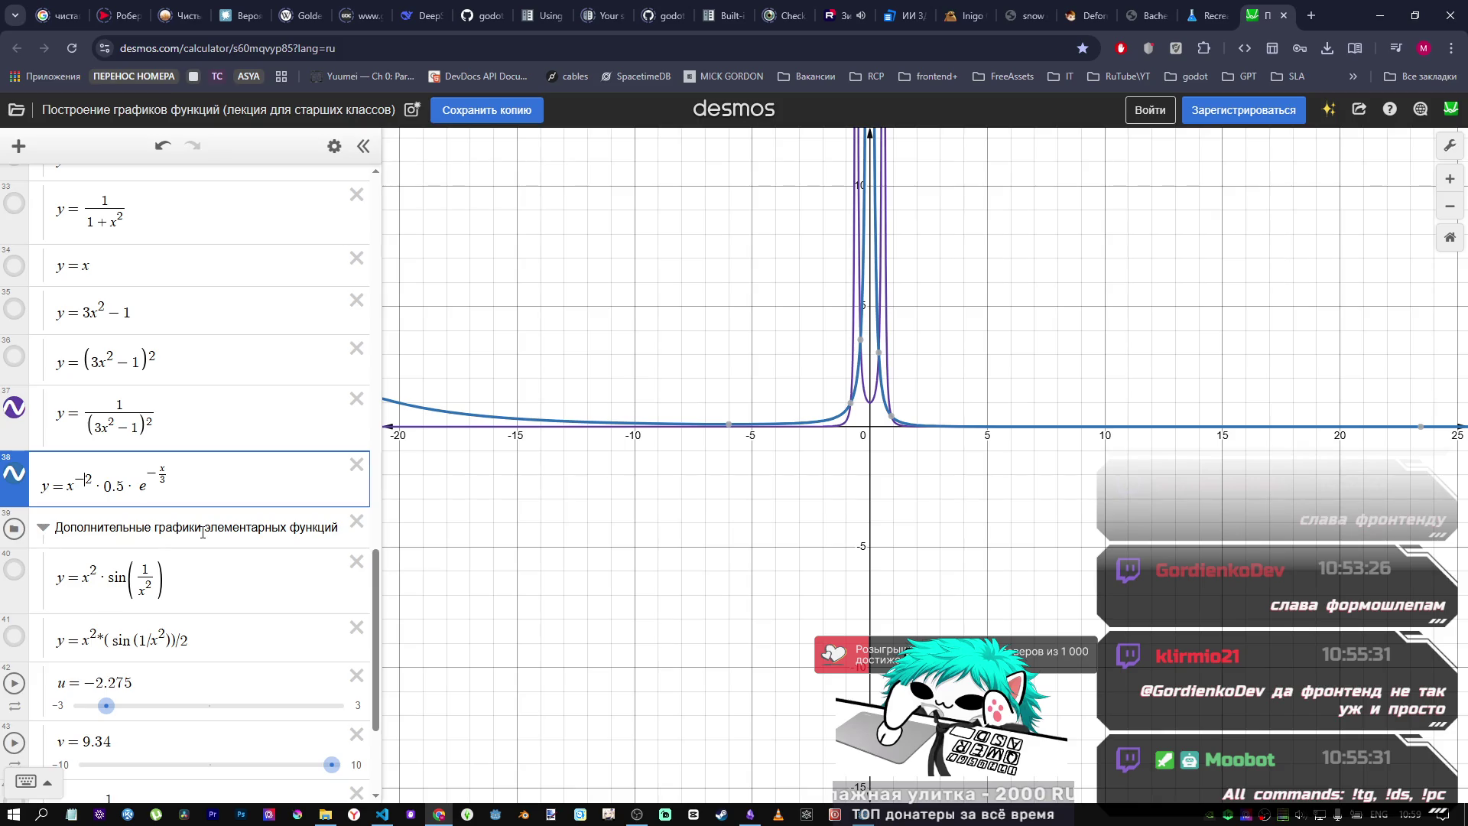
click(15, 408)
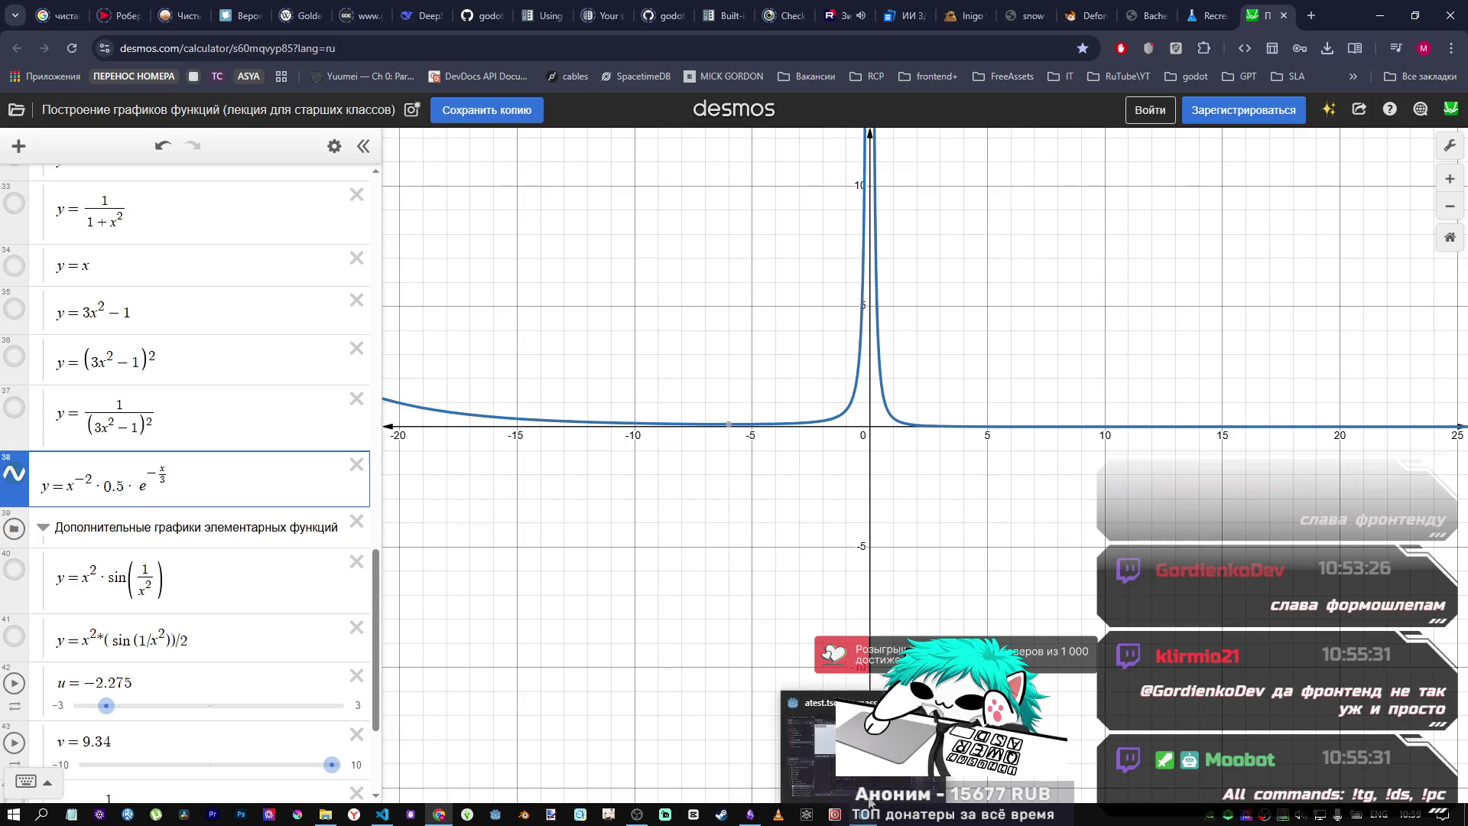
click(870, 802)
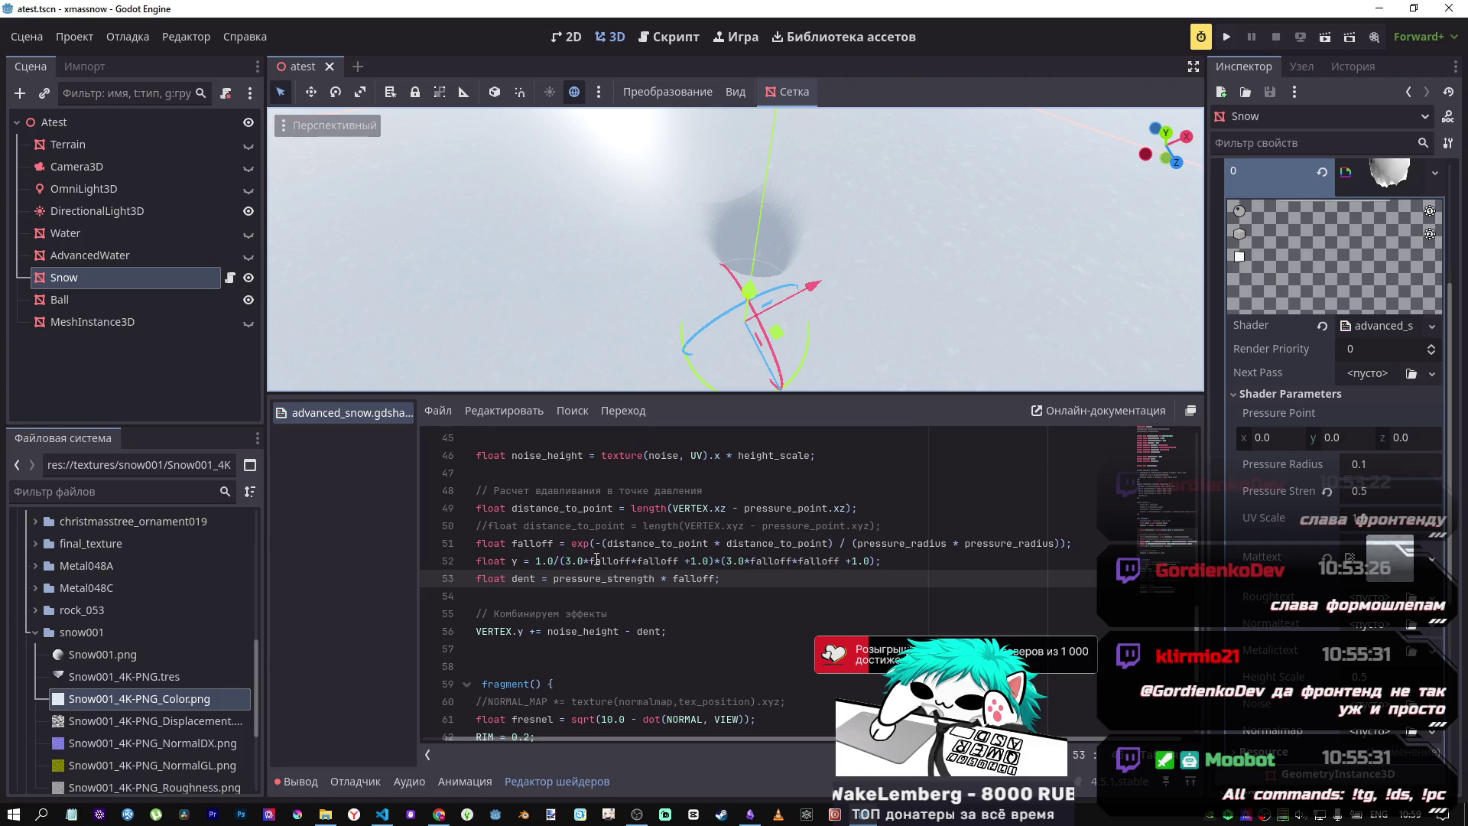
Step: Delete the old 1.0/(...) falloff formula after 'float y =' on line 52
key(alt+Tab)
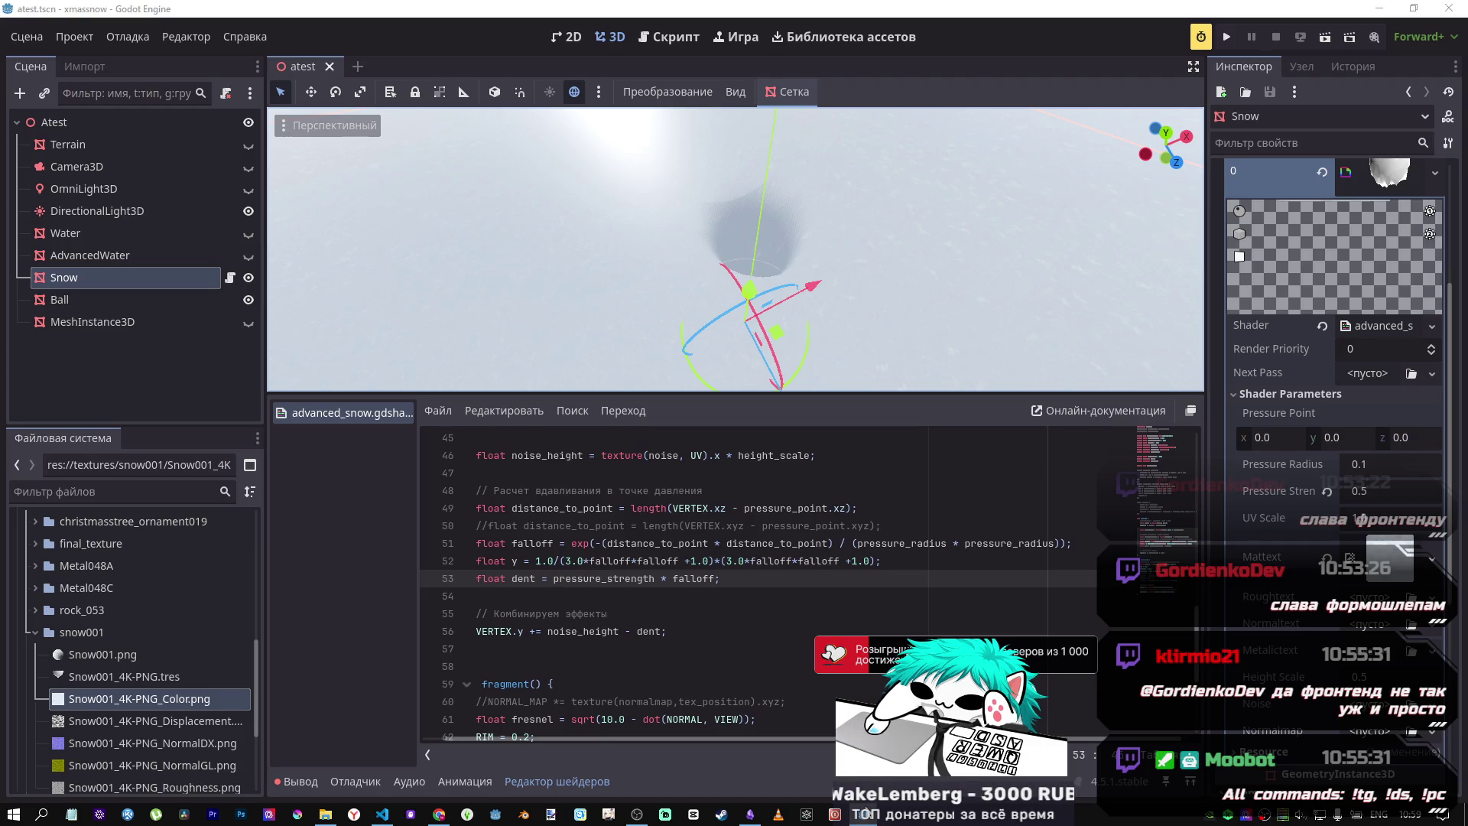
key(alt+Tab)
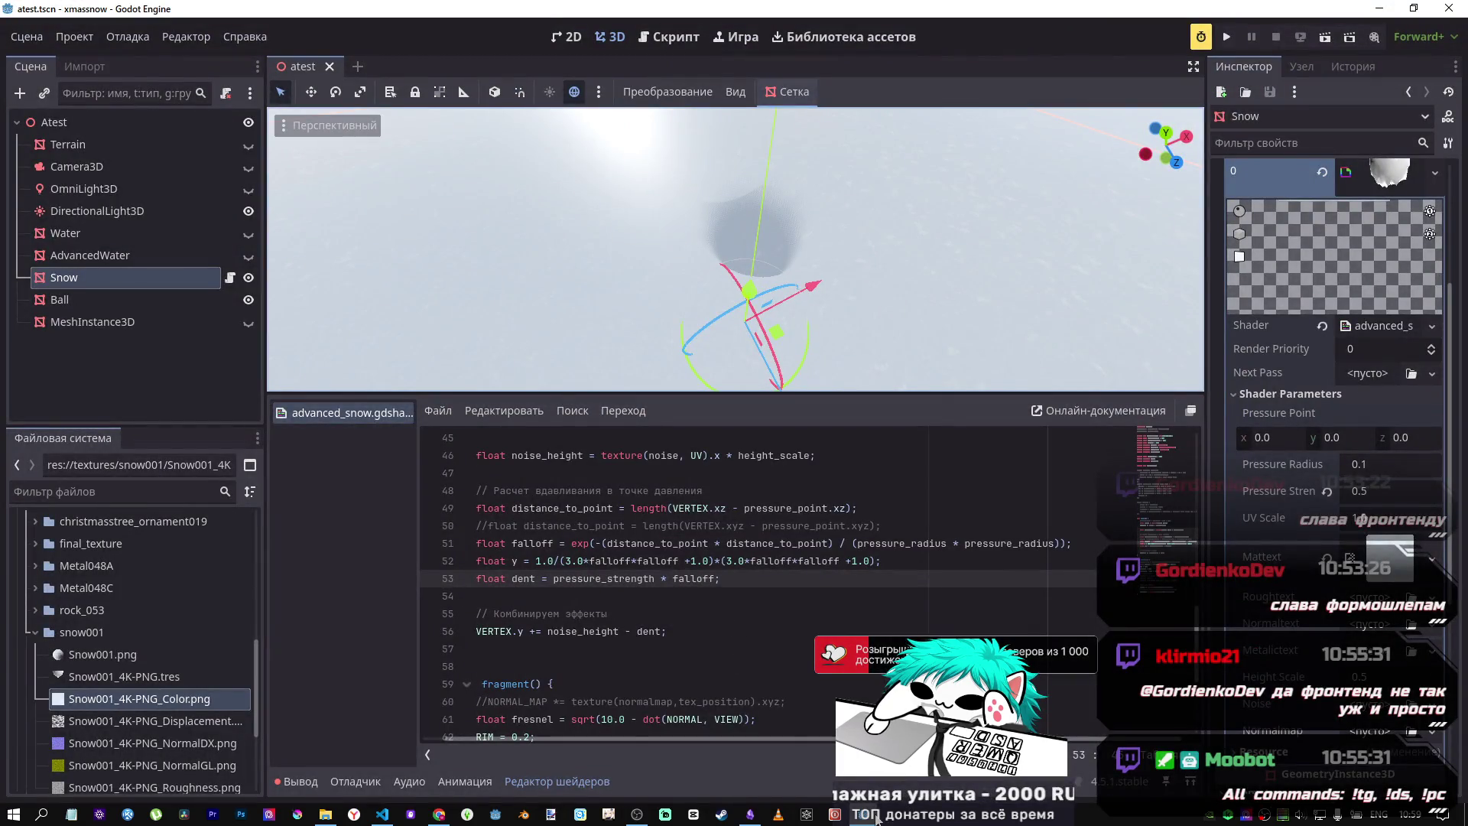
key(alt+Tab)
key(alt+Tab)
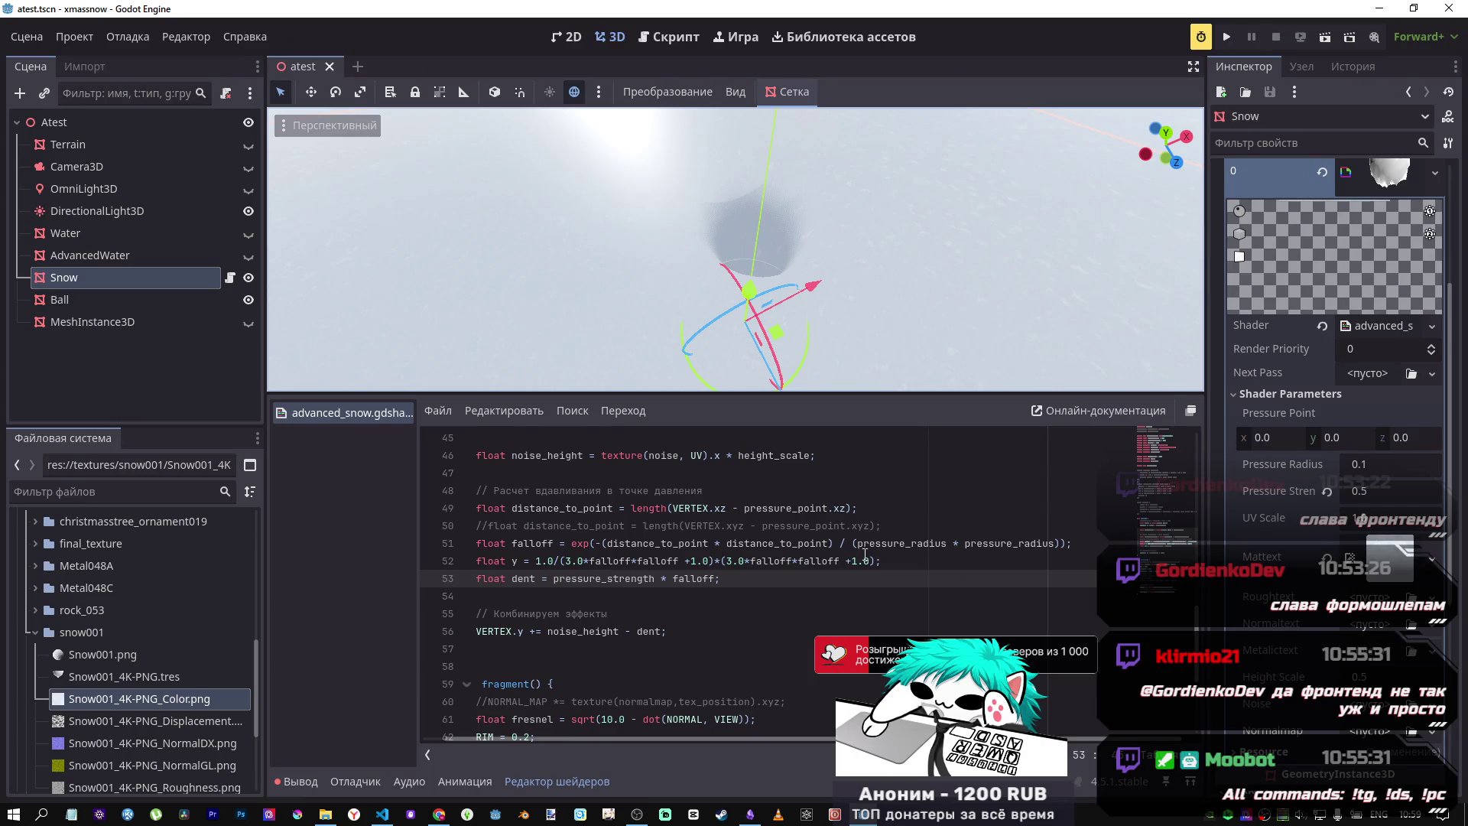
mouse_move(877, 561)
mouse_down()
mouse_move(548, 561)
mouse_move(562, 561)
mouse_up()
click(636, 563)
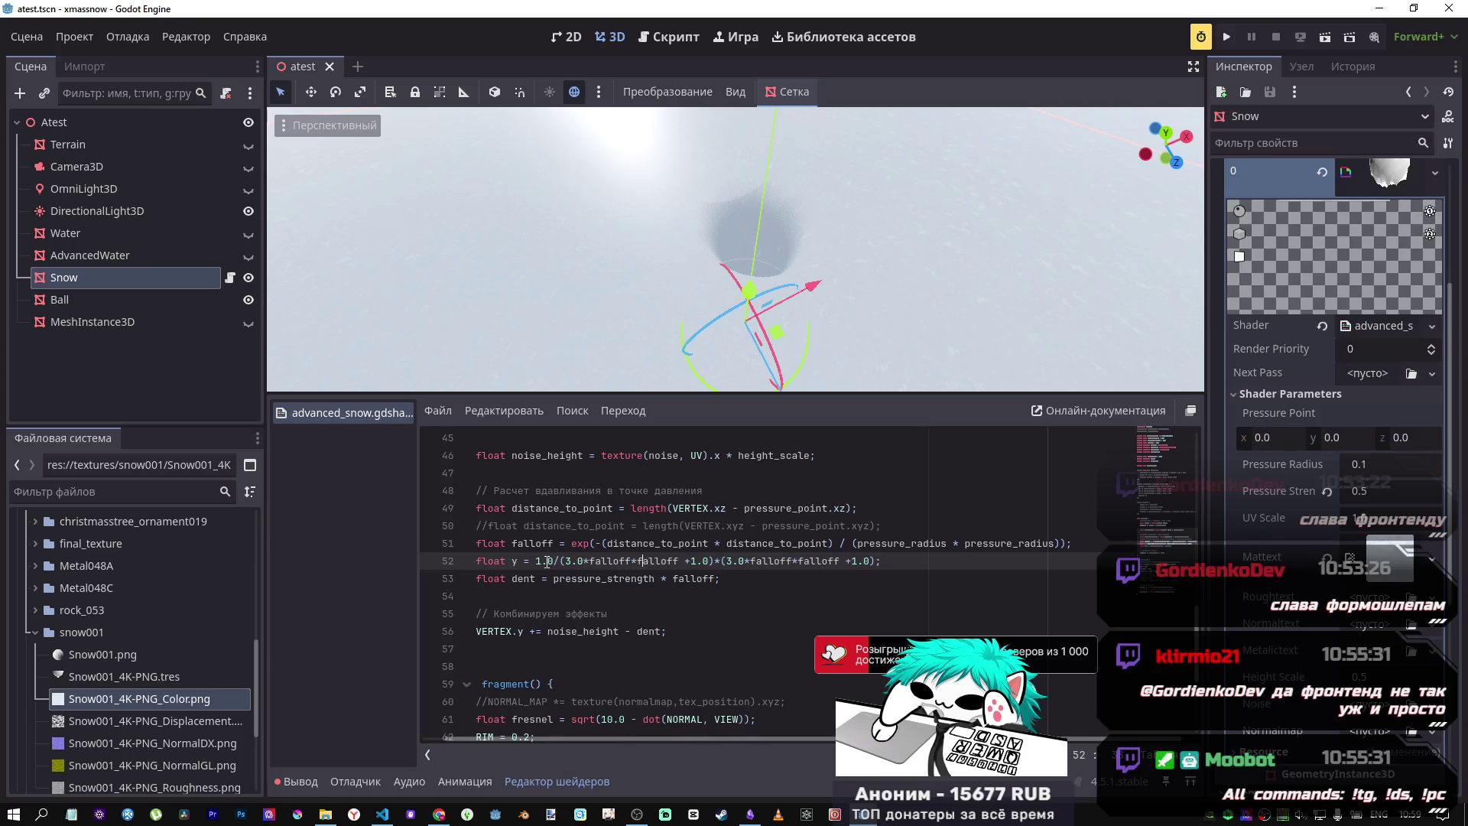
drag(538, 561, 586, 560)
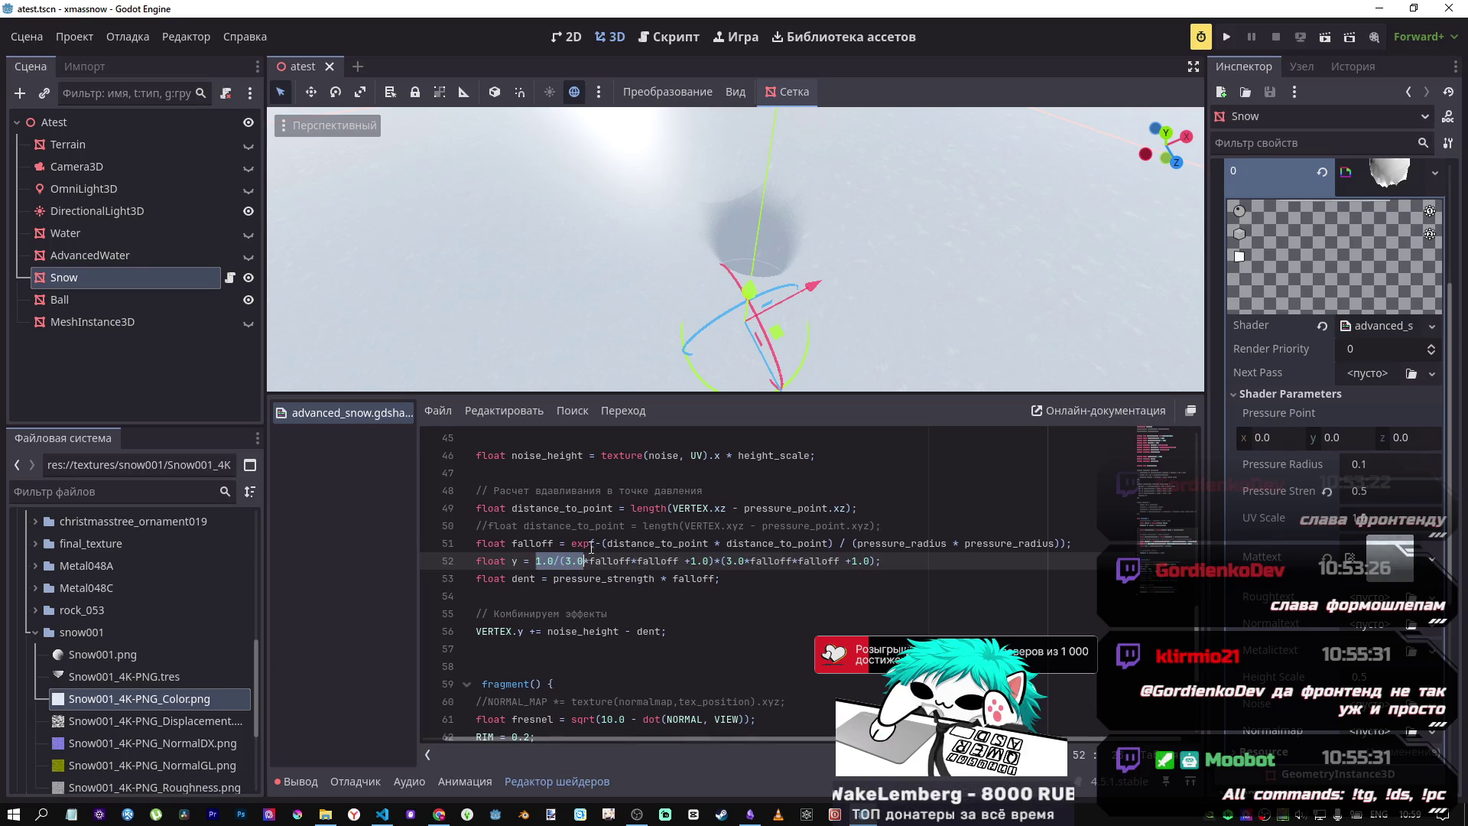
click(586, 544)
click(558, 561)
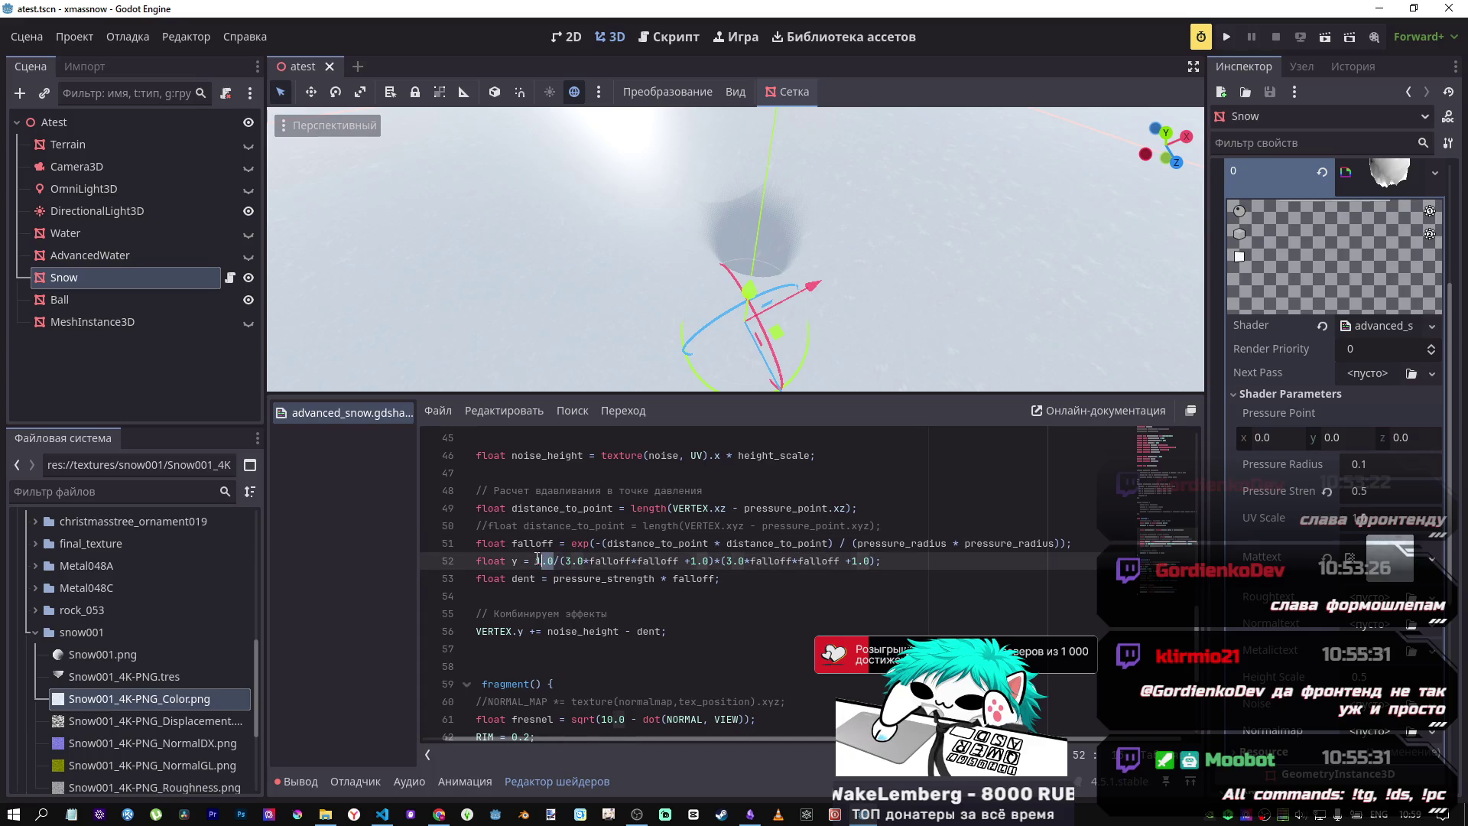
drag(567, 567, 540, 564)
shift+click(890, 568)
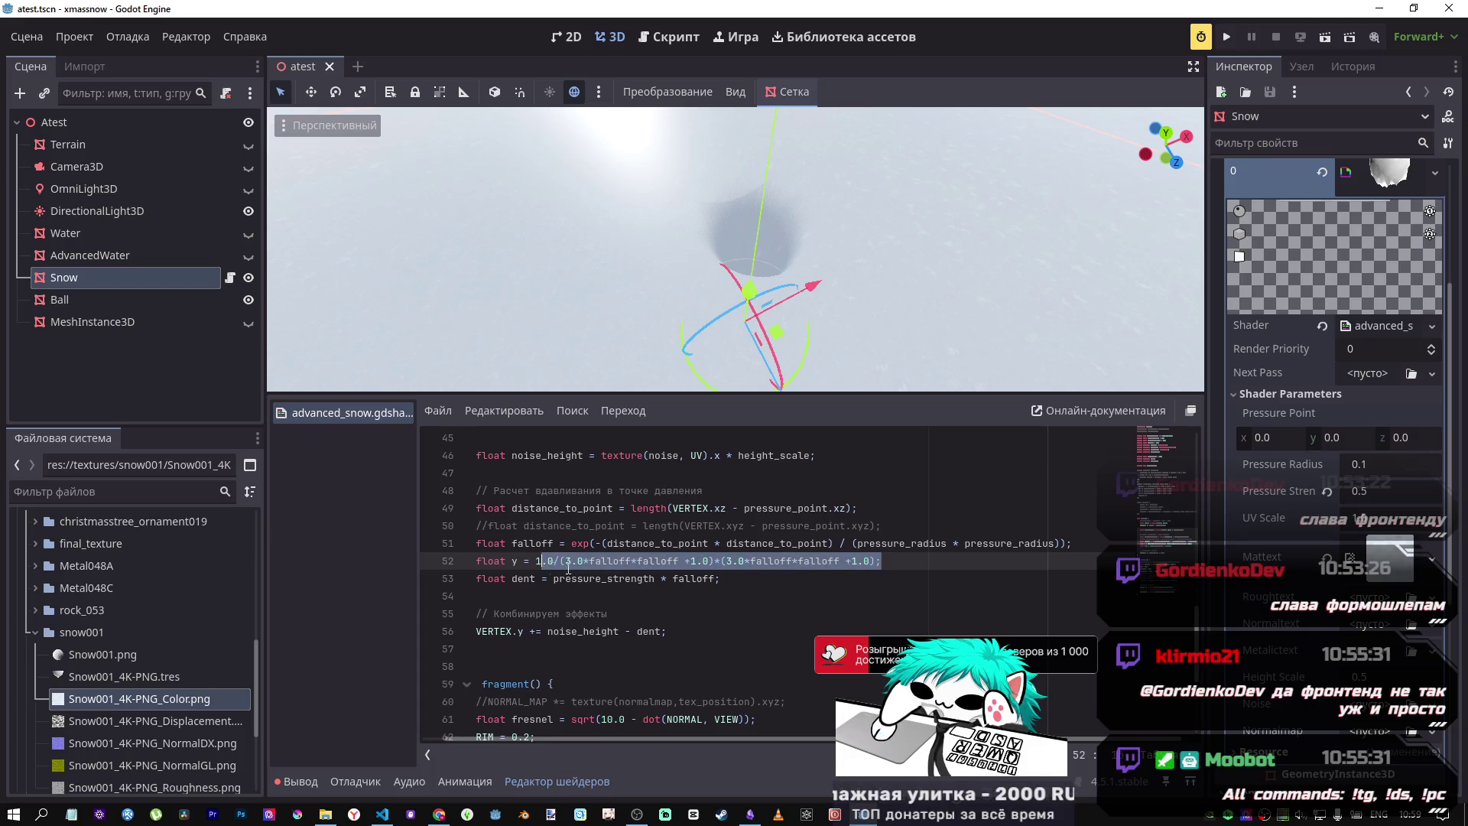
click(874, 563)
mouse_move(870, 563)
mouse_down()
mouse_move(545, 563)
mouse_move(568, 560)
mouse_up()
key(BackSpace)
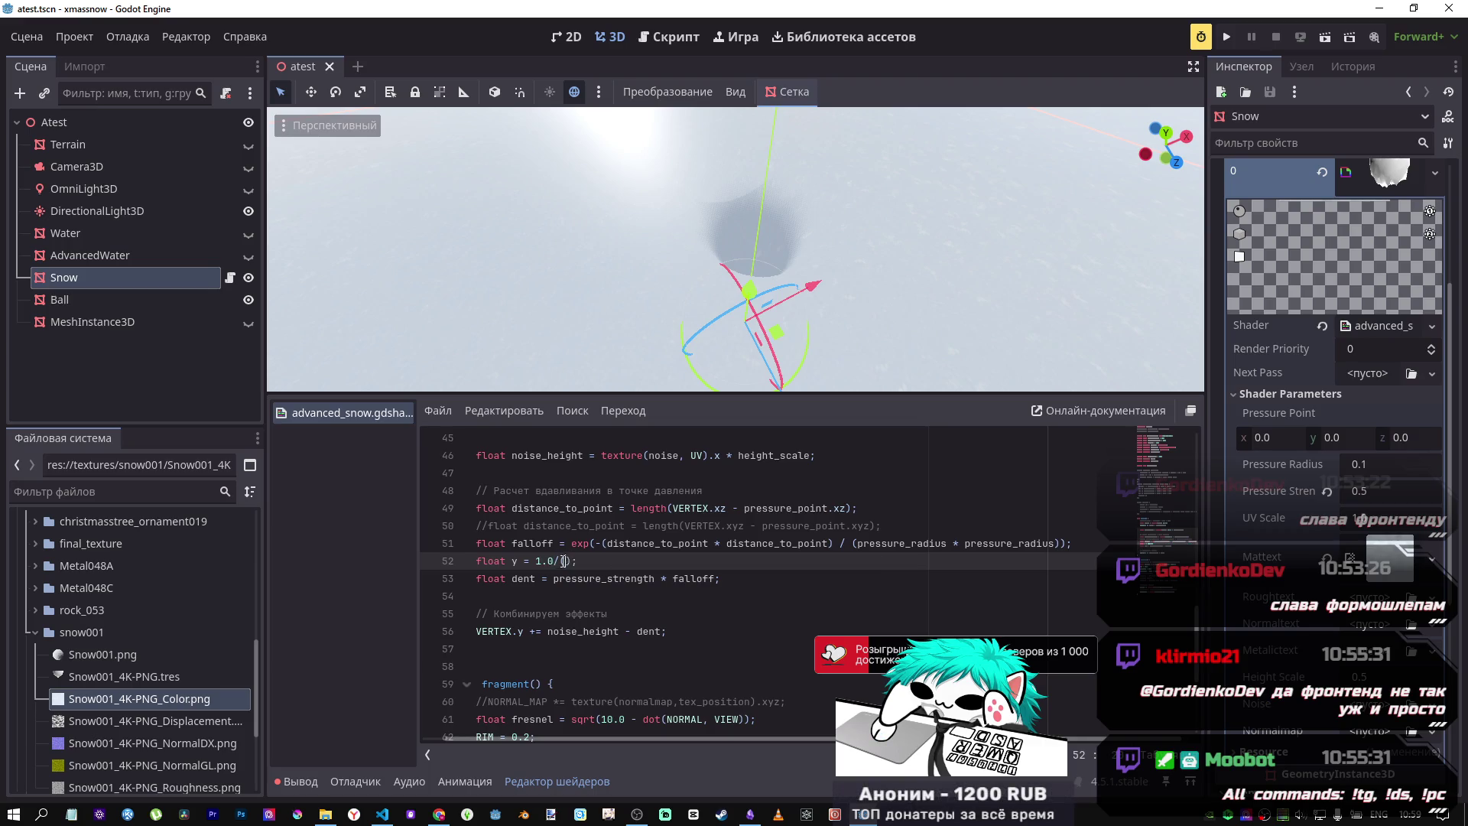
key(BackSpace)
key(BackSpace)
key(BackSpace)
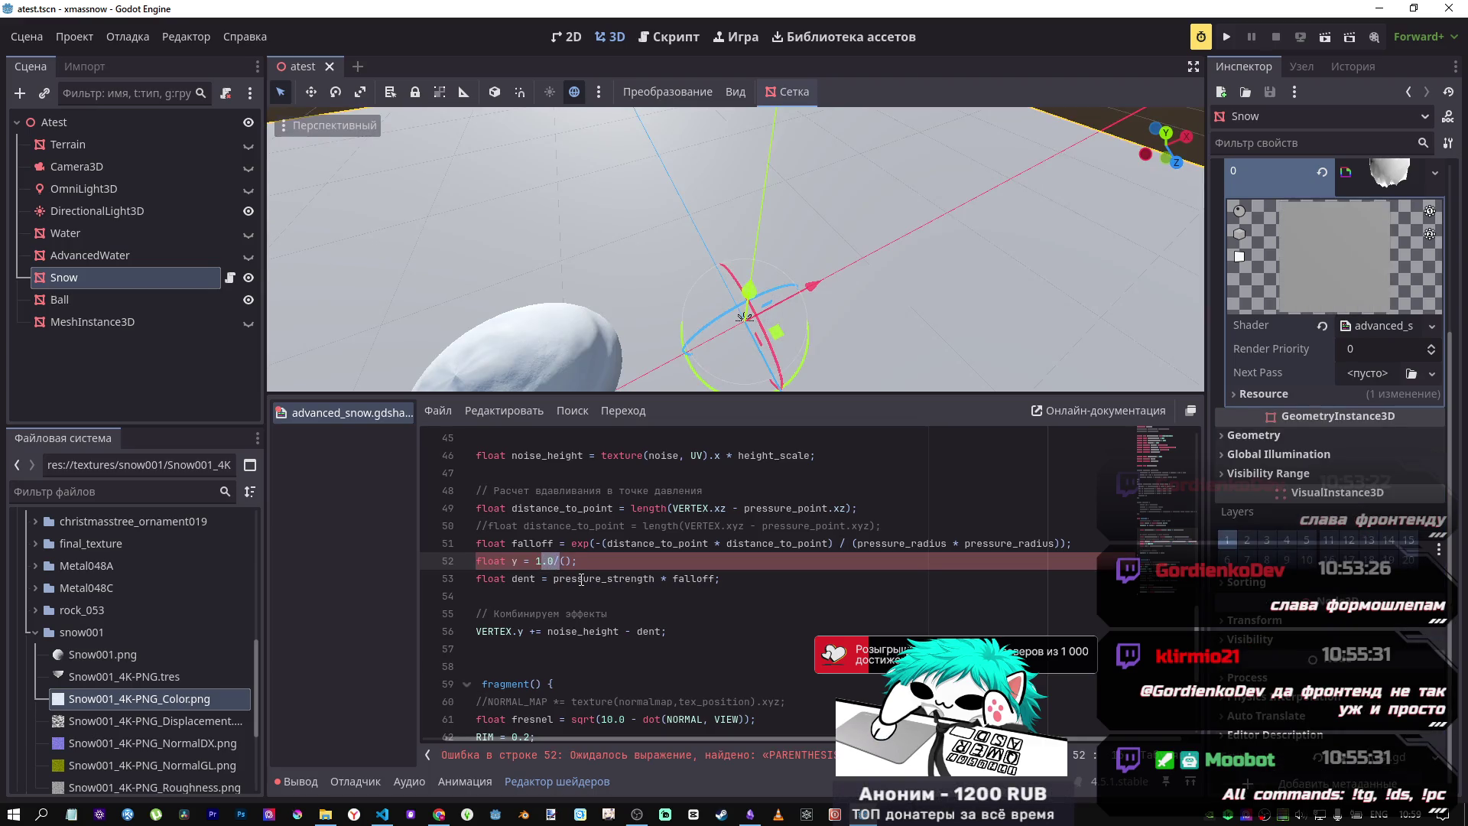
Step: Write exp2( on line 52, using distance_to_point from line 51 as its argument
text(exp2)
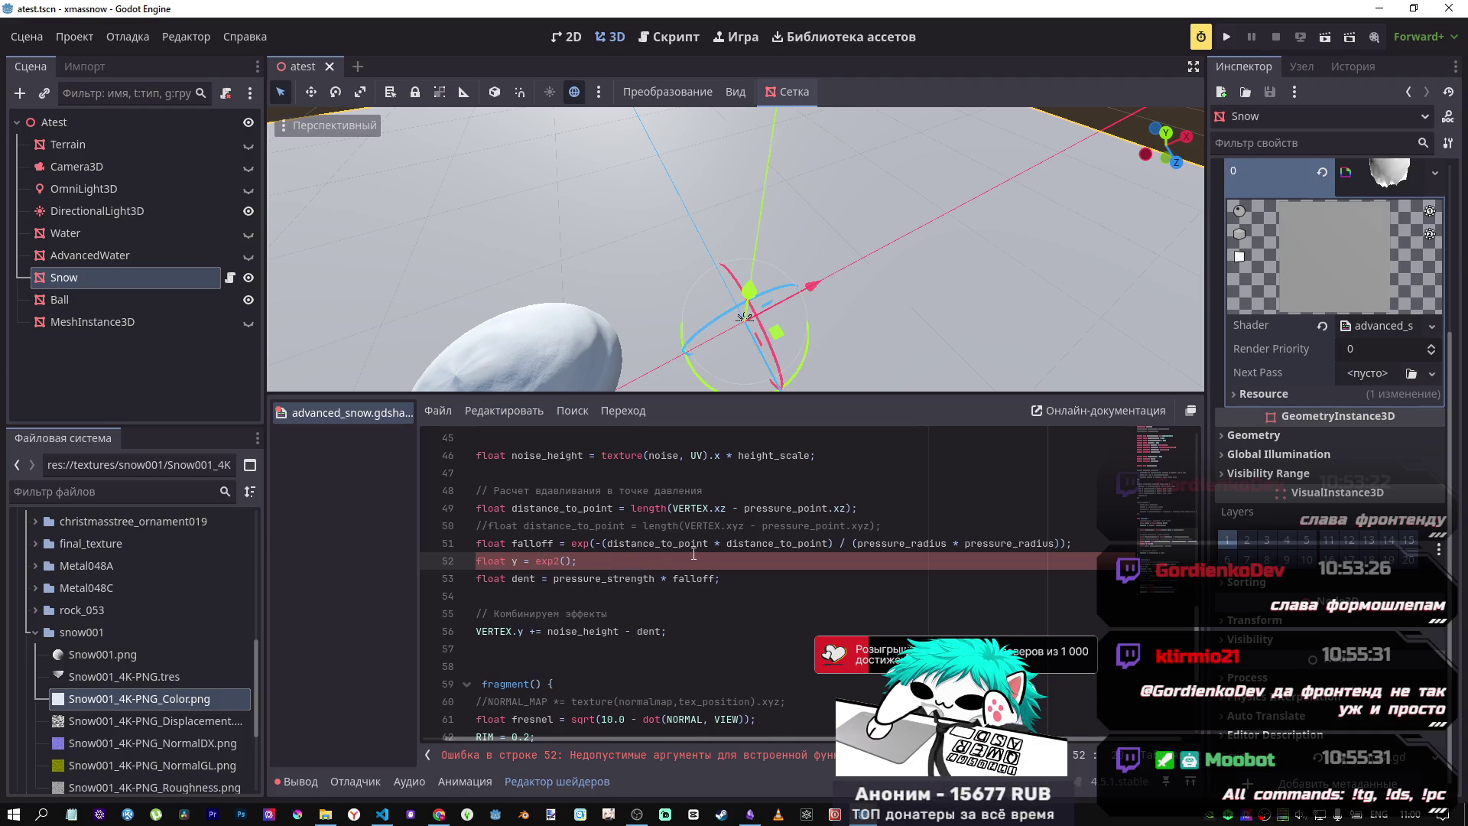
key(alt+Tab)
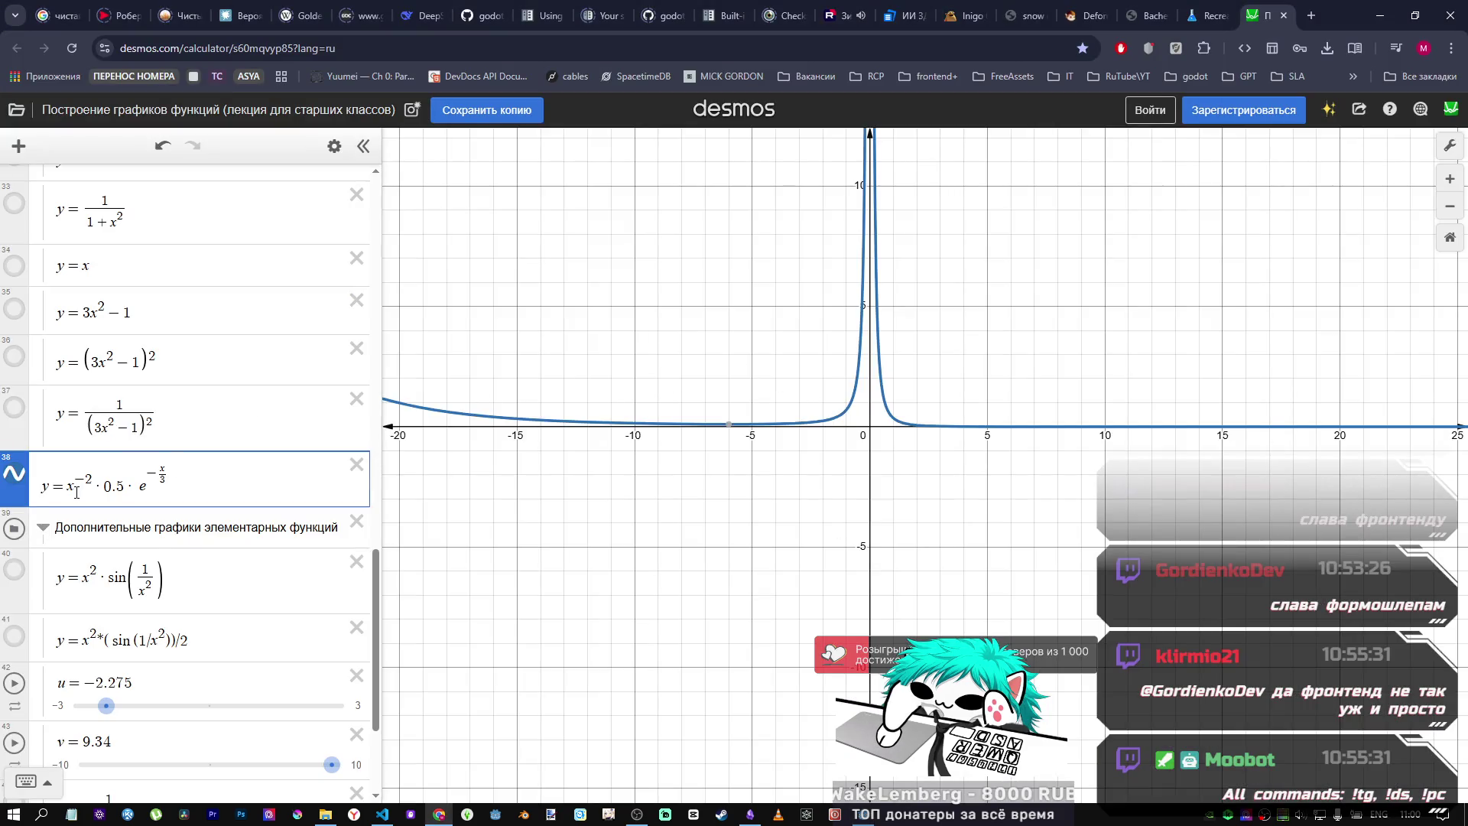
key(alt+Tab)
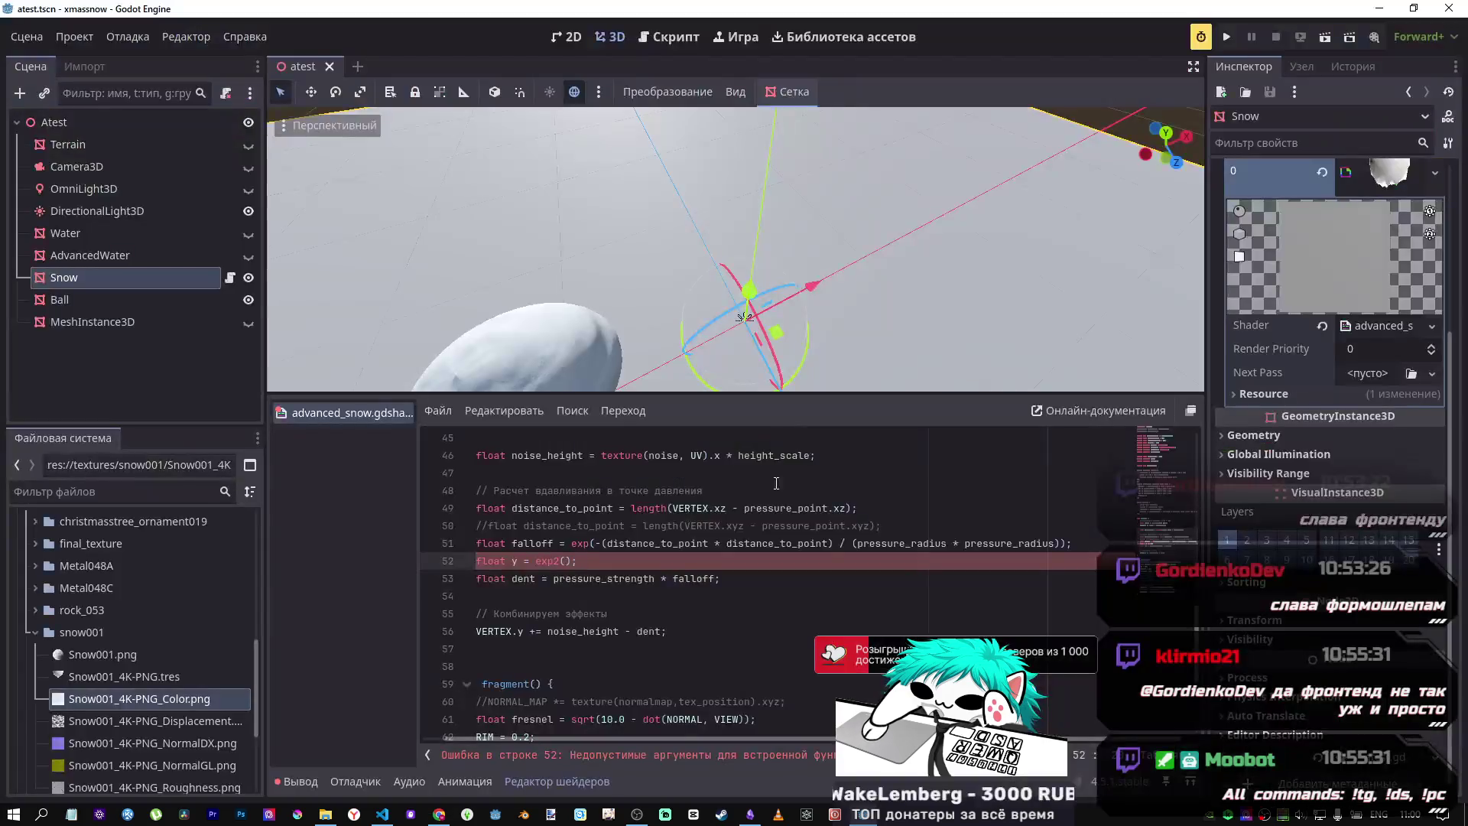
double_click(730, 542)
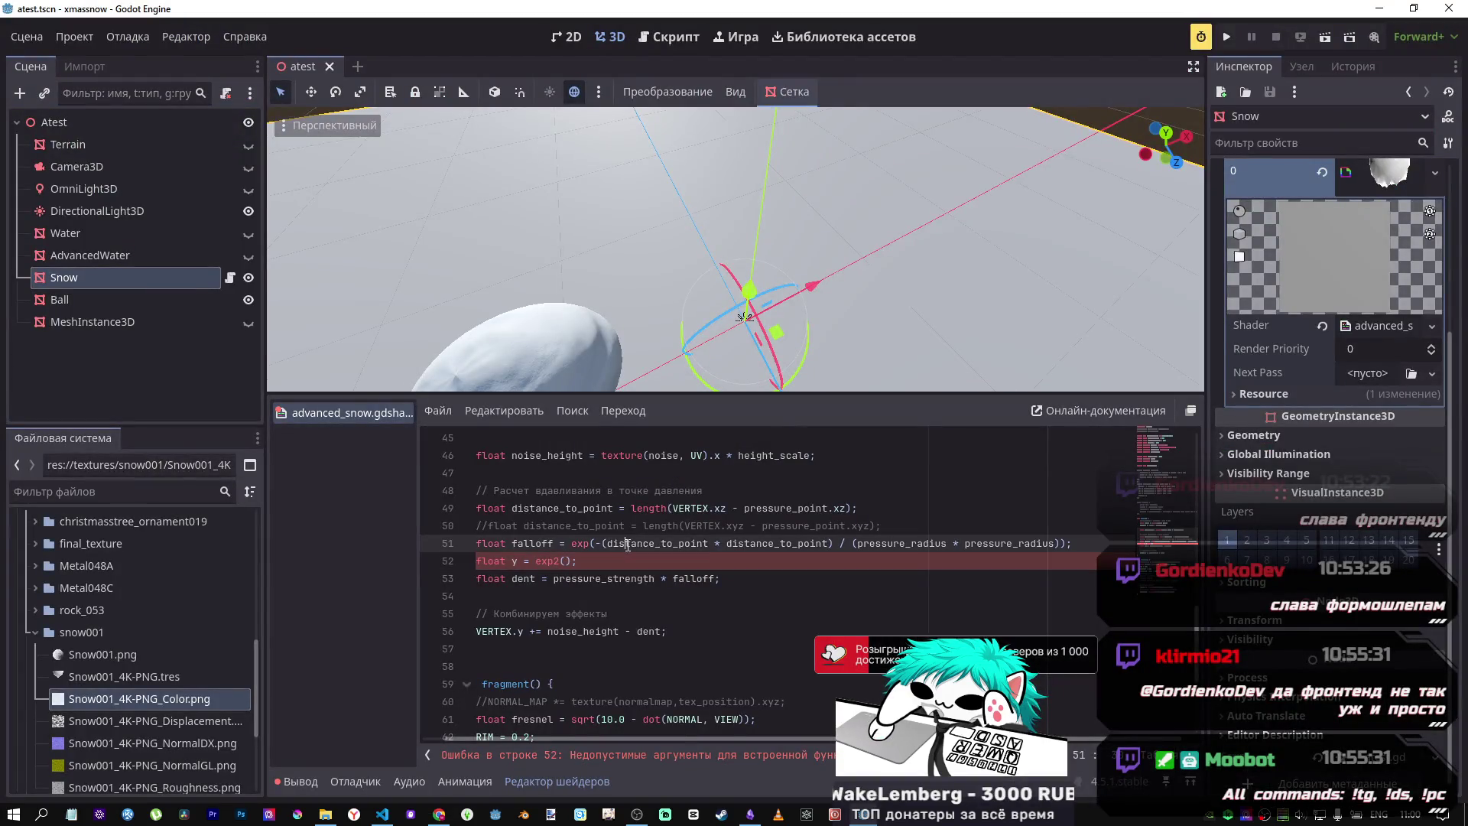
click(565, 560)
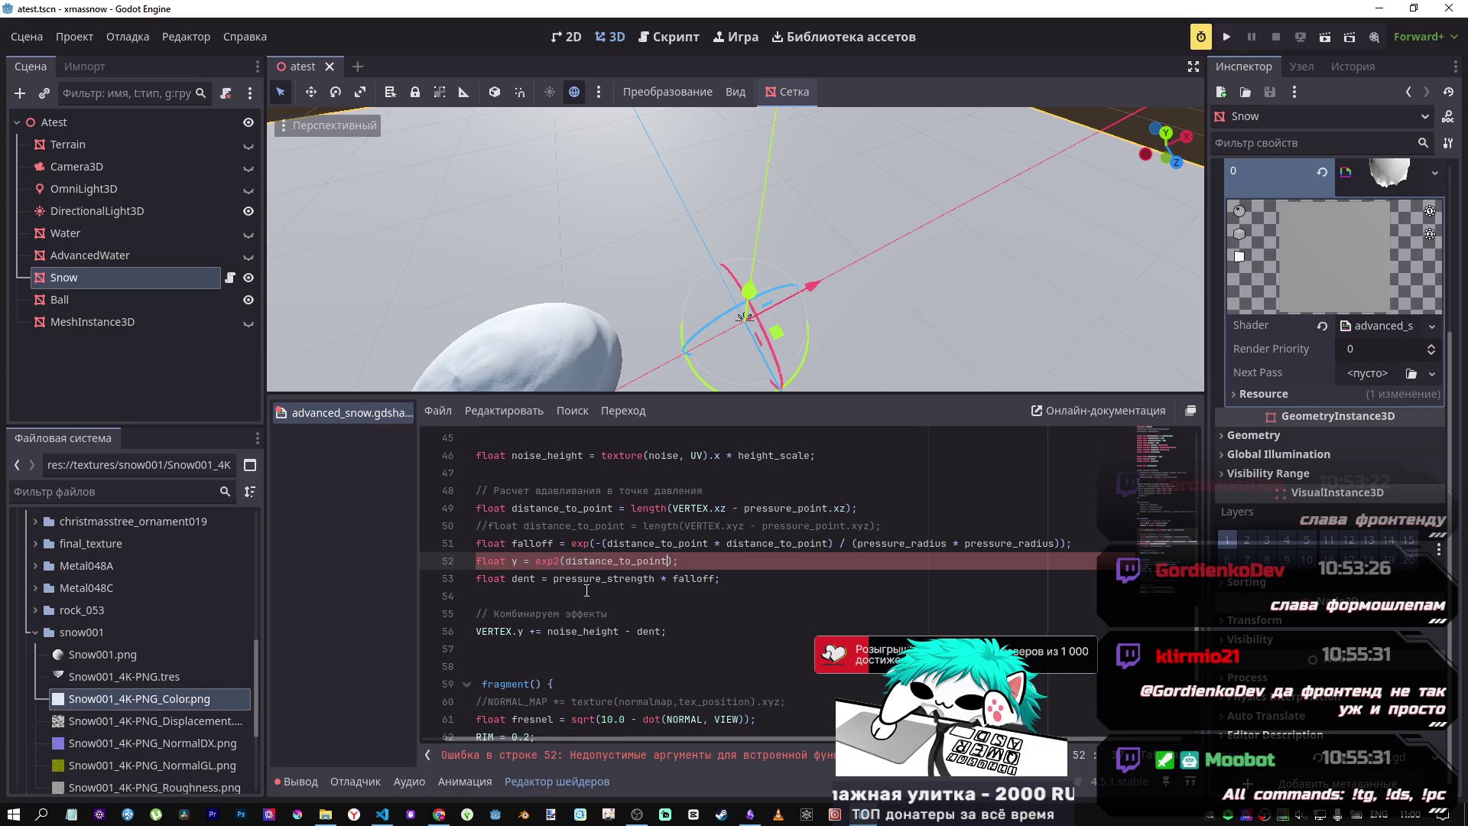
key(alt+Tab)
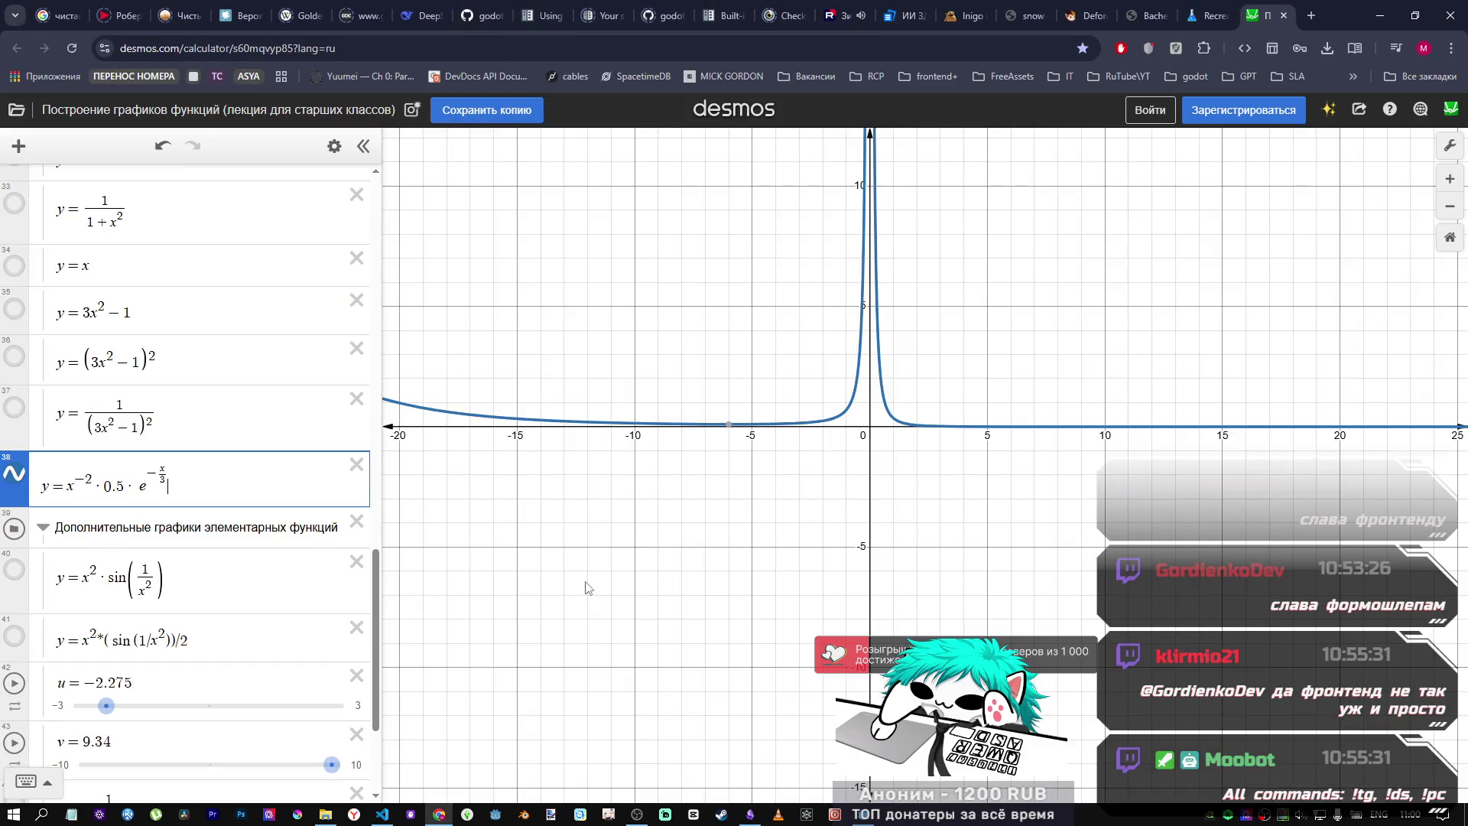
key(alt+Tab)
click(567, 561)
Step: Set y = exp2(-distance_to_point*5) and multiply the dent on line 53 by y
text(-distance_to_point);)
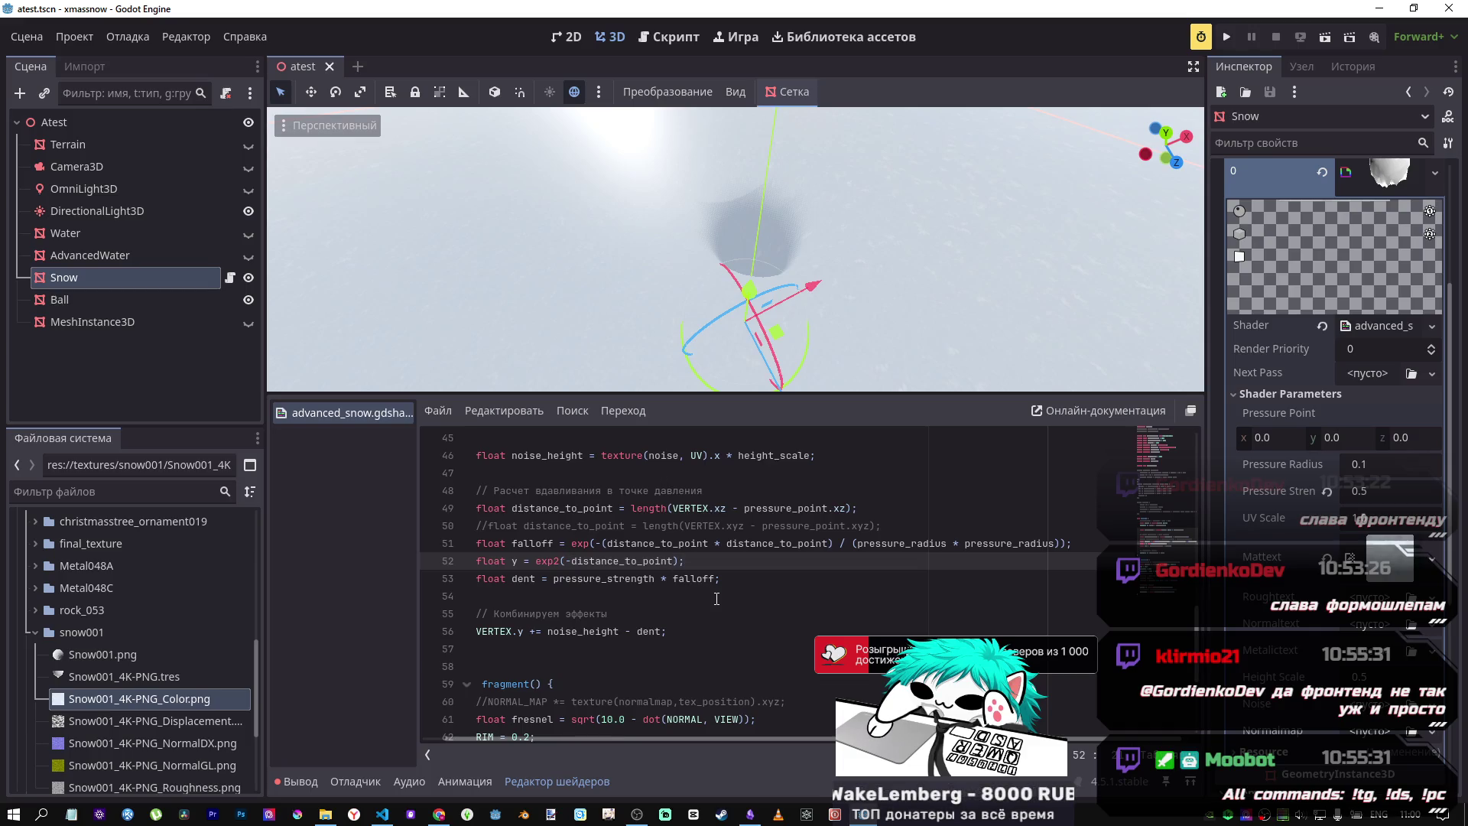
click(716, 579)
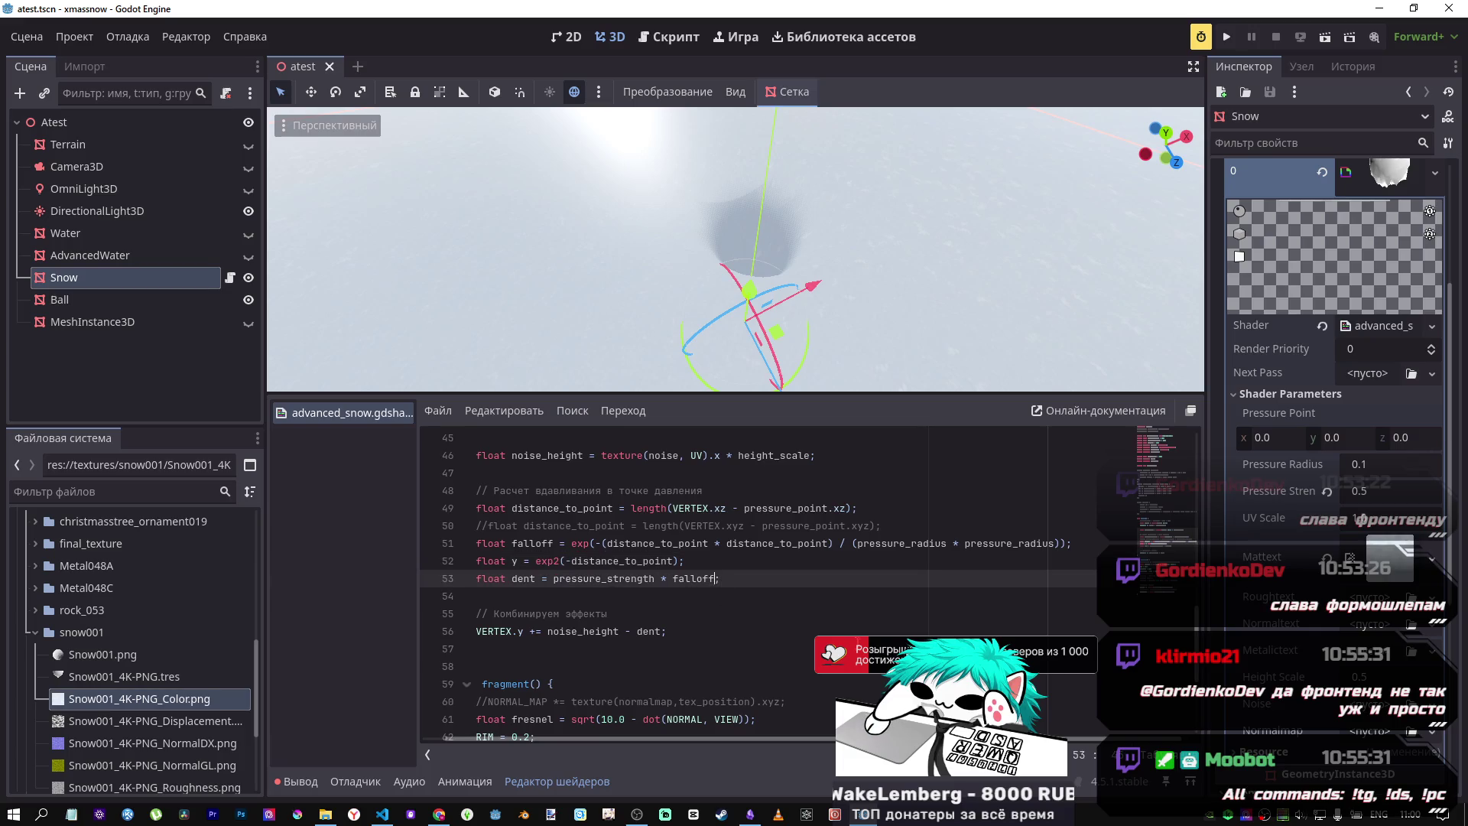
text(*y)
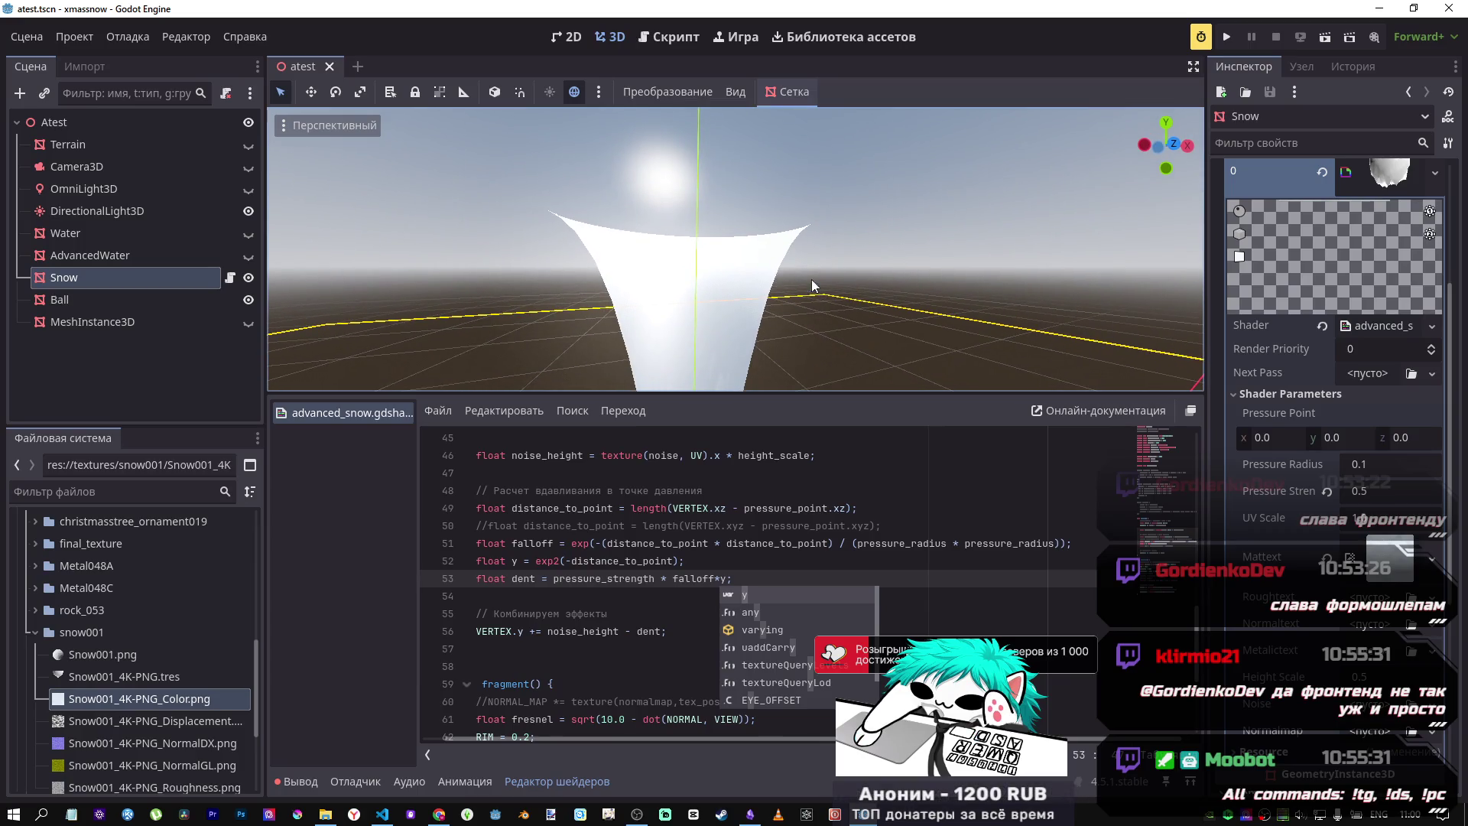
click(622, 563)
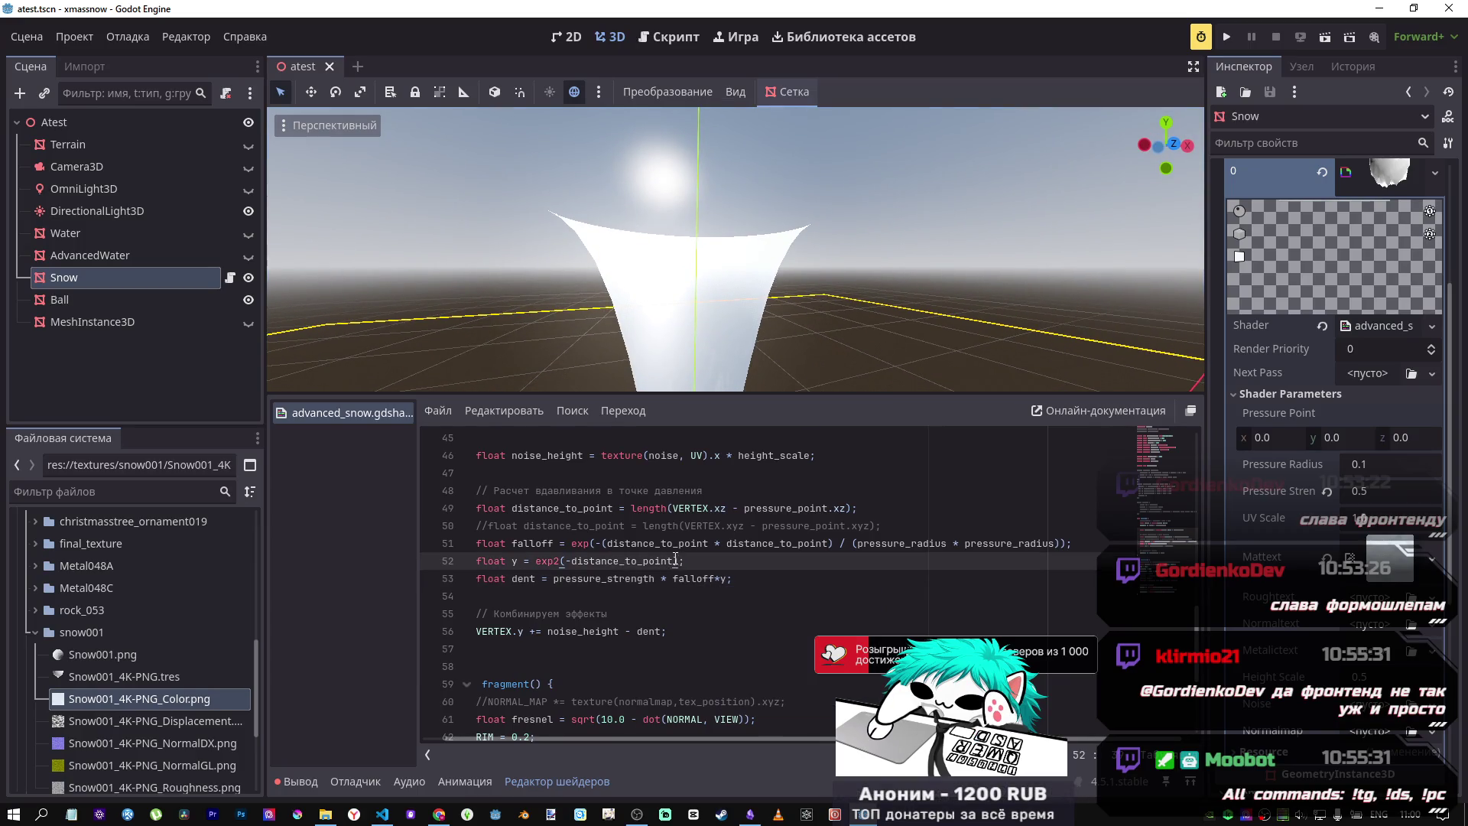
text(*5)
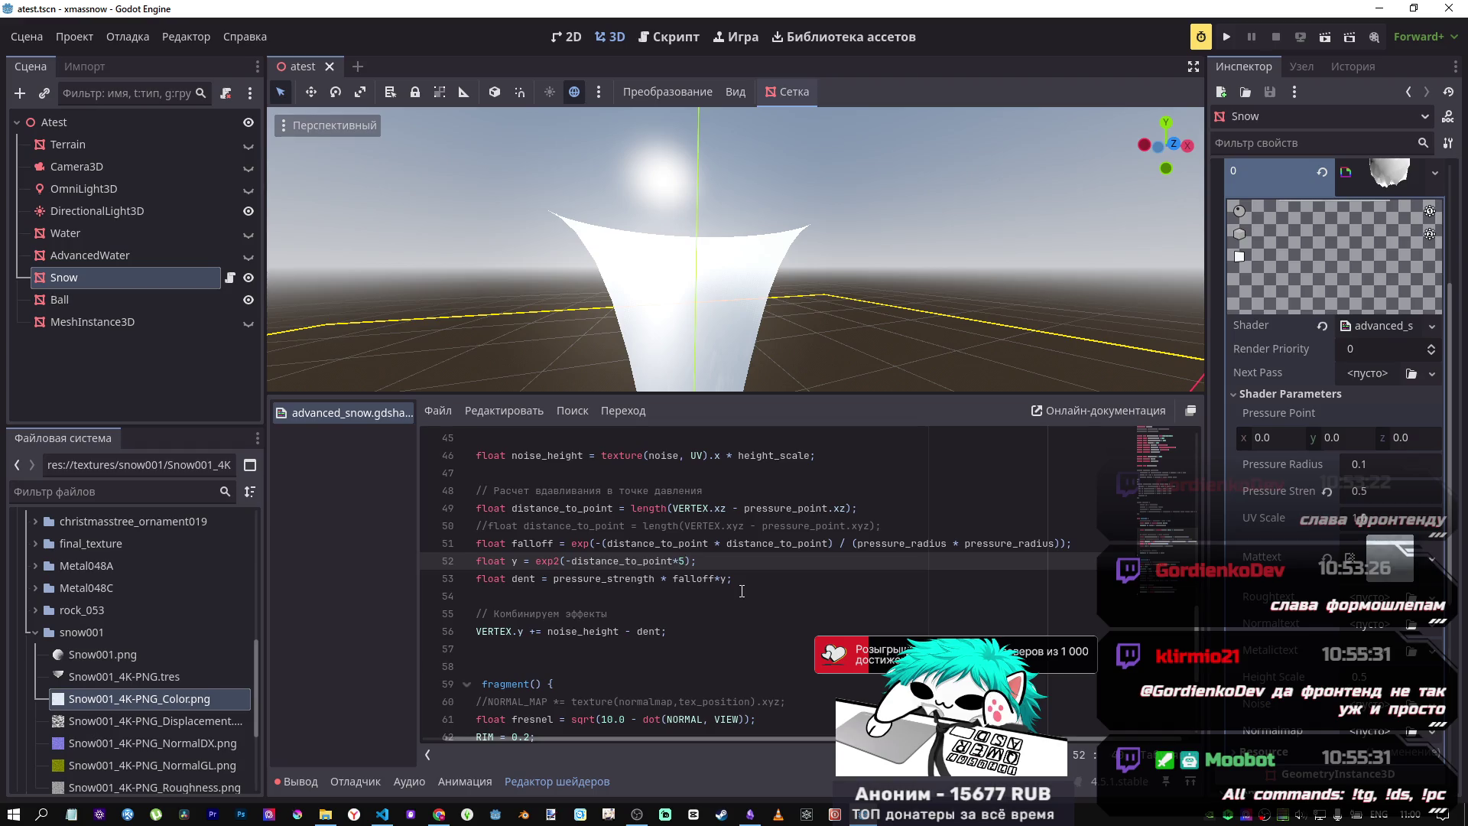
key(alt+Tab)
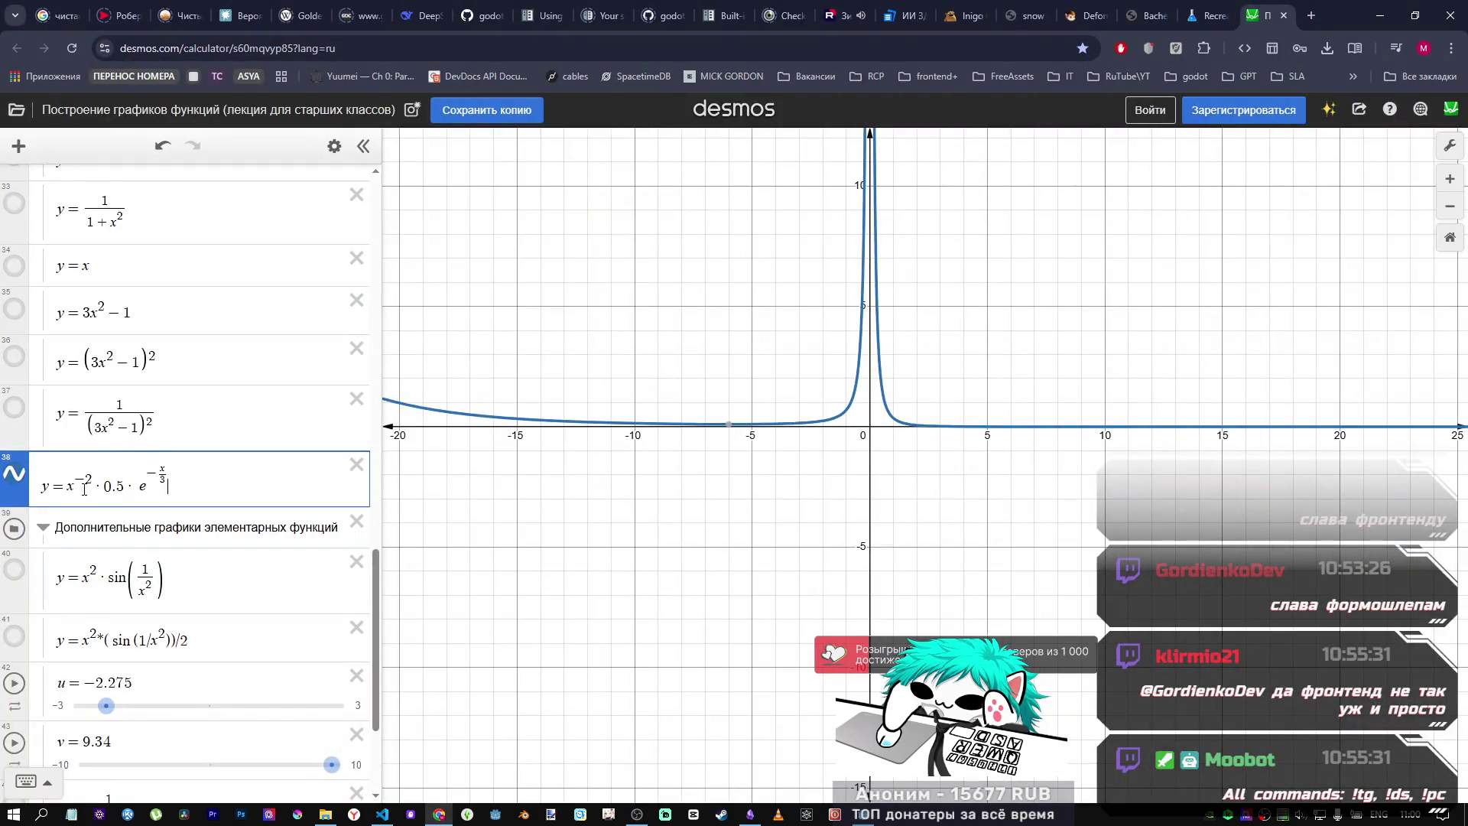
Step: Give expression 38 a leading coefficient, trying 5 and 10 before settling on 15
text(*)
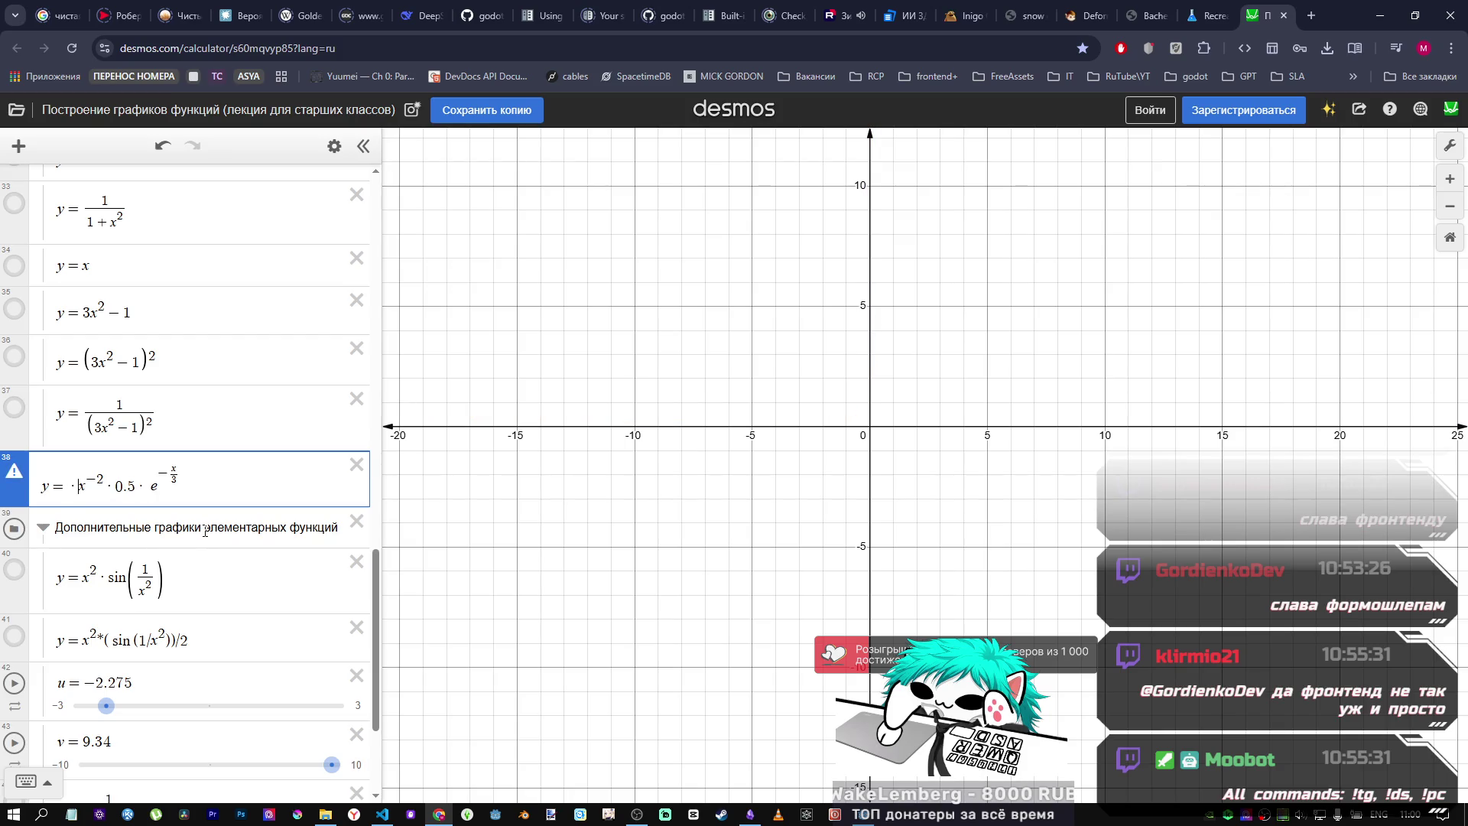
key(Left)
text(5)
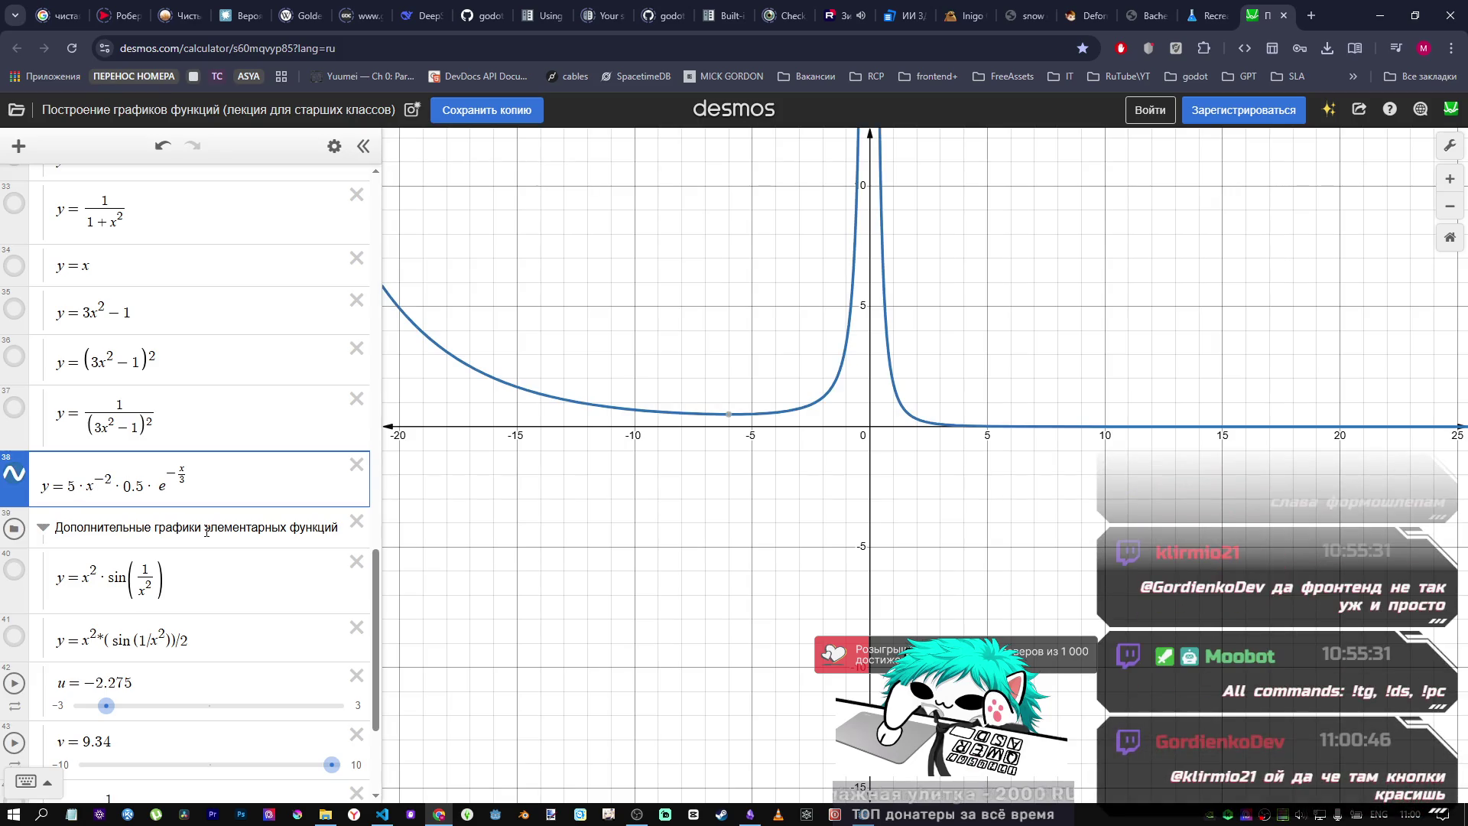
key(BackSpace)
text(10)
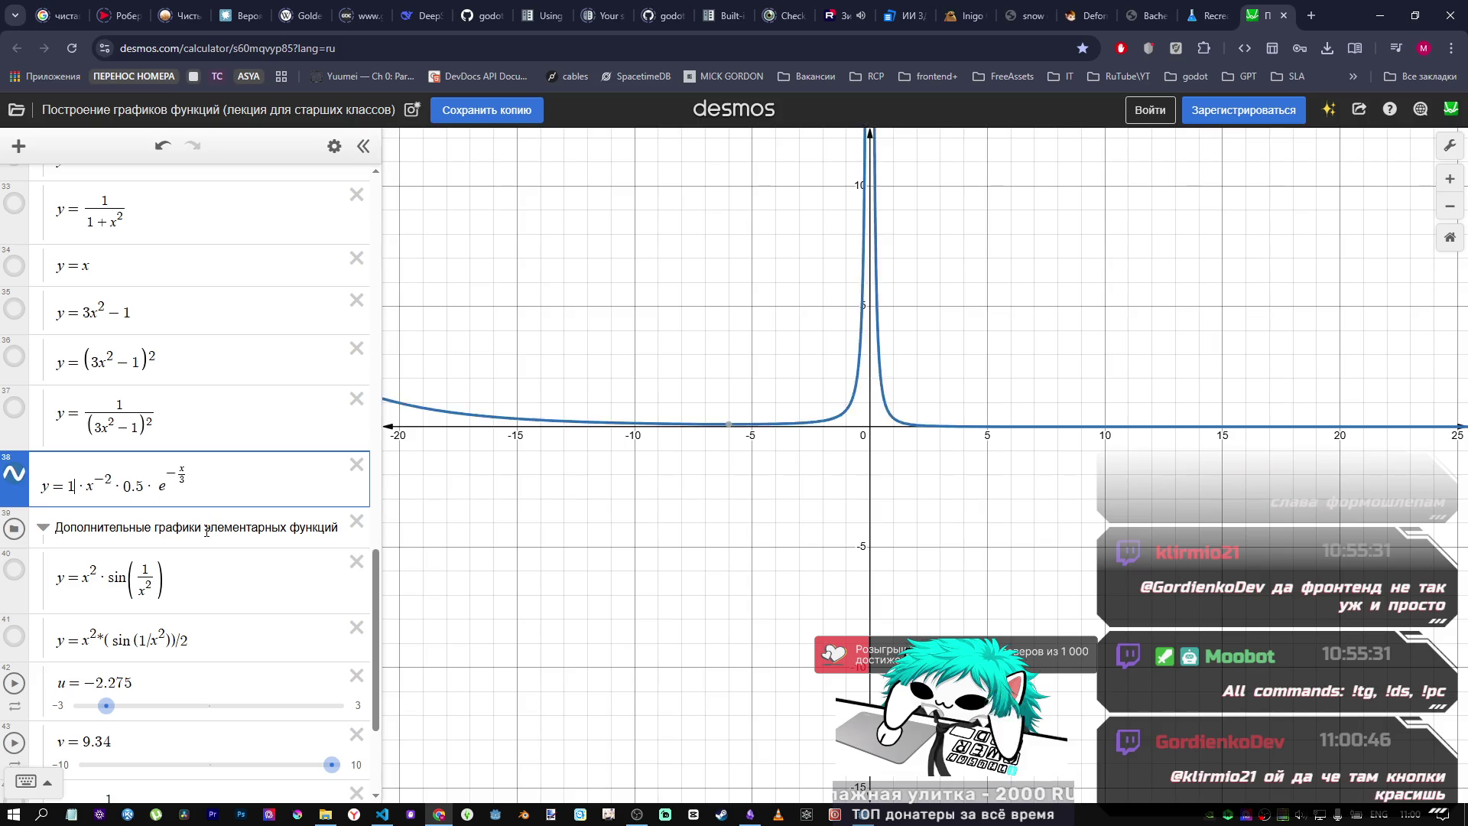
key(BackSpace)
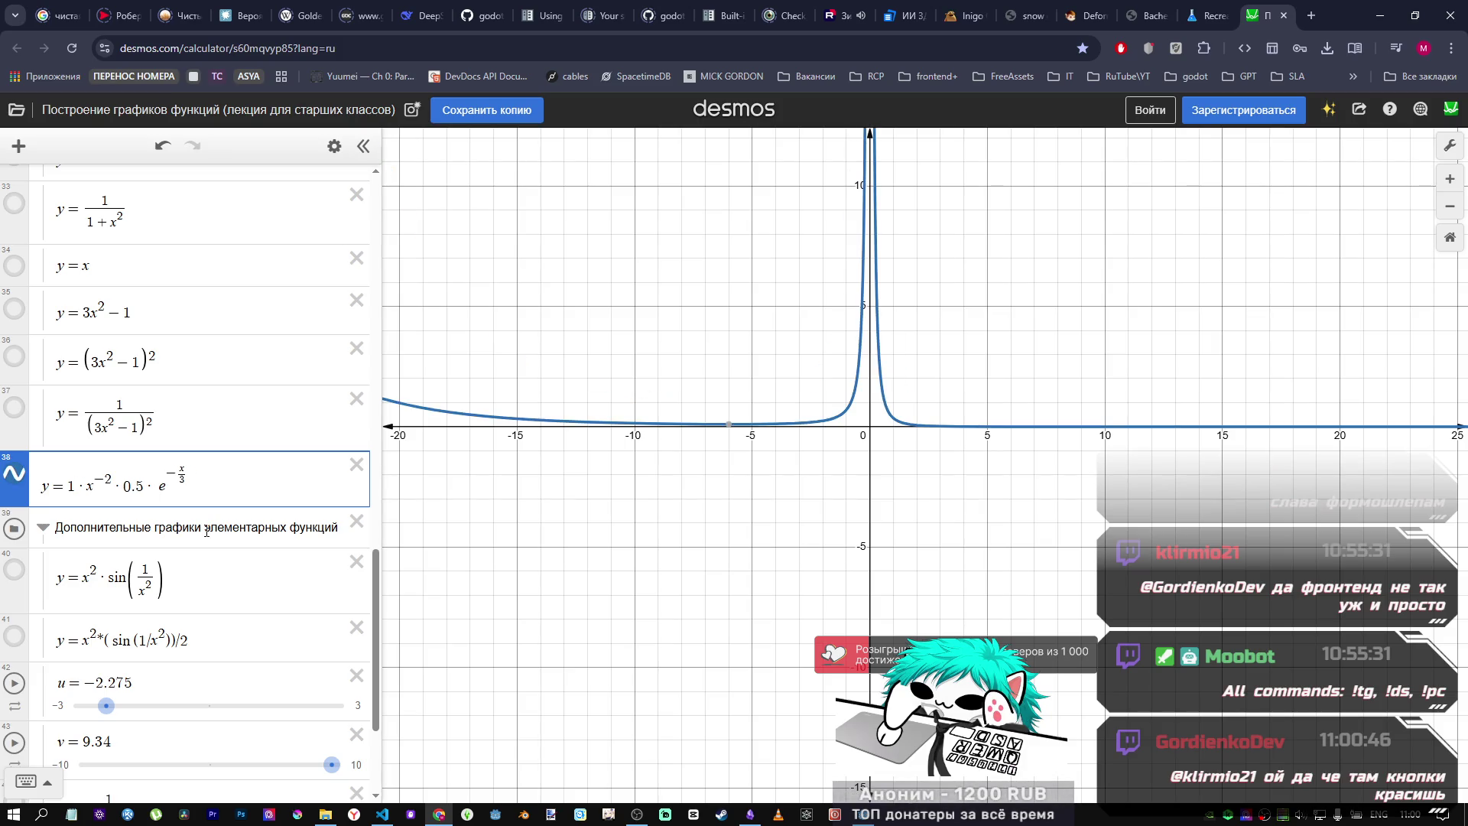
text(5)
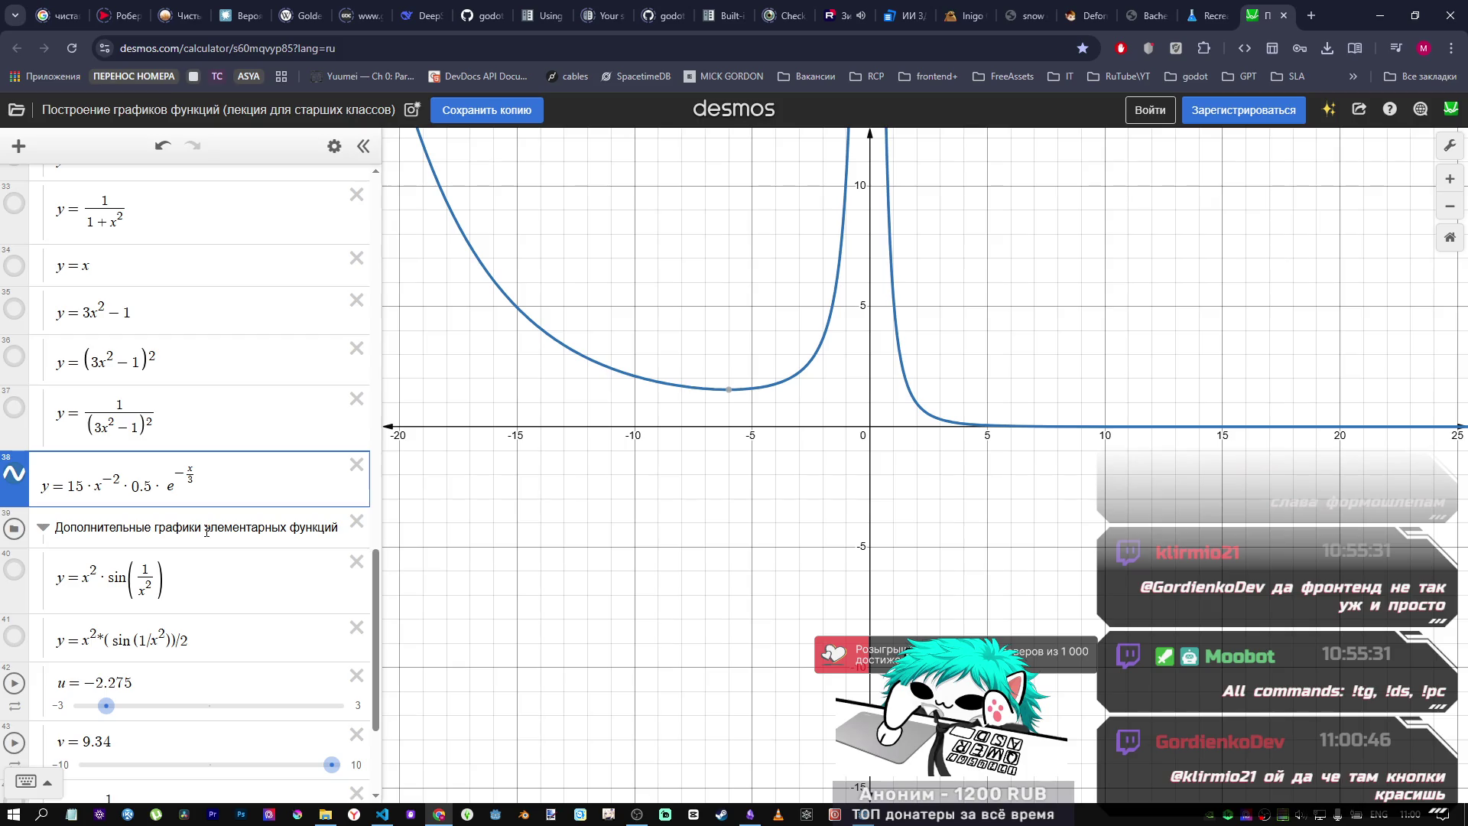
key(alt+Tab)
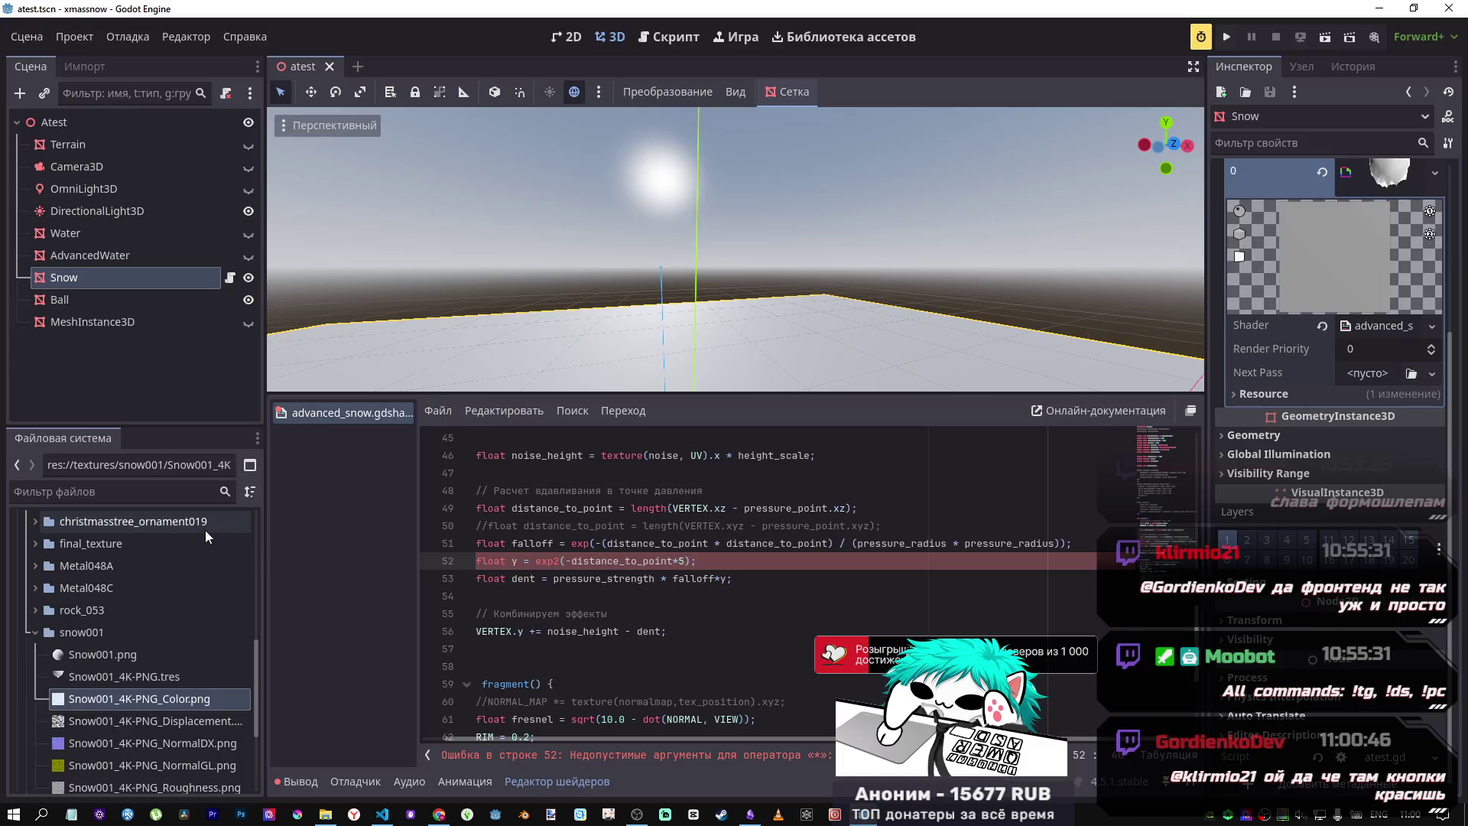
Step: Change line 52's multiplier from 5 to 15.0 inside exp2
click(685, 562)
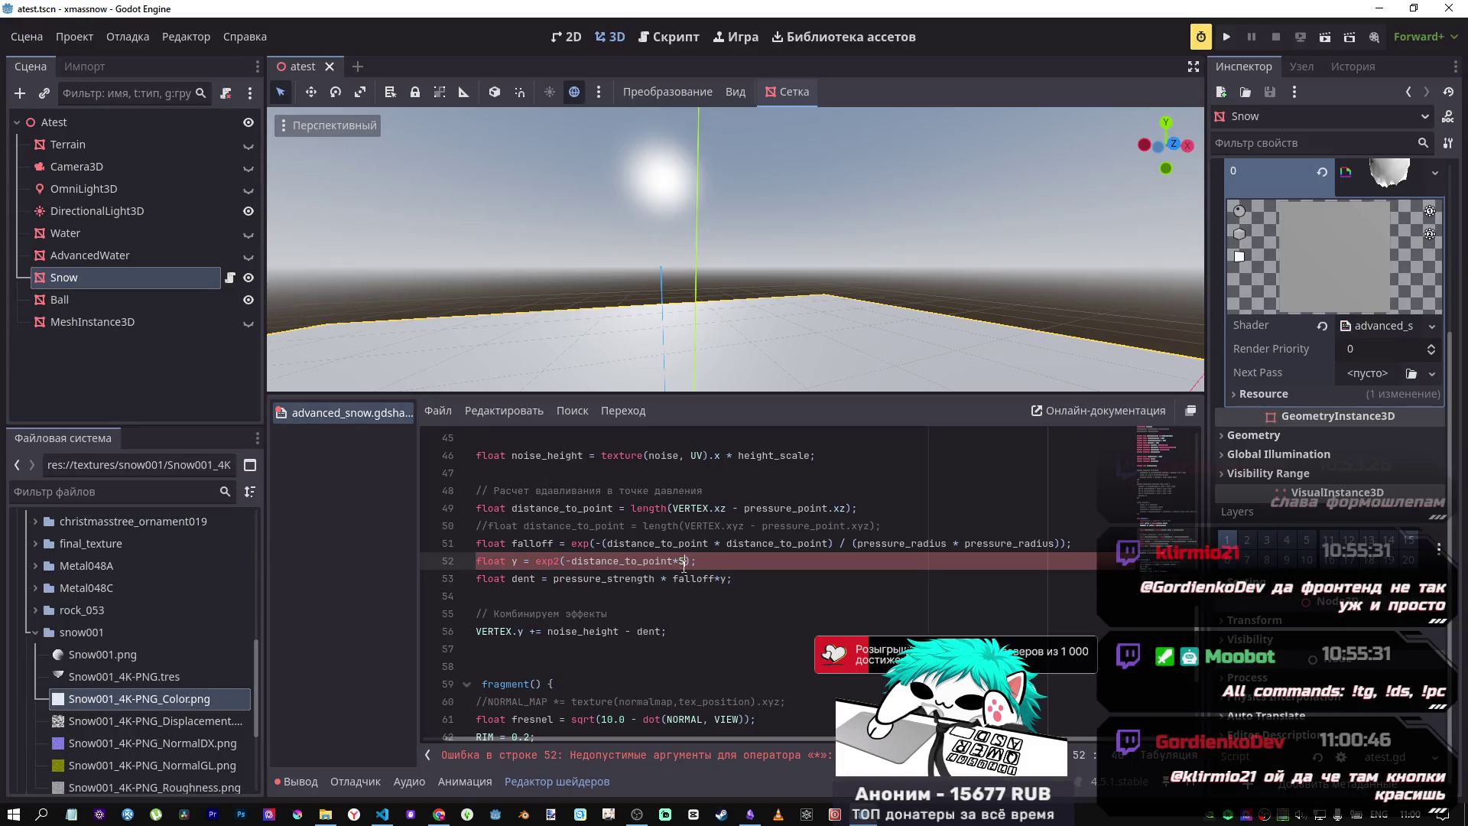
text(.0)
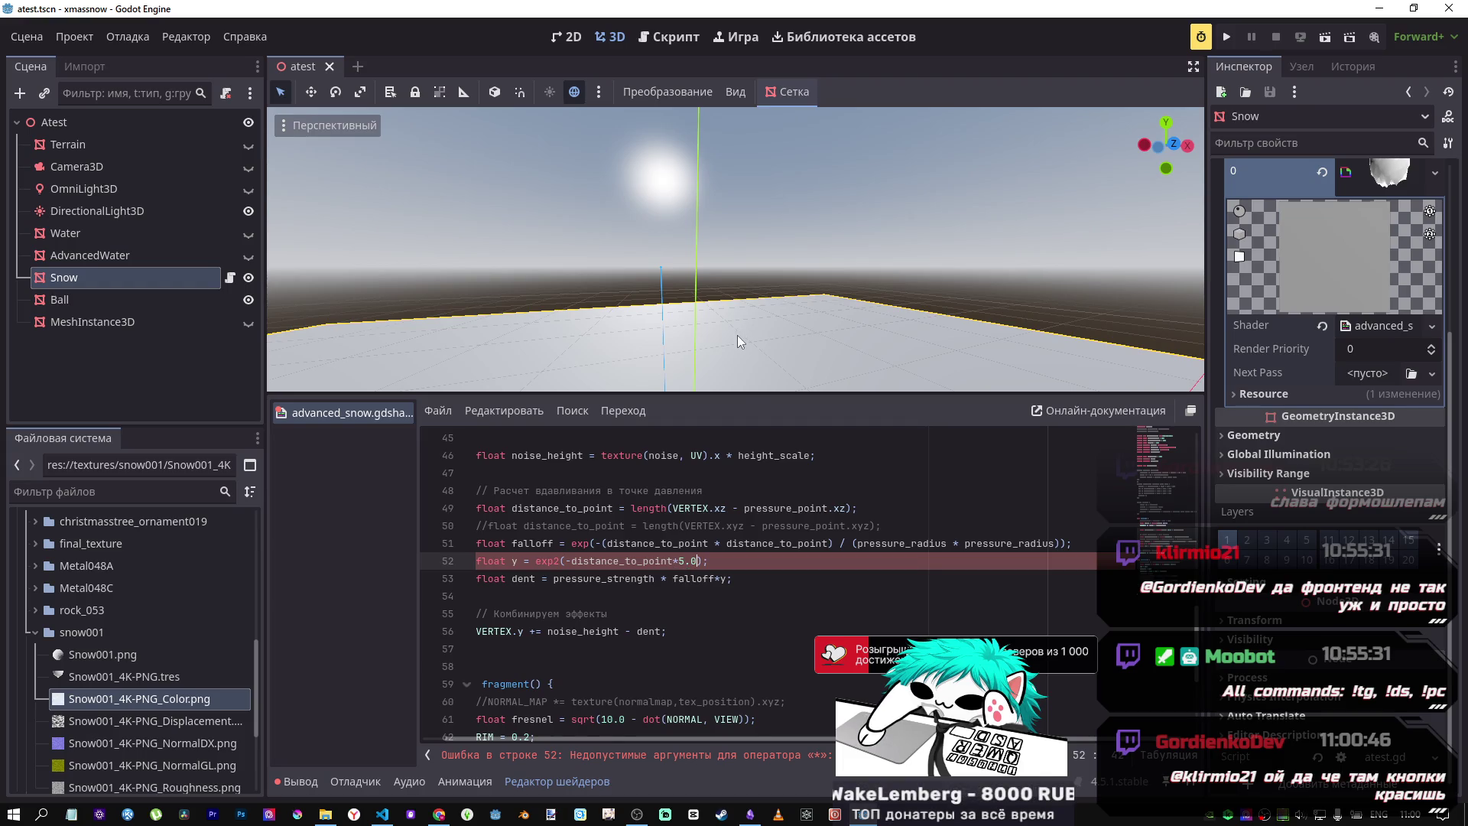
click(679, 562)
text(1)
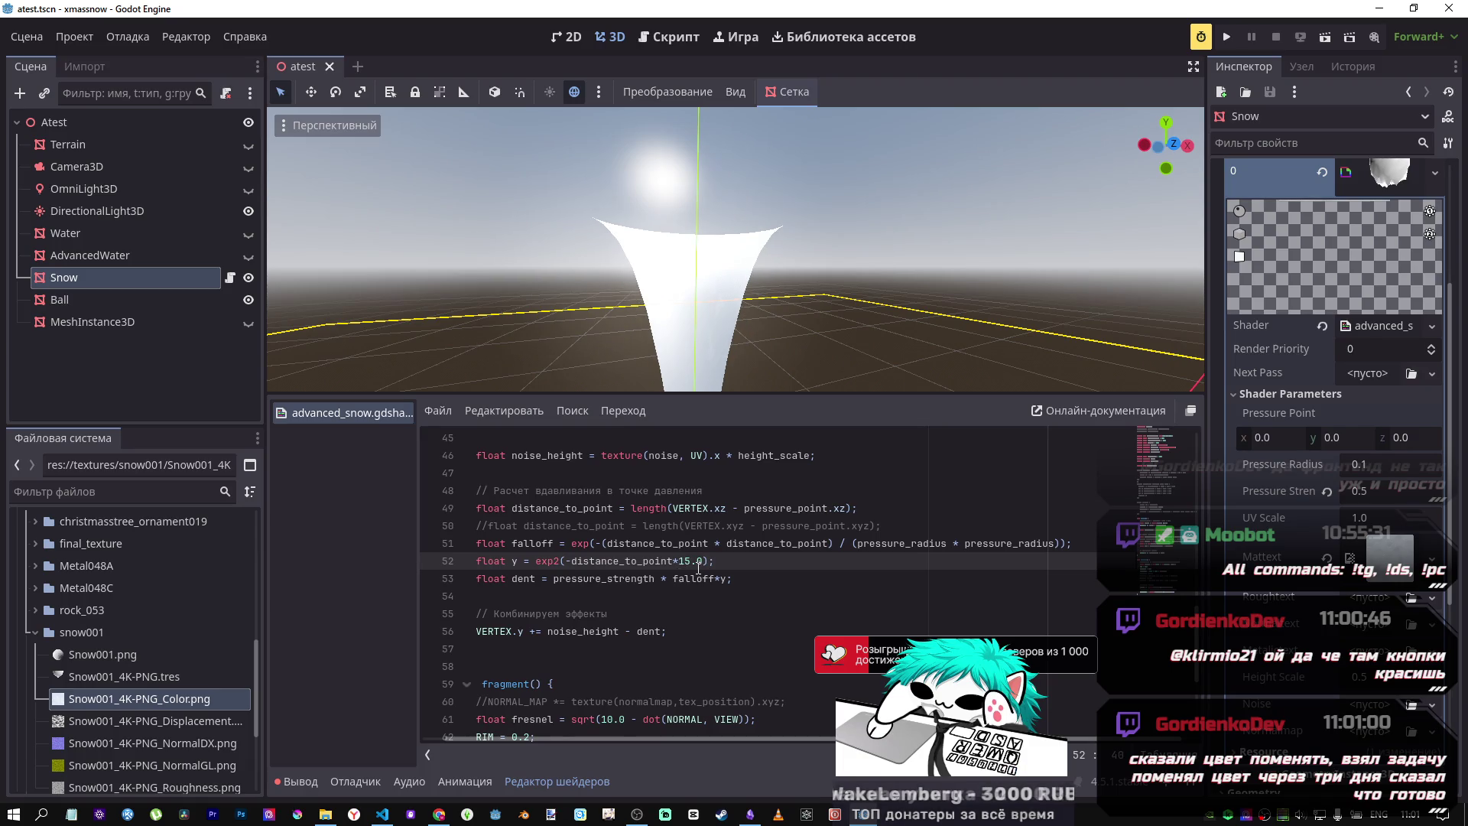
Step: Remove the 15 coefficient from Desmos expression 38, restoring y = x⁻²·0.5·e^(−x/3)
key(alt+Tab)
key(alt+Tab)
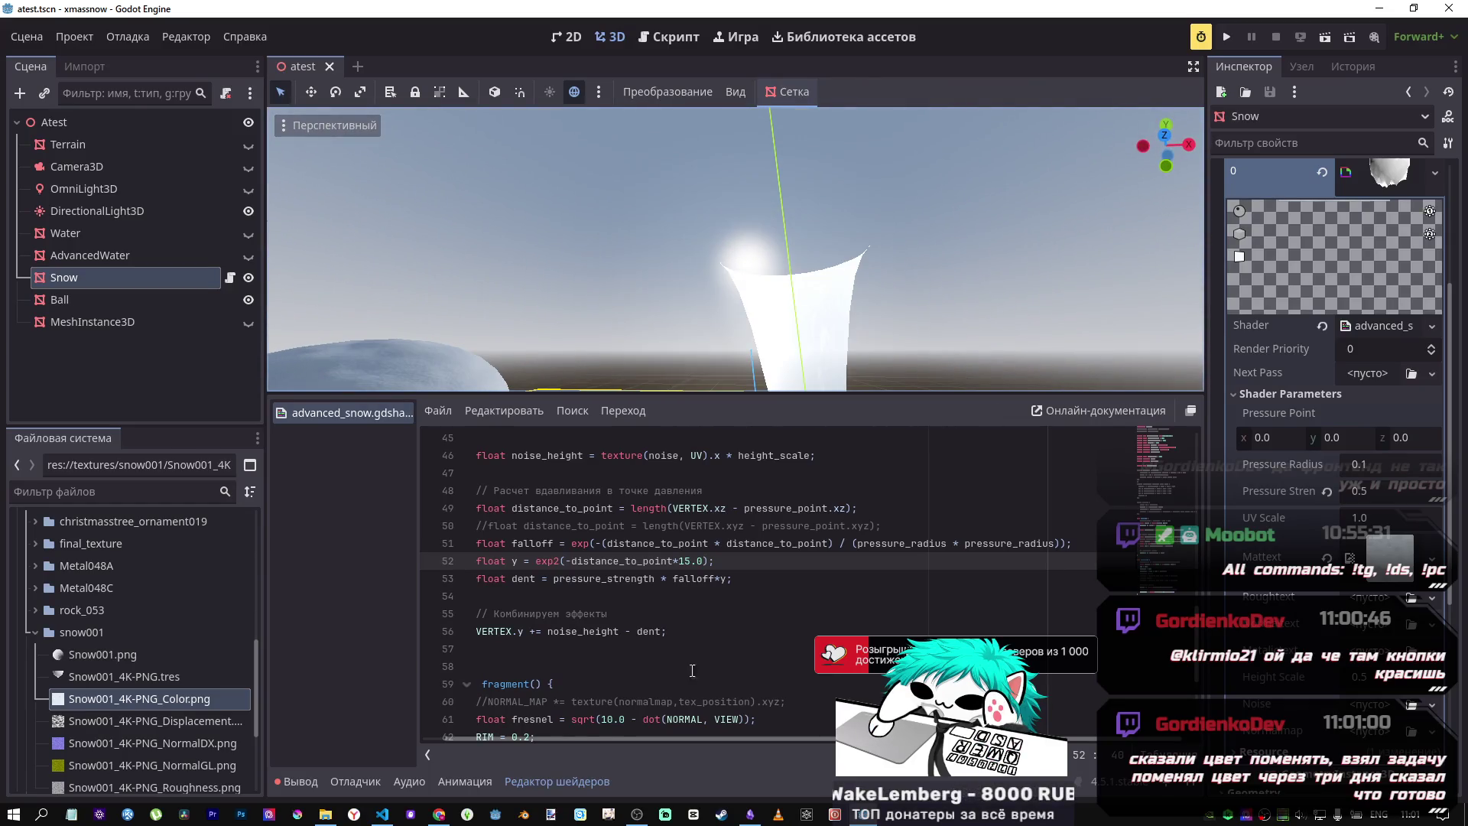
key(alt+Tab)
double_click(75, 486)
key(BackSpace)
key(Delete)
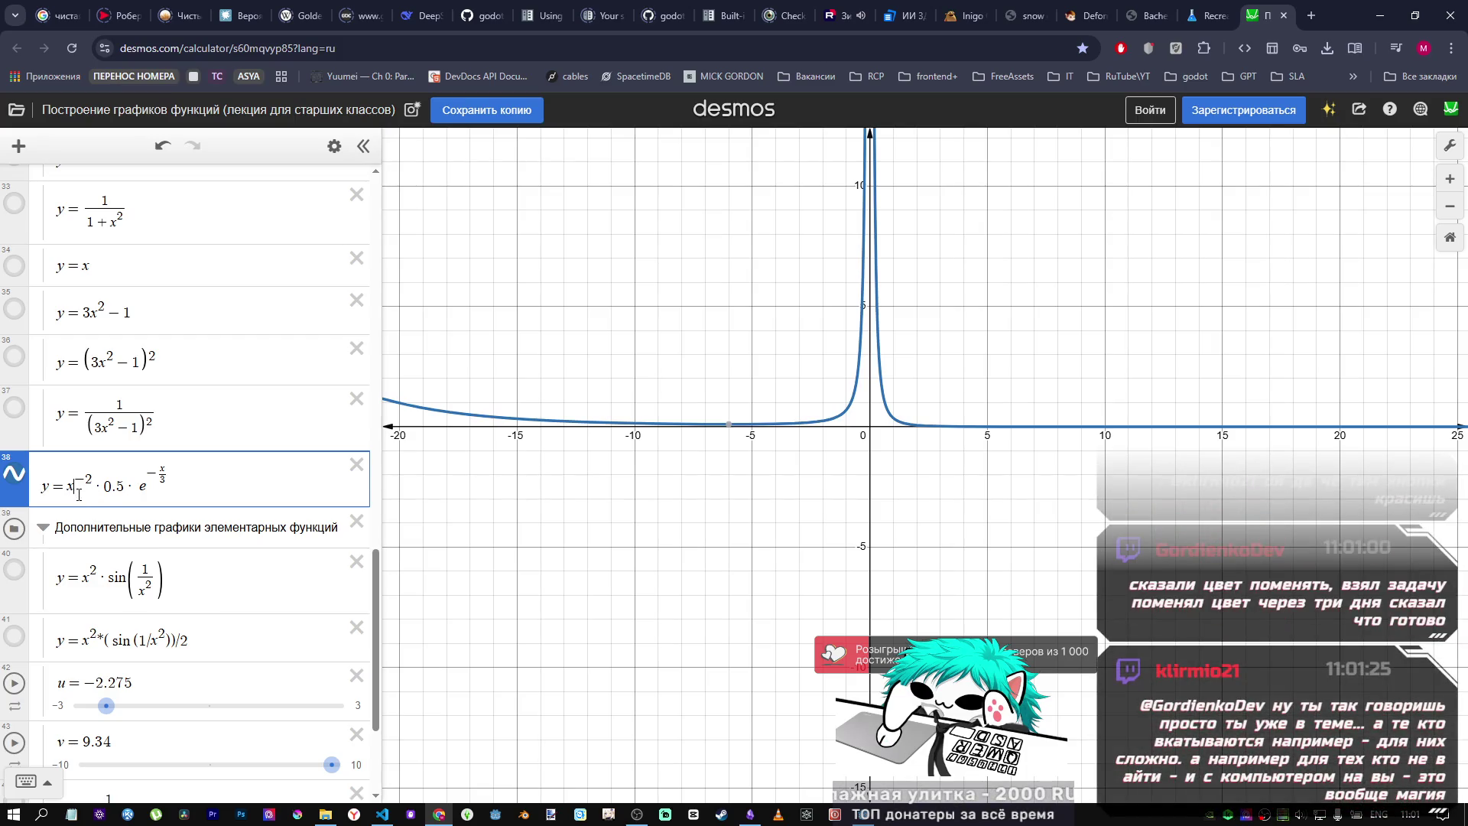
Step: Try expression 38 in Desmos with the numerator exponent rewritten as x^-2/2
text(/)
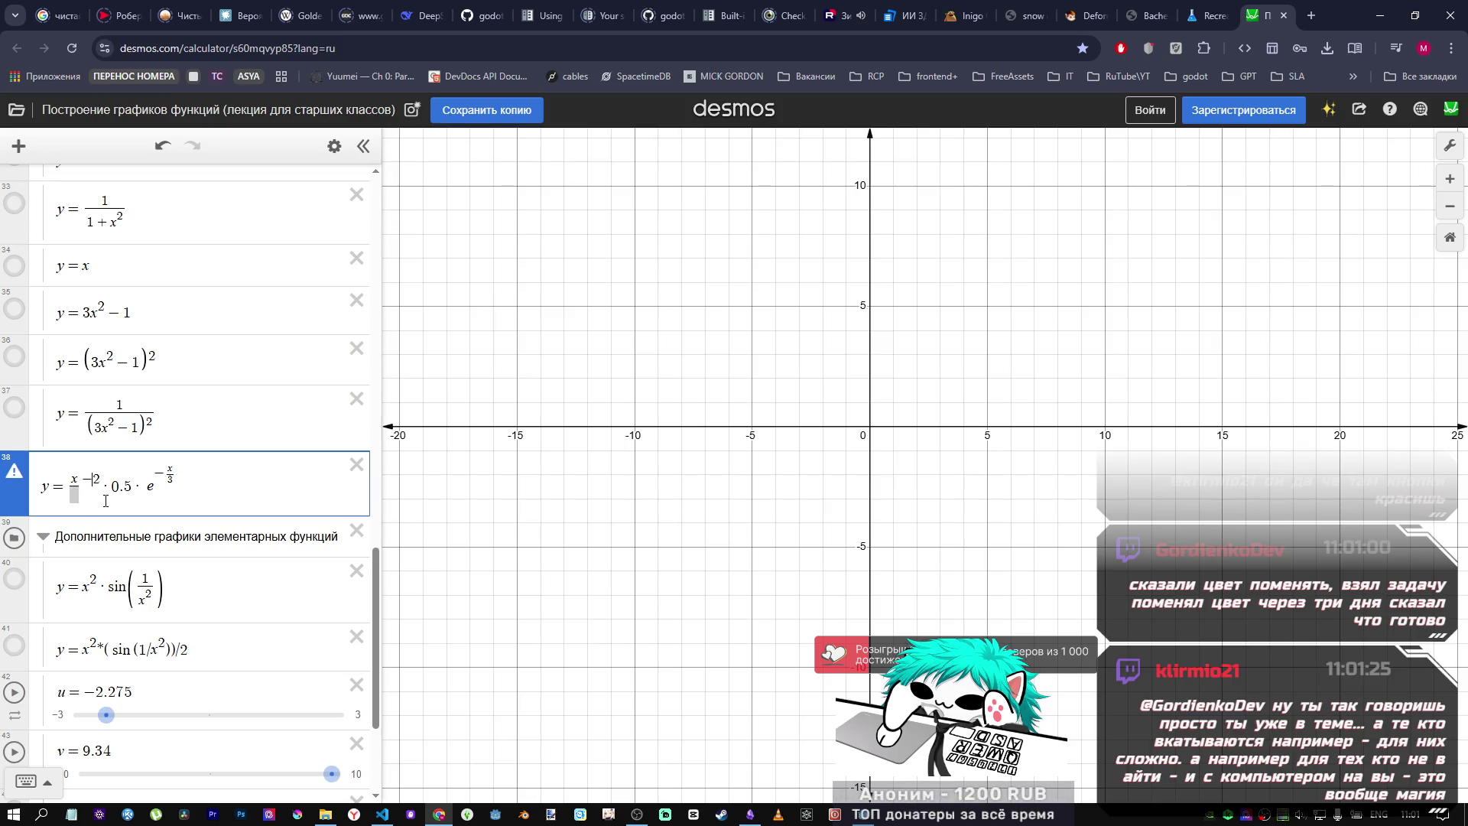
key(BackSpace)
key(BackSpace)
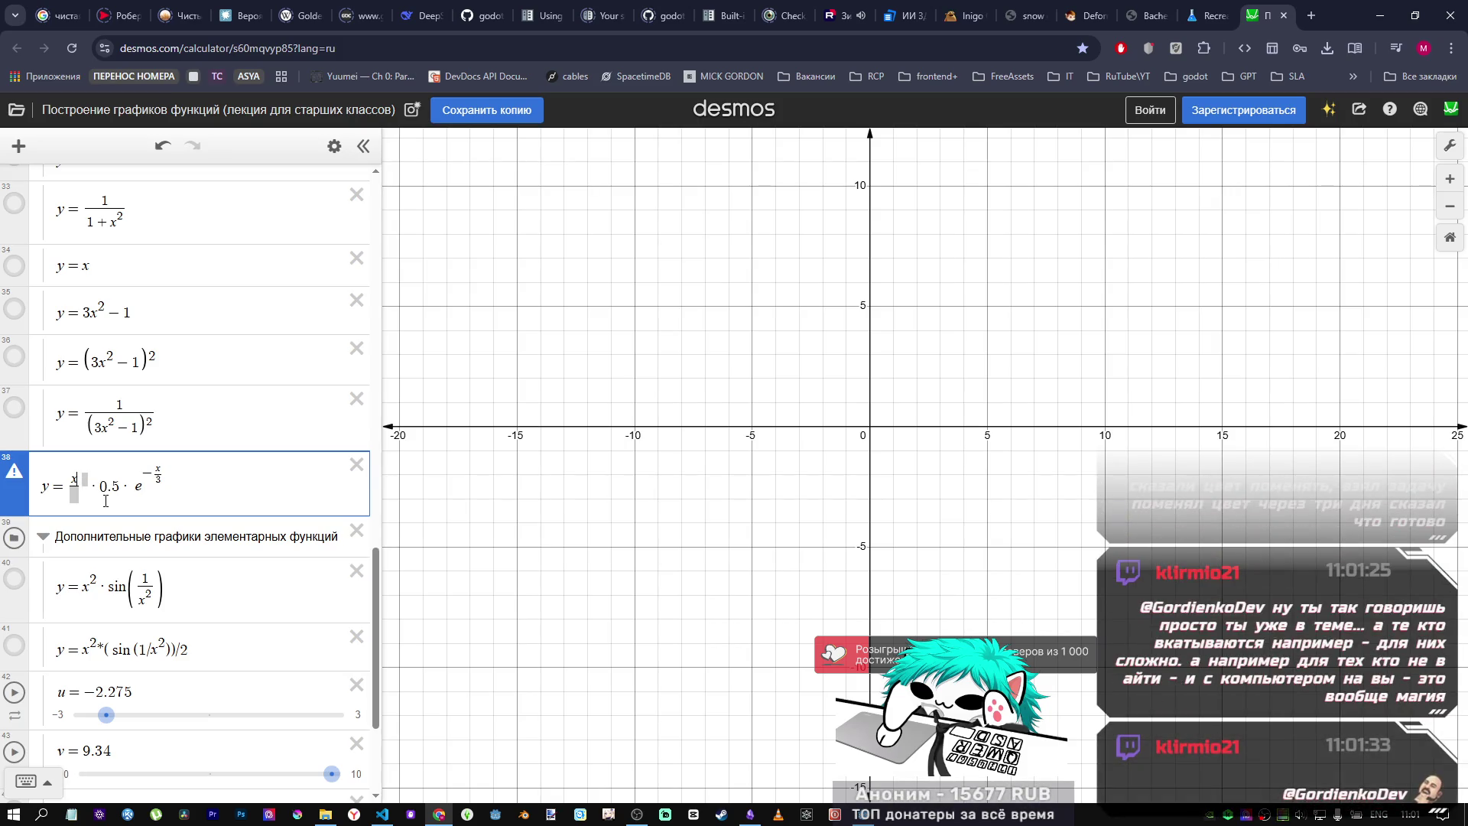
text(^-2/2)
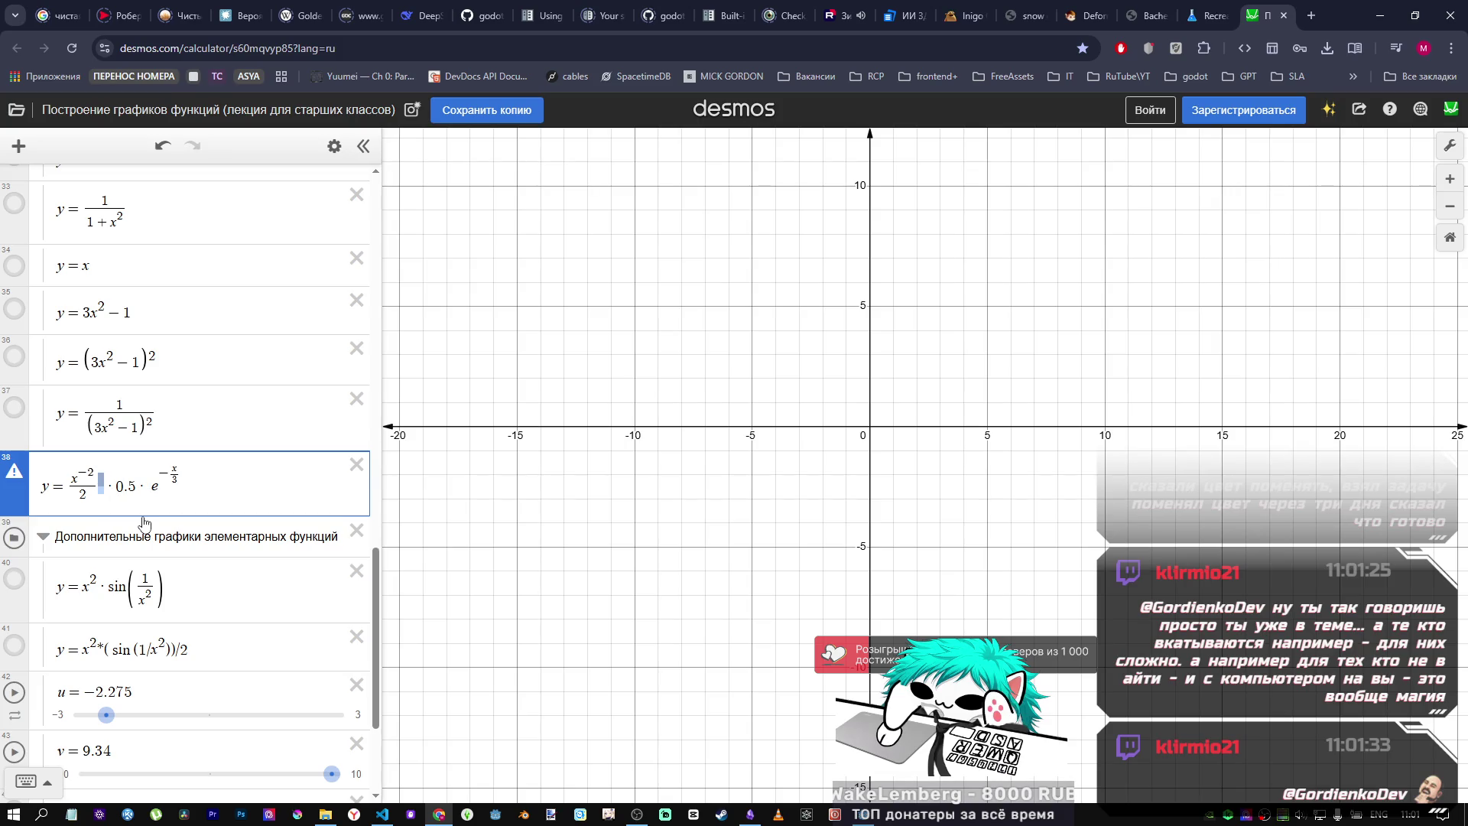
key(Right)
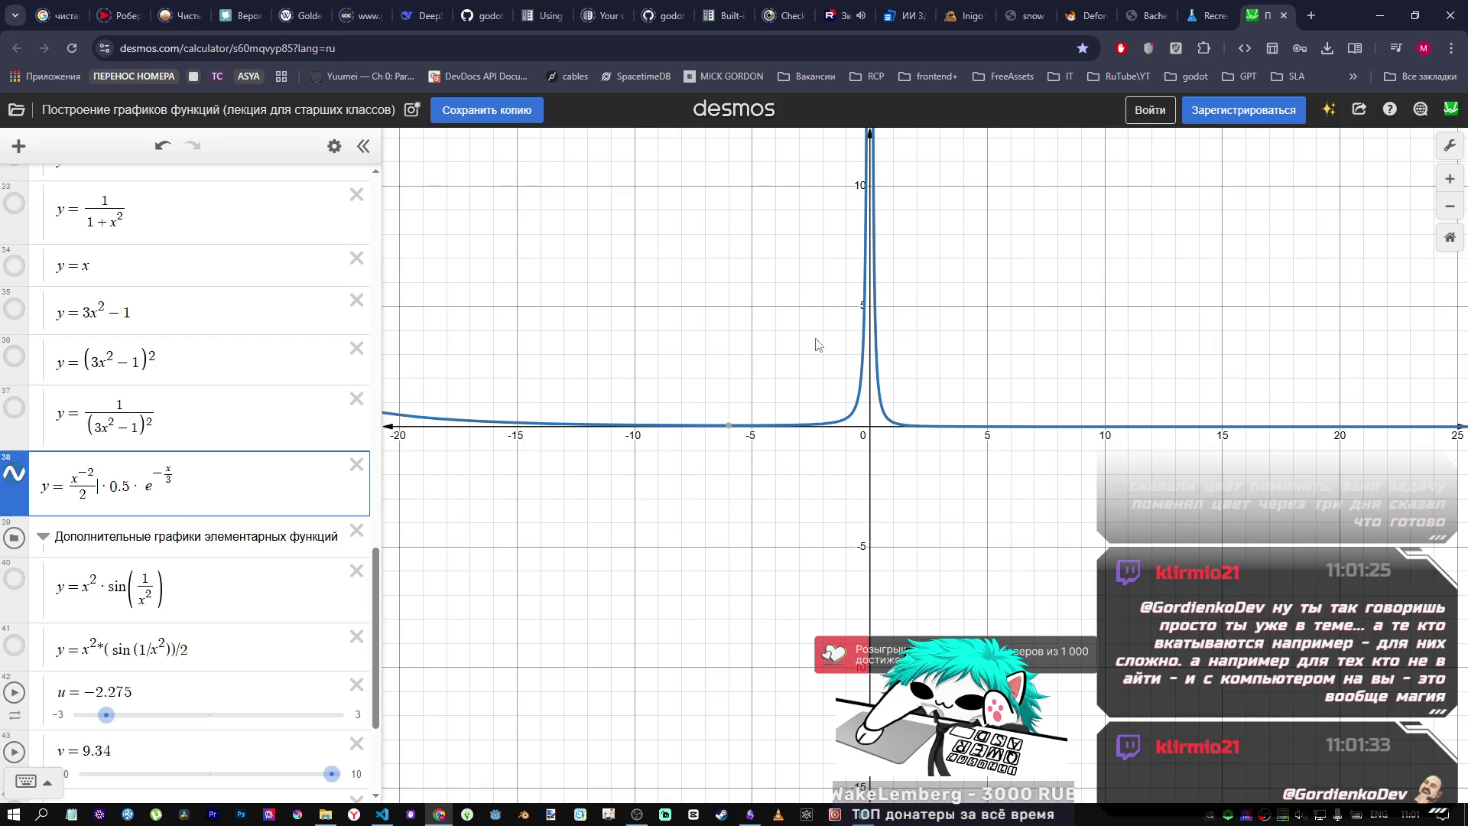
scroll(834, 374, down, 8)
scroll(839, 380, up, 3)
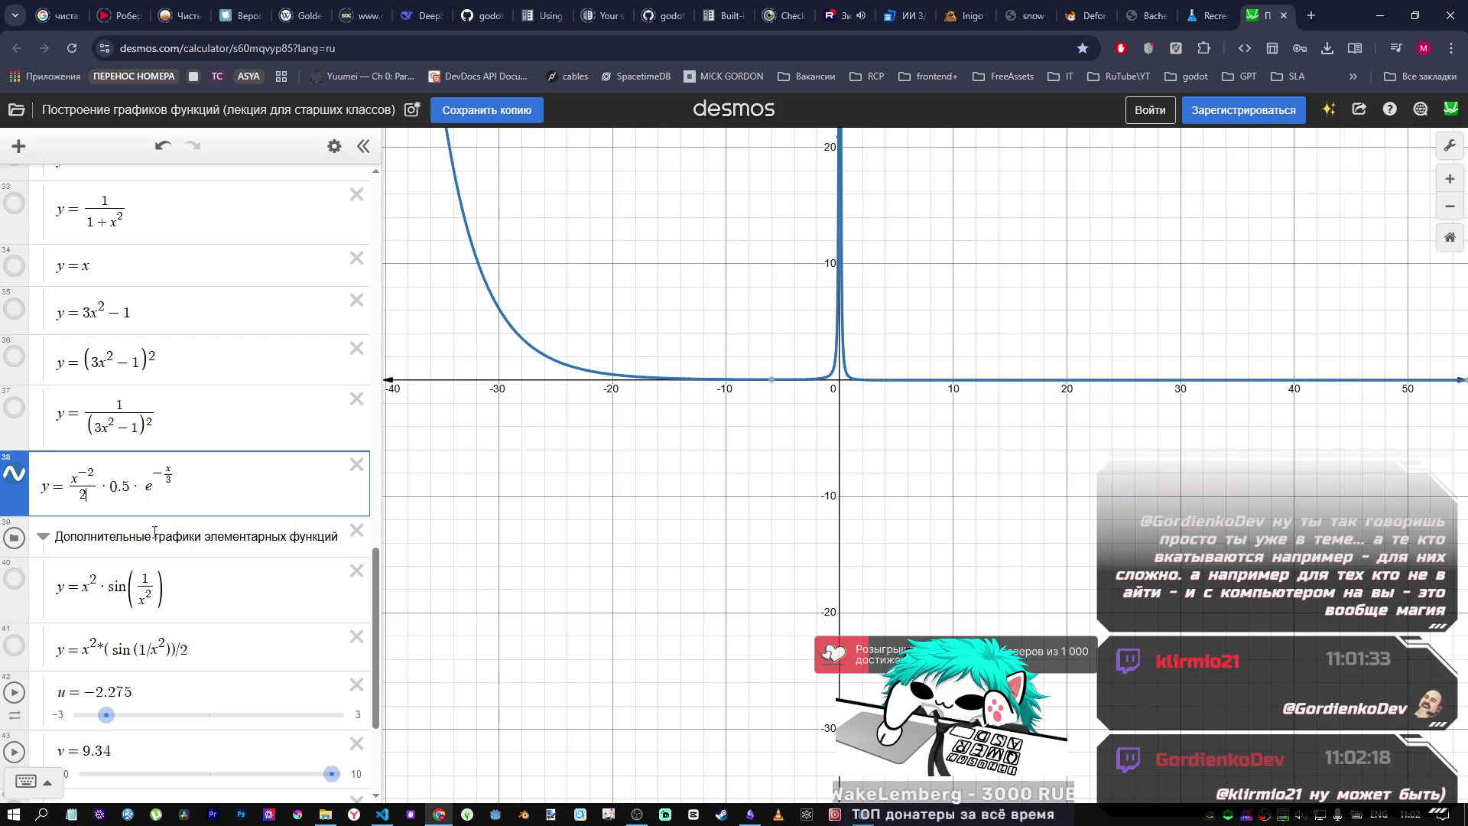
Step: Reduce expression 38 to y = x²·0.5·e^(−x/3) by removing the denominator and the exponent's minus
key(BackSpace)
text(3)
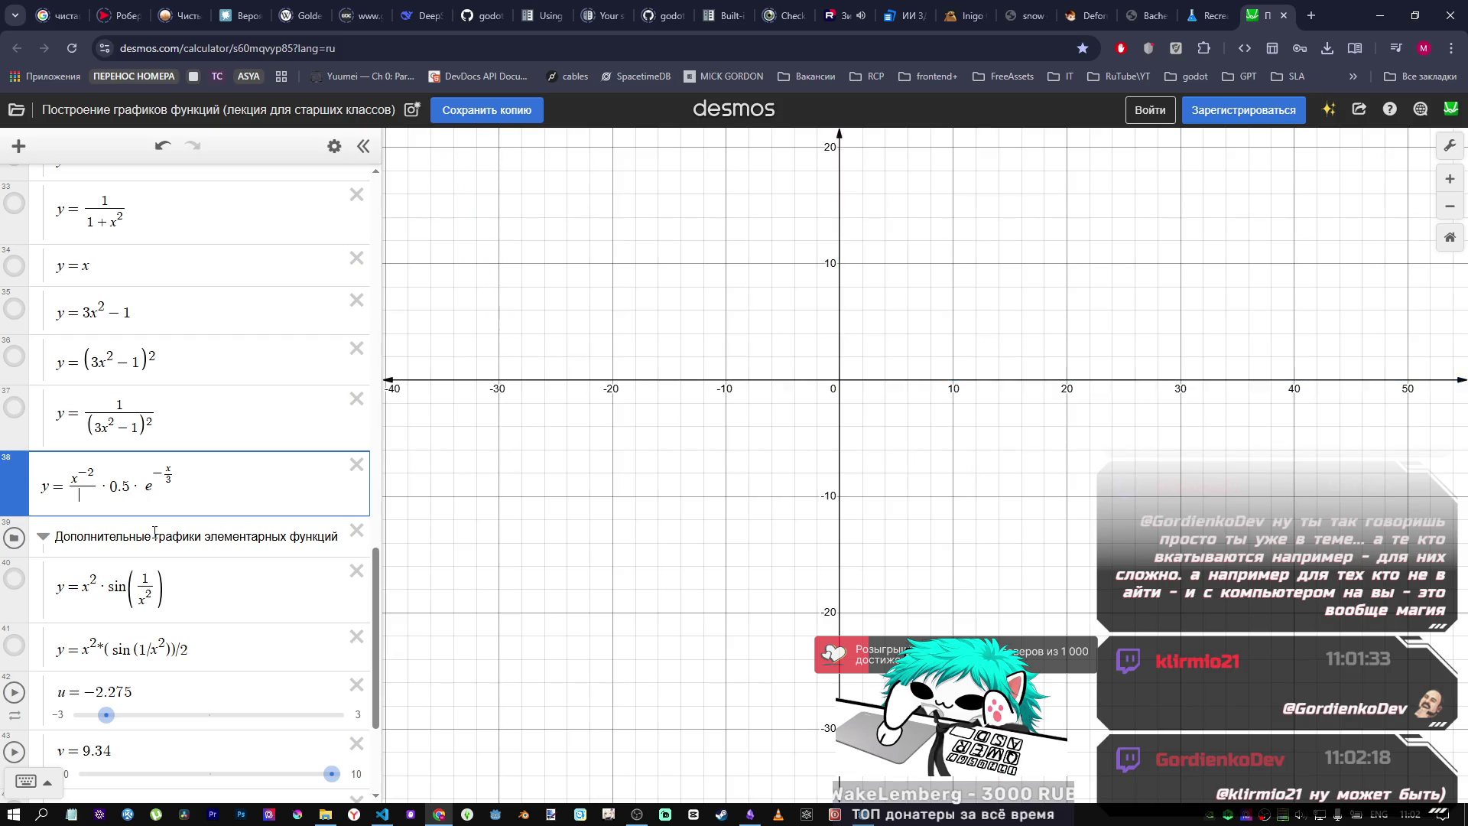
key(BackSpace)
key(BackSpace)
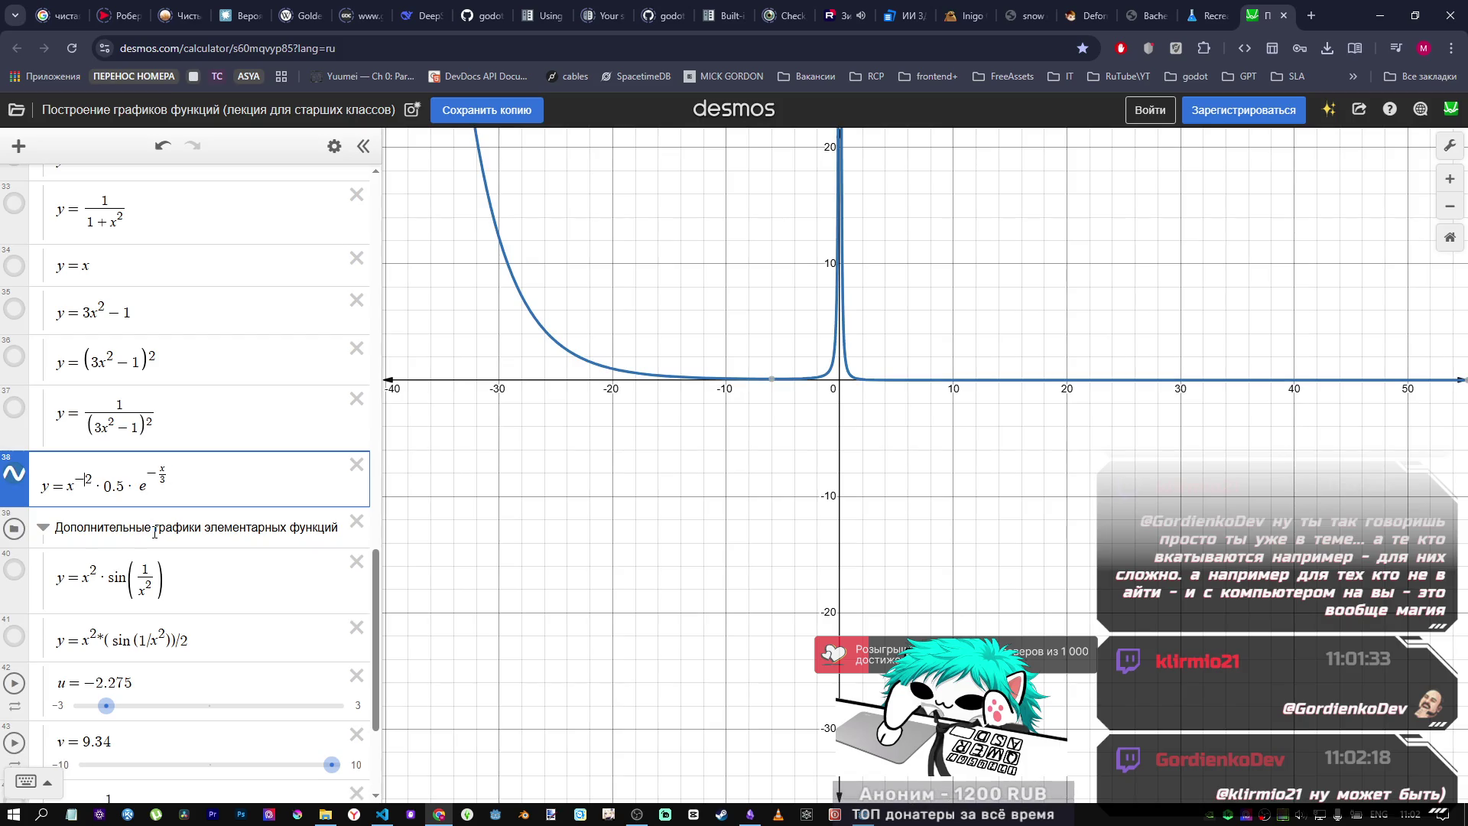
key(BackSpace)
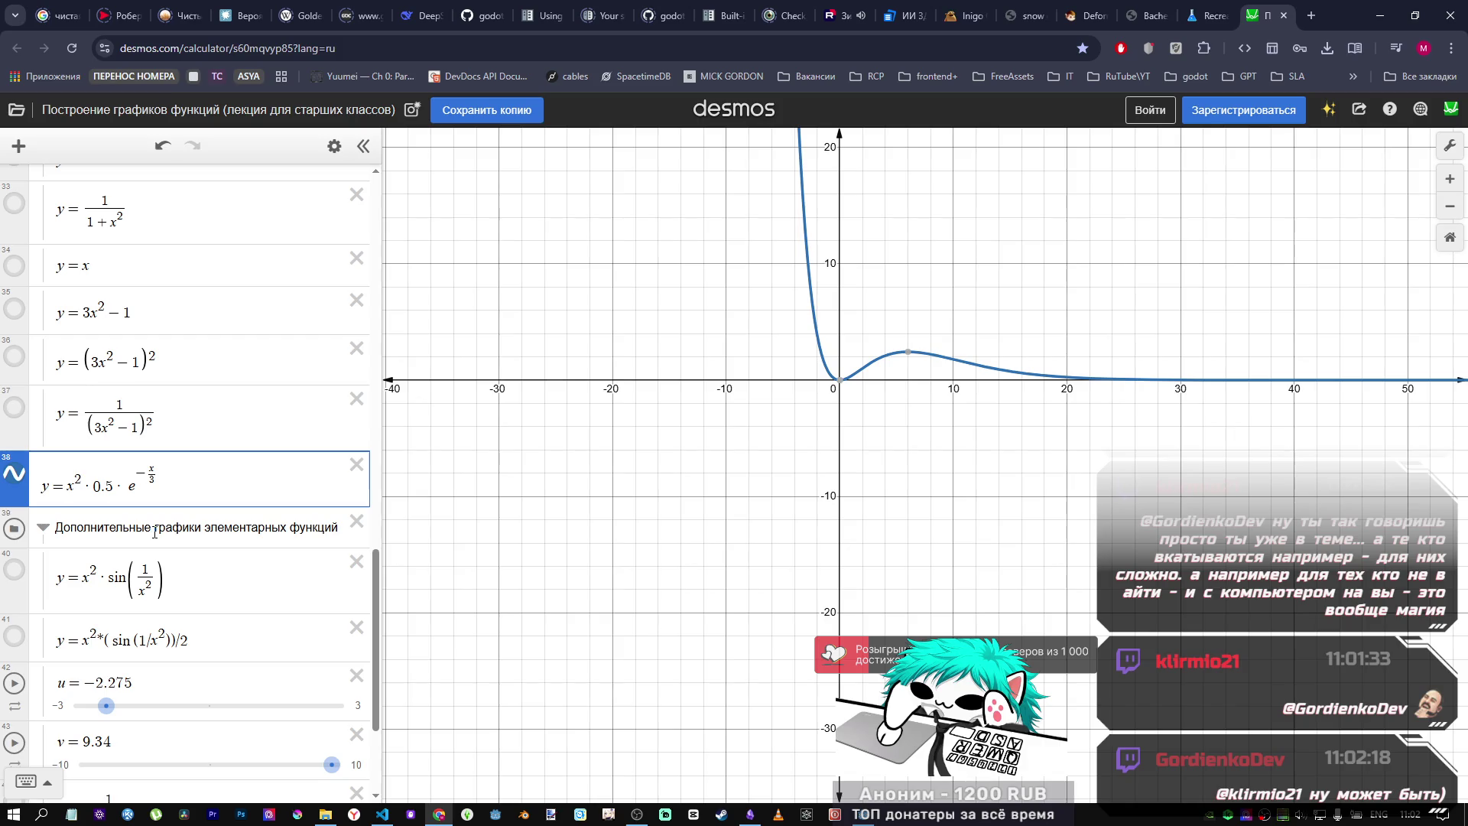
key(alt+Tab)
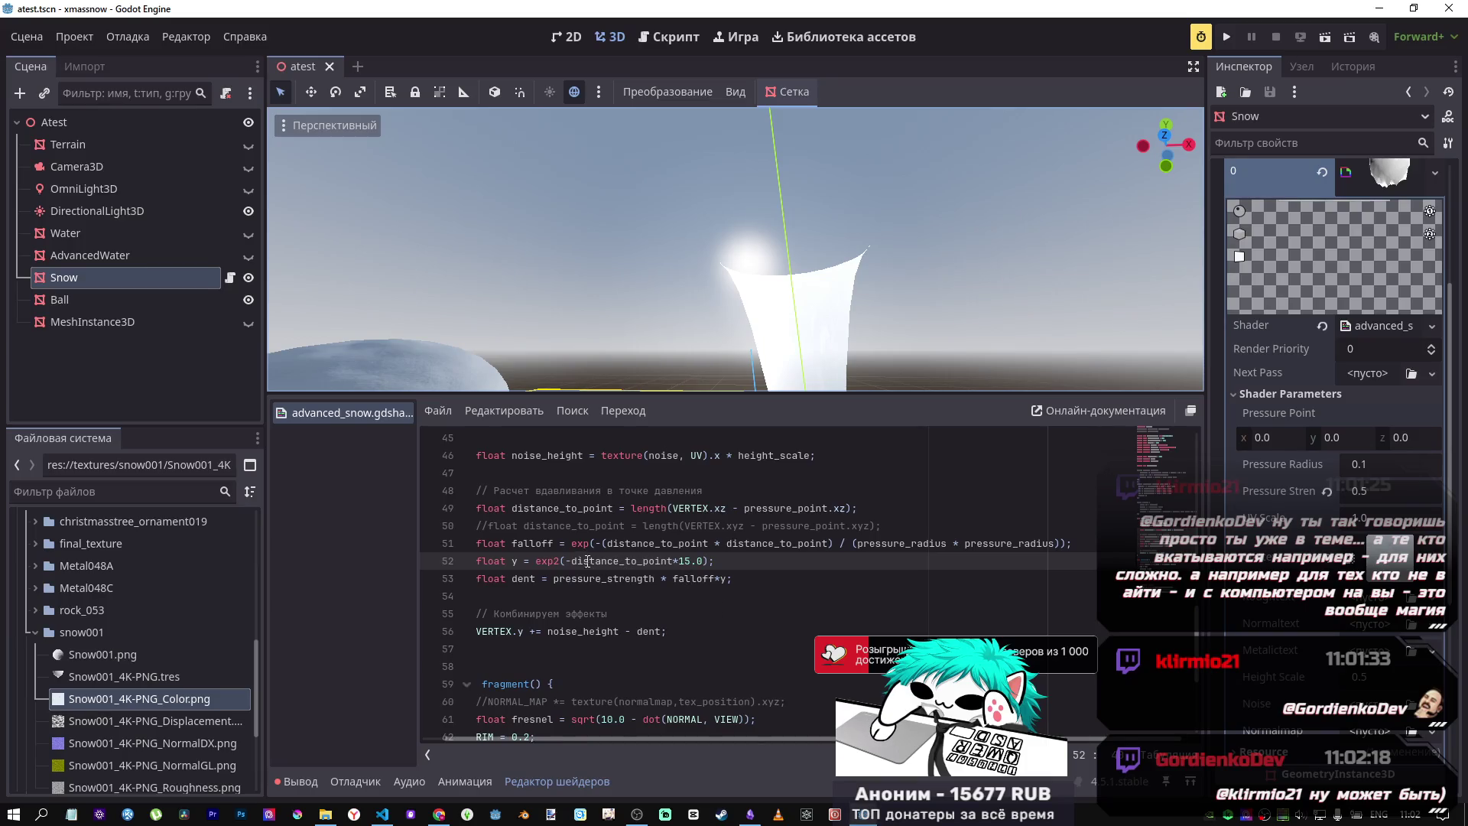
Step: Rewrite shader line 52 as float y = sin(distance_to_point); by dropping the minus, *15.0 and exp2
key(BackSpace)
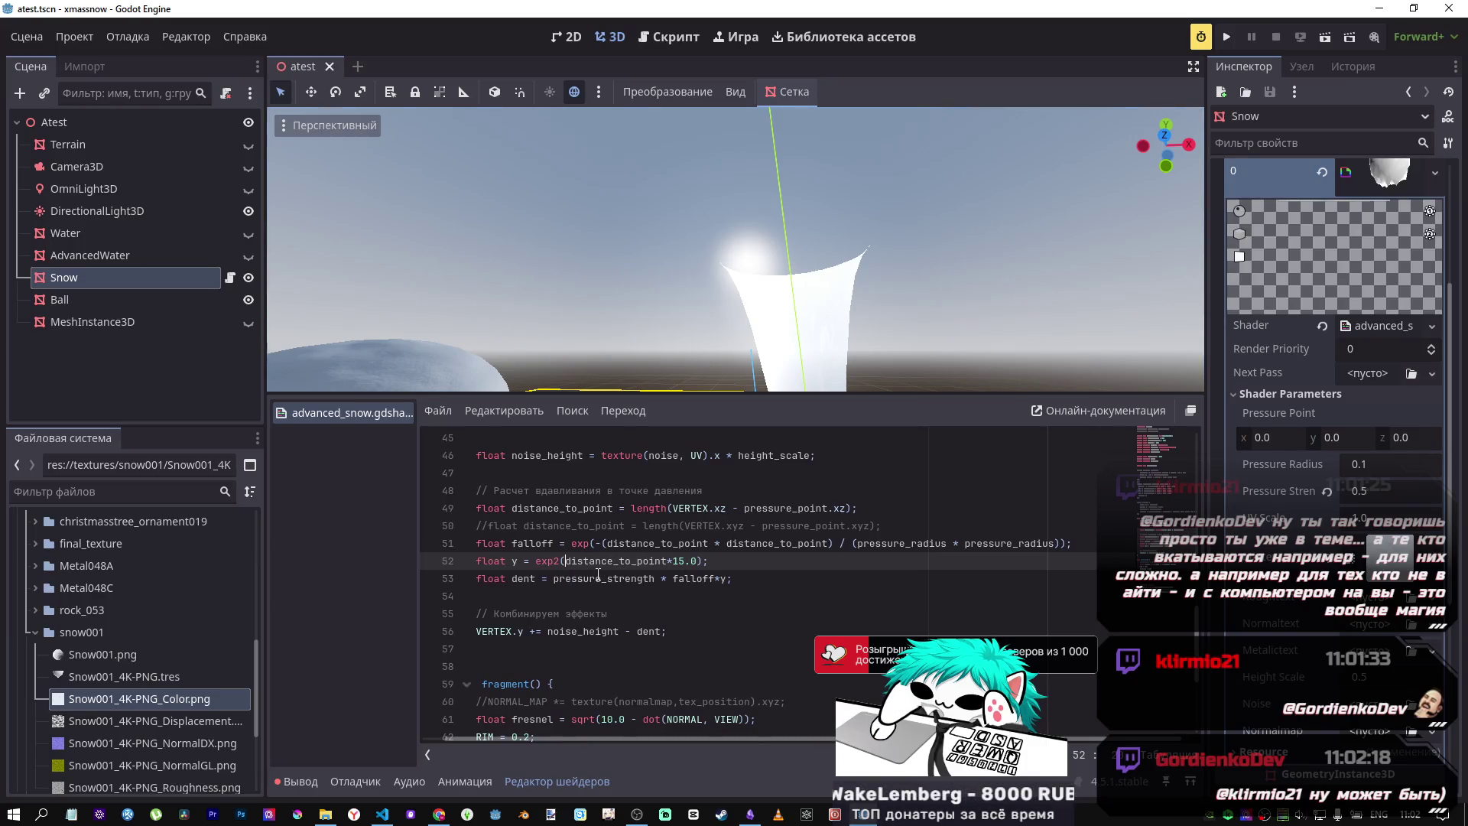
mouse_move(735, 337)
mouse_down()
mouse_move(735, 384)
mouse_move(735, 306)
mouse_up()
scroll(975, 333, down, 5)
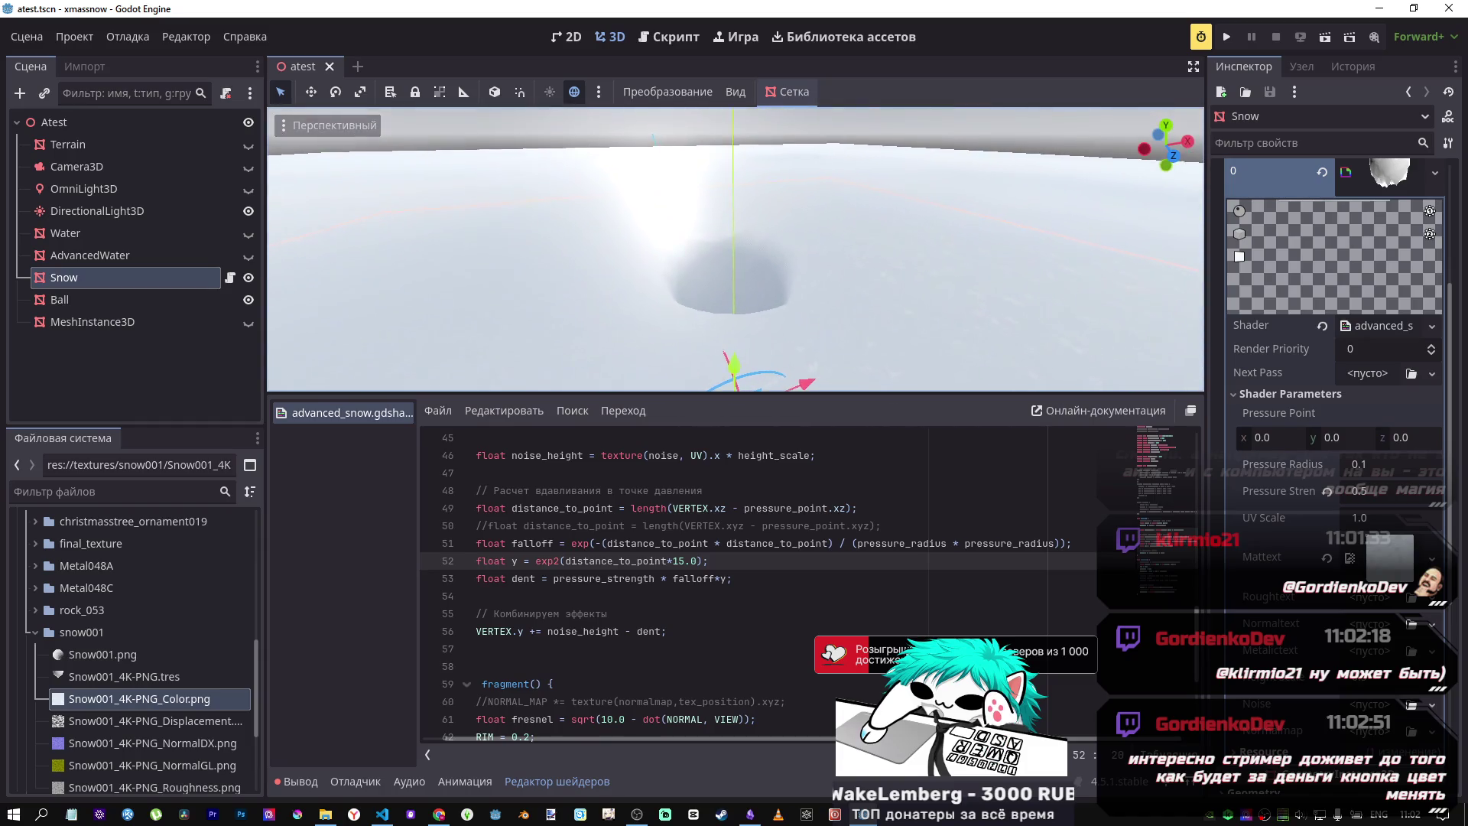
drag(699, 563, 671, 559)
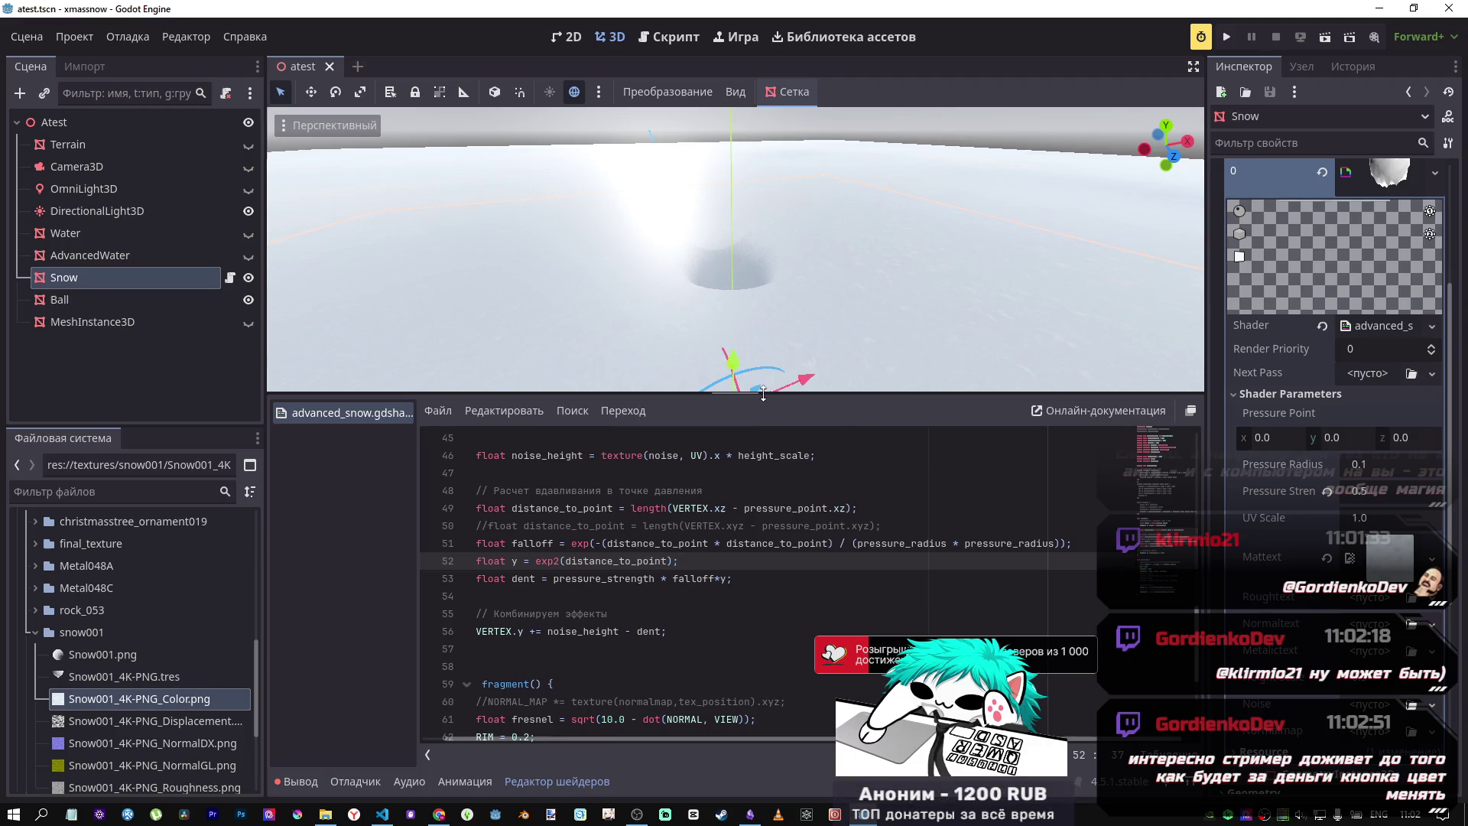
key(f)
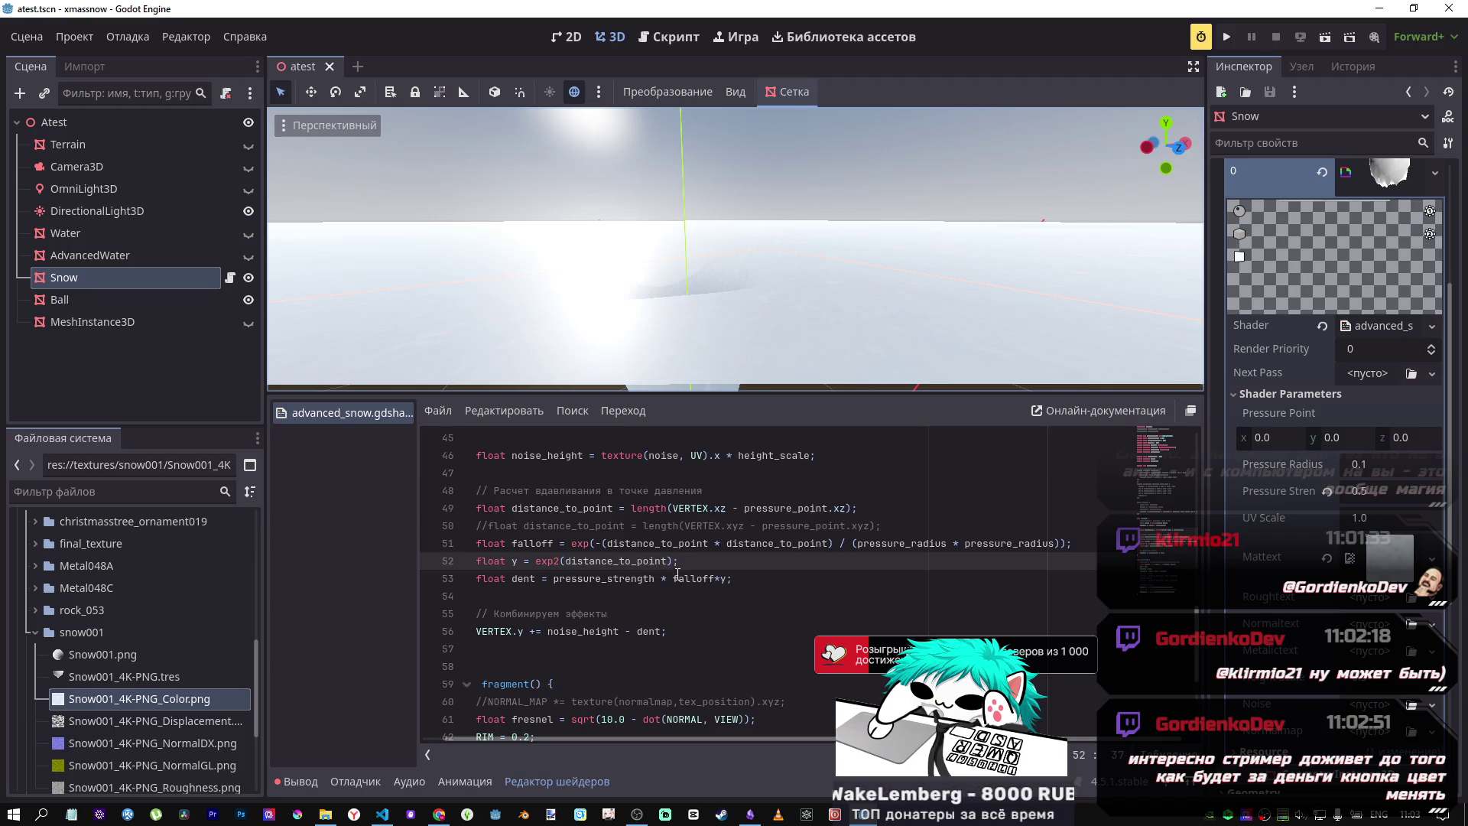
drag(673, 560, 542, 559)
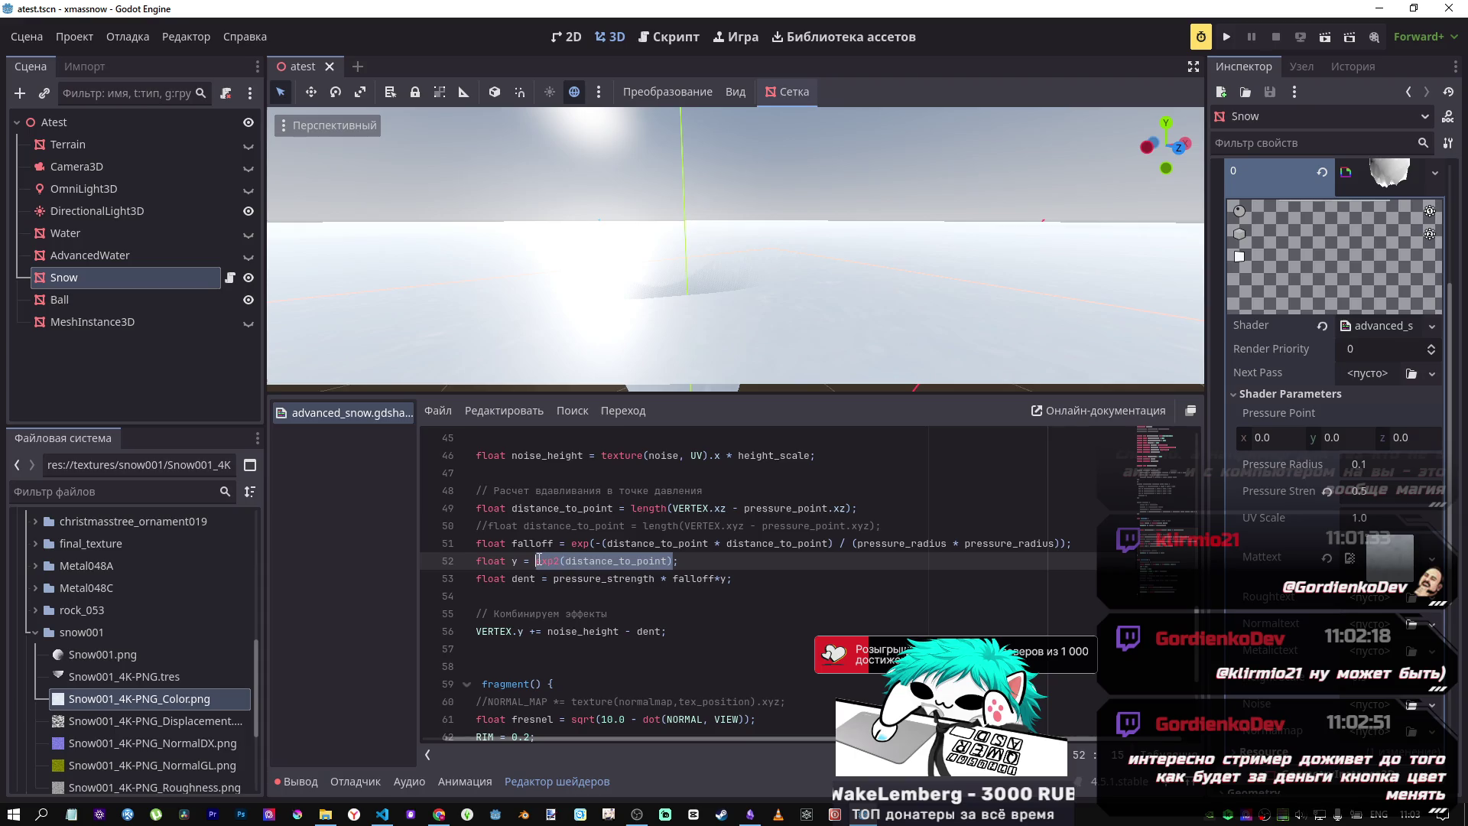
click(610, 560)
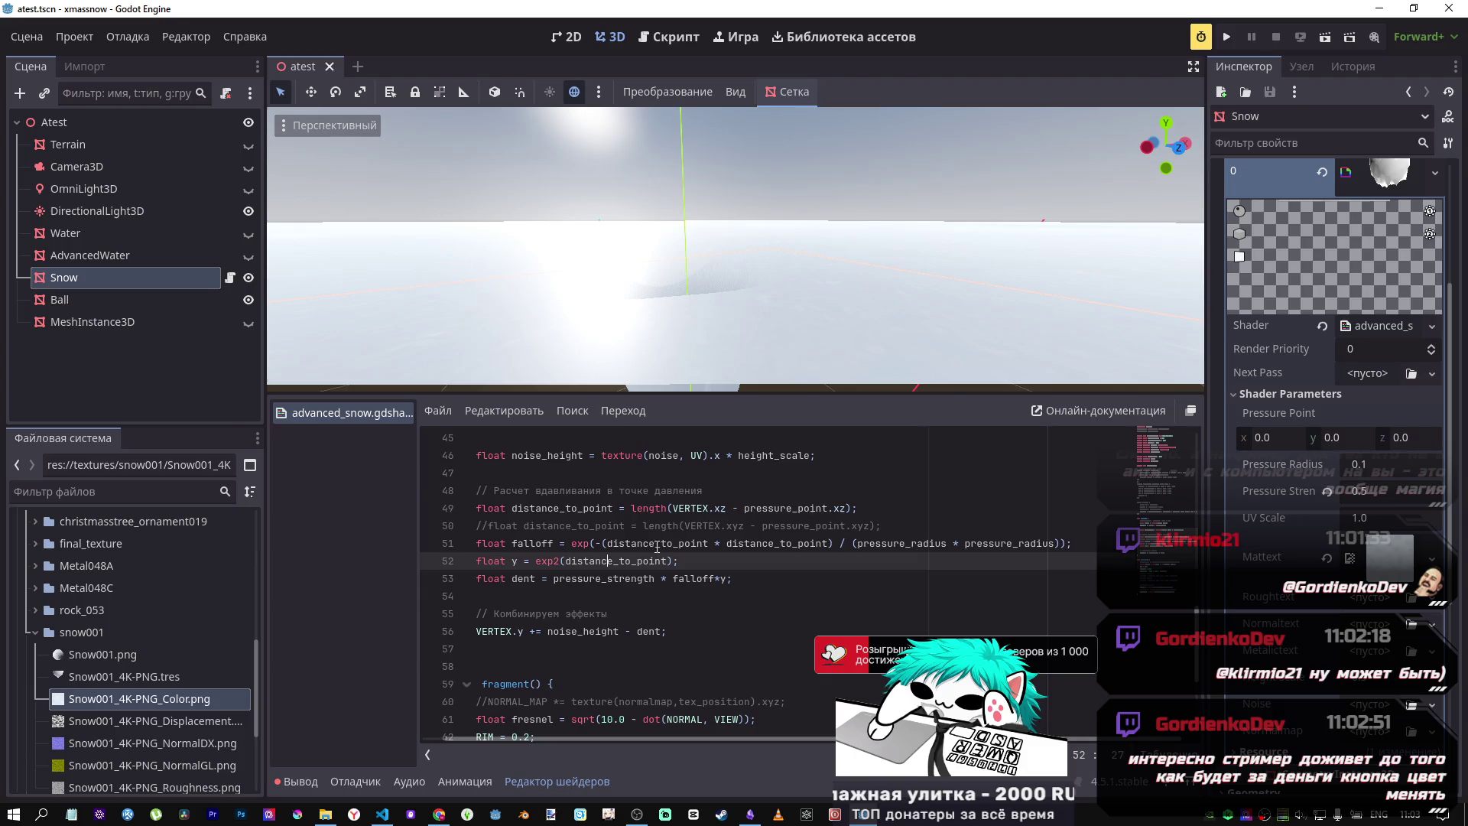
key(alt+Tab)
key(alt+Tab)
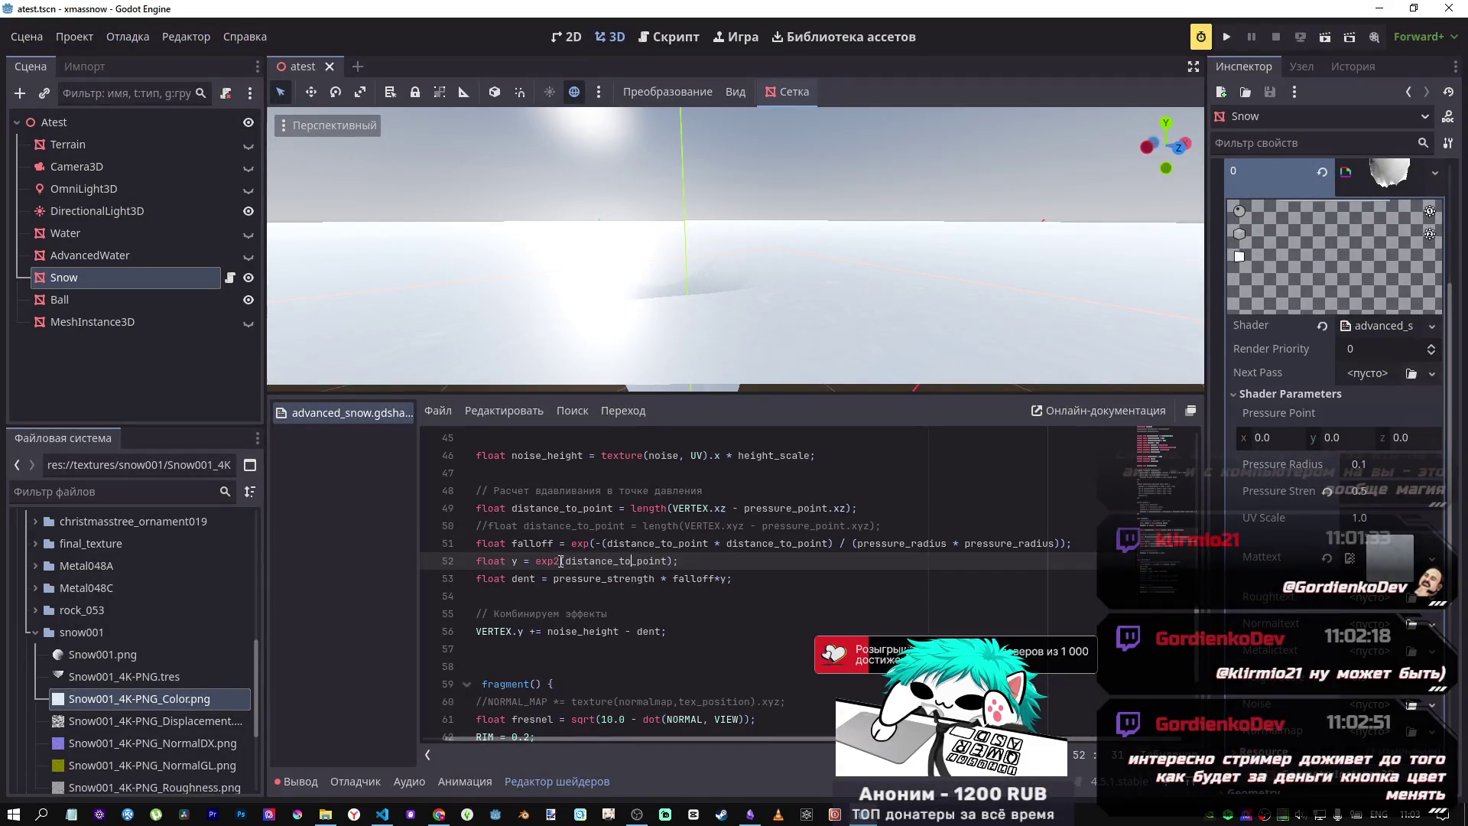
text(sin)
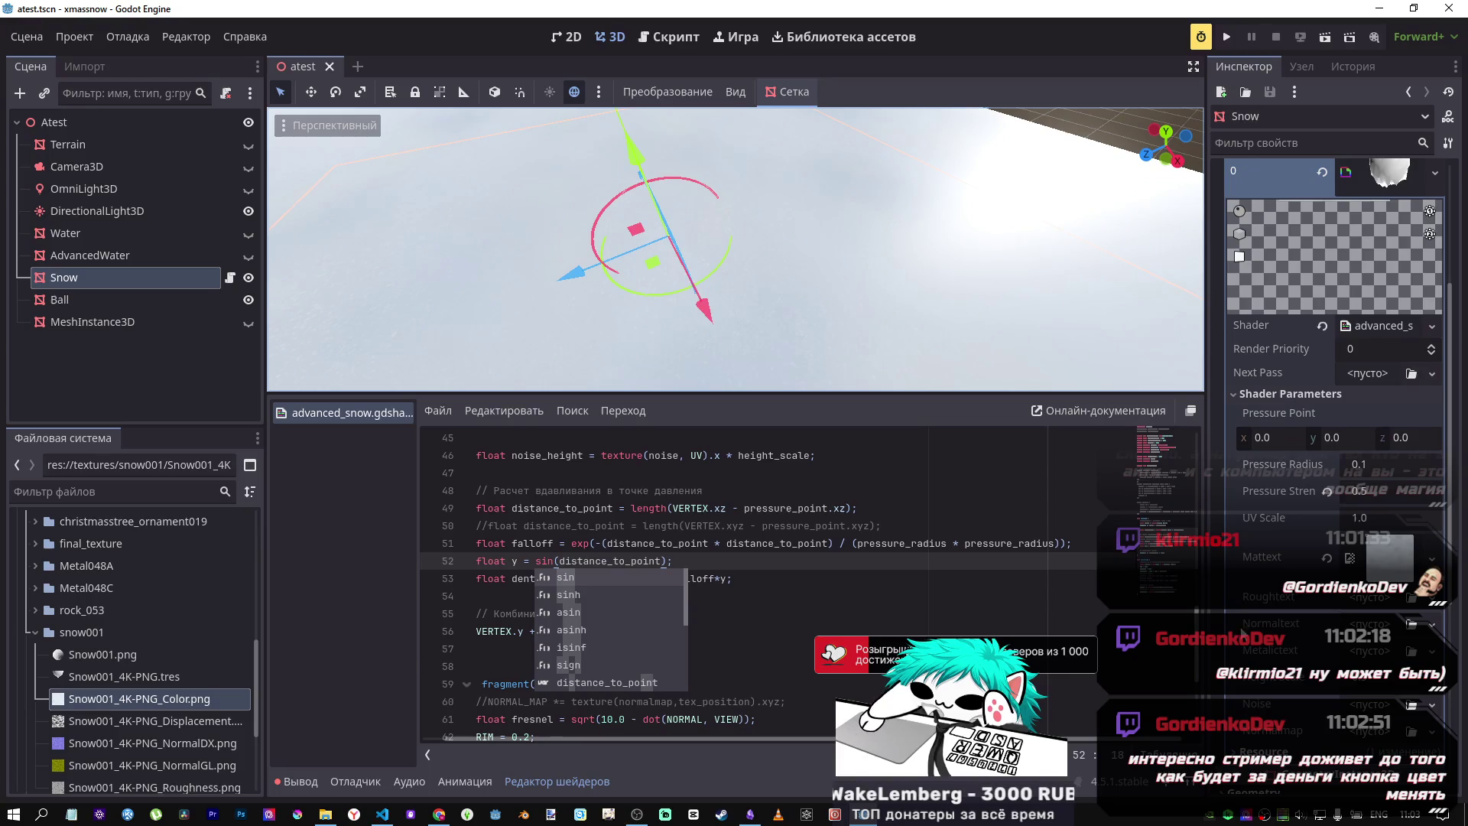
Step: Assign Snow001_4K-PNG_NormalDX.png to the Normaltext shader parameter, then bring up the Desmos graph
scroll(158, 654, down, 3)
mouse_move(119, 581)
mouse_down()
mouse_move(1300, 604)
mouse_move(1410, 628)
mouse_up()
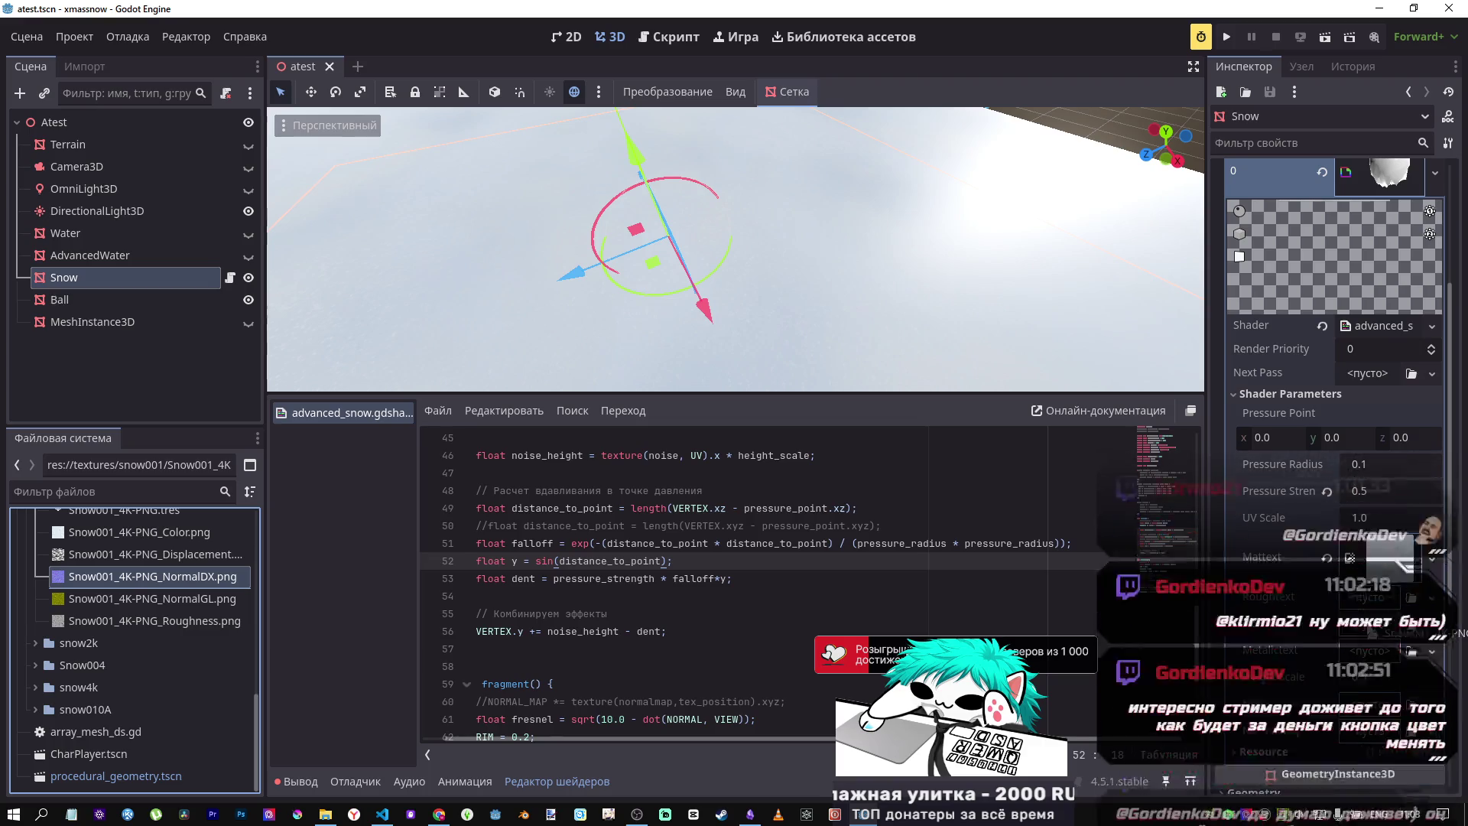
drag(1363, 623, 1362, 625)
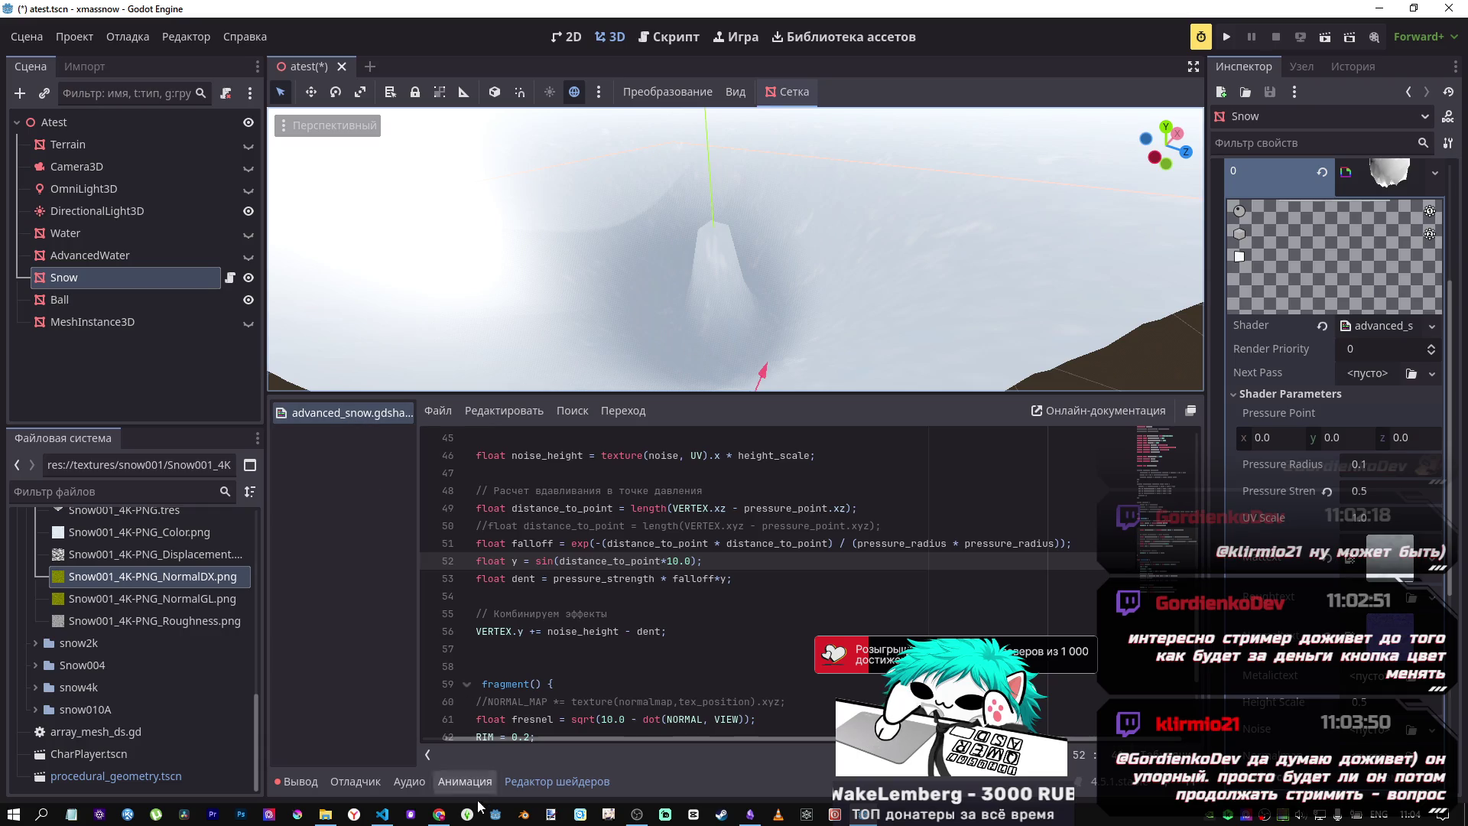
mouse_move(440, 814)
click(438, 753)
mouse_move(908, 355)
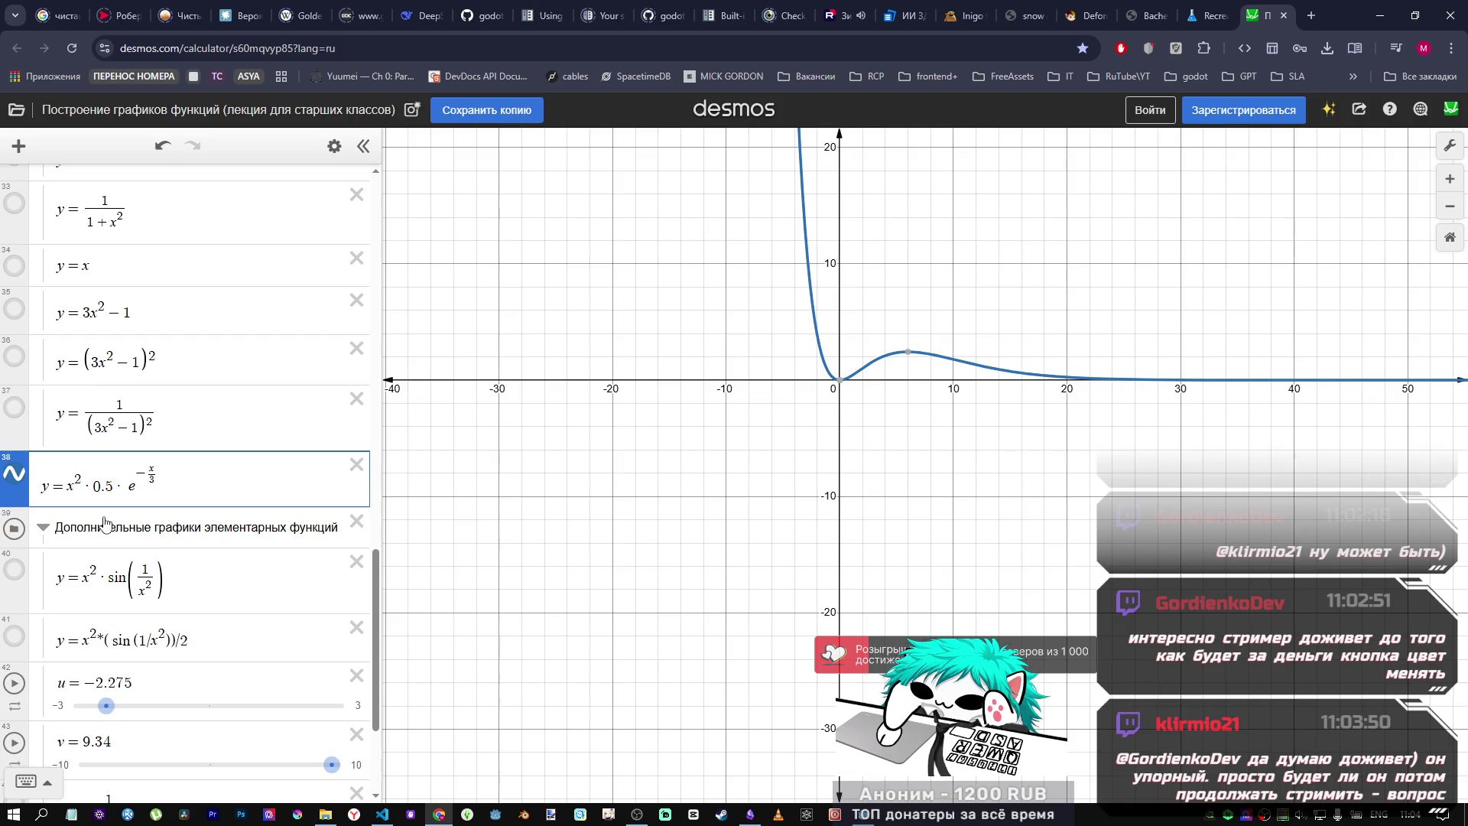
Step: Negate expression 38 to y = −x²·0.5·e^(−x/3), flipping the hump below the axis
text(-)
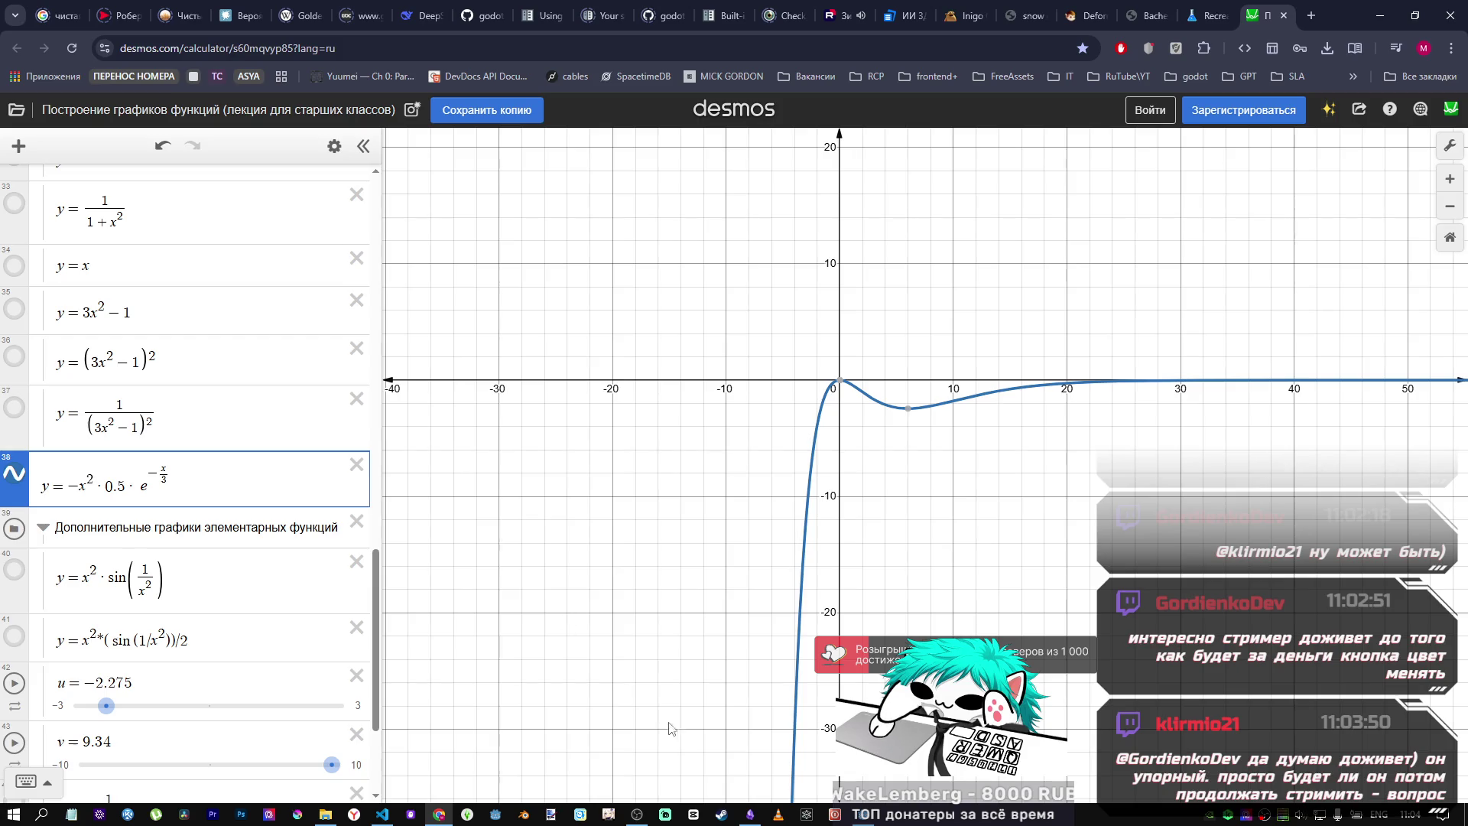
key(alt+Tab)
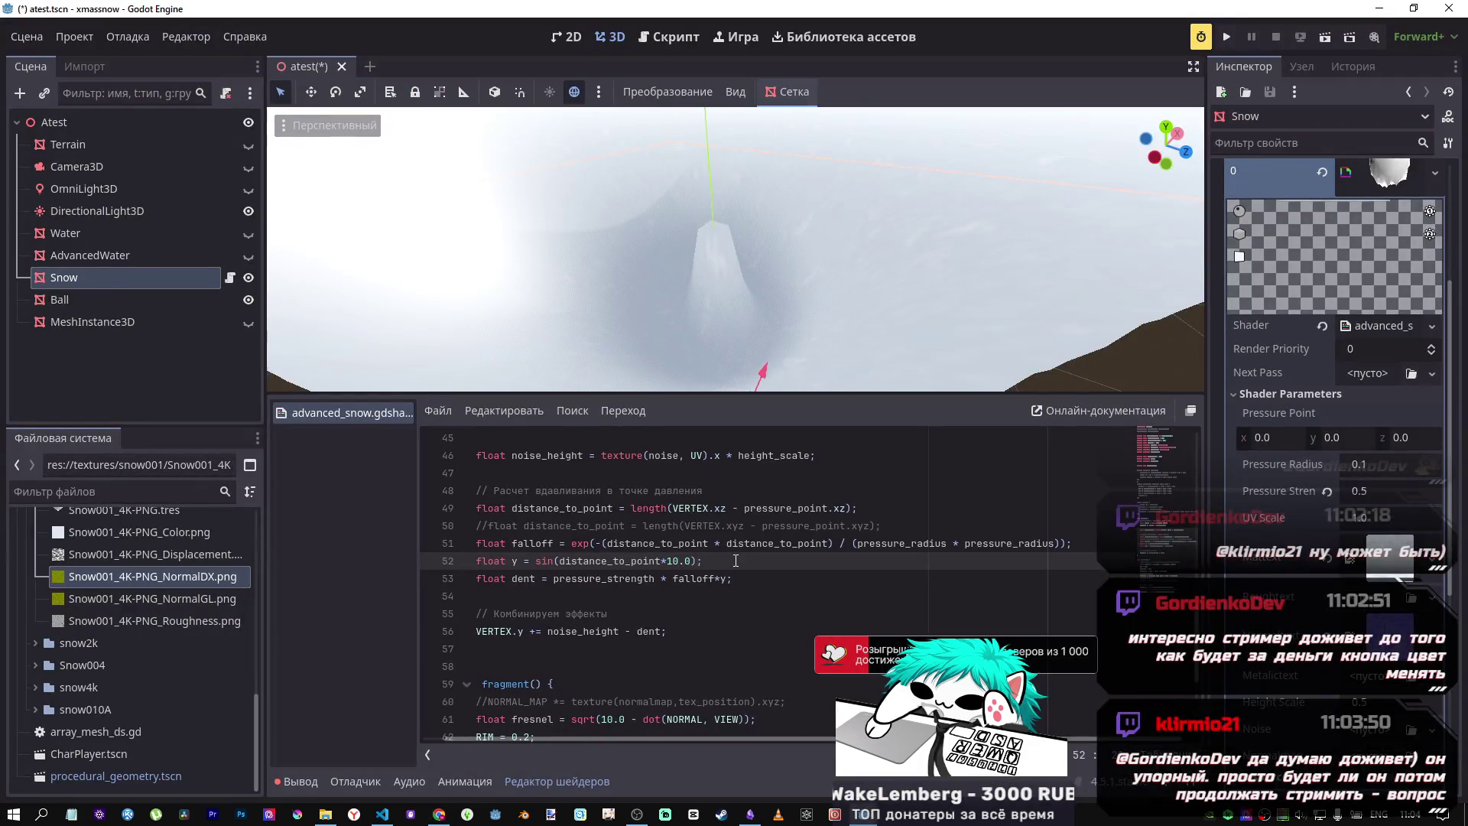
Step: Duplicate the sin falloff line as line 53 and prefix it with a minus sign
drag(711, 563, 470, 561)
key(ctrl+c)
key(End)
key(Return)
key(ctrl+v)
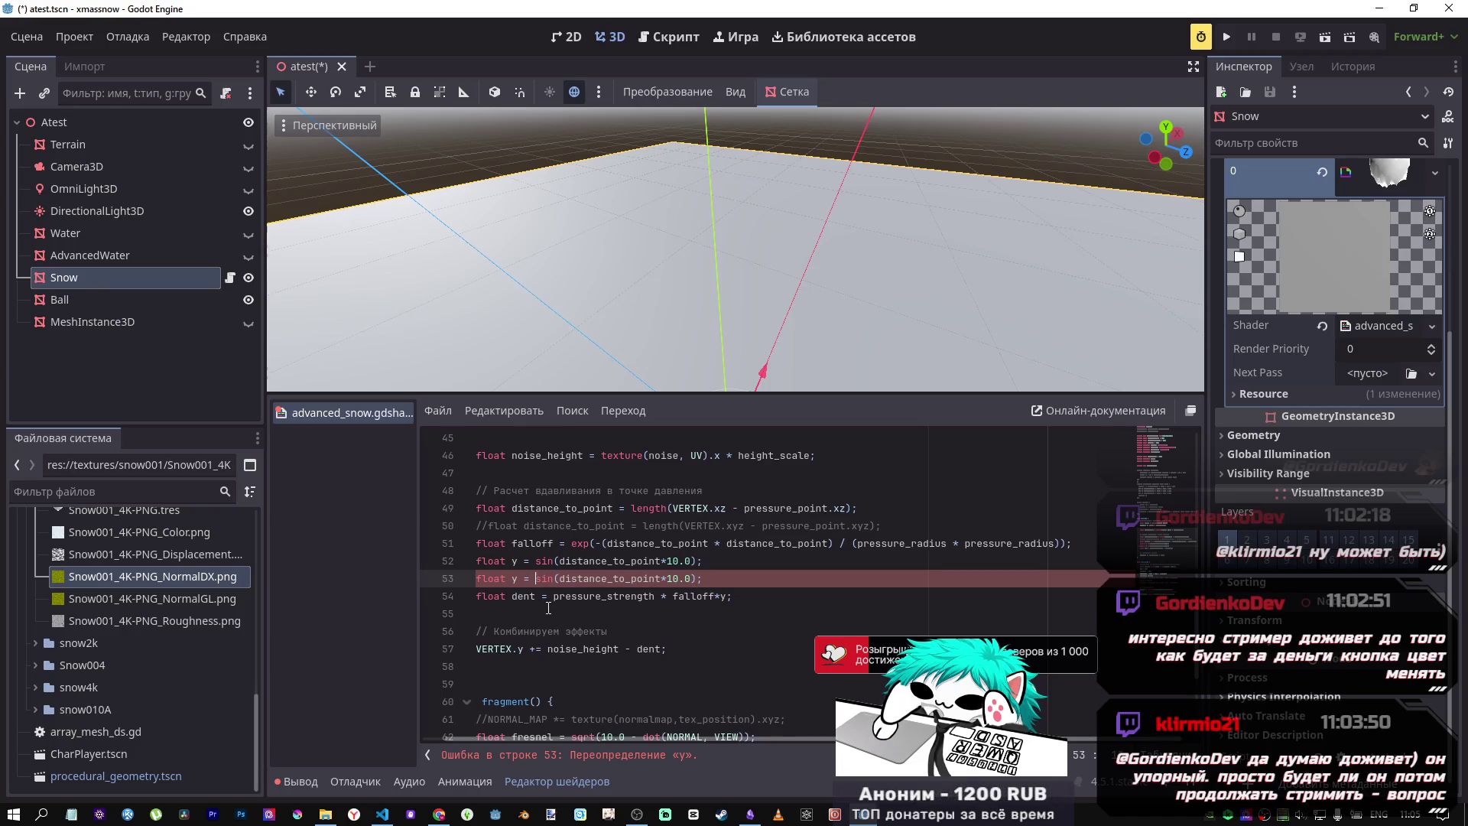
click(538, 578)
text(-exp2)
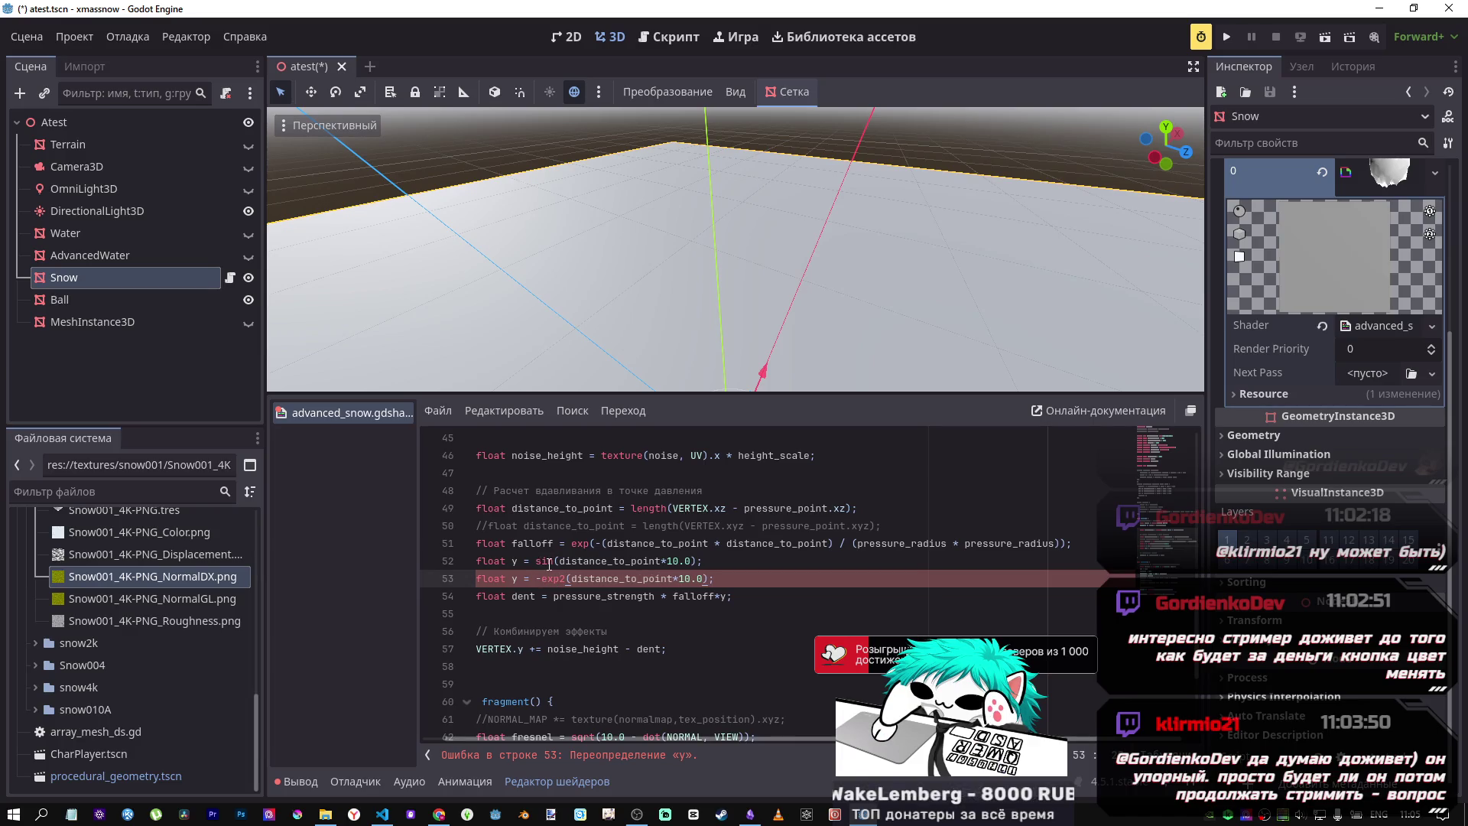
text(exp2)
Step: Comment out the sin falloff on line 52
click(657, 560)
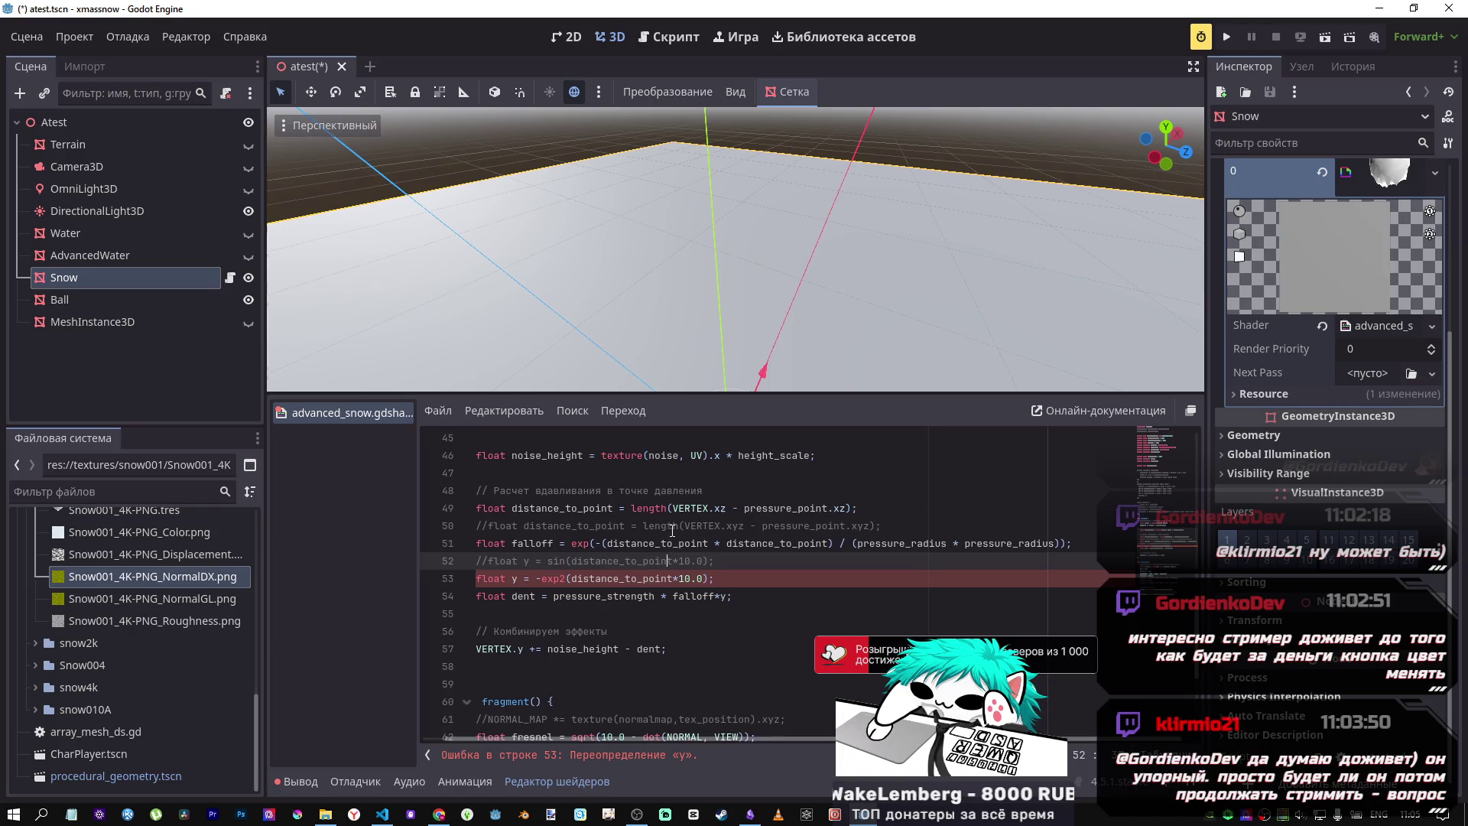
scroll(764, 328, down, 5)
scroll(735, 262, up, 8)
scroll(736, 261, down, 5)
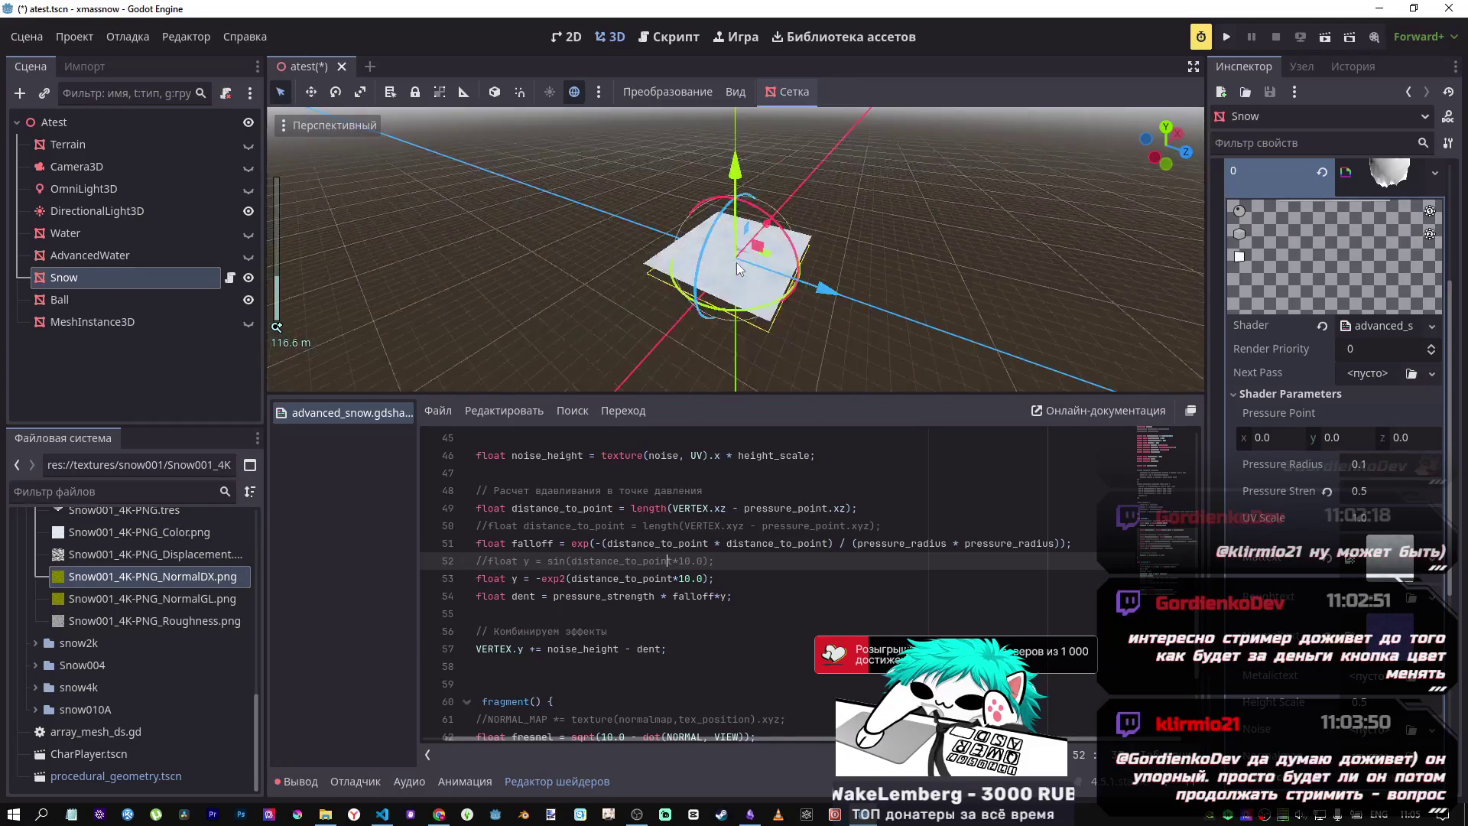
scroll(736, 263, up, 5)
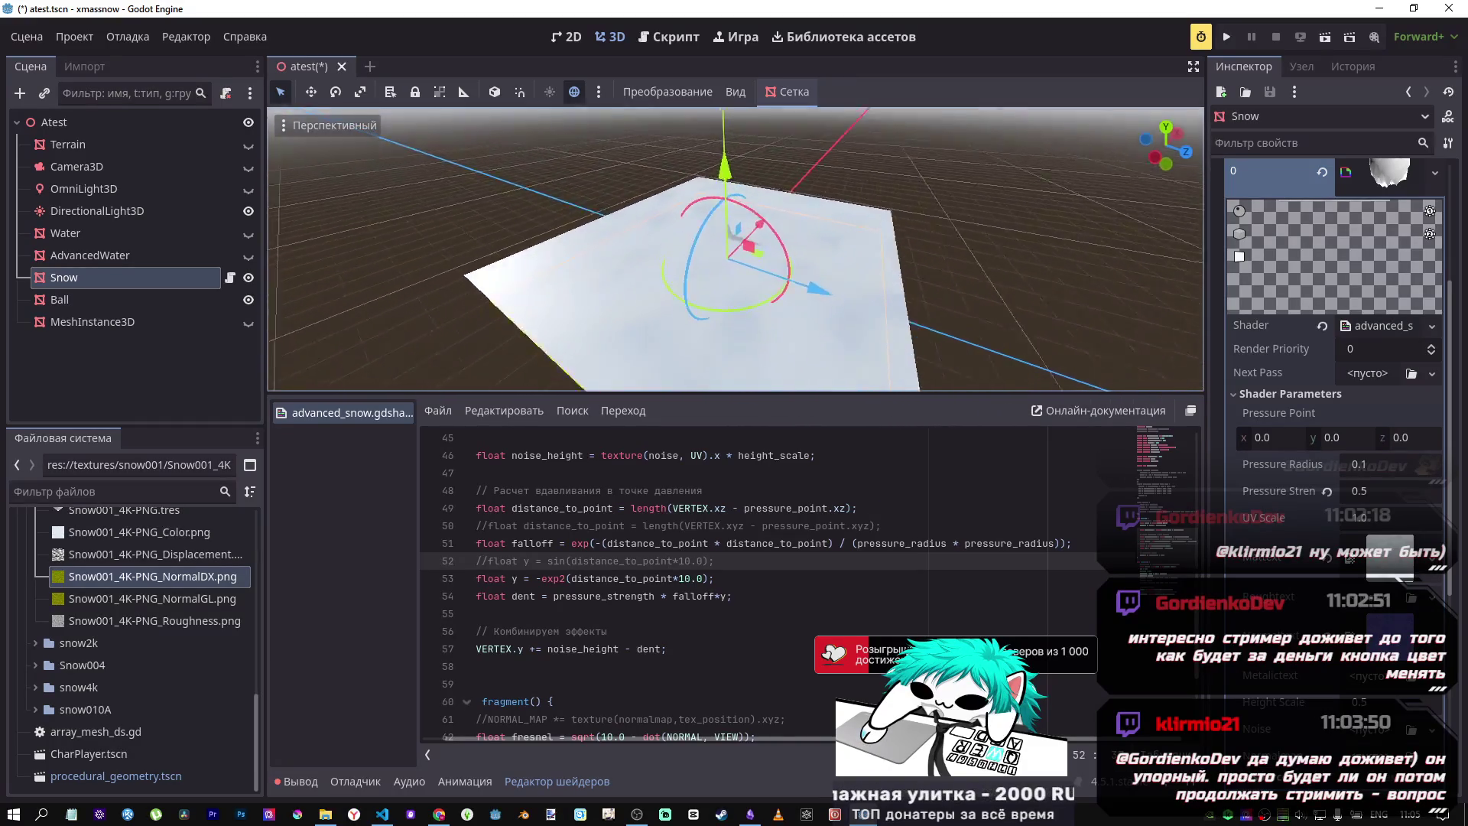
scroll(736, 263, up, 6)
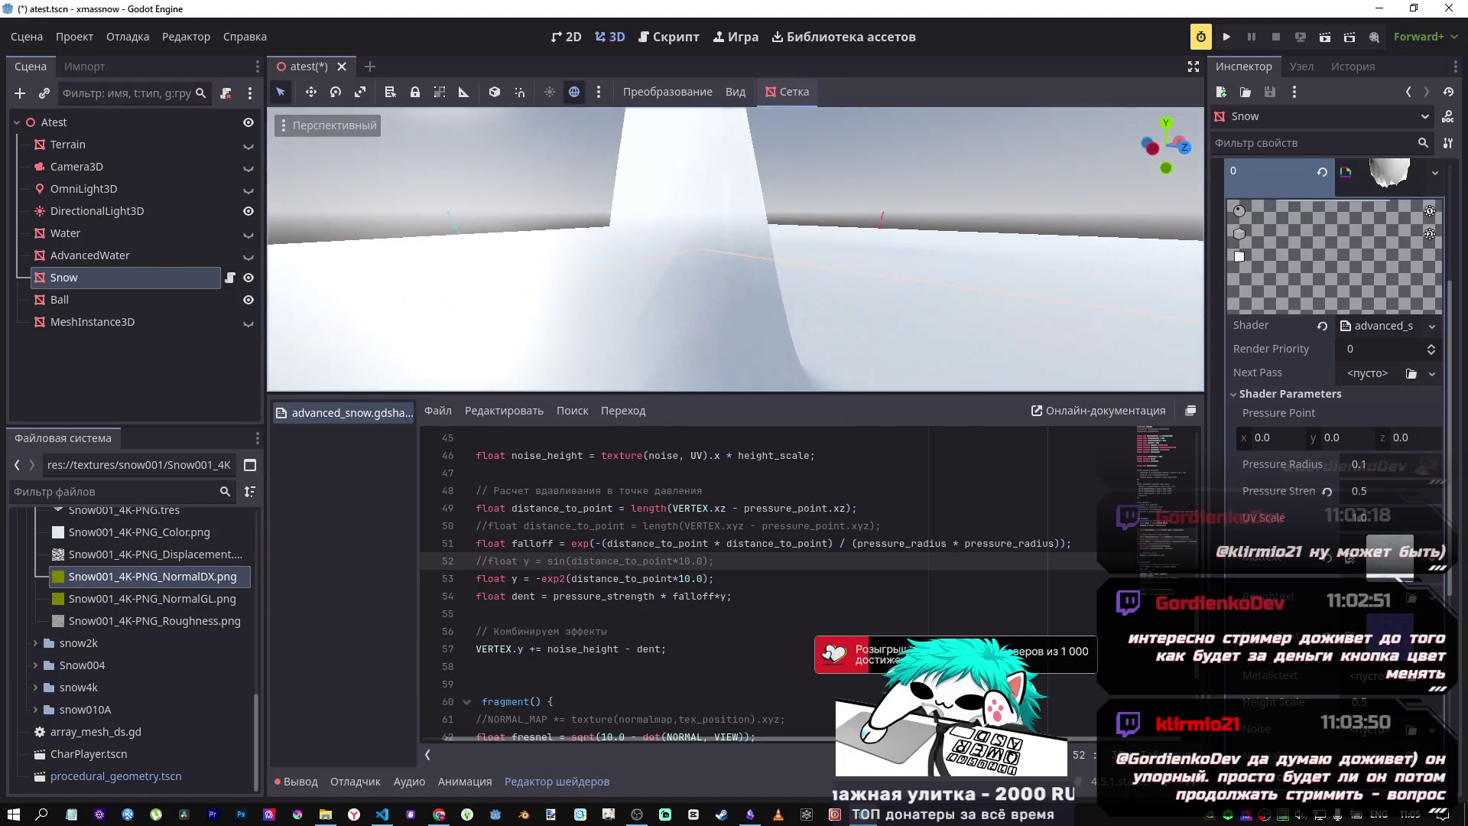
scroll(735, 249, down, 5)
scroll(736, 249, up, 3)
scroll(736, 248, down, 5)
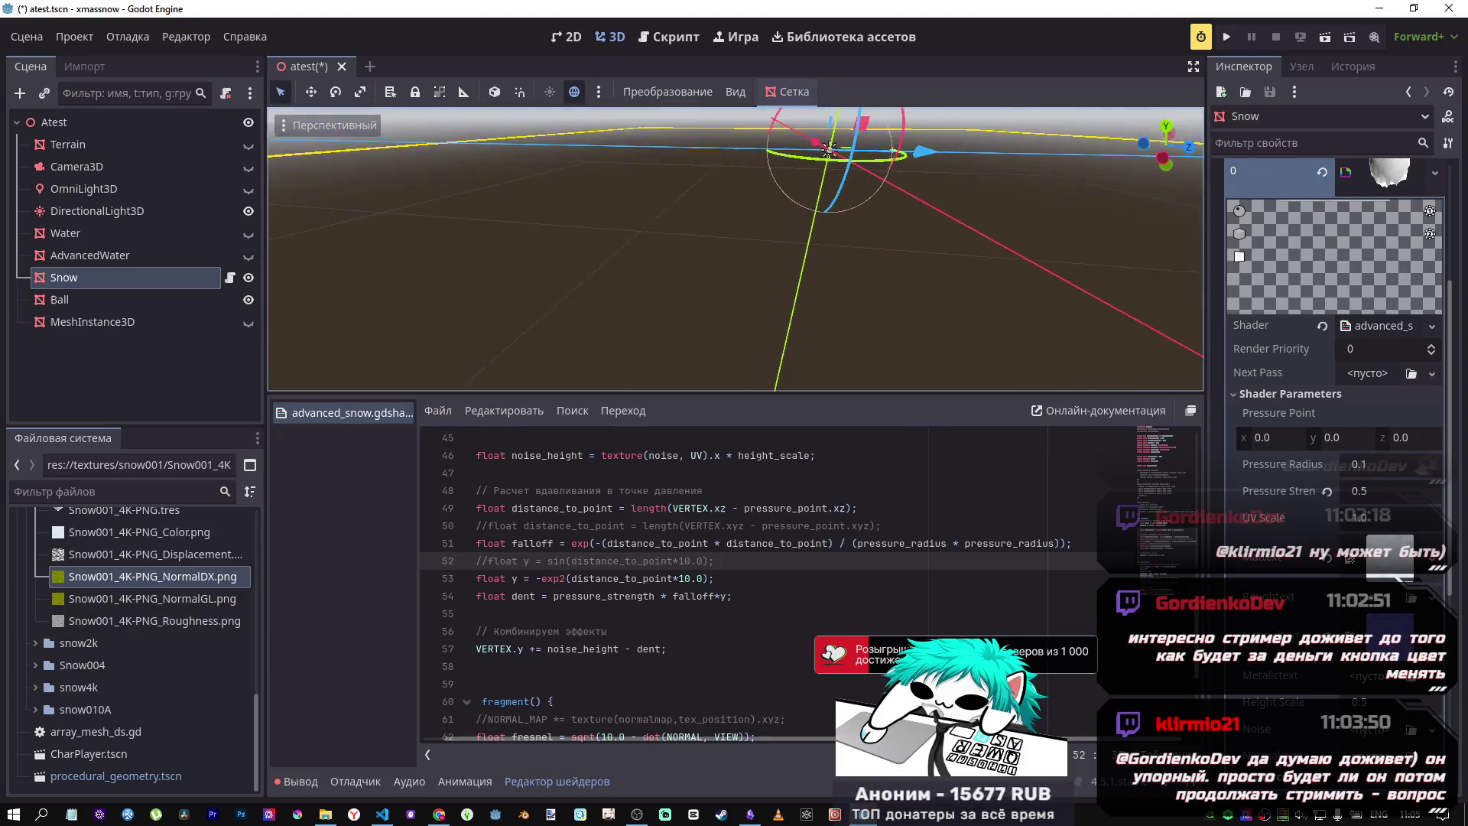
scroll(735, 249, up, 5)
scroll(736, 249, down, 3)
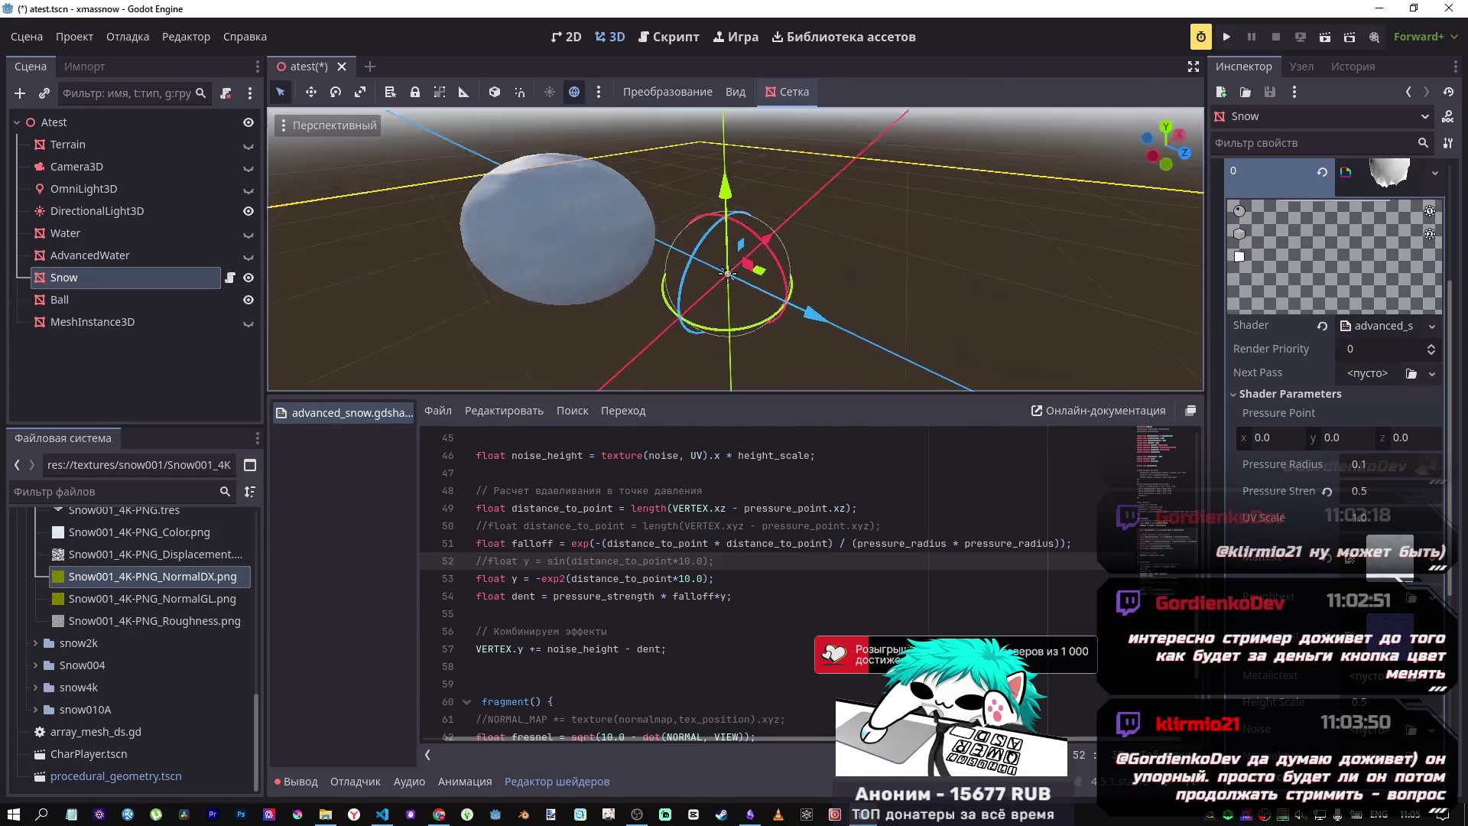
Step: Save the scene with line 53 reading float y = -exp2(distance_to_point);
click(700, 578)
key(ctrl+s)
scroll(751, 375, down, 2)
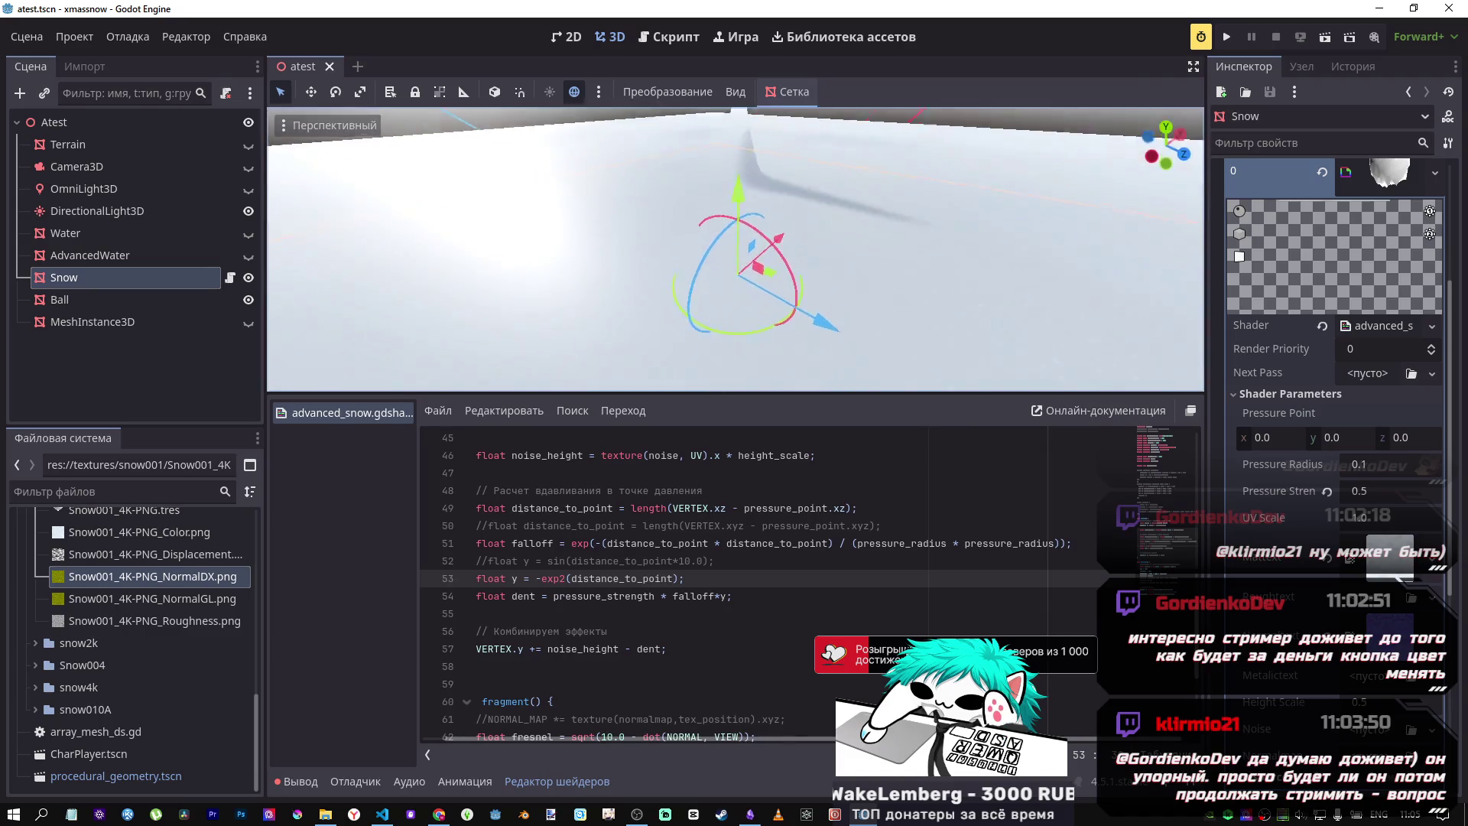
Step: Change line 53 to -exp2(distance_to_point*distance_to_point), comparing with the Desmos curve, and save
double_click(673, 577)
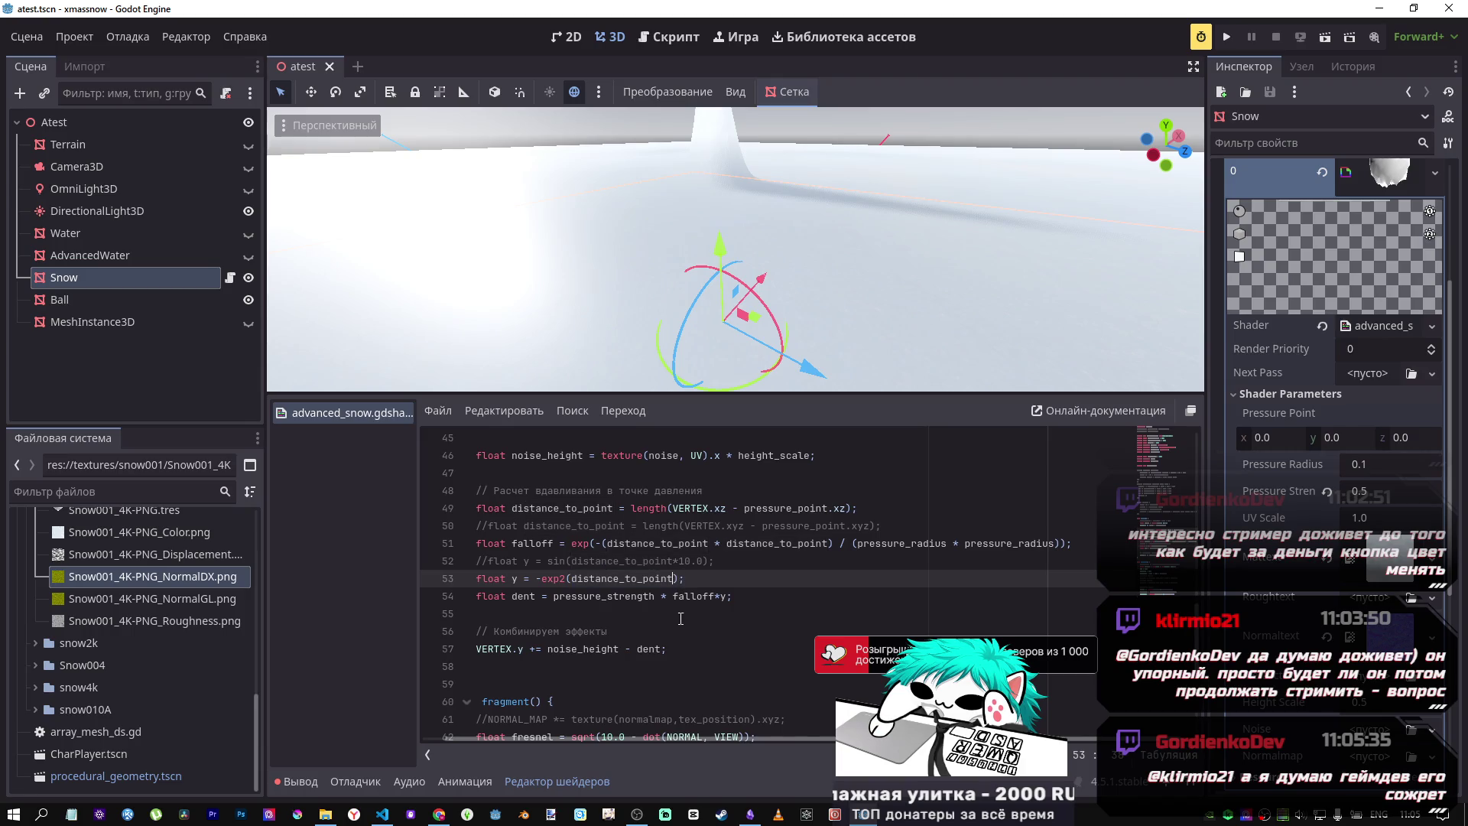
key(alt+Tab)
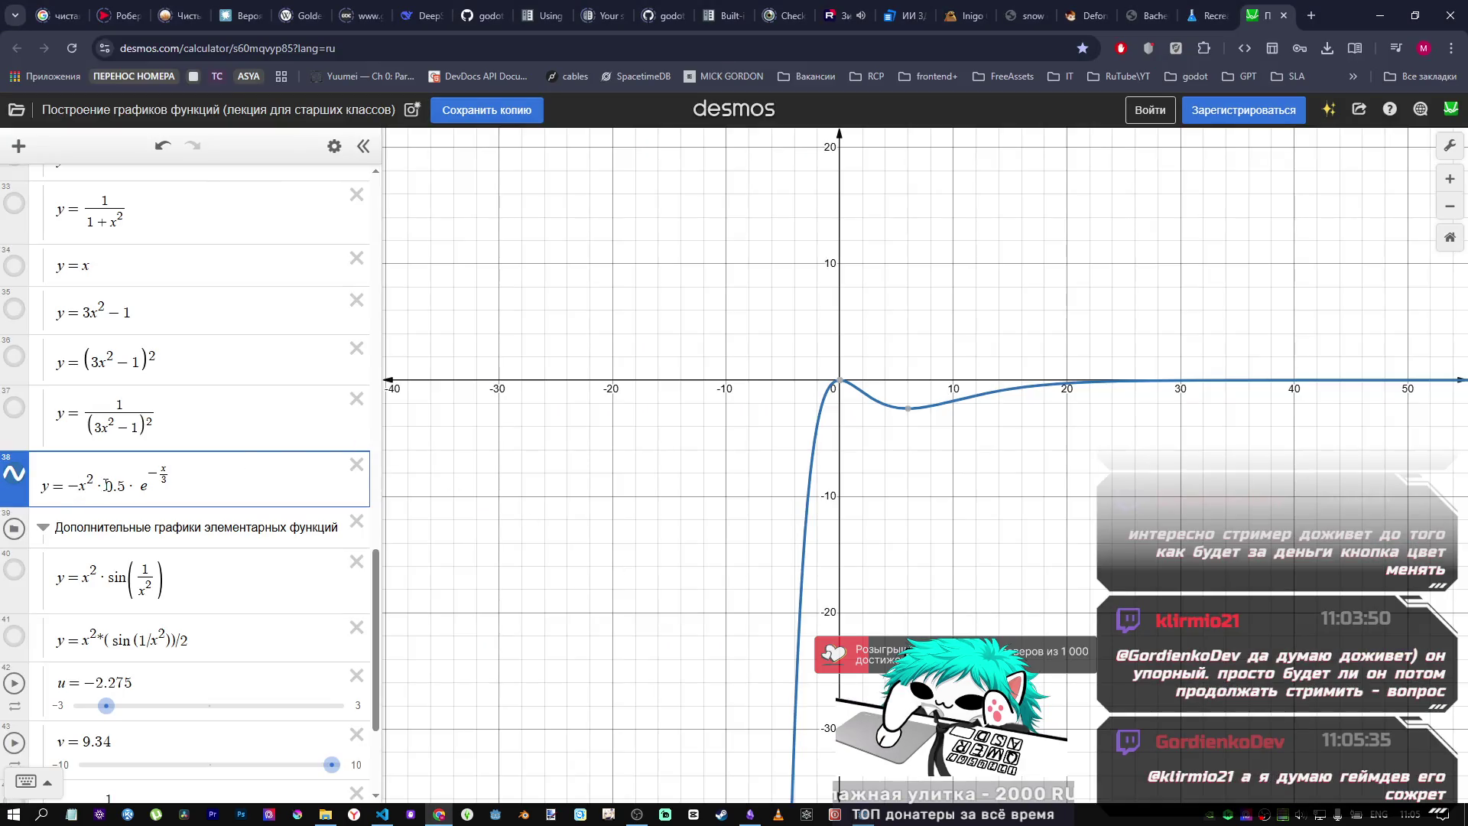
key(alt+Tab)
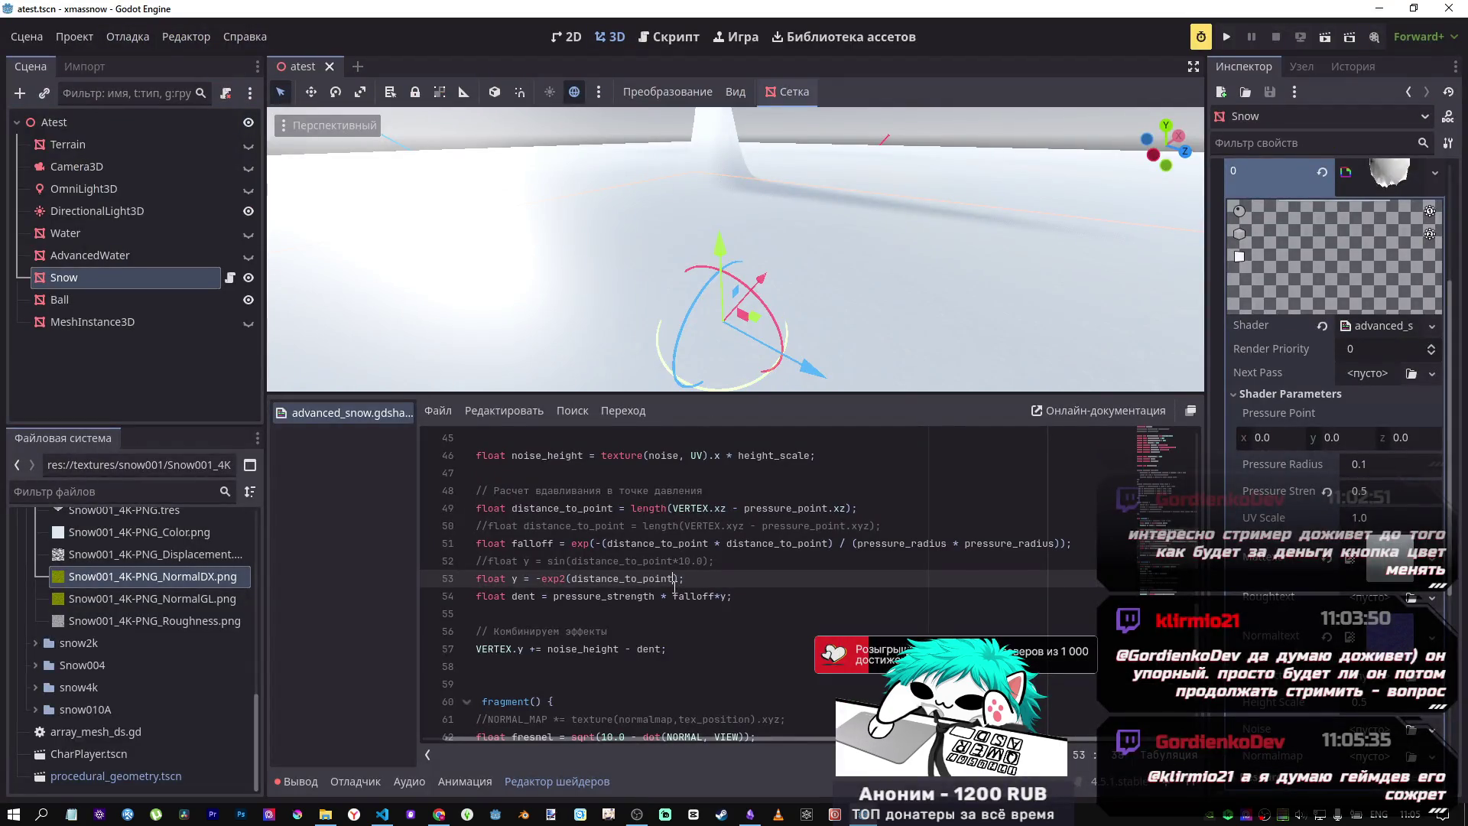
text(*distance_to_point)
key(ctrl+s)
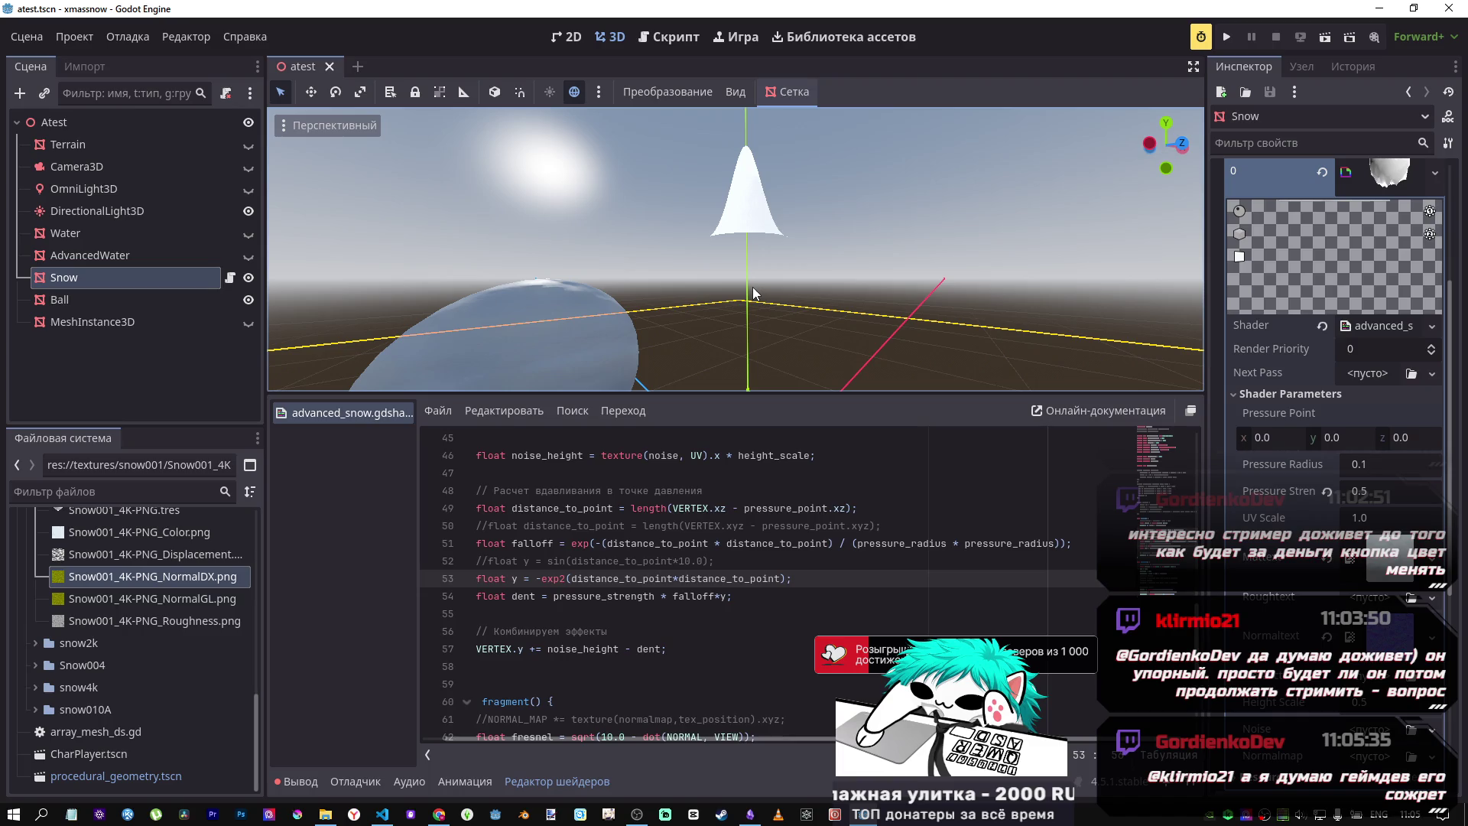
click(764, 561)
click(800, 583)
key(alt+Tab)
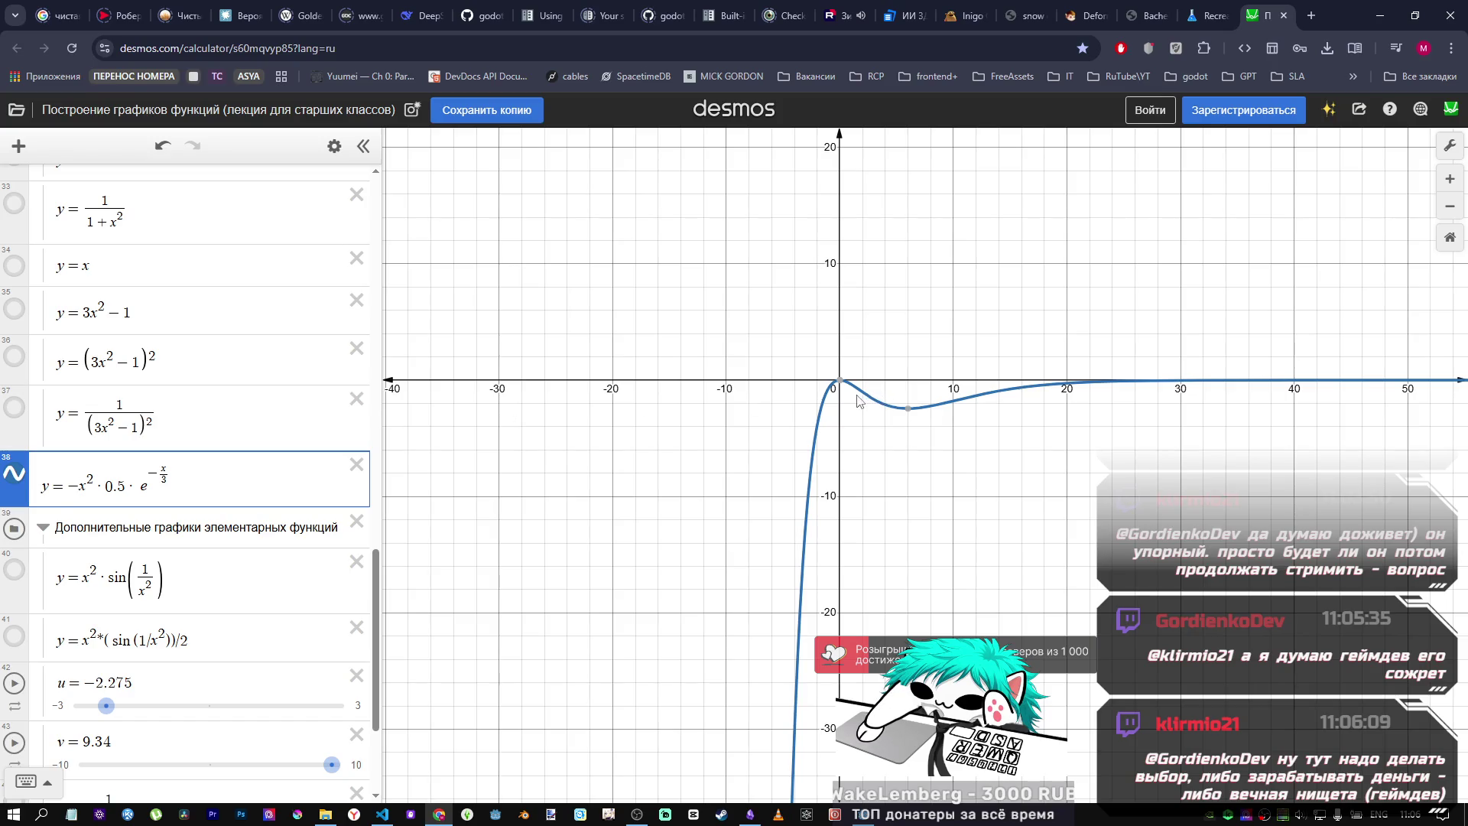
key(alt+Tab)
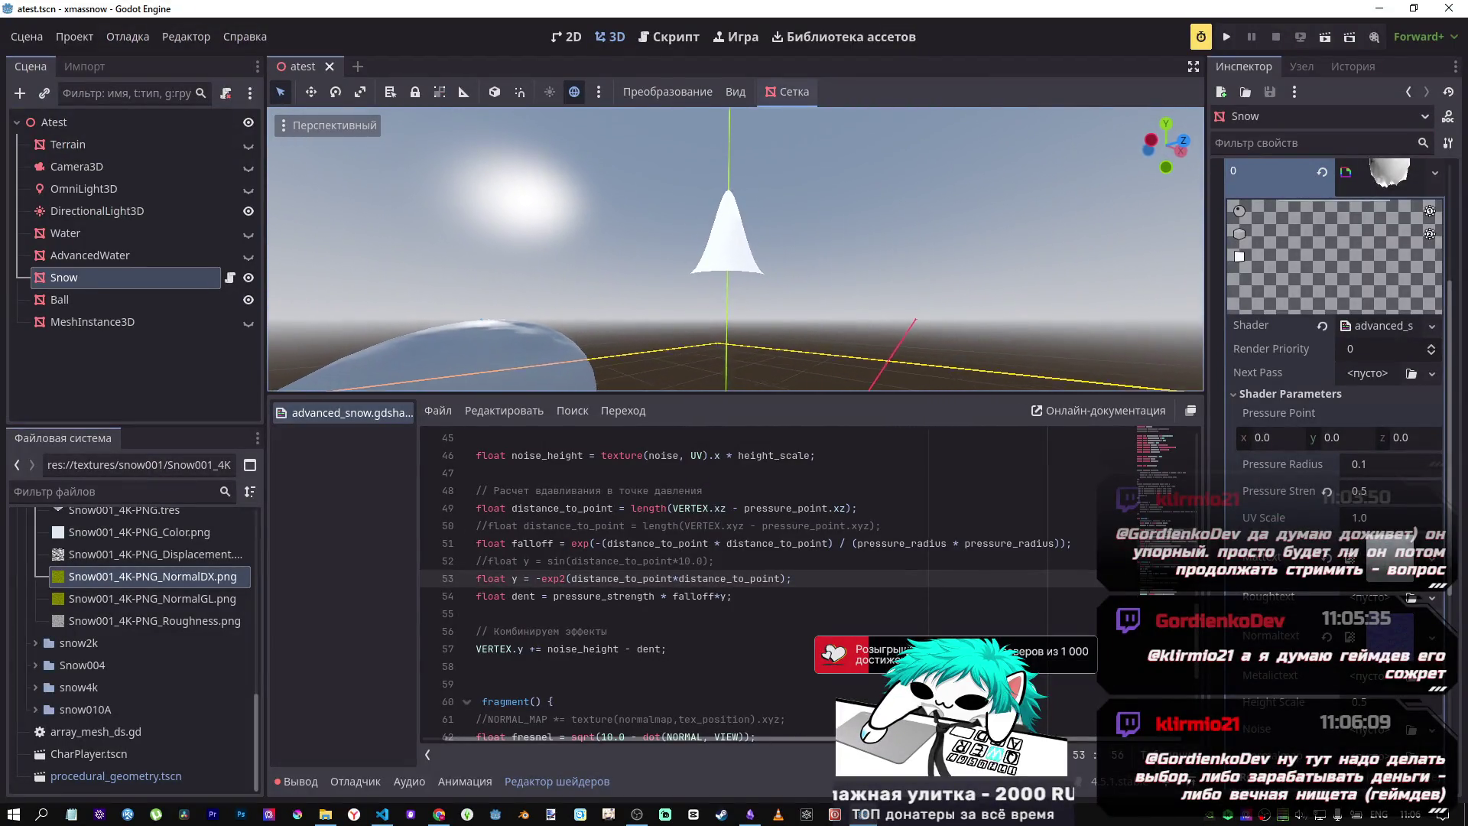
Step: Add a // Возвышенность note above the exp2 line and comment the exp2 line out
click(832, 564)
key(Return)
text(// Возвышенность)
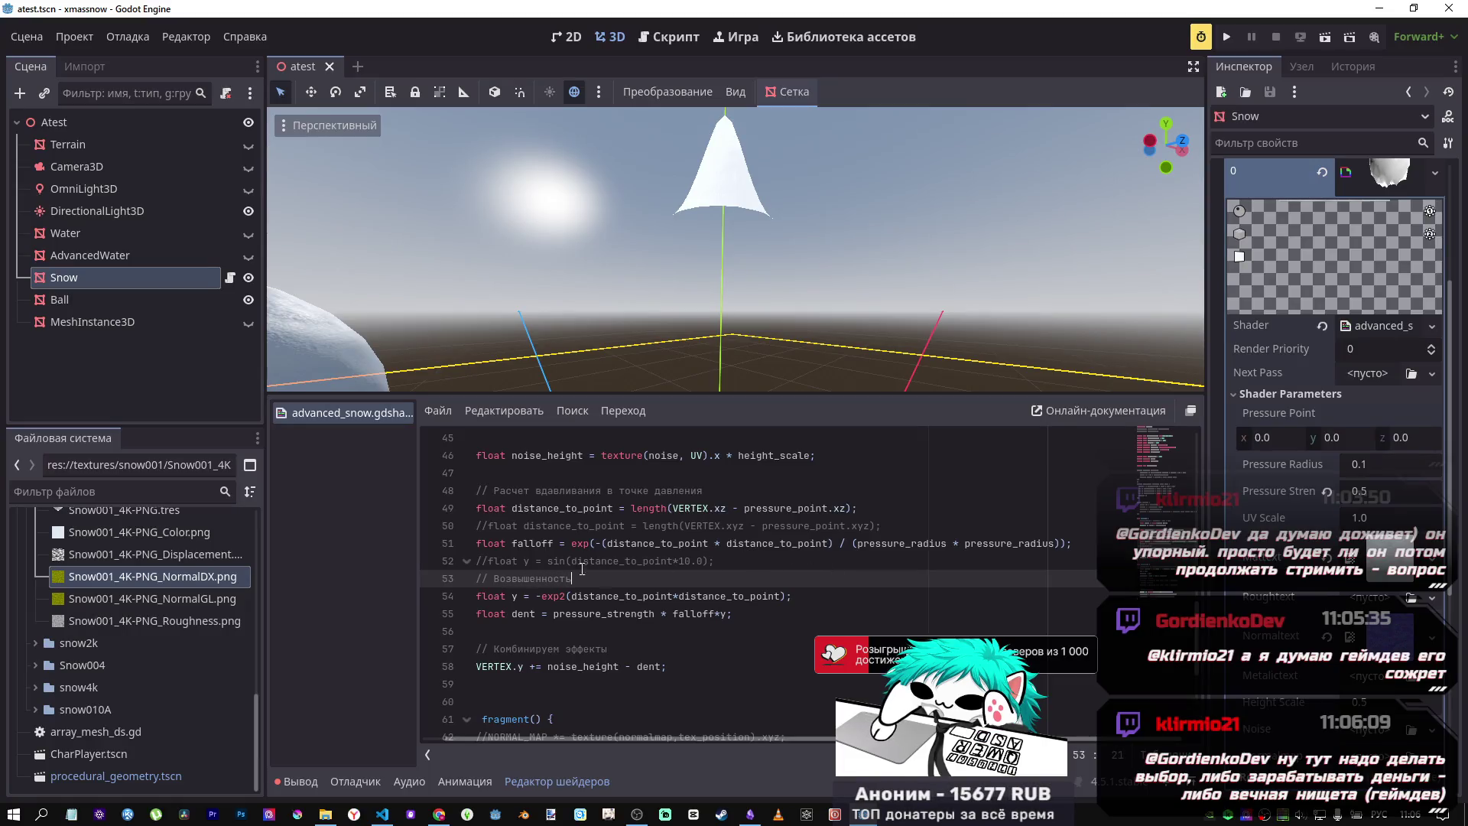
click(802, 591)
drag(802, 591, 466, 597)
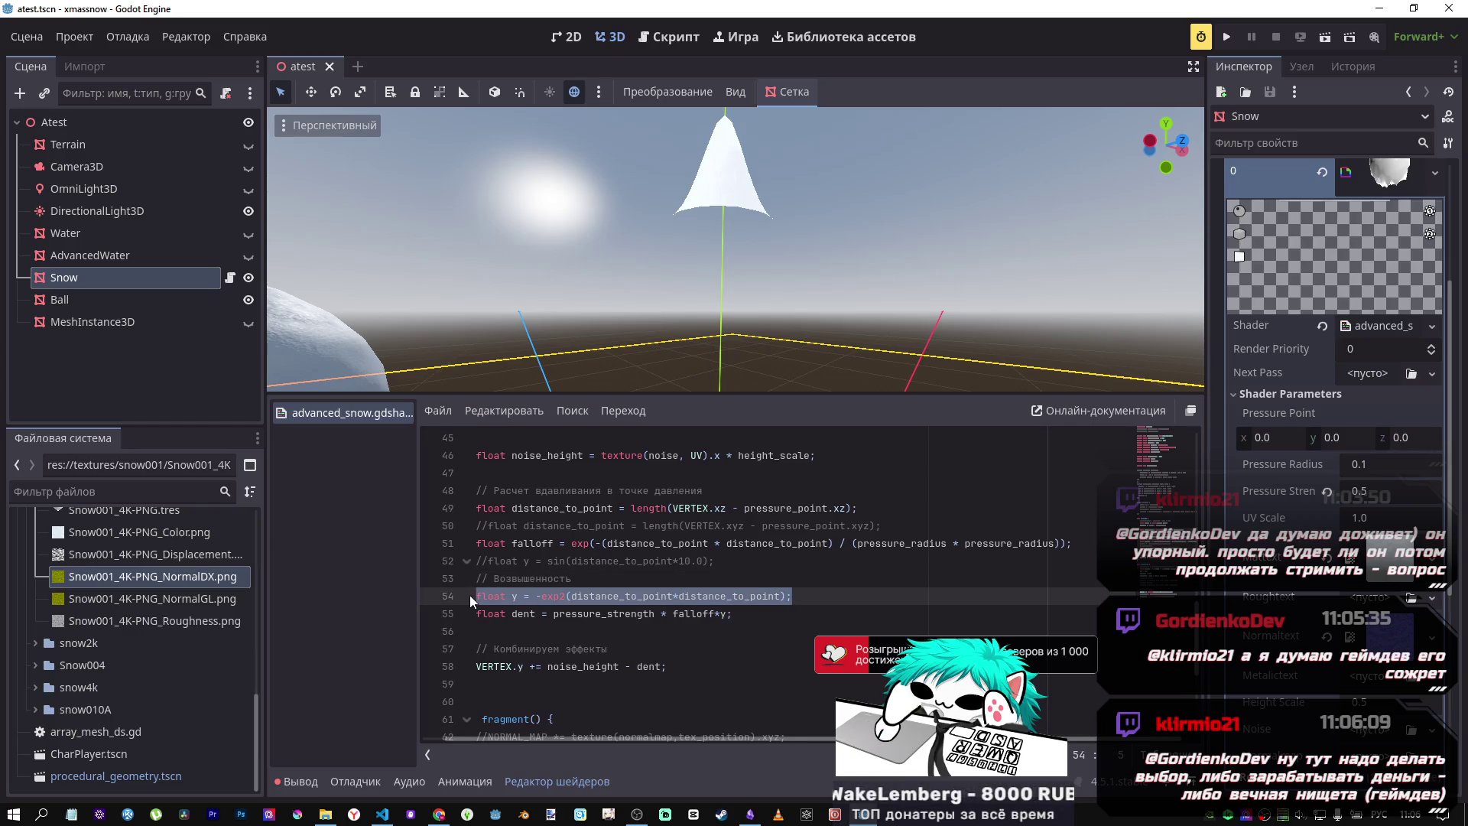
key(ctrl+k)
click(832, 596)
key(Return)
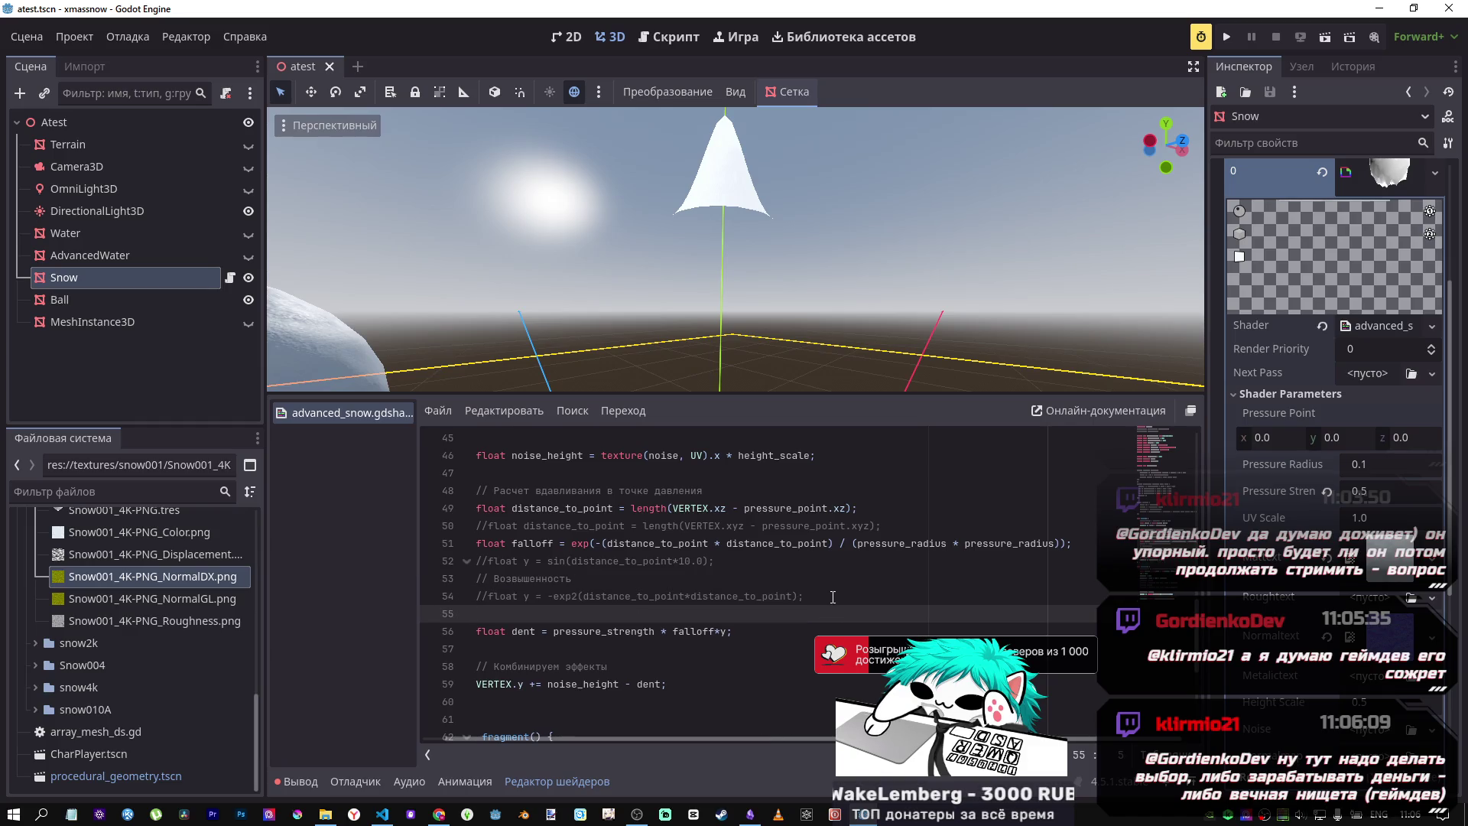
Step: Uncomment the sin(distance_to_point*10.0) falloff line and orbit to view the dented snow
click(529, 542)
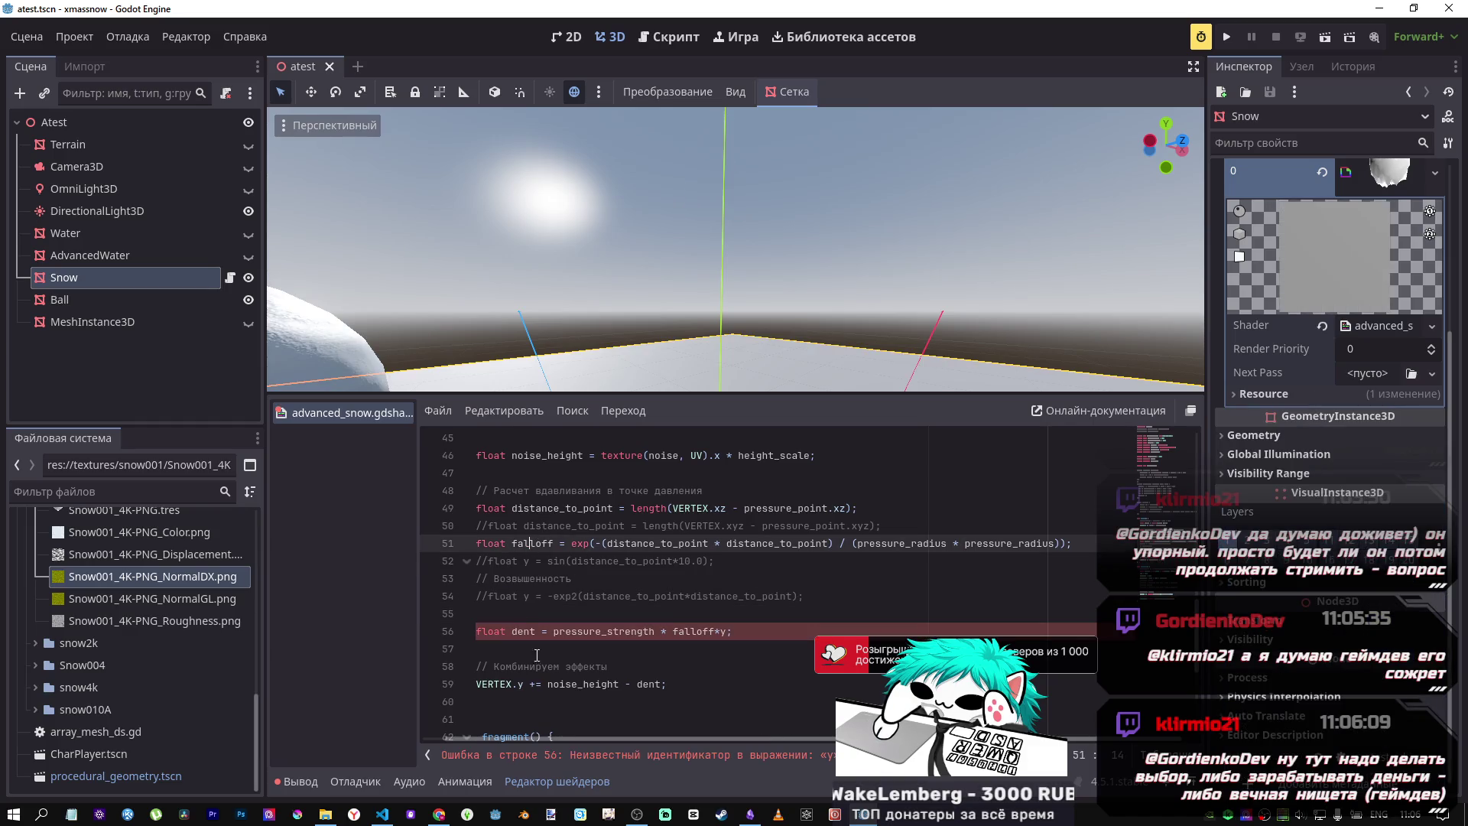
click(570, 560)
key(ctrl+k)
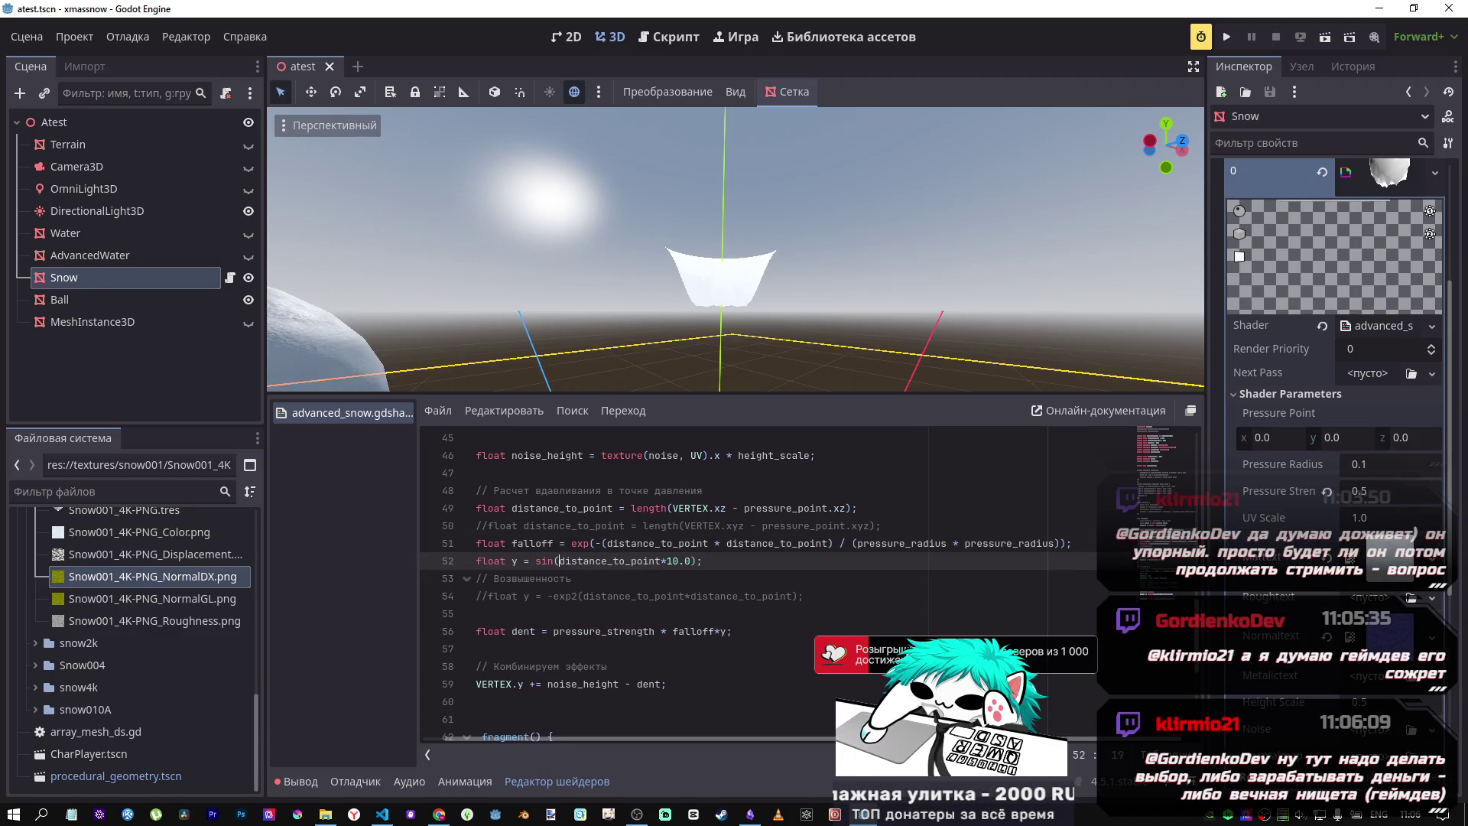
mouse_move(733, 248)
mouse_down()
mouse_move(745, 302)
mouse_move(746, 282)
mouse_up()
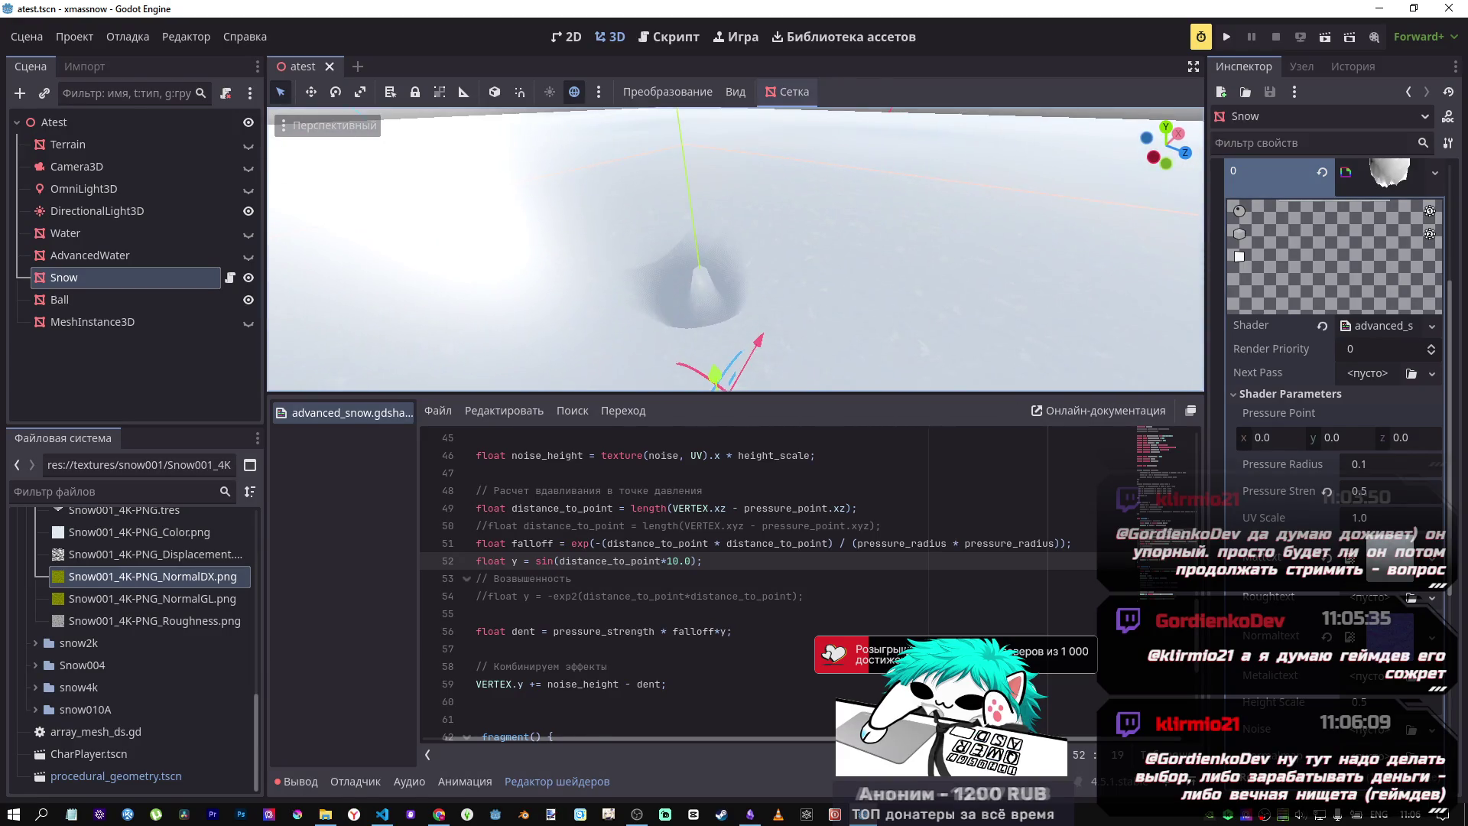
key(alt+Tab)
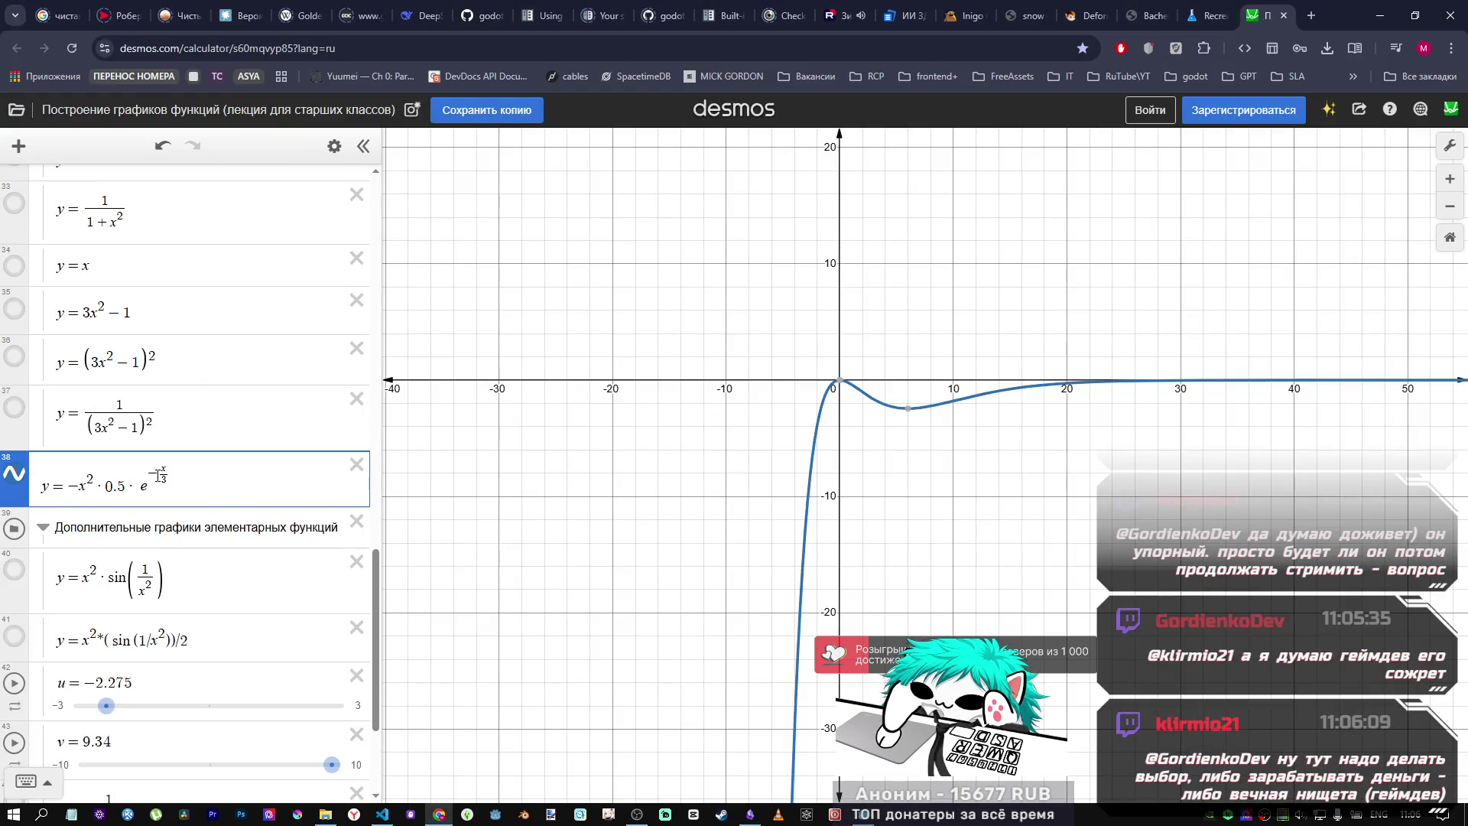
Step: Negate line 52 to float y = -sin(distance_to_point*10.0); after checking the x²·0.5 factor in Desmos
drag(122, 486, 84, 486)
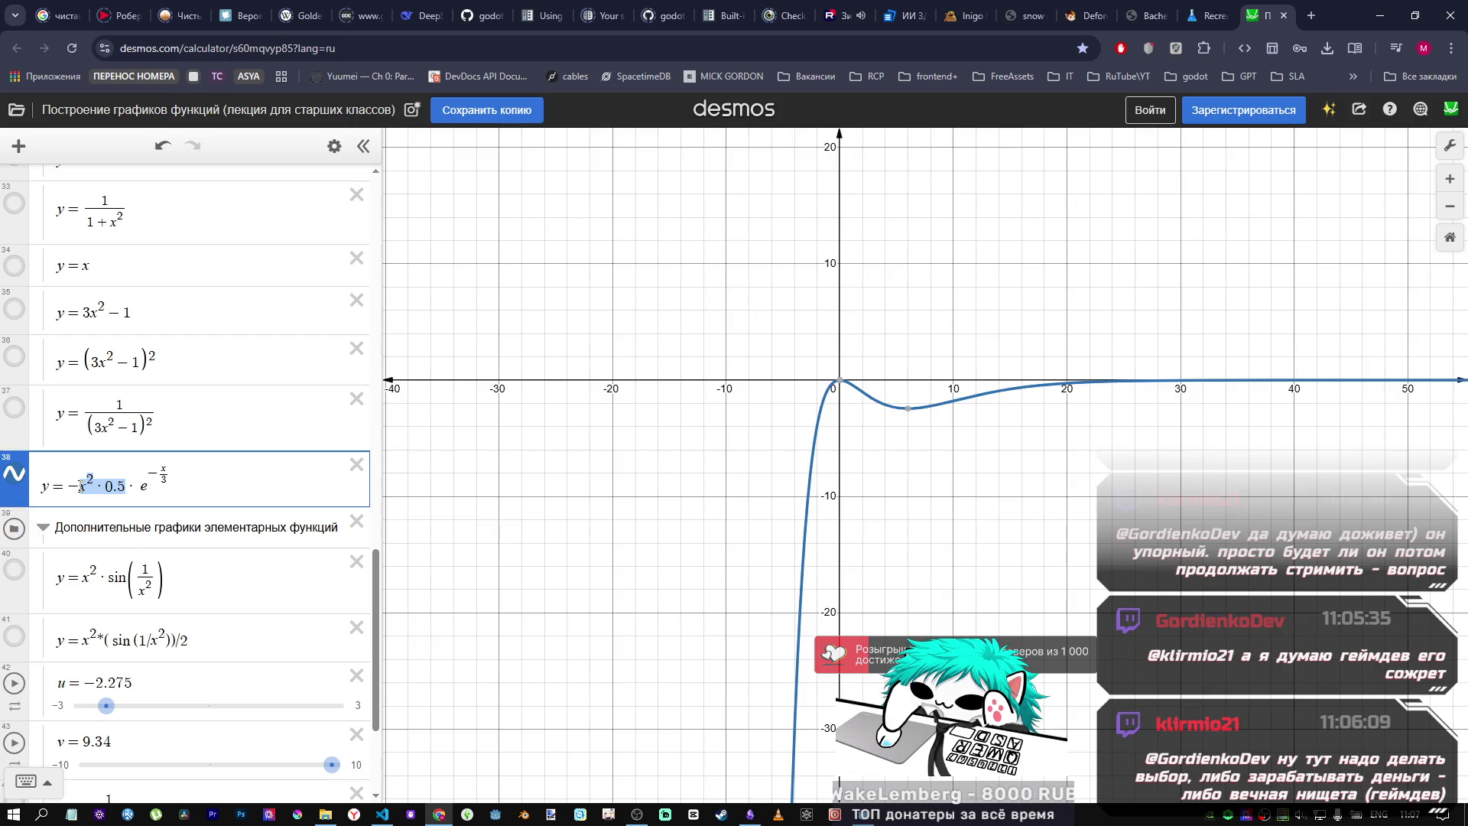
key(alt+Tab)
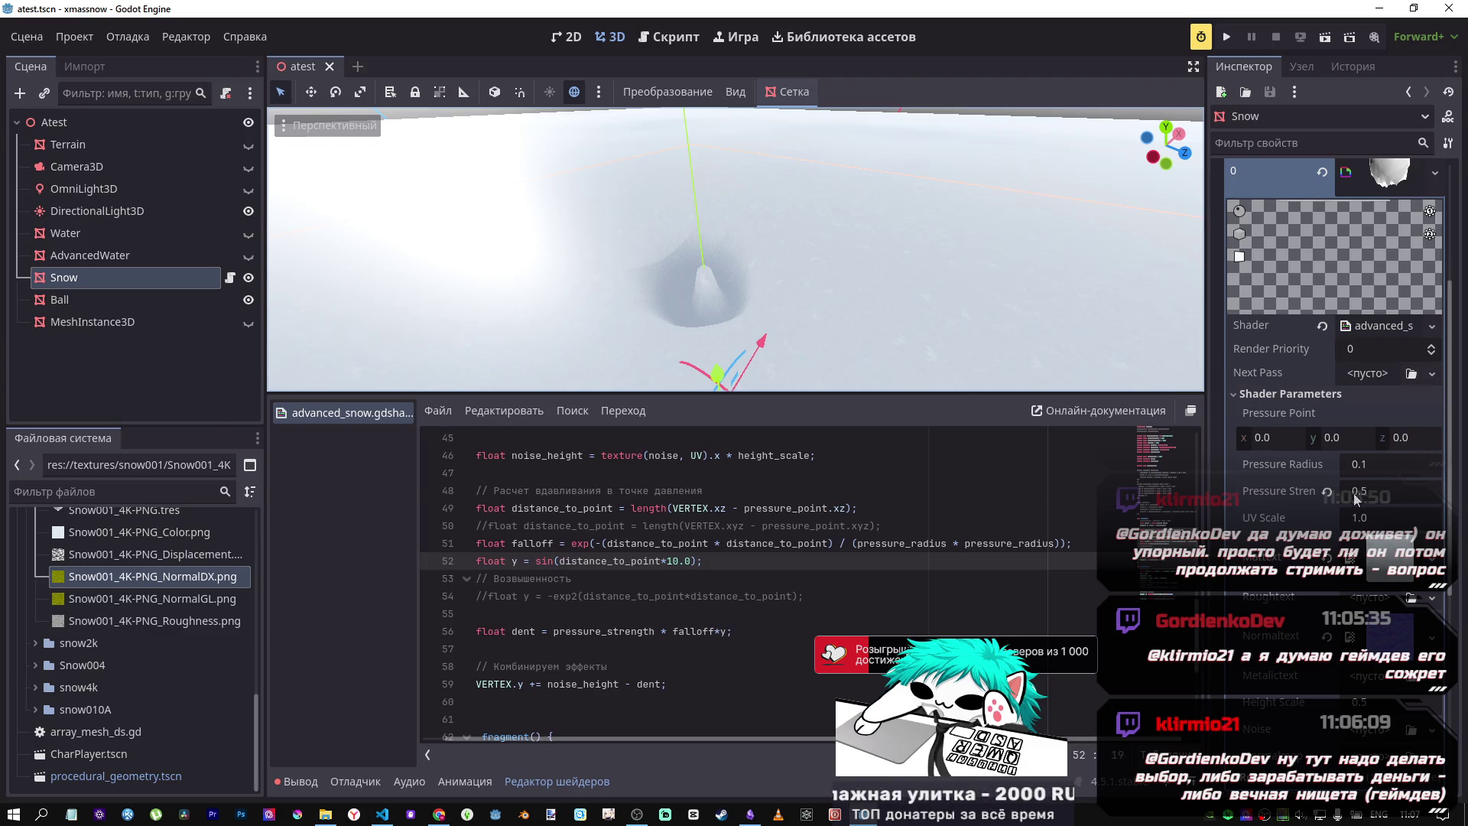
key(alt+Tab)
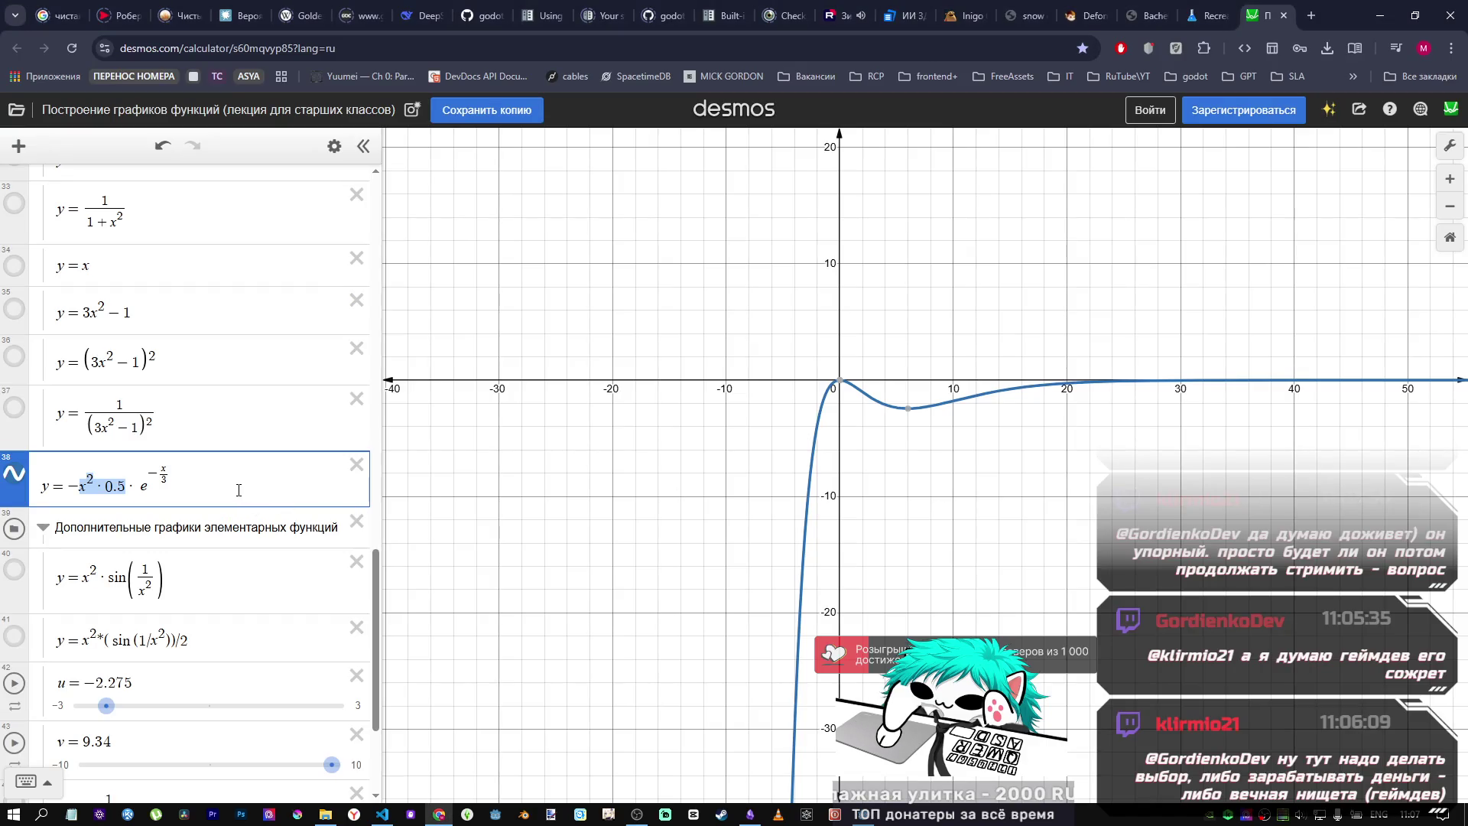
click(87, 486)
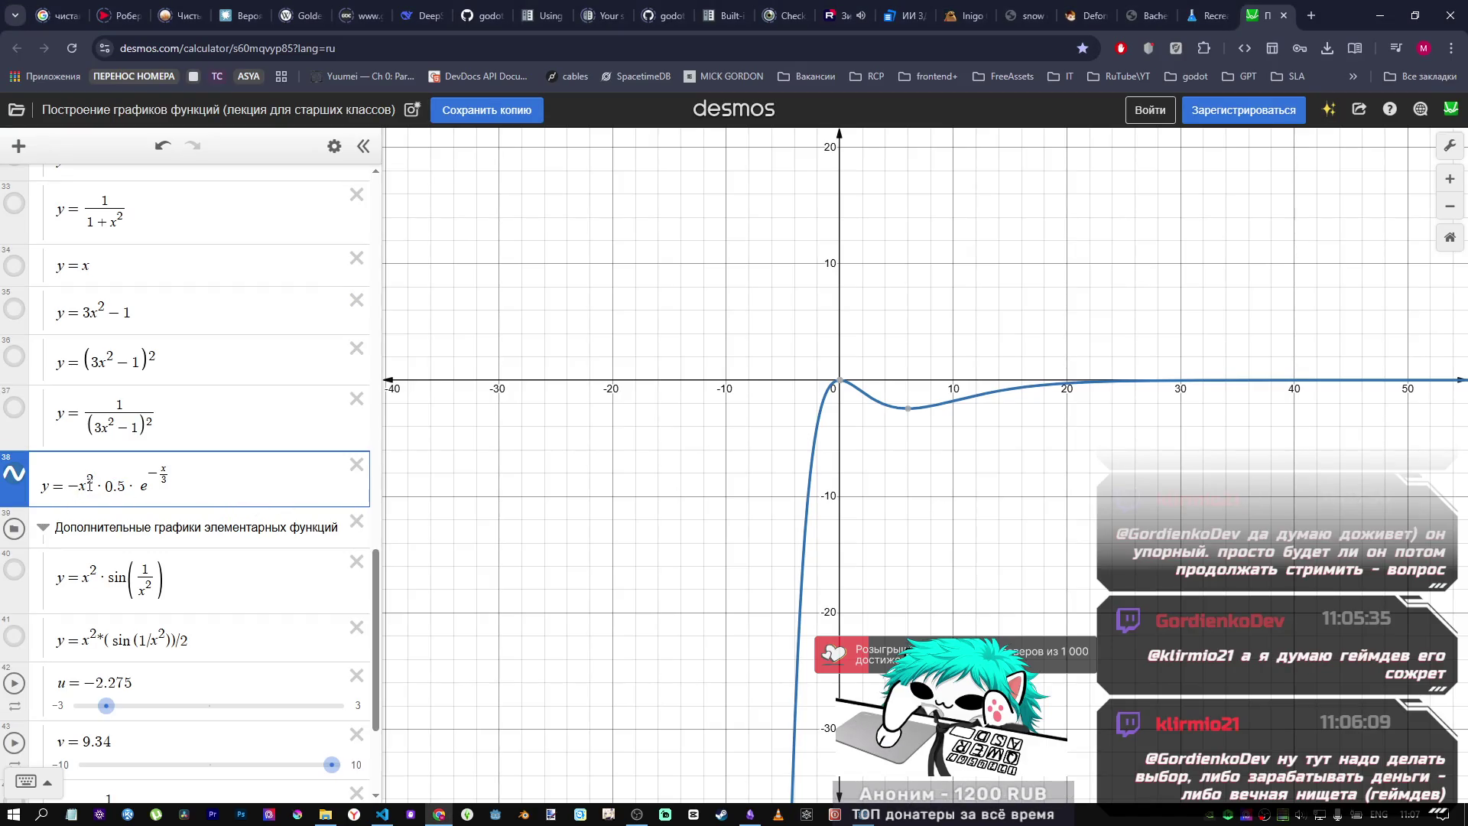
key(alt+Tab)
key(alt+Tab)
key(alt+Tab)
click(540, 562)
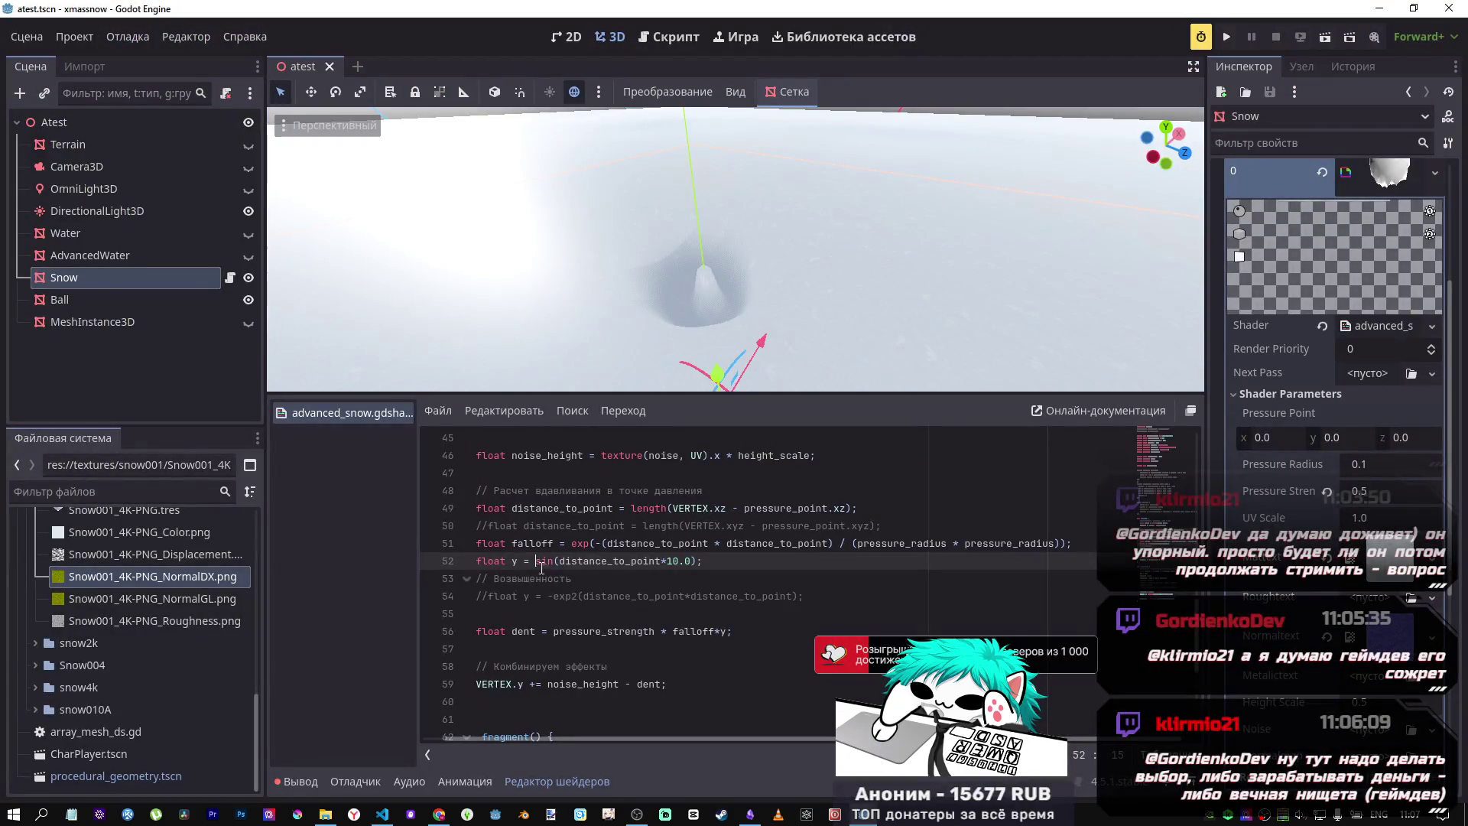
text(-)
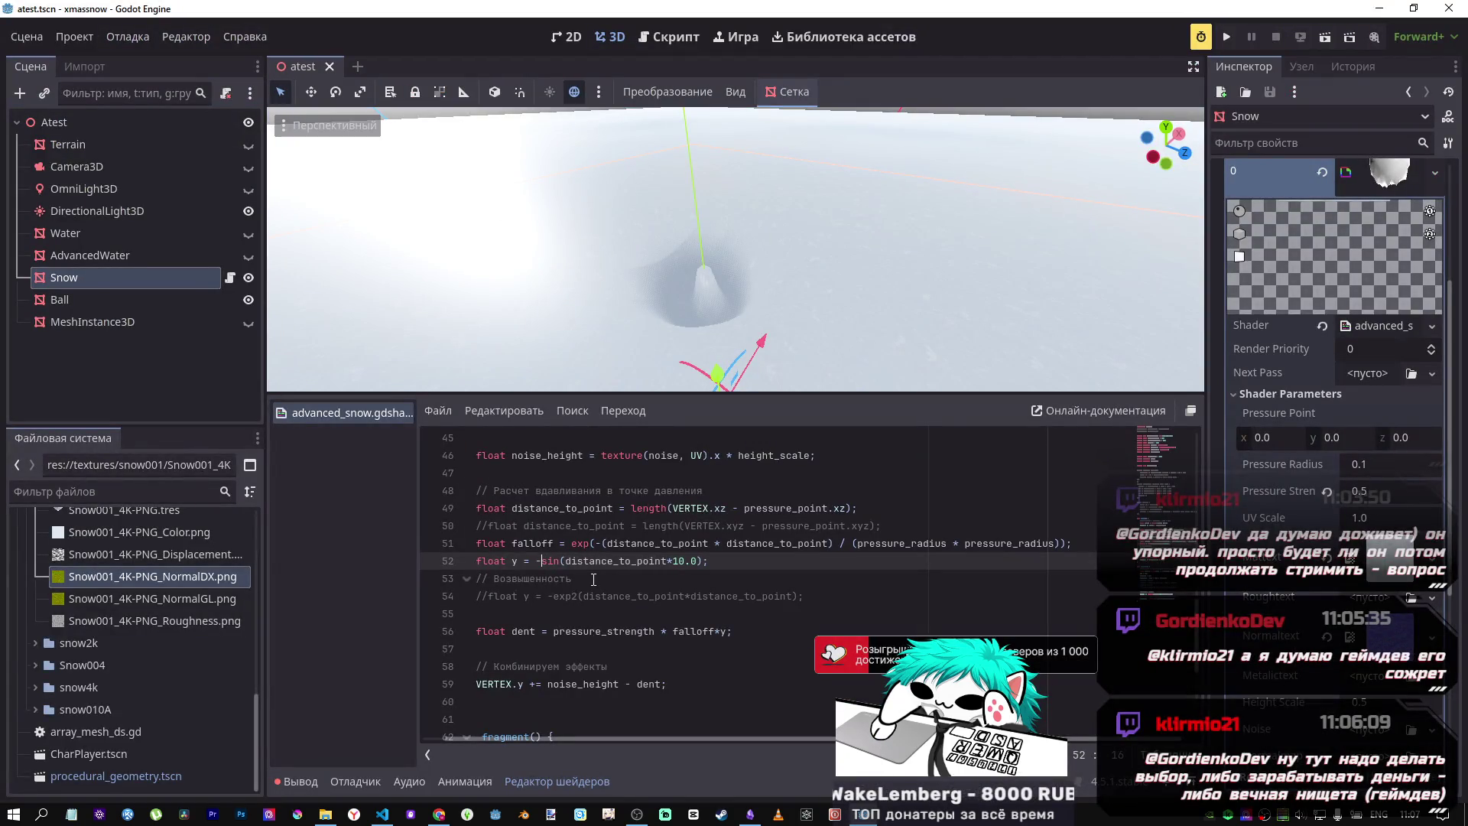
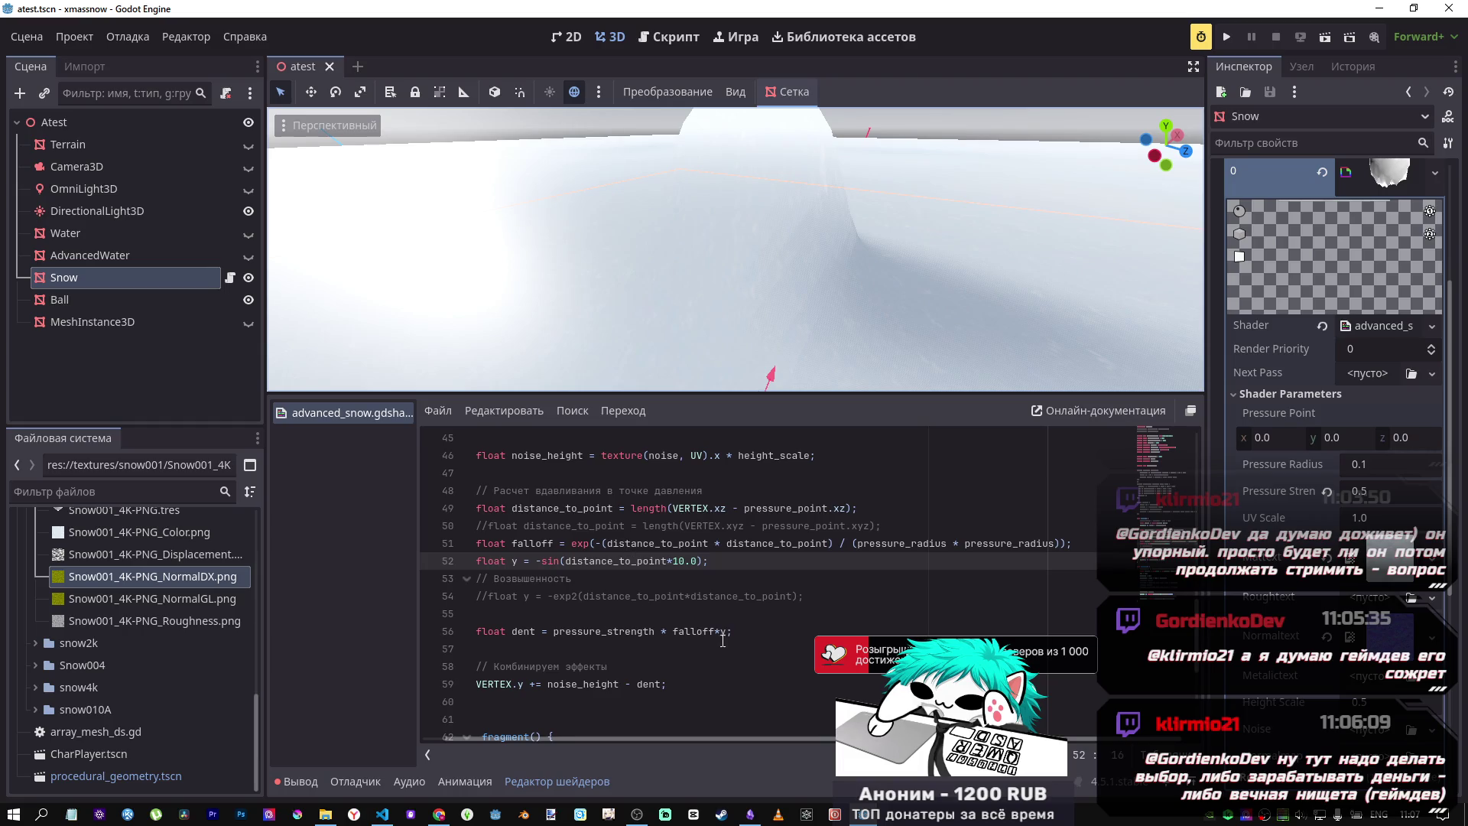
Step: Compare the dent curve in Desmos, then comment out the y = -sin(distance_to_point*10.0) line 52
key(alt+Tab)
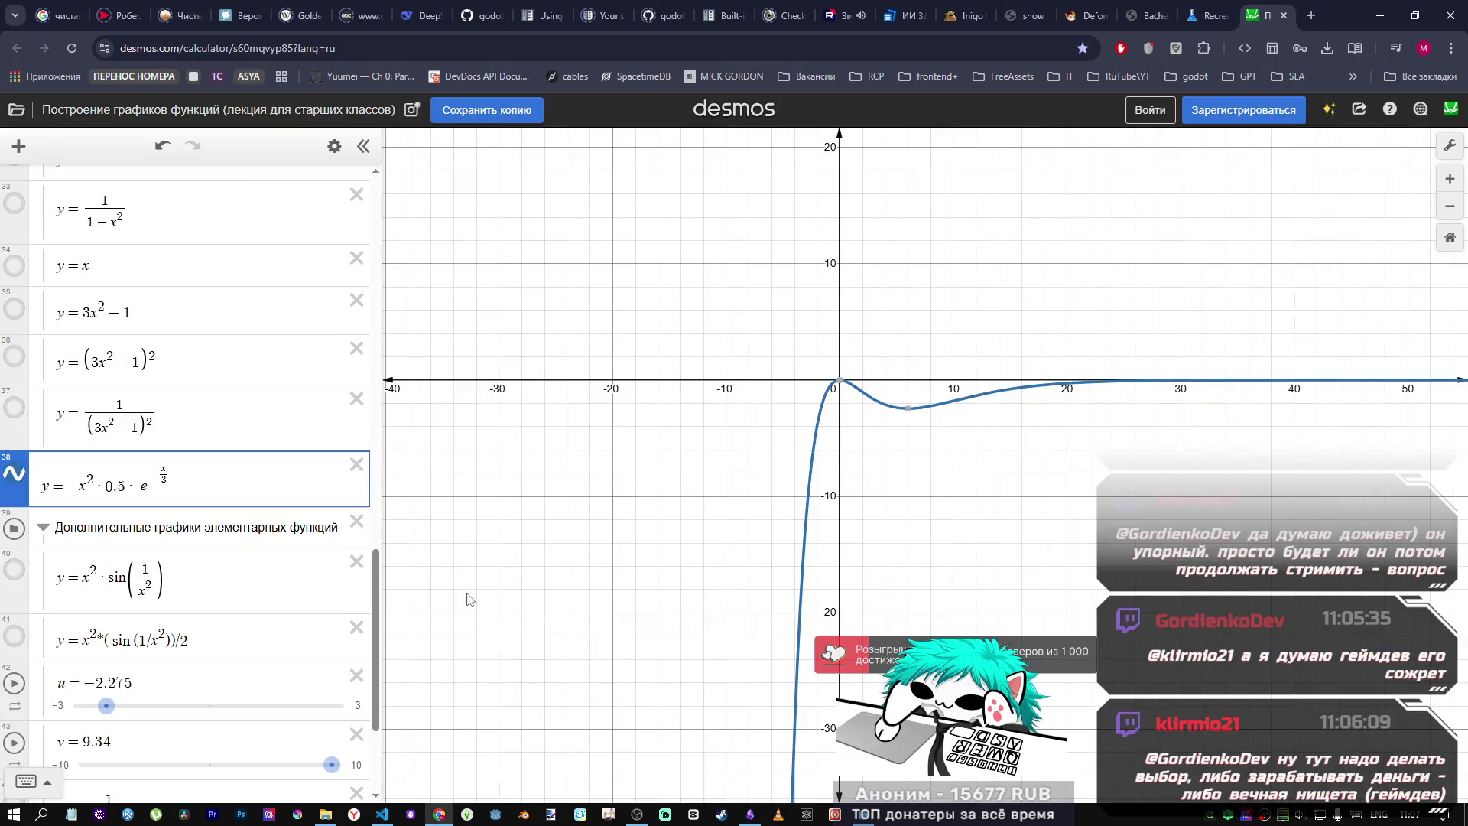
key(alt+Tab)
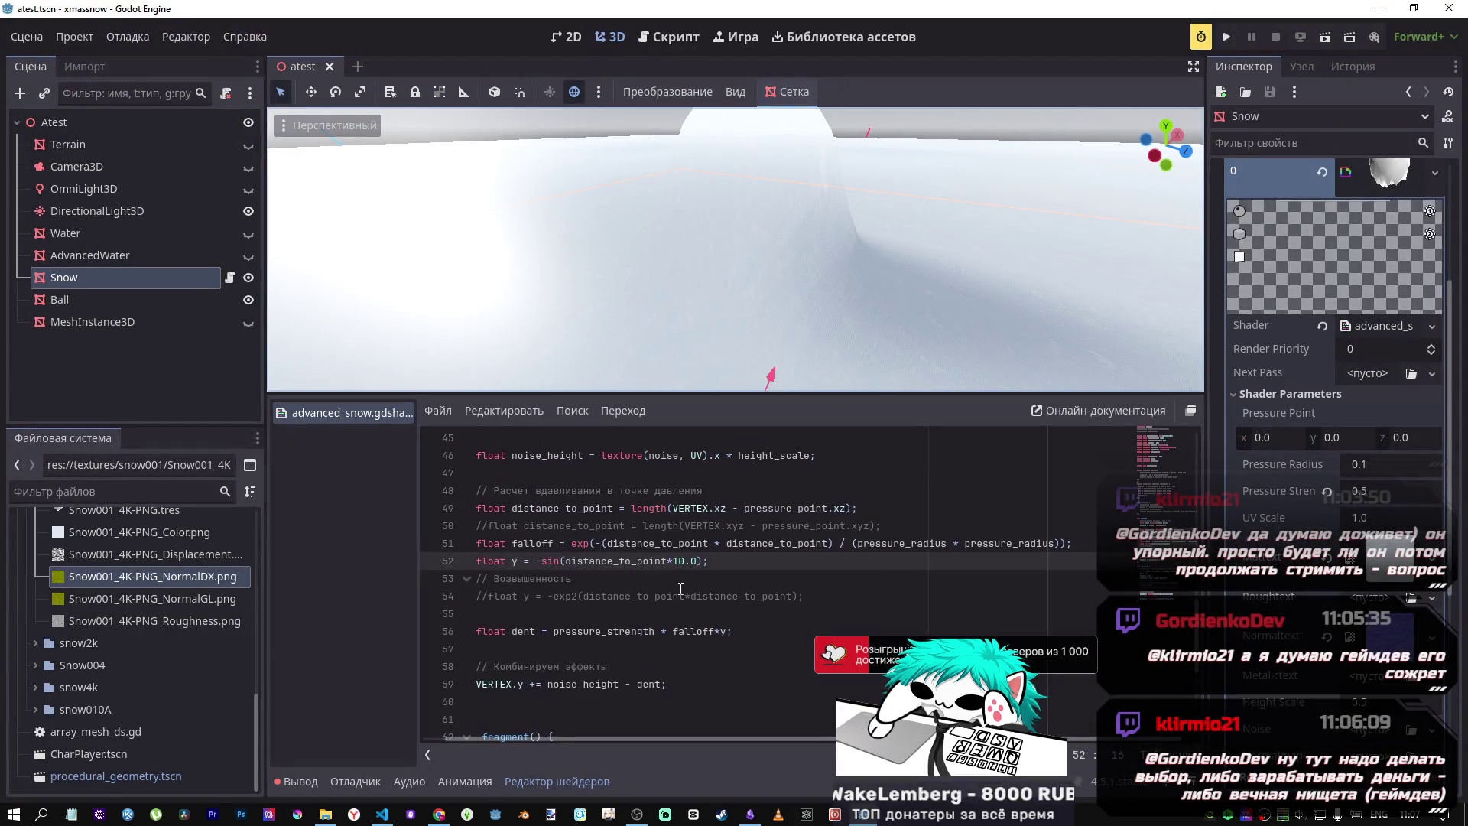
drag(800, 597, 541, 604)
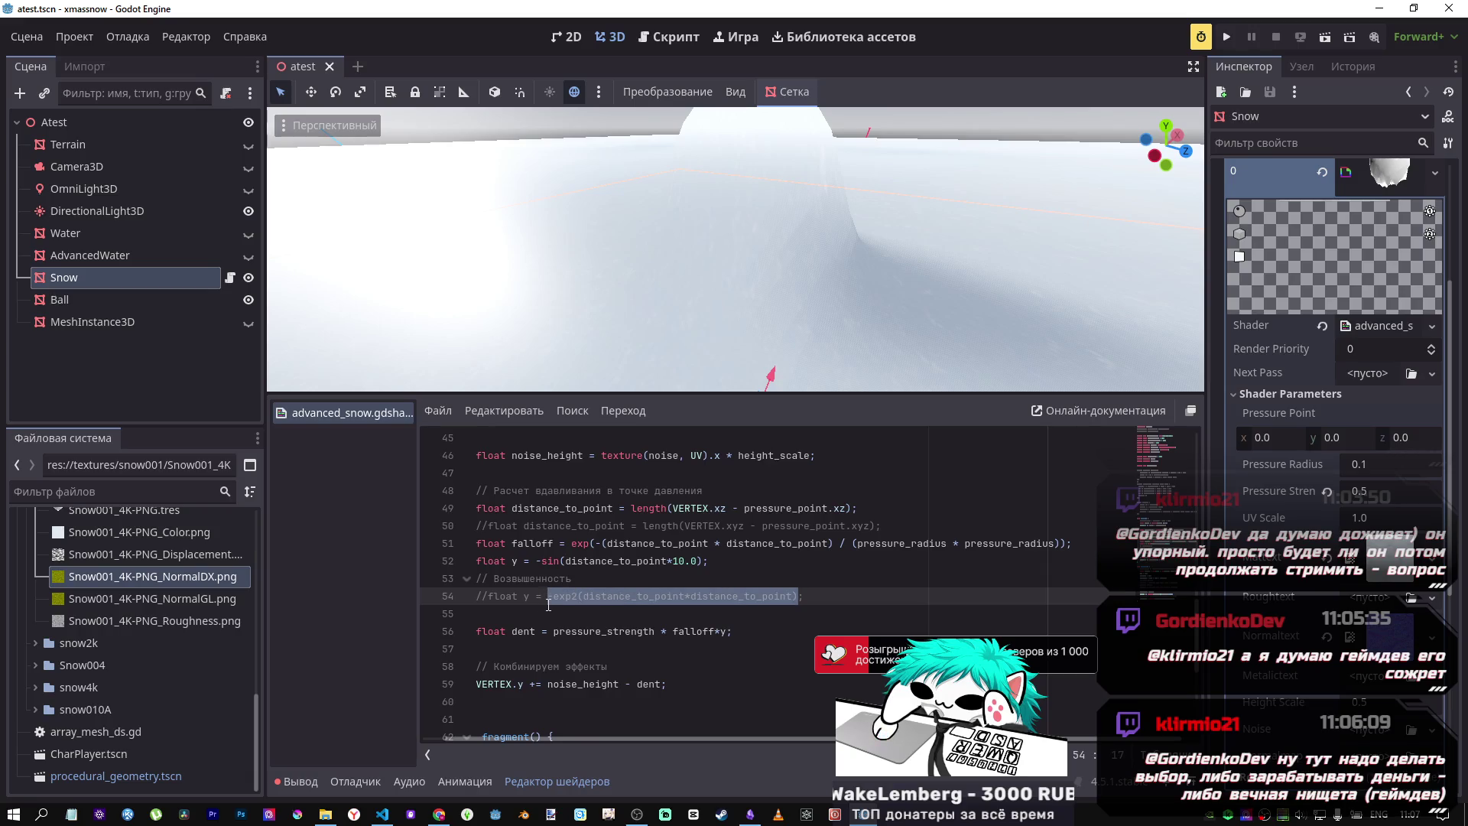
key(alt+Tab)
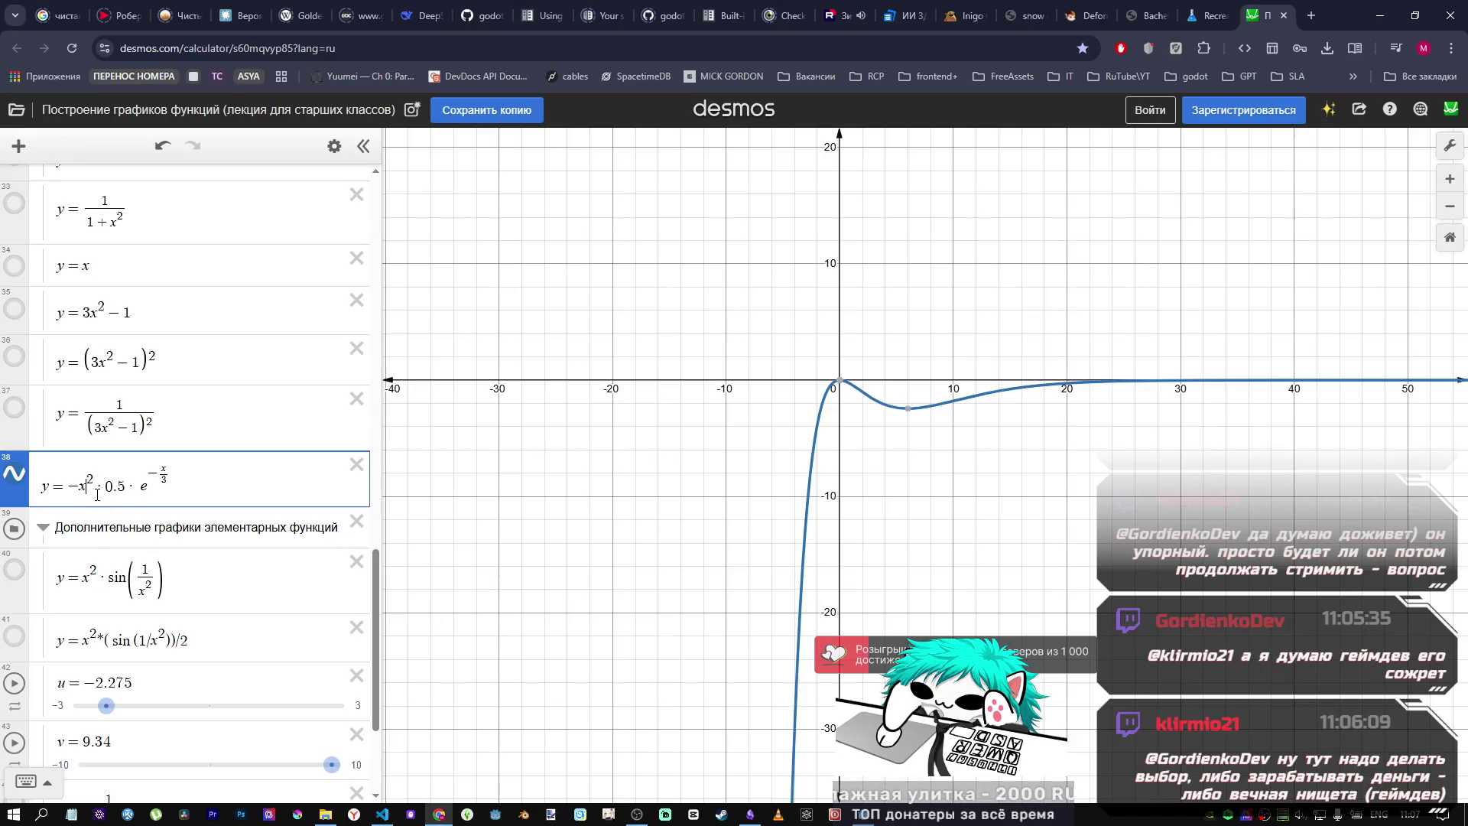
key(alt+Tab)
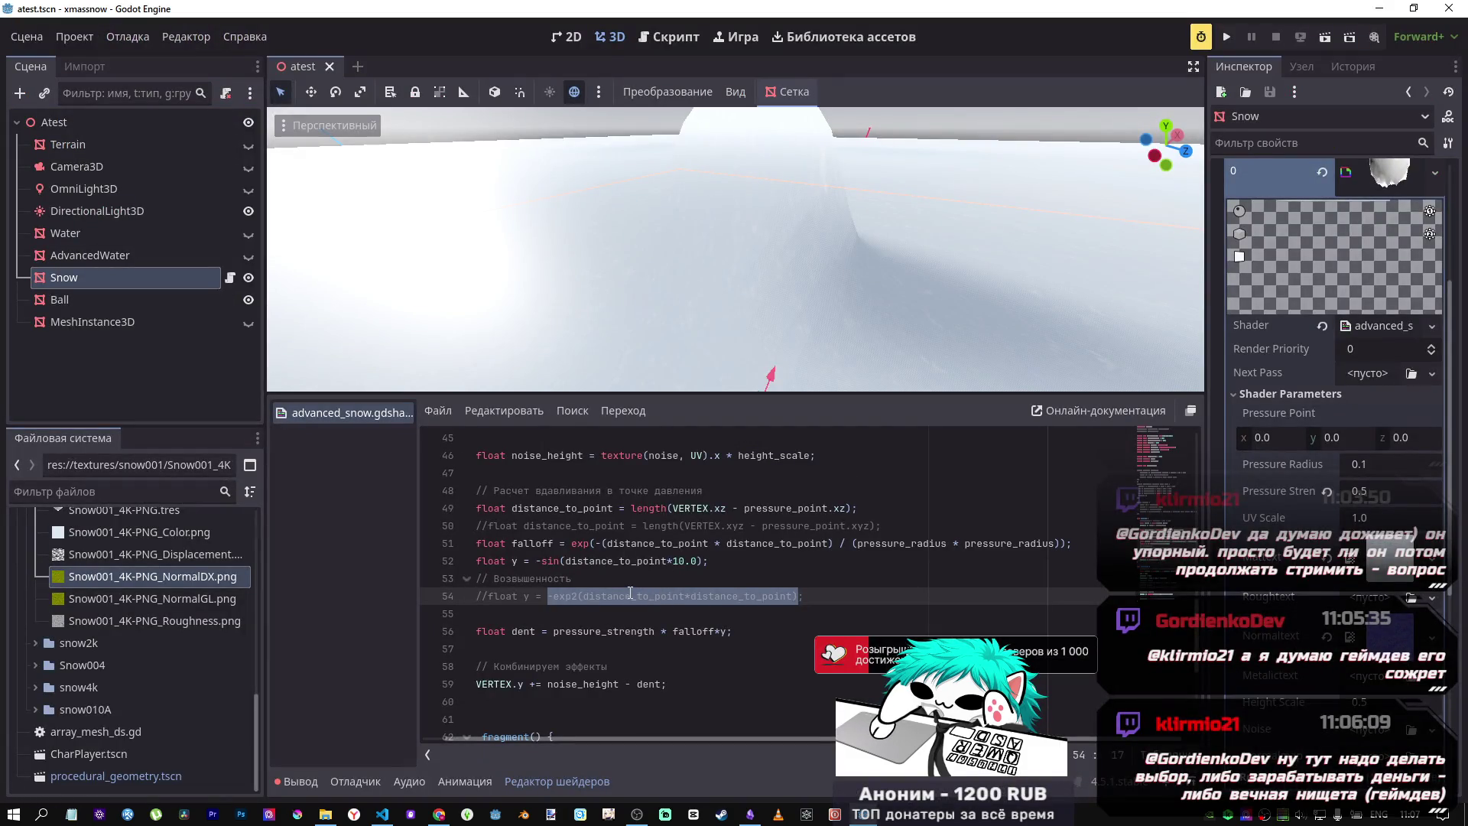
click(625, 555)
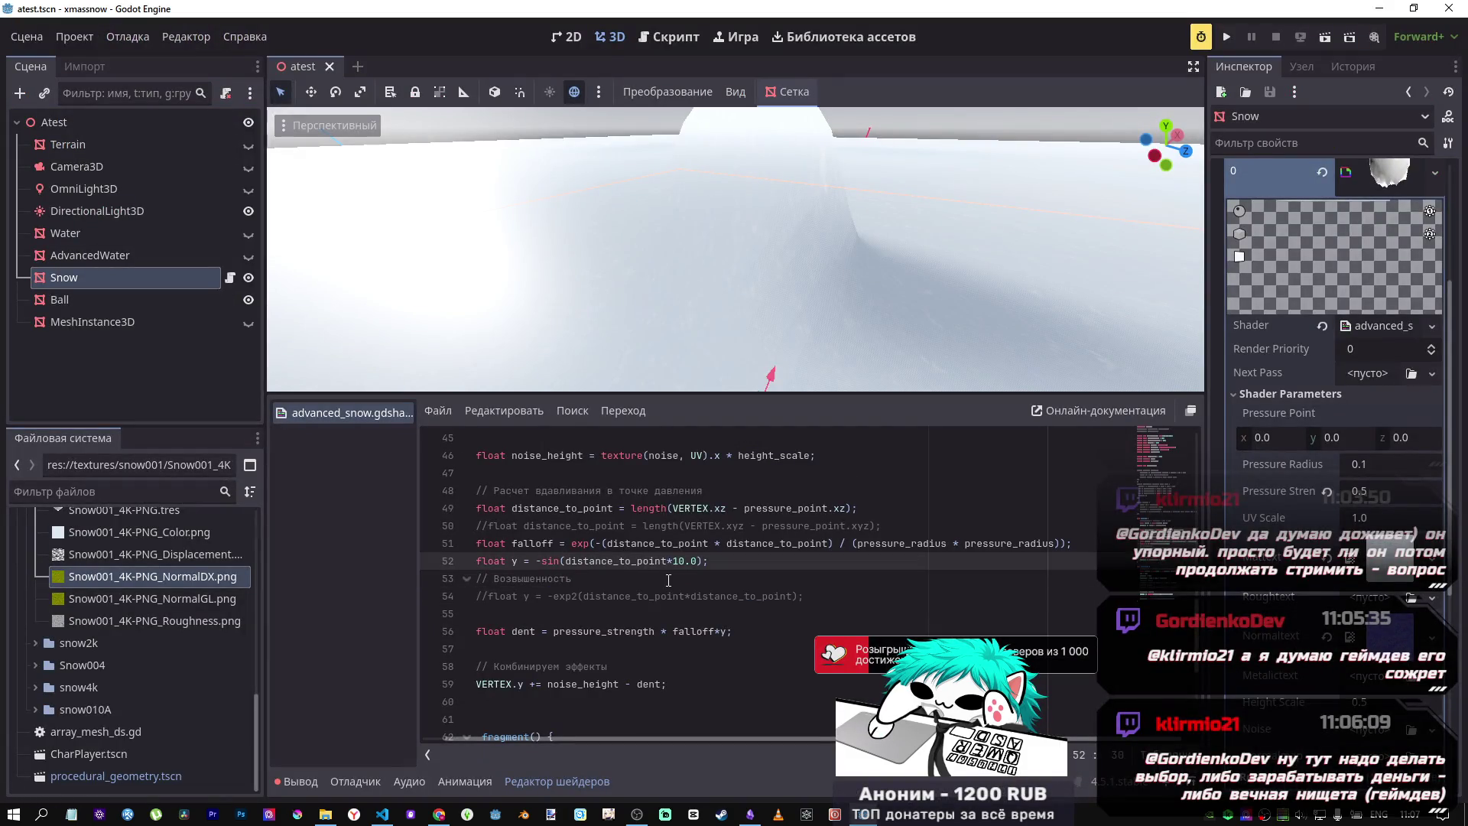
key(ctrl+k)
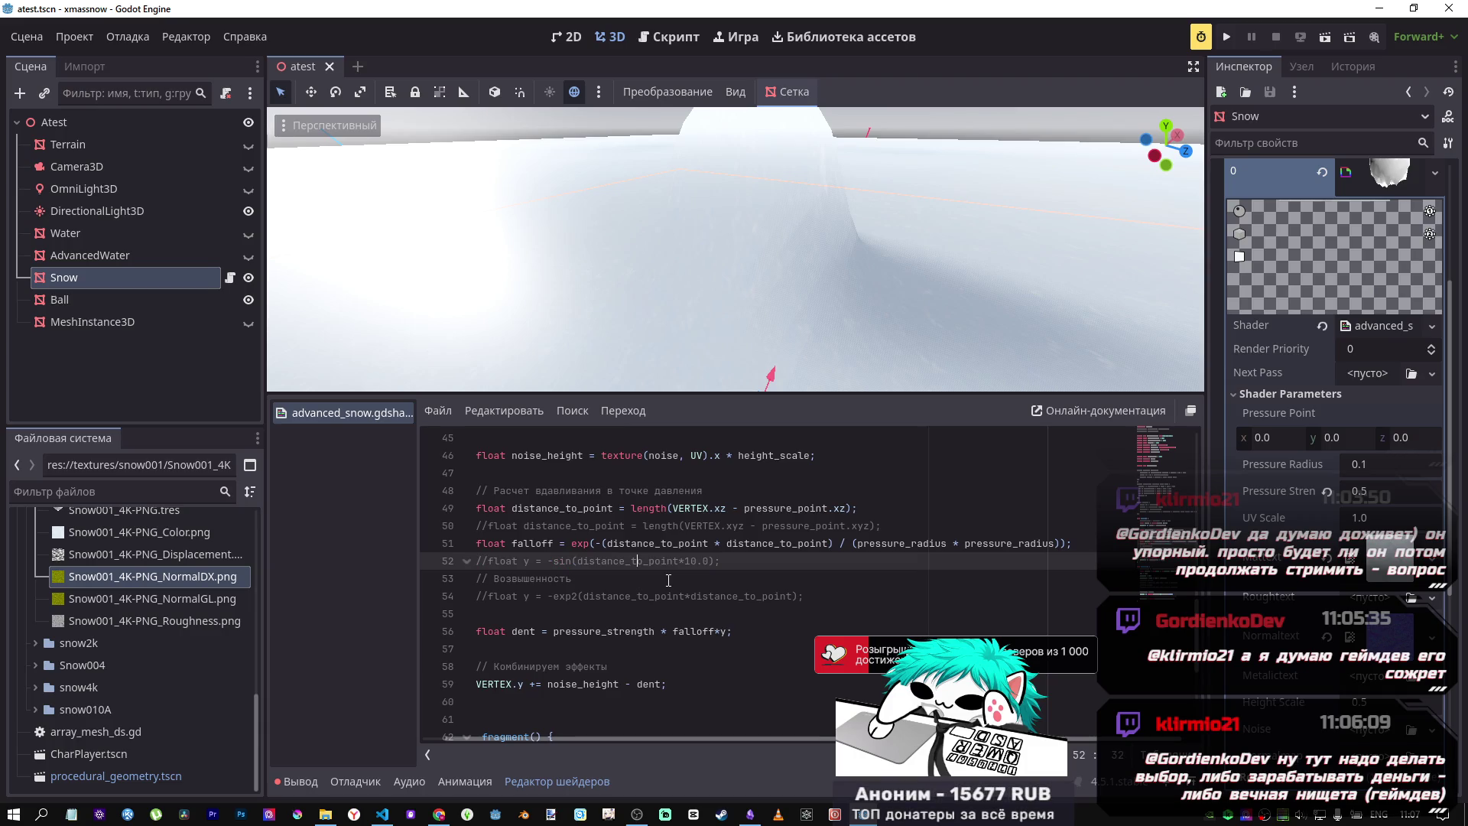
Step: Re-enable the exp2 height line 54 and append .0 to its divisor
key(Down)
key(Down)
key(ctrl+k)
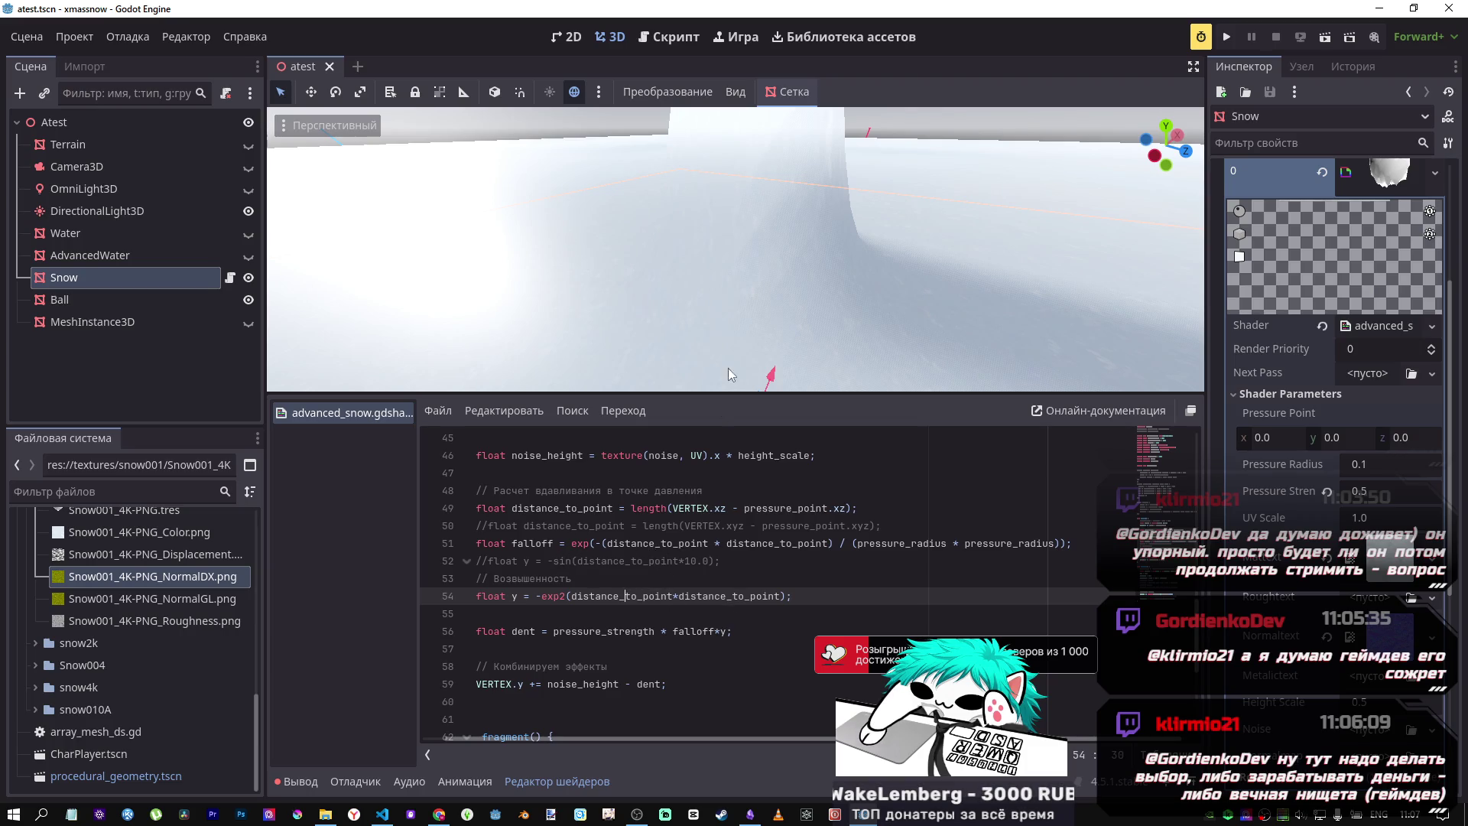
scroll(705, 343, down, 10)
scroll(739, 267, up, 10)
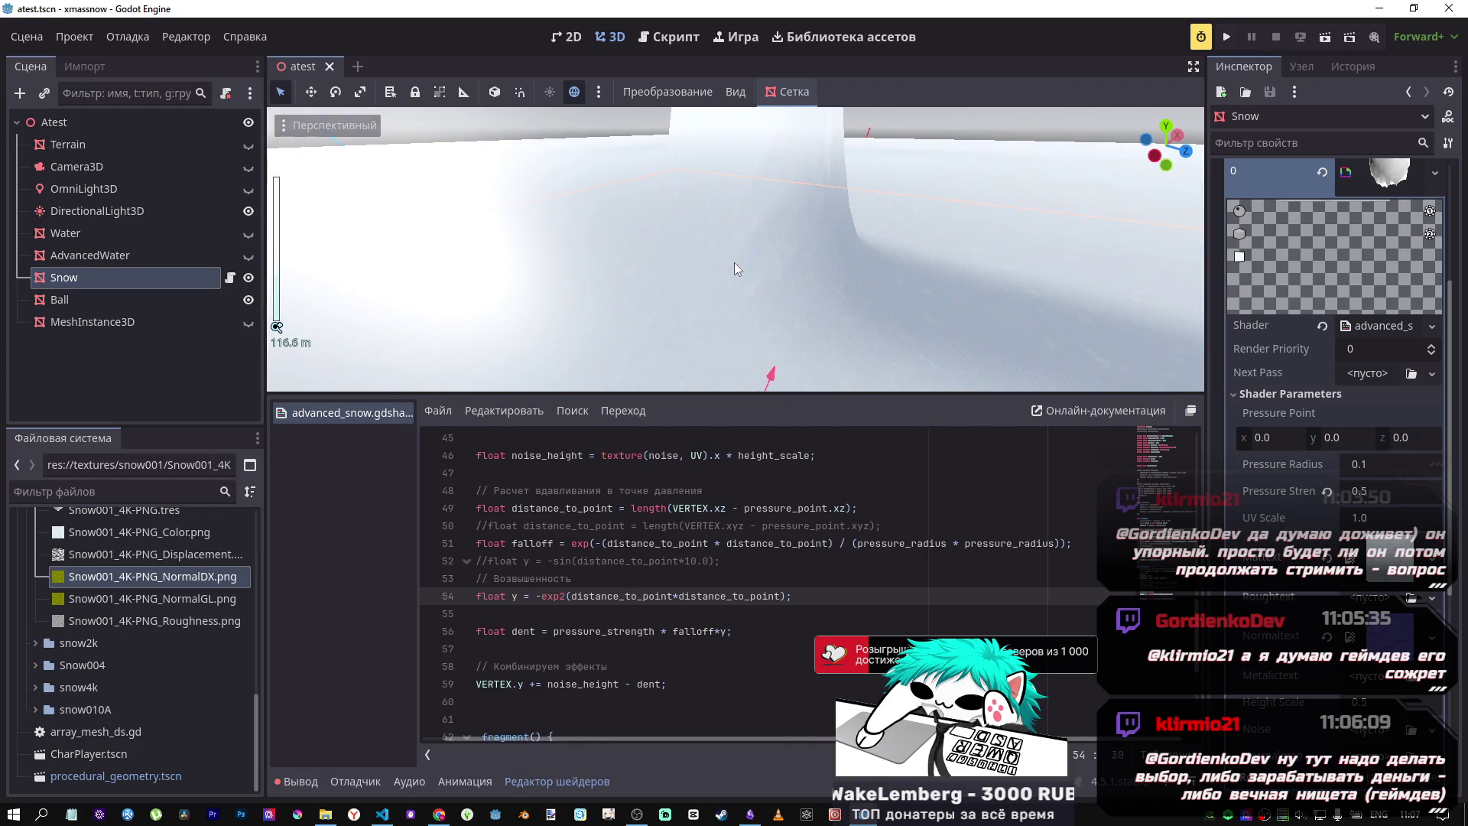
click(787, 604)
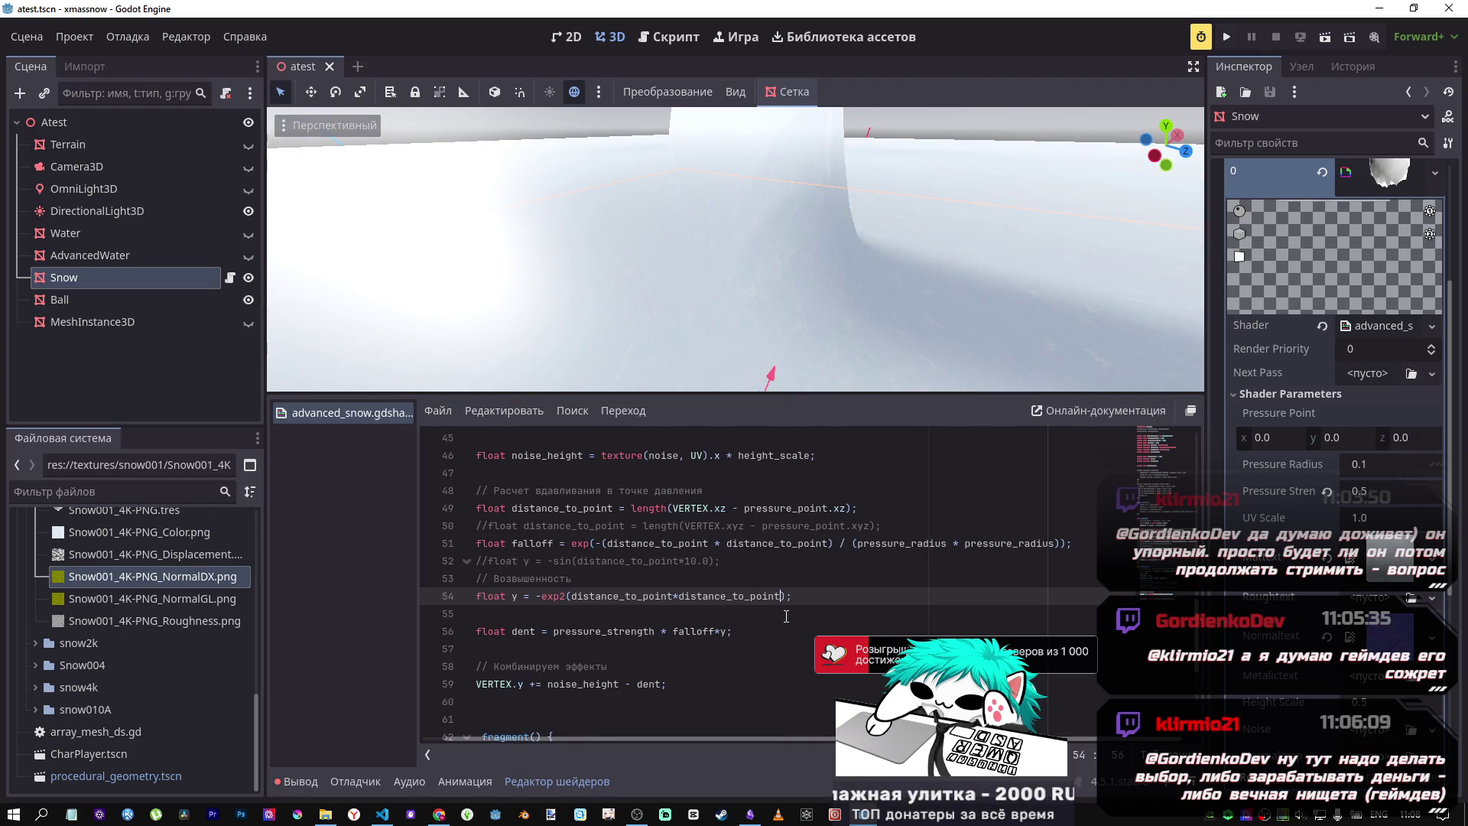
text(/10.0)
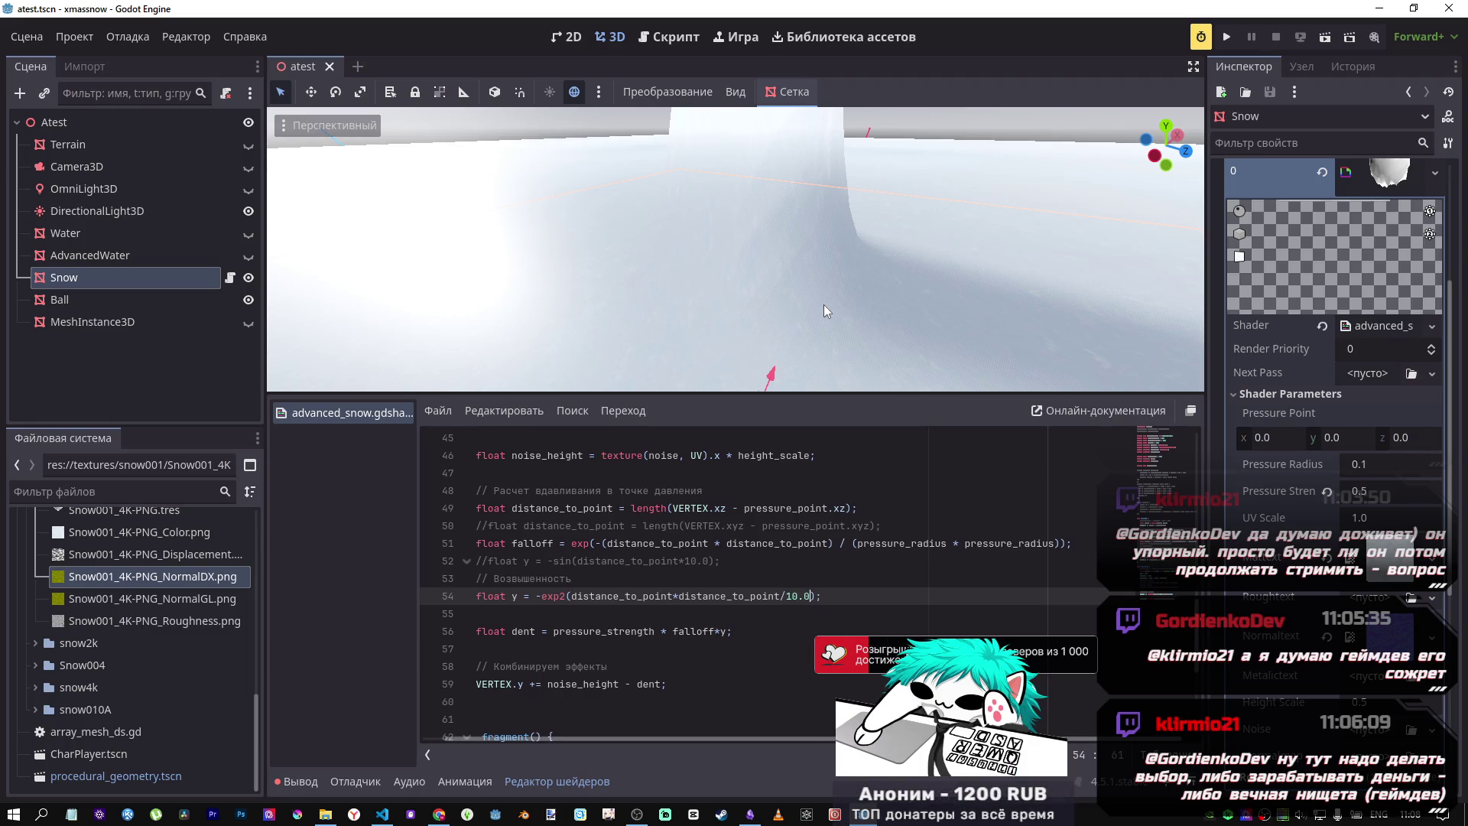
Step: Space out falloff * y on line 56 and change the exp2 divisor to 100.0
mouse_move(824, 310)
mouse_down()
mouse_move(784, 241)
mouse_move(827, 354)
mouse_up()
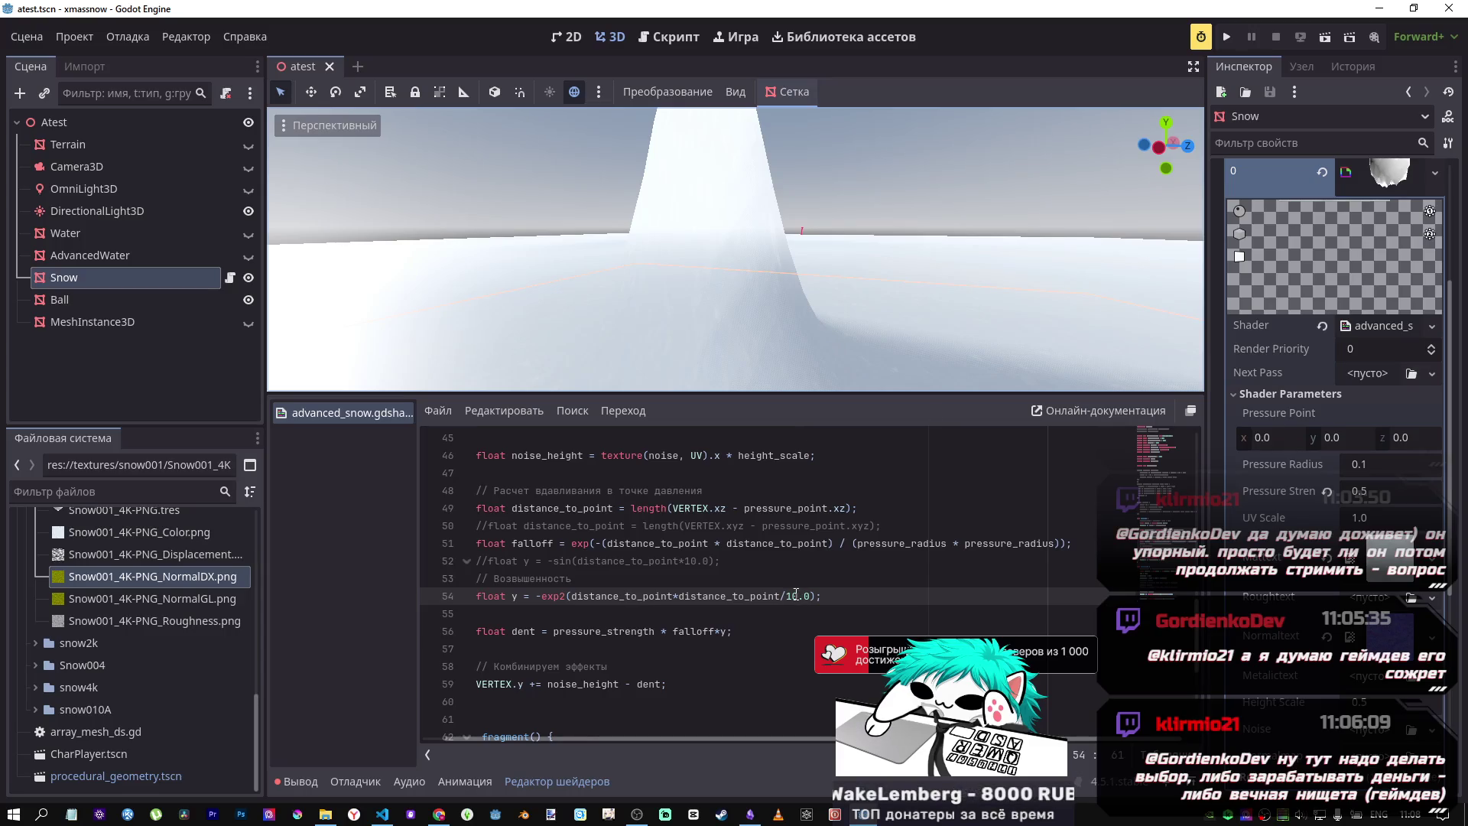
click(721, 631)
key(Left)
key(Left)
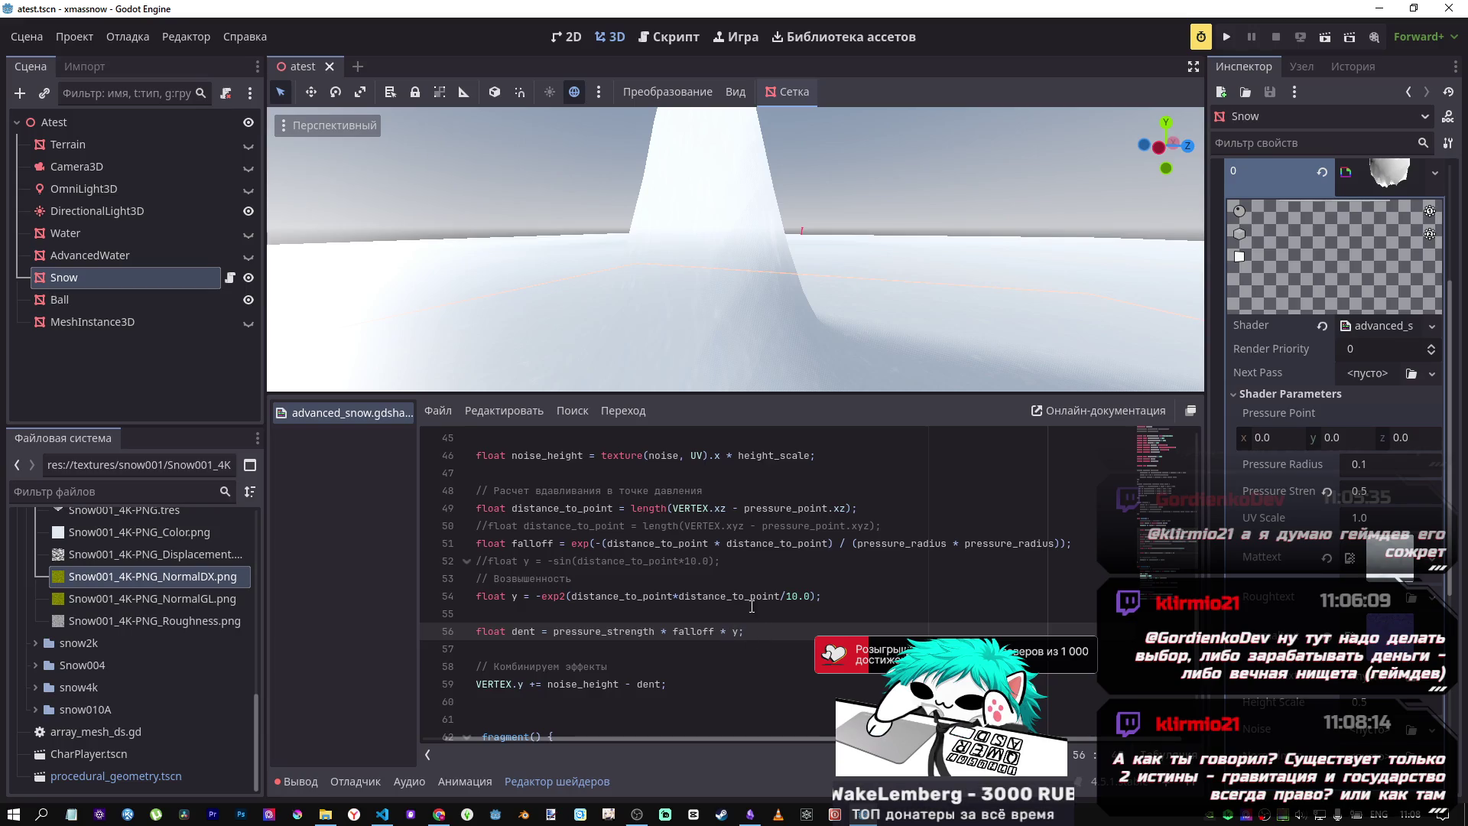
drag(575, 579, 740, 594)
click(759, 597)
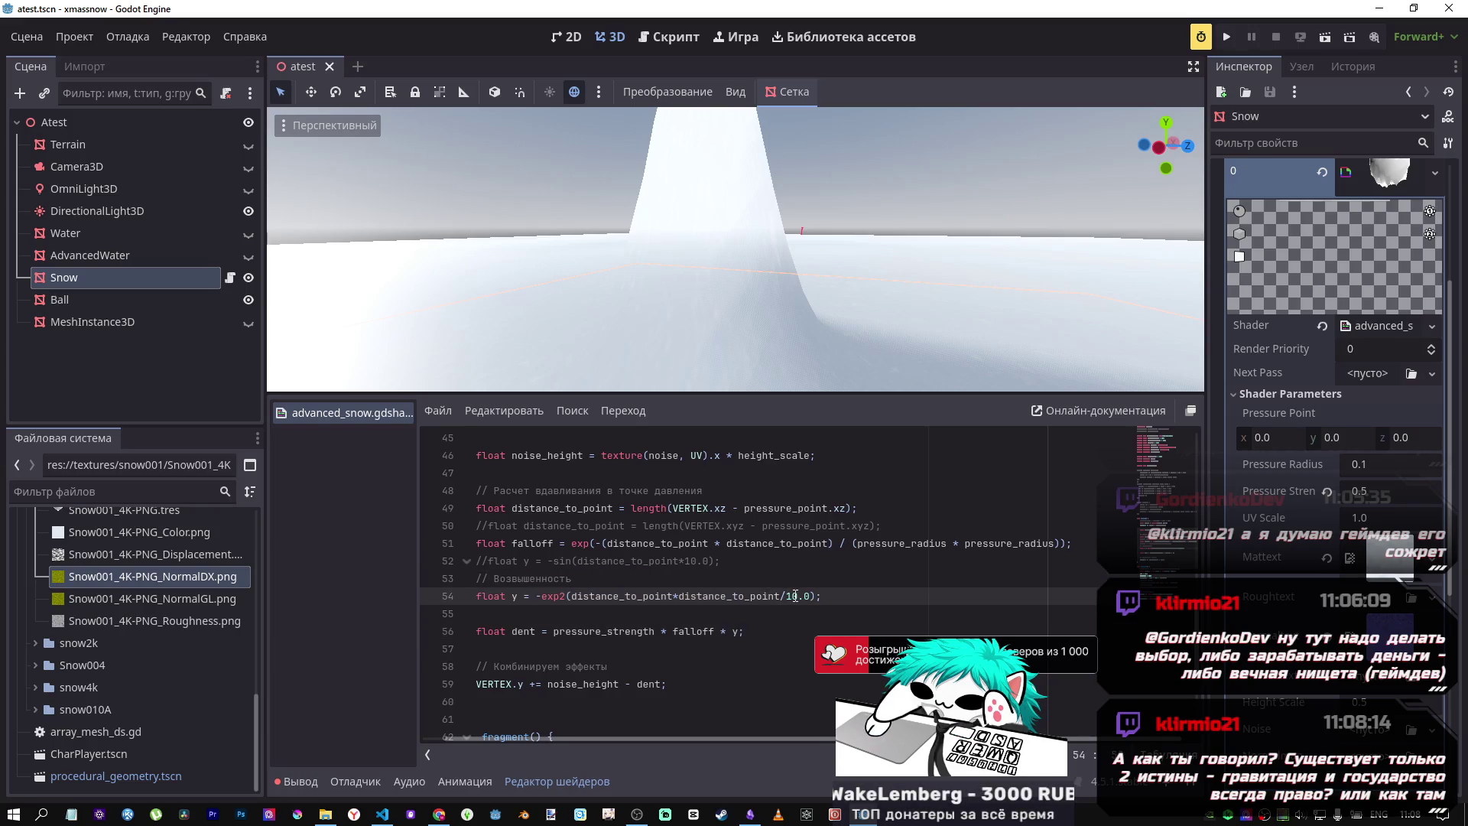
text(0)
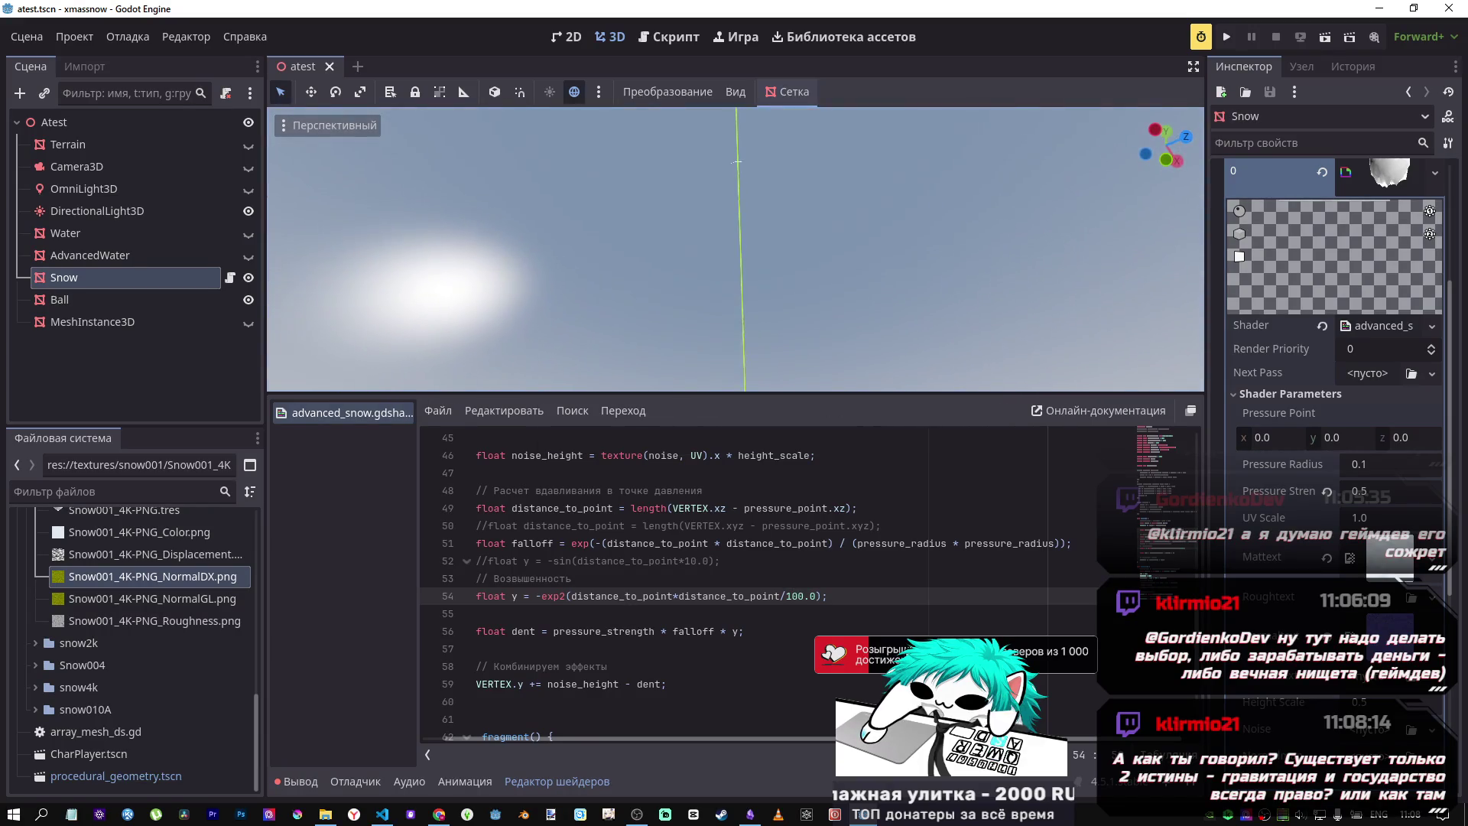
Step: Orbit around the snow peak and compare it with expression 38 in Desmos
mouse_move(736, 250)
mouse_down()
mouse_move(650, 222)
mouse_move(611, 230)
mouse_up()
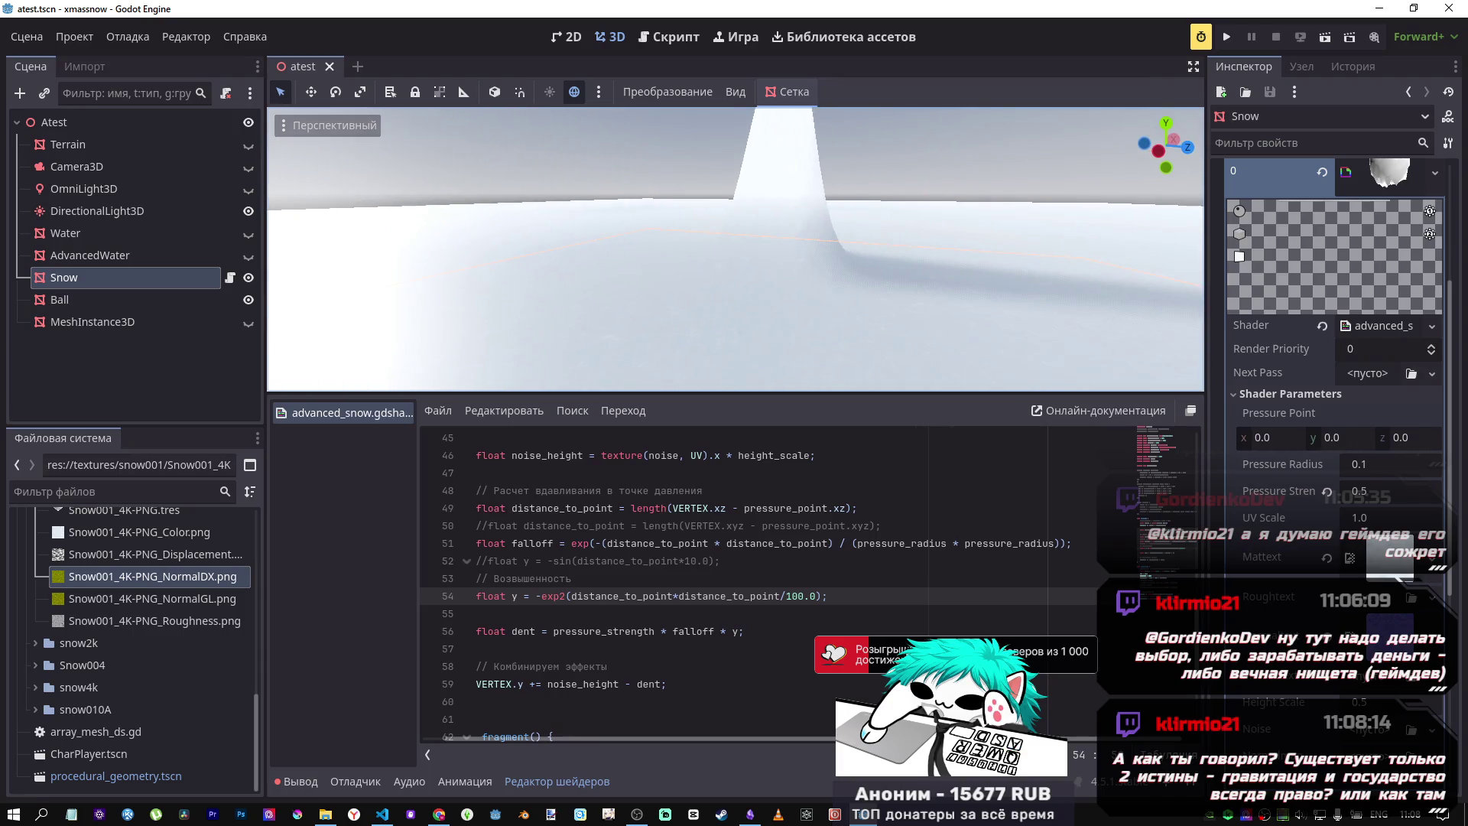
key(alt+Tab)
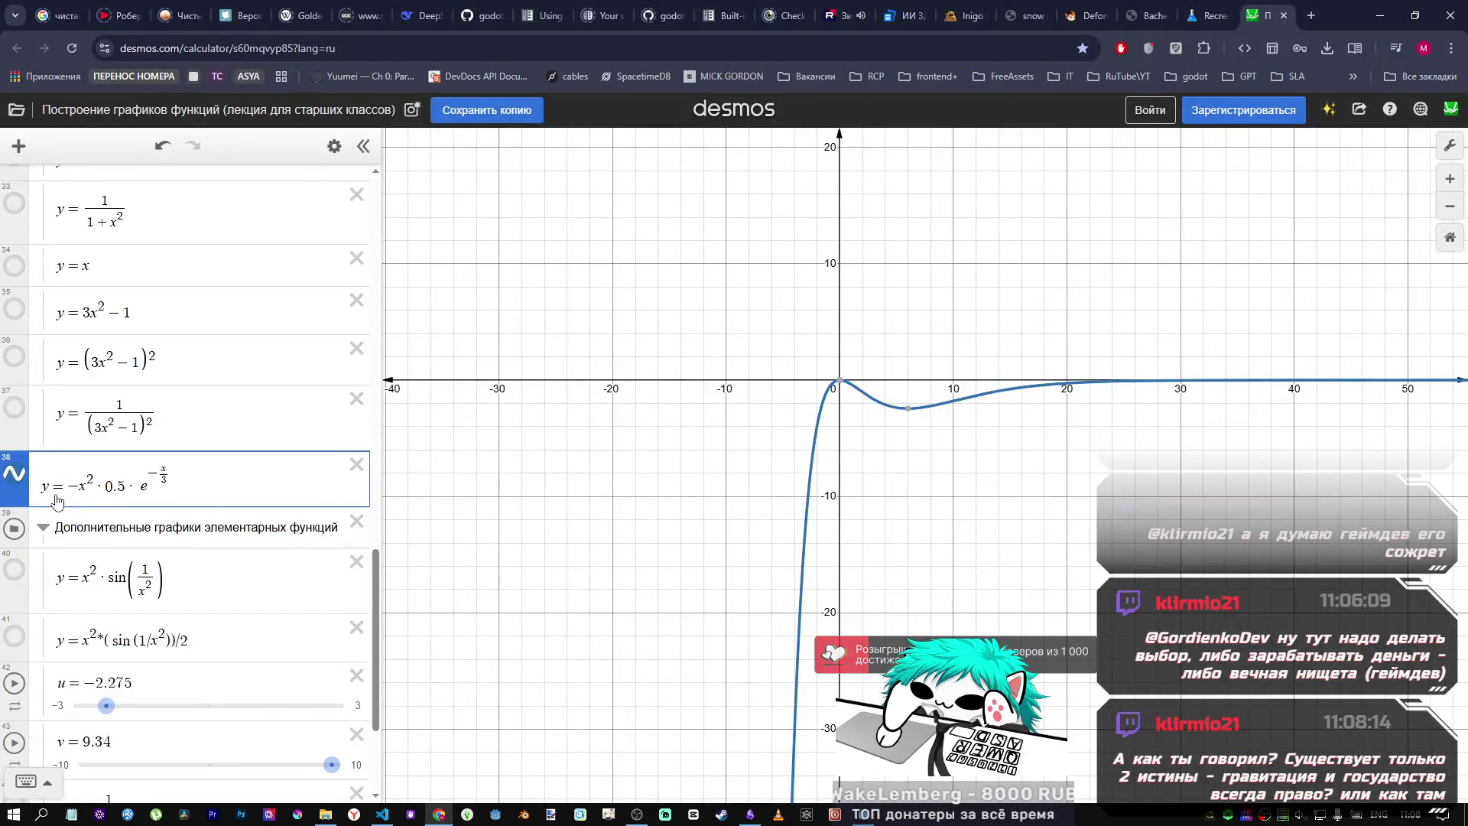
drag(69, 486, 165, 490)
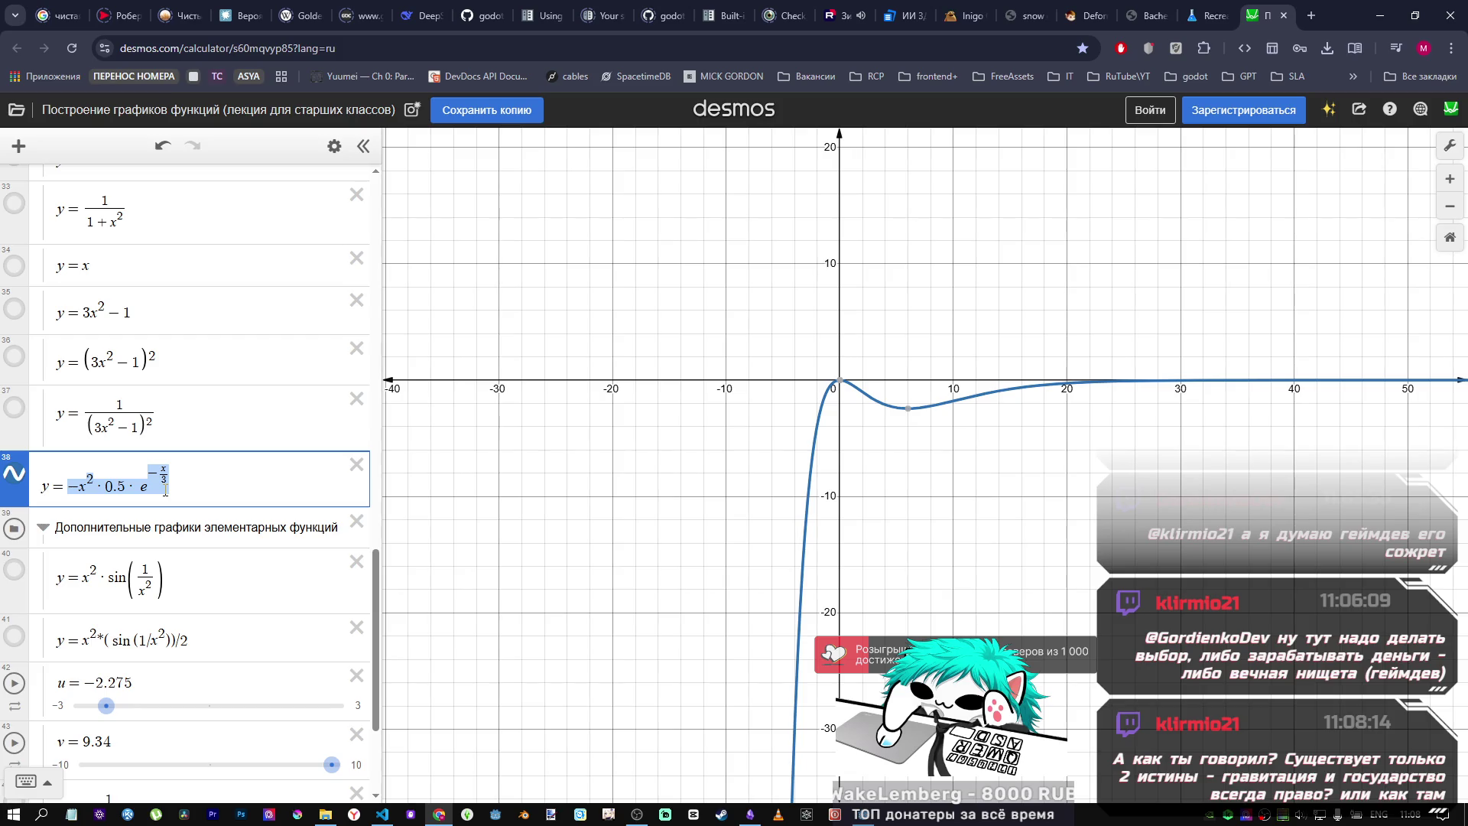
click(167, 478)
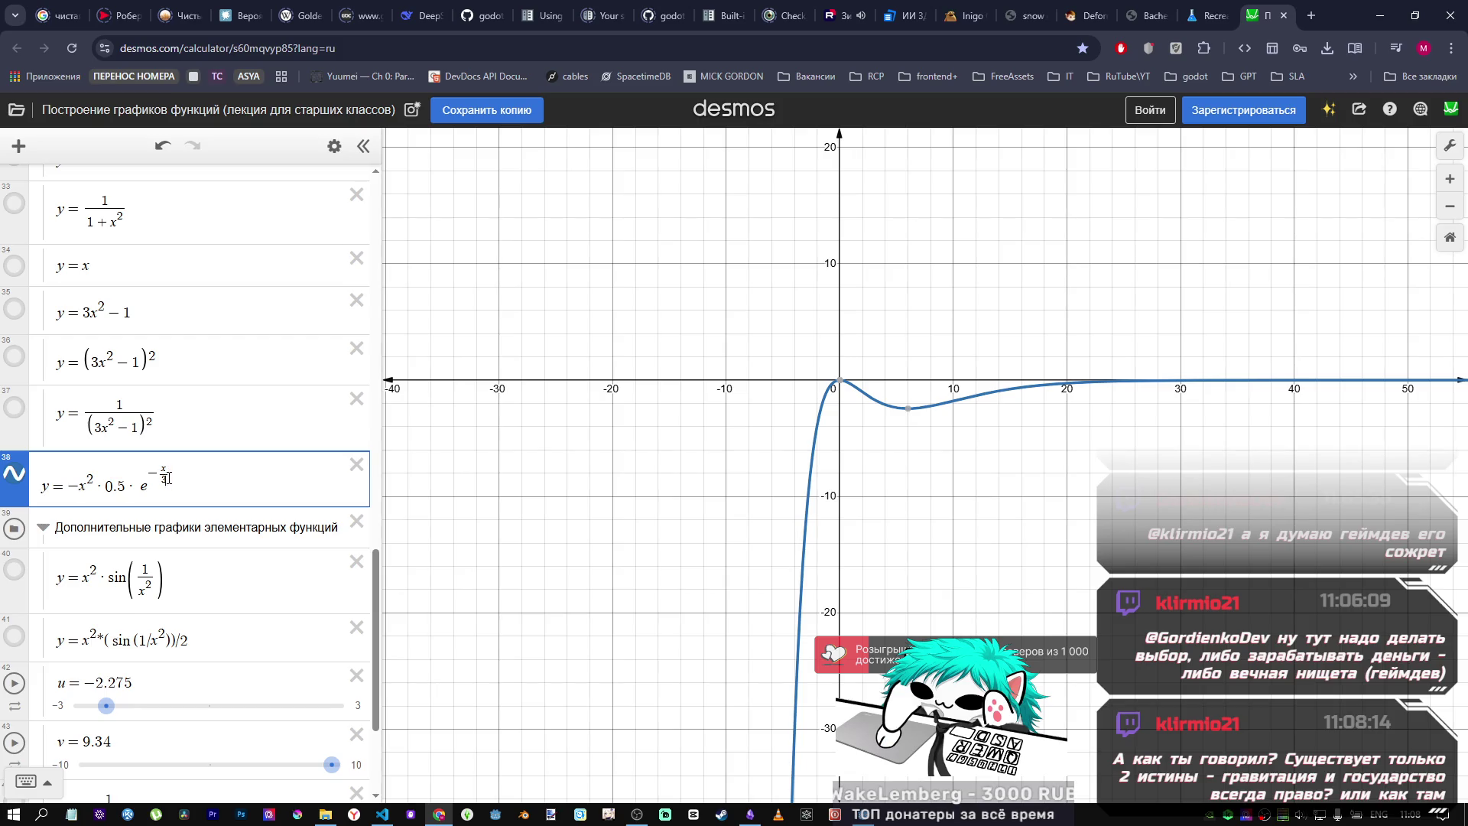
key(alt+Tab)
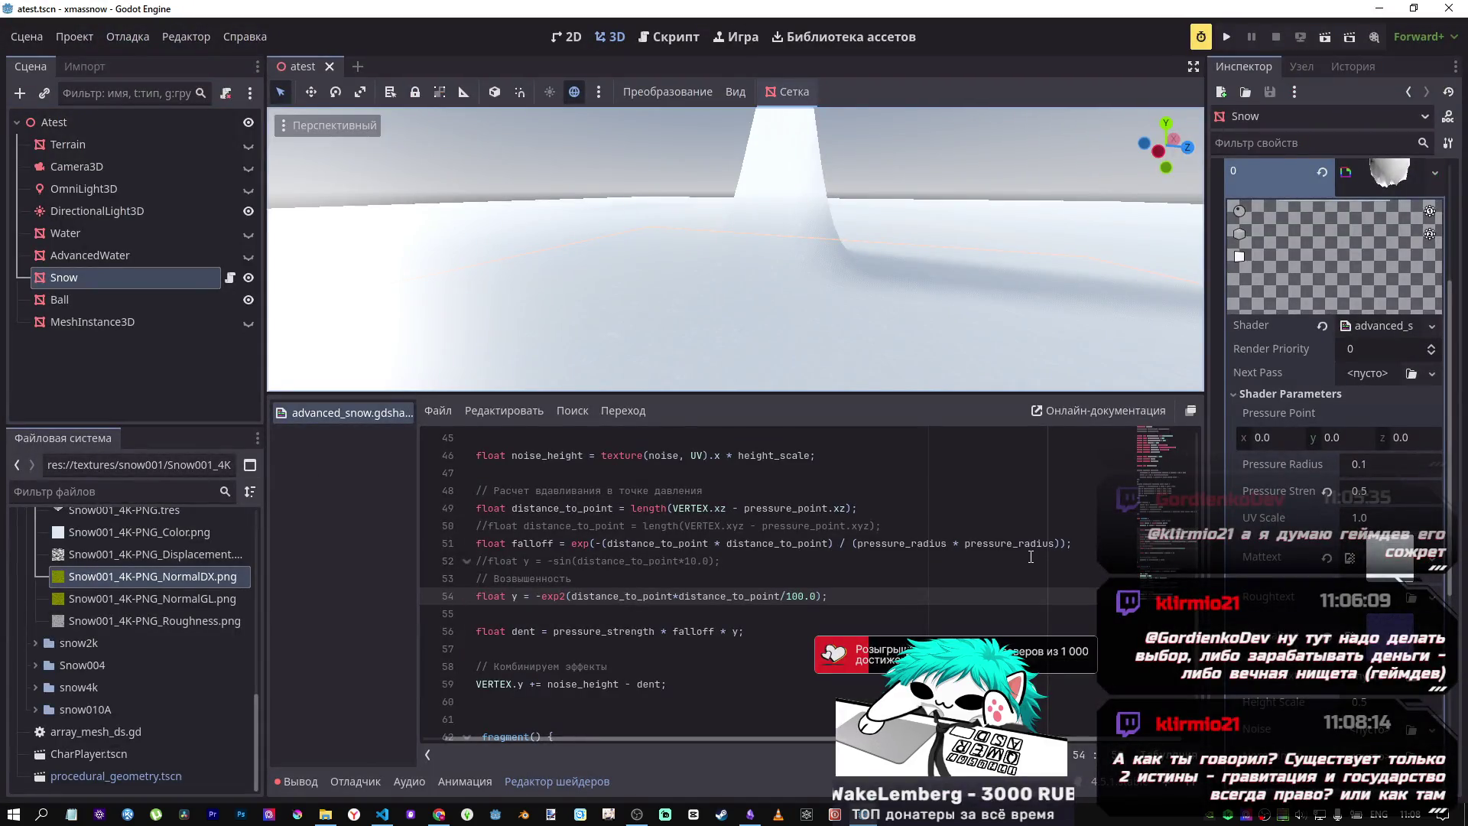
click(1060, 542)
Step: Try 3.0 as the falloff divisor on line 51 and fly over the snow to inspect
drag(1061, 542, 848, 540)
key(ctrl+c)
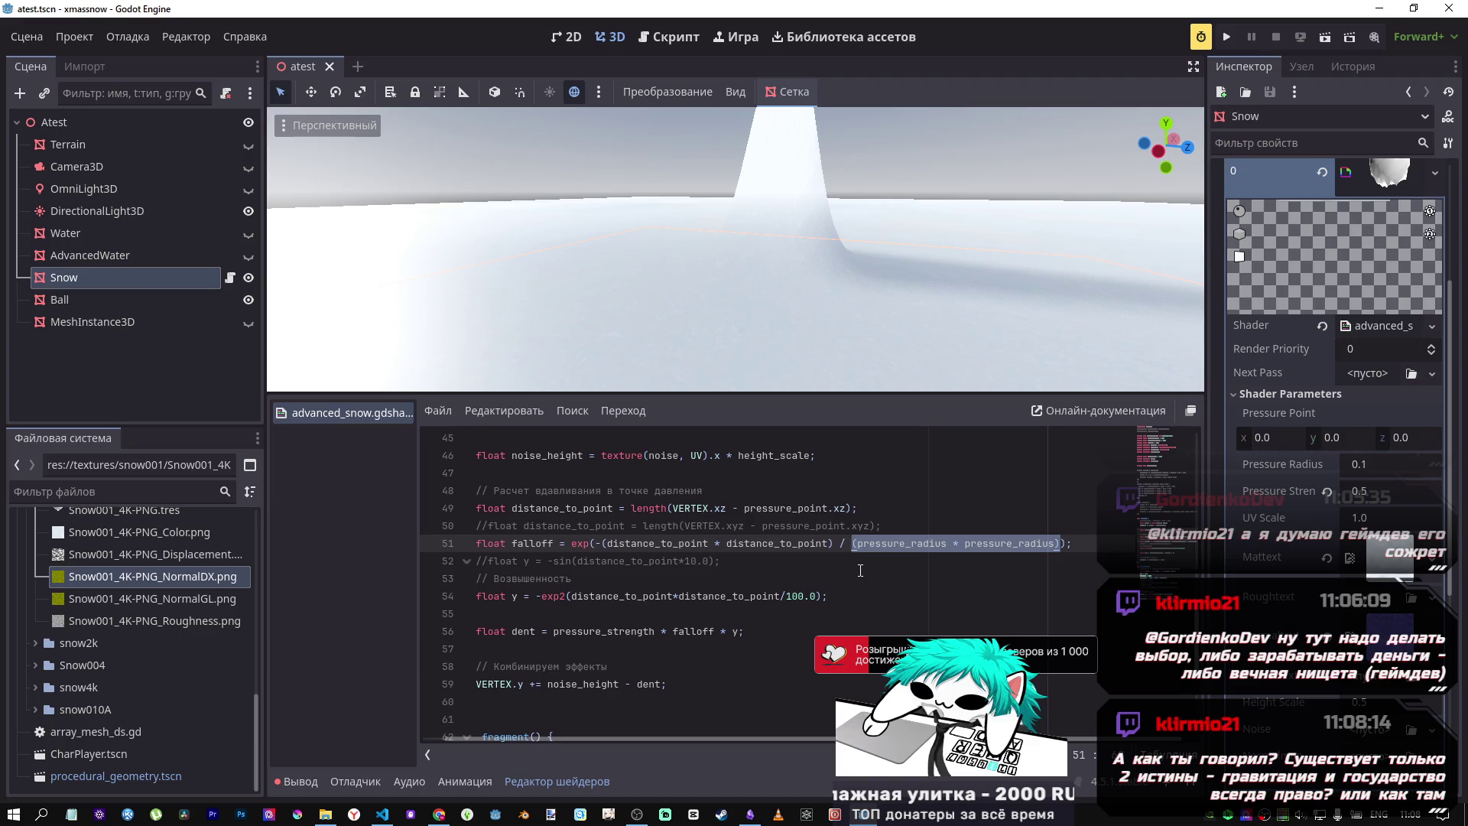
text(3.0)
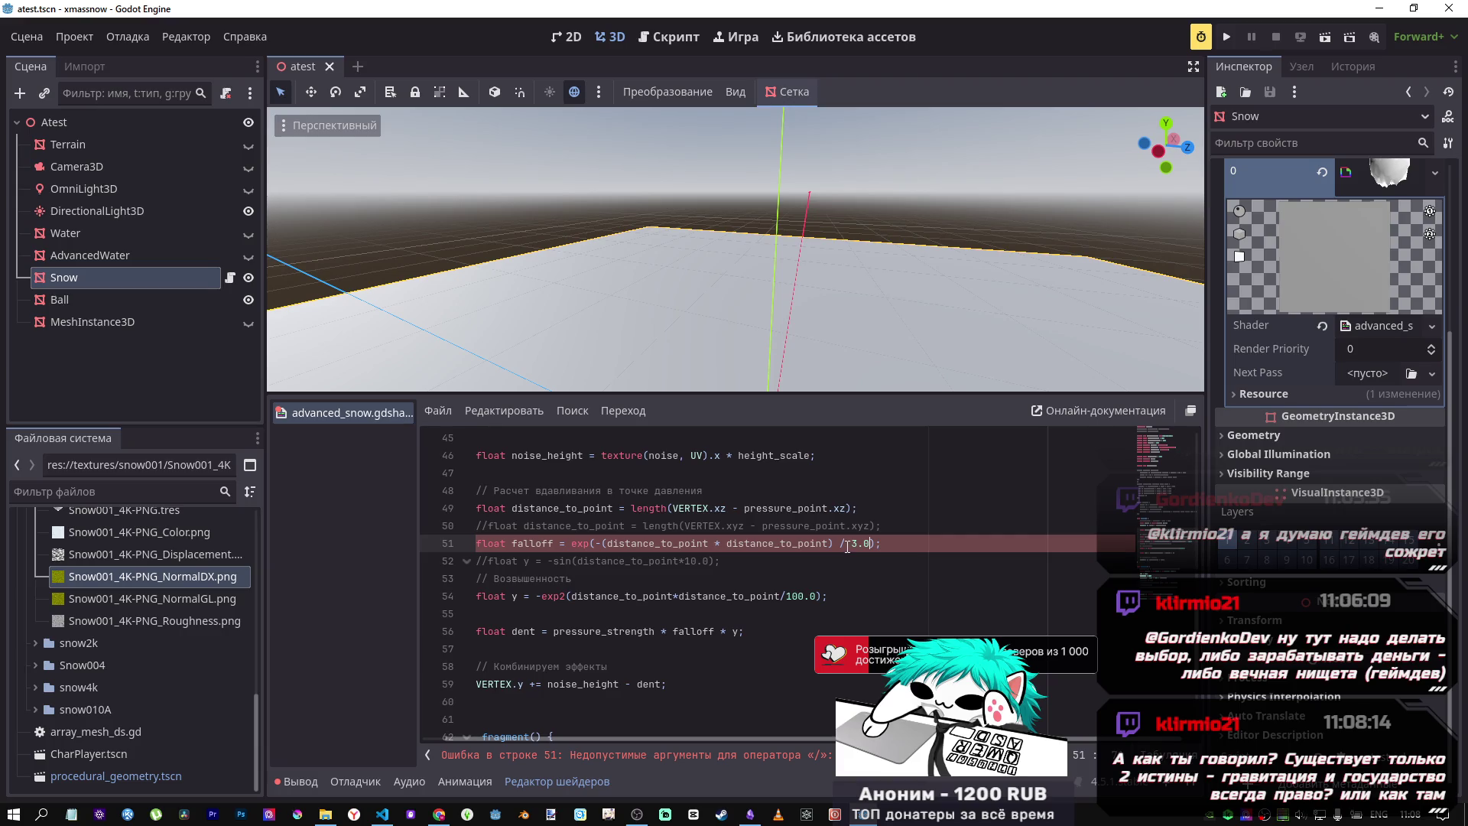
scroll(765, 298, down, 5)
key(w)
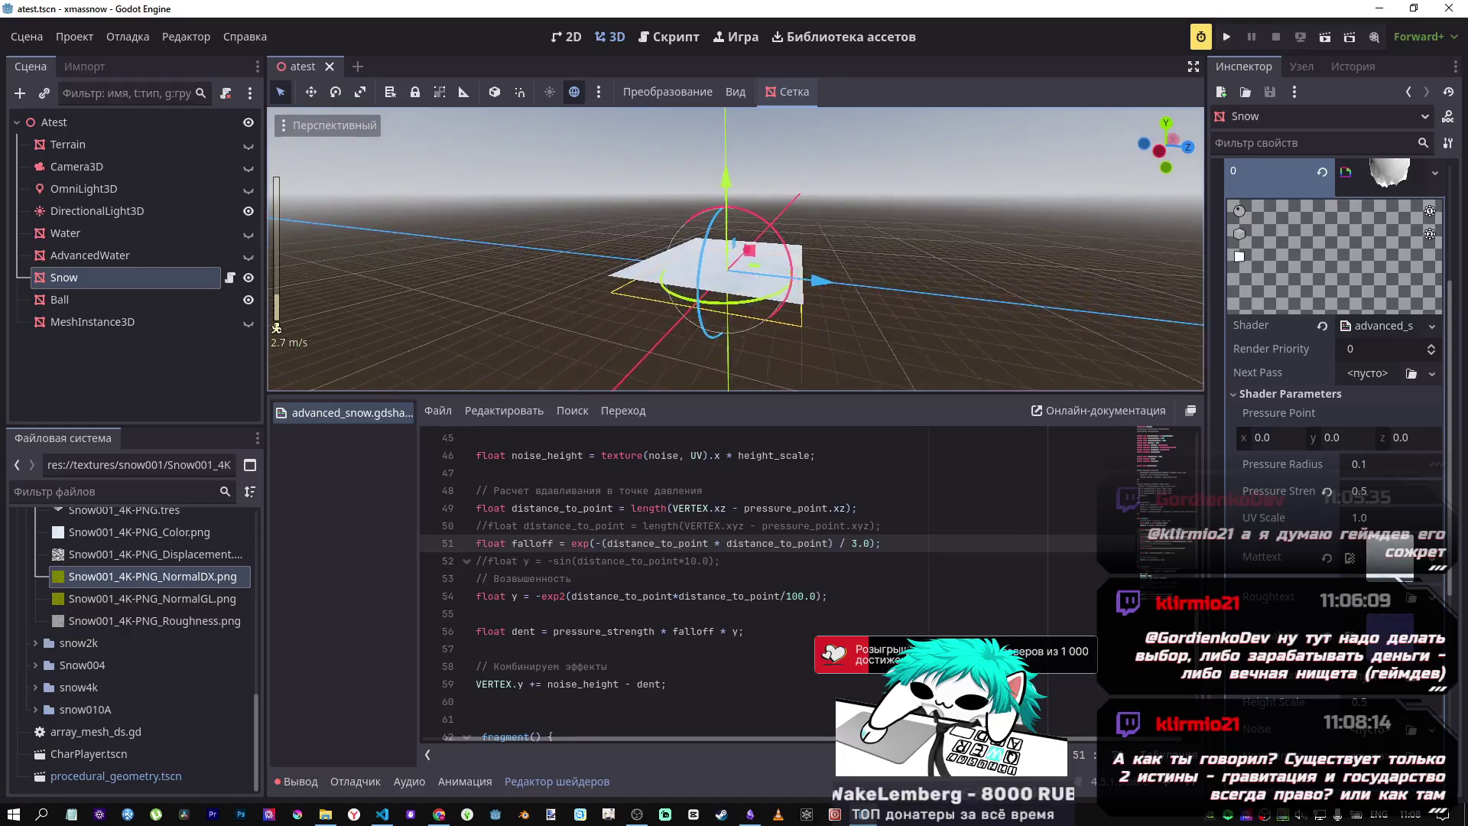
key(w)
key(w)
key(s)
key(d)
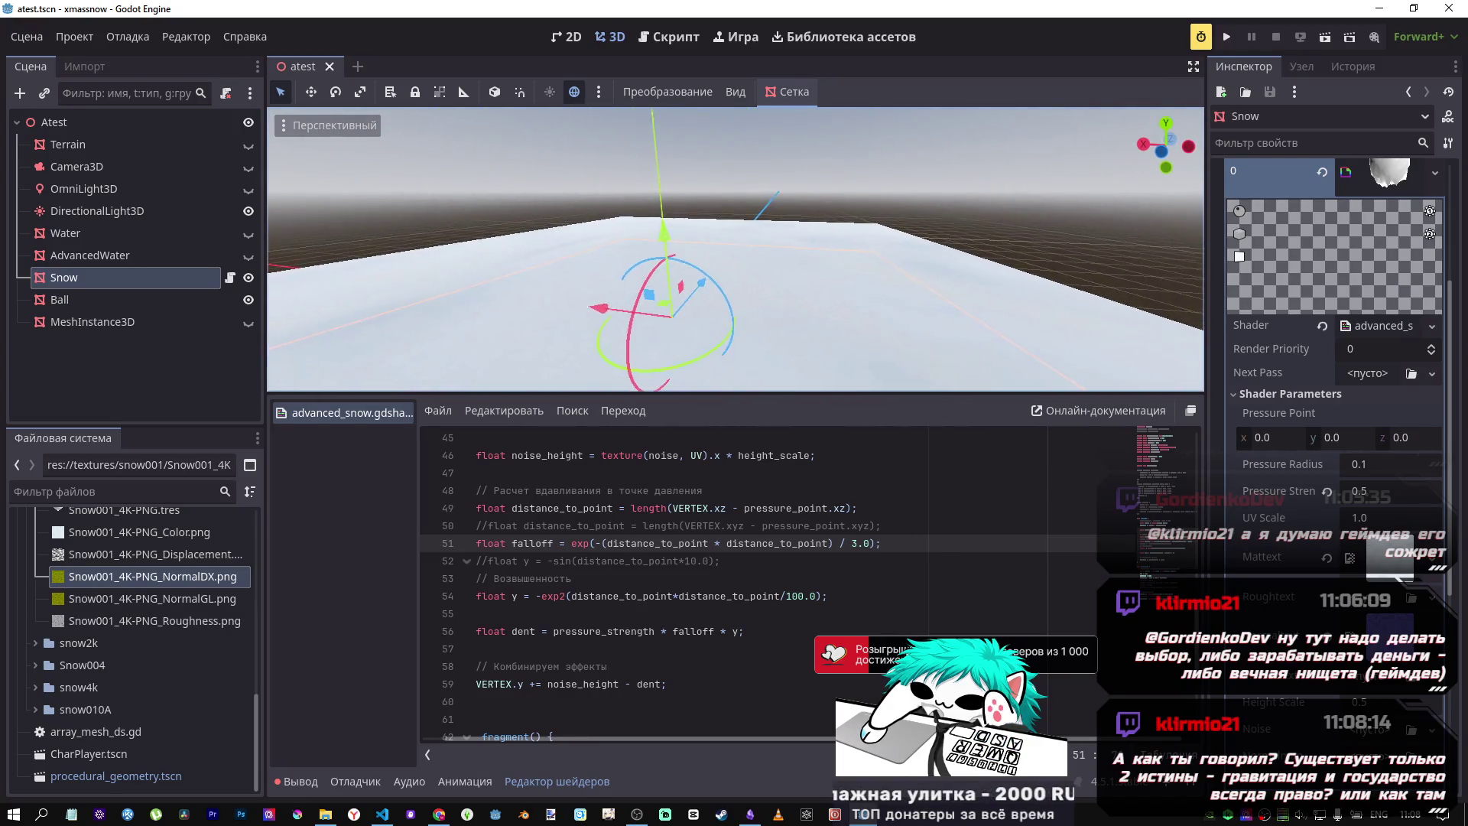
key(w)
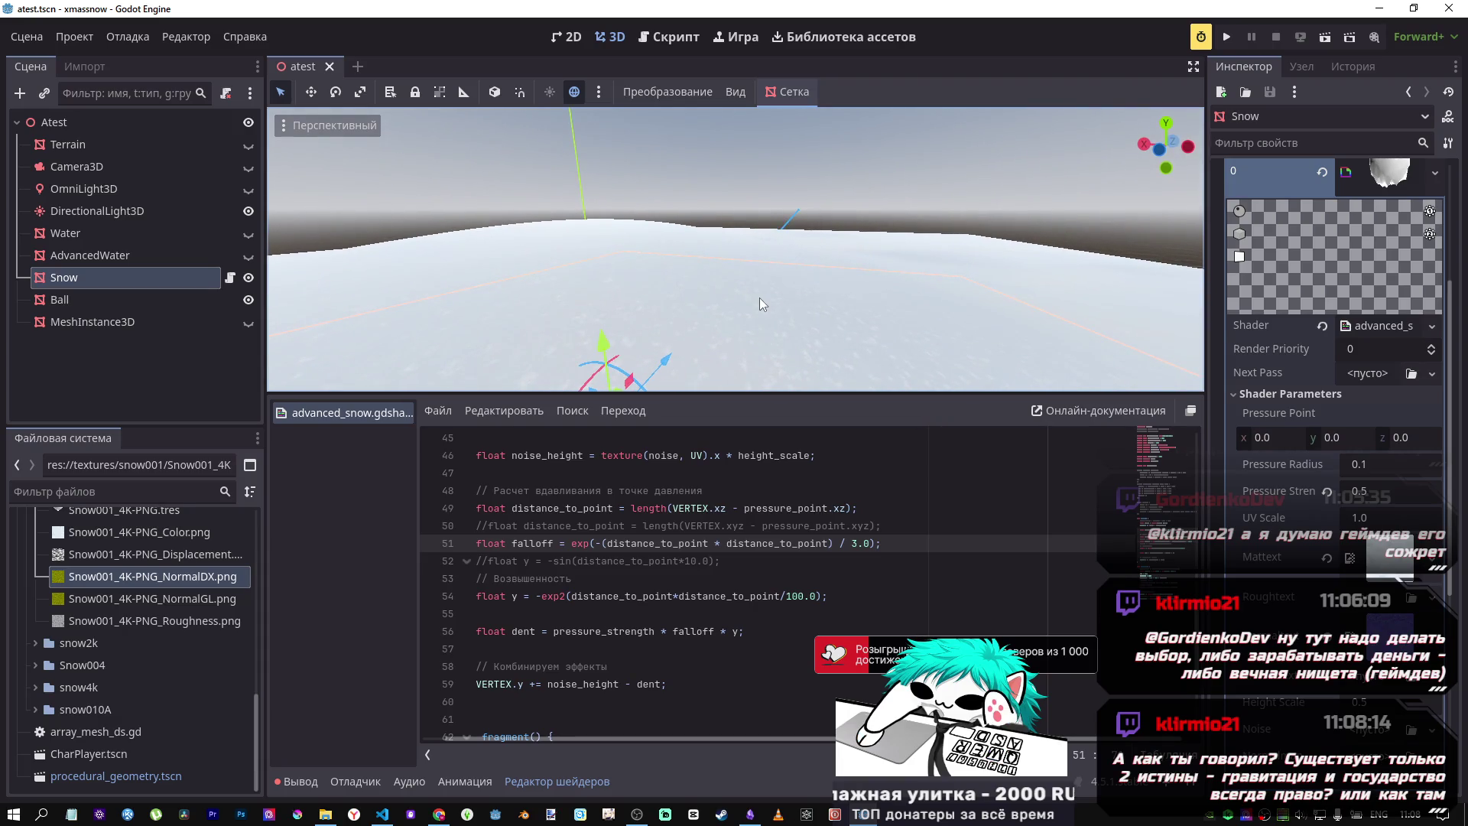
Step: Restore the pressure_radius * pressure_radius divisor and save the scene
double_click(866, 543)
key(ctrl+v)
key(ctrl+s)
mouse_move(893, 286)
mouse_down()
mouse_move(841, 305)
mouse_move(864, 269)
mouse_up()
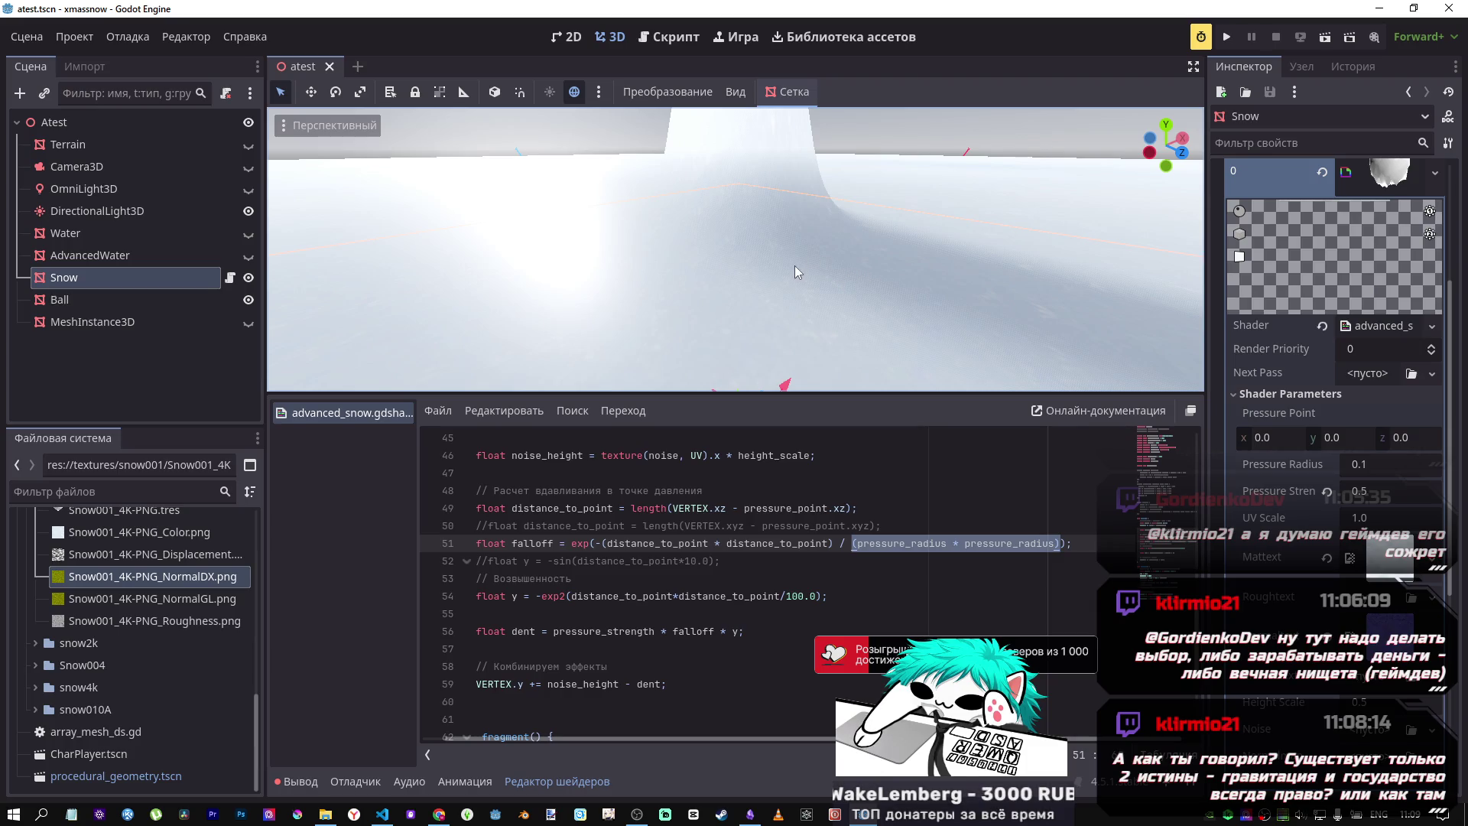
key(alt+Tab)
Step: Change Desmos expression 38's exponent to x/0.1, then return to the Godot shader code
click(176, 483)
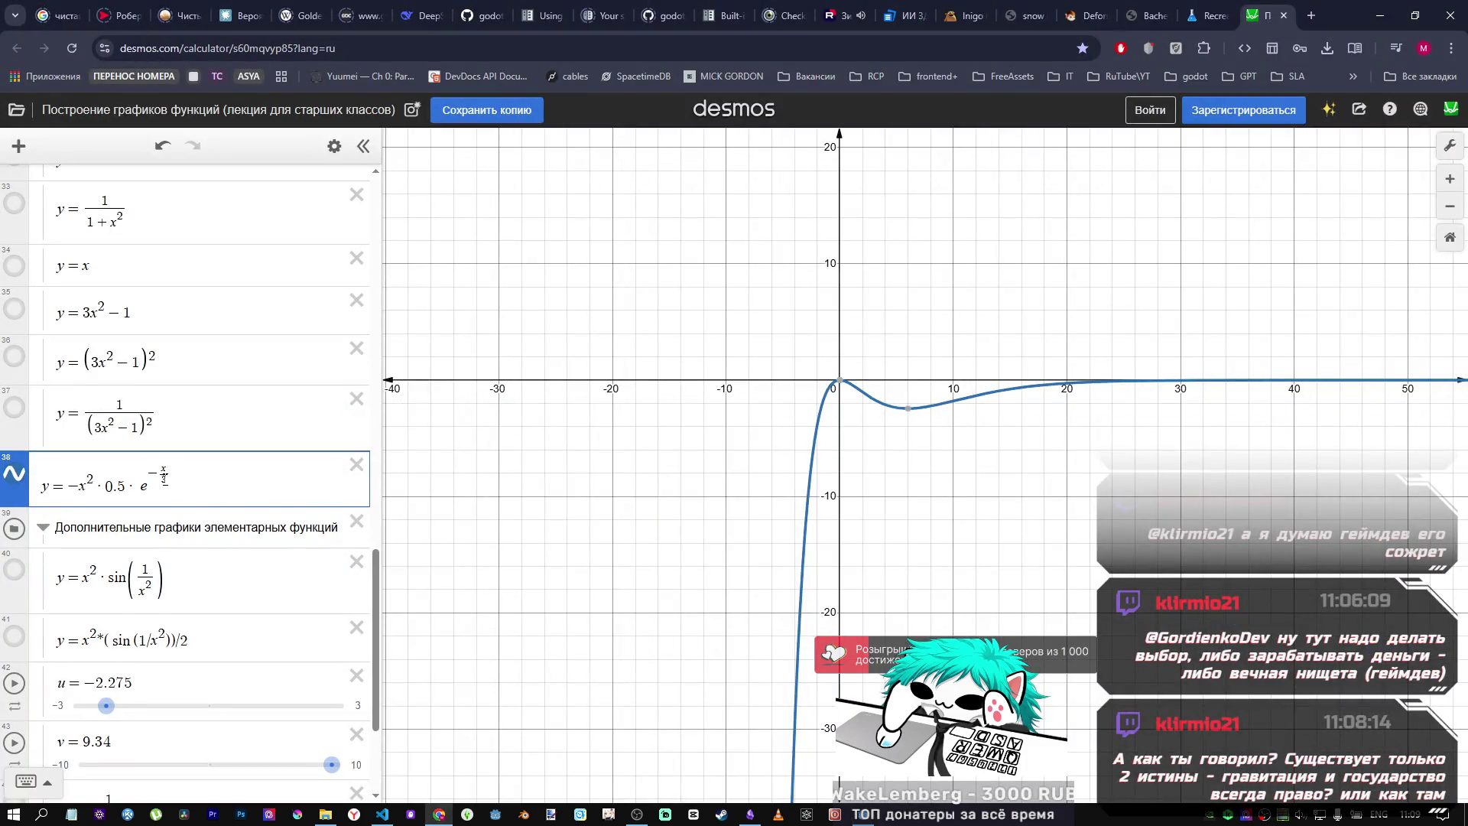
key(BackSpace)
text(0.01)
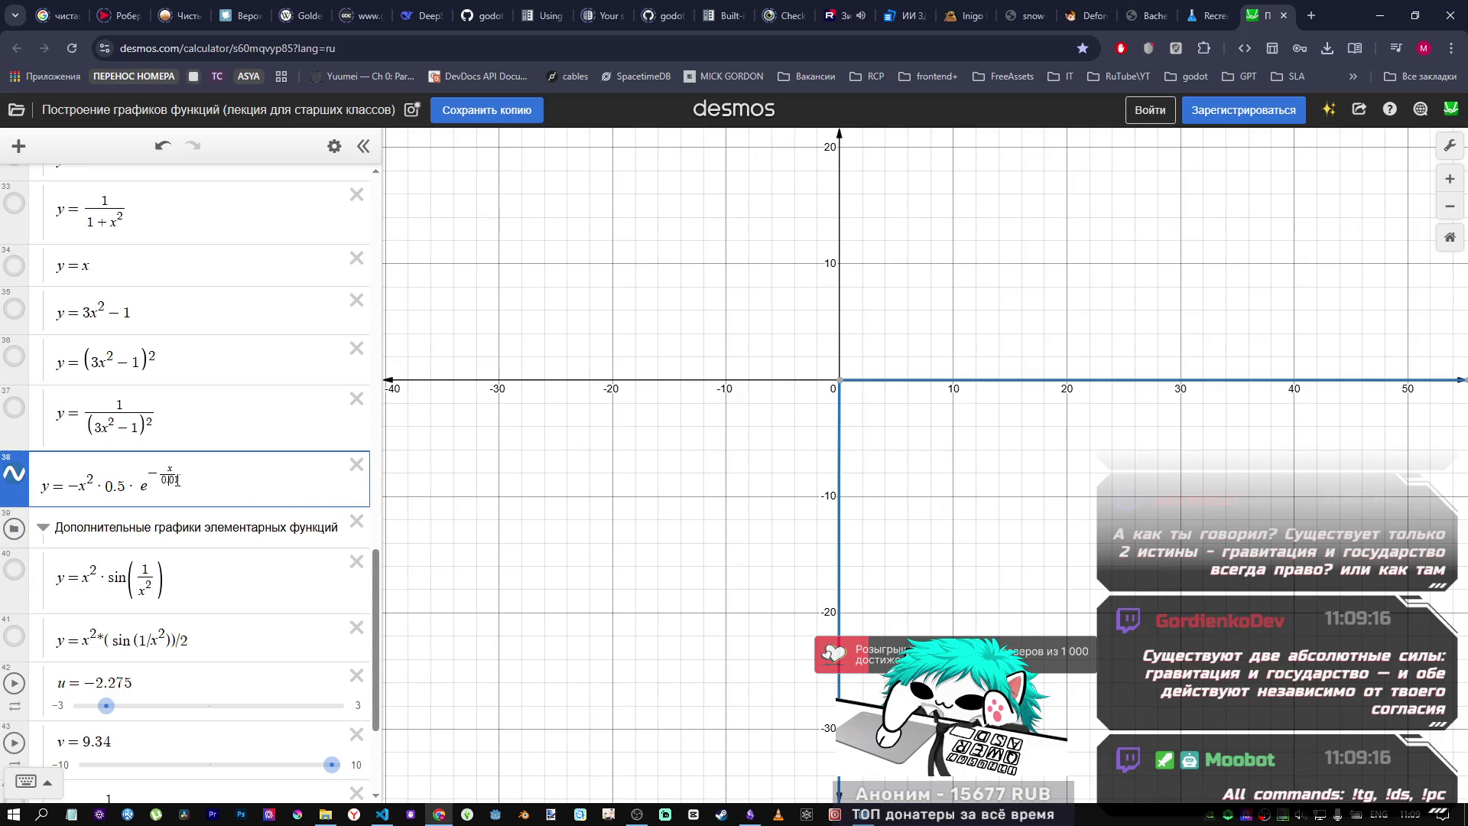
key(BackSpace)
key(BackSpace)
text(1)
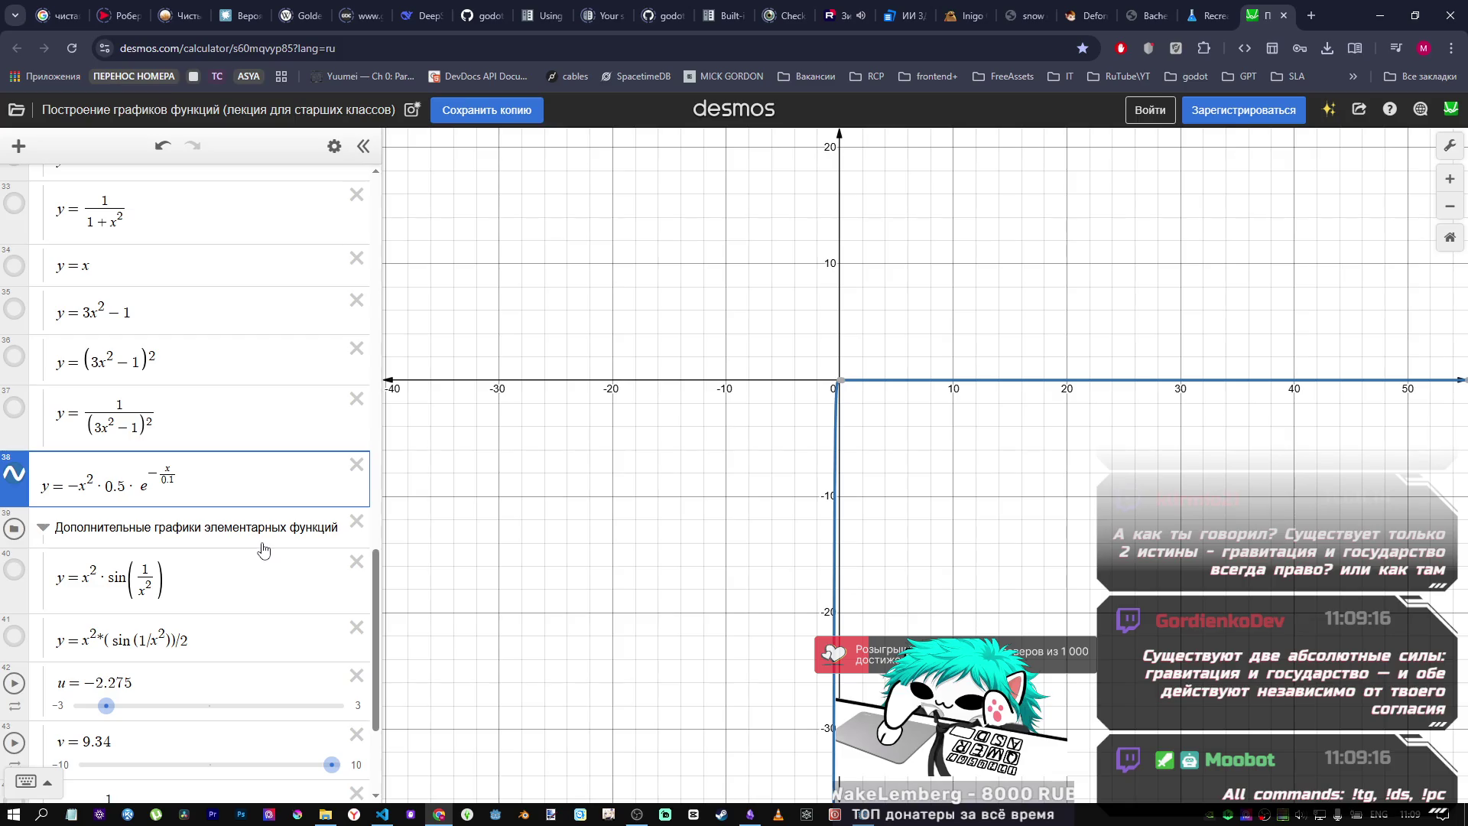
key(alt+Tab)
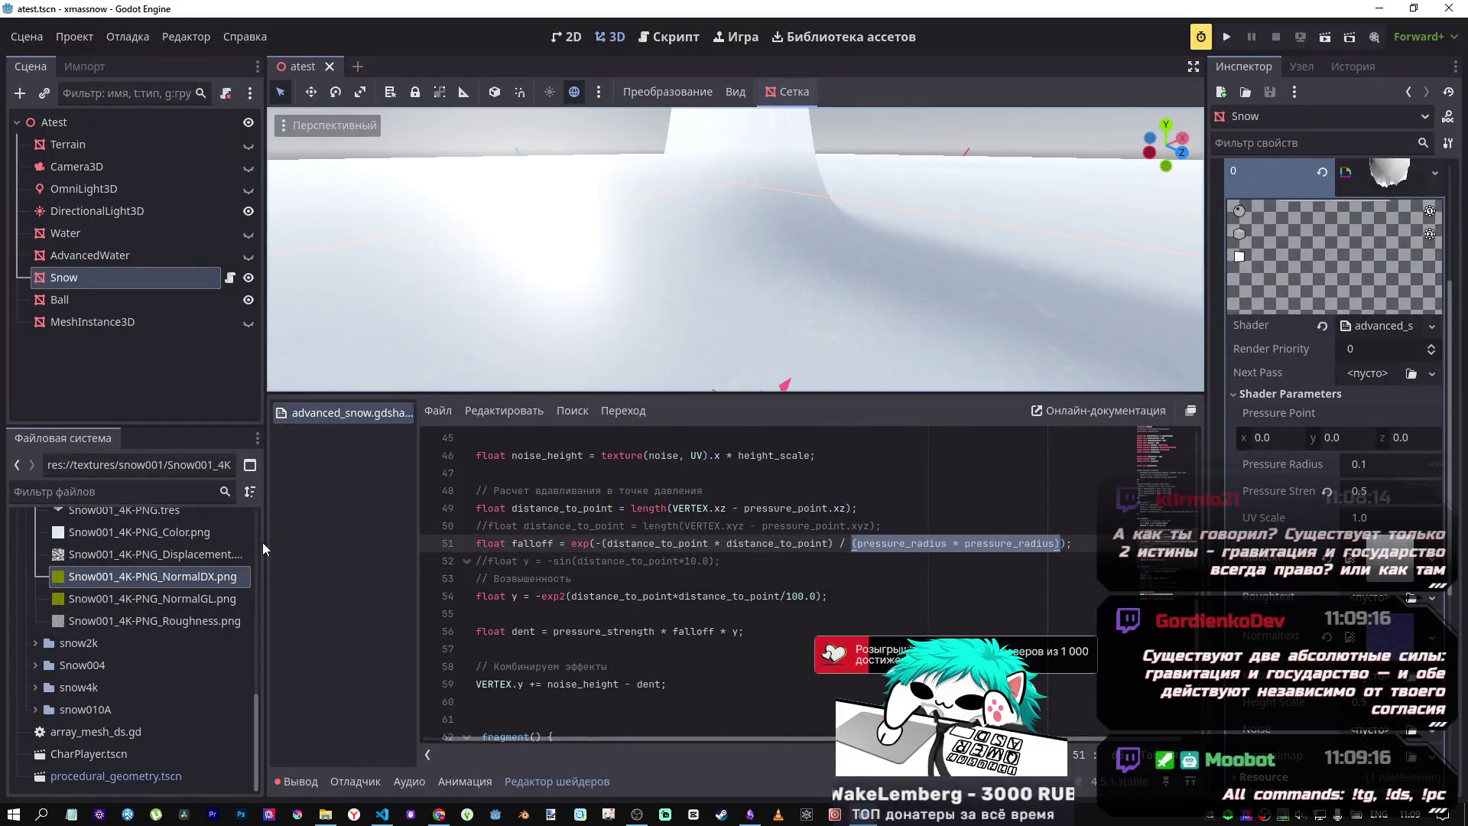
click(956, 552)
Step: Preview the snow with the second pressure_radius factor removed from line 51, then undo
drag(1053, 544, 946, 544)
key(BackSpace)
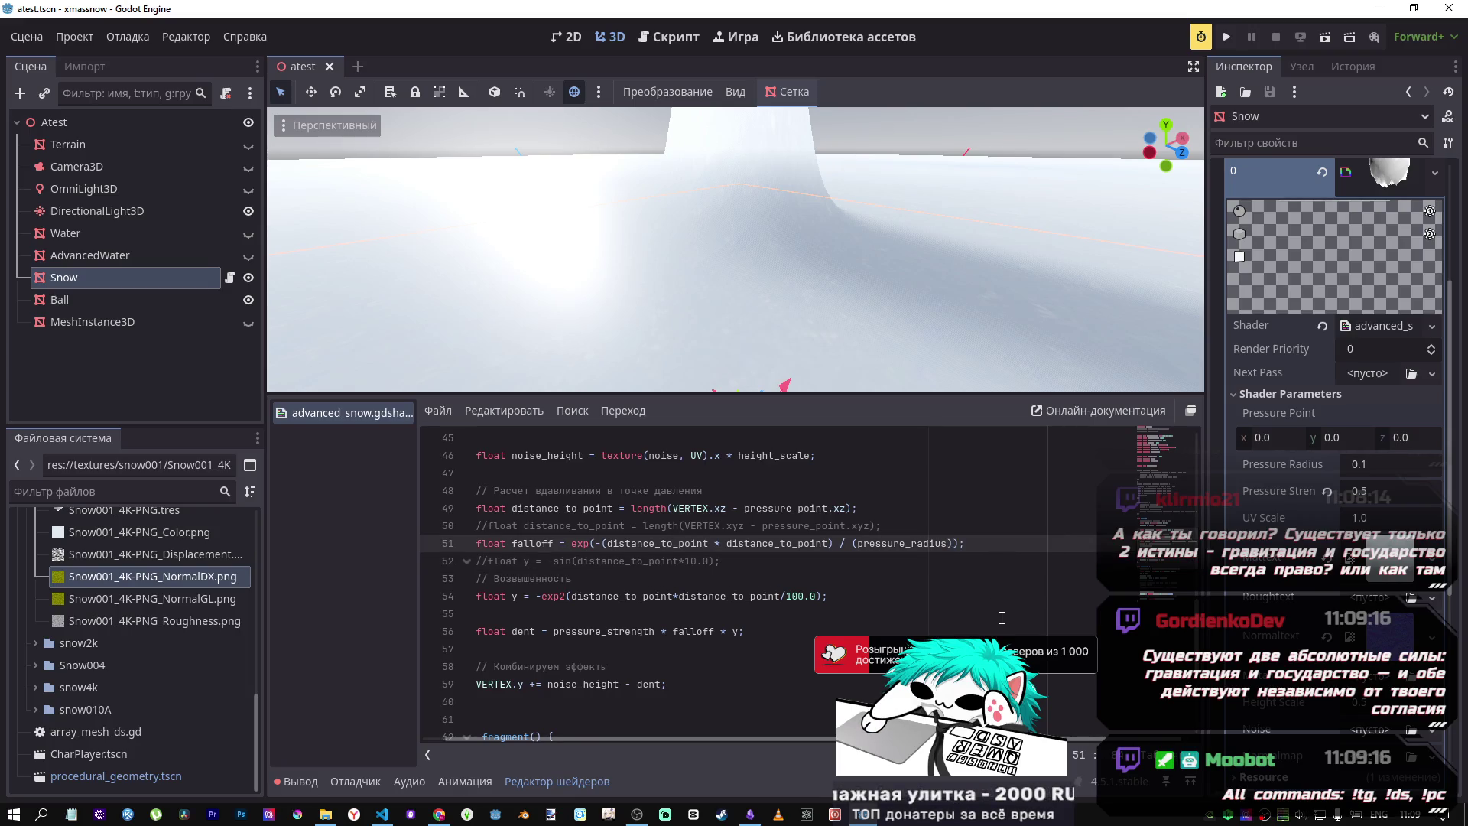
key(f)
scroll(831, 306, down, 3)
scroll(802, 299, up, 4)
scroll(774, 289, down, 4)
scroll(773, 289, up, 8)
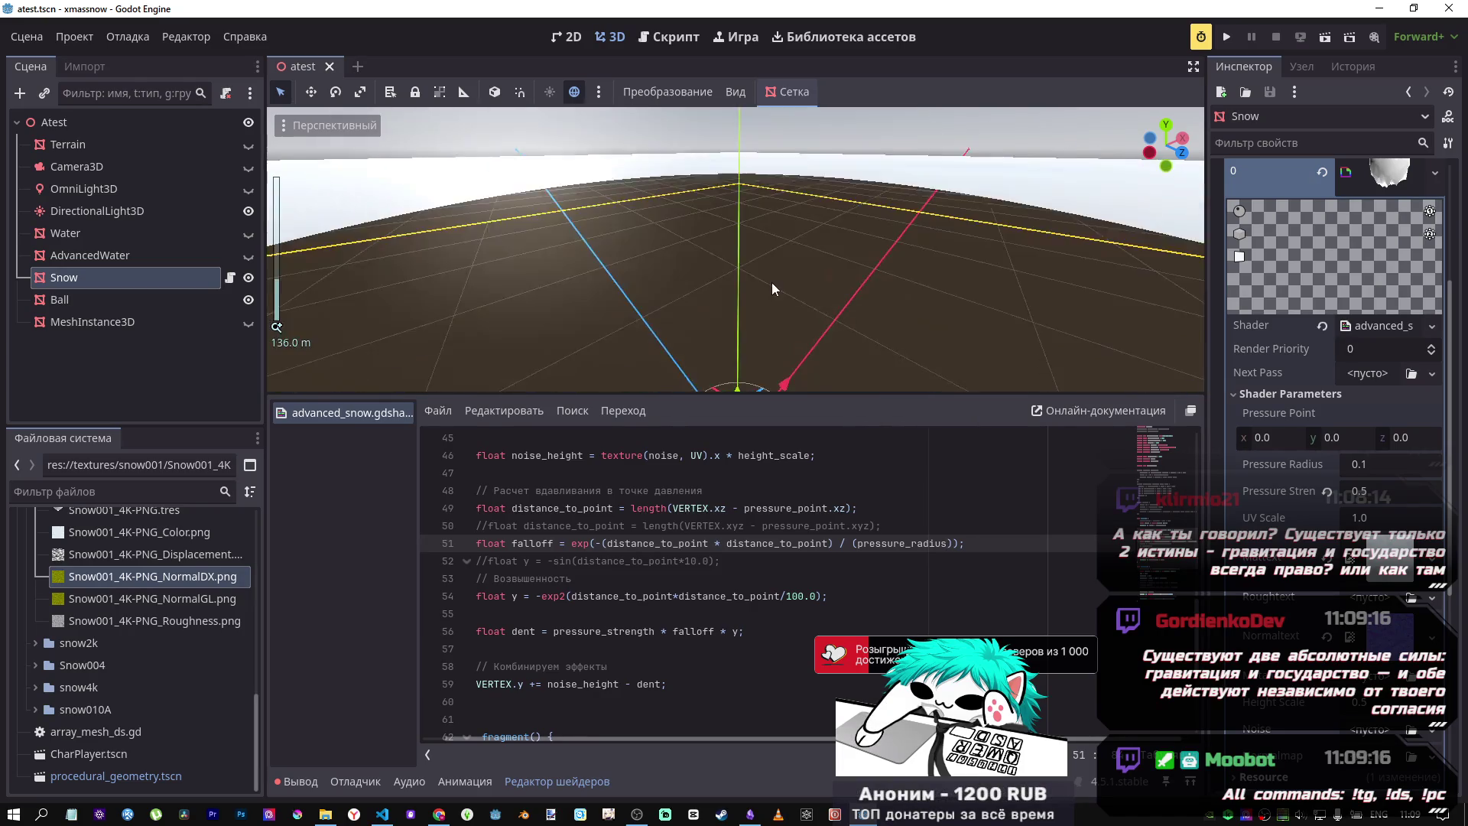
scroll(773, 289, down, 3)
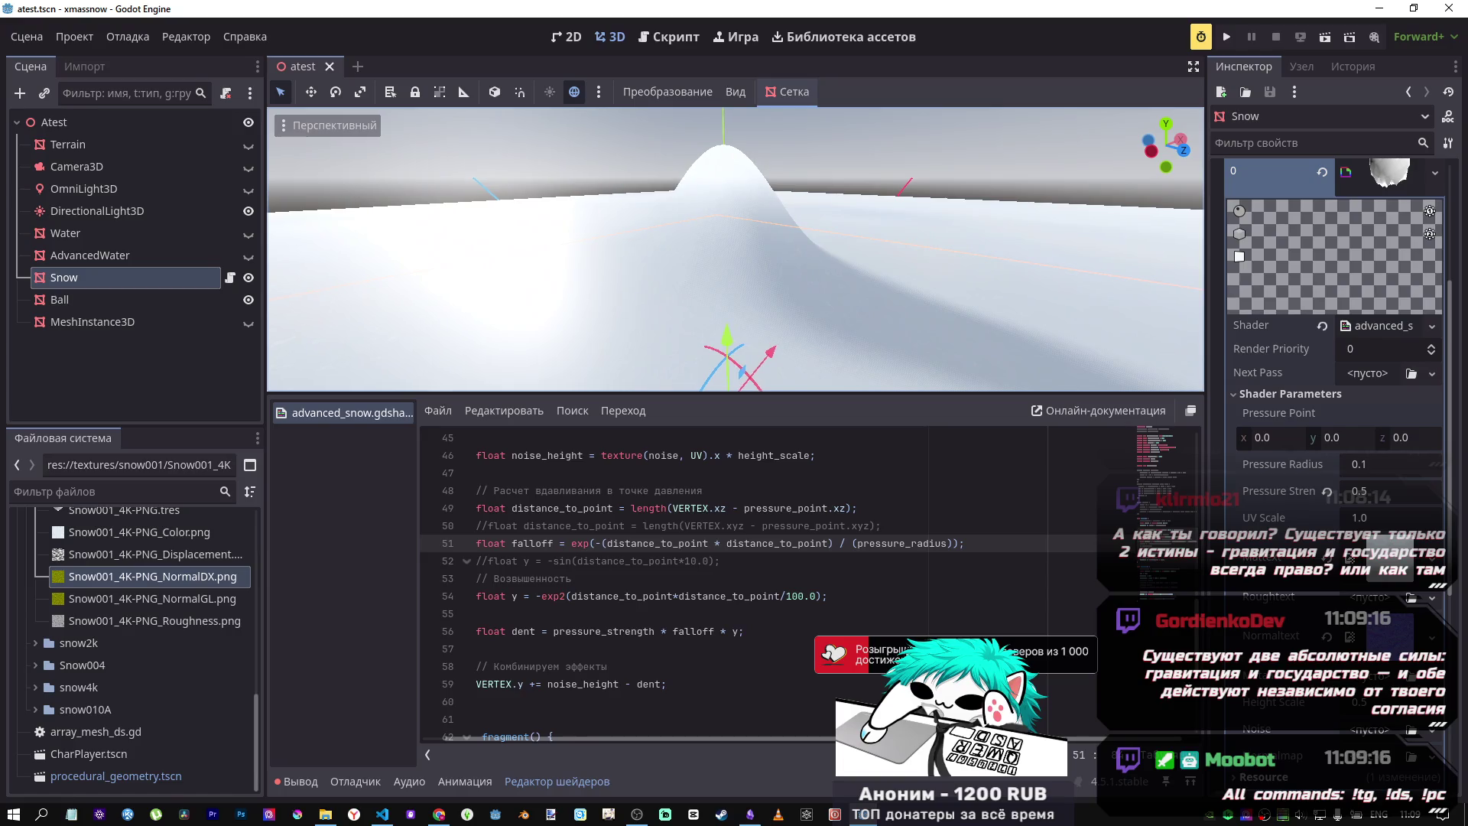
scroll(774, 289, up, 2)
key(ctrl+z)
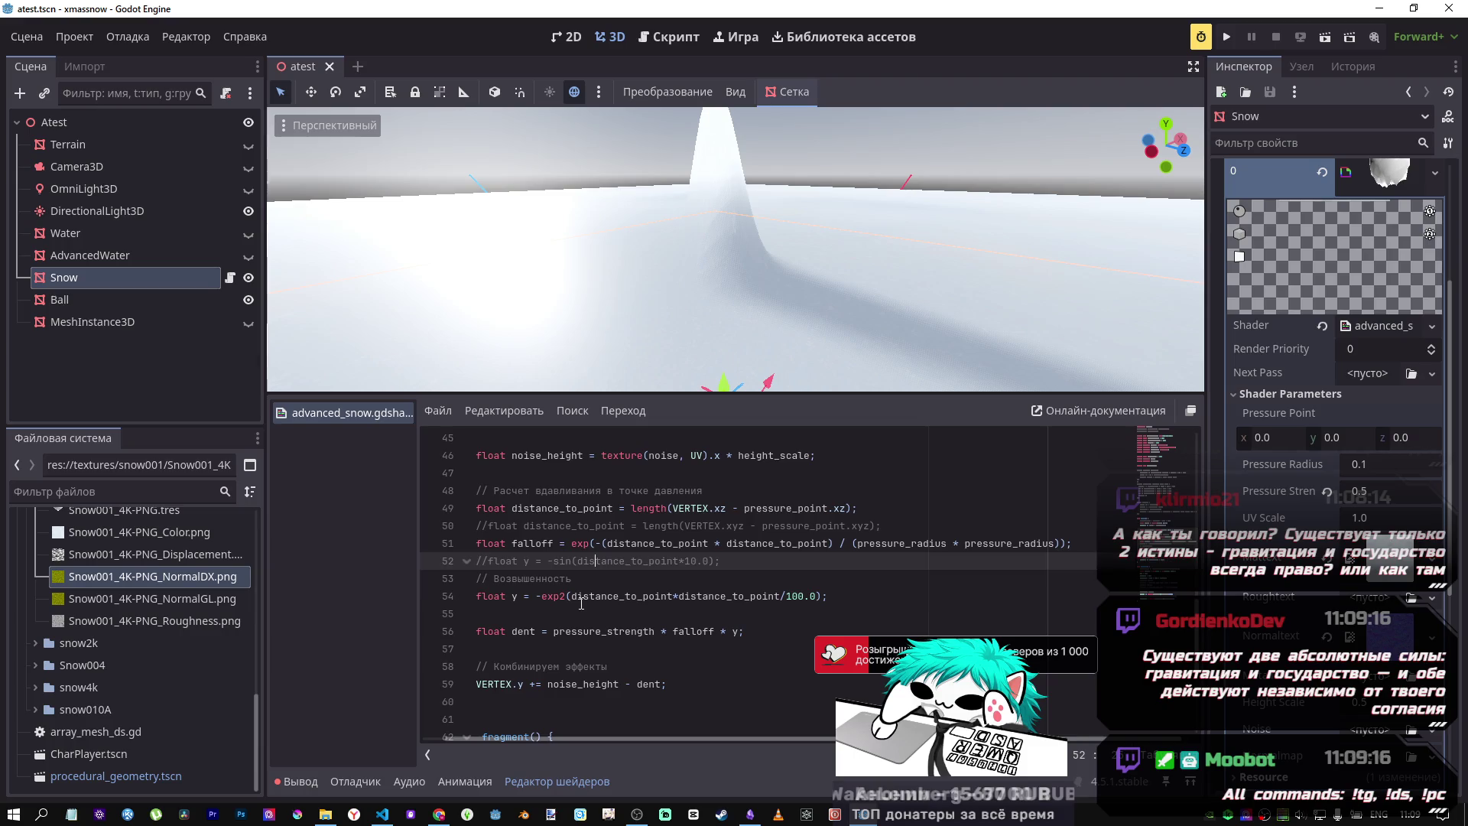
Step: Remove the /100.0 divisor from the exp2 height line 54
click(684, 560)
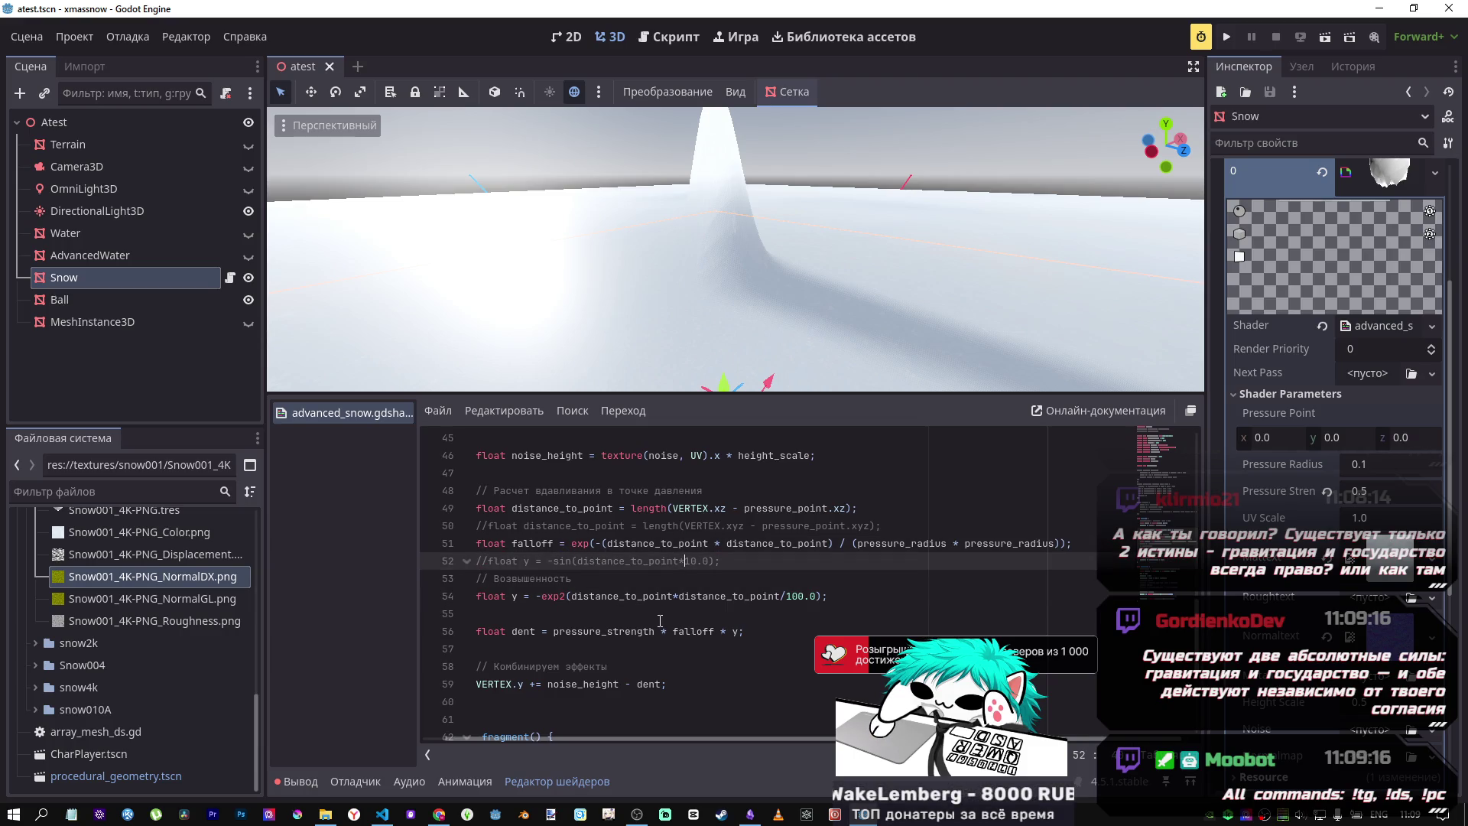
click(659, 596)
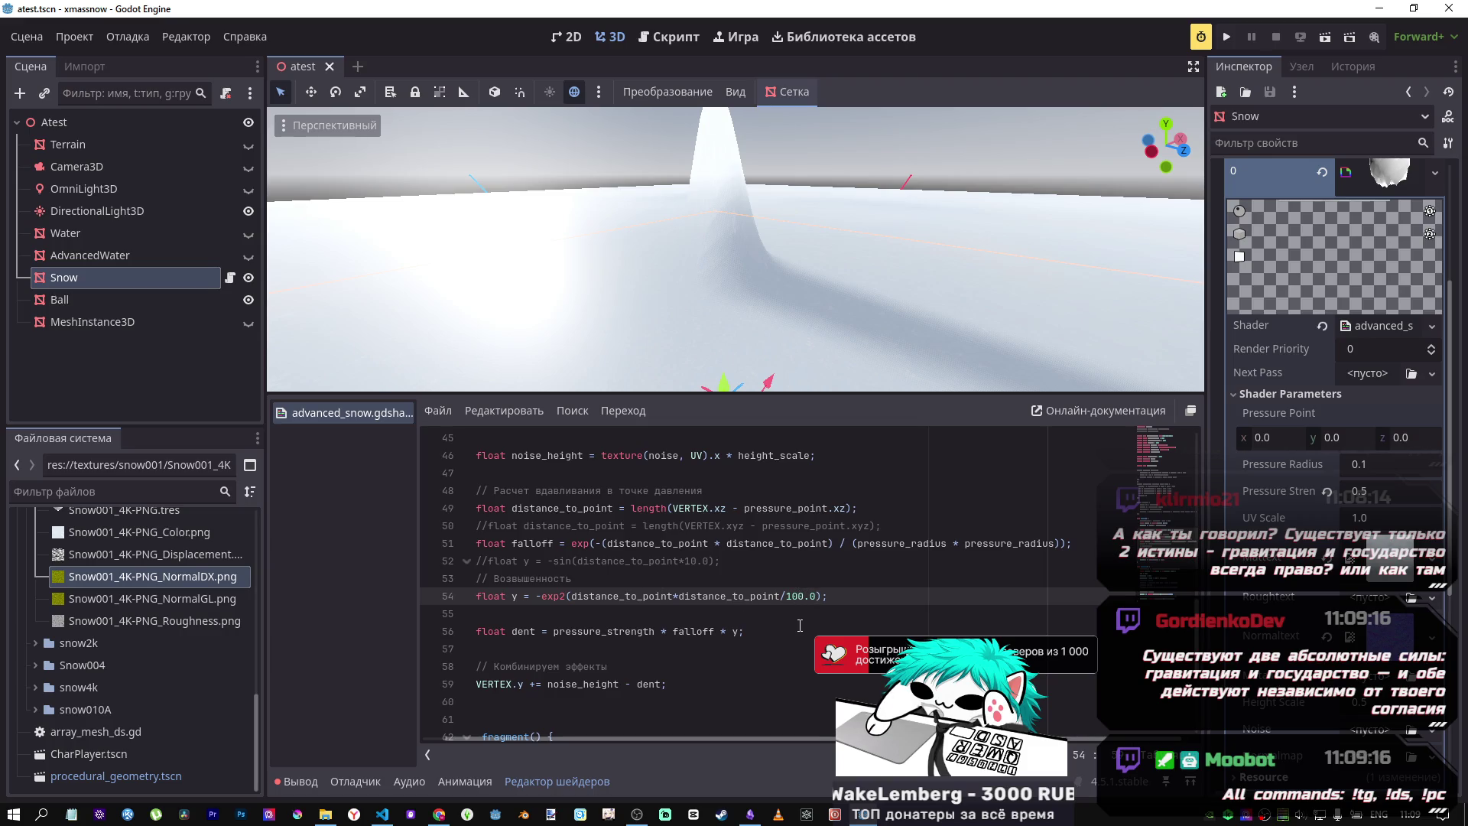
key(BackSpace)
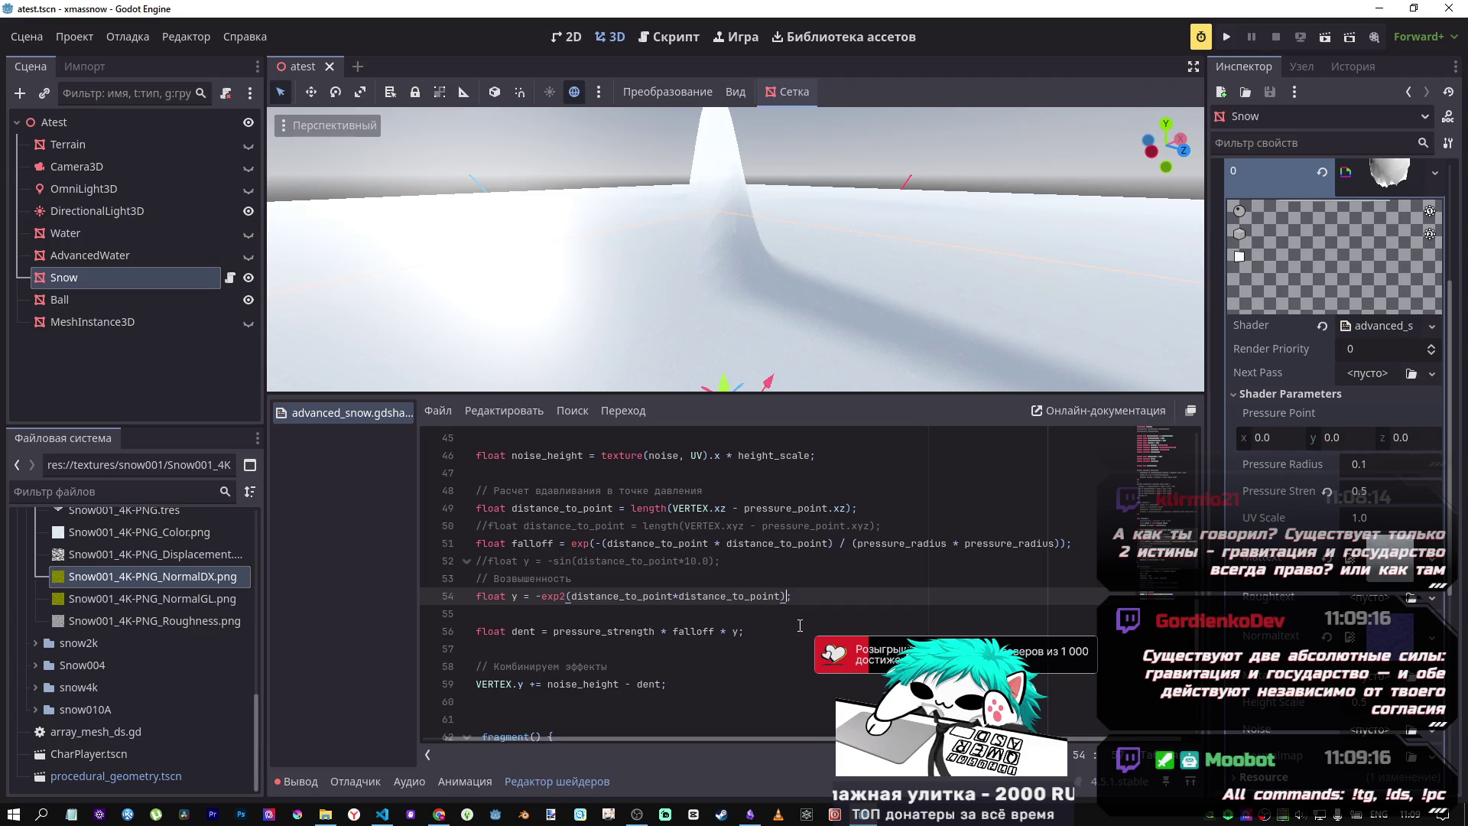
key(Right)
Step: Retry the single pressure_radius divisor, save, then restore the squared divisor
click(1000, 544)
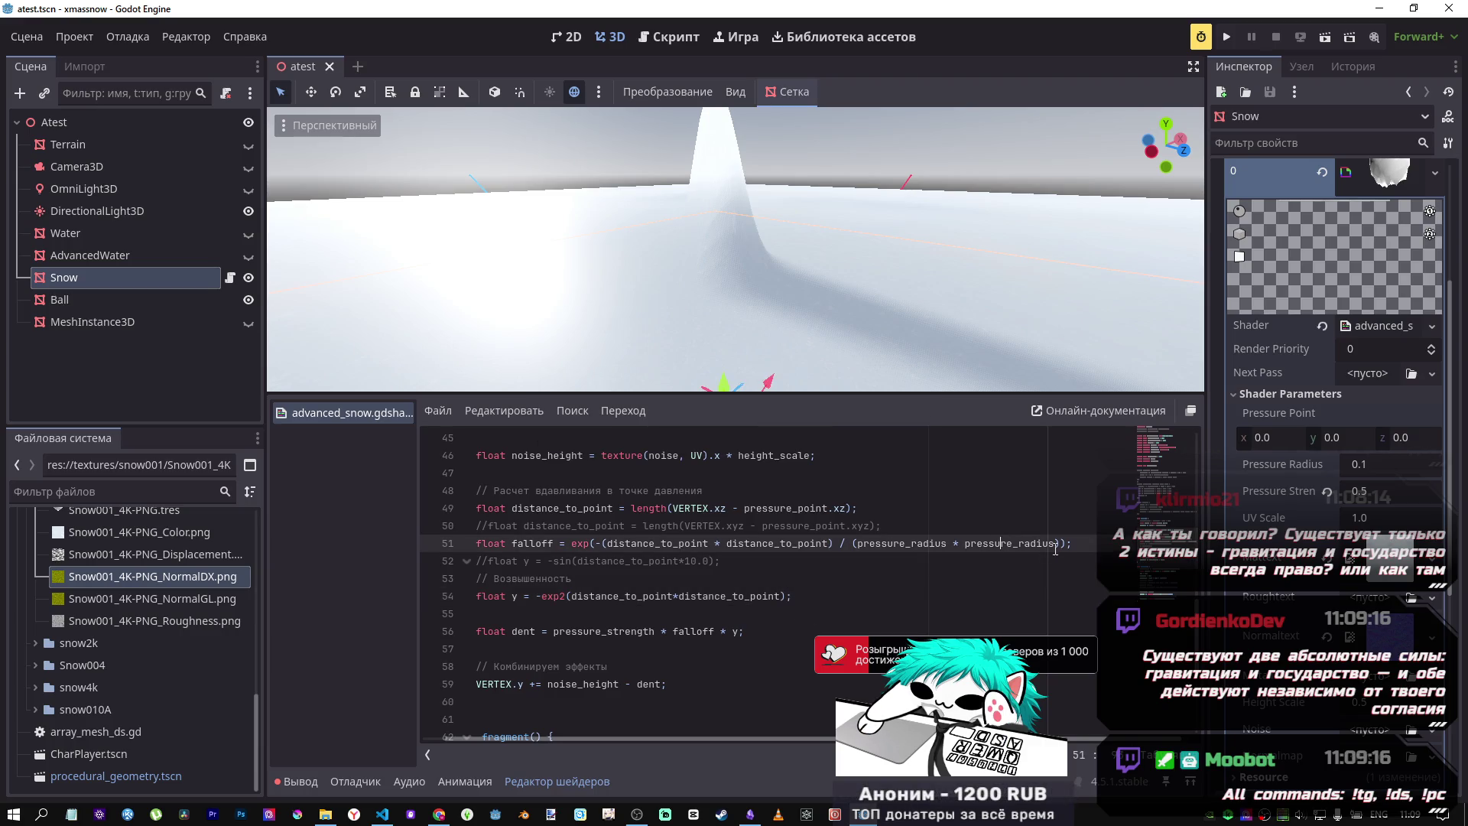
drag(975, 540, 948, 543)
key(BackSpace)
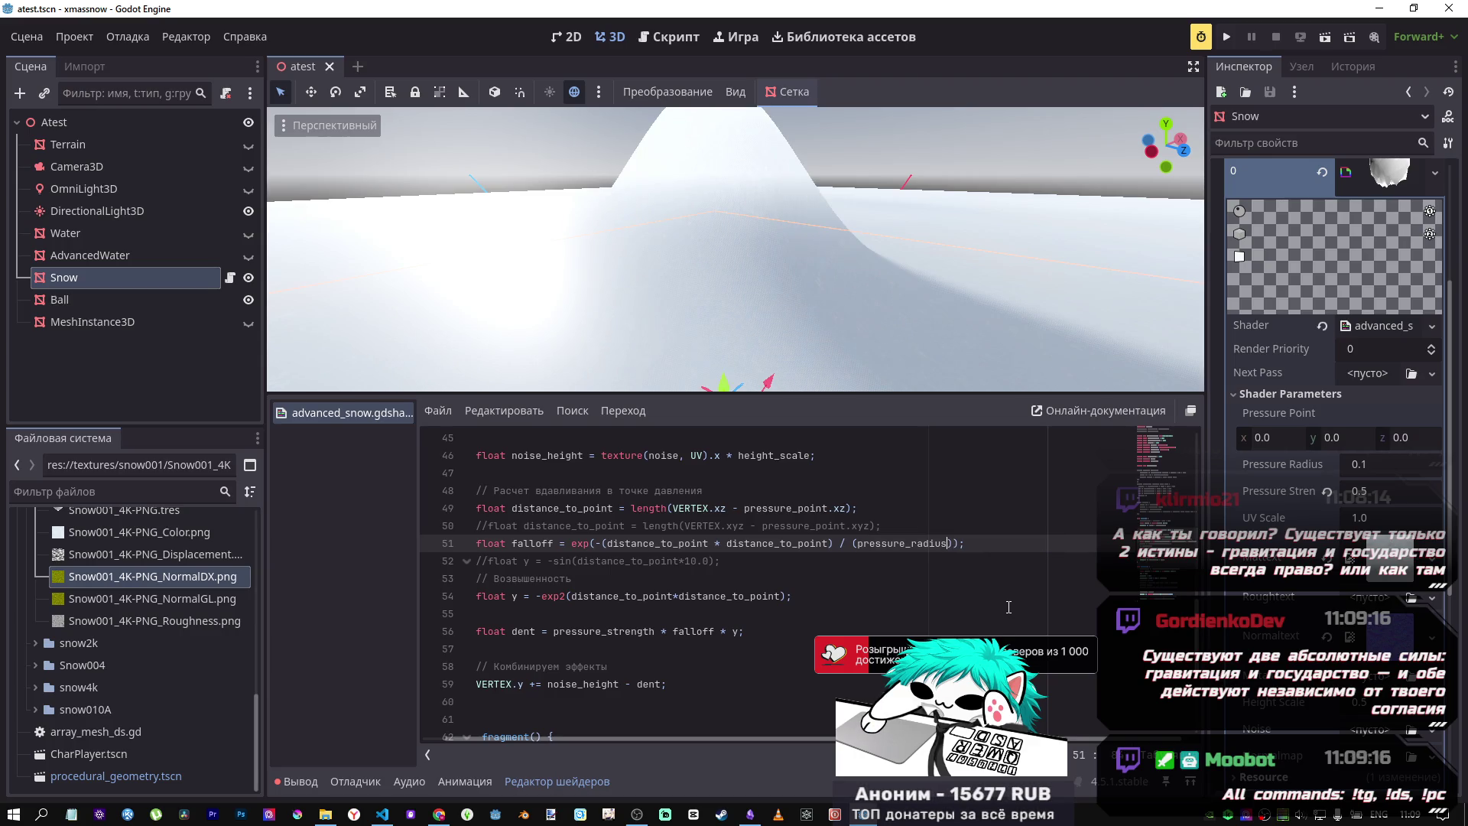
mouse_move(871, 328)
mouse_down()
mouse_move(855, 294)
mouse_move(810, 273)
mouse_move(818, 333)
mouse_up()
scroll(810, 273, down, 2)
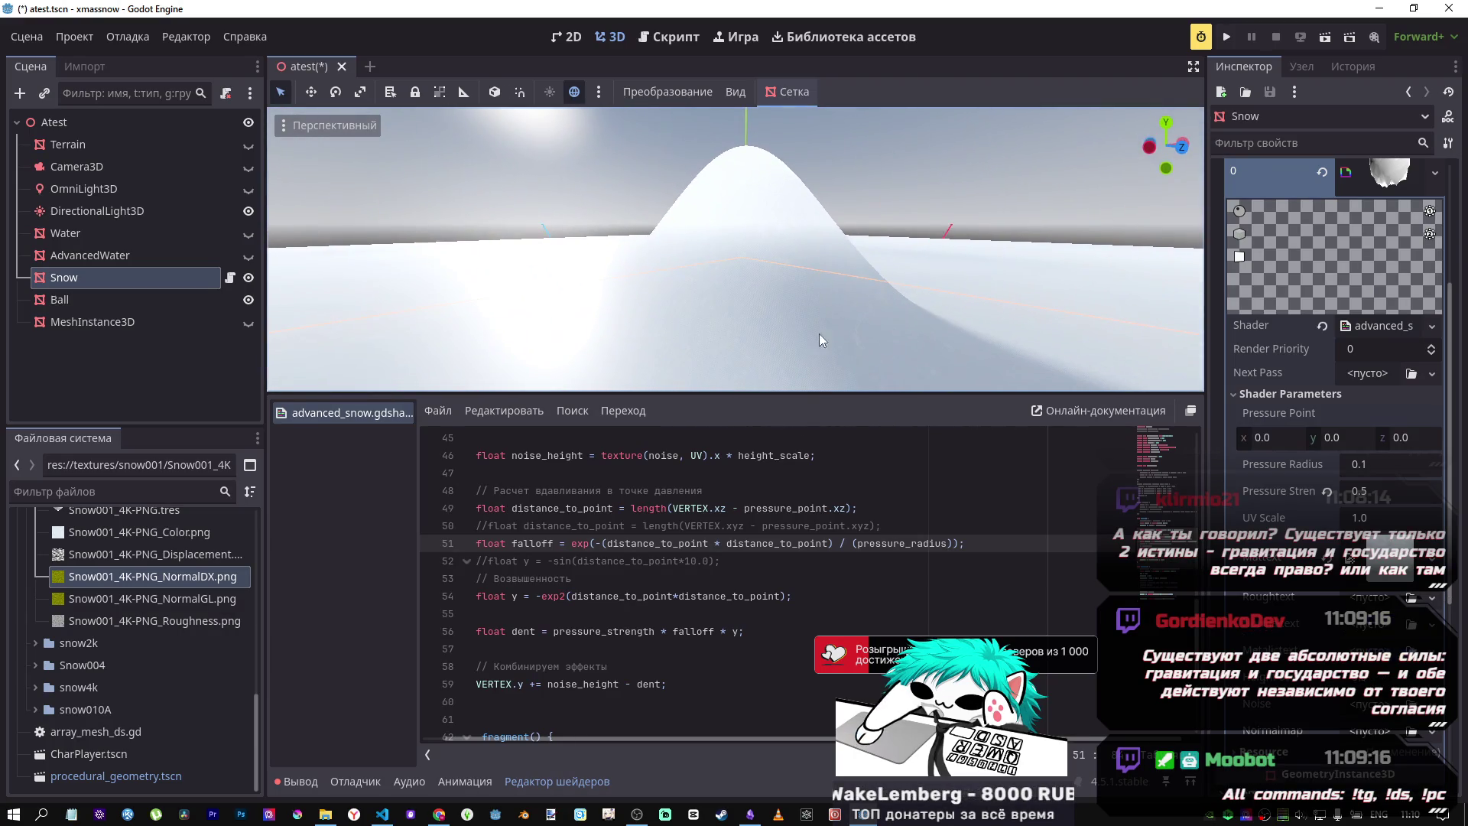
key(ctrl+s)
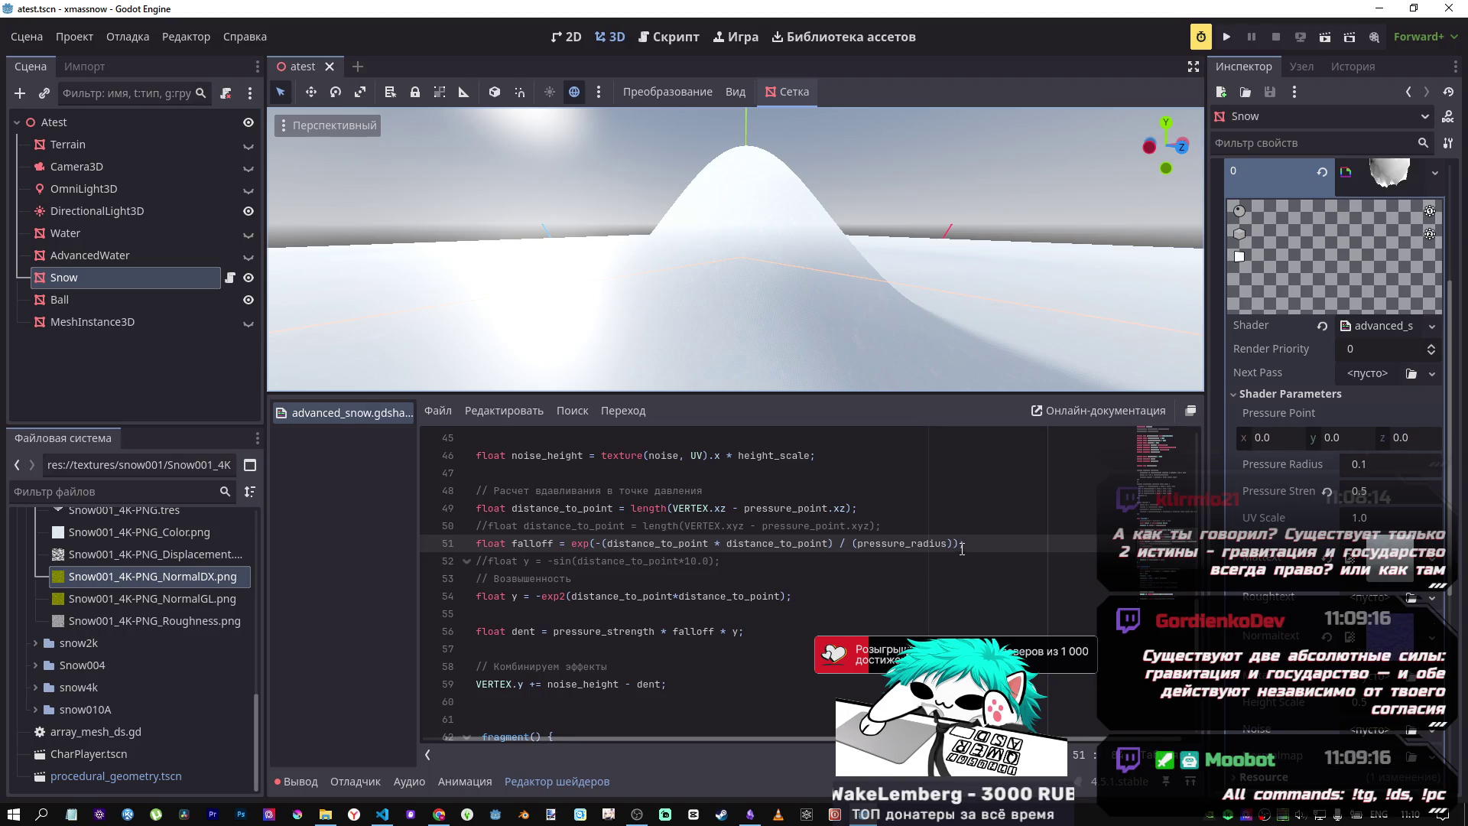
key(ctrl+z)
click(570, 579)
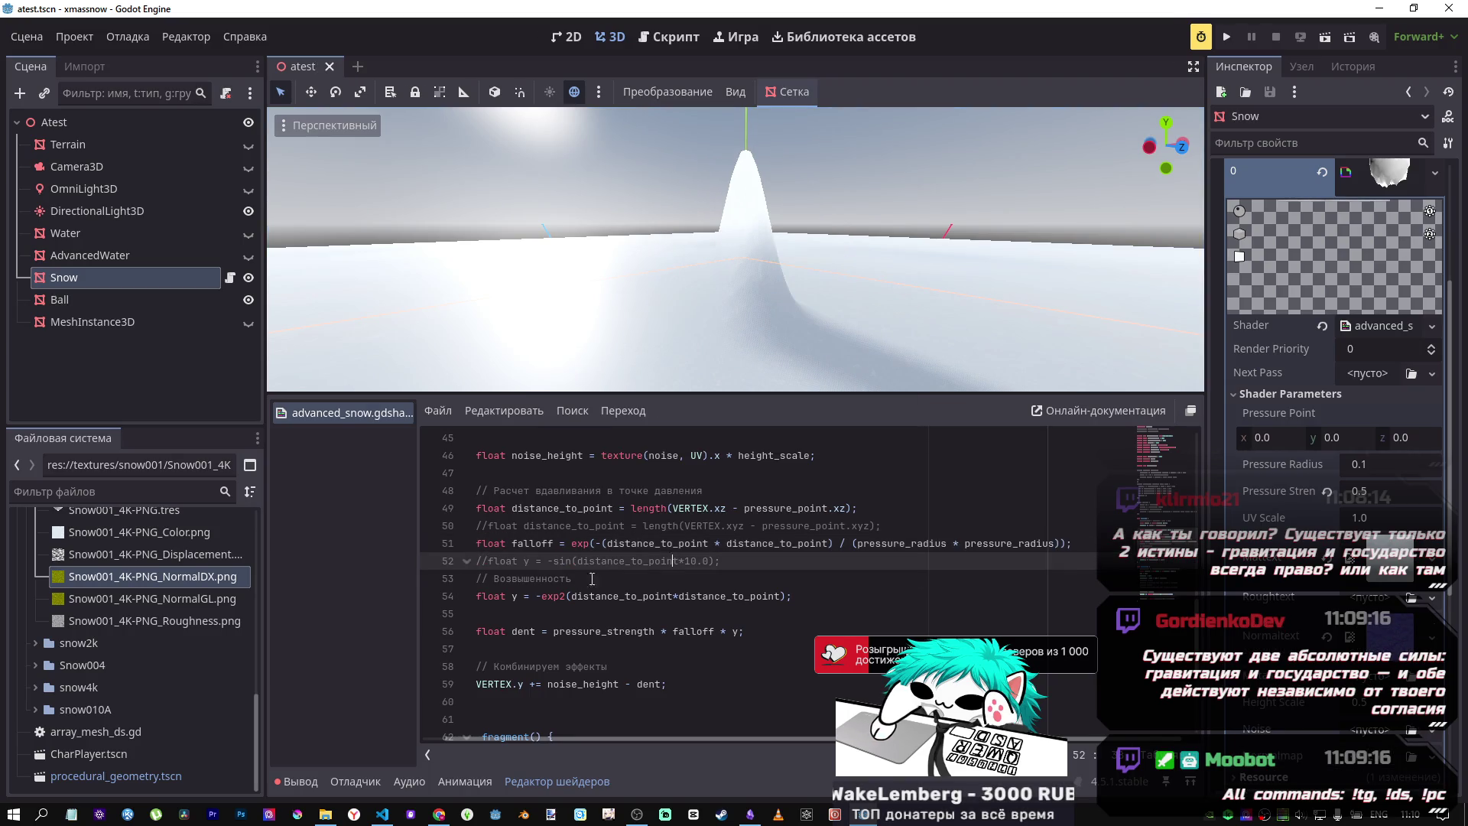
click(687, 561)
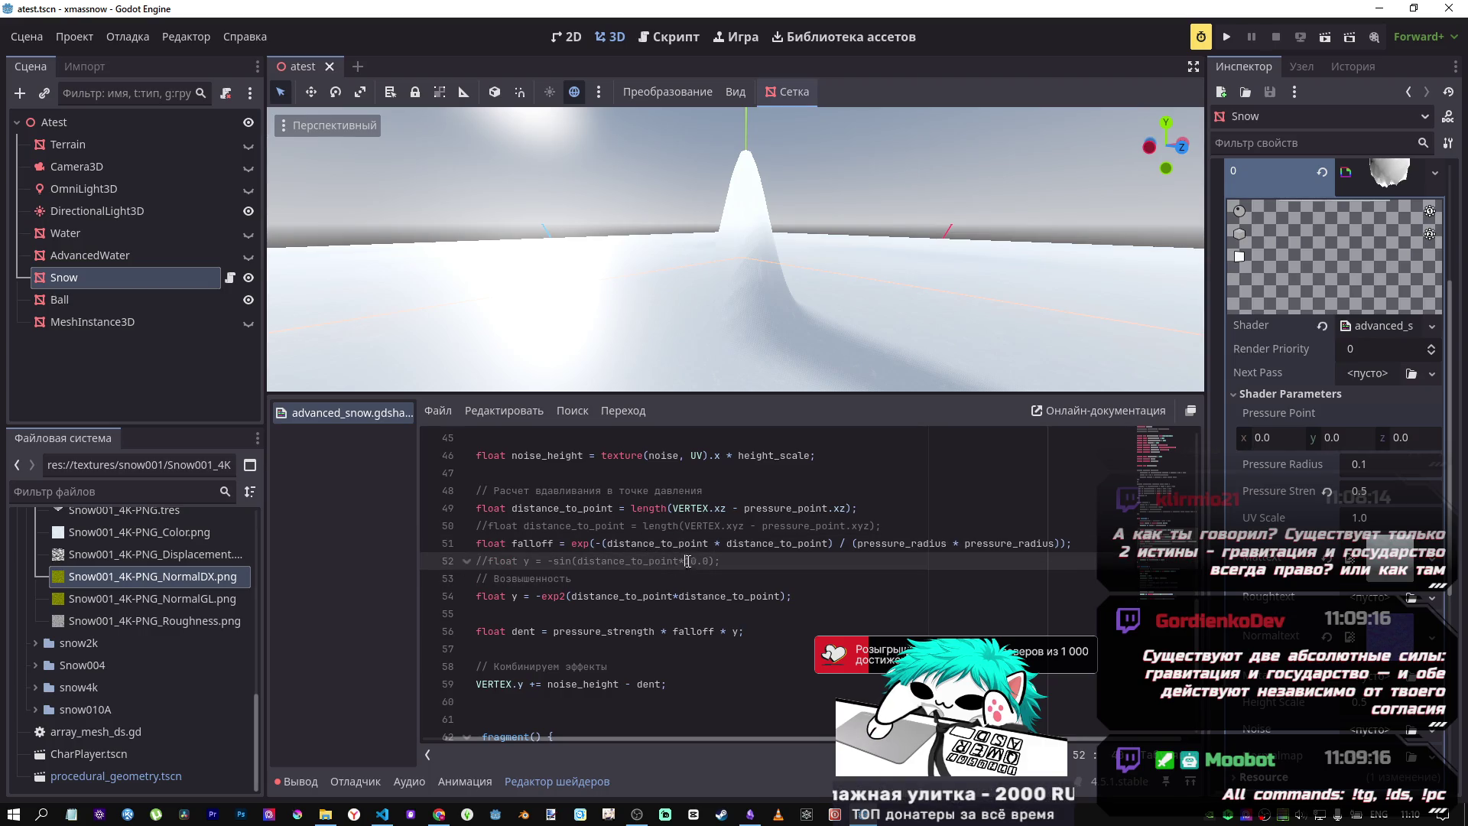
Step: Comment out the exp2 line 54, re-enable the sine line 52, save, and view the dip
click(688, 545)
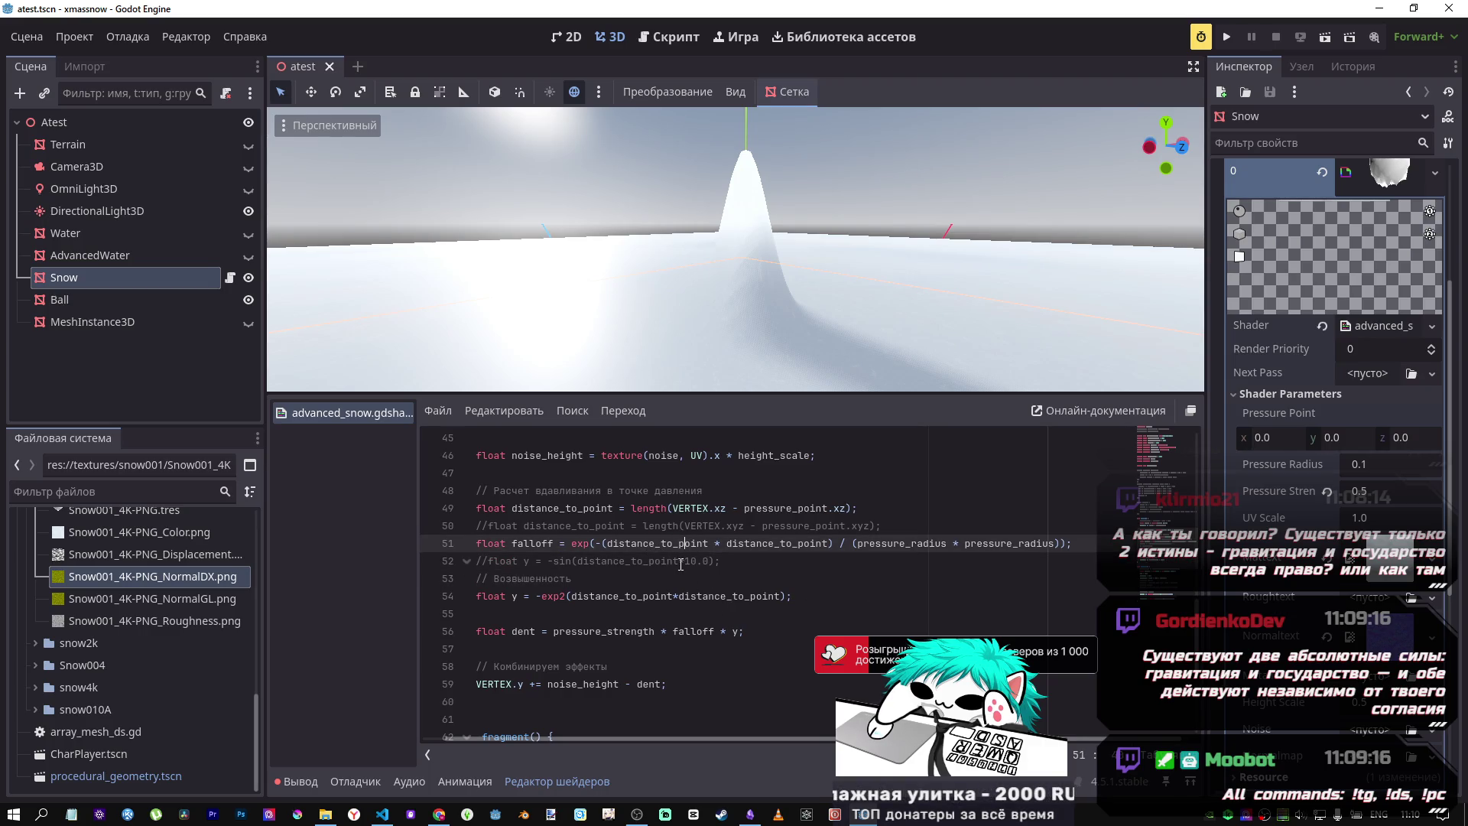
click(680, 562)
click(687, 597)
key(ctrl+k)
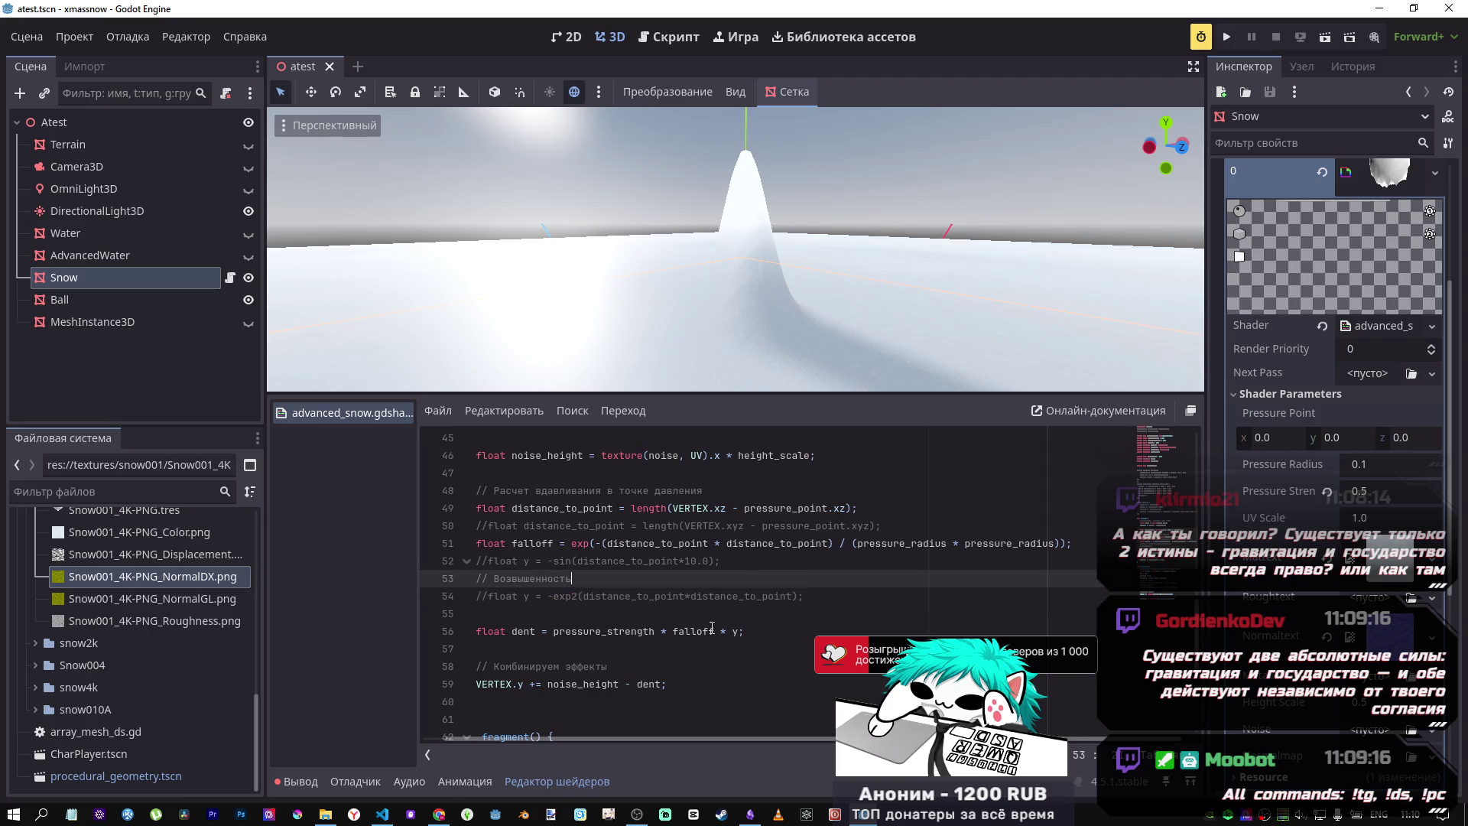
click(687, 561)
key(ctrl+k)
key(ctrl+s)
mouse_move(688, 268)
mouse_down()
mouse_move(734, 222)
mouse_move(734, 356)
mouse_move(734, 176)
mouse_up()
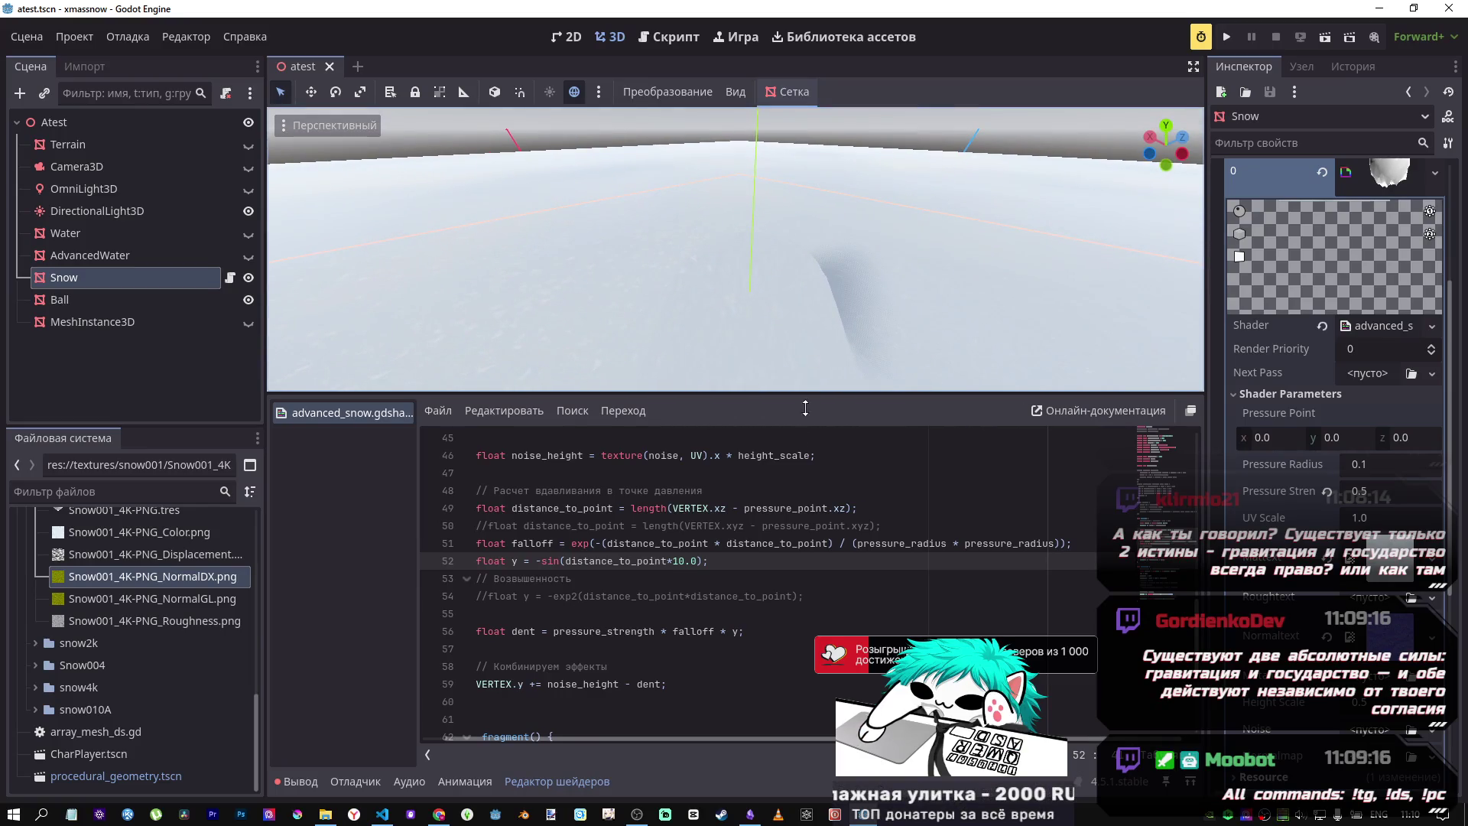
Step: Rewrite line 52 as -sin(distance_to_point)*10.0 and inspect the resulting crater
drag(697, 561, 675, 560)
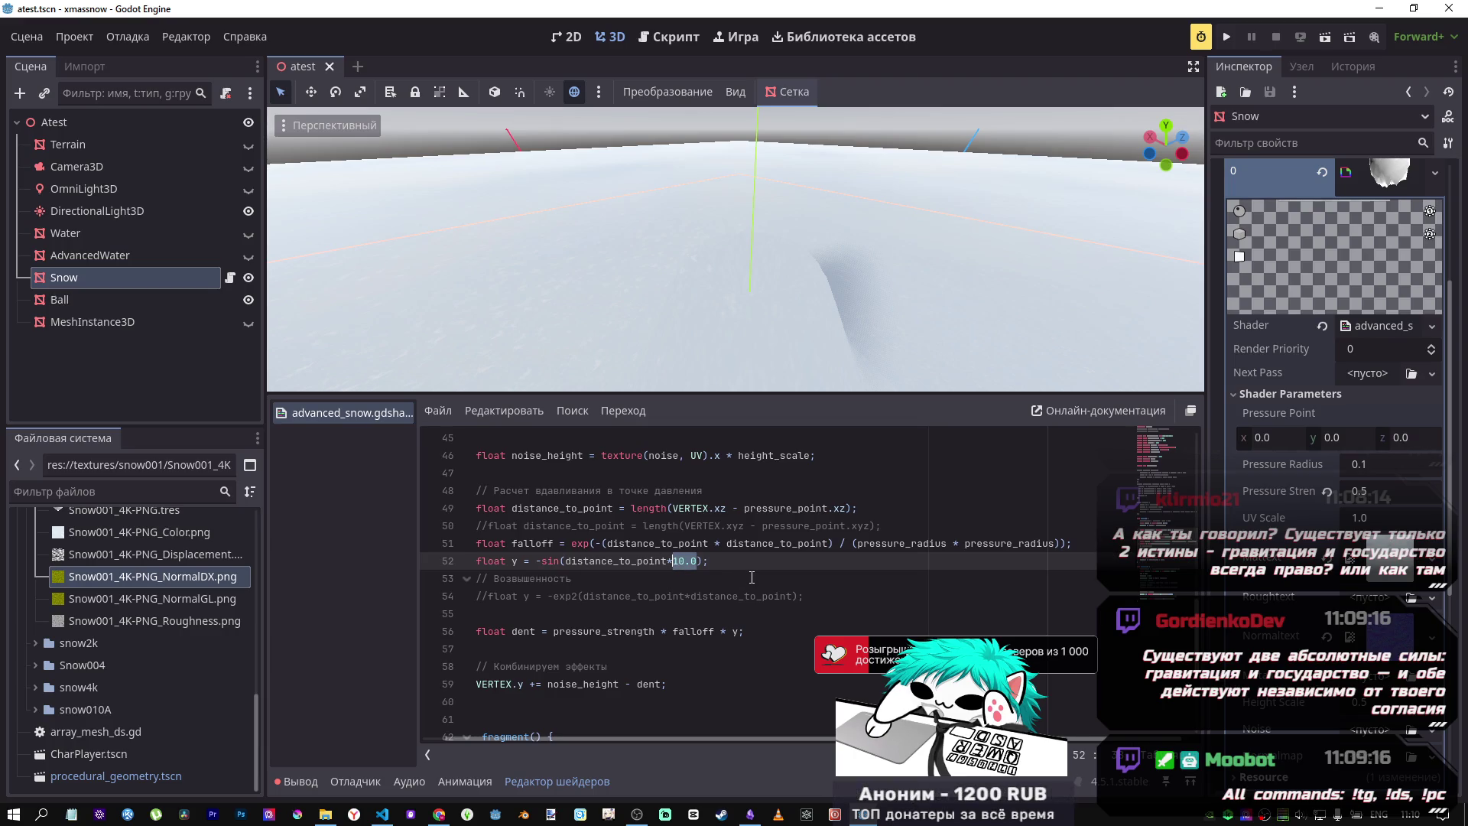
drag(771, 340, 799, 284)
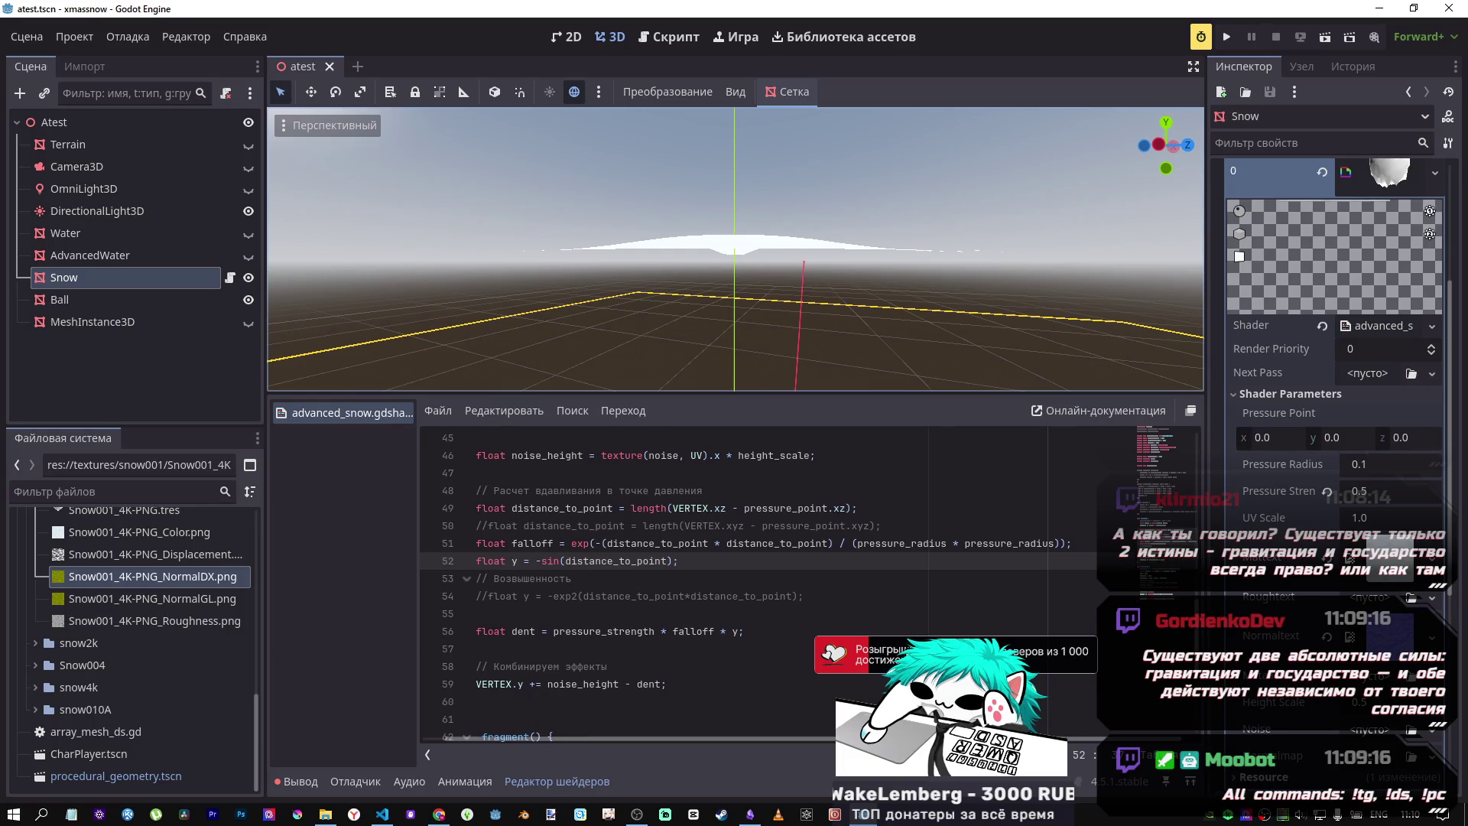
drag(803, 328, 774, 273)
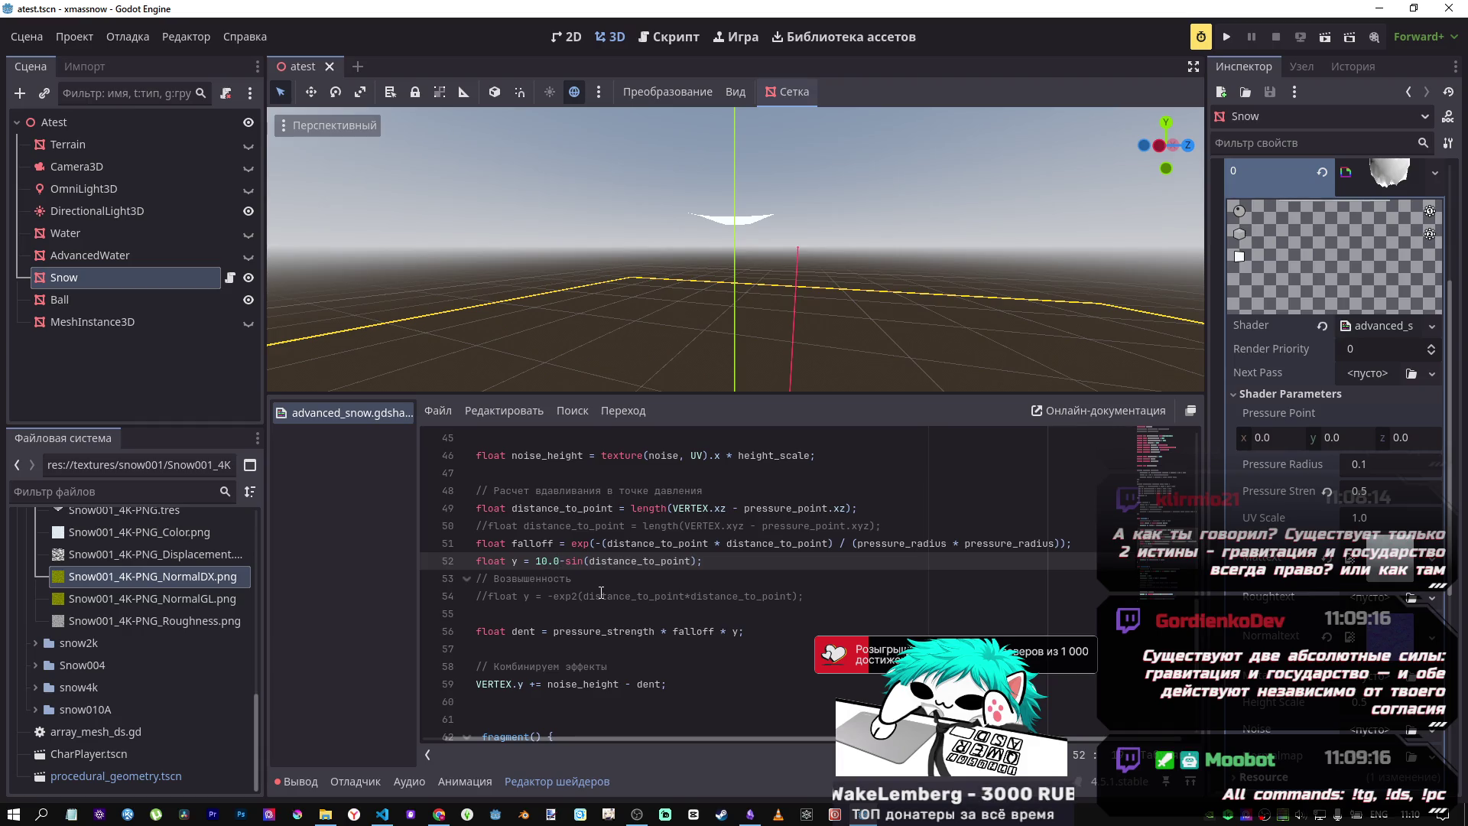
mouse_move(854, 386)
mouse_down()
mouse_move(753, 281)
mouse_move(722, 305)
mouse_move(736, 413)
mouse_up()
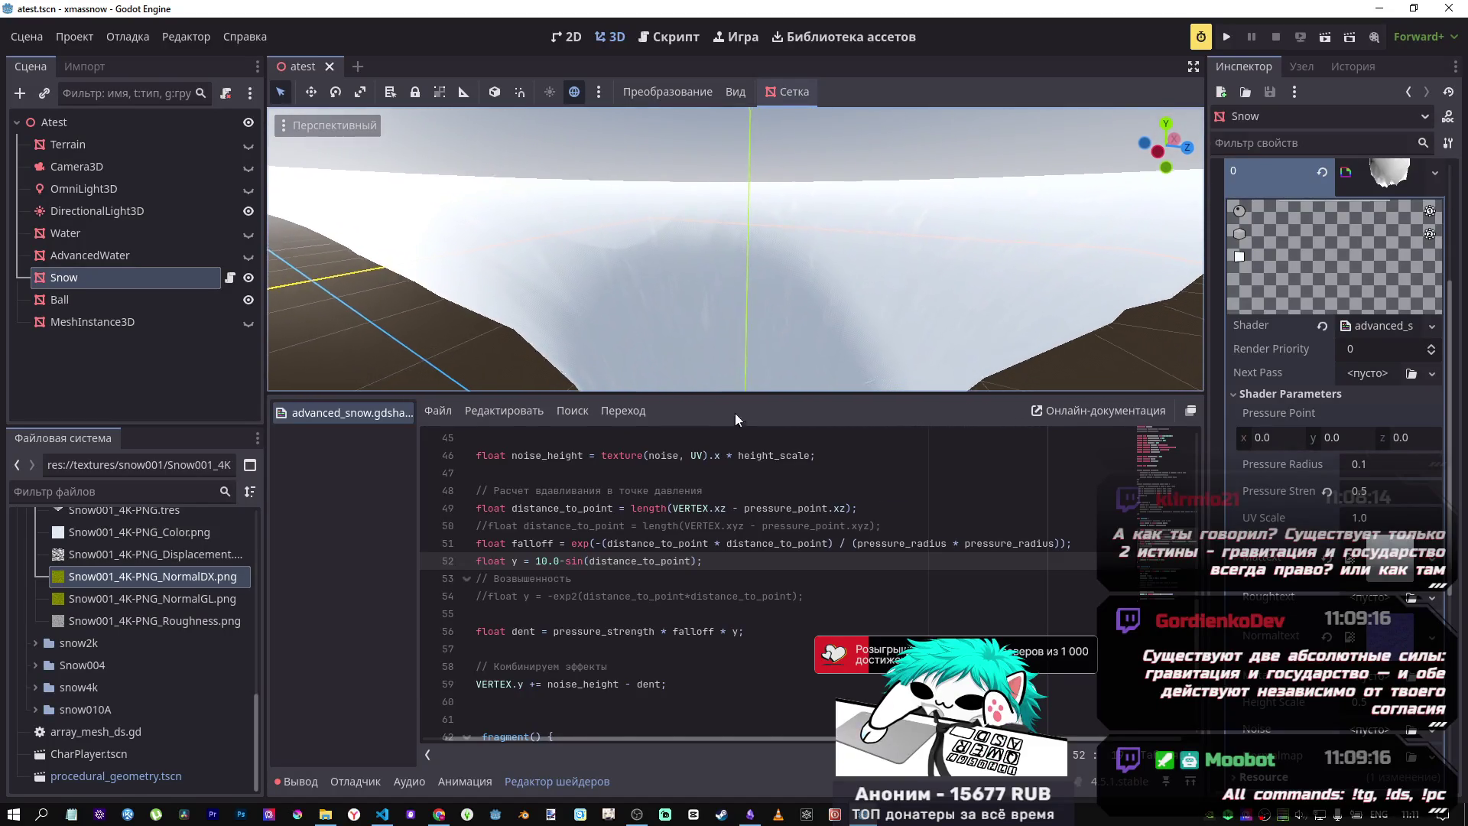
click(559, 561)
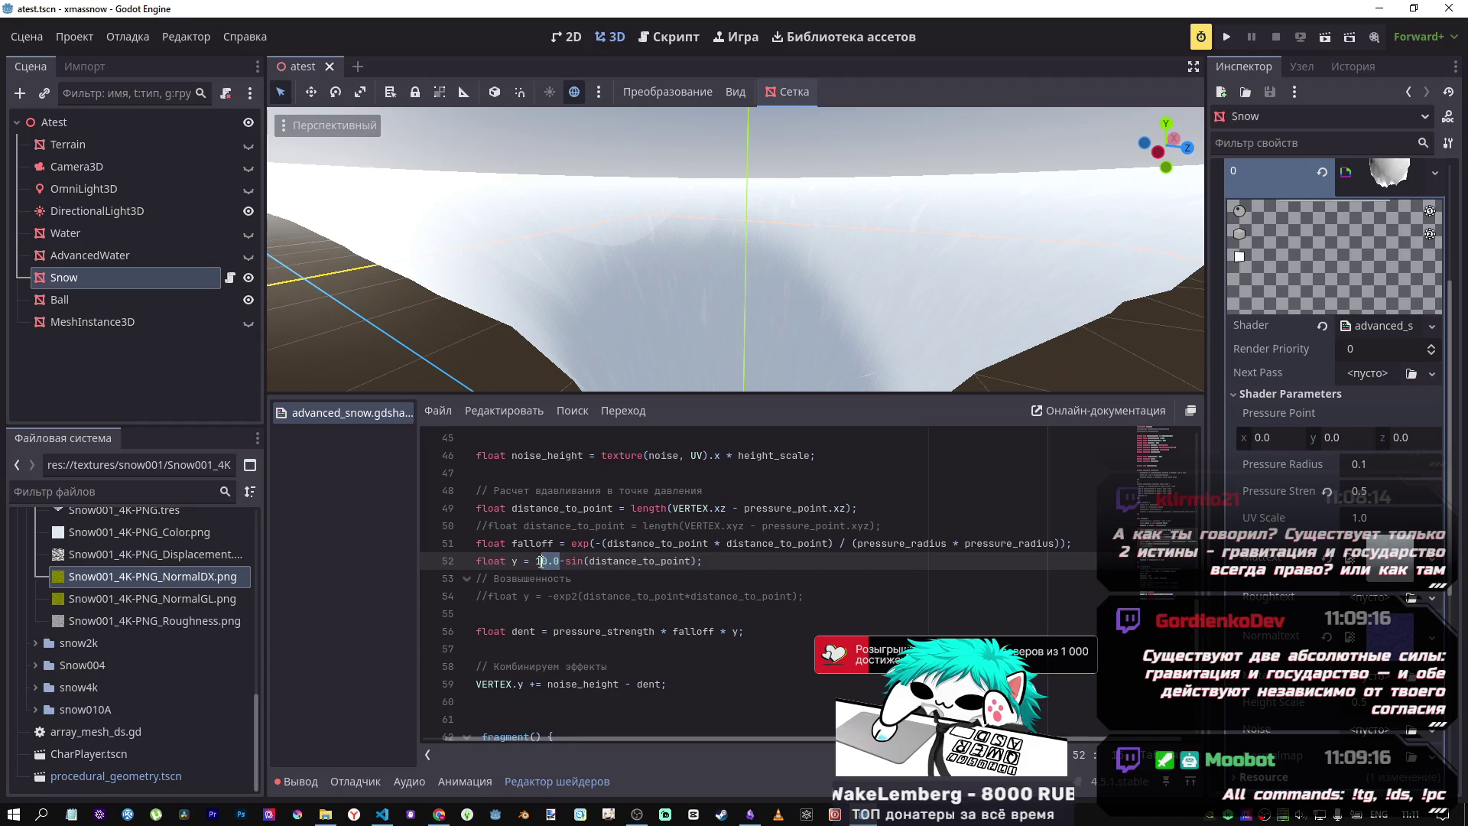
key(BackSpace)
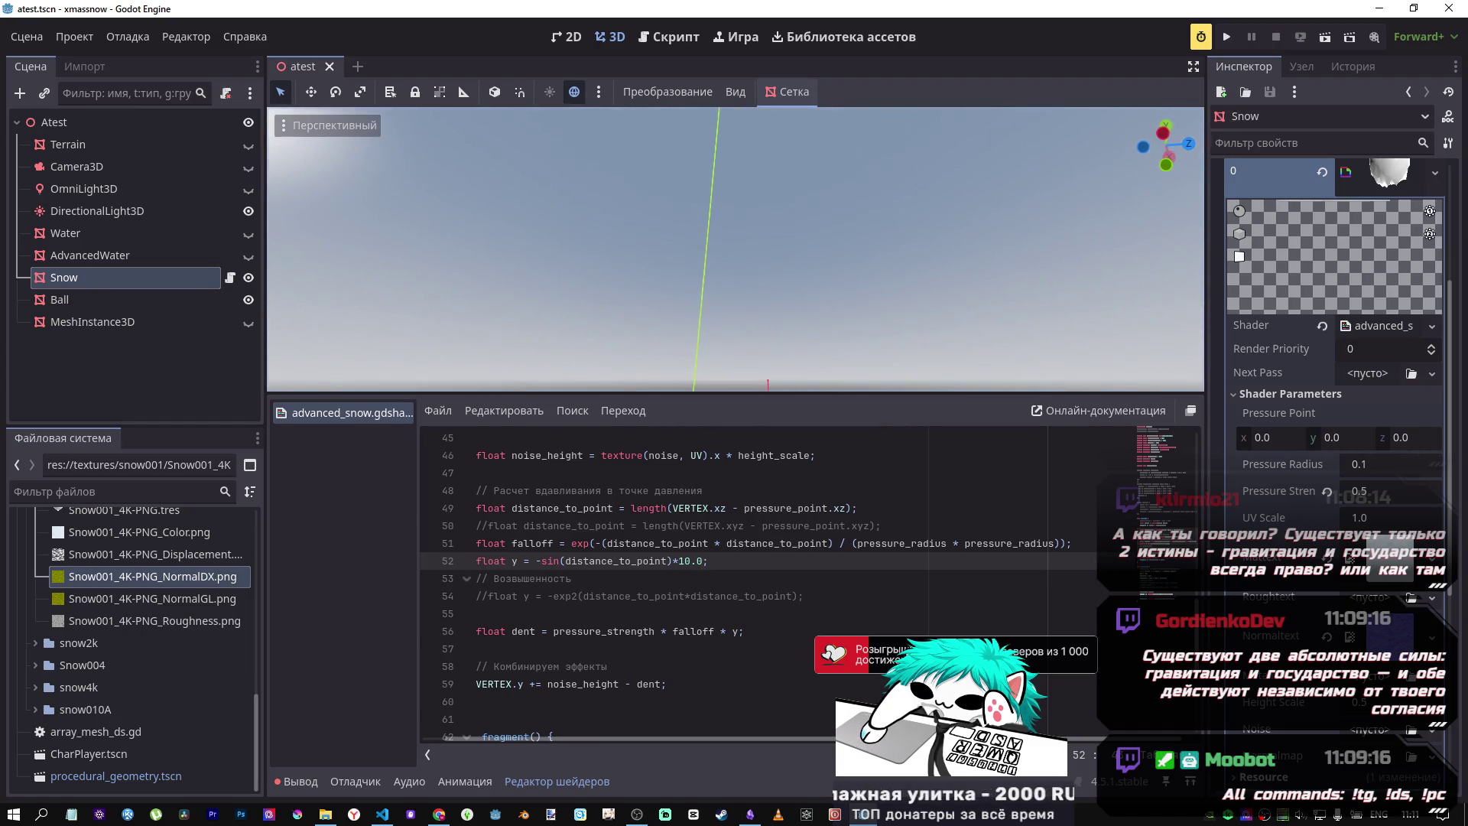
key(f)
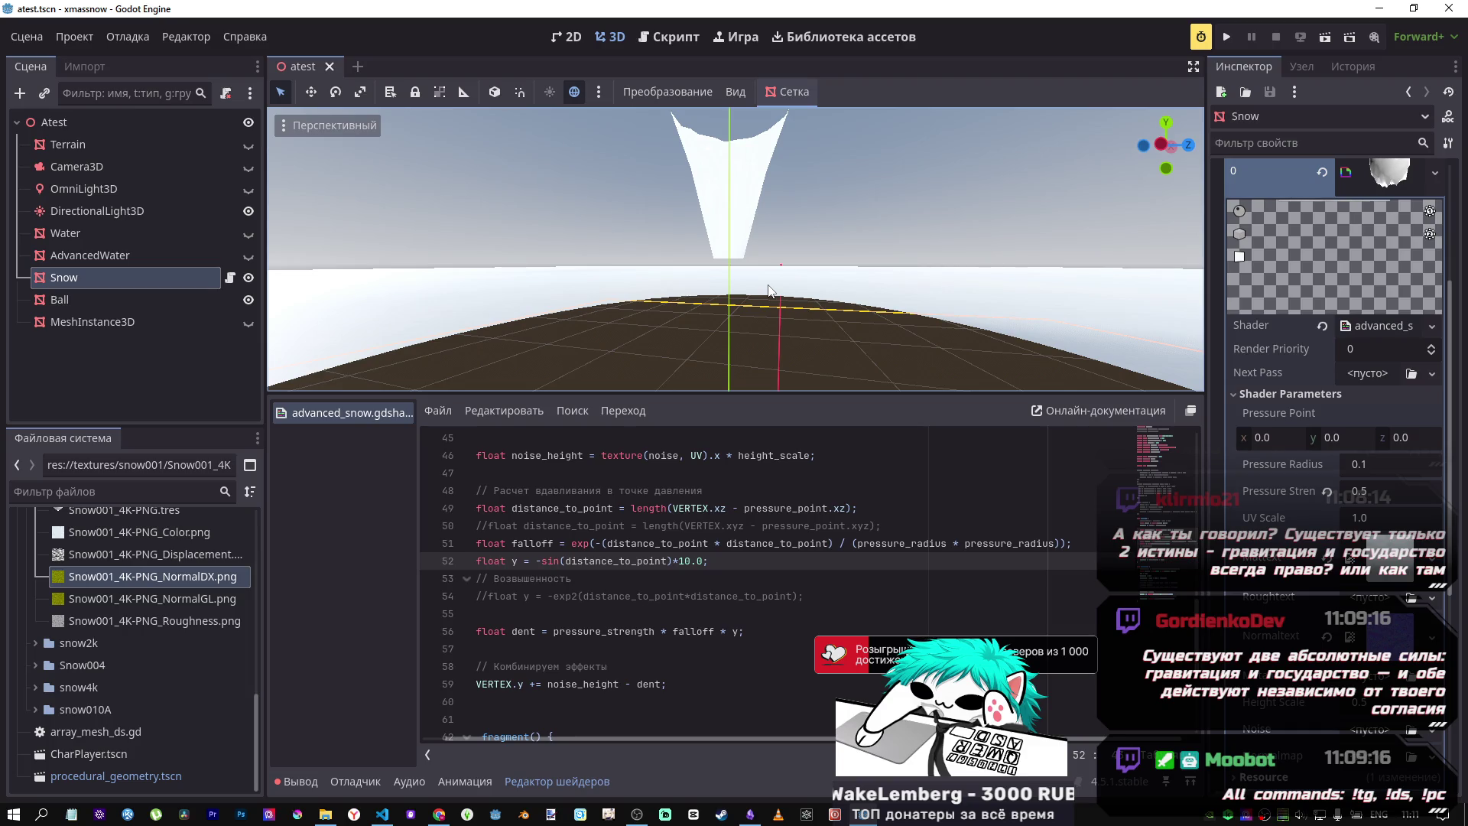
key(alt+Tab)
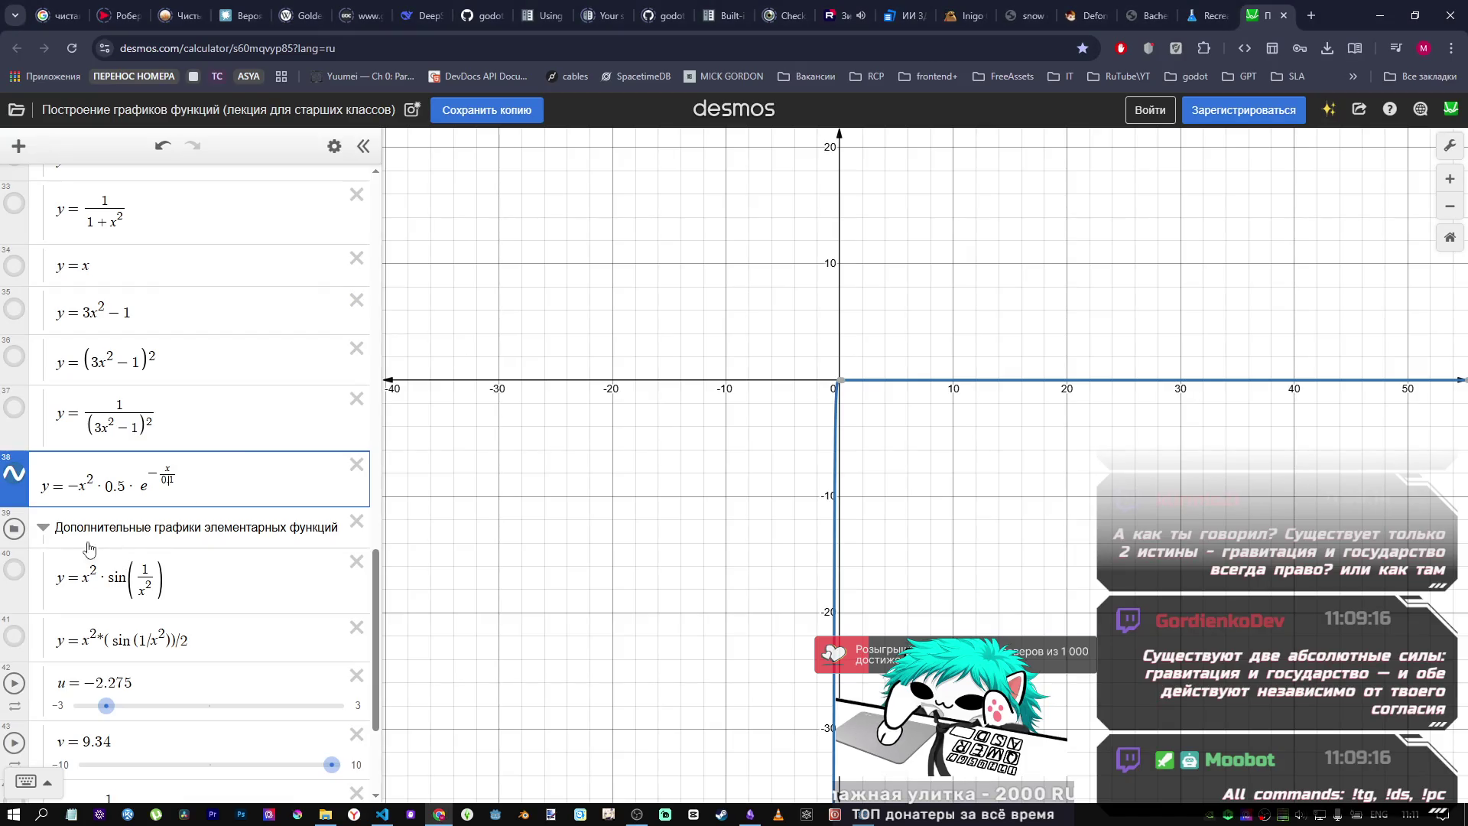
Step: Toggle the curves of expressions 38 and 40 in Desmos while comparing with the shader
click(15, 478)
click(16, 569)
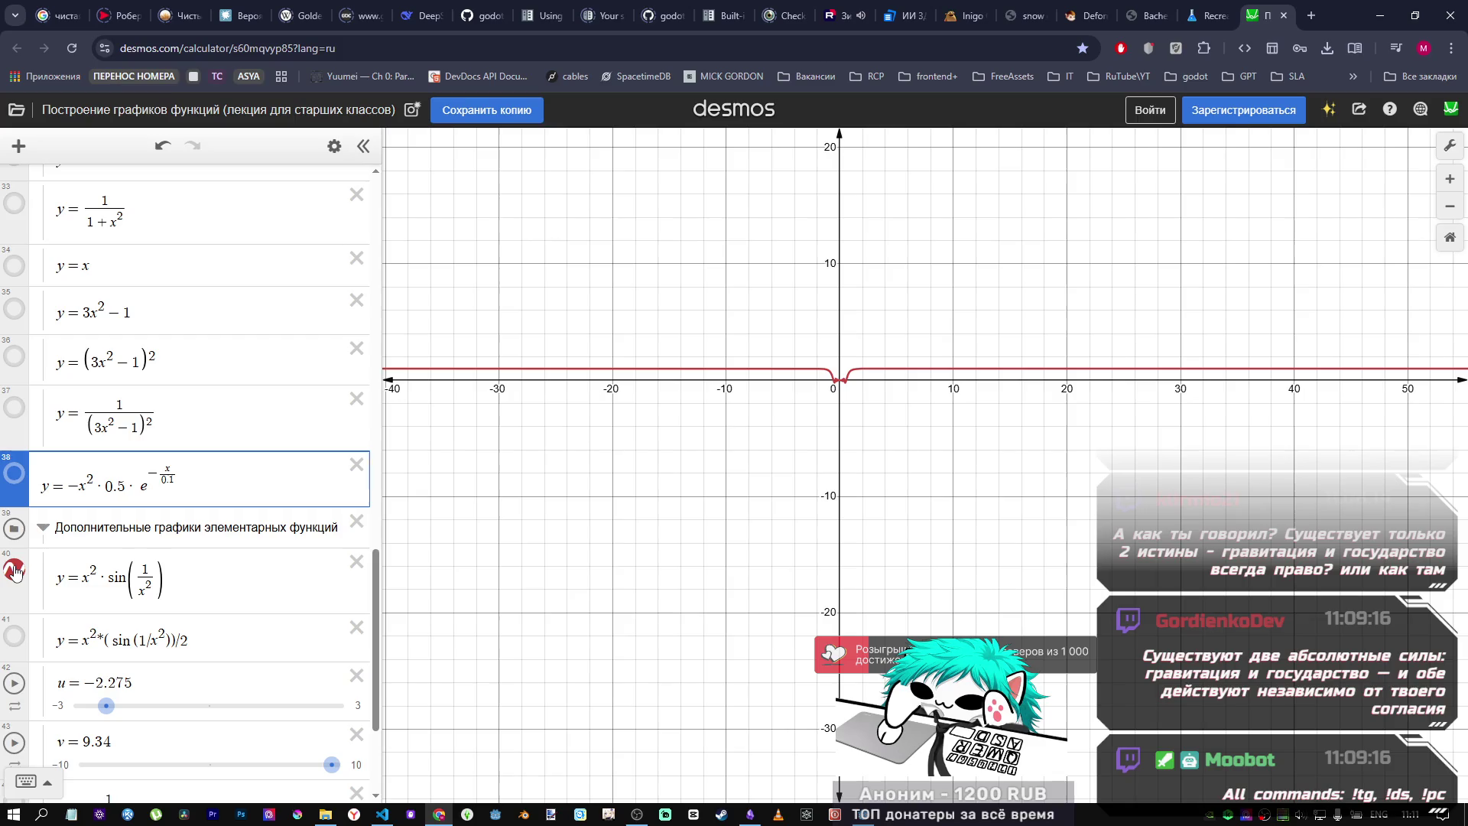
click(14, 570)
key(alt+Tab)
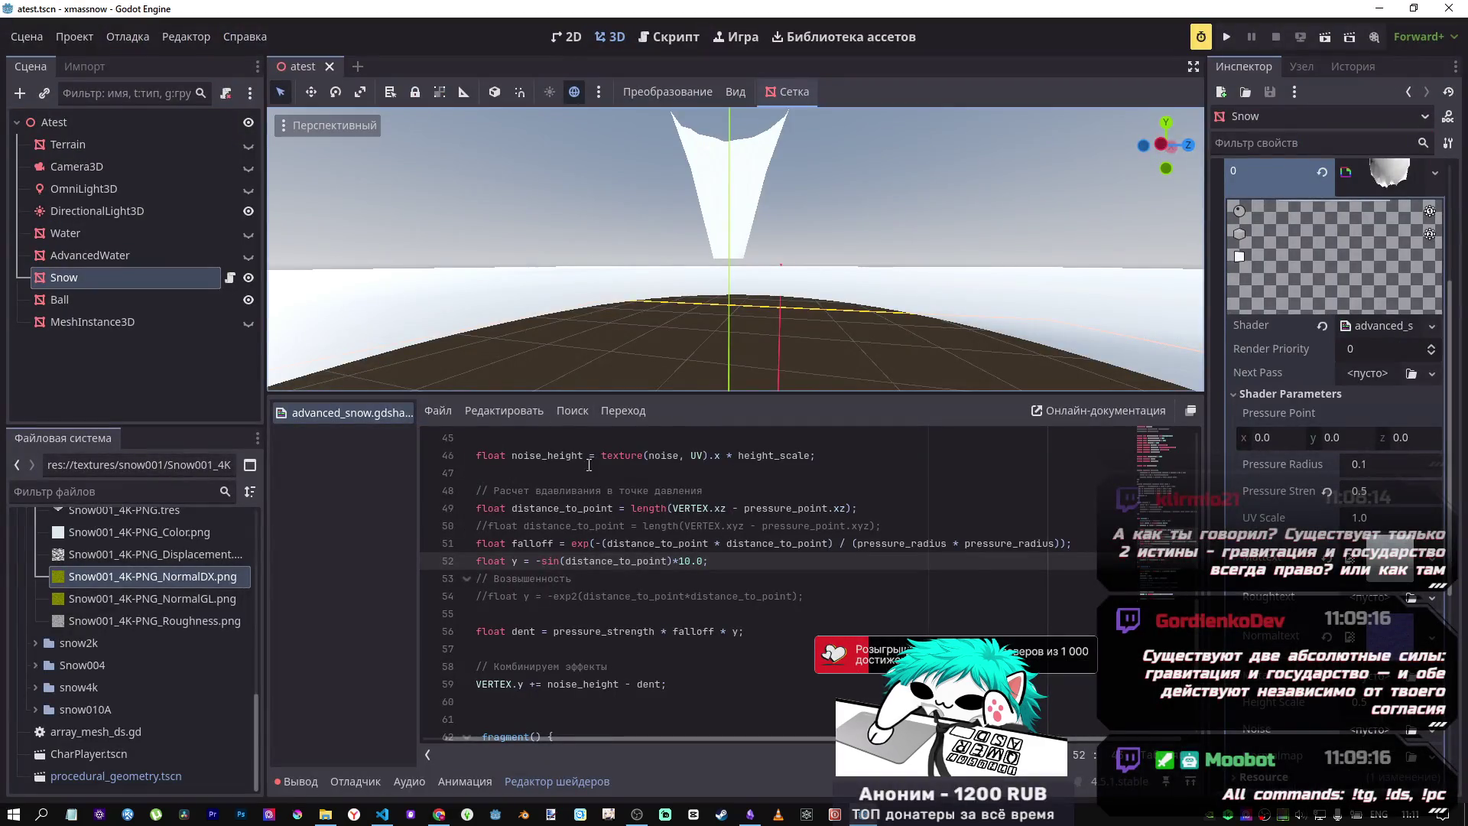
key(alt+Tab)
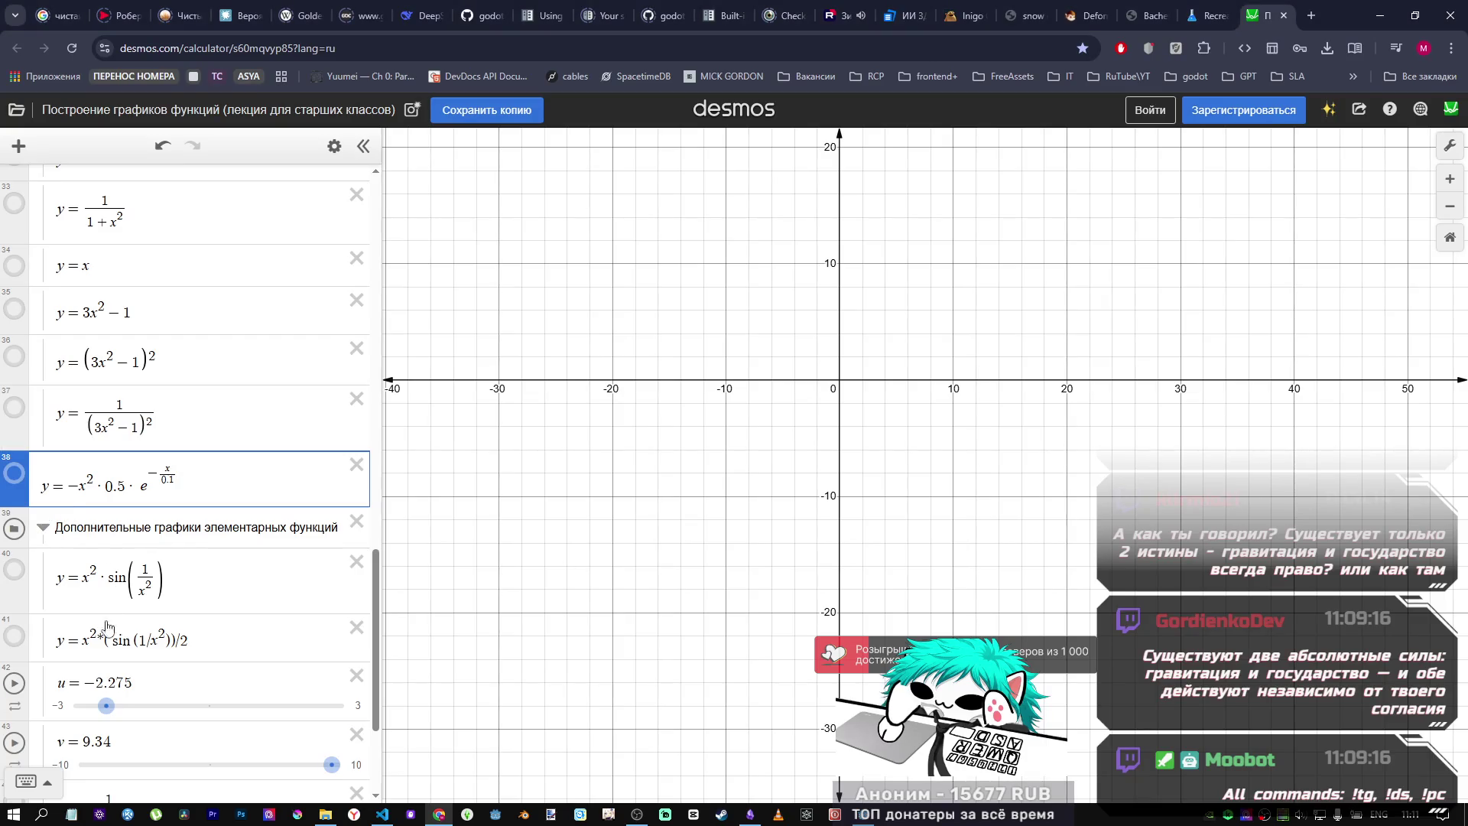
click(105, 577)
key(alt+Tab)
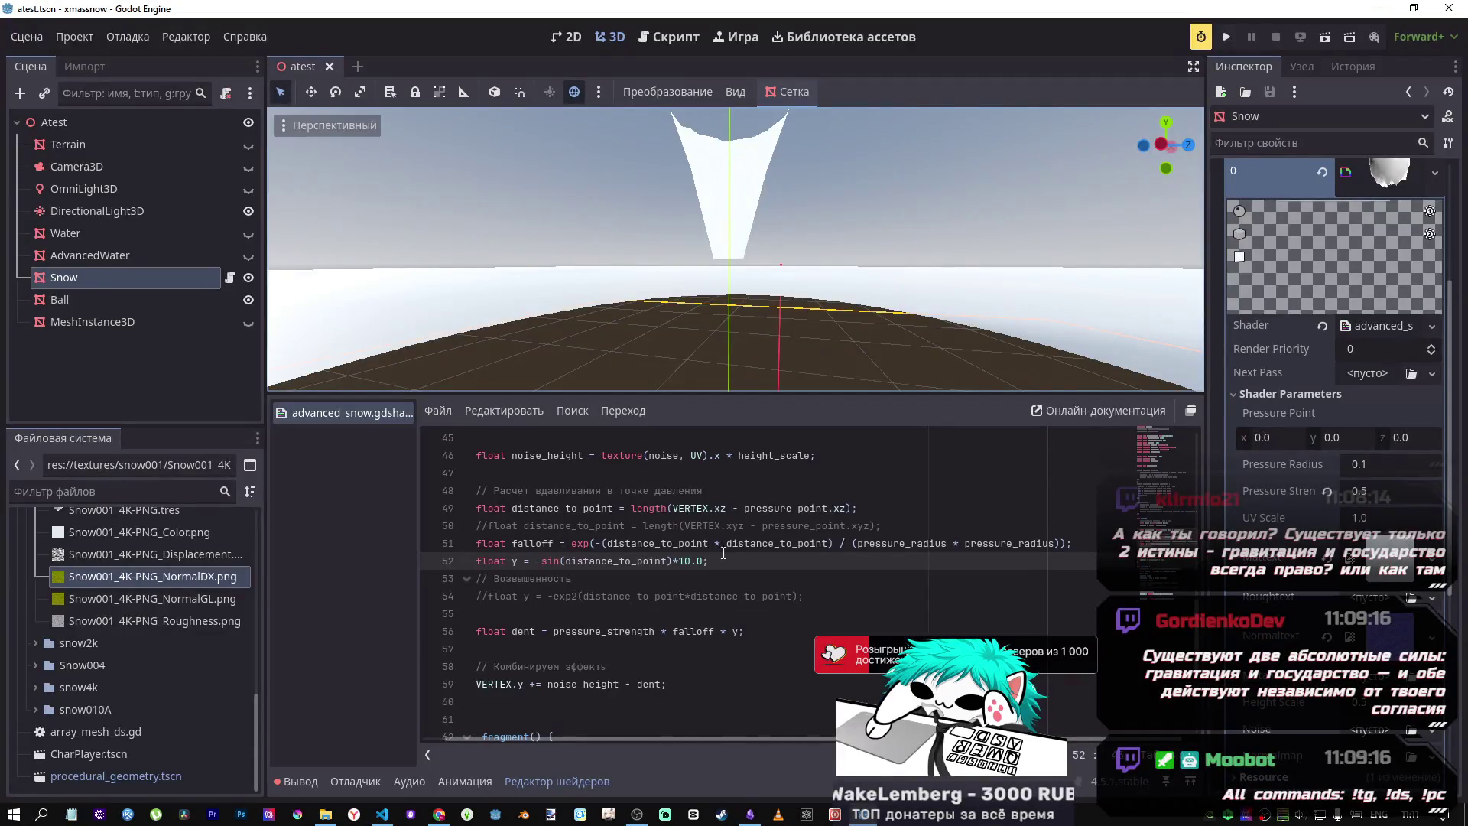
key(alt+Tab)
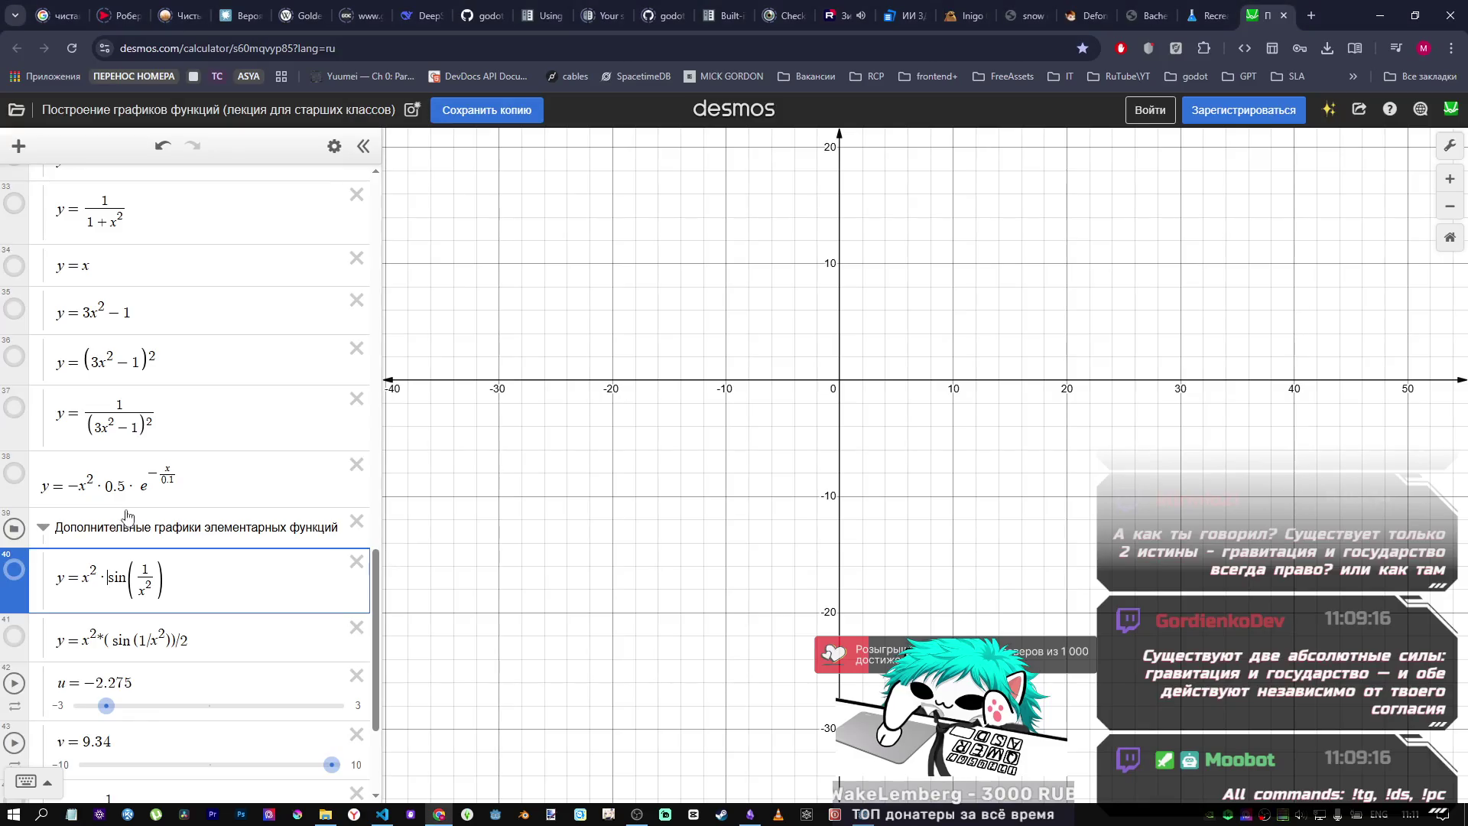
Step: Replace x² with sin(x) in expression 38 and plot its curve
drag(126, 487, 80, 486)
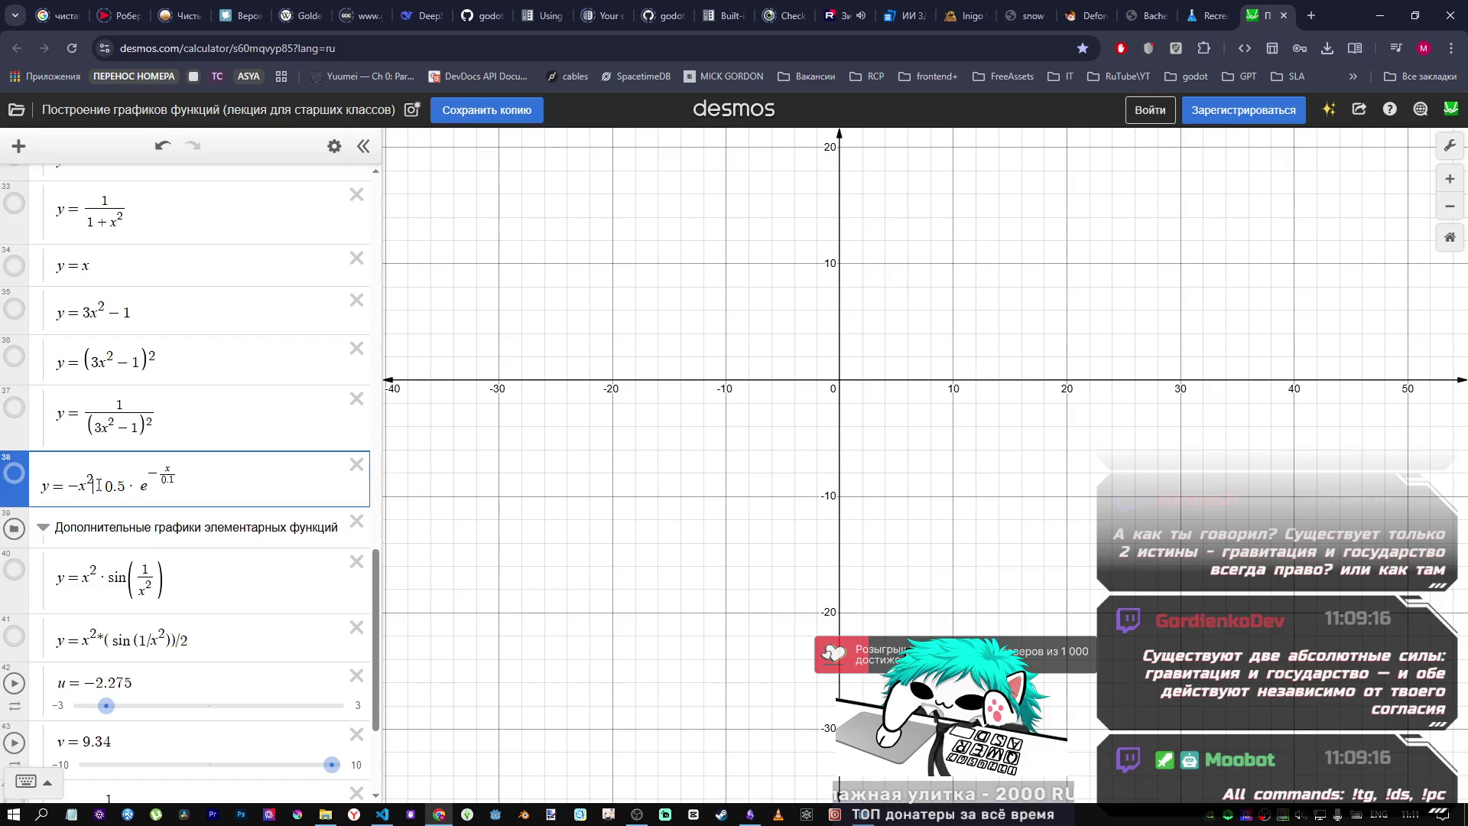
text(sin)
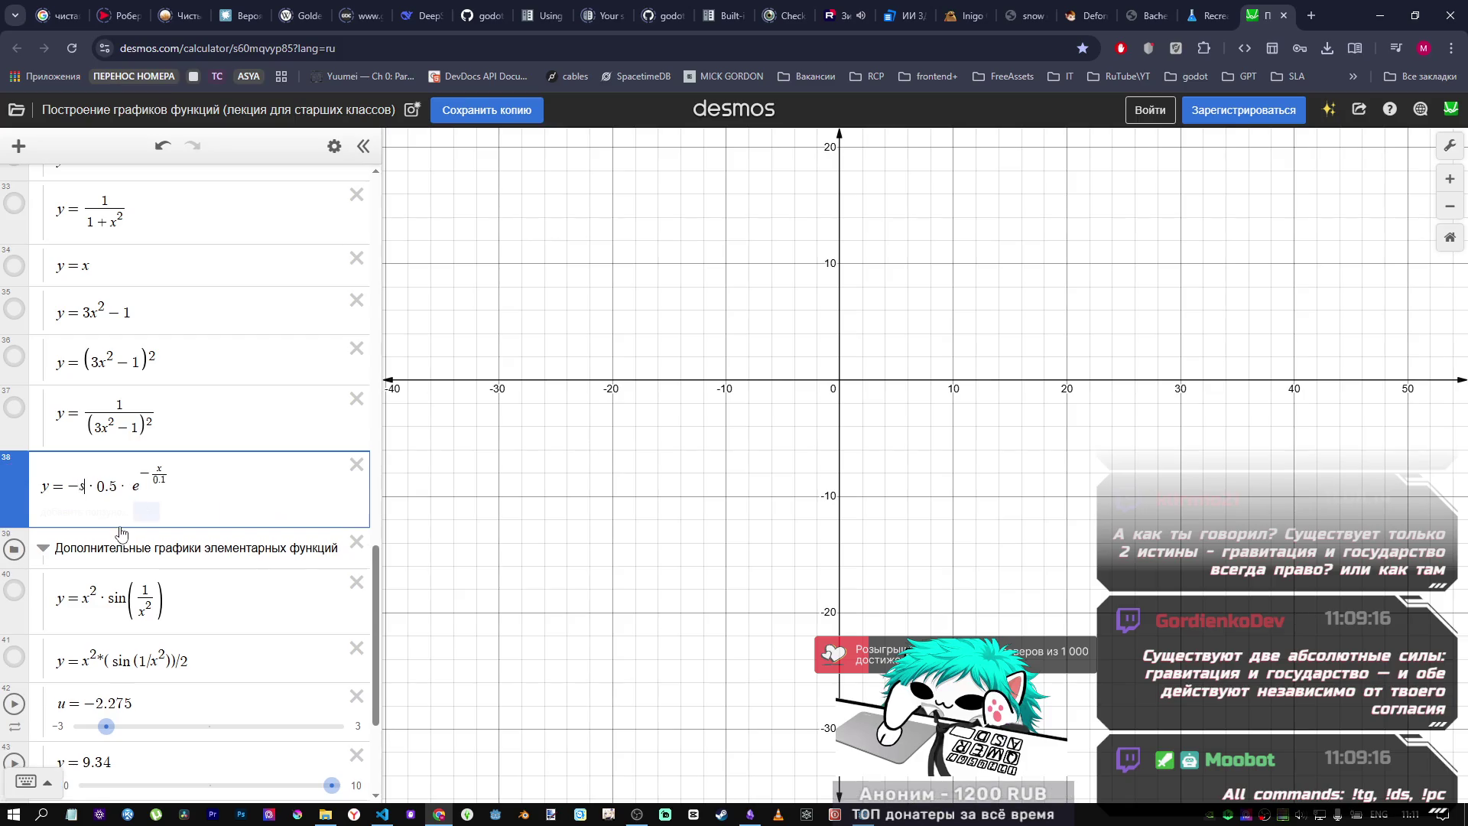
text((x)
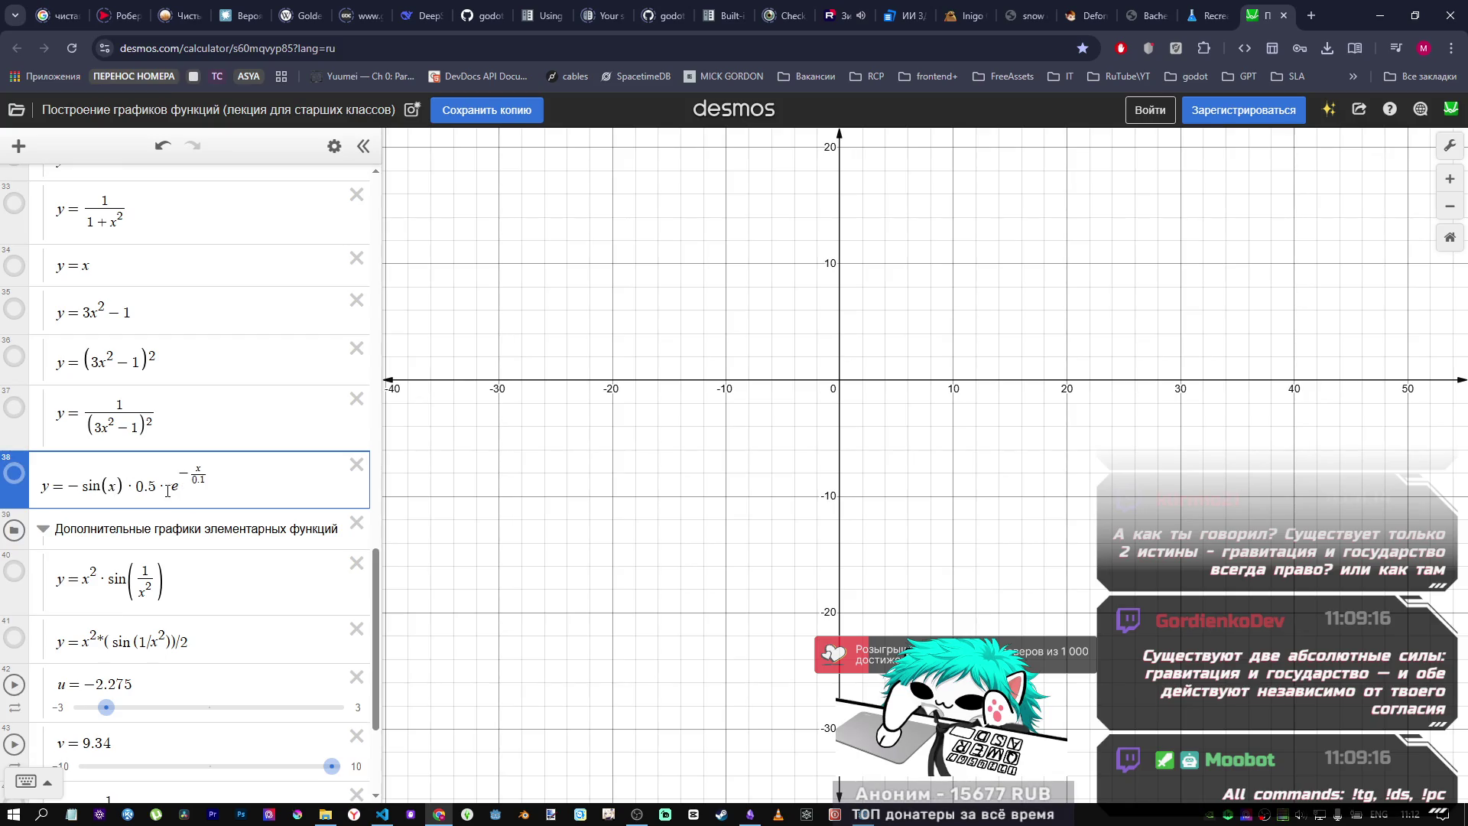
click(17, 475)
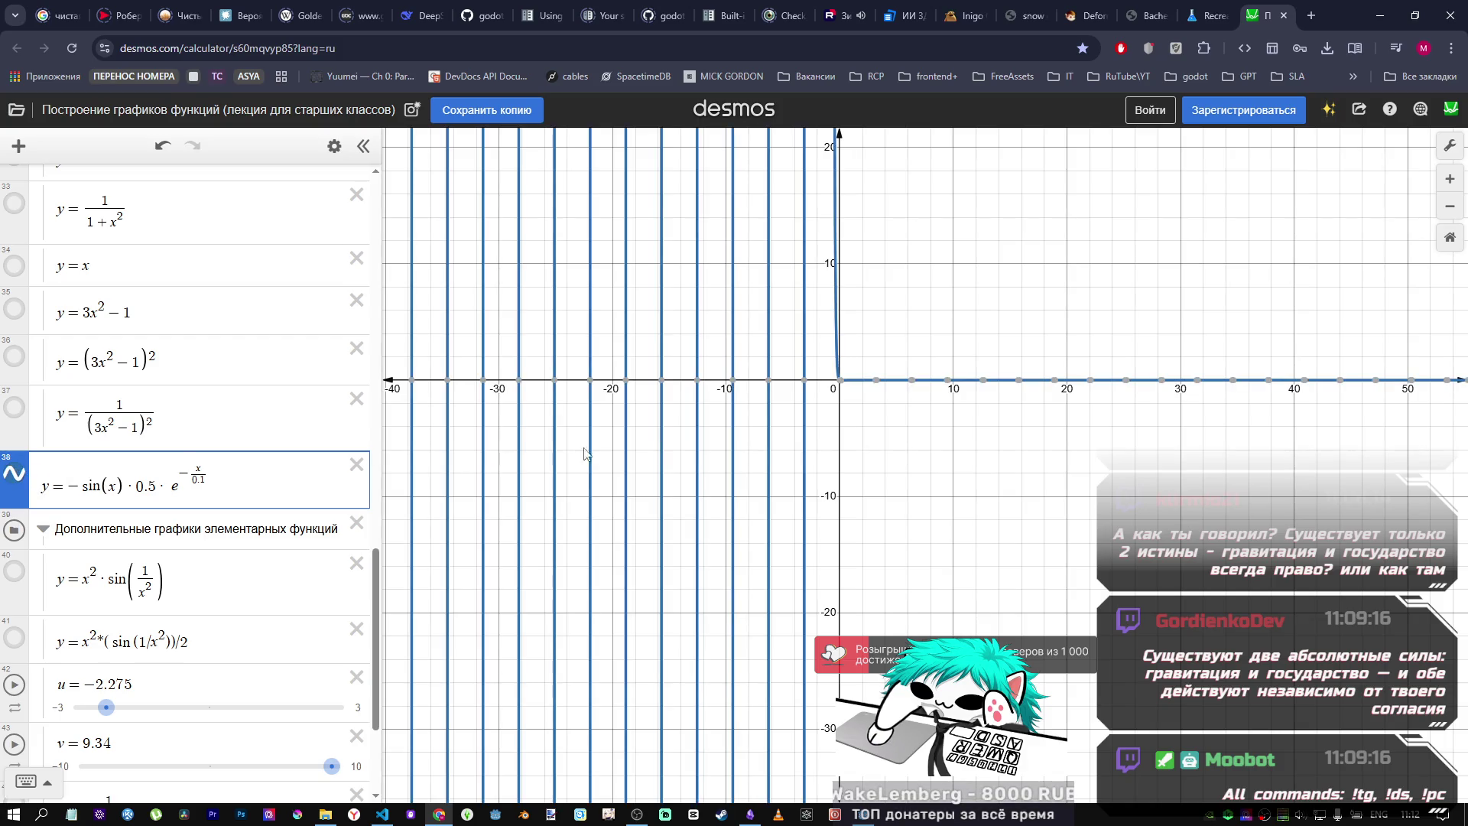
scroll(869, 439, down, 5)
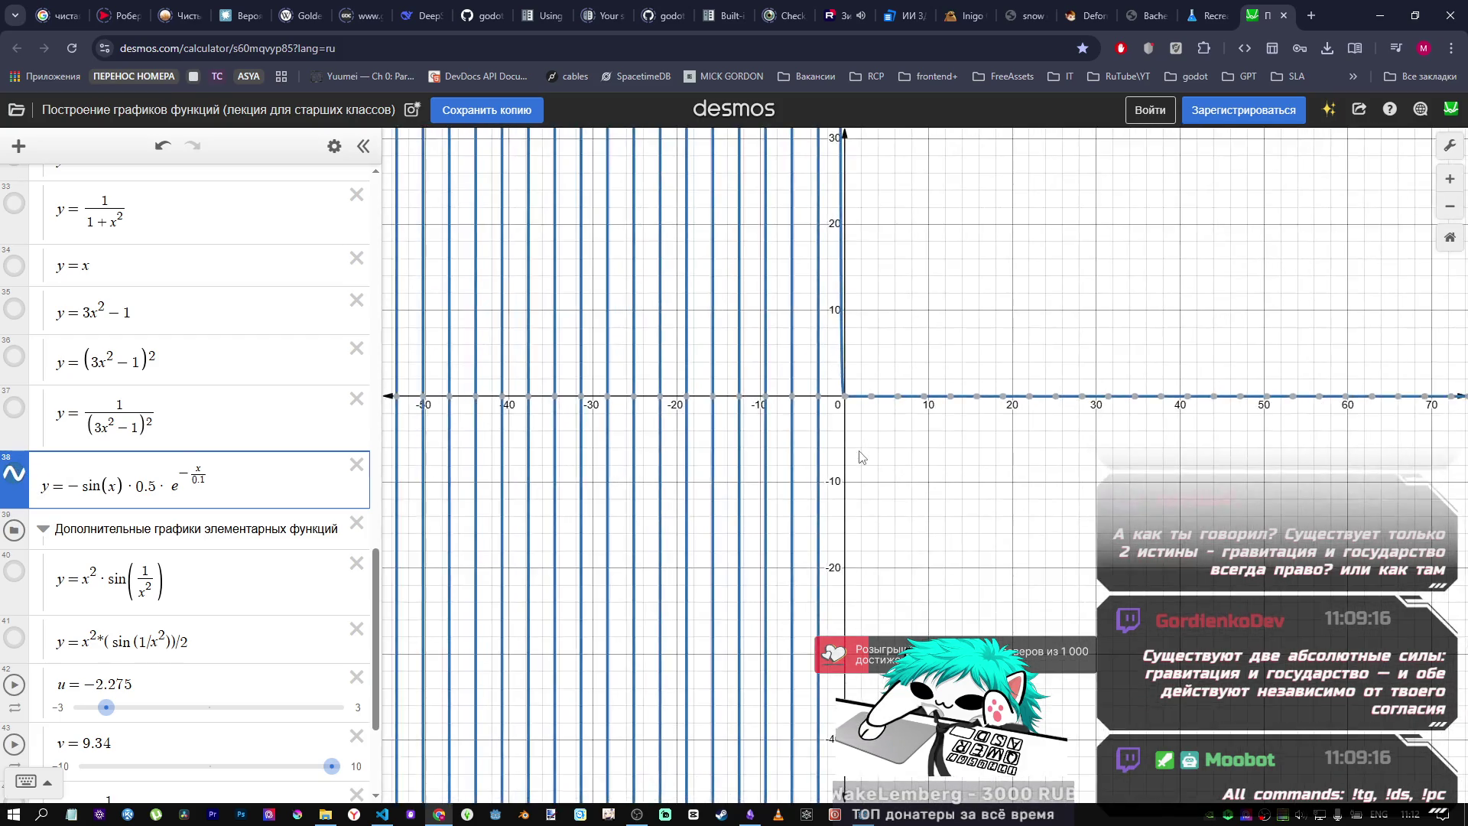
scroll(841, 462, up, 6)
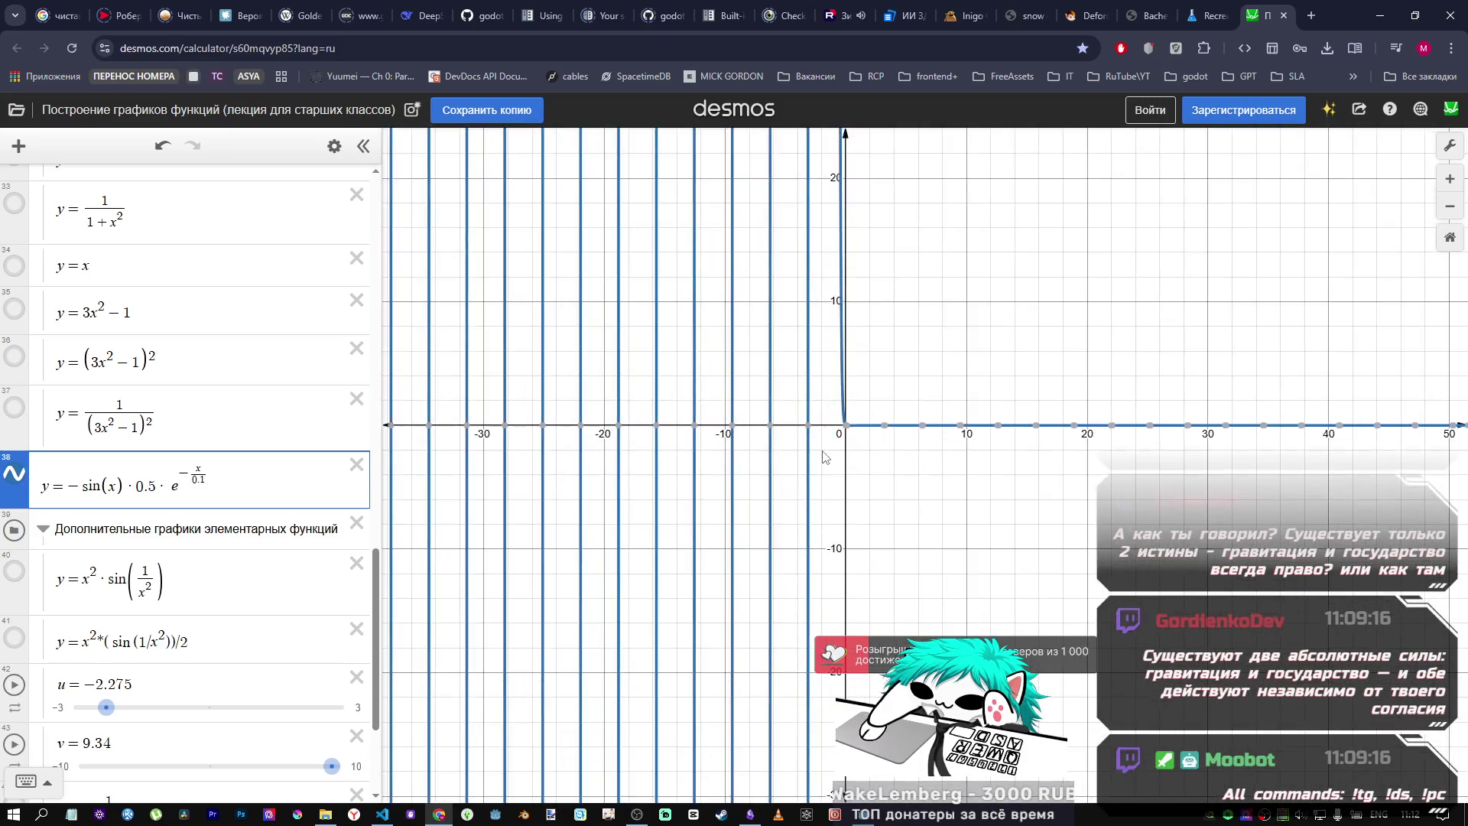
scroll(809, 451, down, 4)
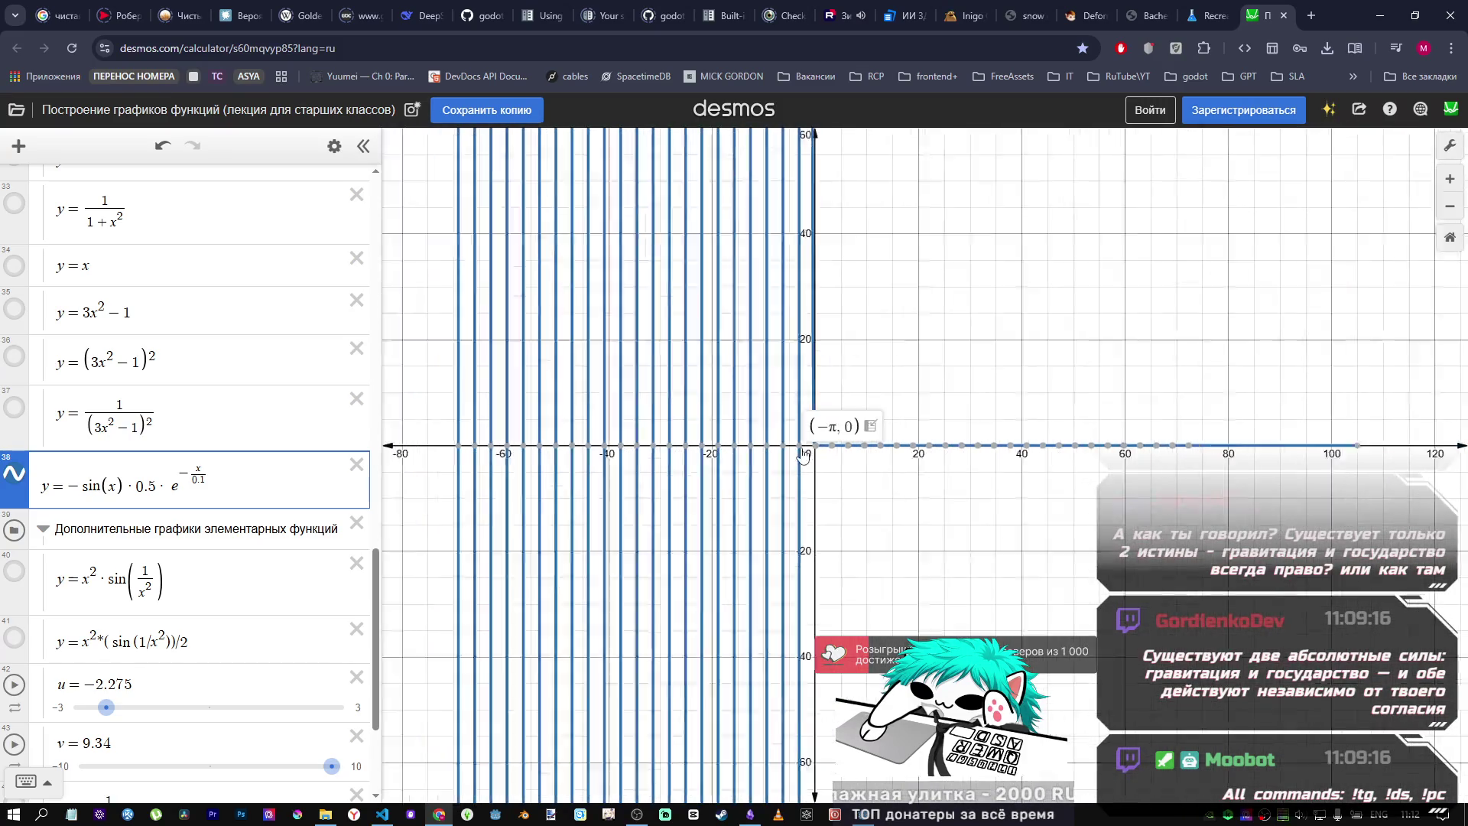
key(alt+Tab)
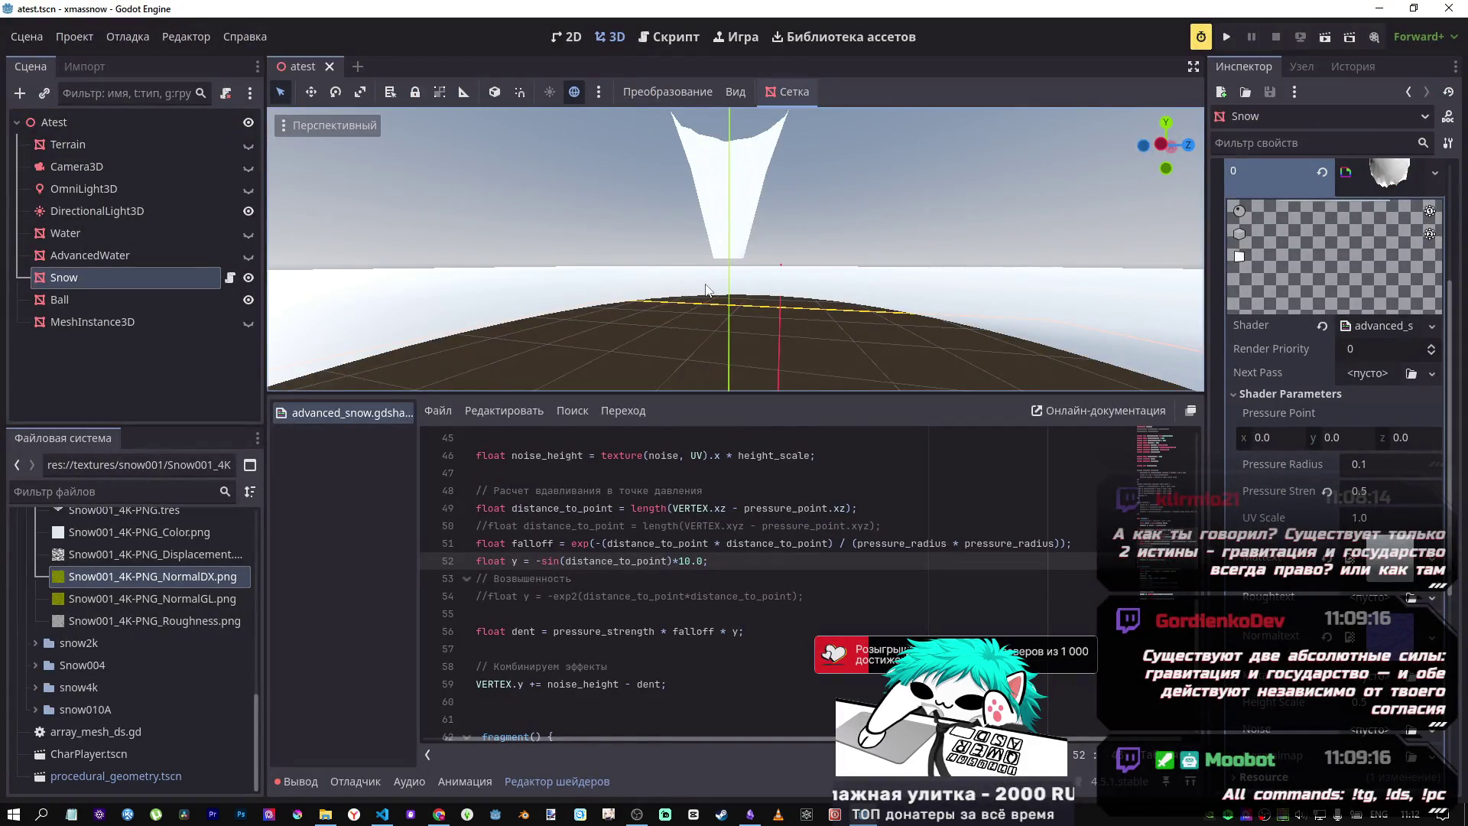
scroll(711, 284, down, 5)
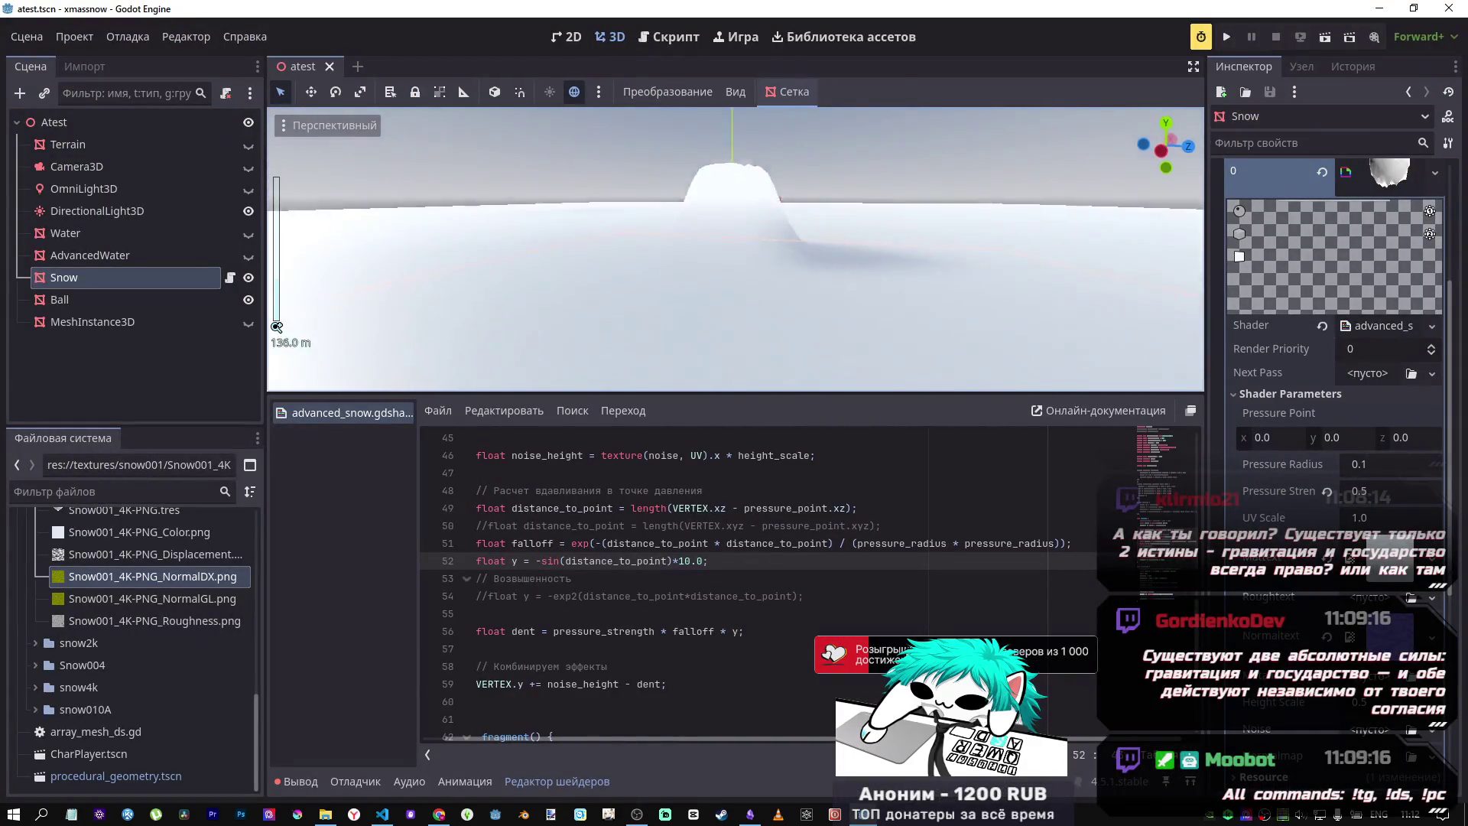
key(w)
key(w)
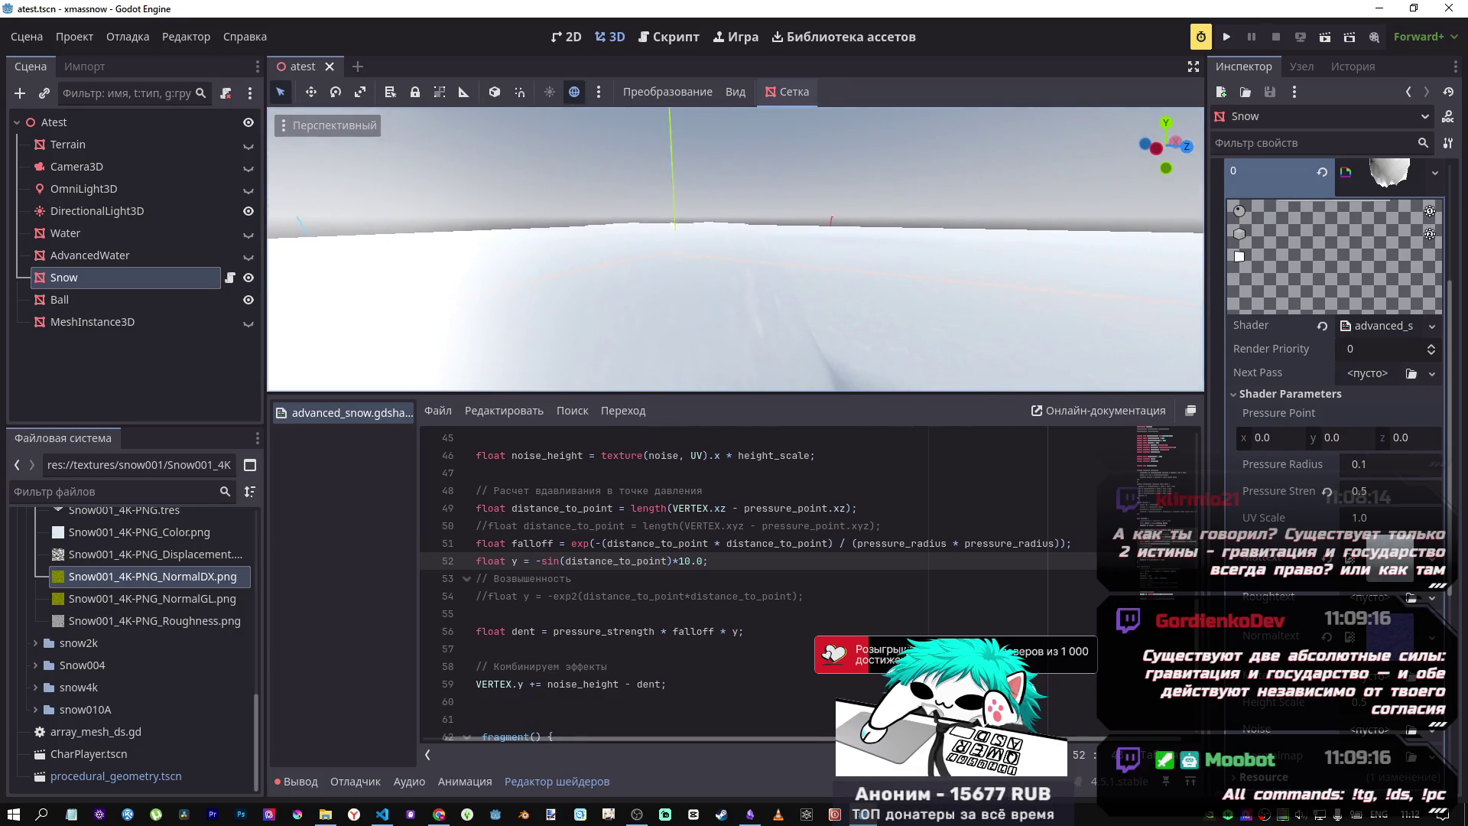
key(s)
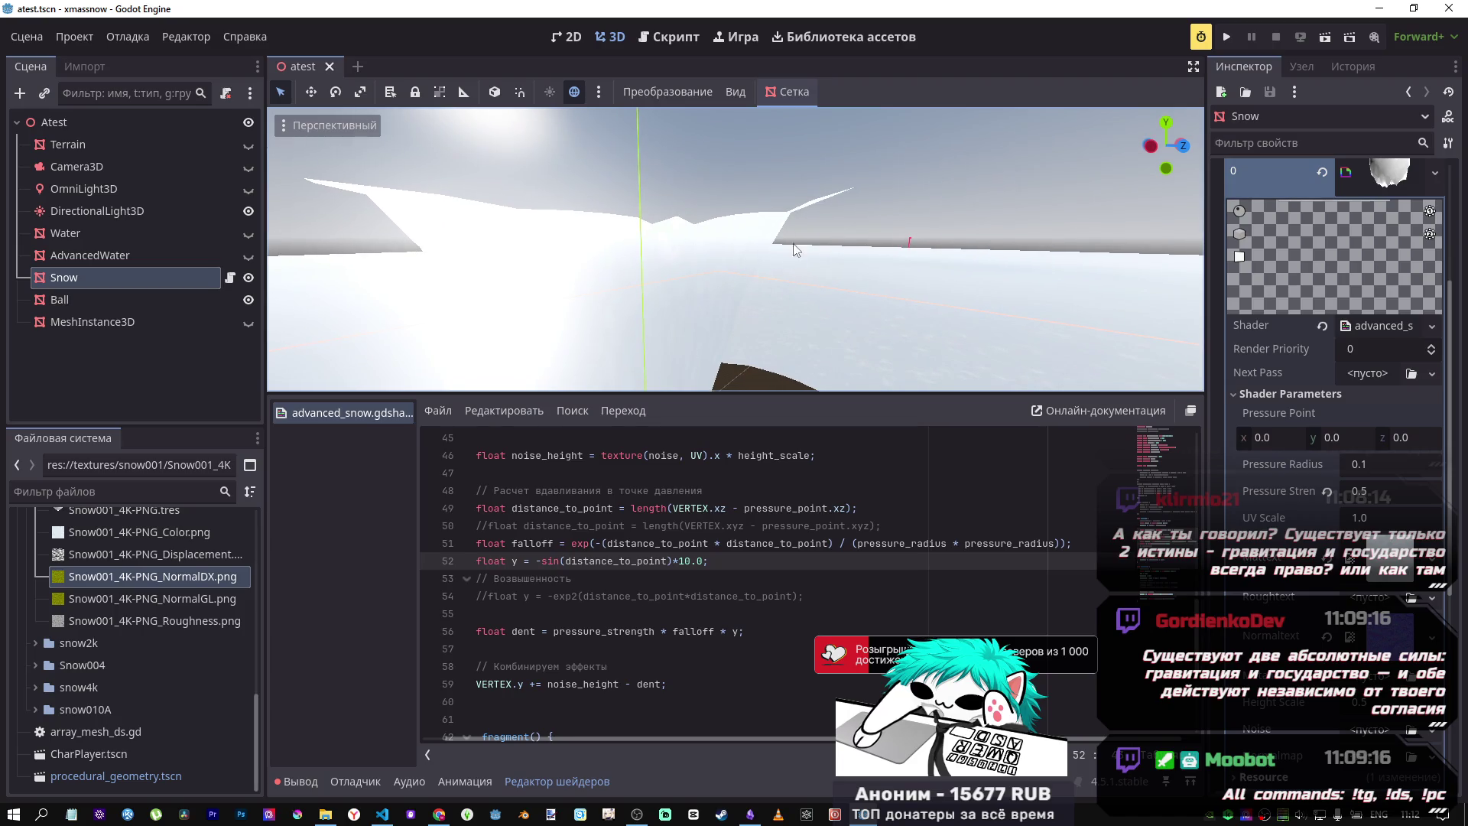
key(w)
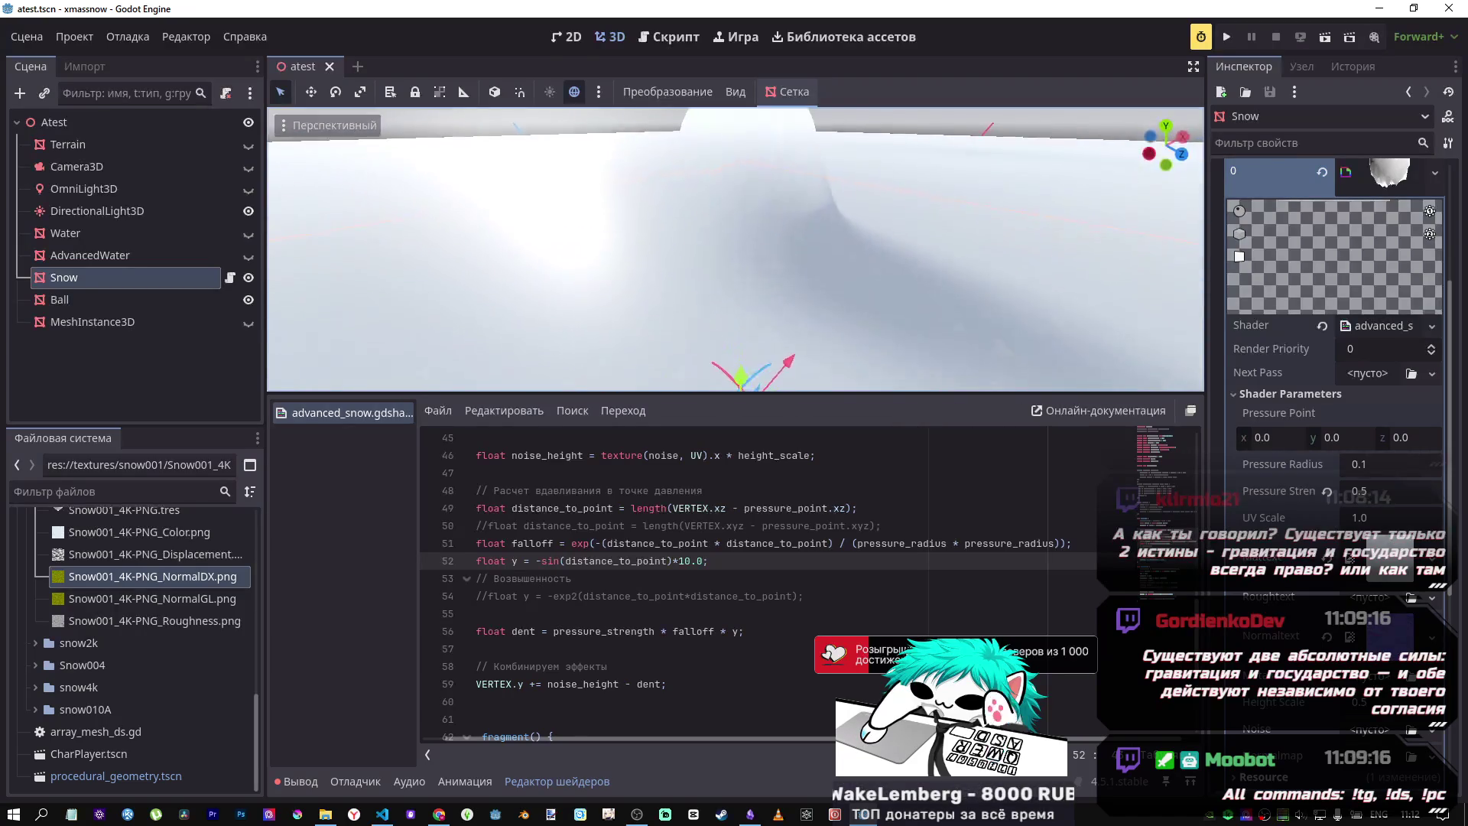
key(s)
scroll(735, 249, down, 20)
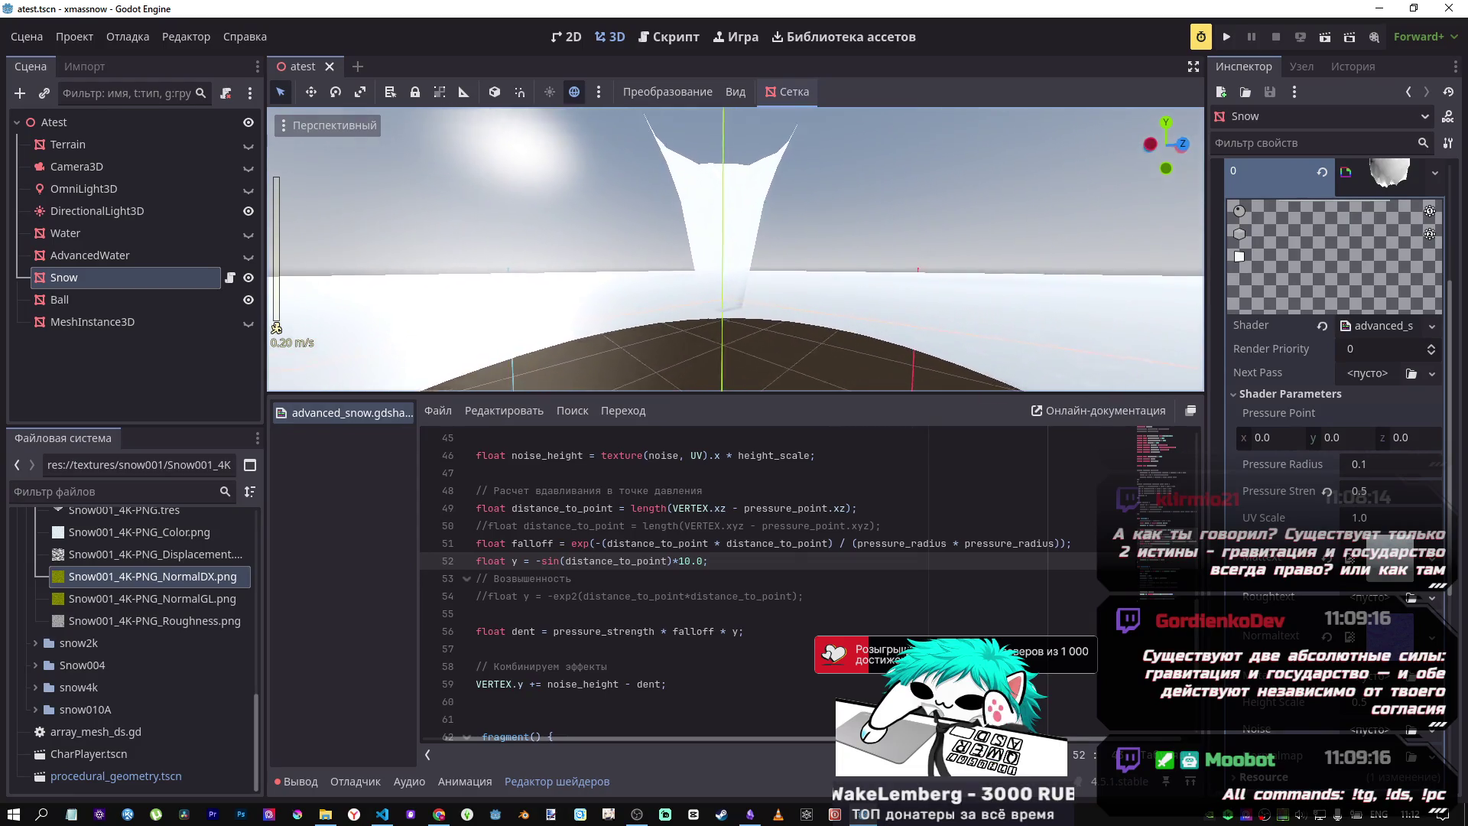
key(w)
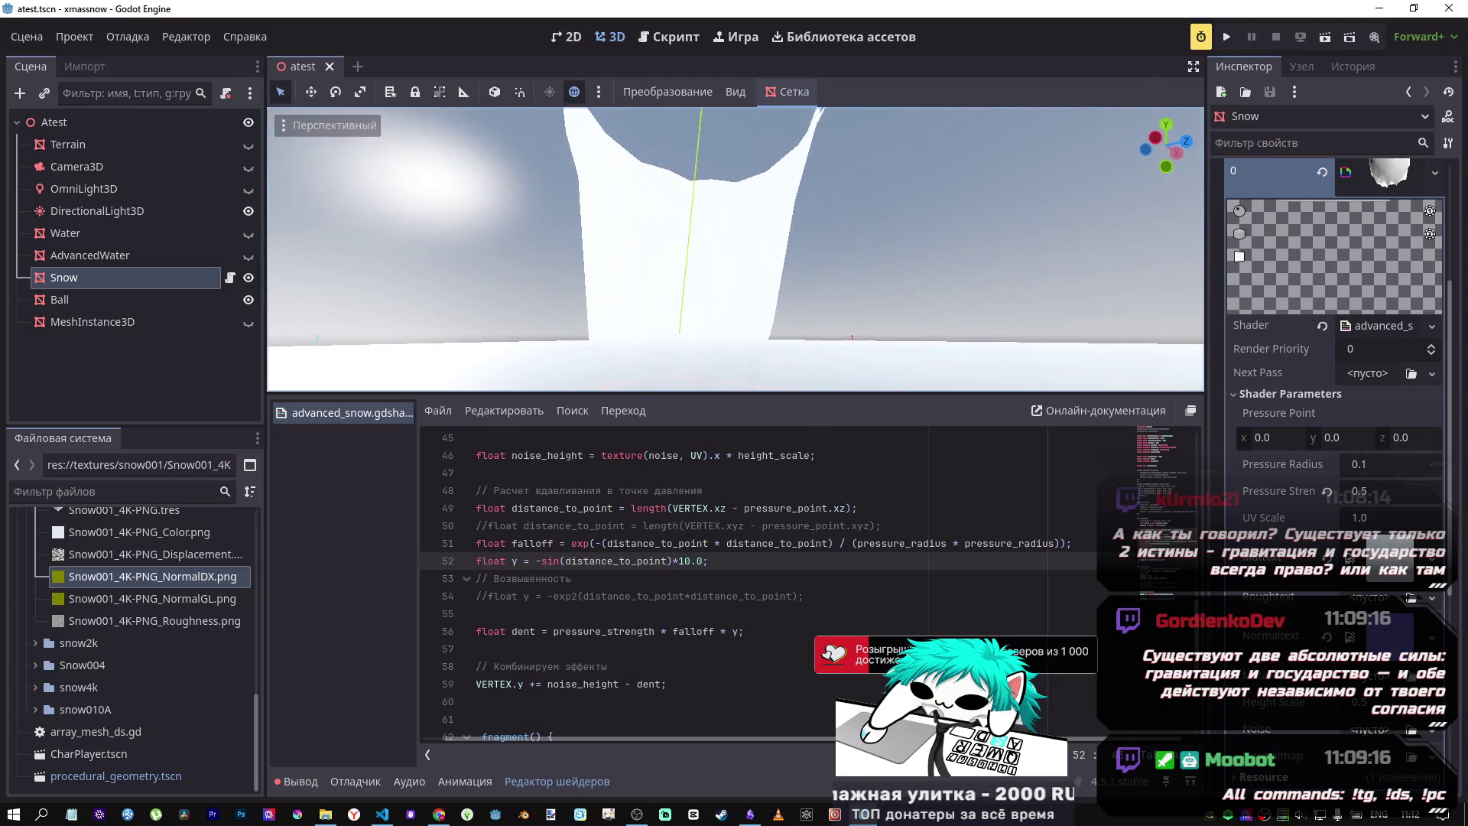
key(s)
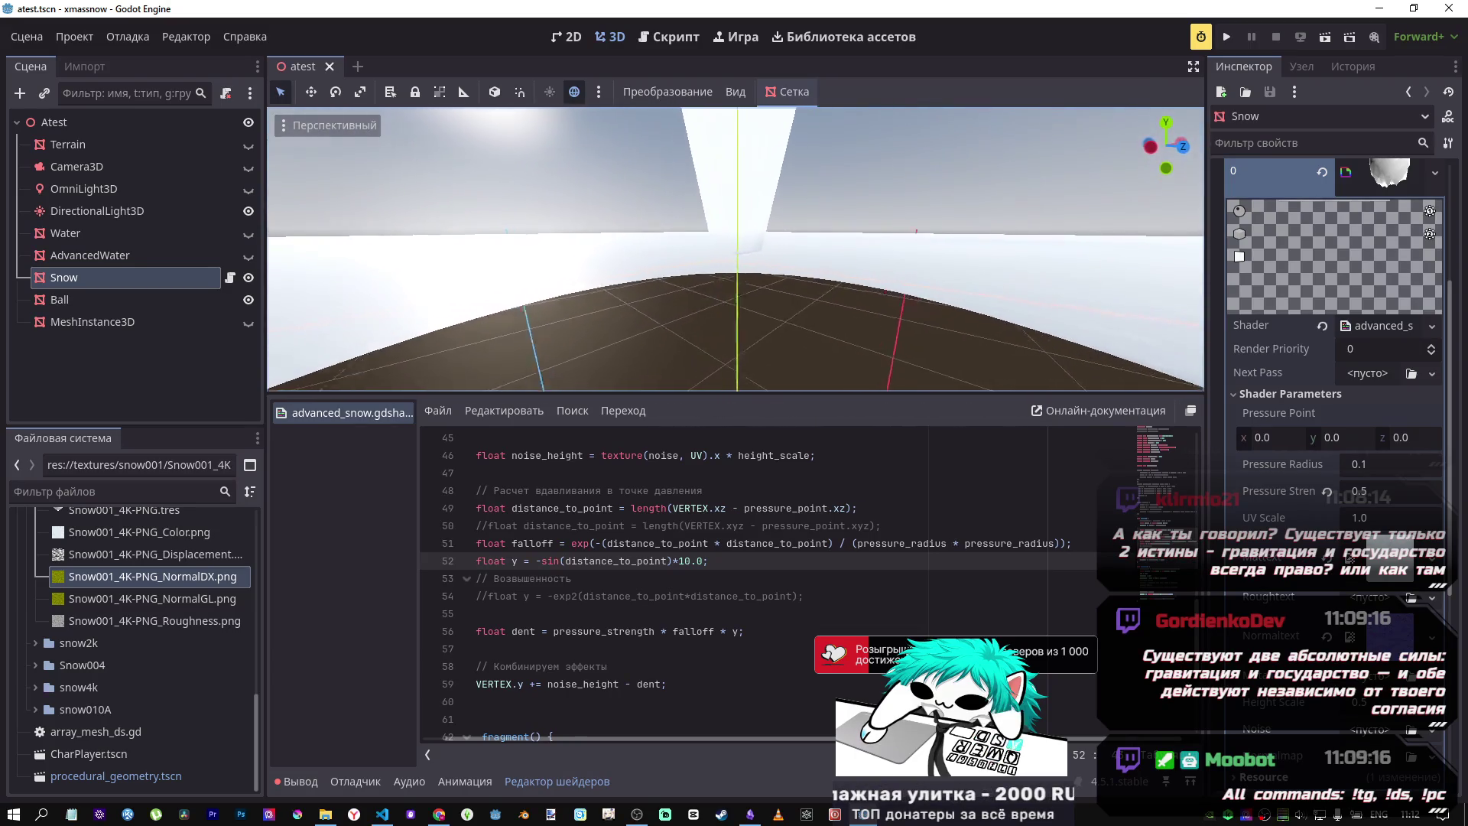
key(w)
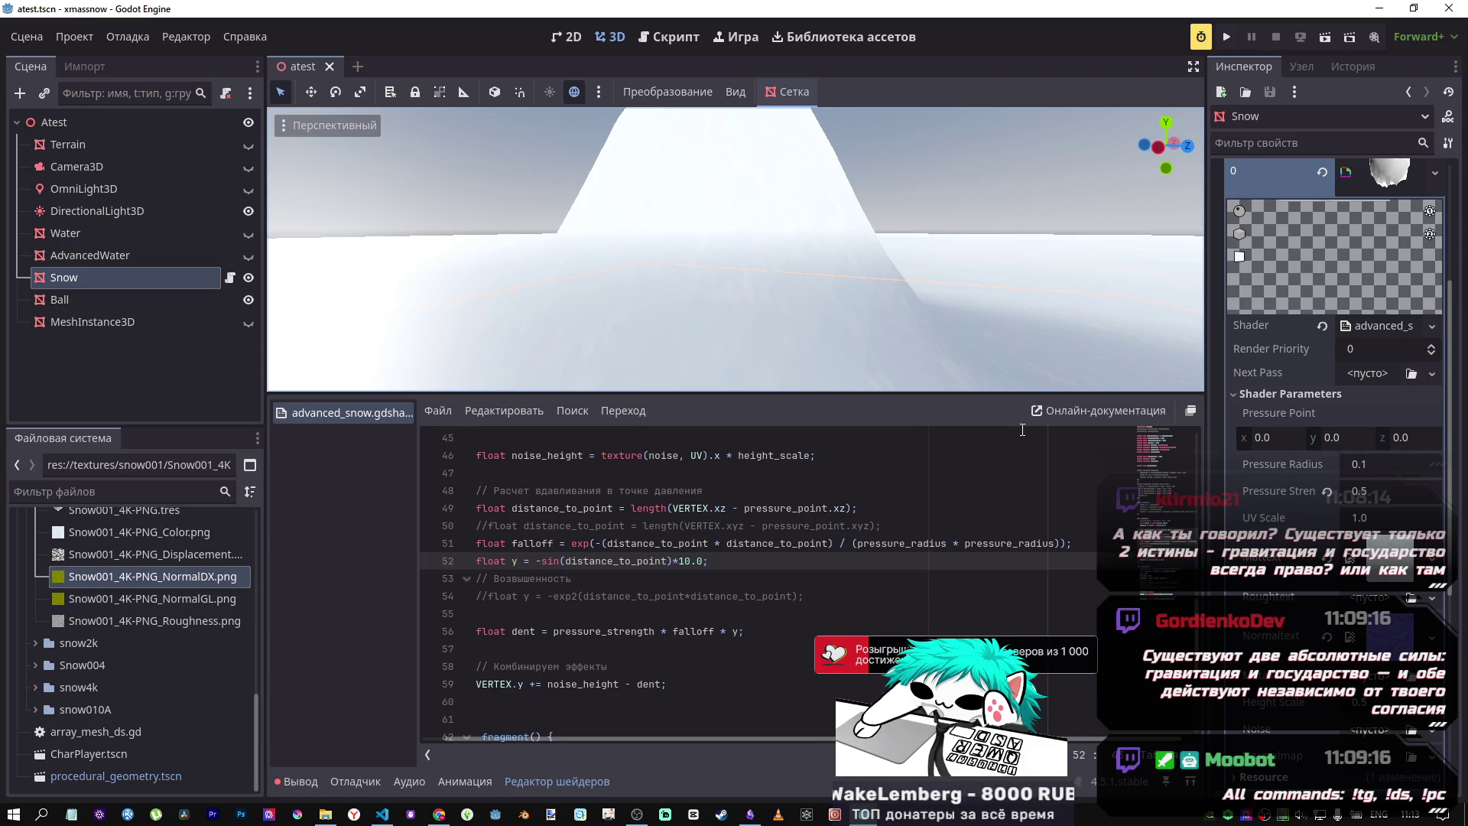
Step: Fly the free-look camera around the snow spike and terrain to inspect them
right_click(899, 388)
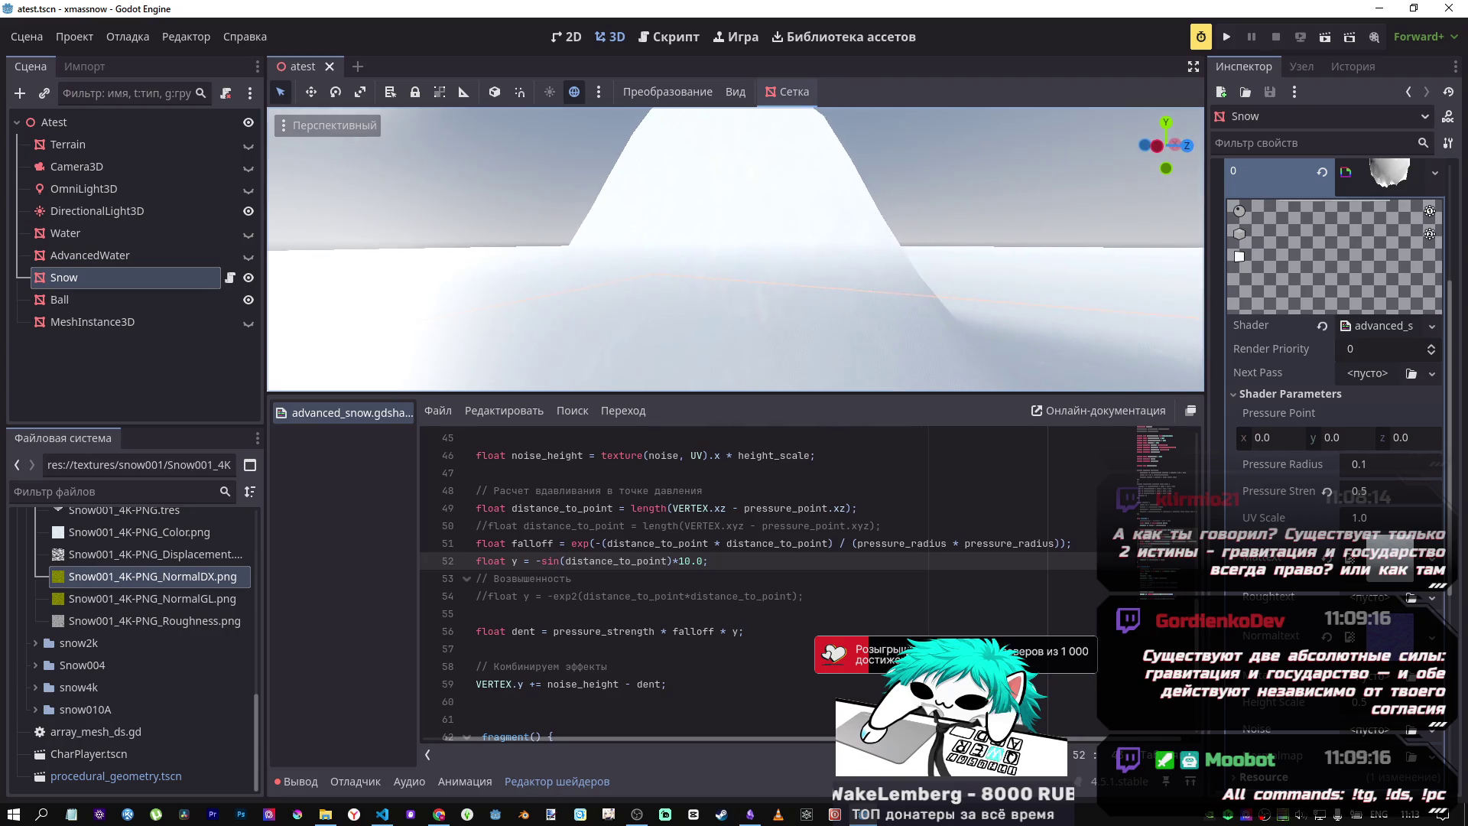
key(s)
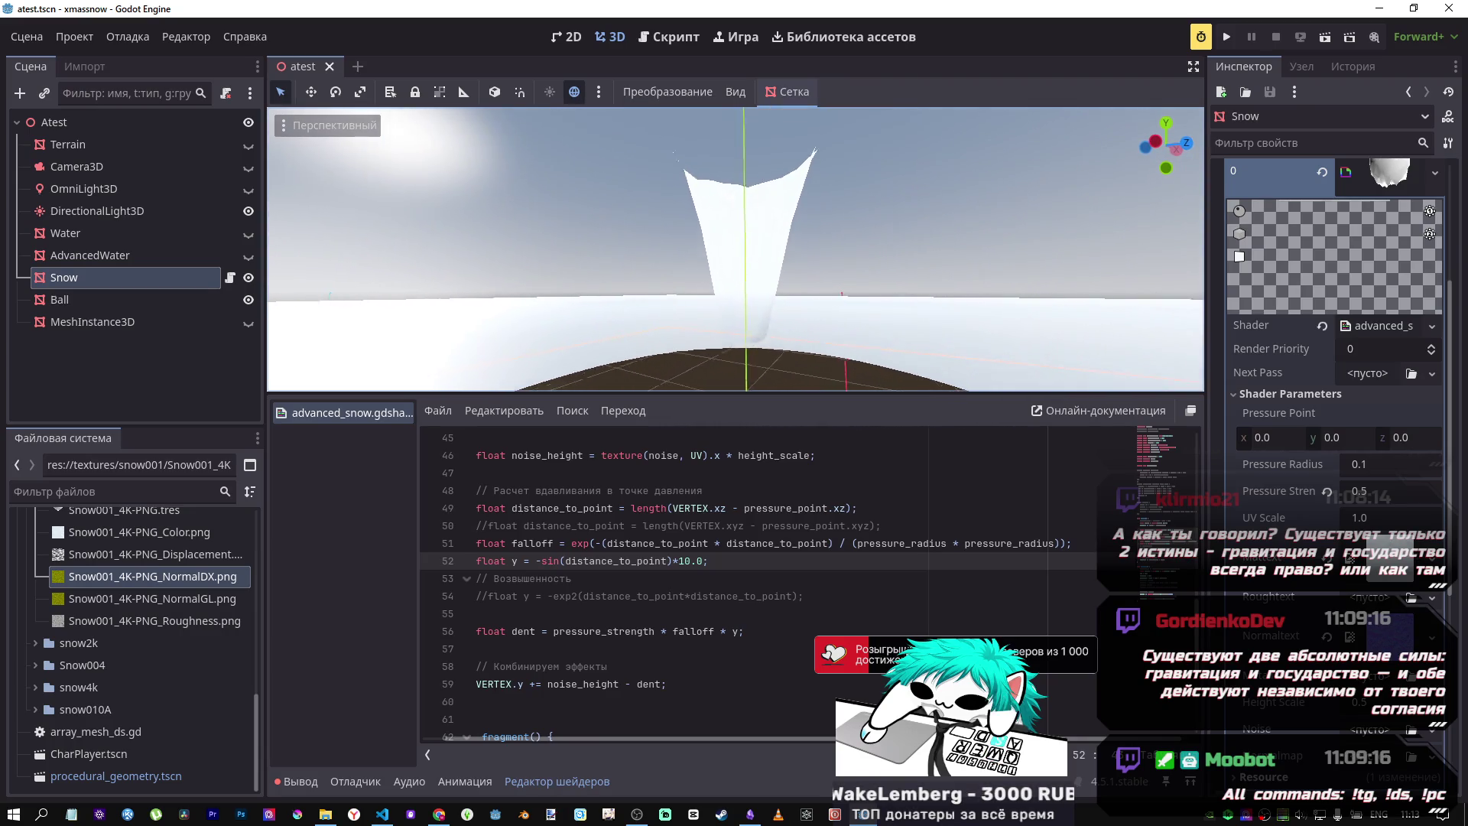
key(w)
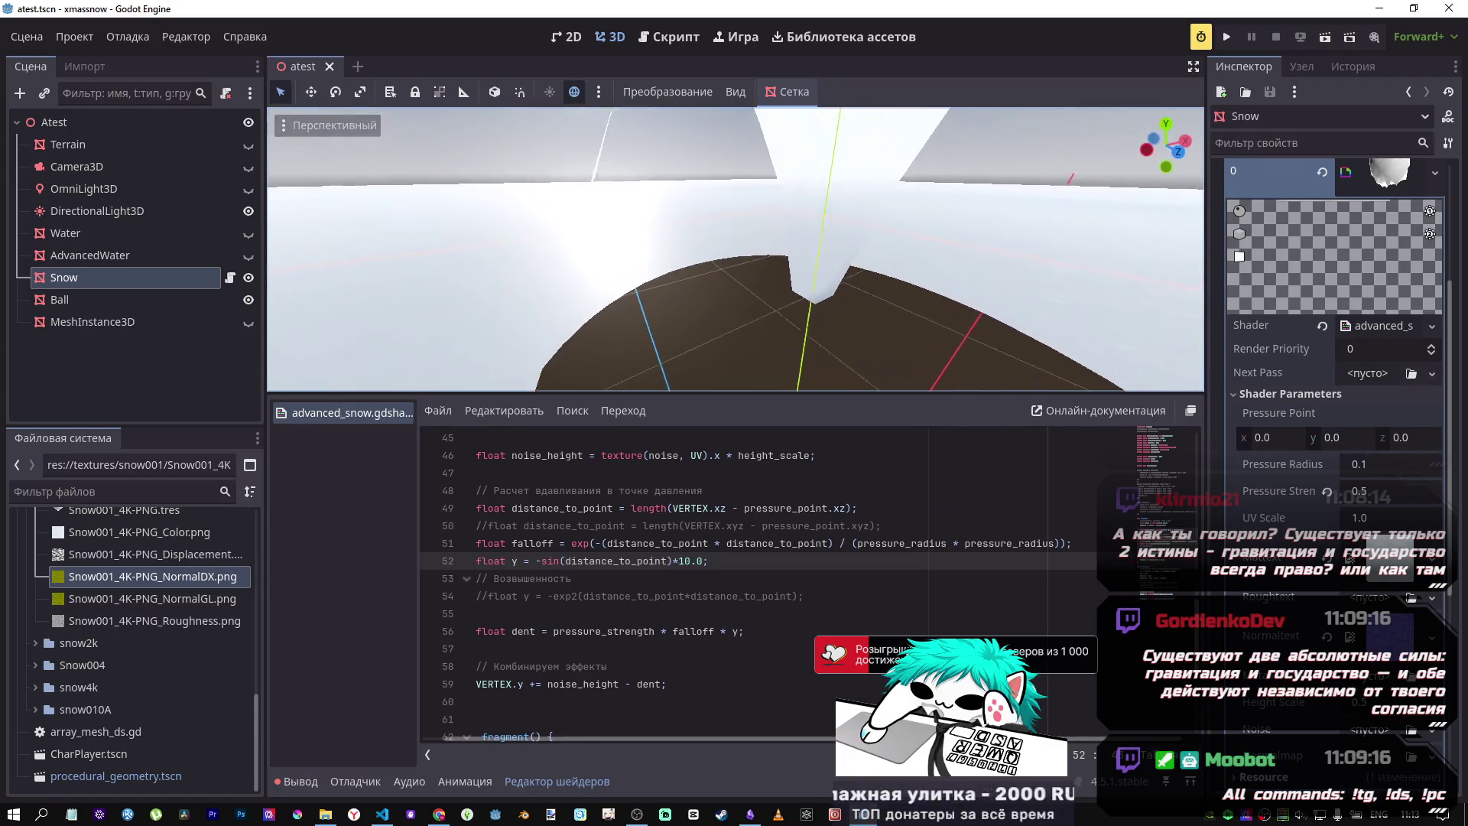
key(w)
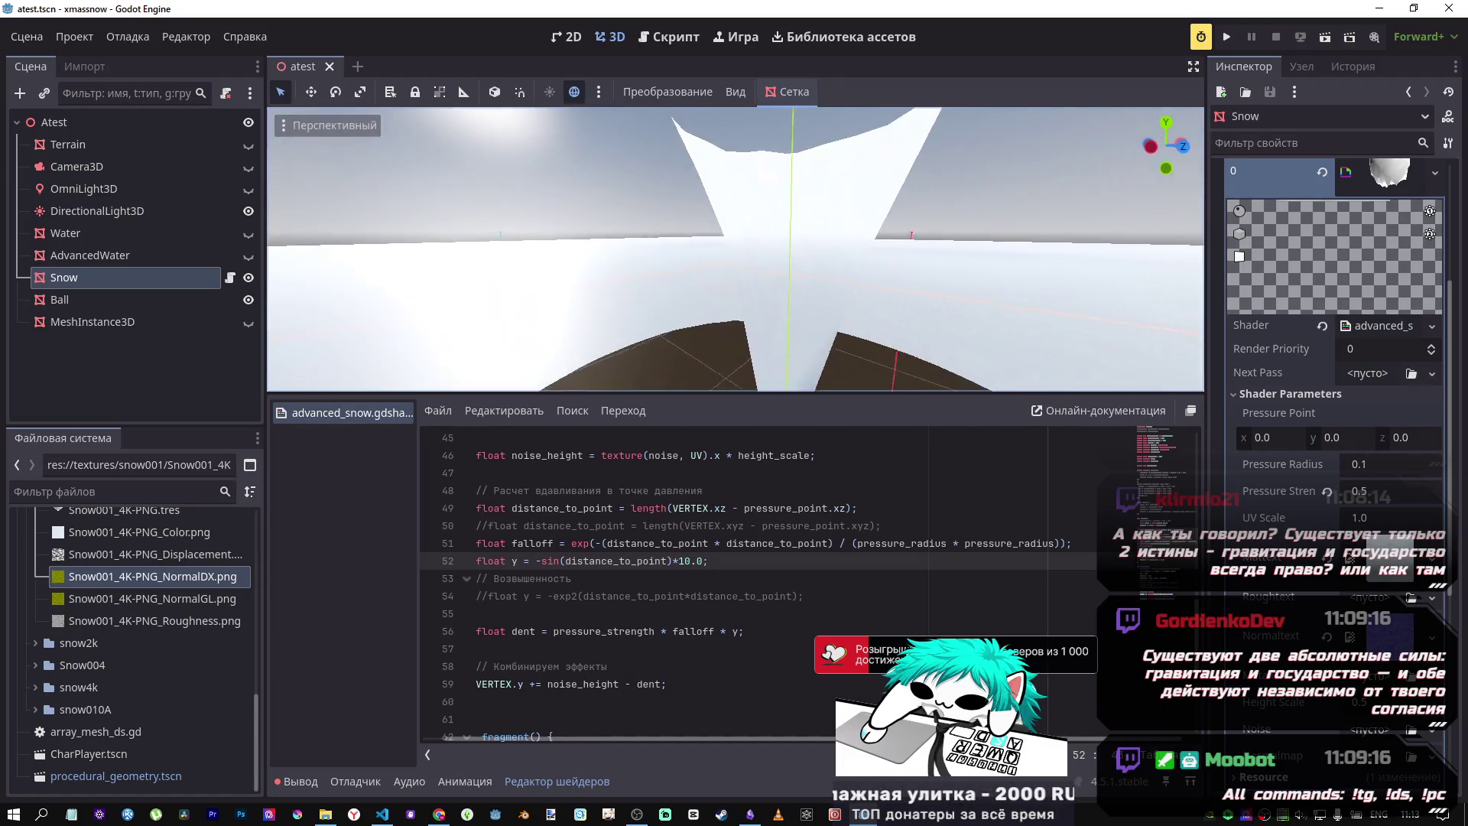
key(s)
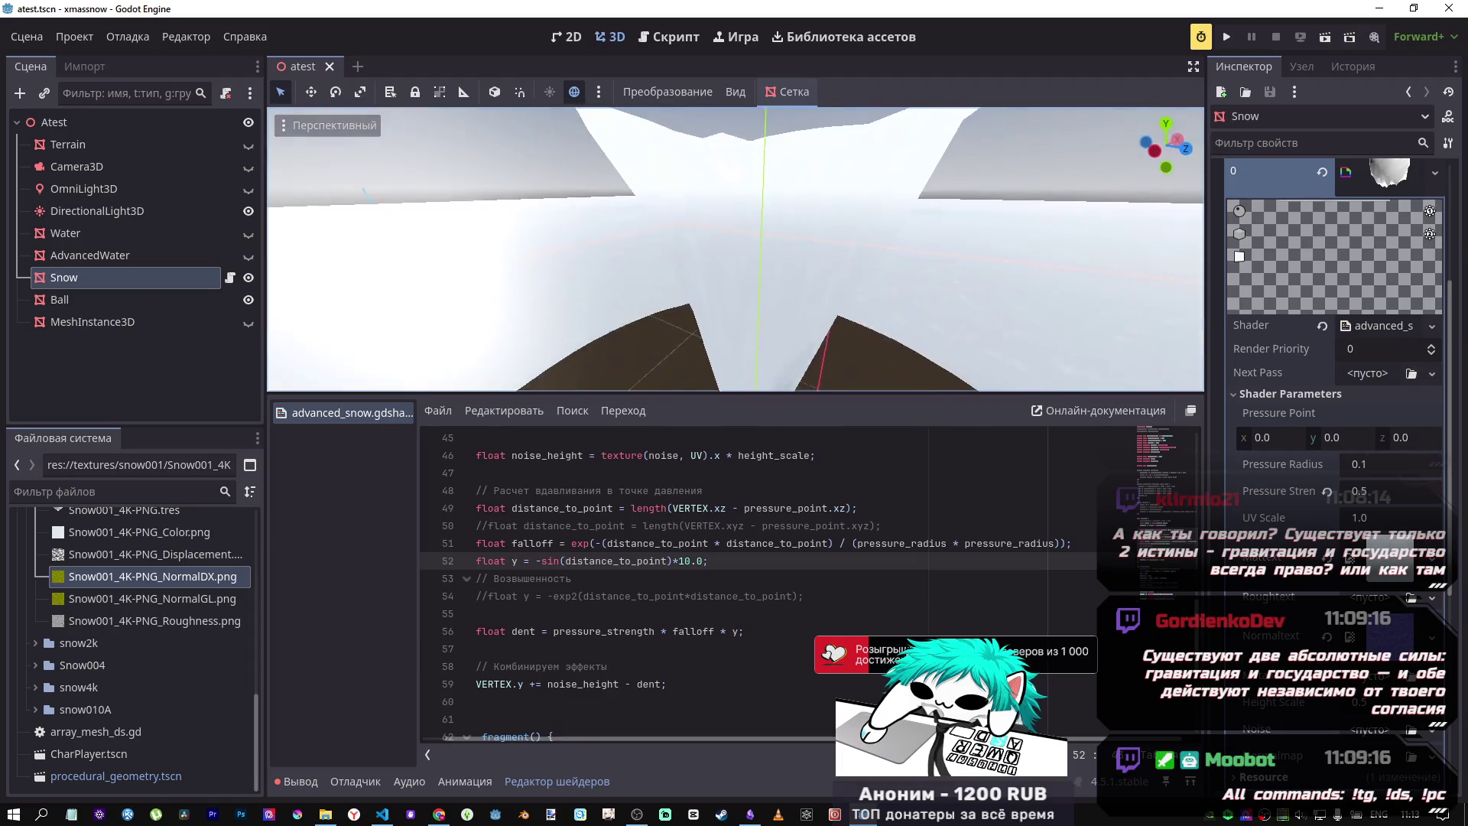
key(w)
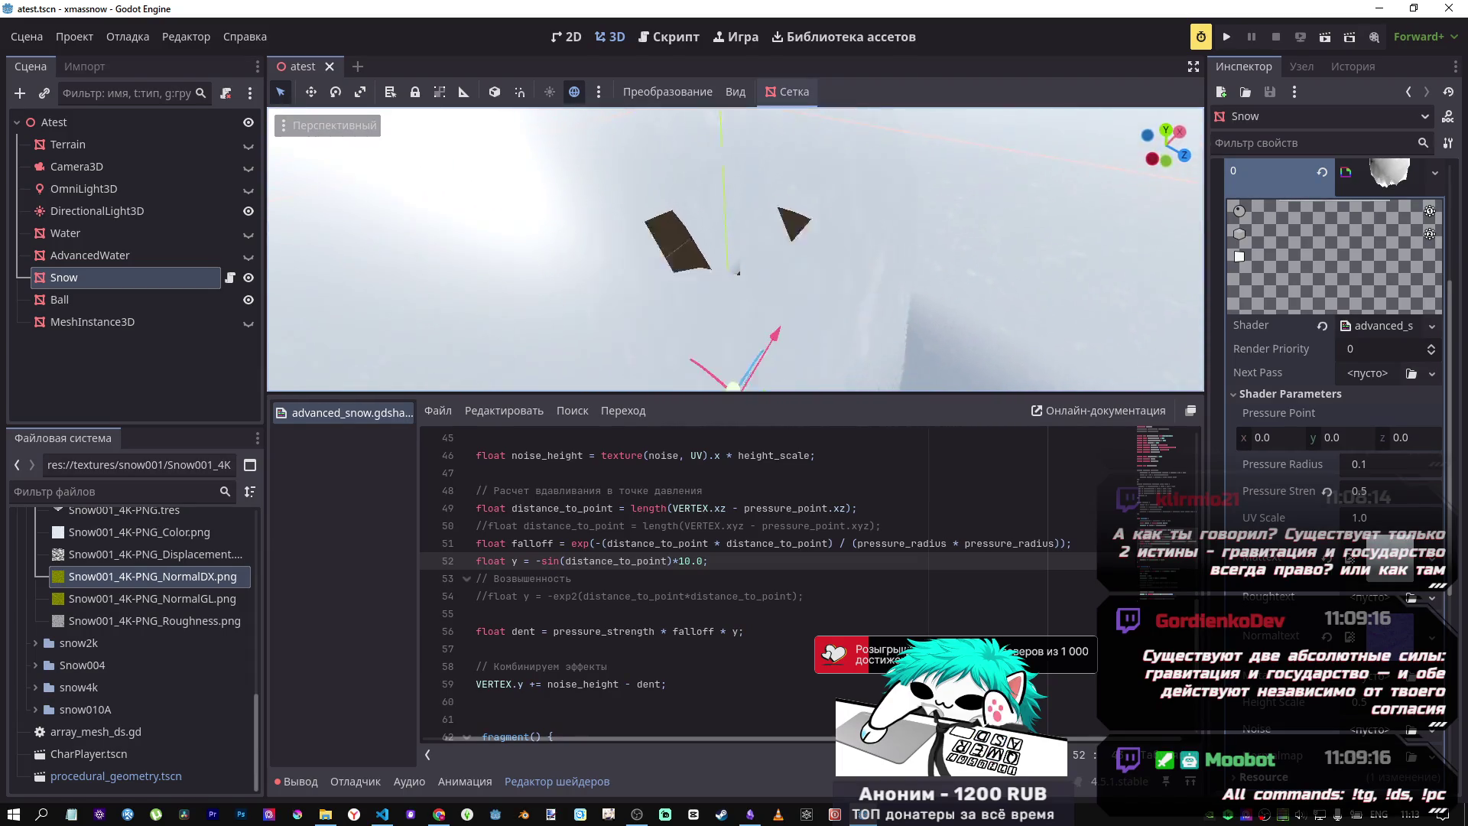
key(w)
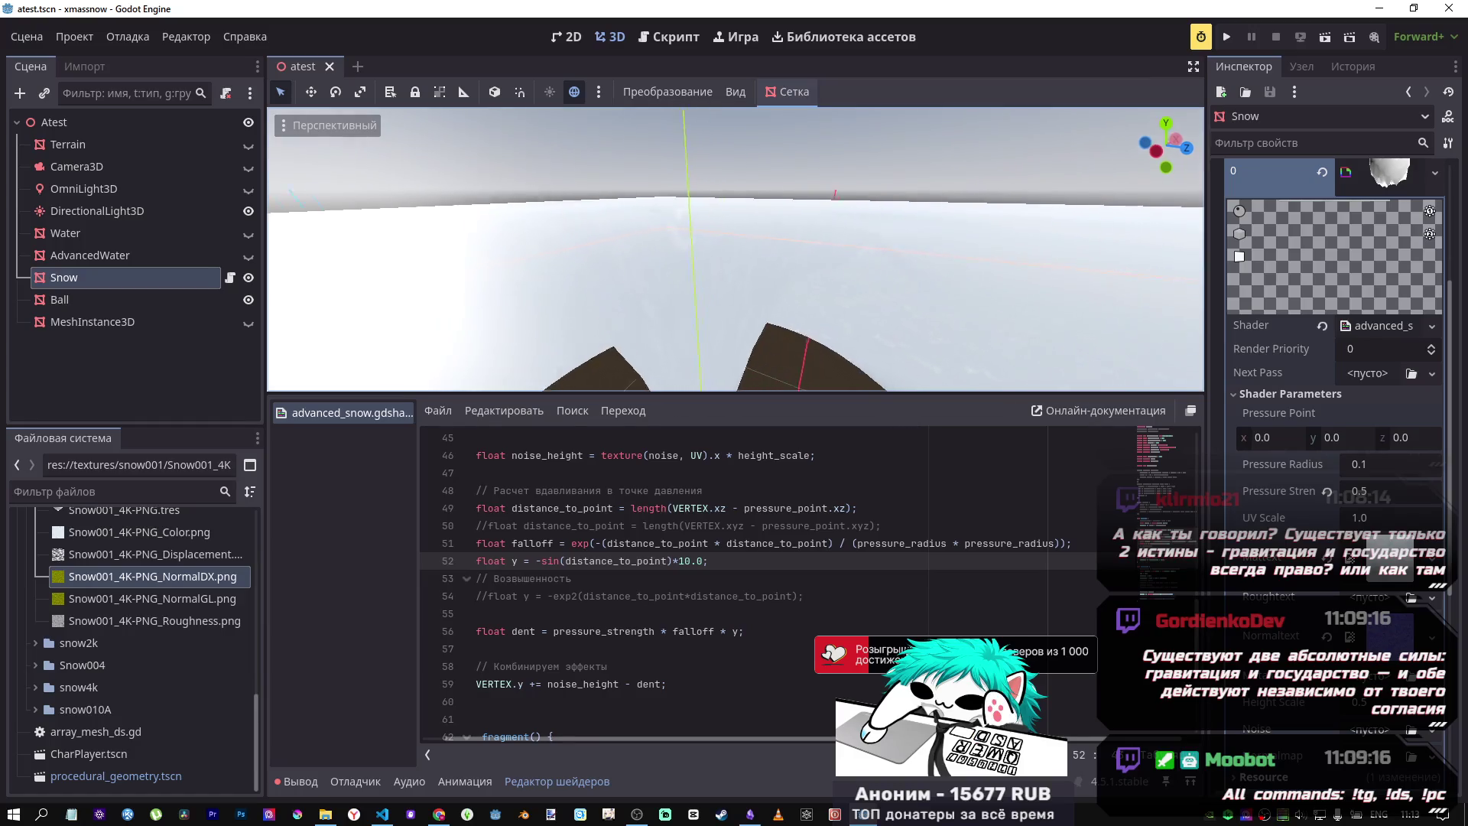
key(w)
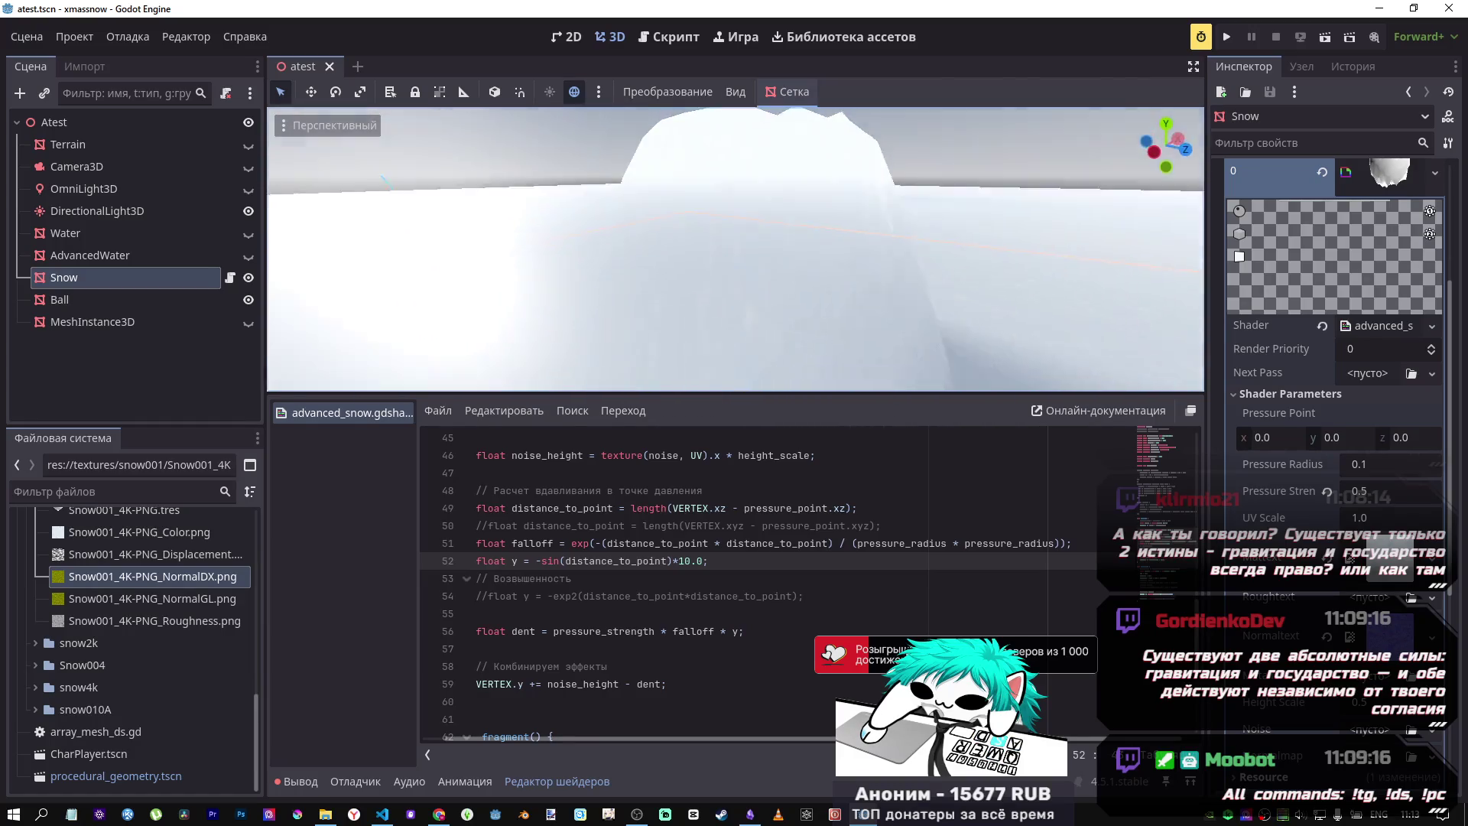
key(s)
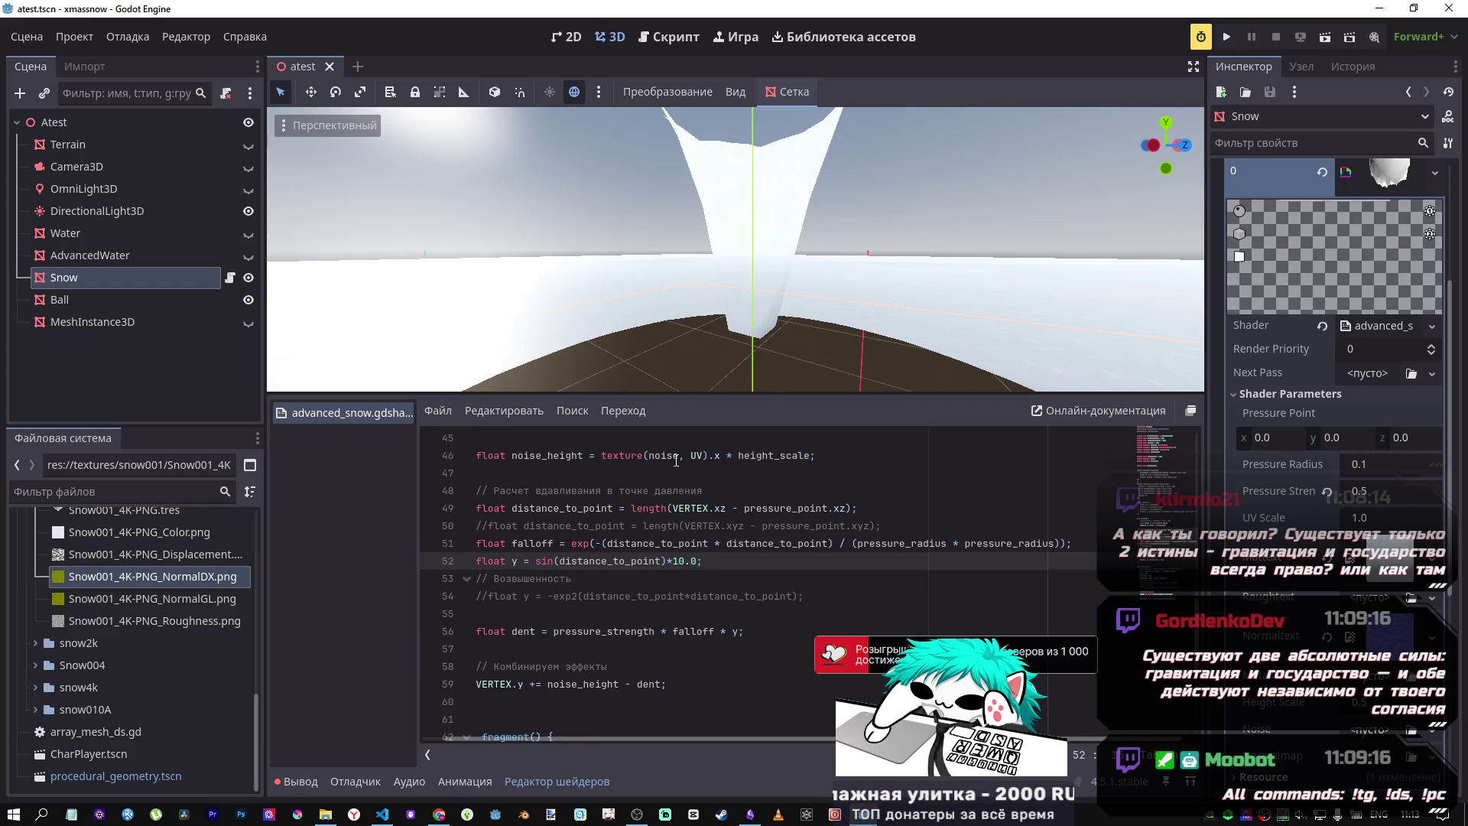
right_click(737, 390)
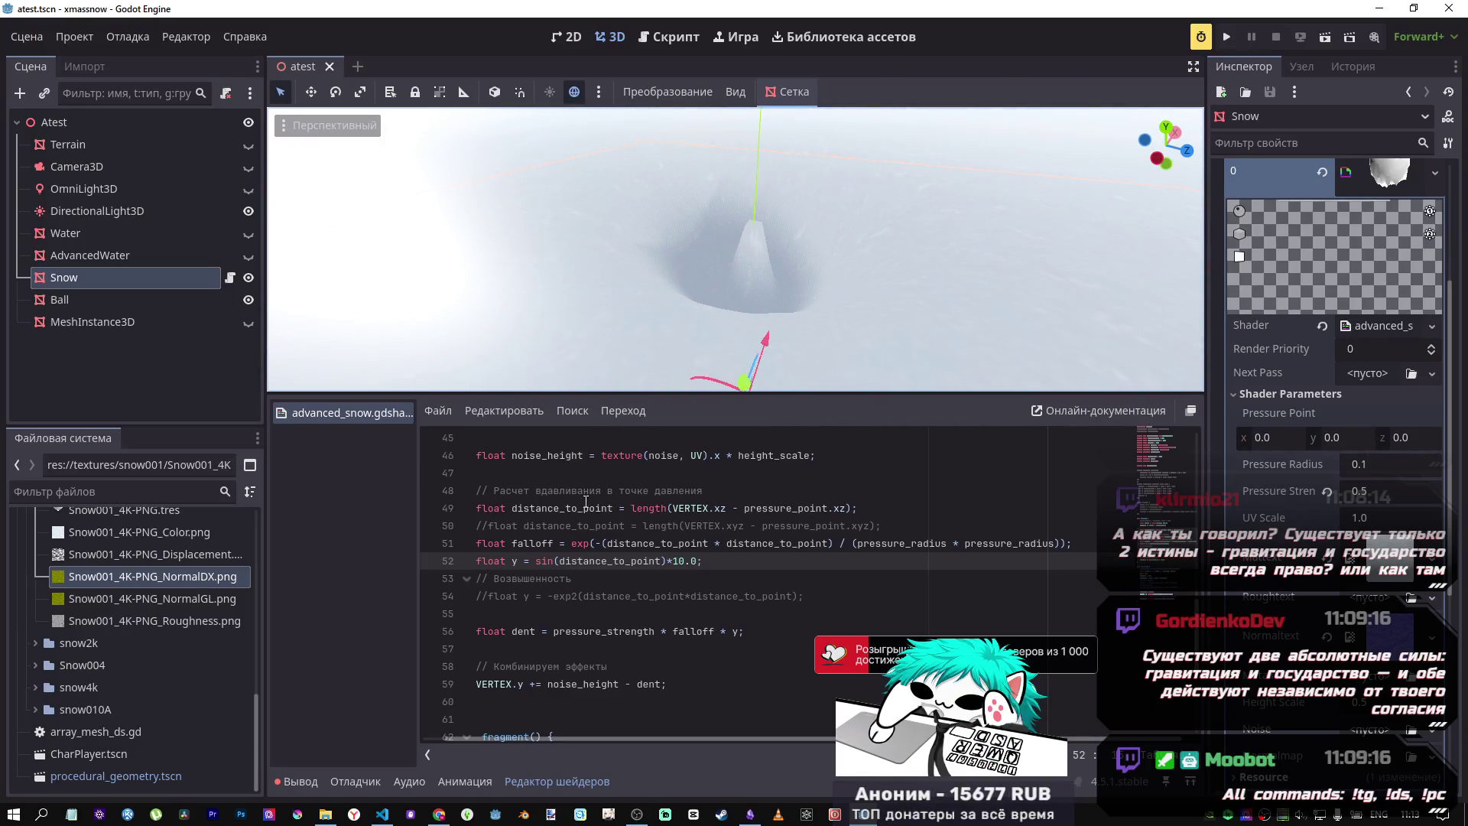
click(593, 543)
text(2)
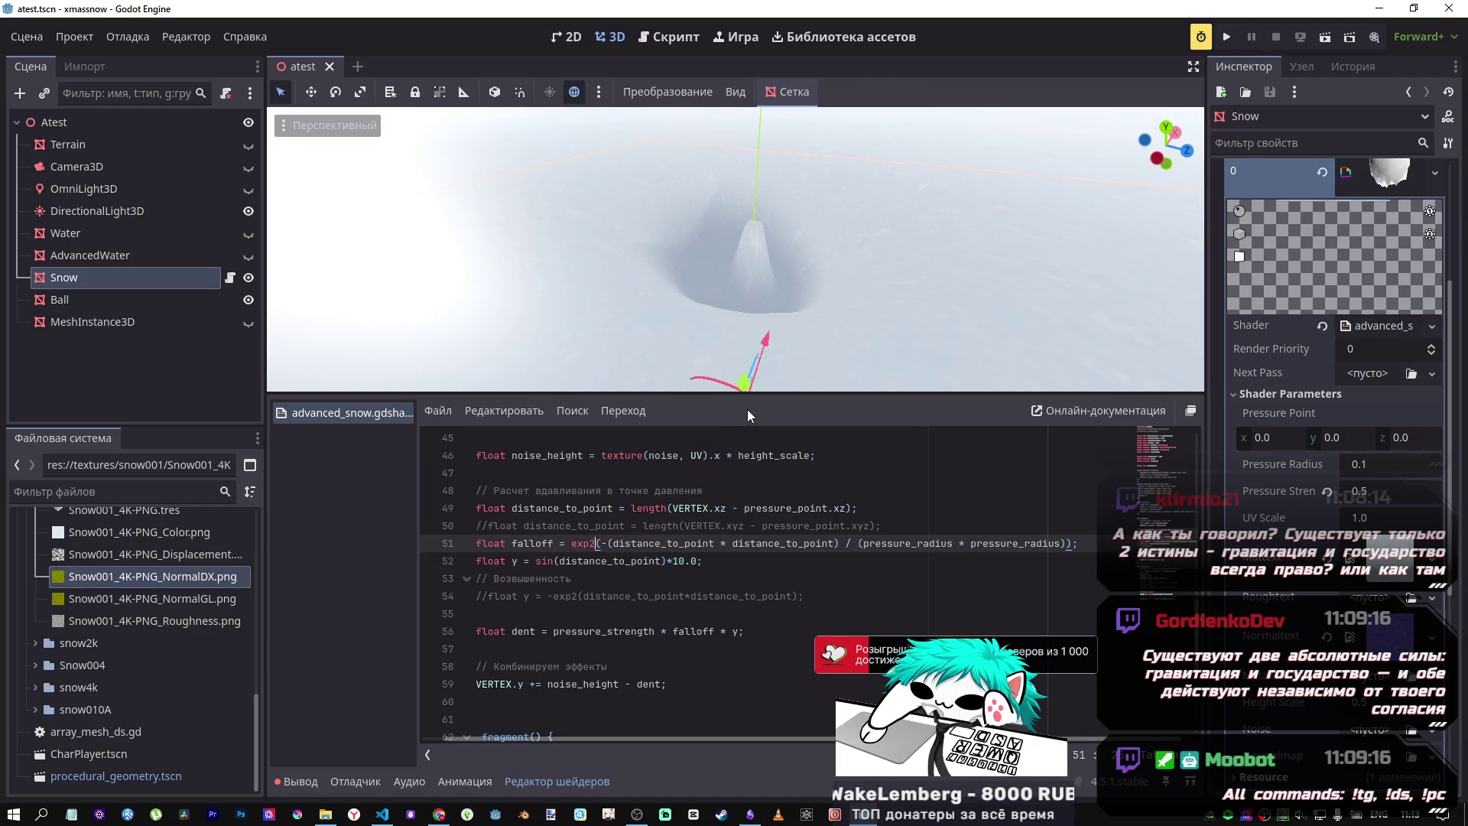
key(BackSpace)
mouse_move(734, 252)
mouse_down()
mouse_move(810, 233)
mouse_move(790, 292)
mouse_up()
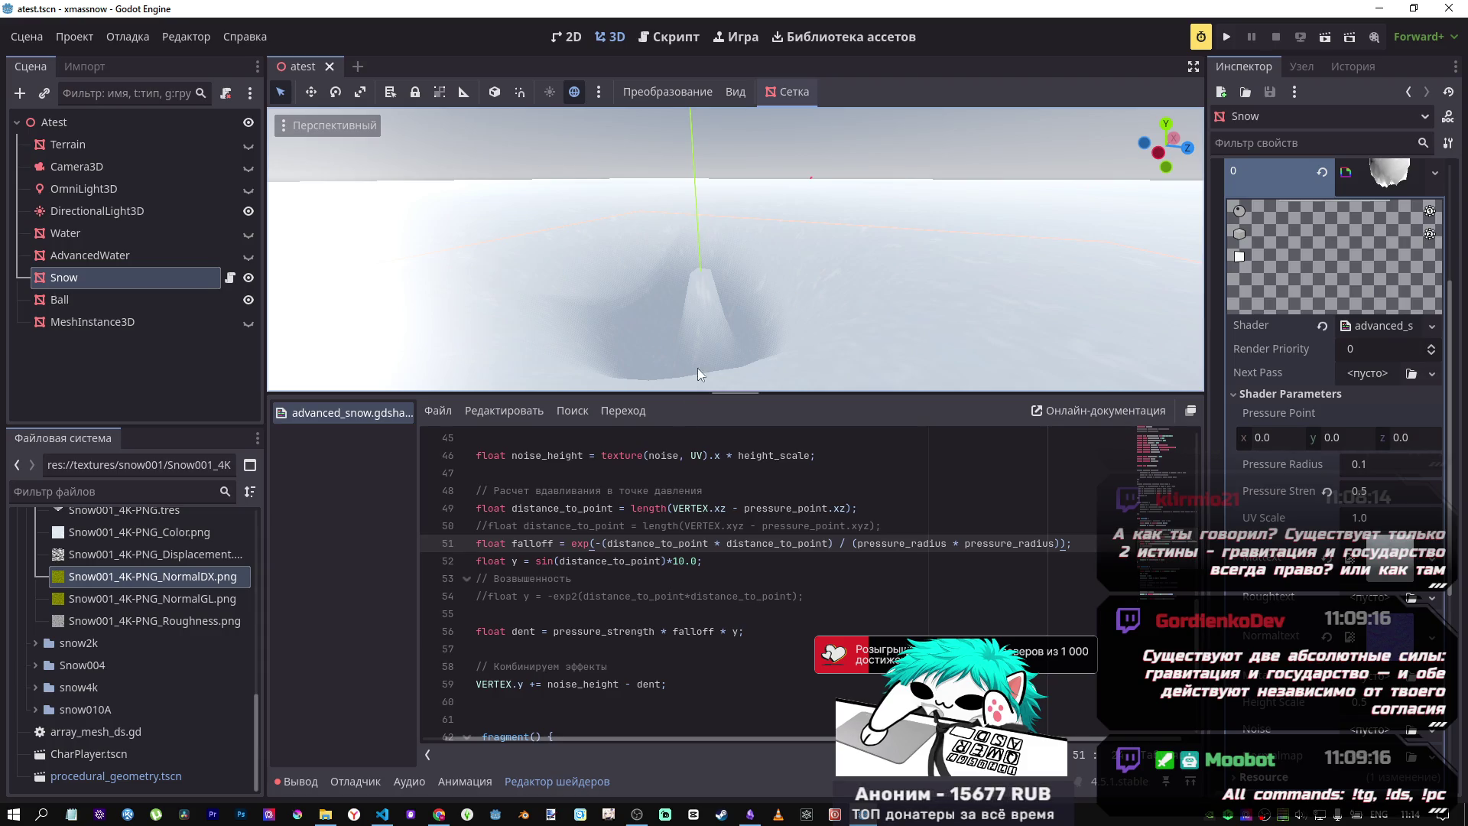
click(697, 561)
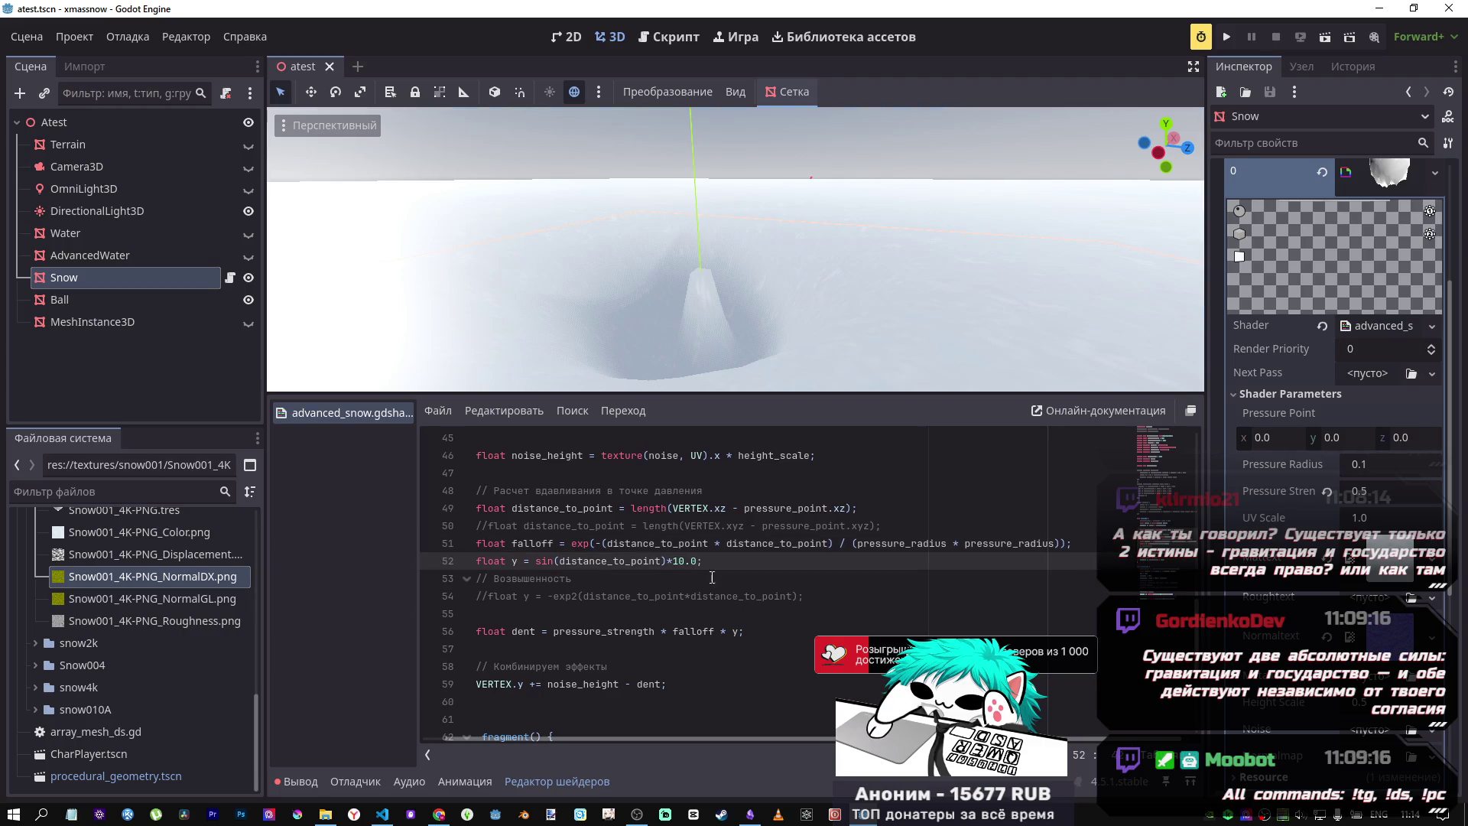
Step: Add a -1.0 offset to line 52, flip it to +1.0, and inspect the crater
text(-1)
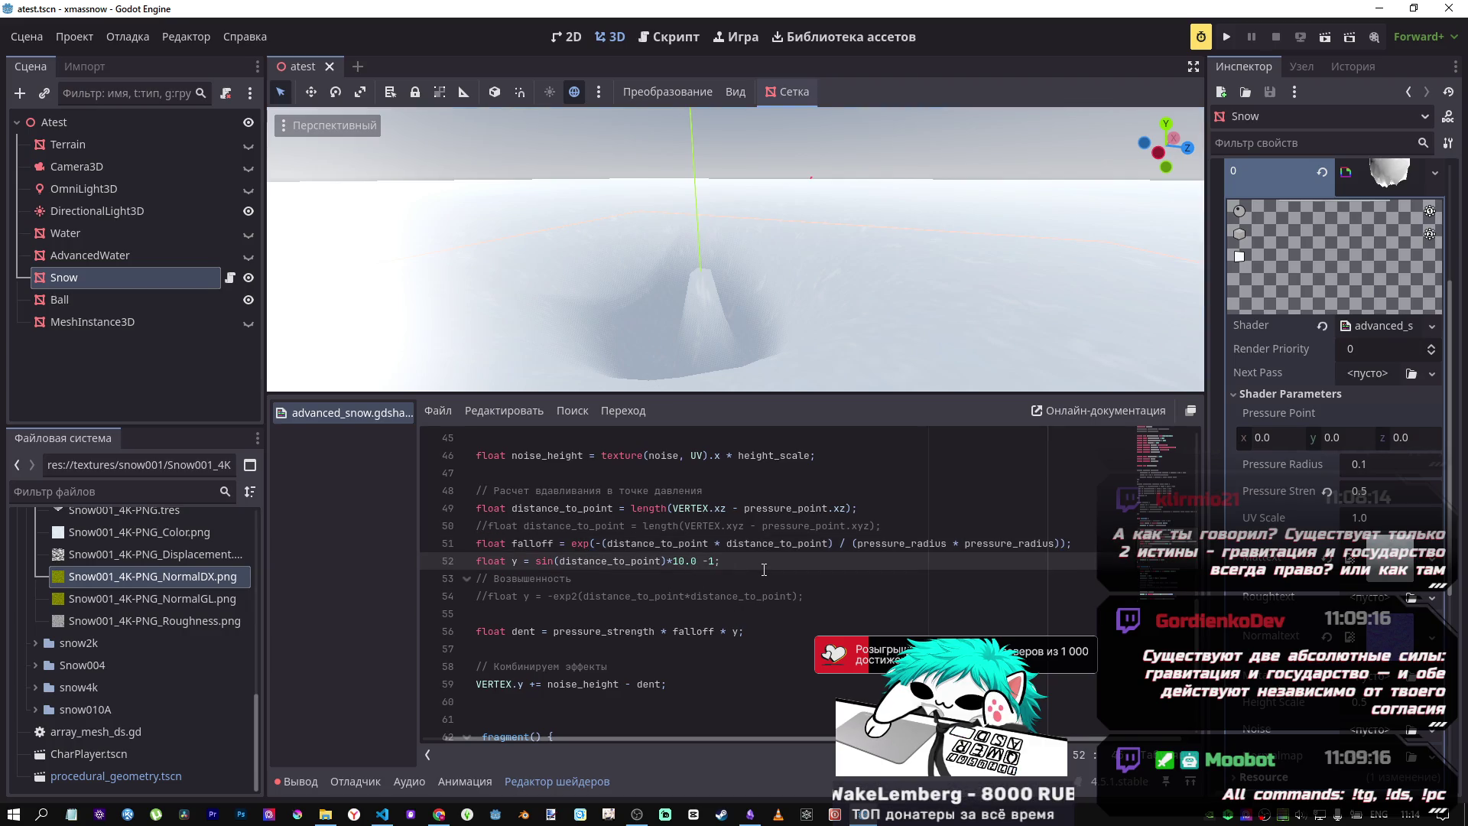
text(.)
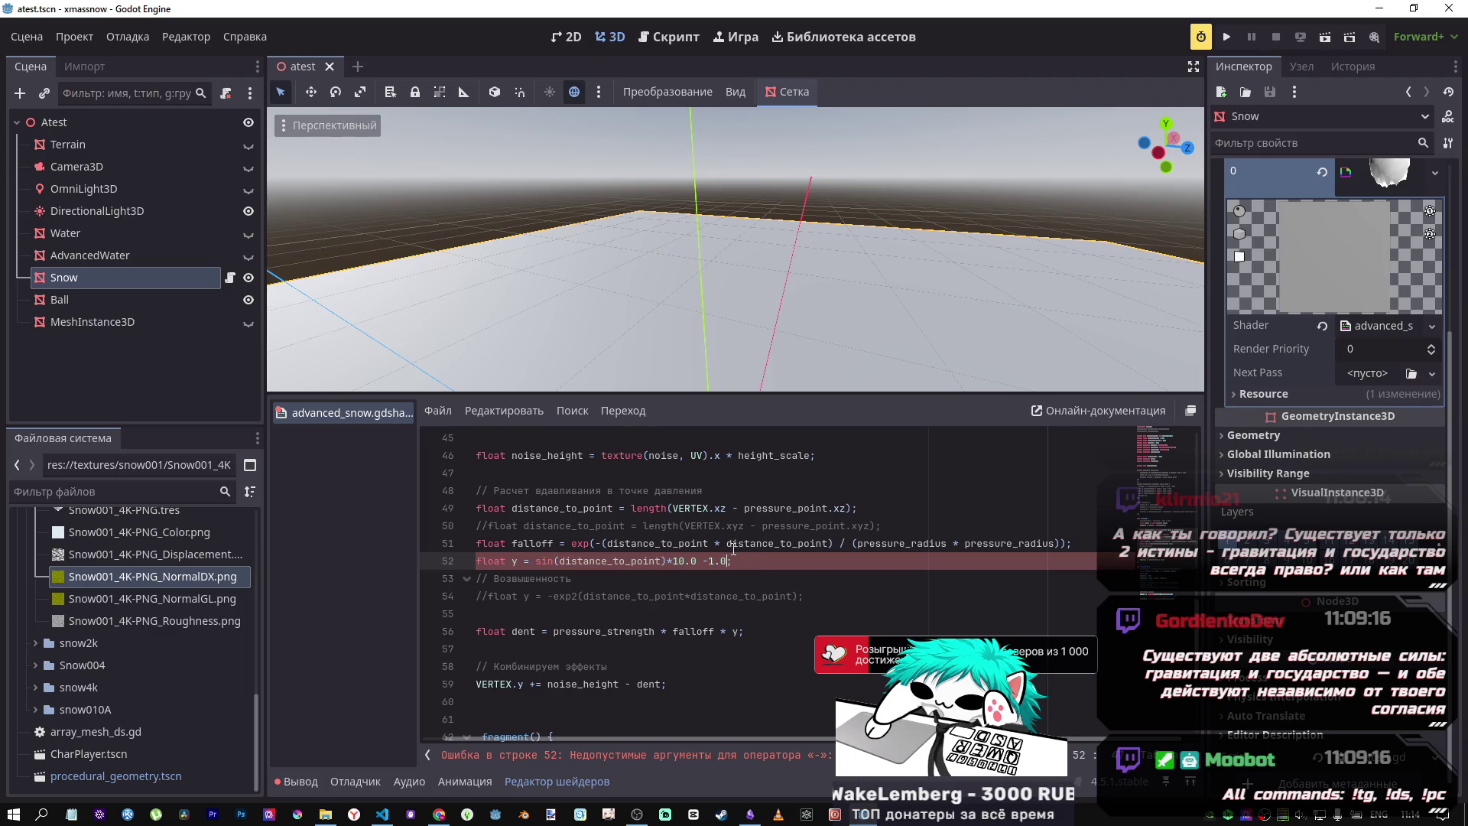
scroll(715, 343, down, 5)
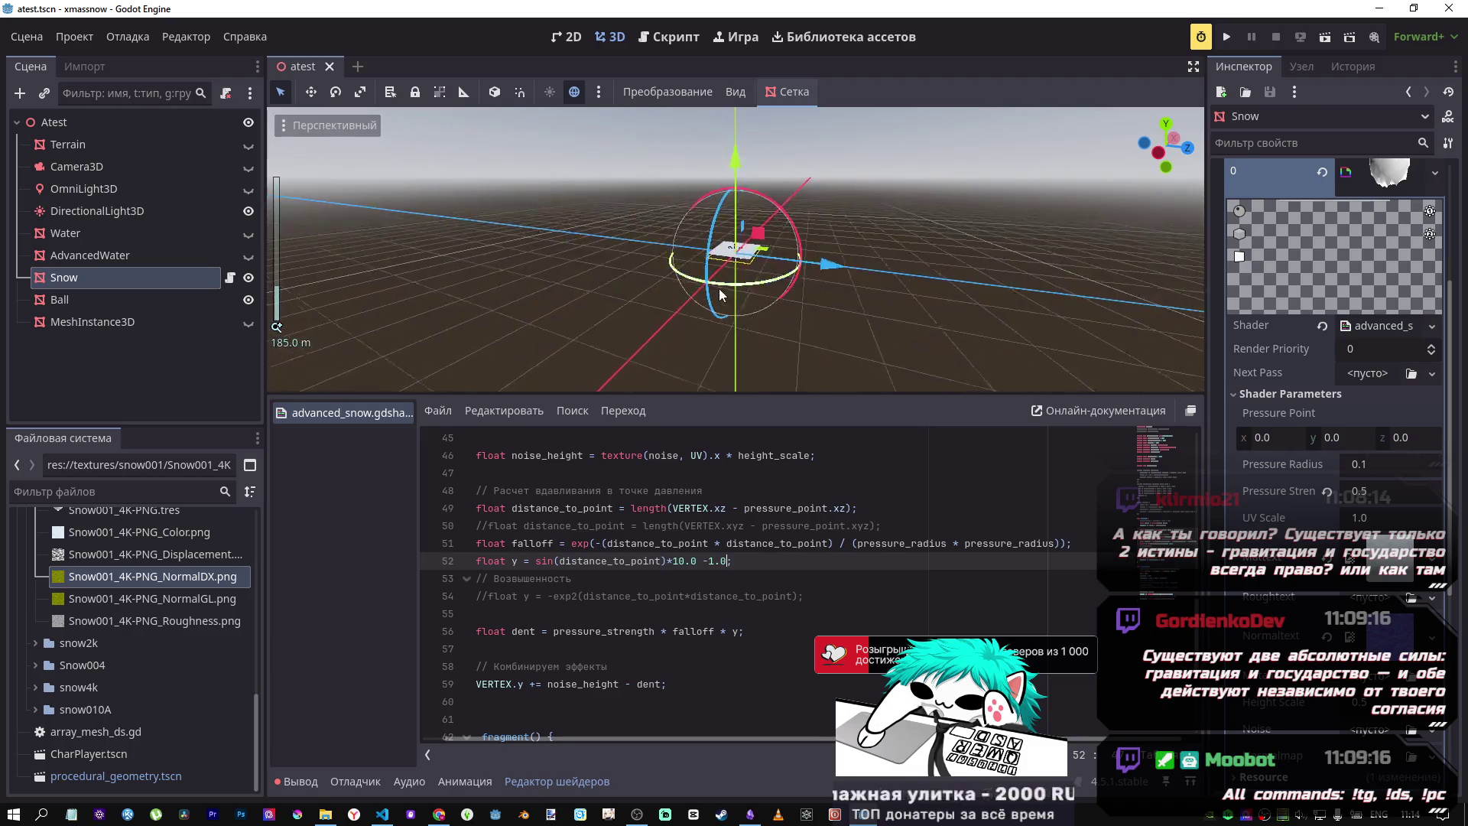
scroll(725, 275, up, 5)
double_click(705, 560)
text(+)
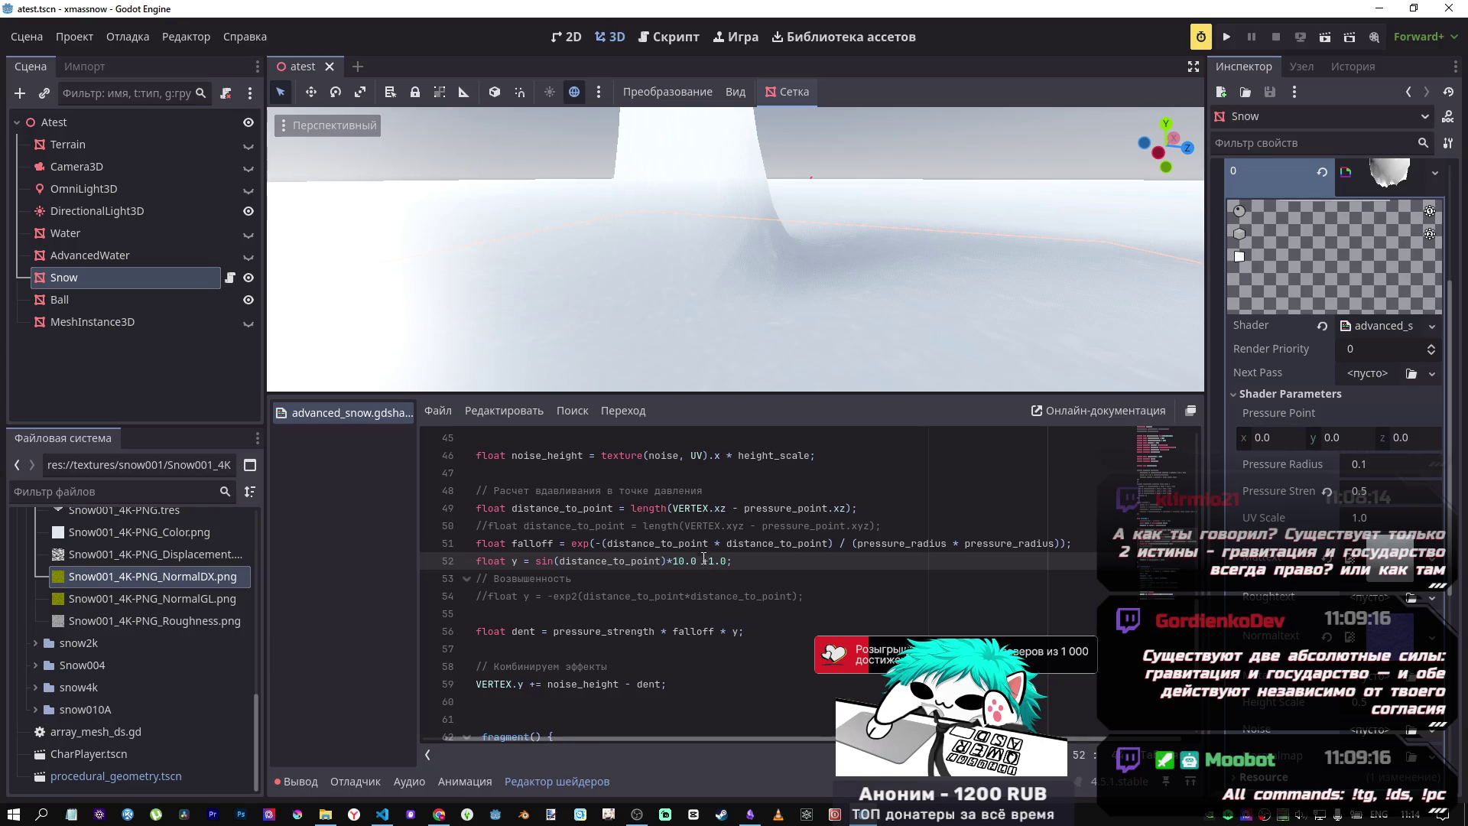
mouse_move(686, 328)
mouse_down()
mouse_move(673, 348)
mouse_move(646, 253)
mouse_up()
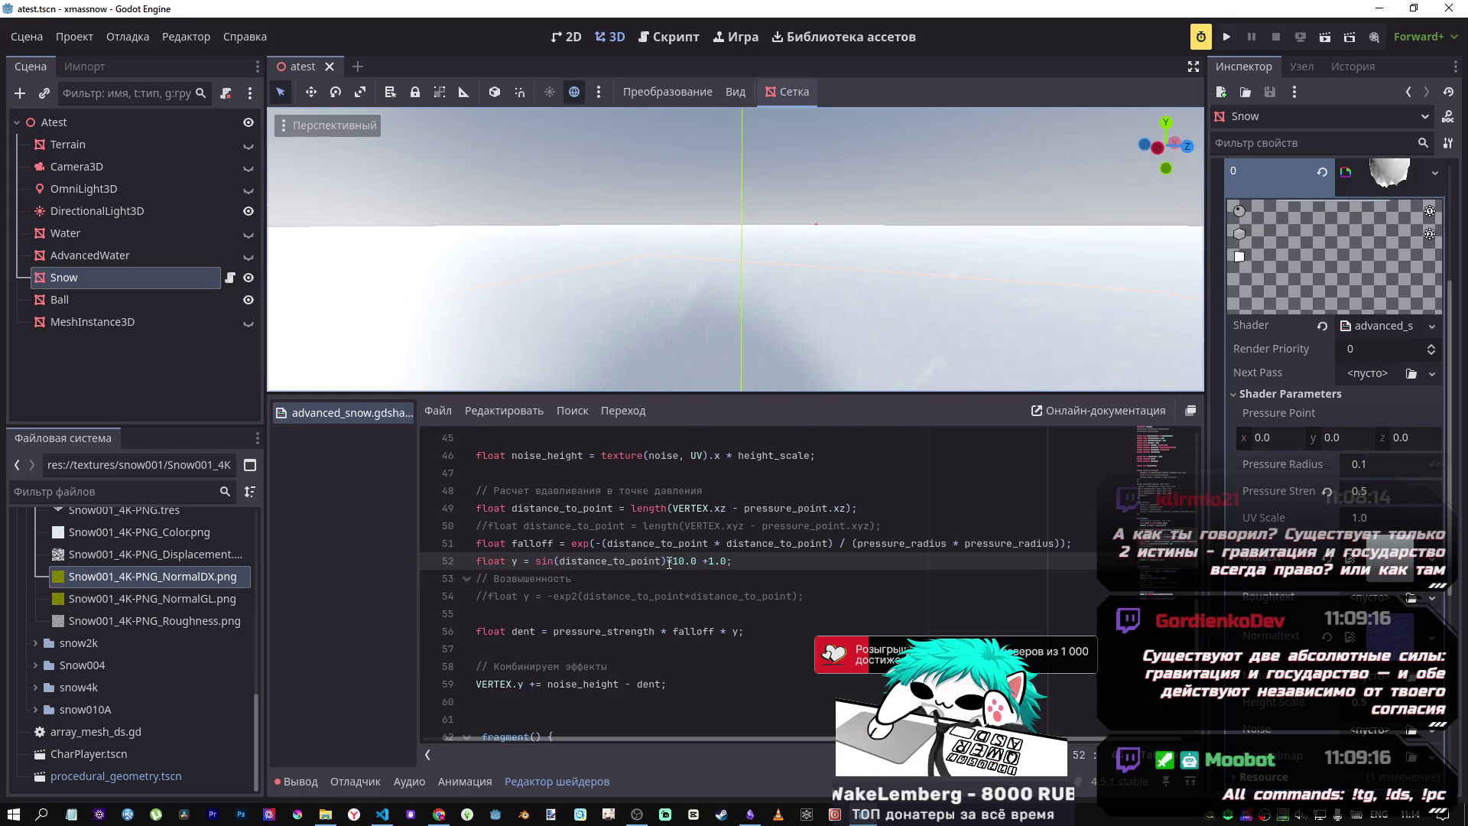
Step: Remove the constant offset and restore the leading minus sign on line 52
double_click(721, 562)
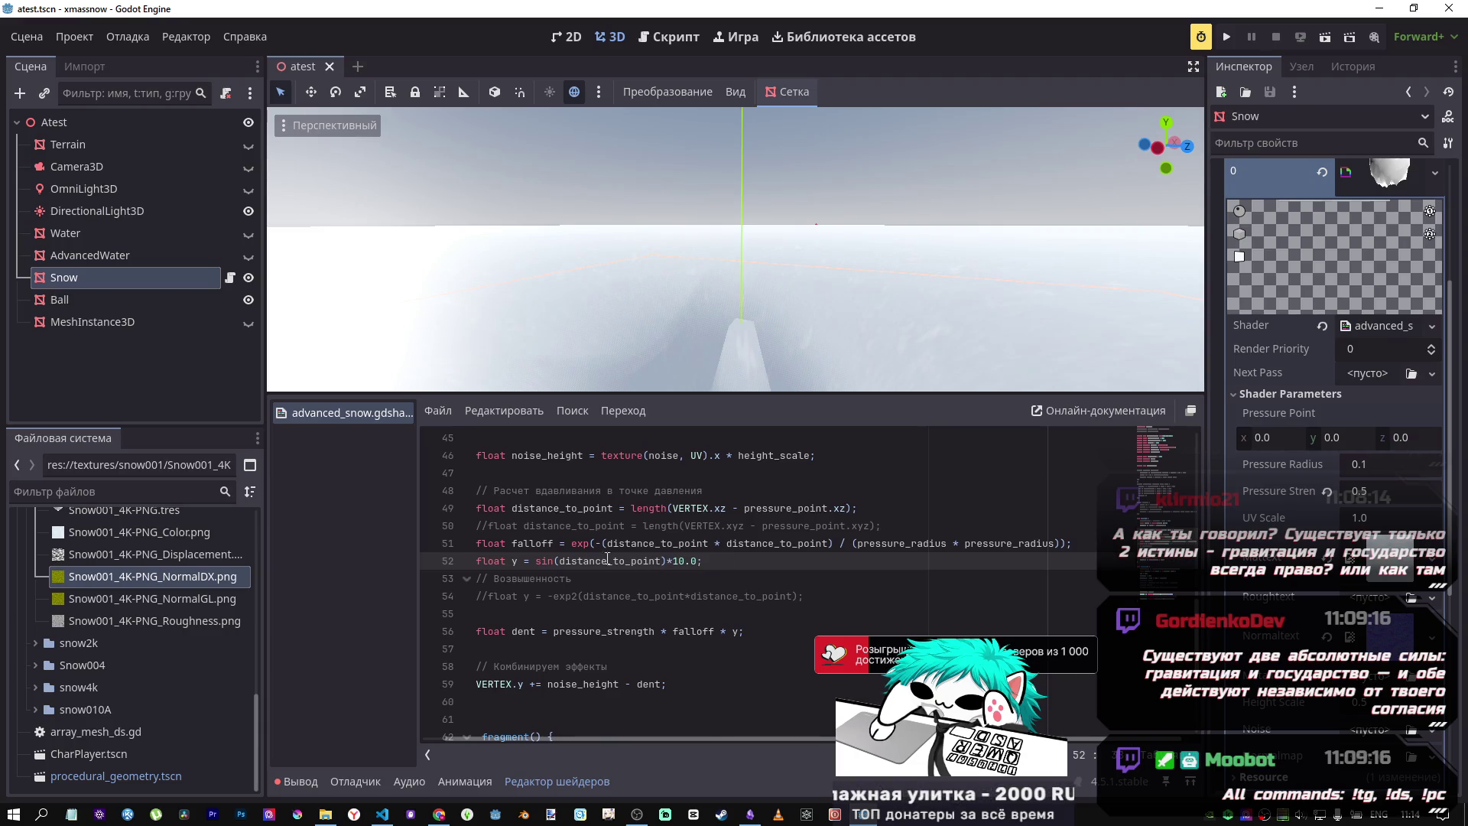
mouse_move(753, 370)
mouse_down()
mouse_move(754, 341)
mouse_move(727, 354)
mouse_move(753, 385)
mouse_up()
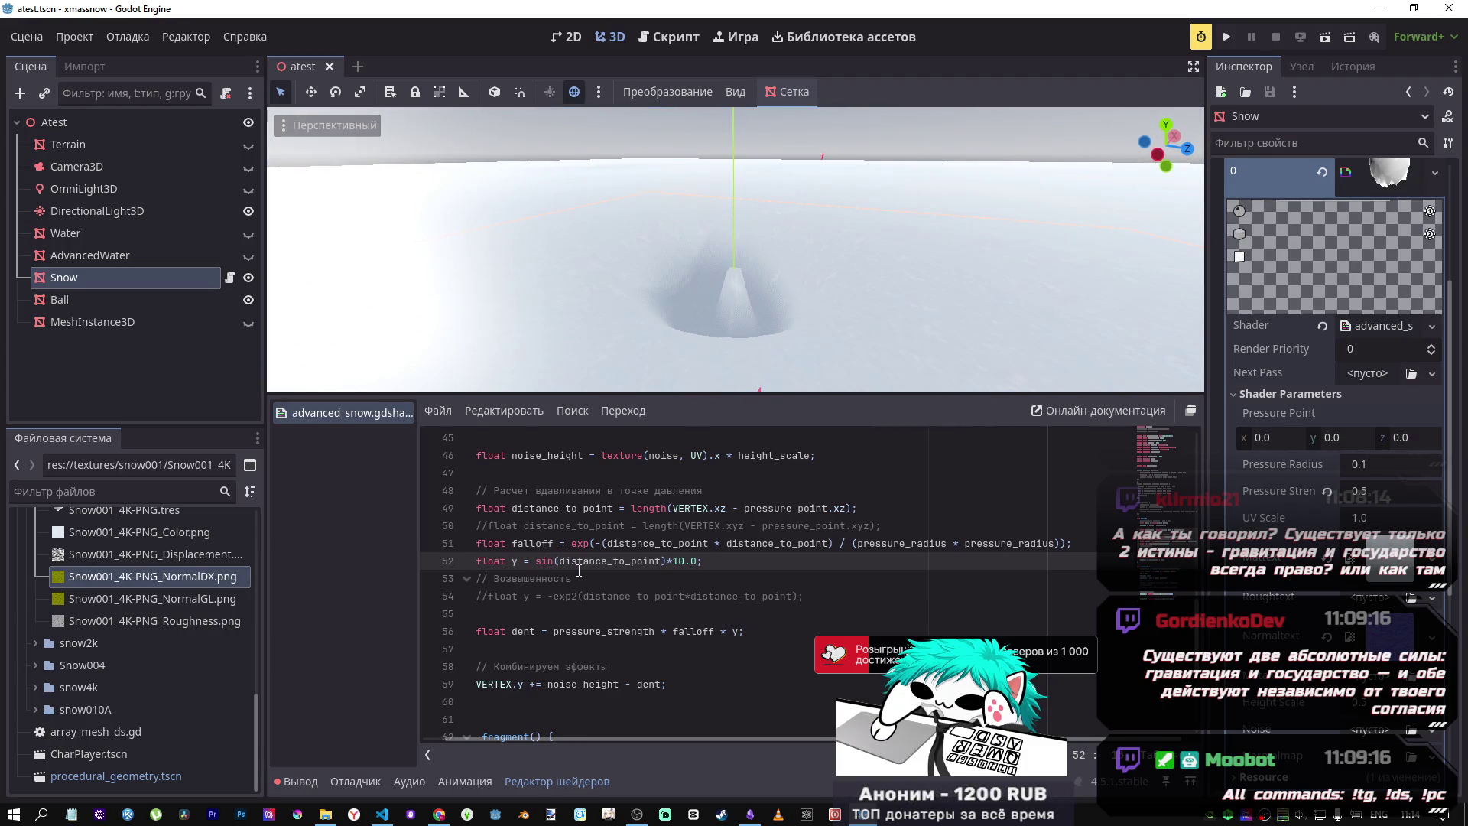
text(-)
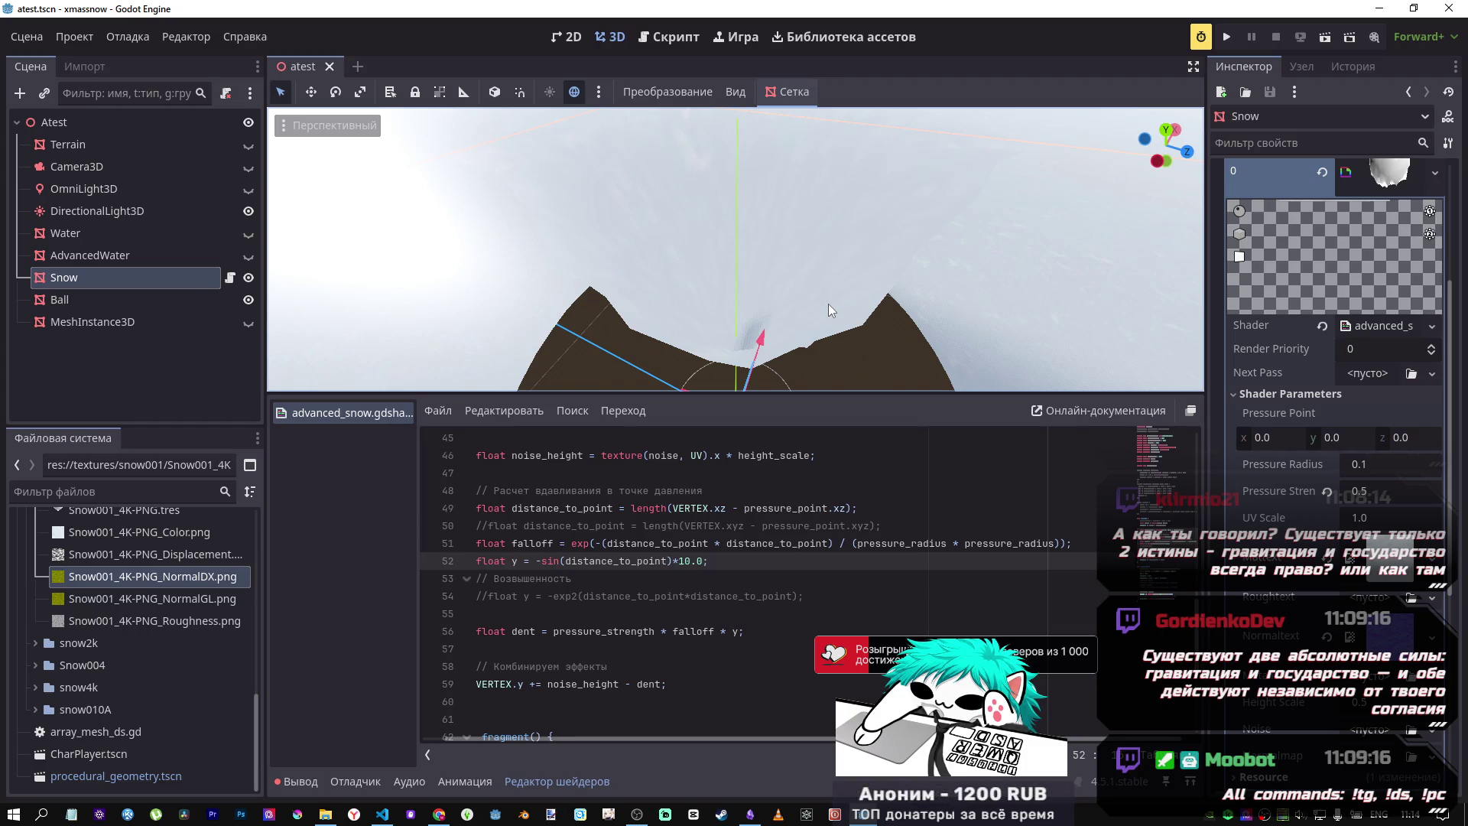
Step: Orbit the viewport around the raised snow column made by the negated sine term
drag(827, 303, 827, 303)
drag(768, 220, 768, 220)
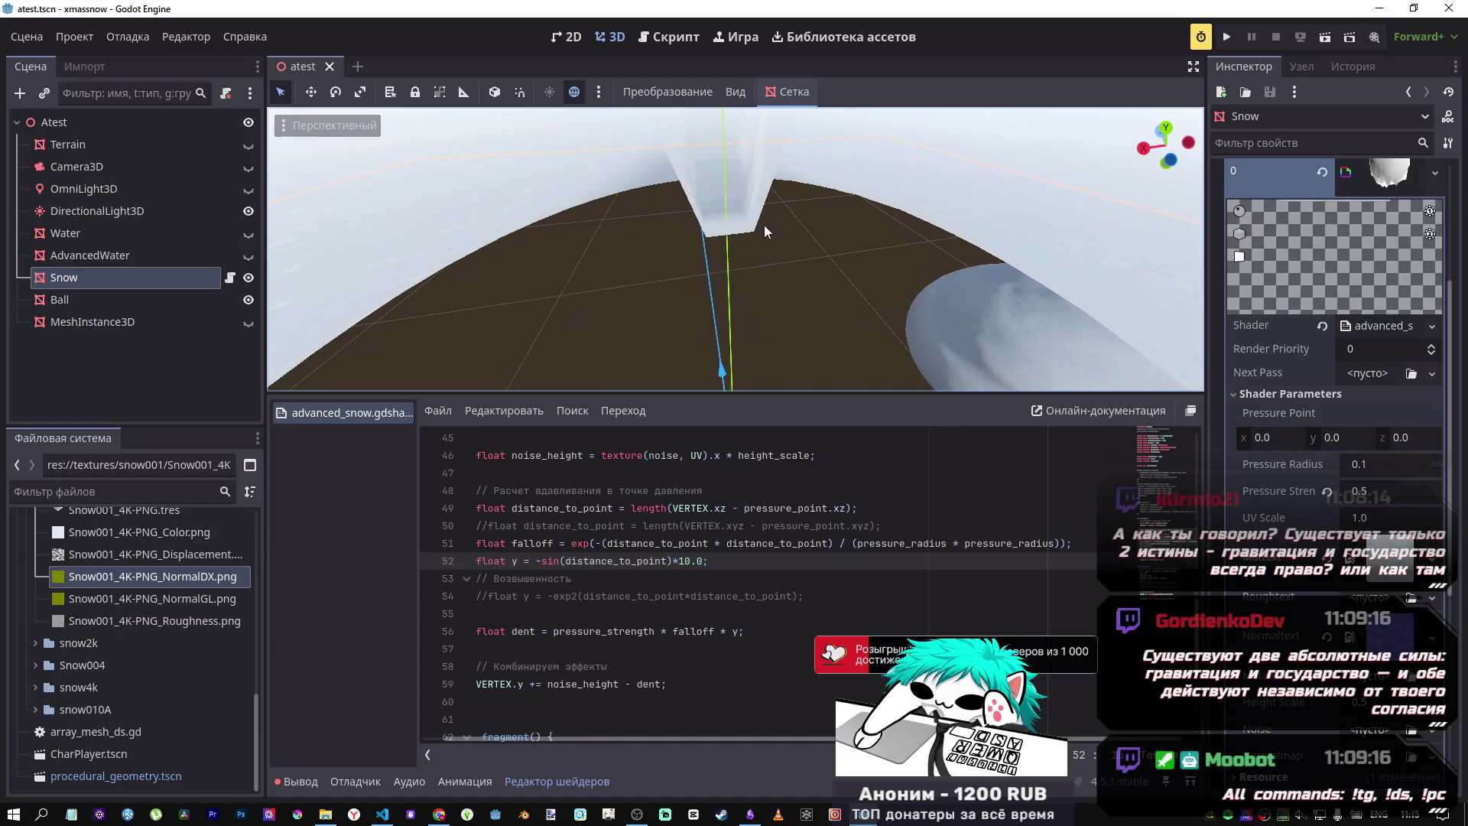
click(564, 543)
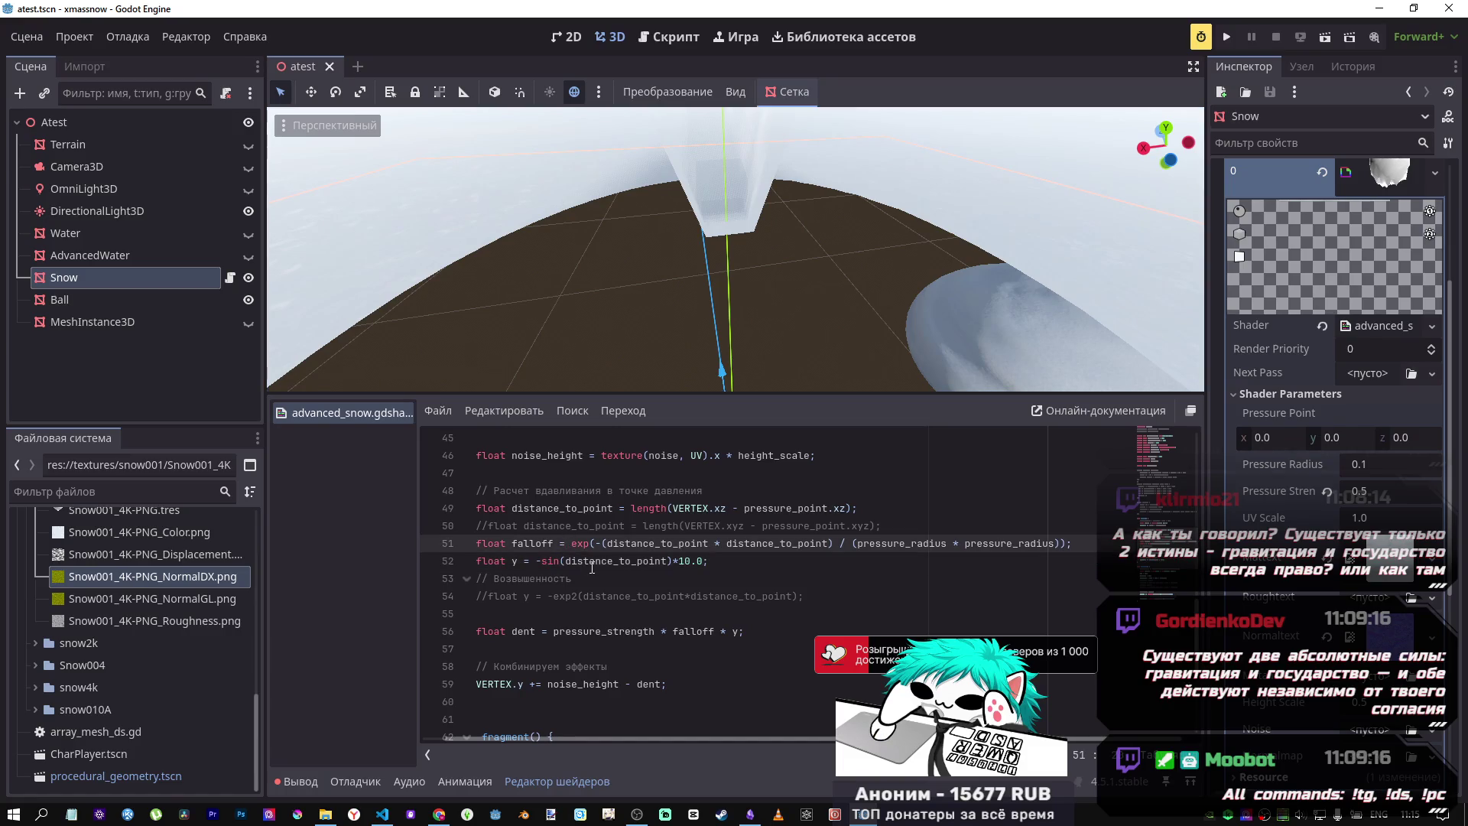
Step: Add a constant offset inside the exp( of the line 51 falloff instead of before it
text(0.1)
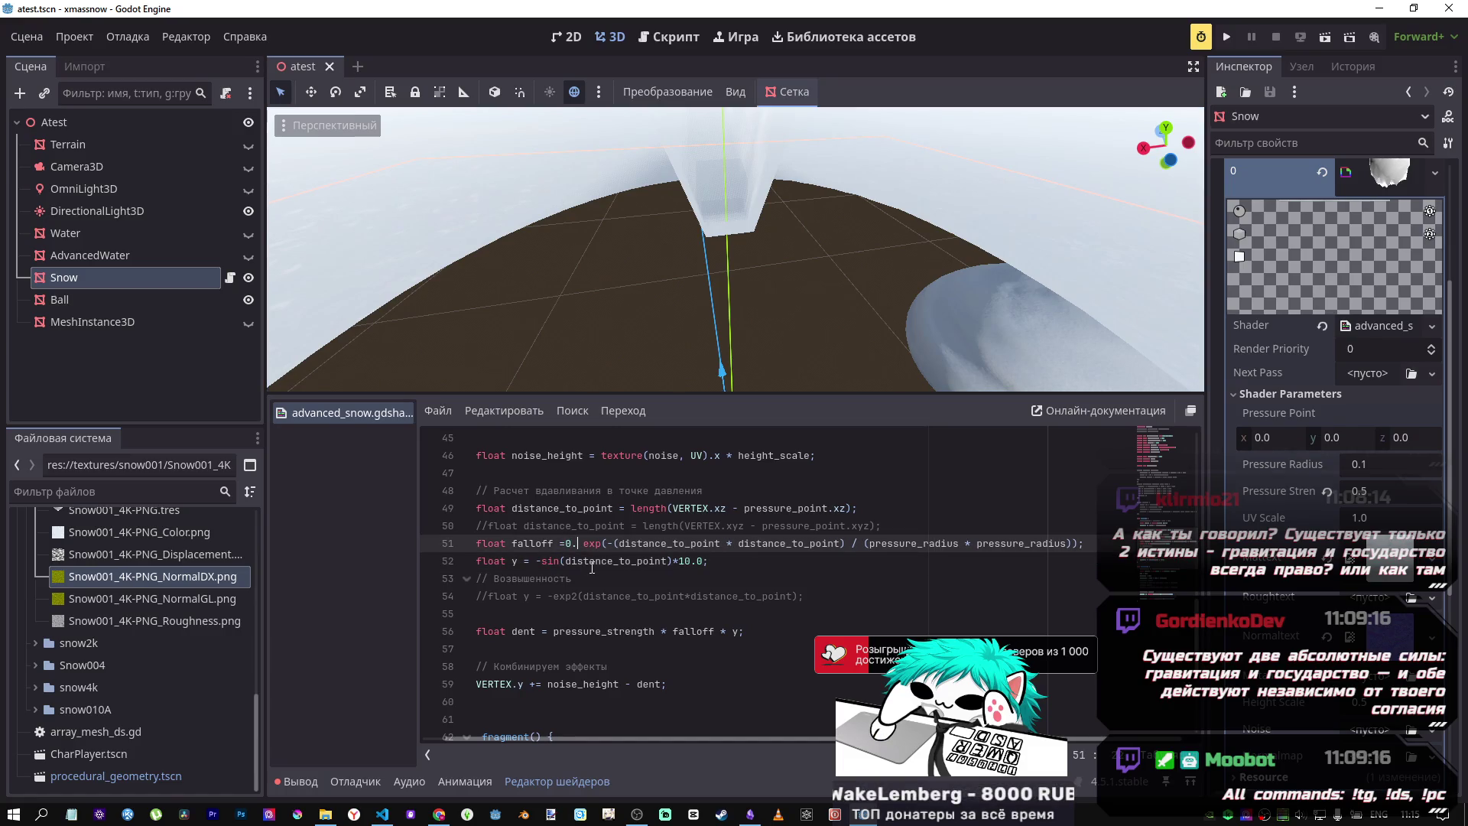
text(+)
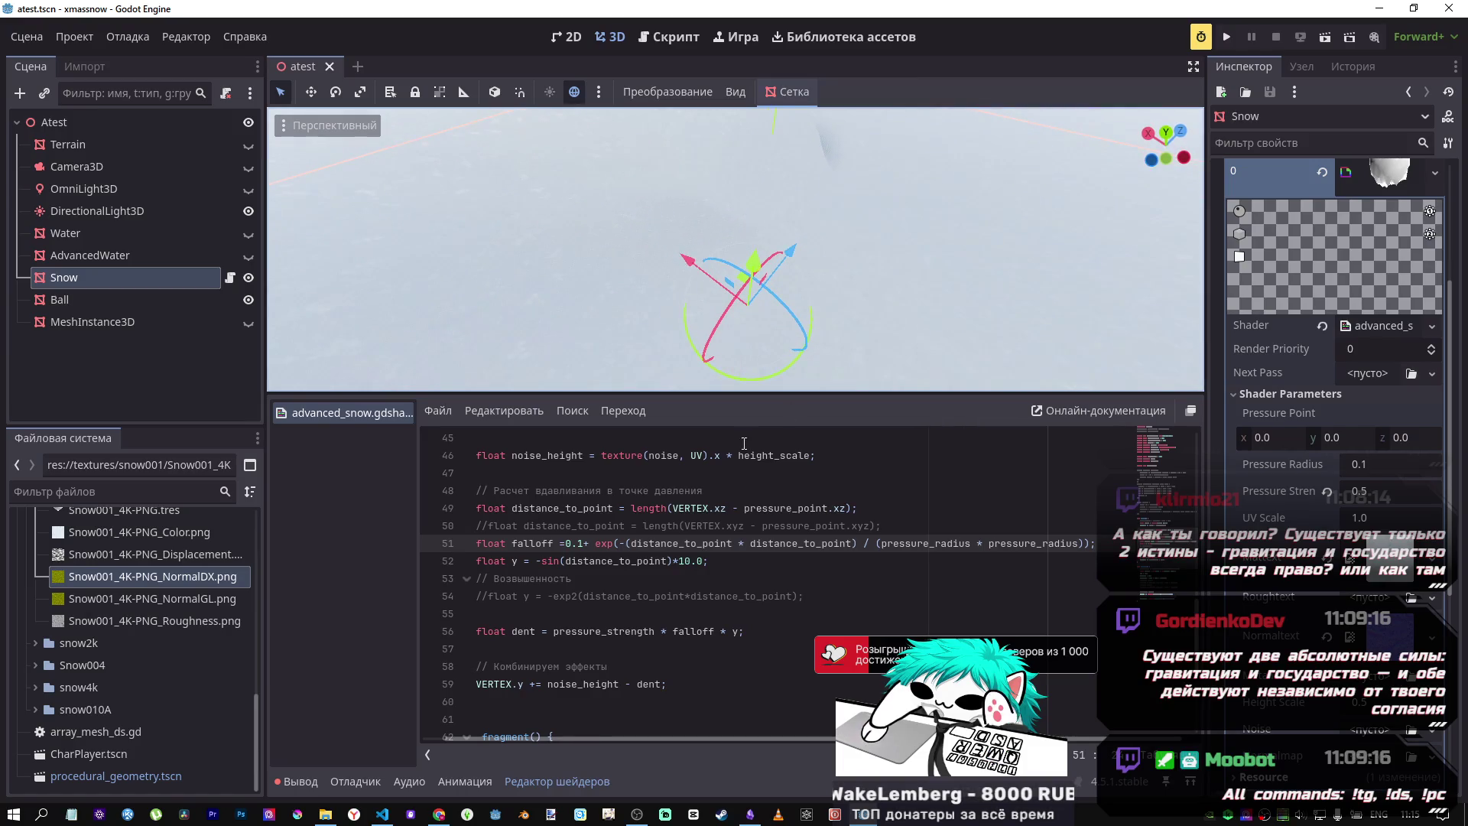
drag(586, 551, 567, 539)
key(BackSpace)
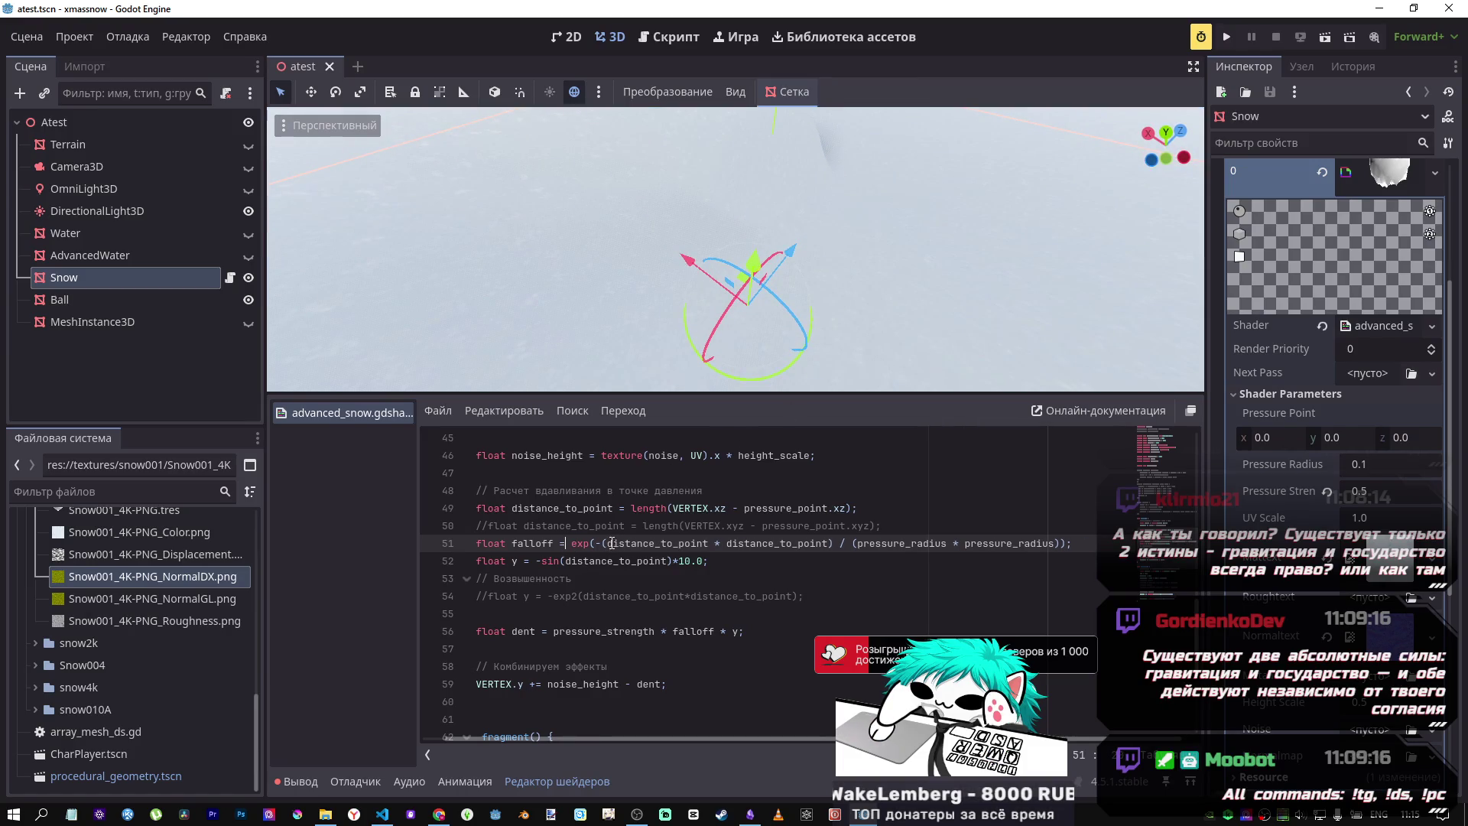
key(Delete)
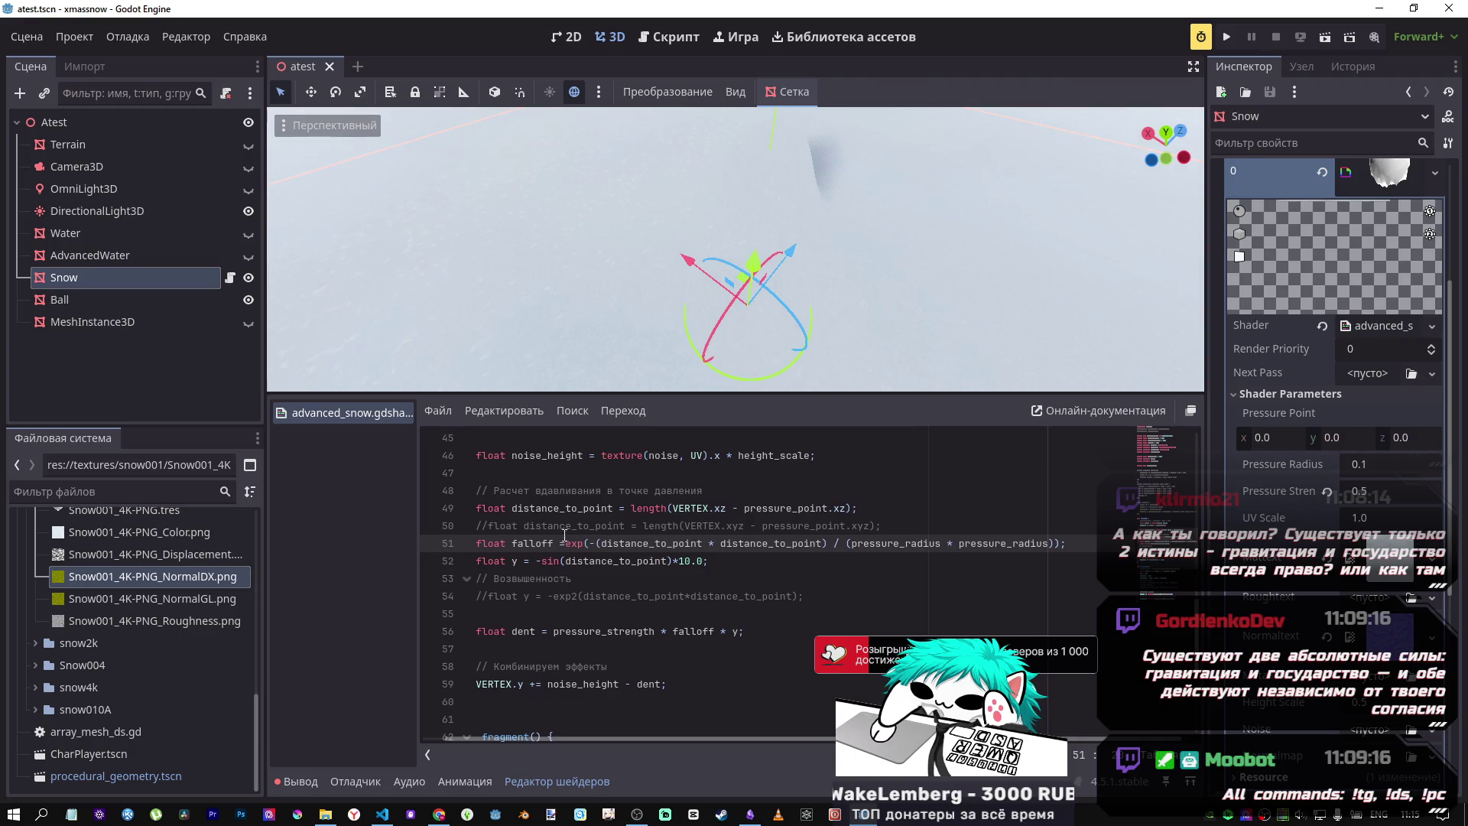
text(0.1)
mouse_move(735, 301)
mouse_down()
mouse_move(732, 336)
mouse_move(731, 302)
mouse_up()
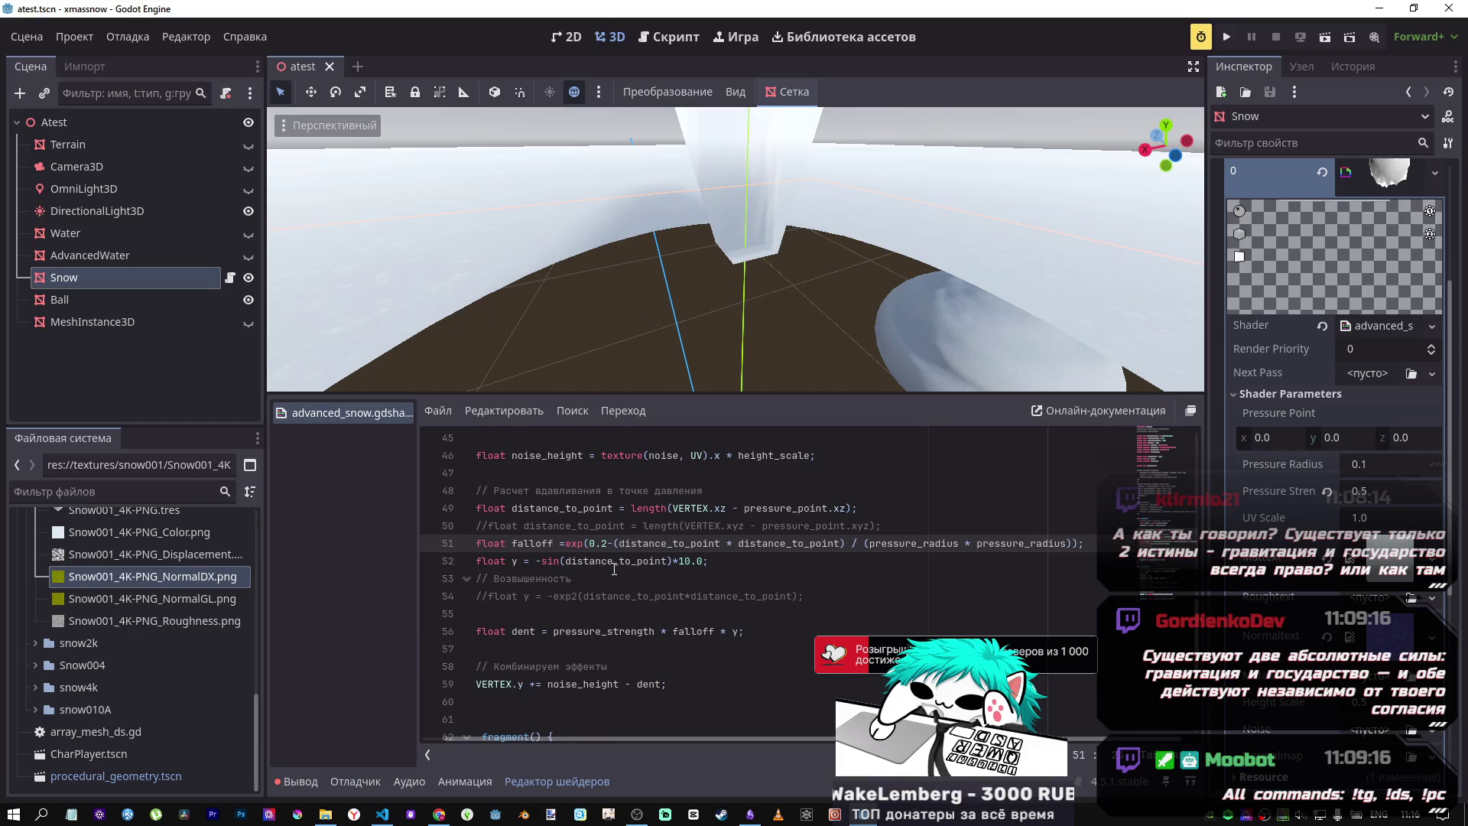
Step: Delete the 0.2- offset from the falloff exponent on line 51
text(1)
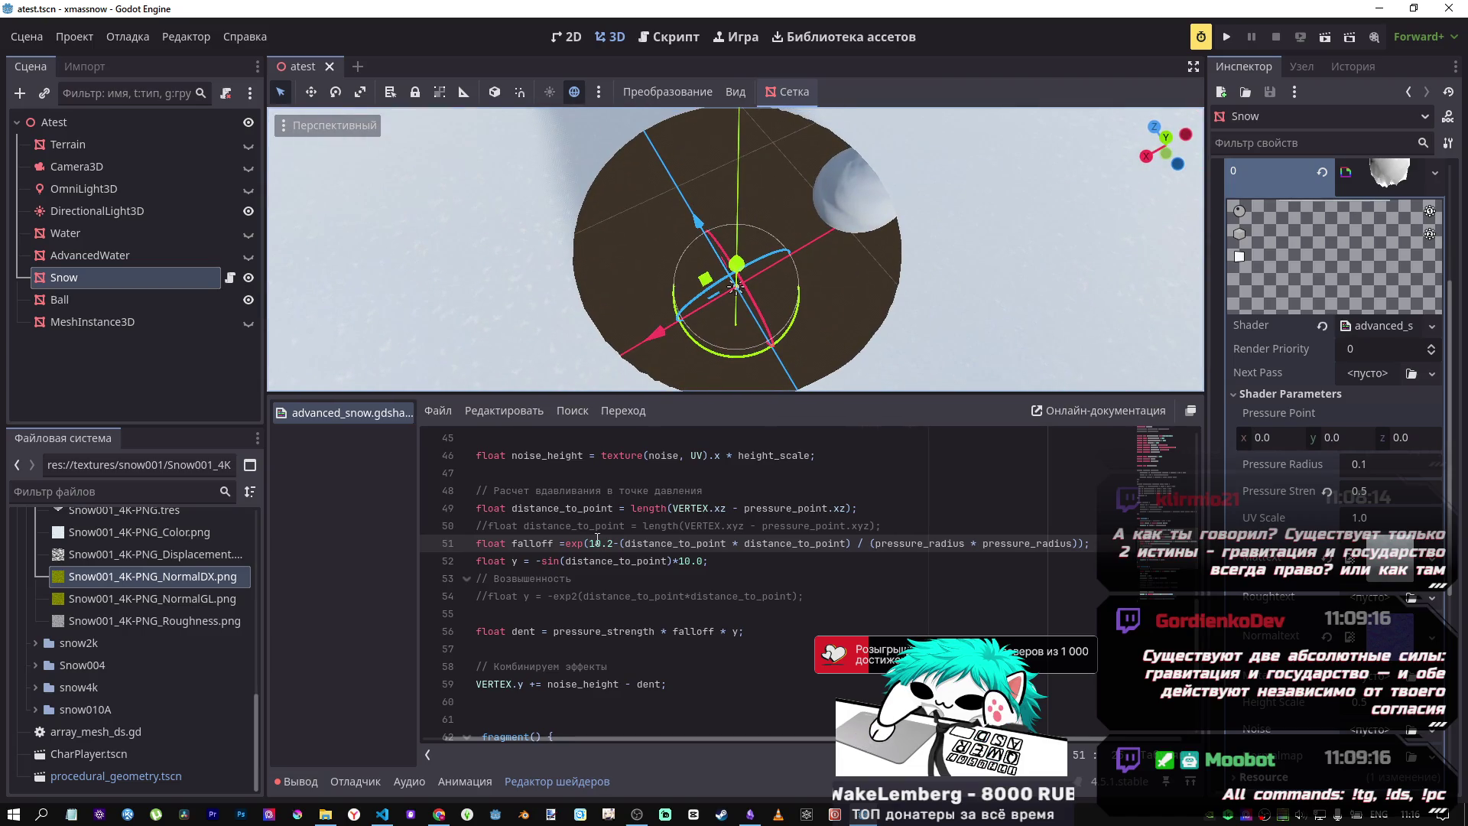
key(BackSpace)
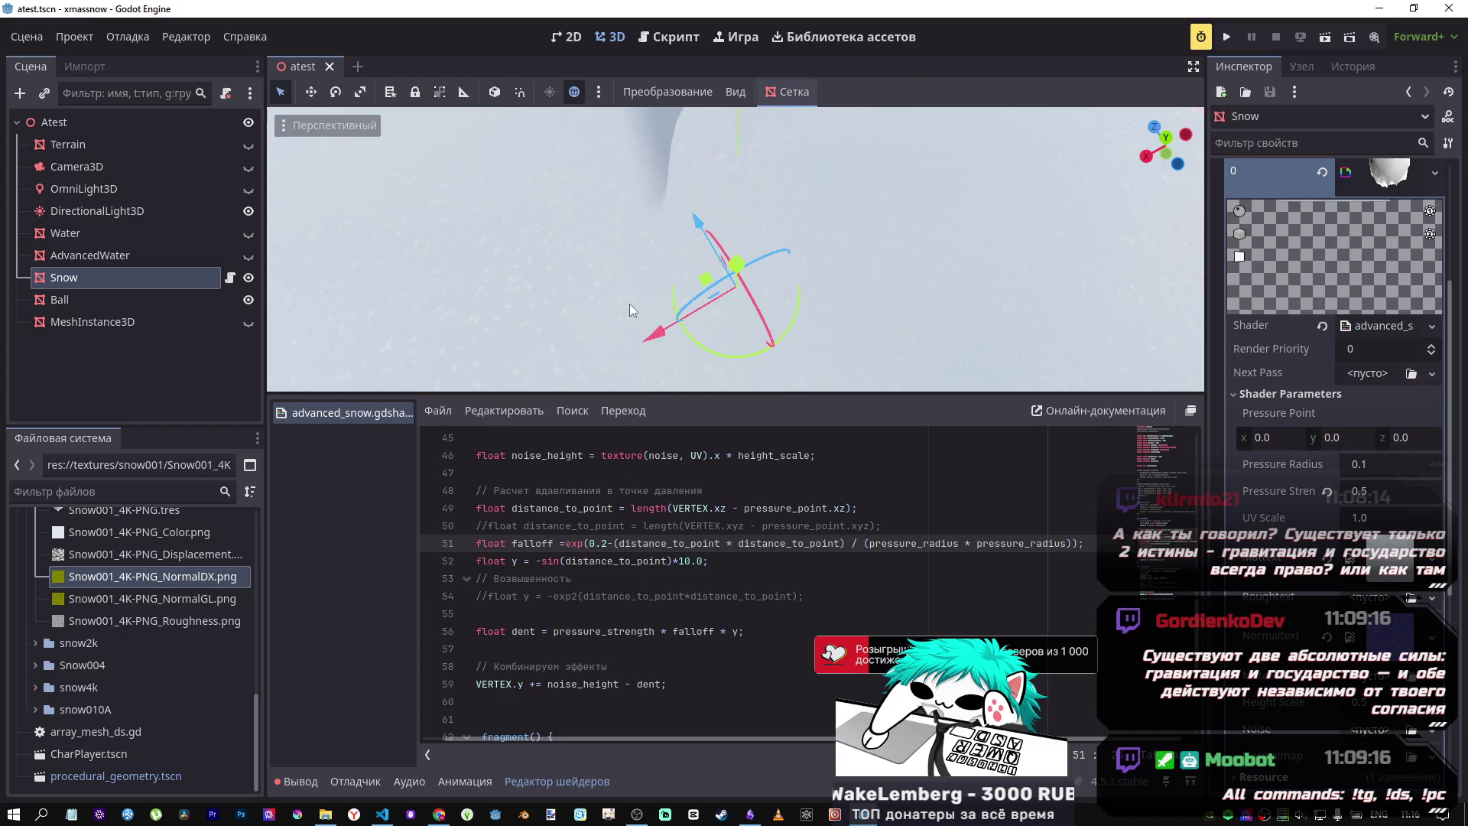
drag(610, 542, 597, 543)
key(BackSpace)
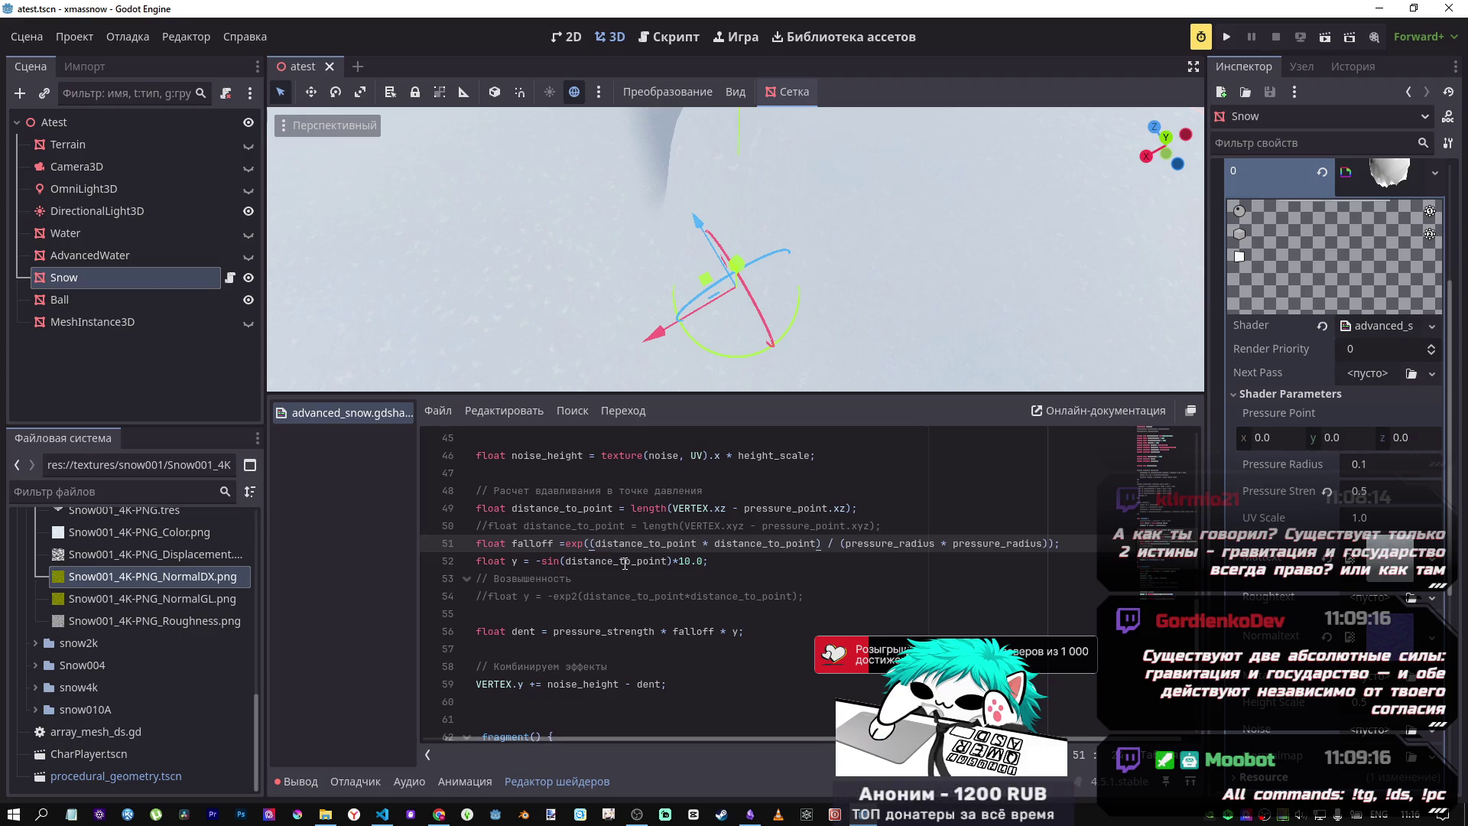
Step: Orbit and zoom around the Snow object to inspect the tall white spike
mouse_move(648, 272)
mouse_down()
mouse_move(688, 230)
mouse_move(673, 291)
mouse_move(657, 260)
mouse_move(667, 336)
mouse_move(674, 256)
mouse_move(764, 233)
mouse_move(733, 267)
mouse_move(750, 229)
mouse_move(734, 292)
mouse_move(765, 228)
mouse_move(757, 268)
mouse_up()
scroll(764, 233, down, 2)
scroll(757, 237, up, 3)
scroll(738, 260, down, 10)
scroll(745, 245, down, 4)
scroll(737, 284, up, 8)
scroll(763, 237, down, 6)
scroll(604, 601, up, 3)
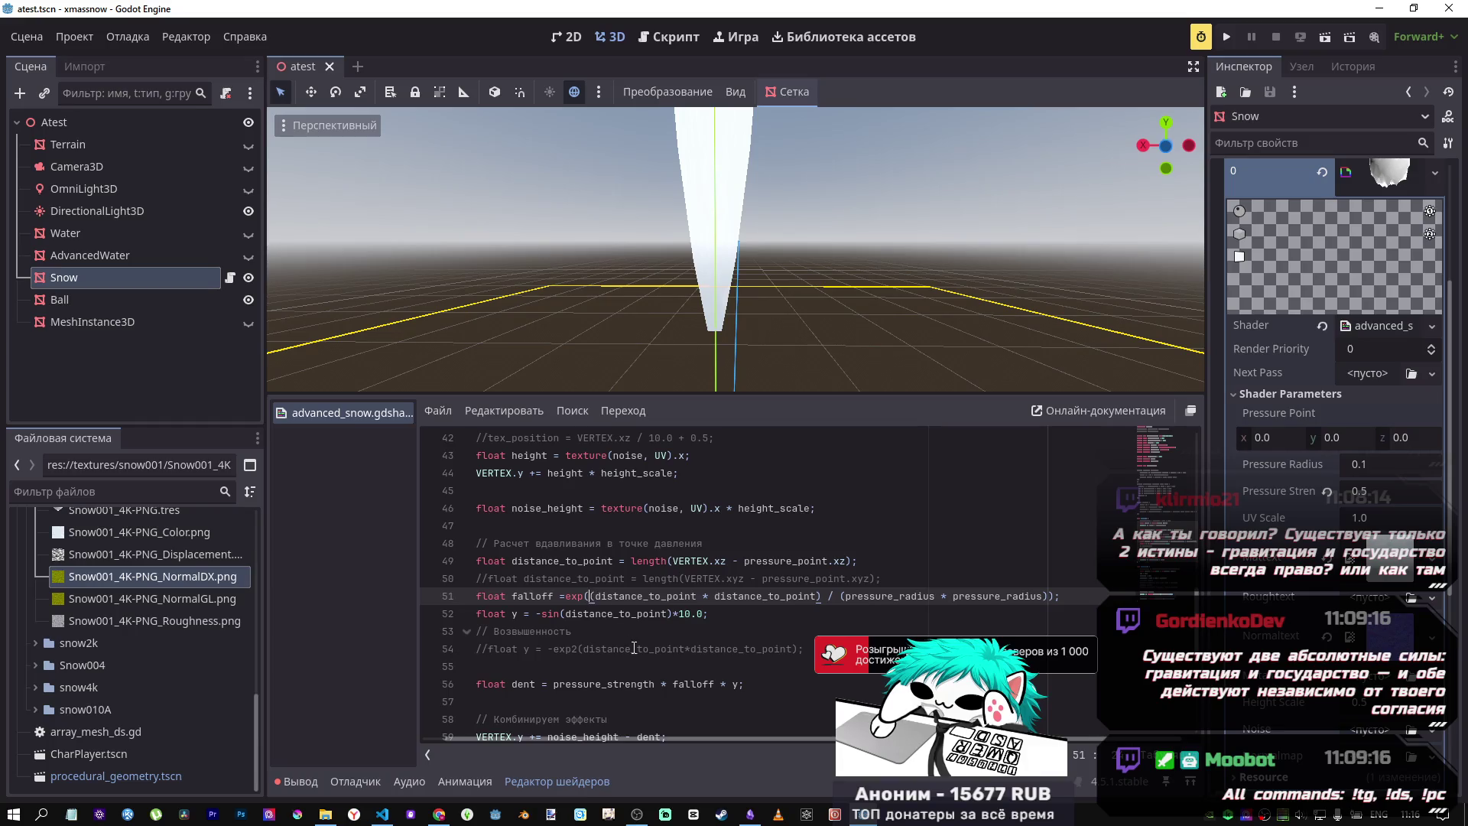
text(-)
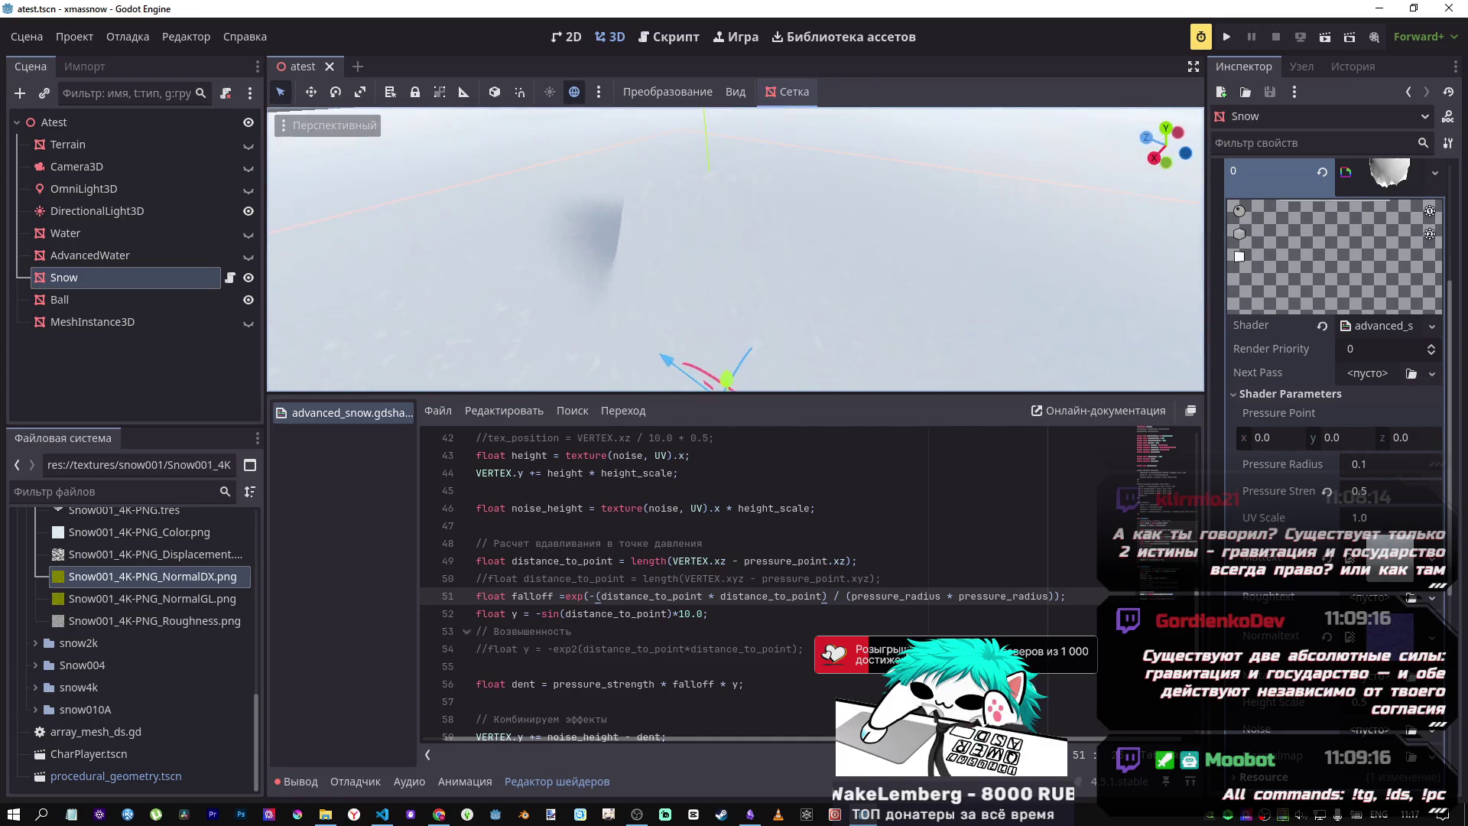
Step: Remove the minus before sin on line 52 and bring up the Desmos graph
click(541, 613)
key(BackSpace)
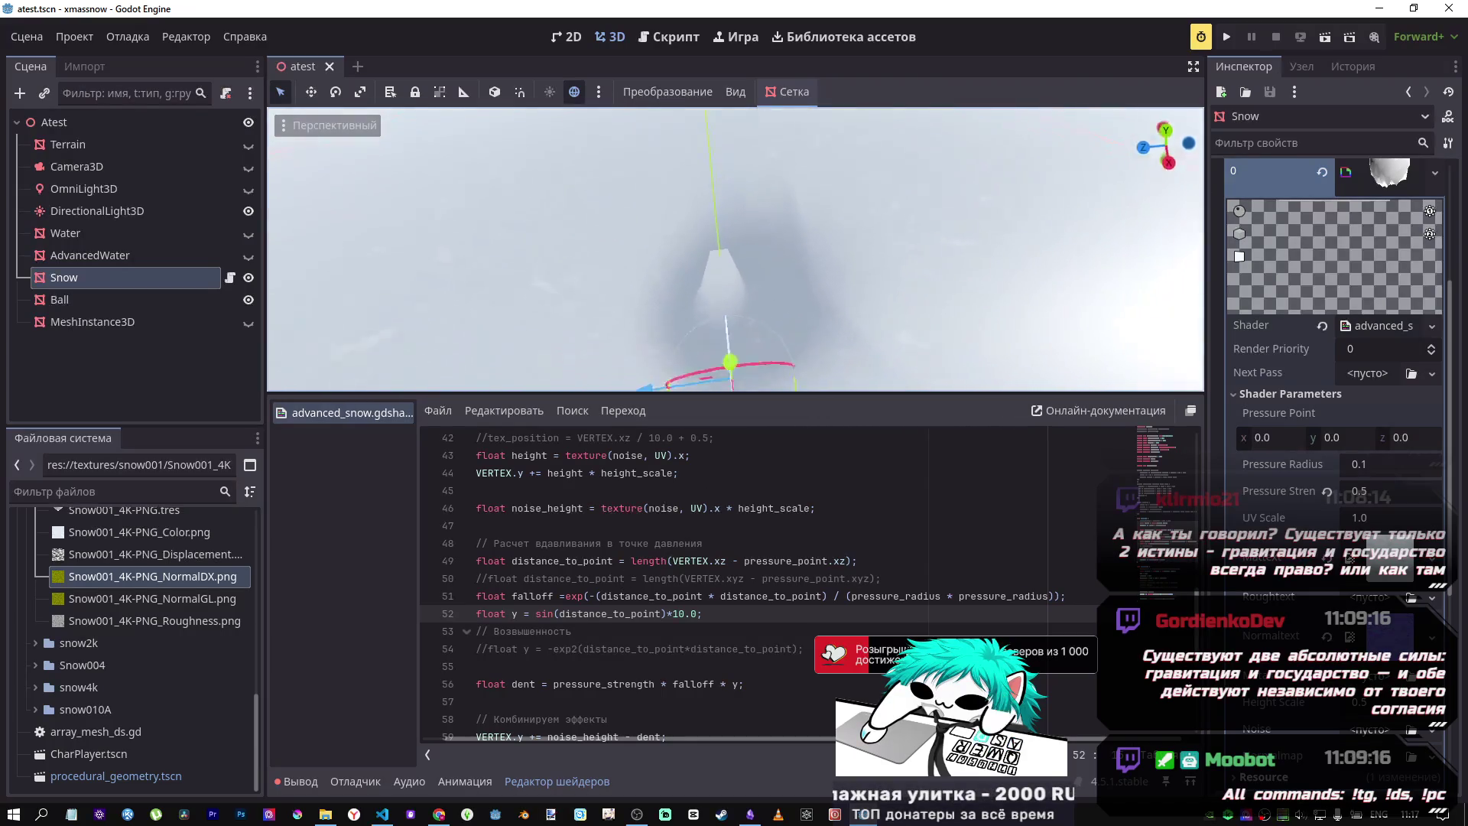
key(alt+Tab)
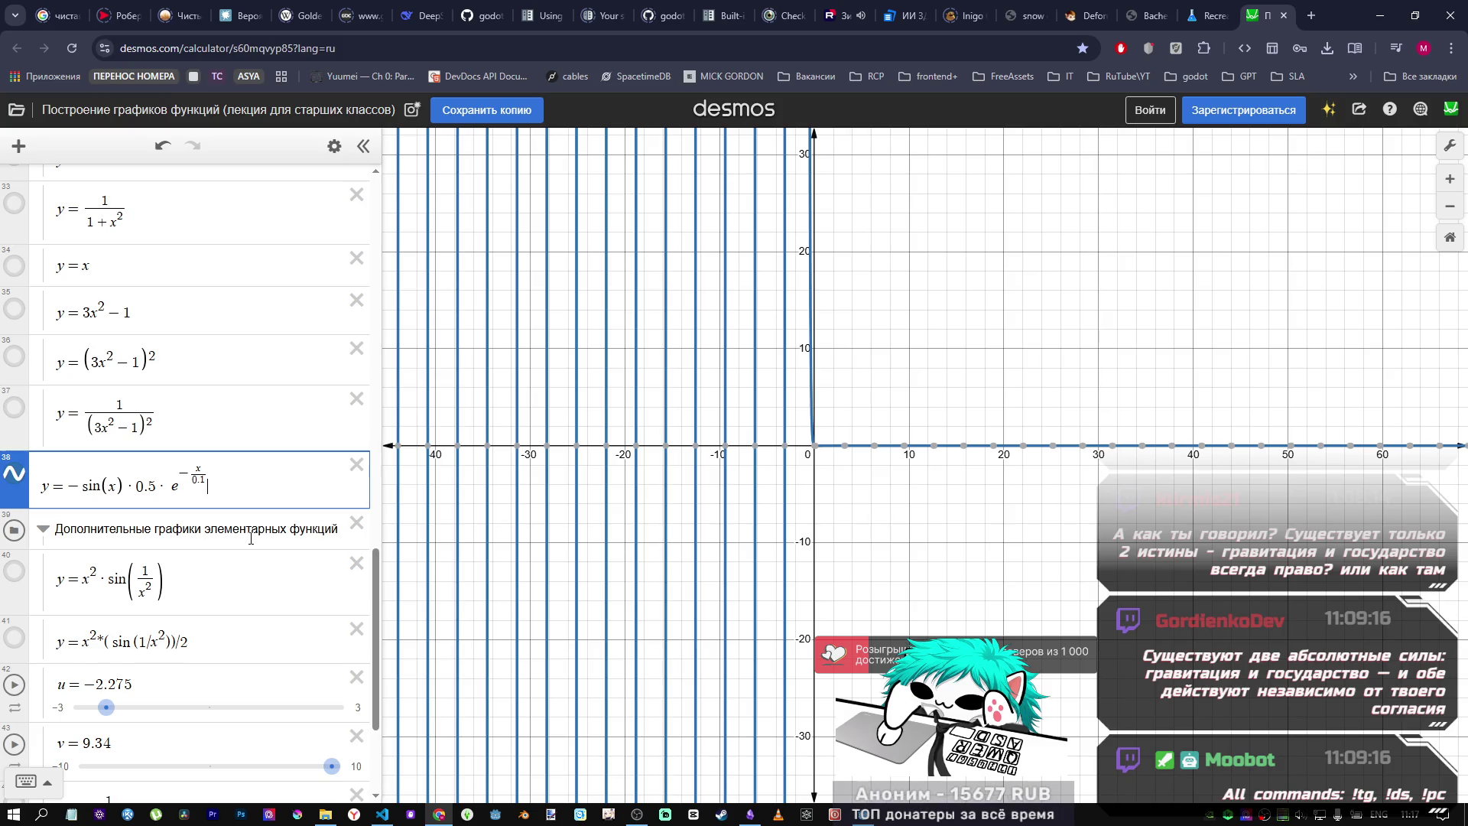
Step: Hide the −sin(x)·0.5 curve and leave only 1/(3x²−1)² plotted in Desmos
click(14, 474)
click(14, 572)
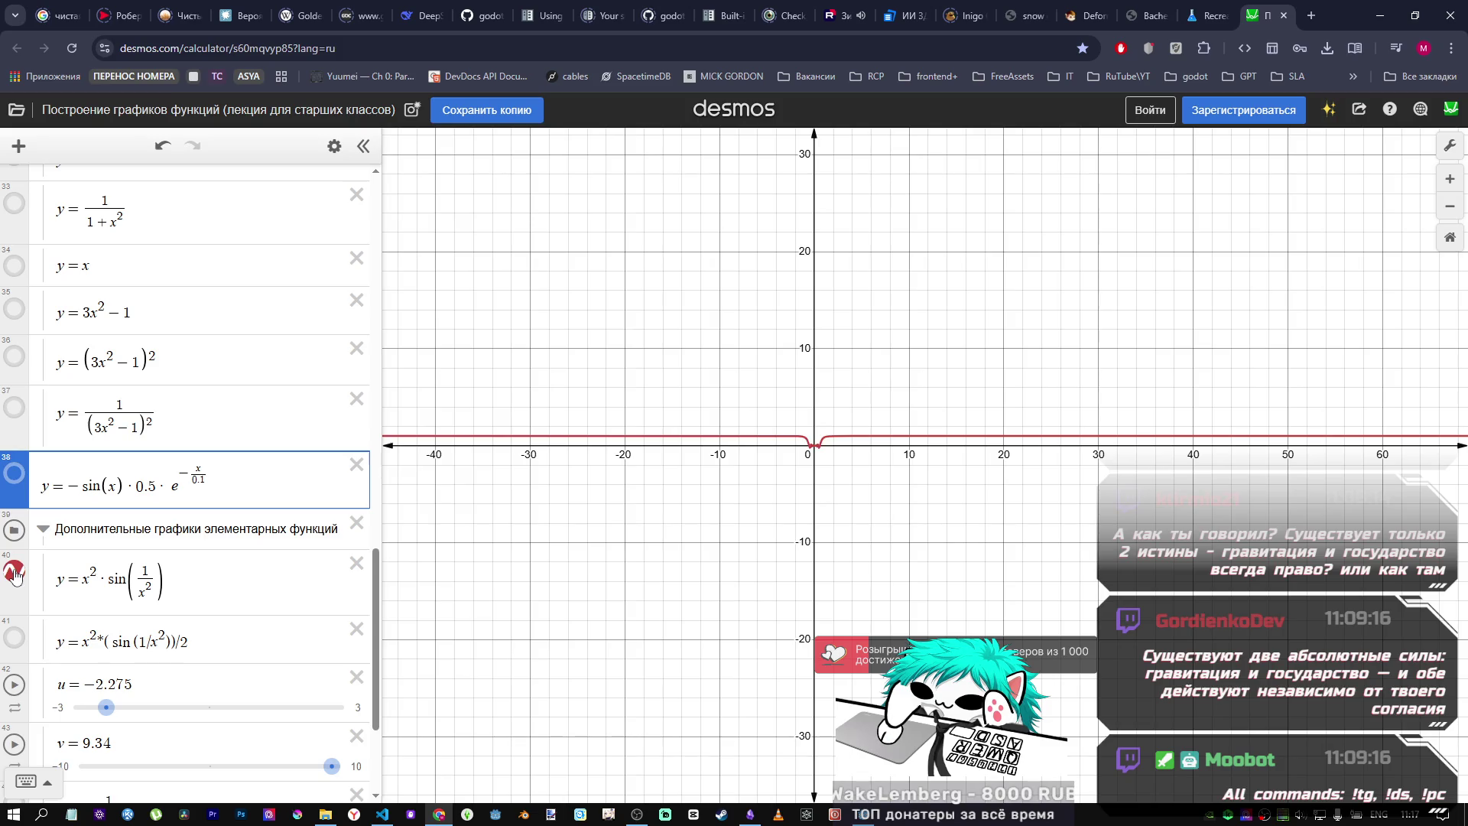
click(14, 572)
click(14, 357)
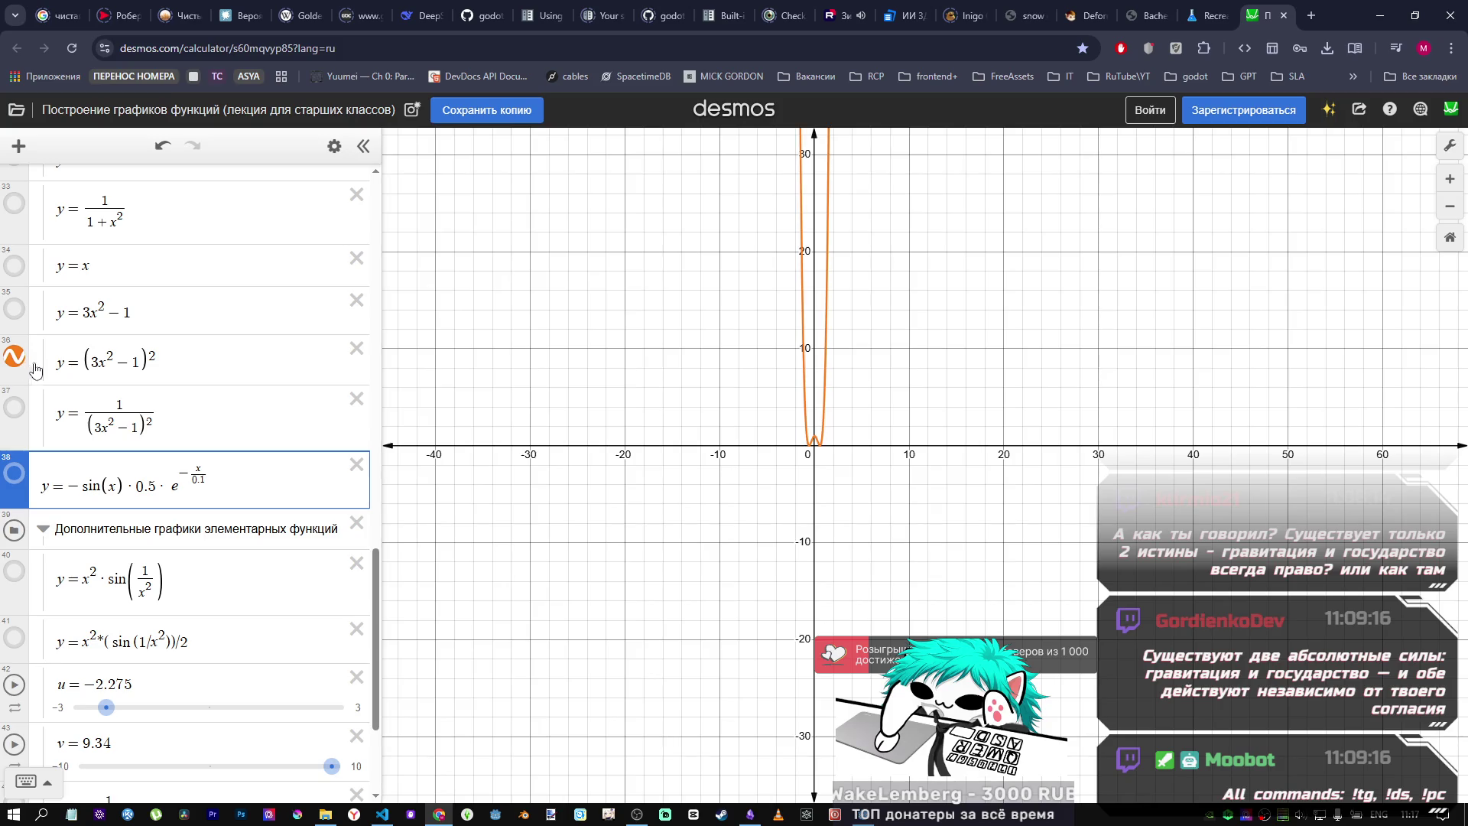
scroll(753, 386, down, 2)
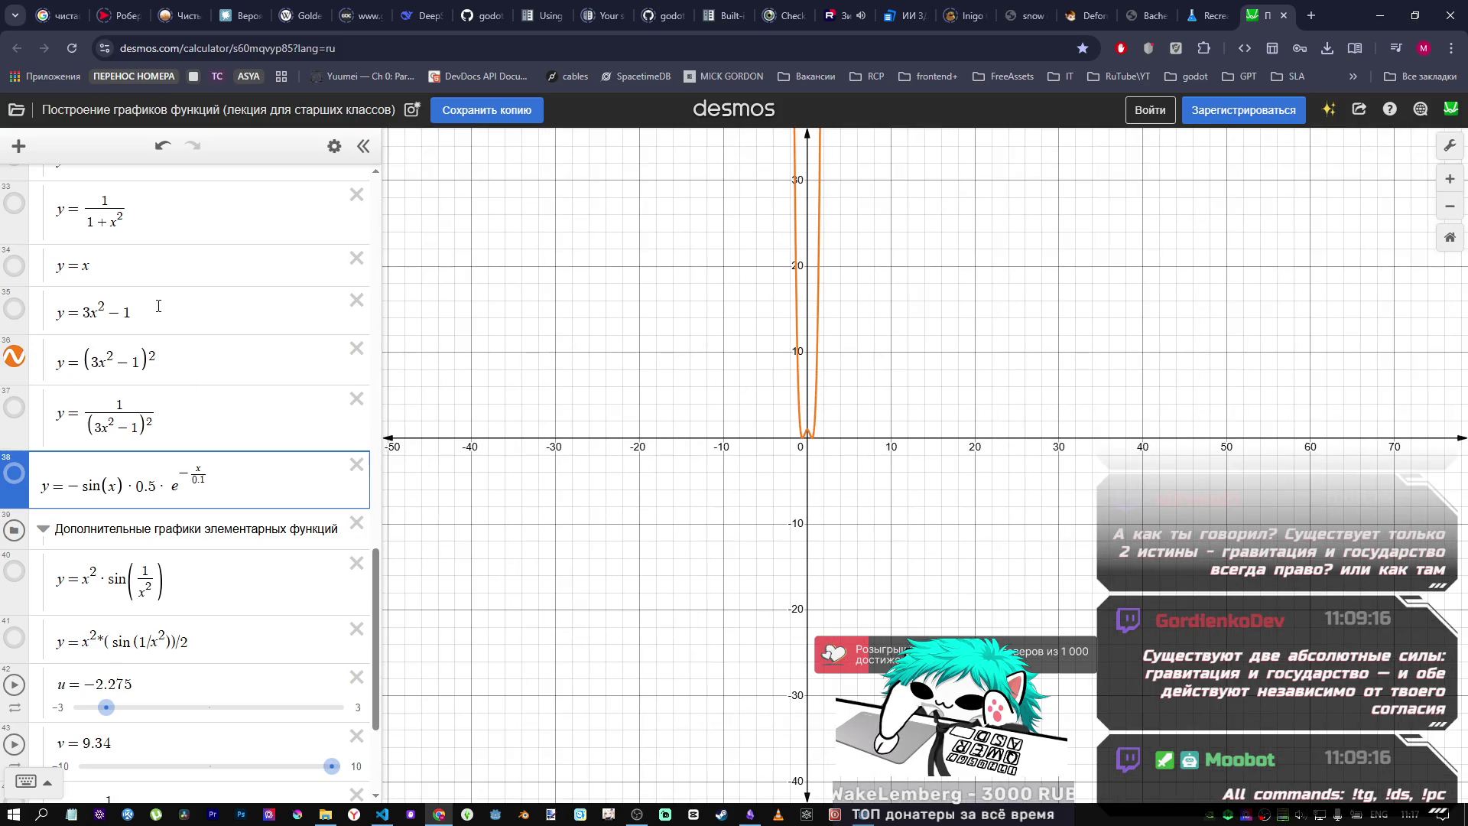
click(15, 403)
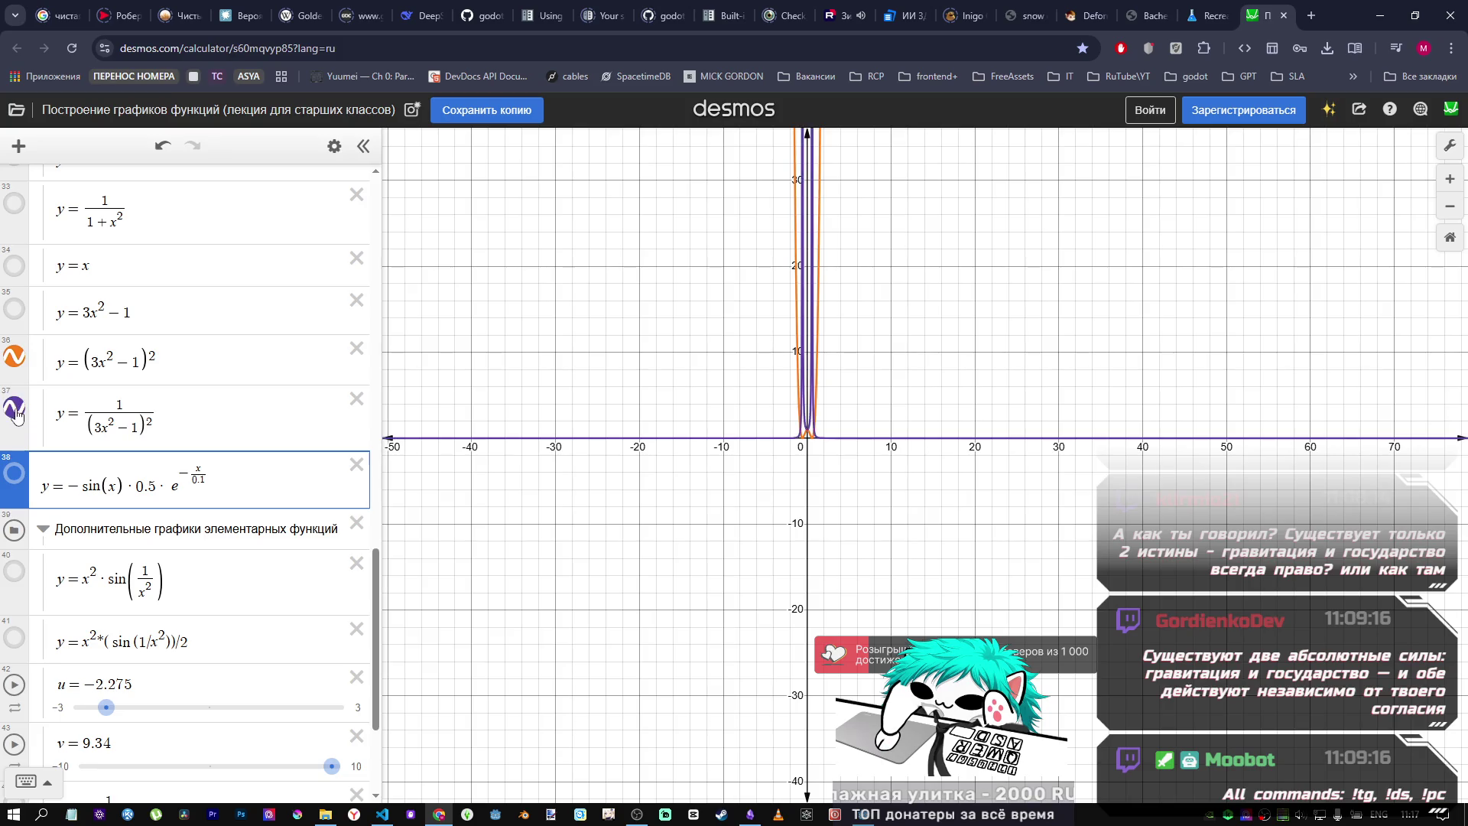
click(15, 357)
scroll(782, 480, up, 3)
scroll(782, 479, down, 2)
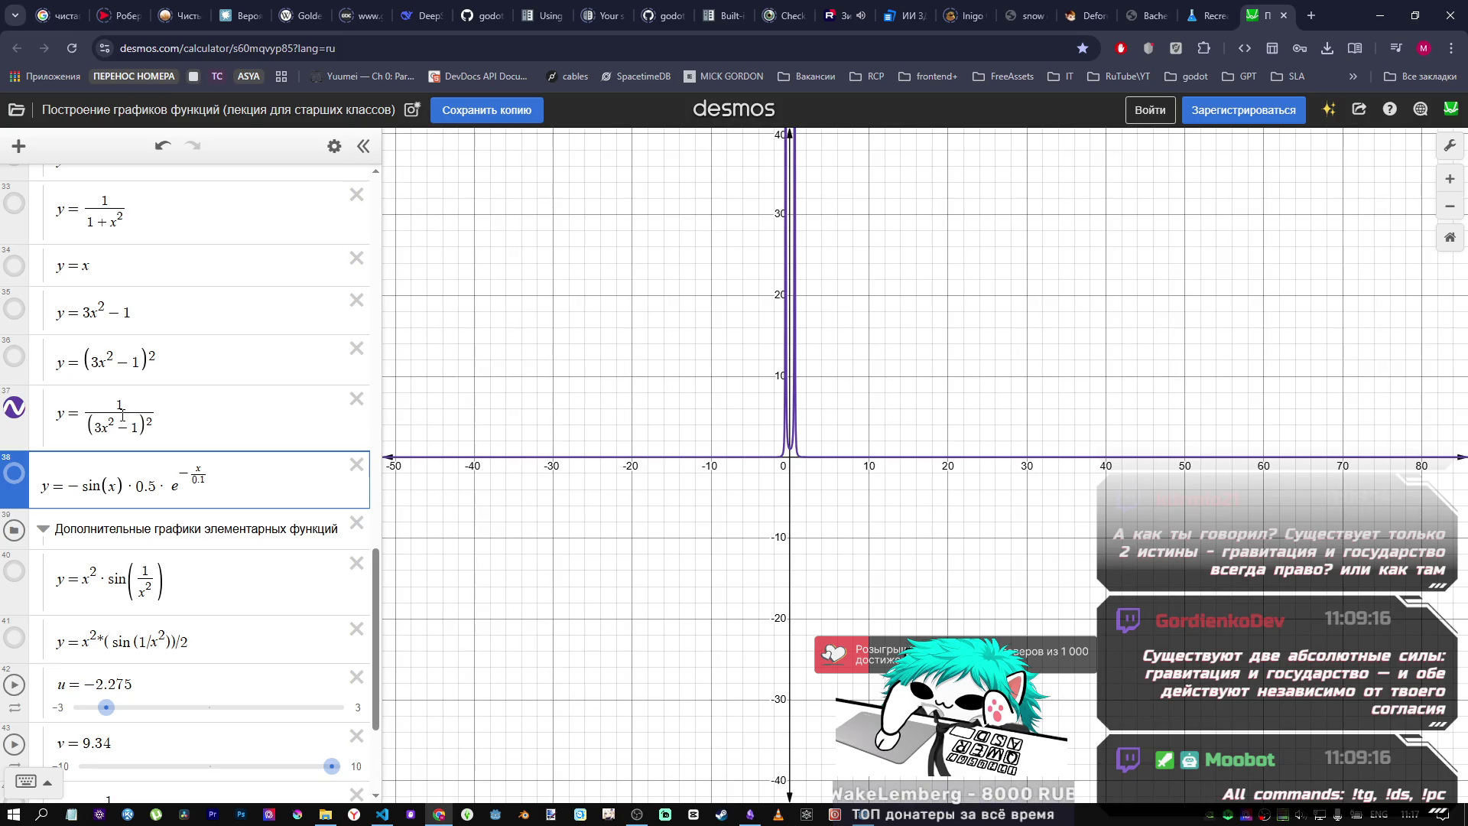
Step: Check the 1/(3x²−1)² curve's peak at (0, 1), then return to Godot
drag(117, 434, 102, 426)
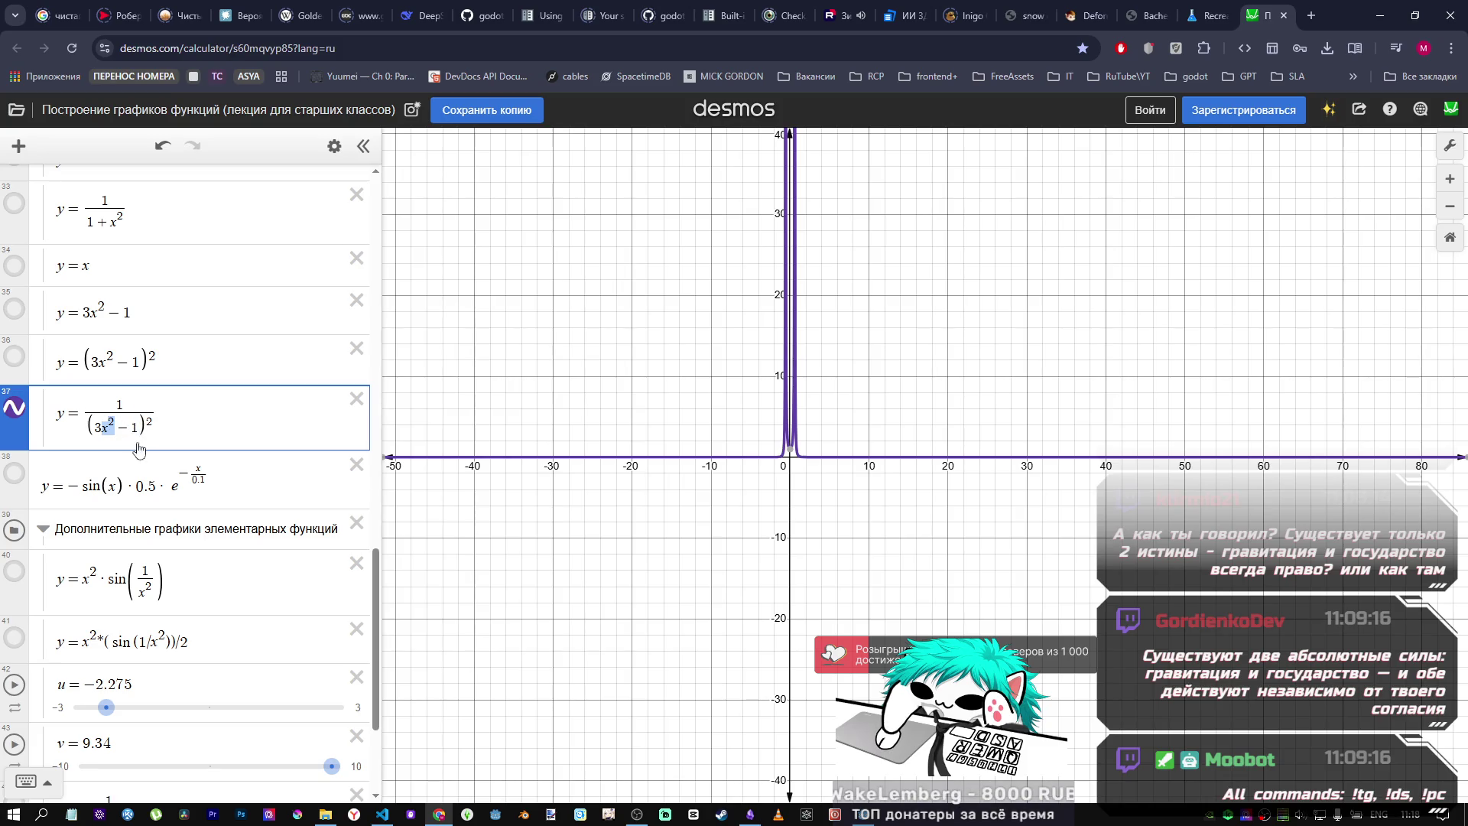
click(796, 460)
click(796, 461)
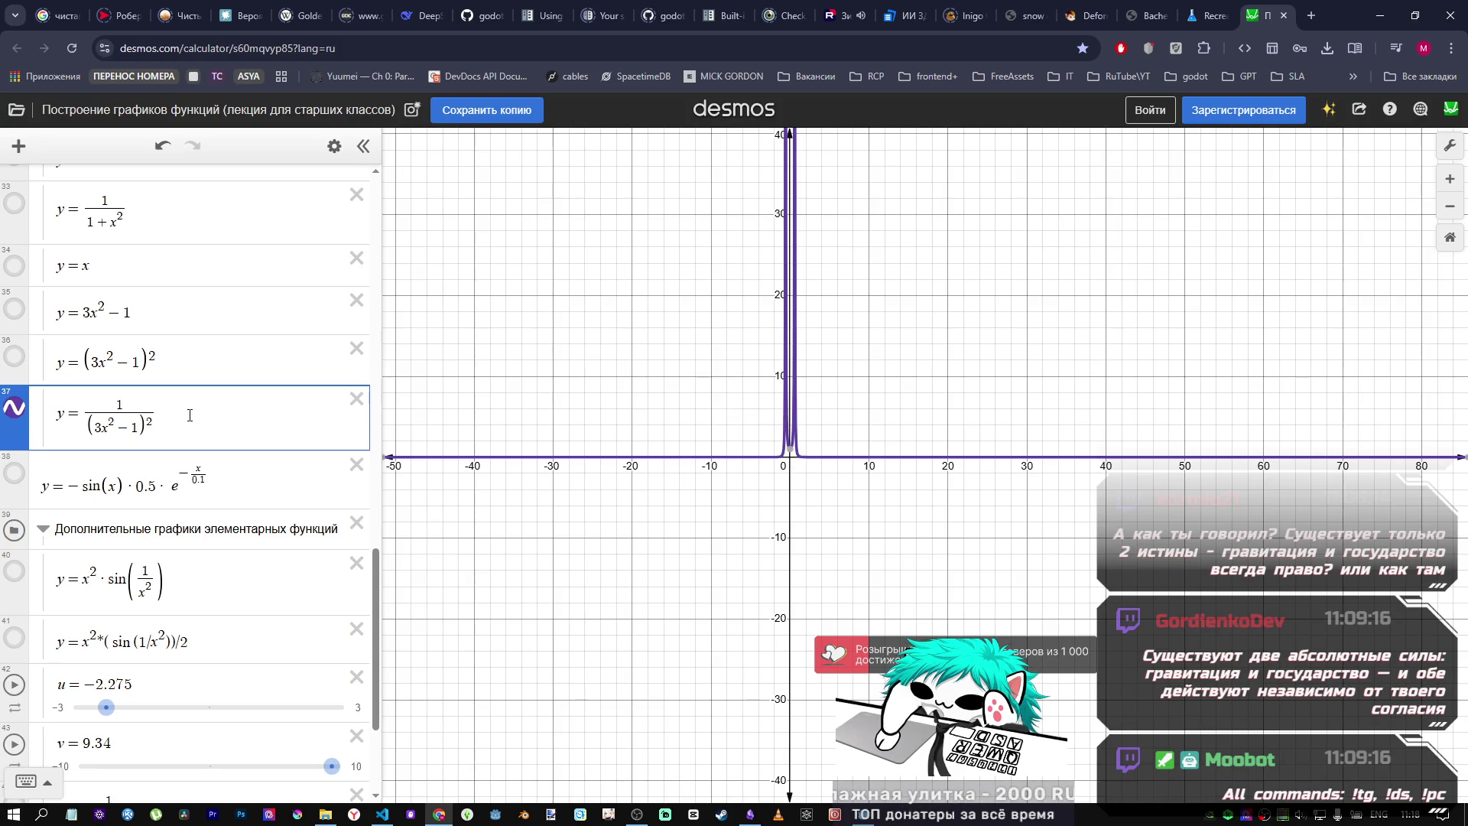
mouse_move(864, 814)
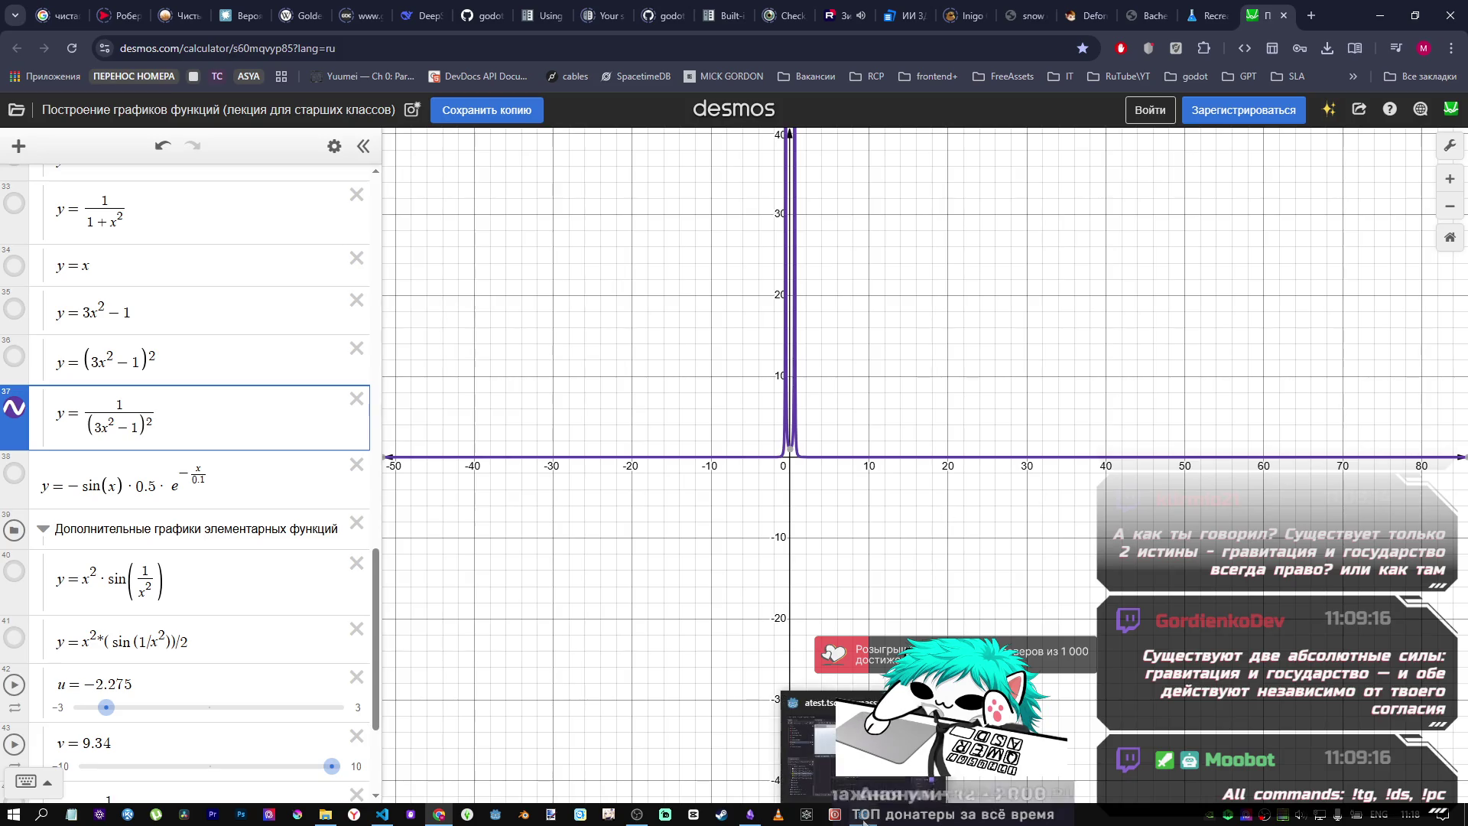
click(871, 787)
Step: Compare shader lines 51–52 with Desmos and show expression 38 on the graph again
drag(713, 613, 499, 596)
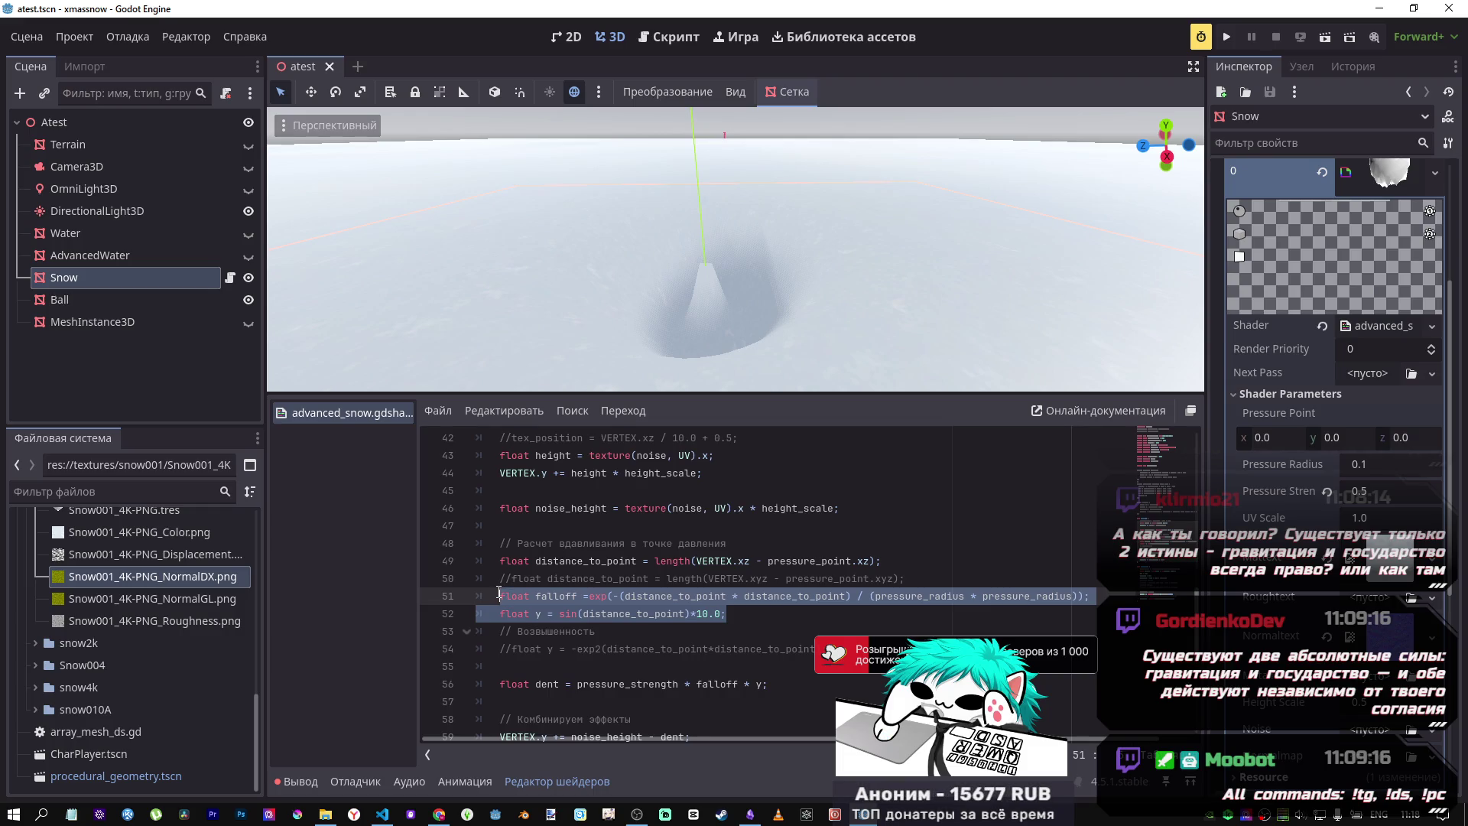
key(alt+Tab)
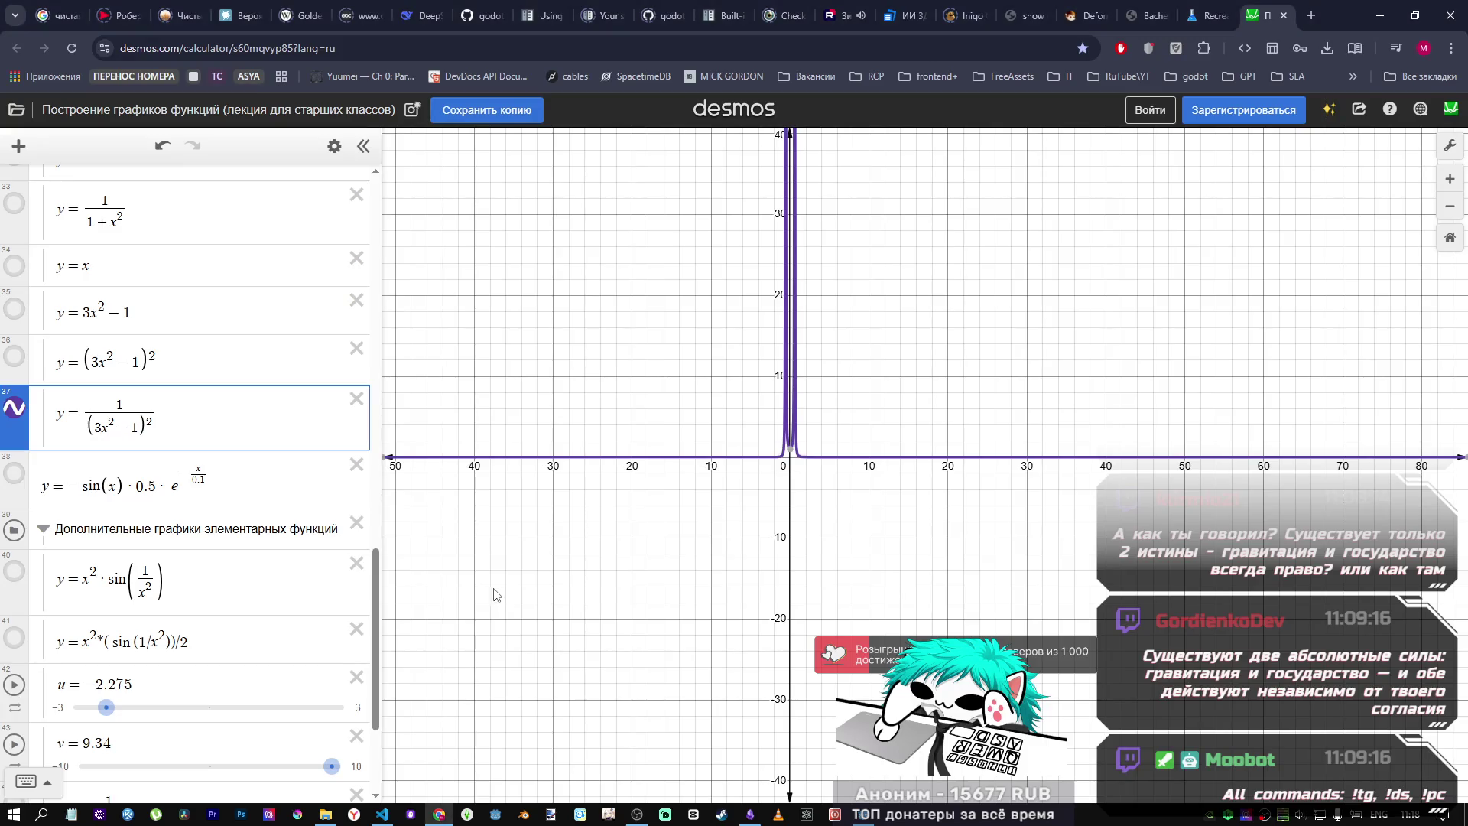
key(alt+Tab)
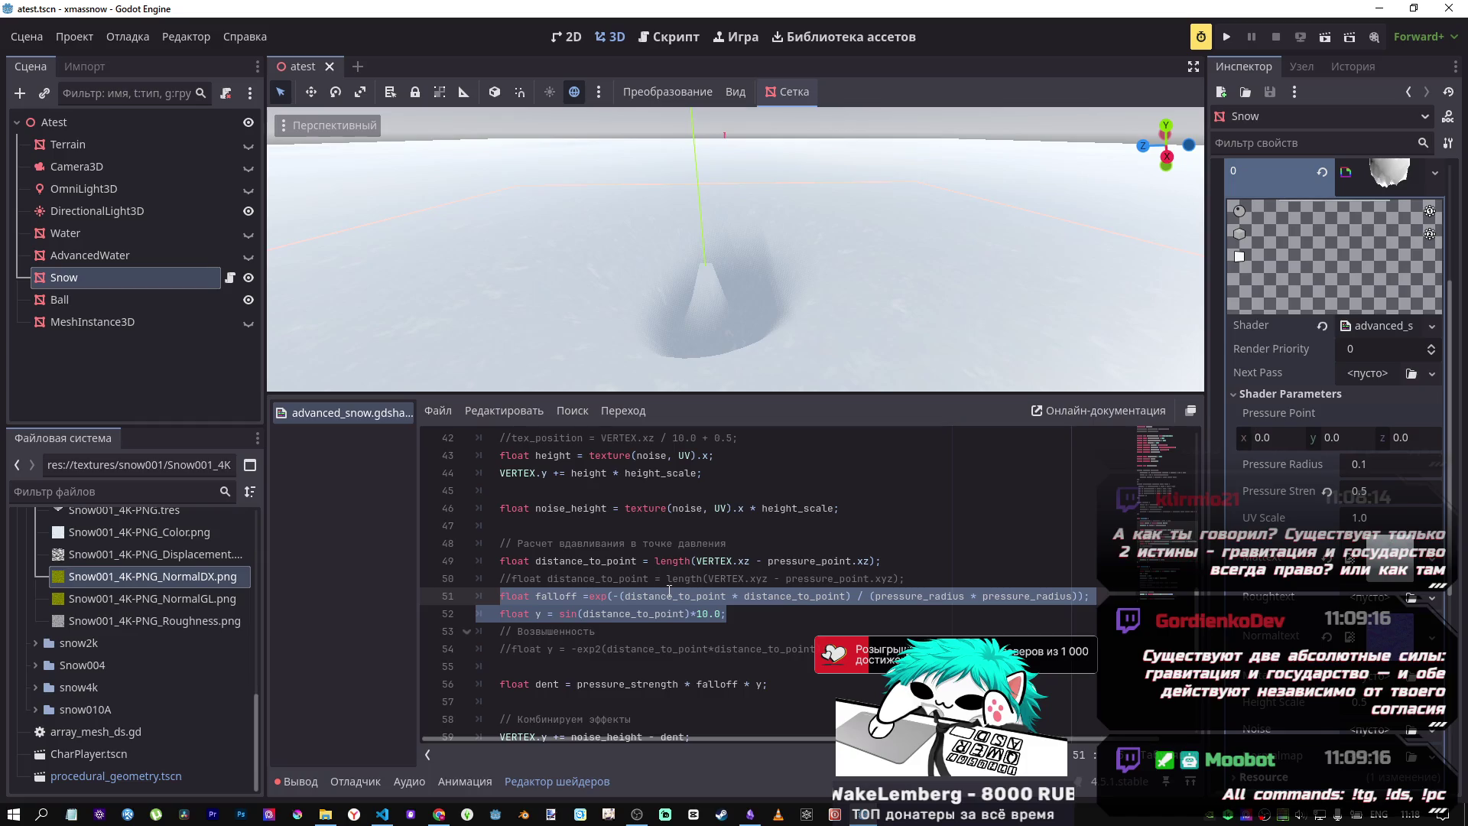
key(alt+Tab)
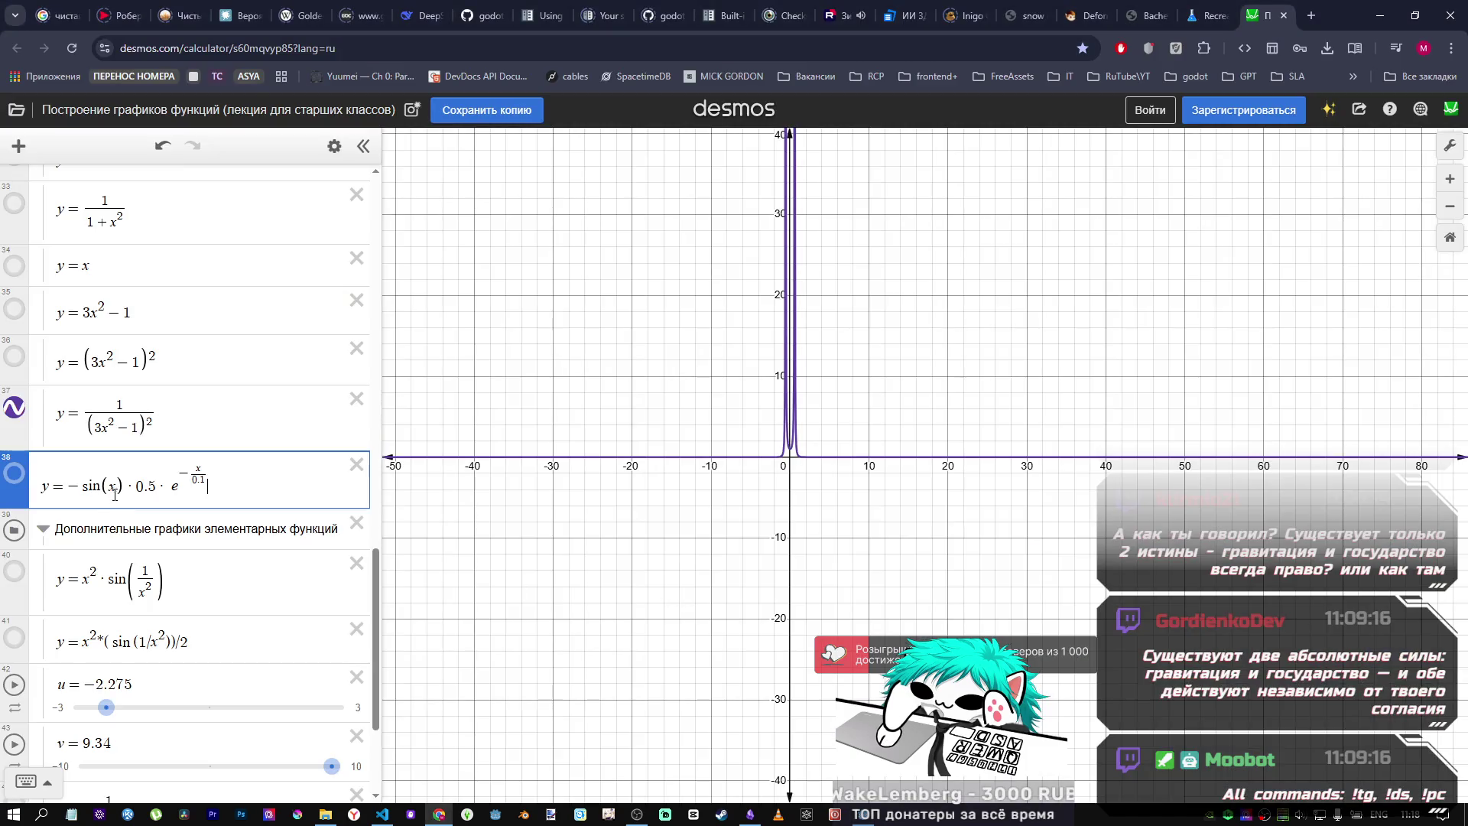
click(15, 475)
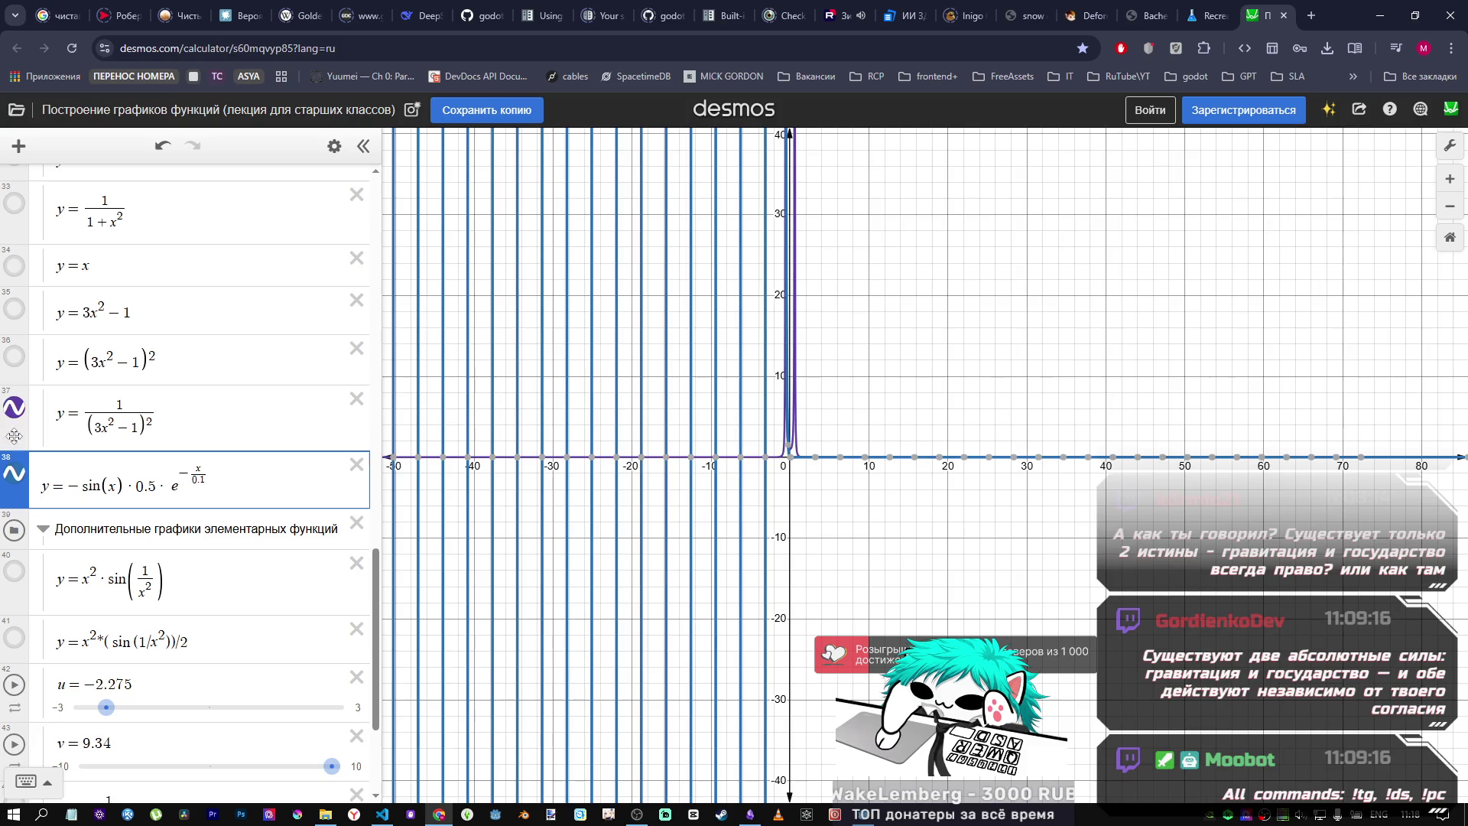
Step: Hide expression 37 and change expression 38's exponent to a positive x/0.01
click(13, 409)
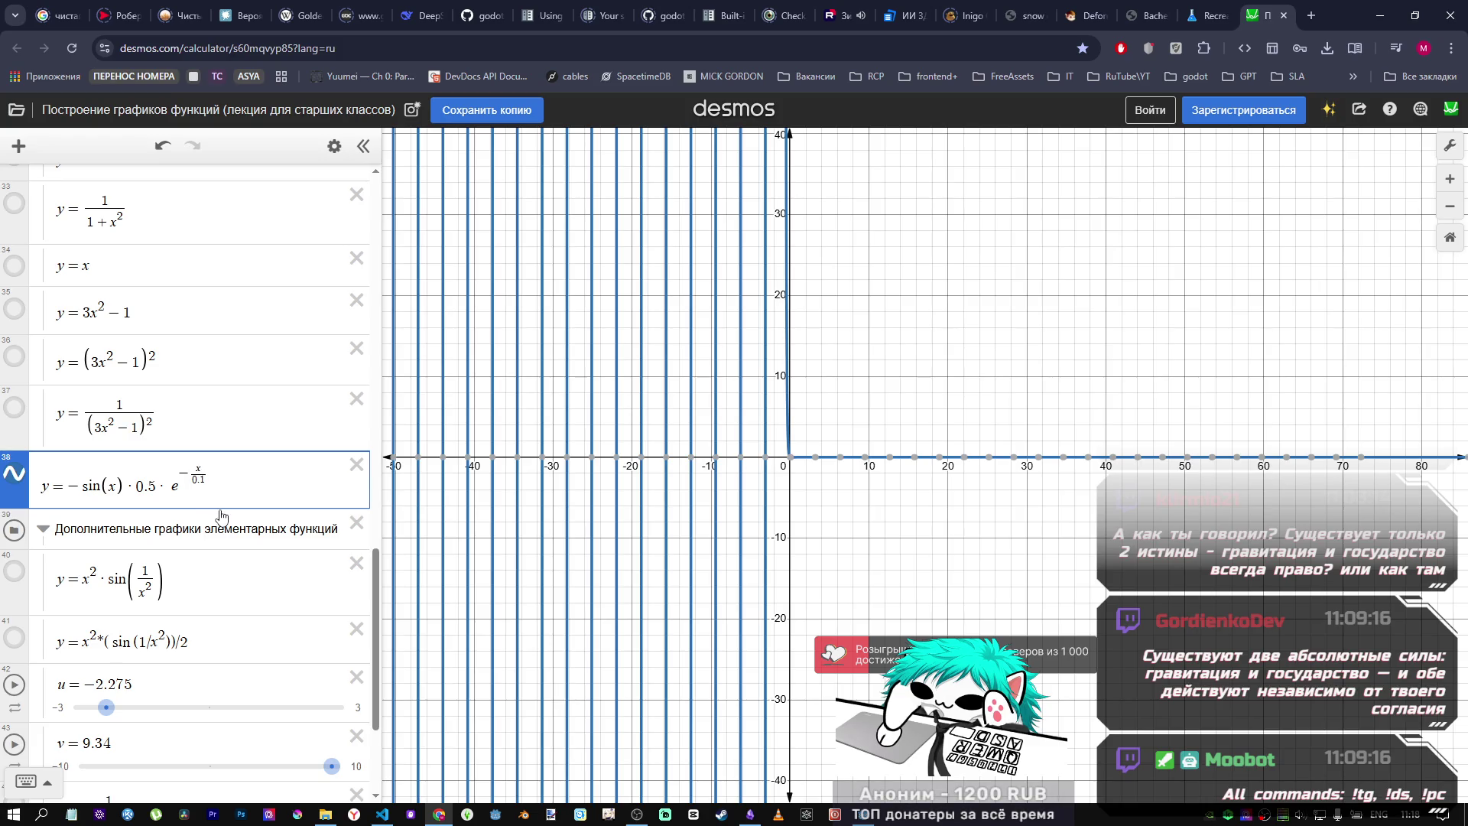
text(0)
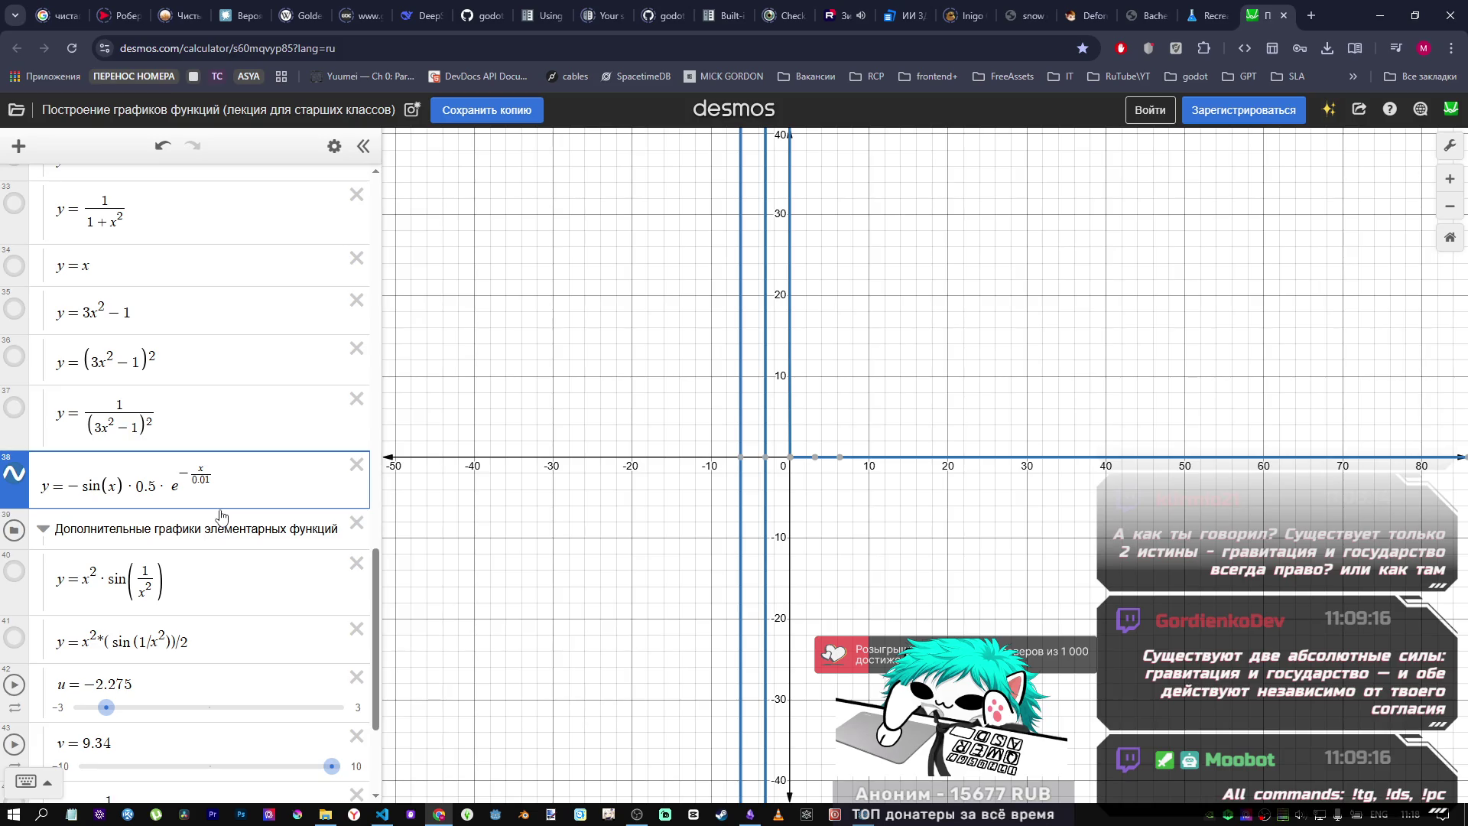
scroll(735, 545, down, 5)
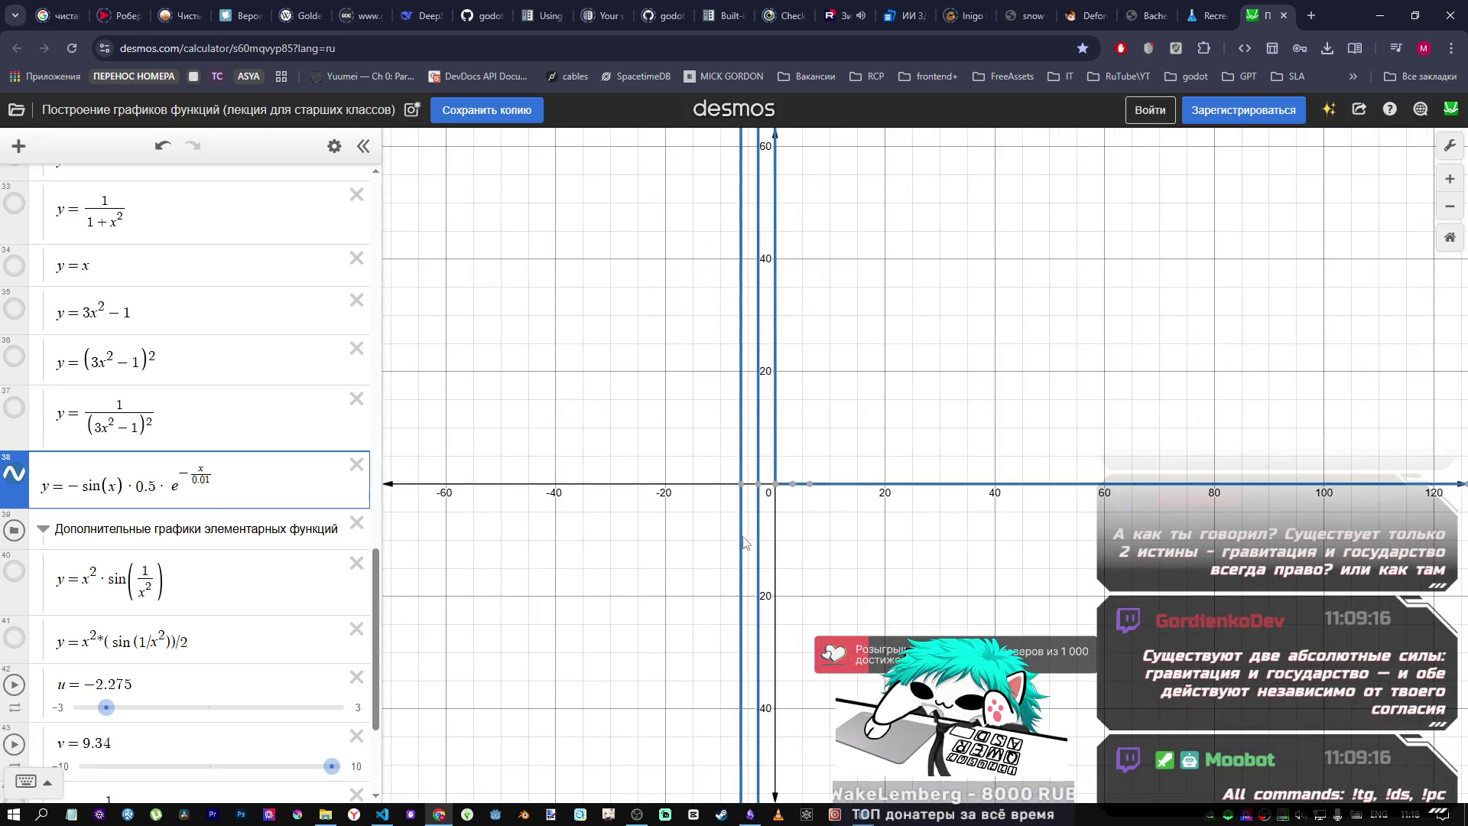
scroll(734, 545, up, 8)
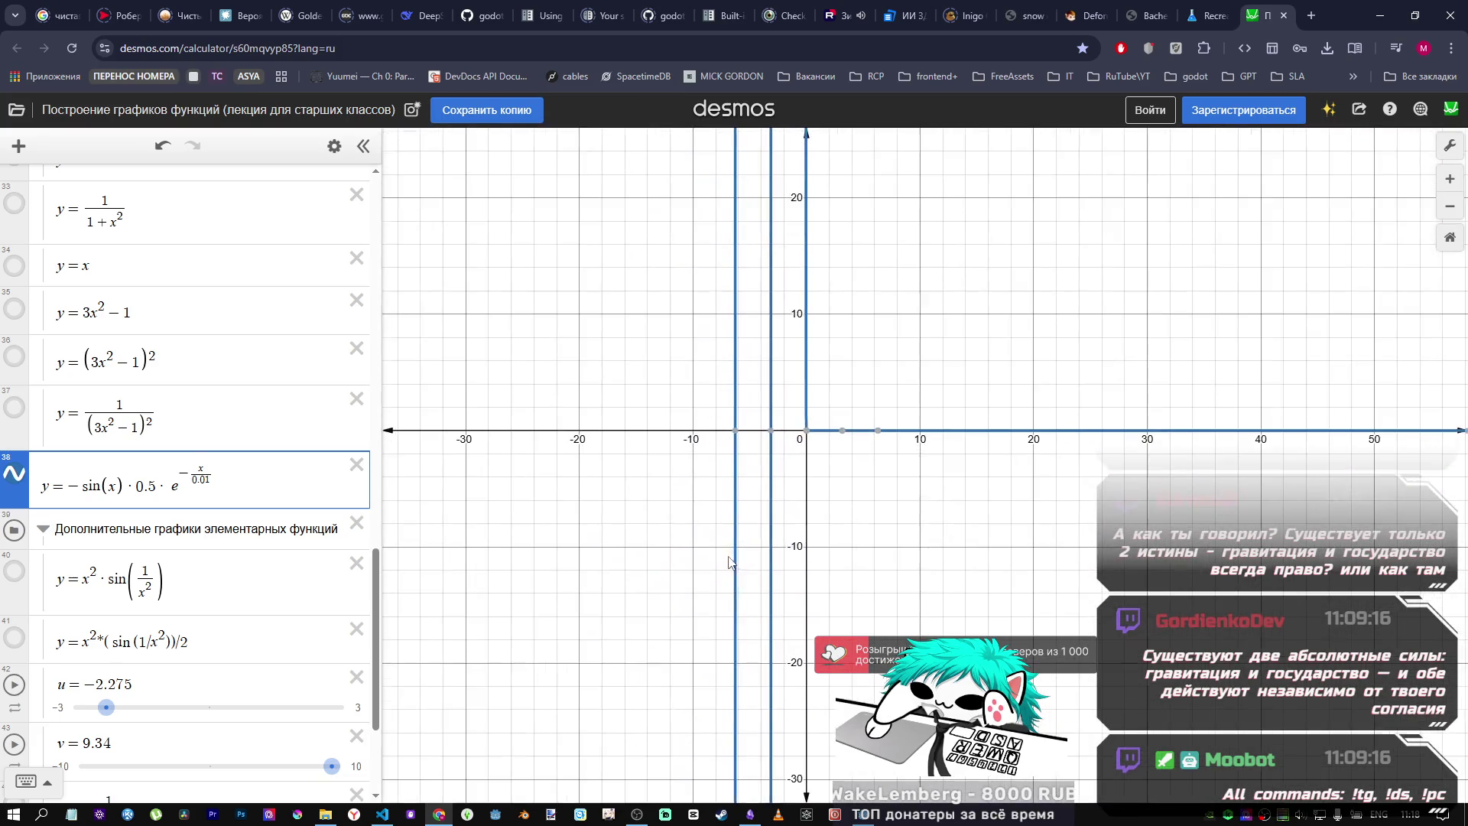
scroll(725, 549, down, 2)
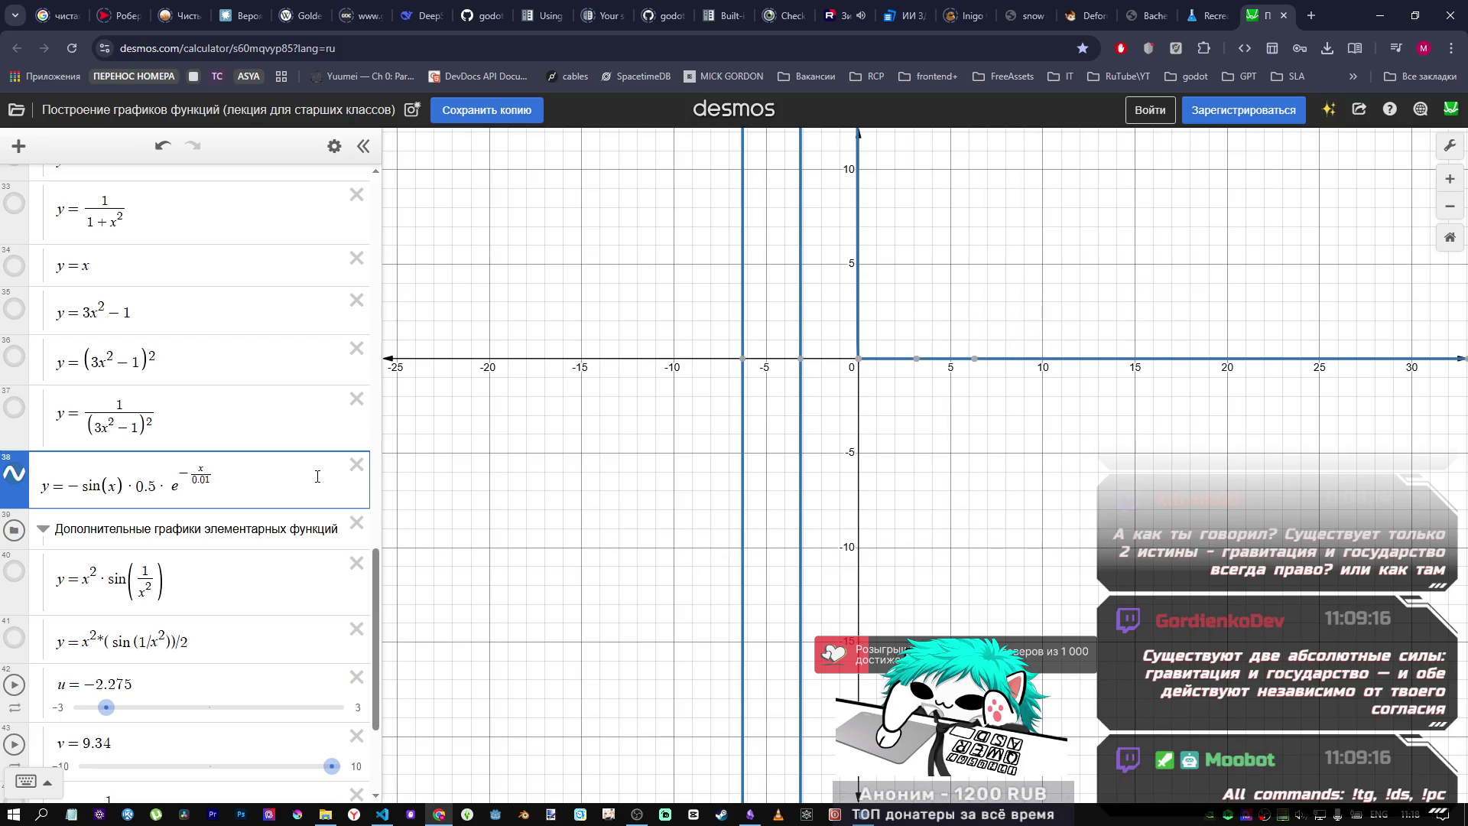
drag(198, 470, 247, 519)
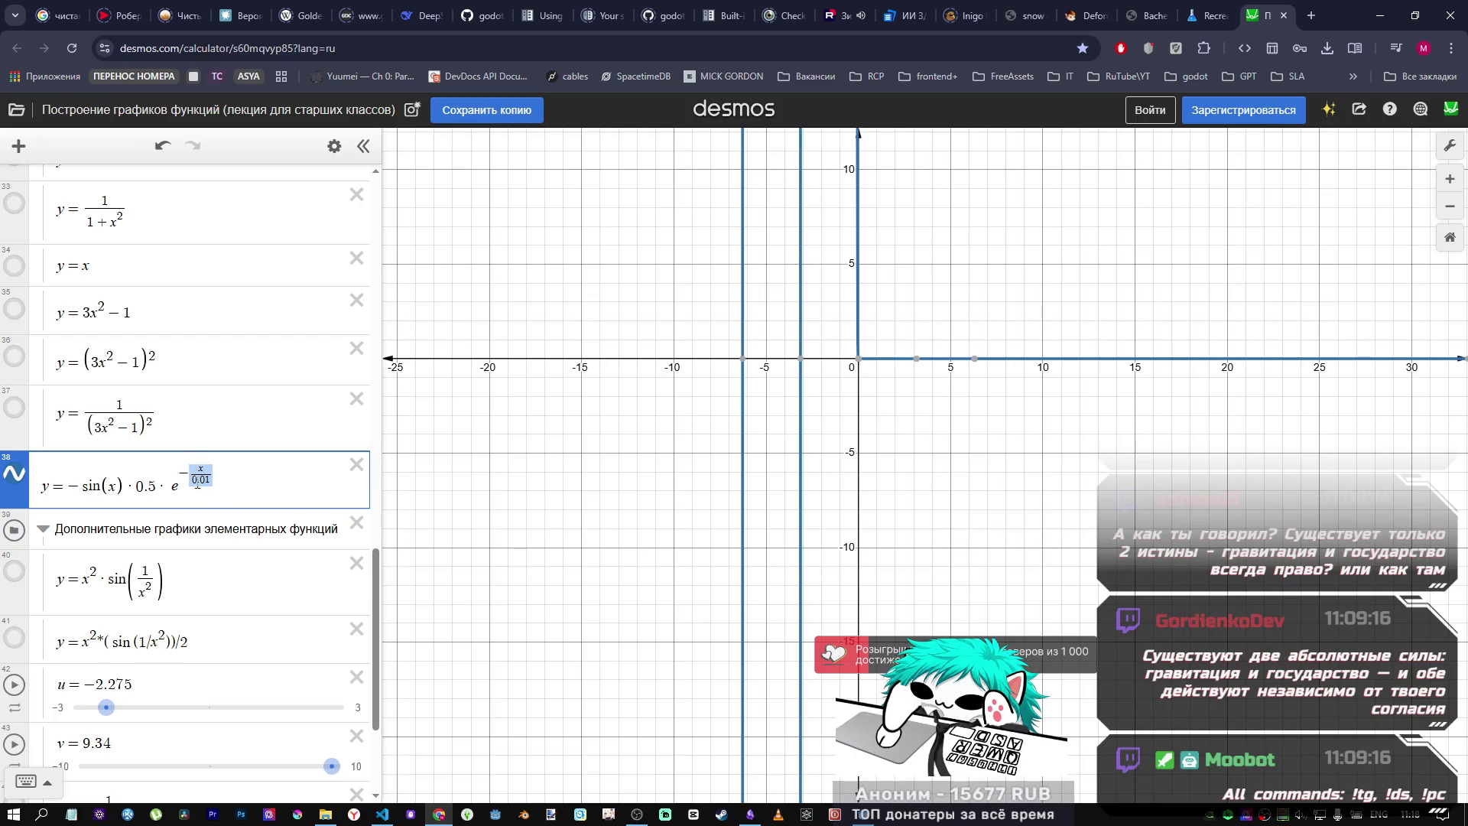
key(BackSpace)
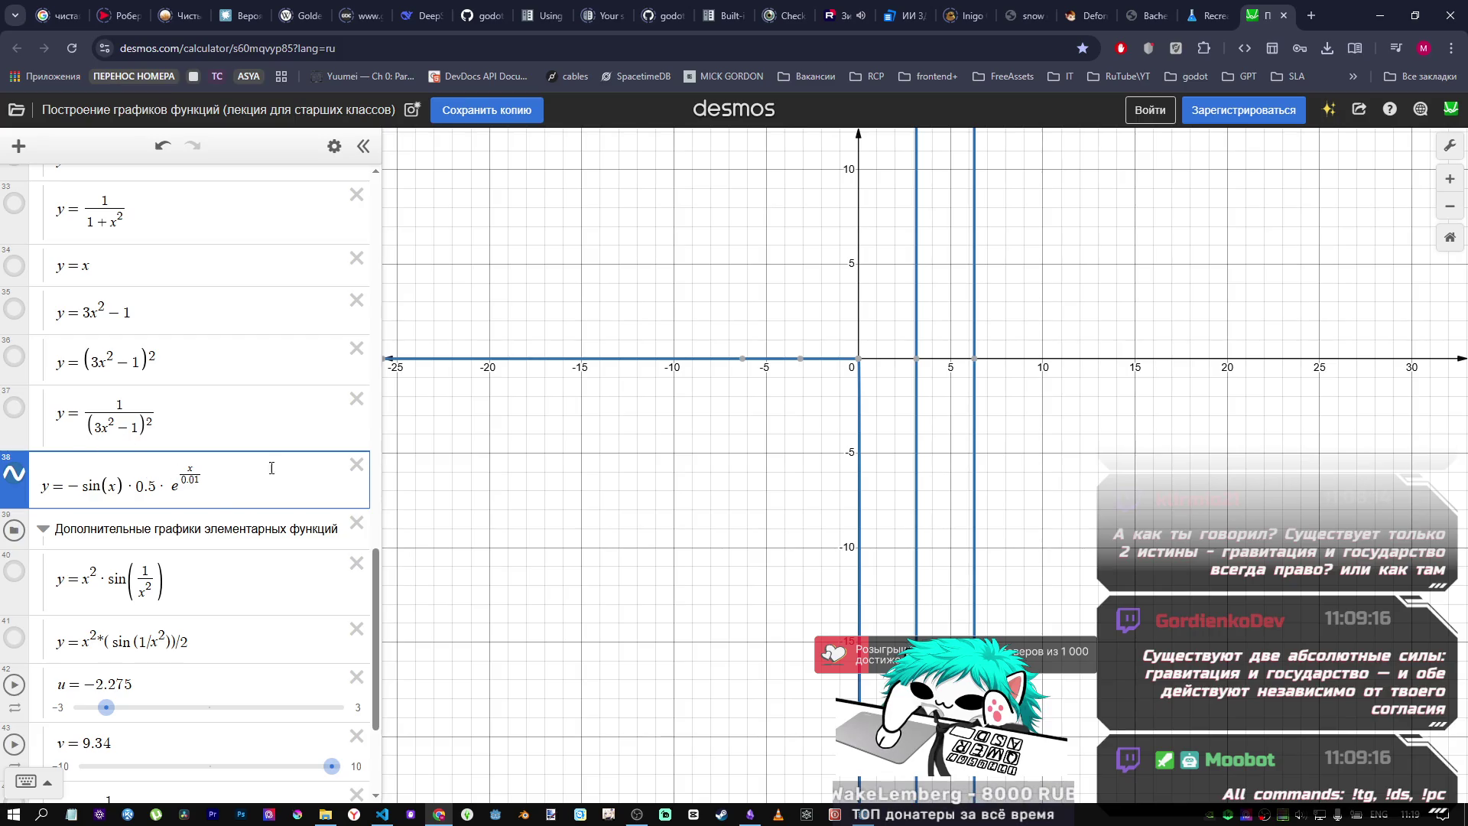
Step: In Godot, drop the minus after exp( on line 51 and comment out sin line 52
mouse_move(873, 819)
click(806, 741)
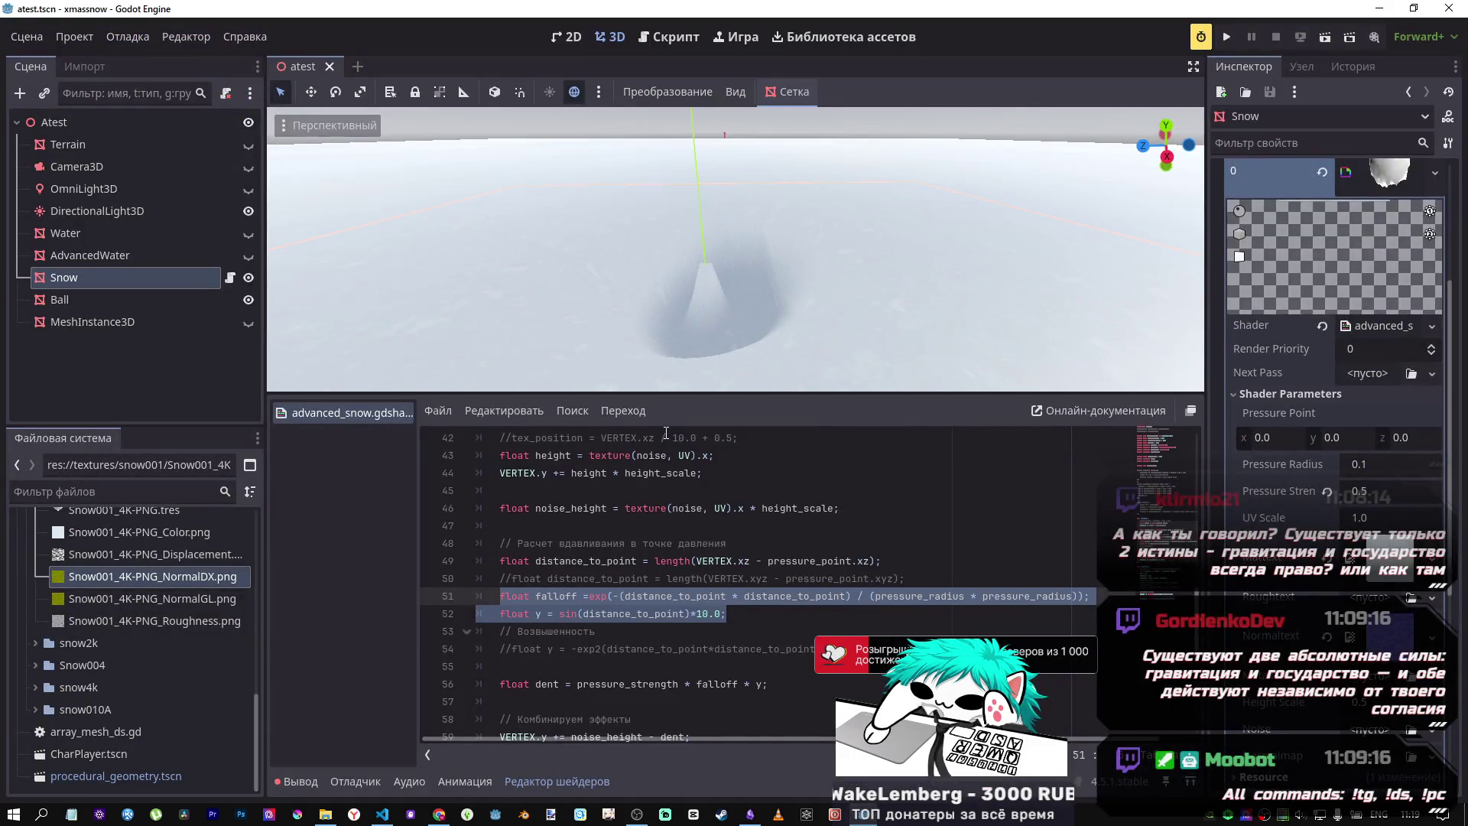
click(625, 596)
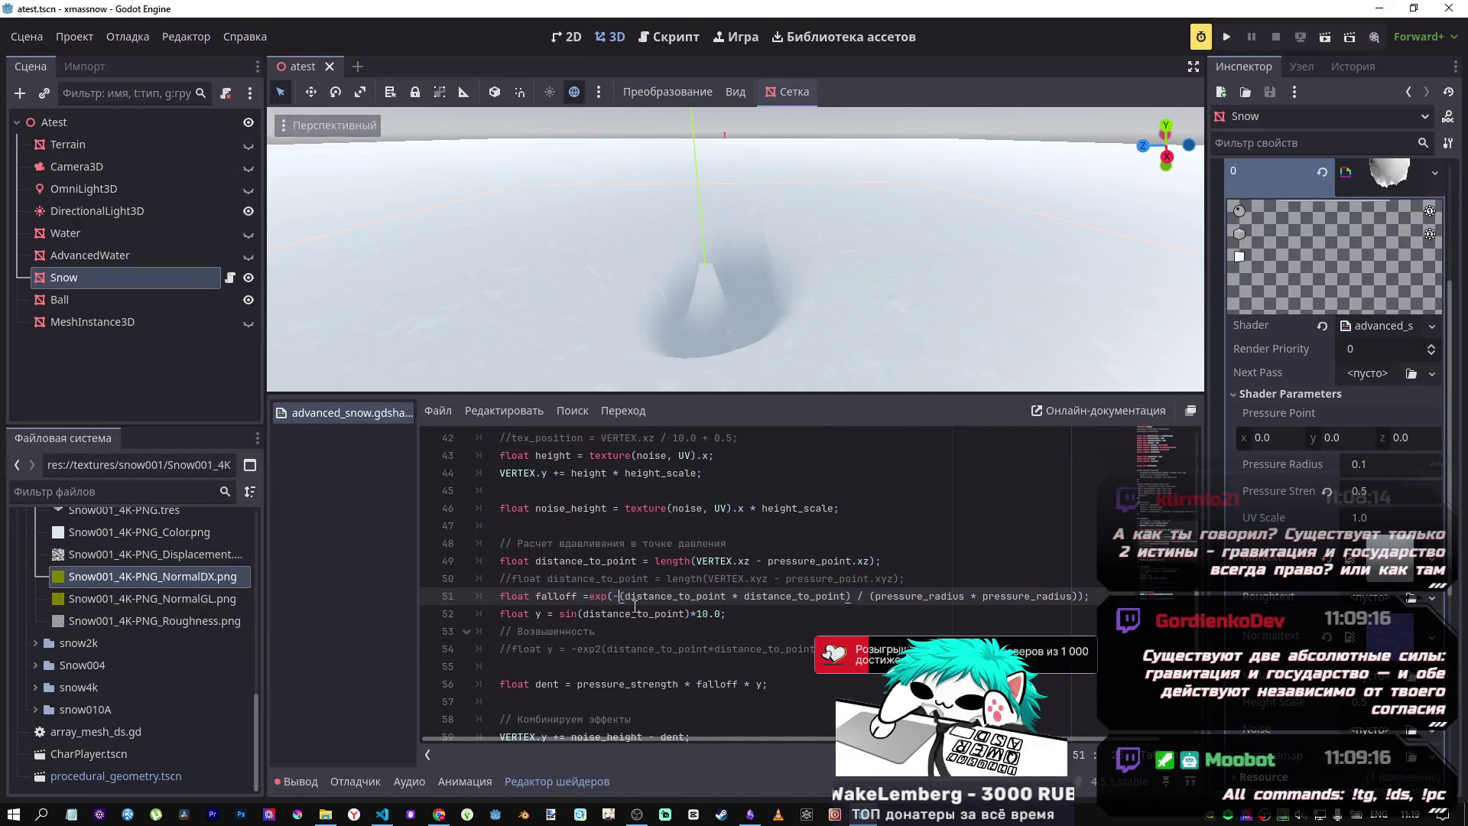
key(BackSpace)
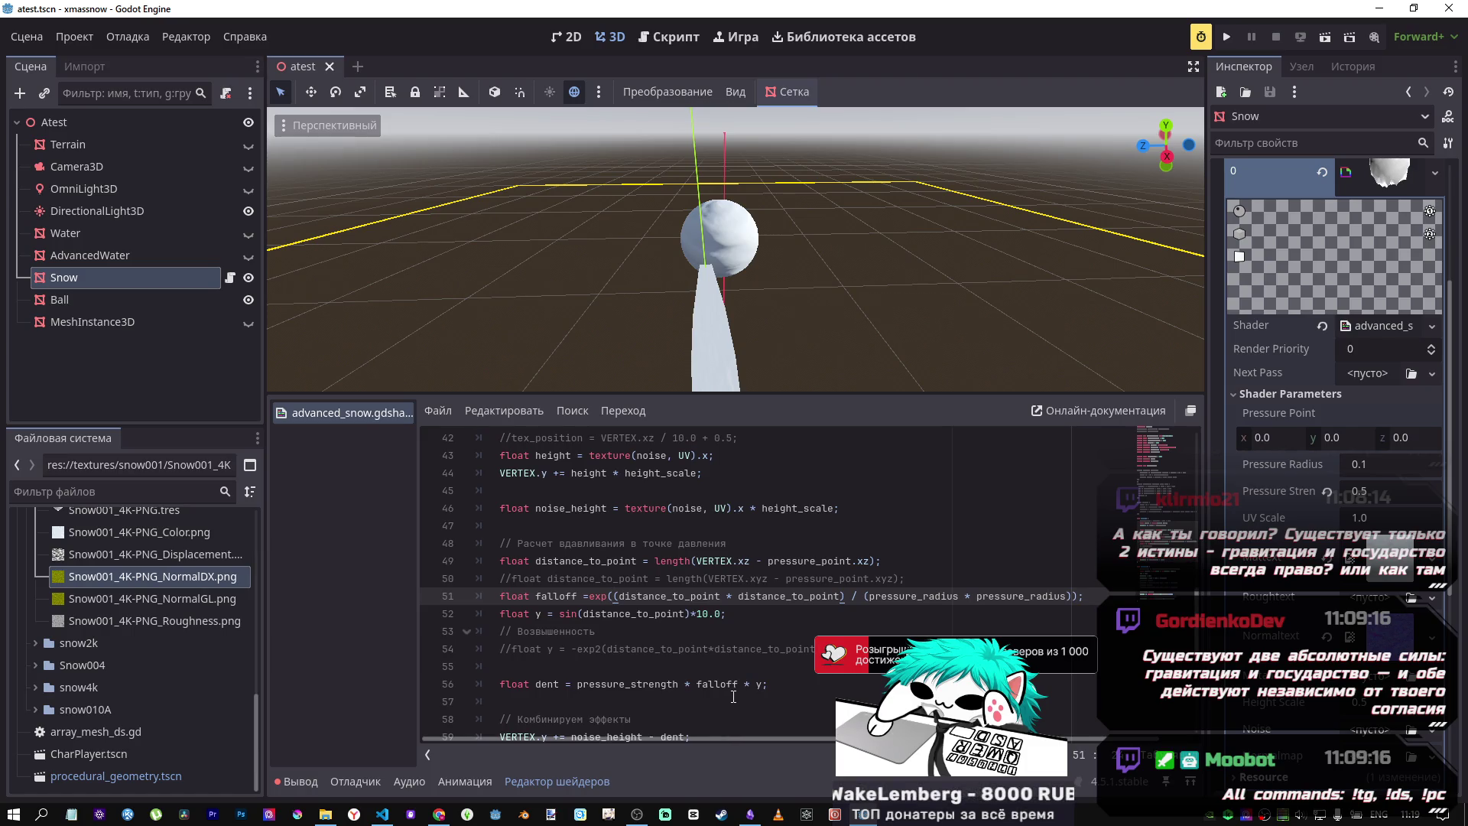
click(688, 614)
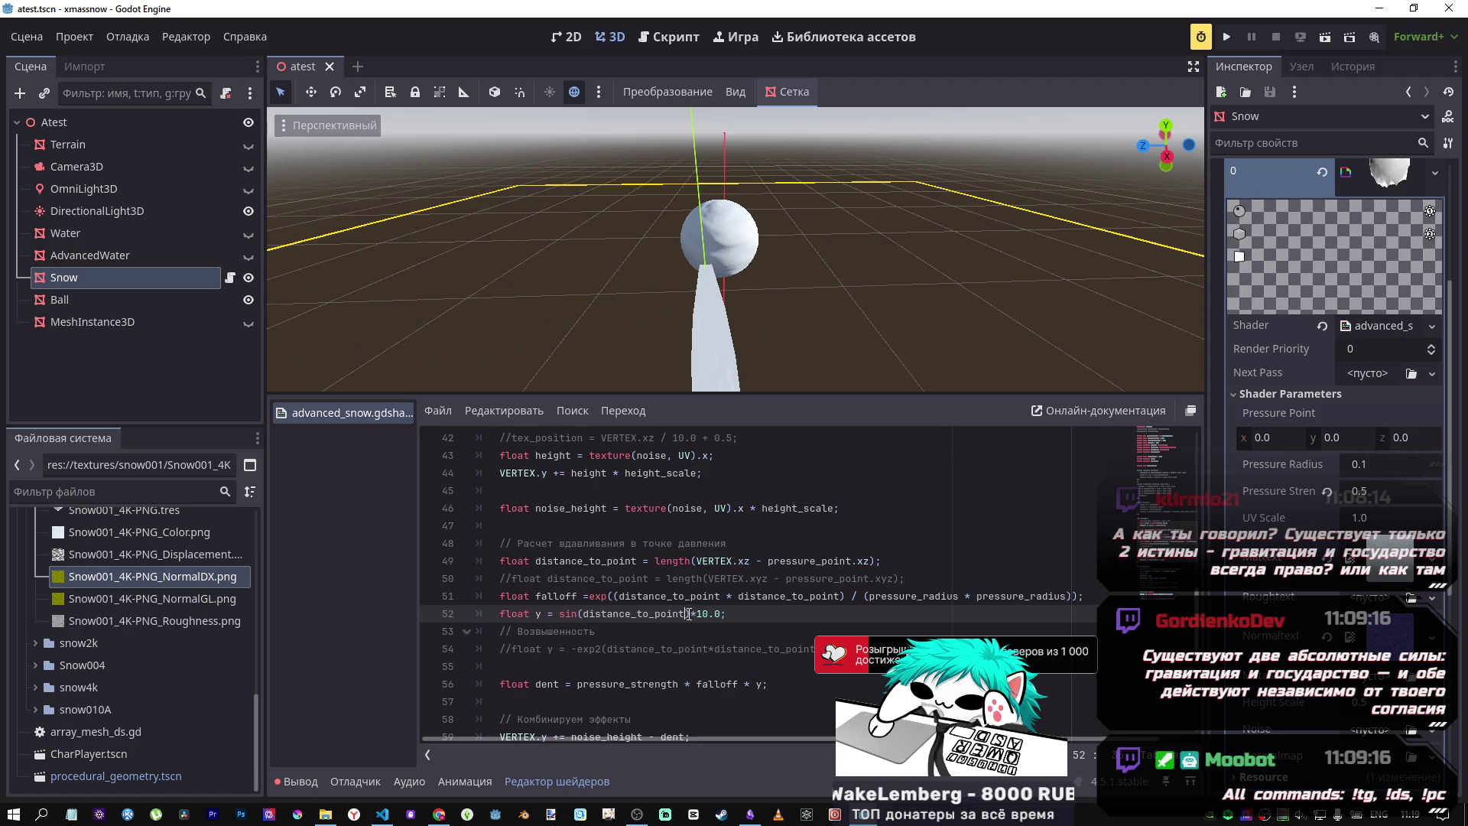
key(ctrl+k)
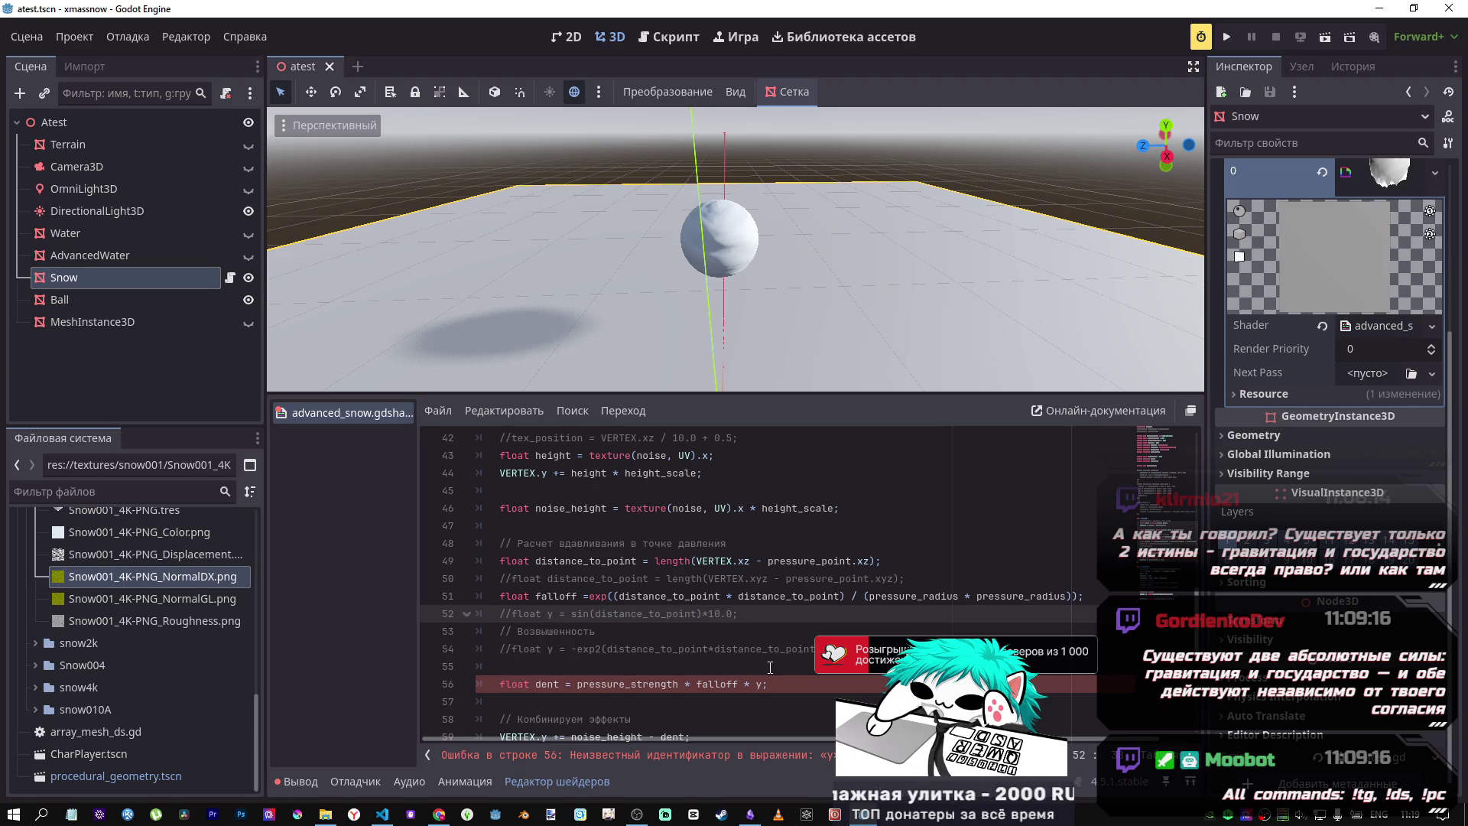
Step: Uncomment the sin line 52 and restore the minus after exp( on line 51
key(ctrl+k)
click(764, 682)
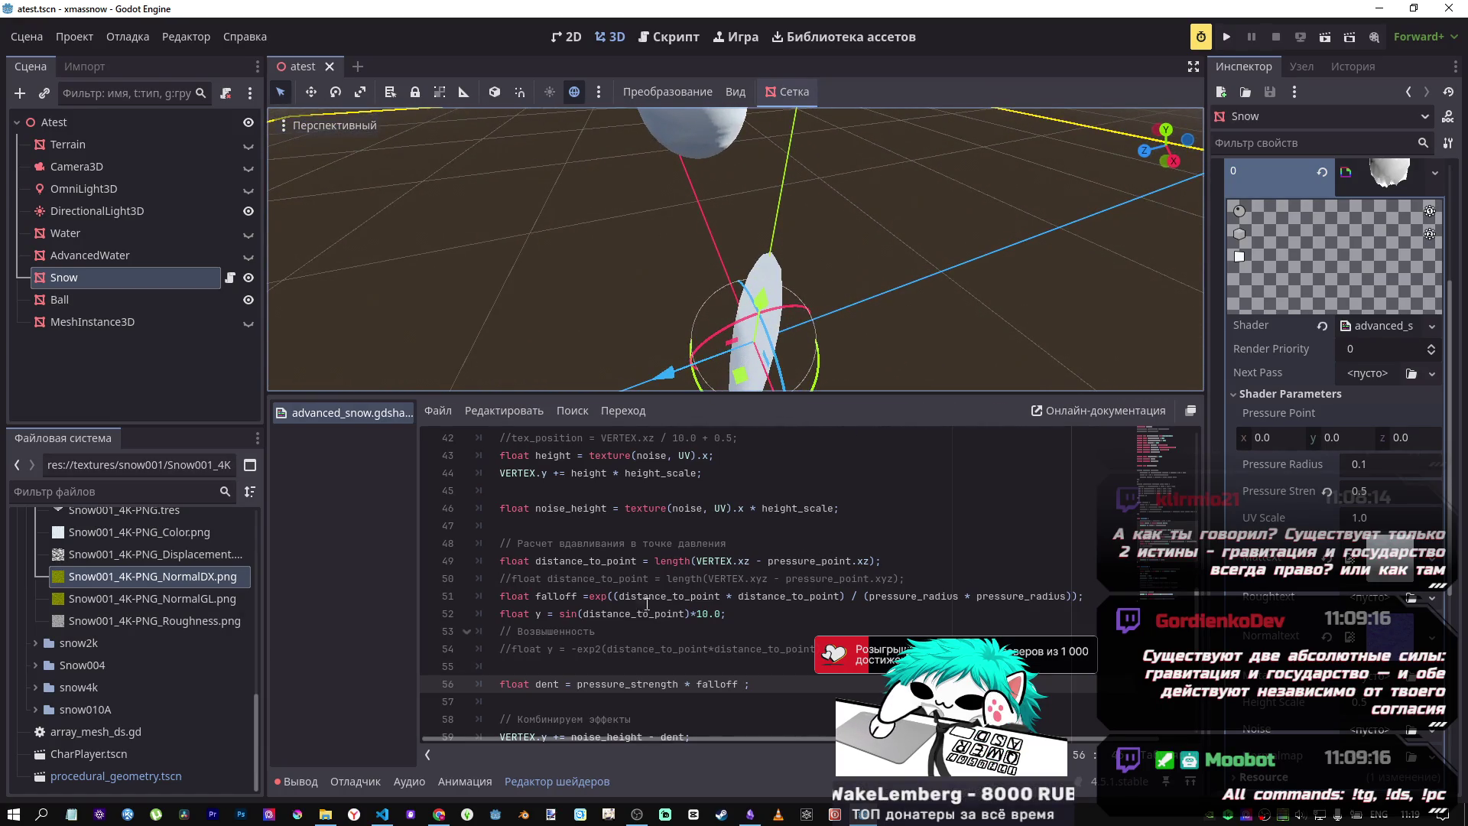
click(615, 596)
text(-)
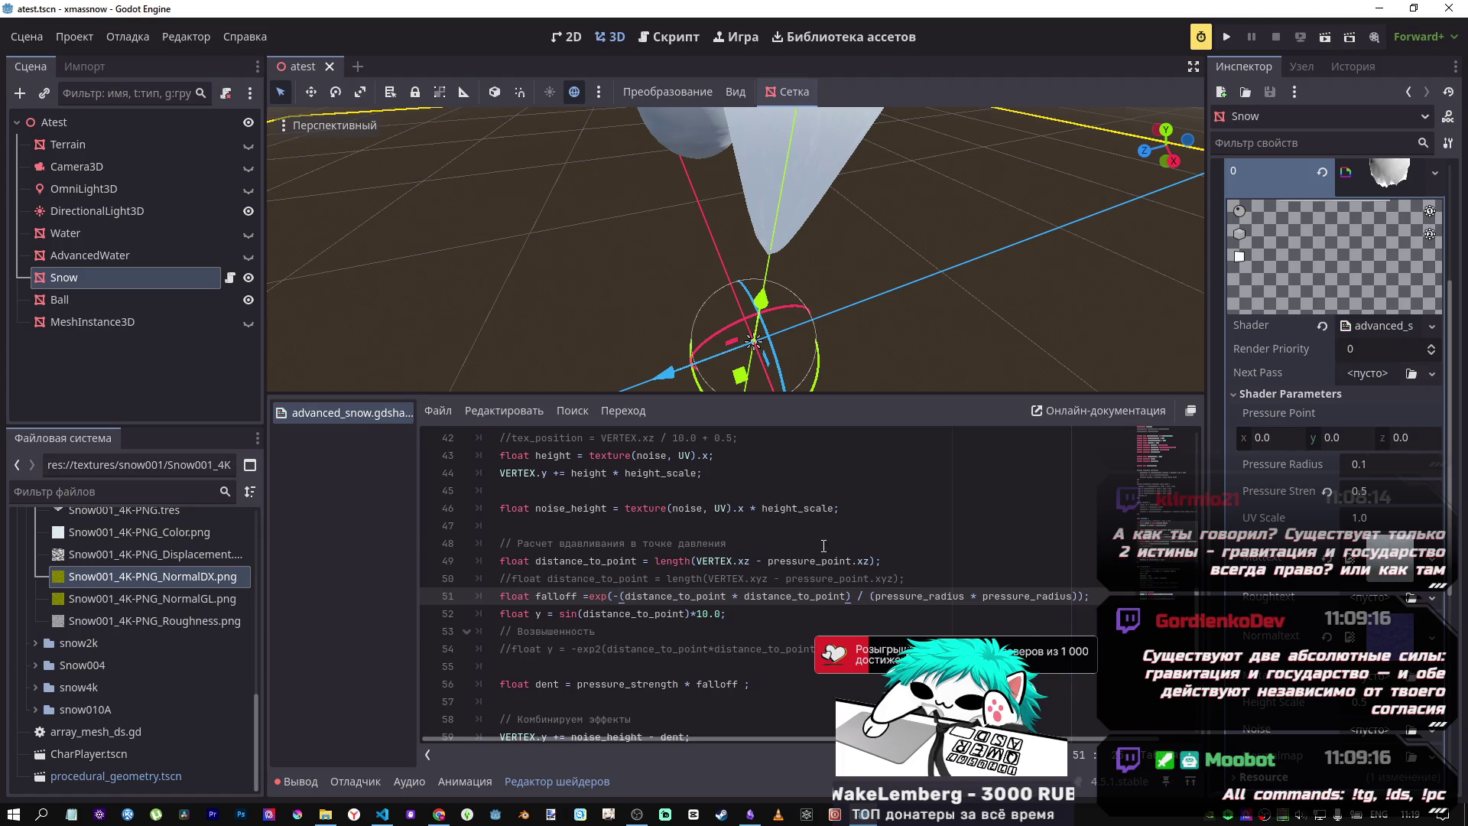
right_click(823, 545)
click(762, 561)
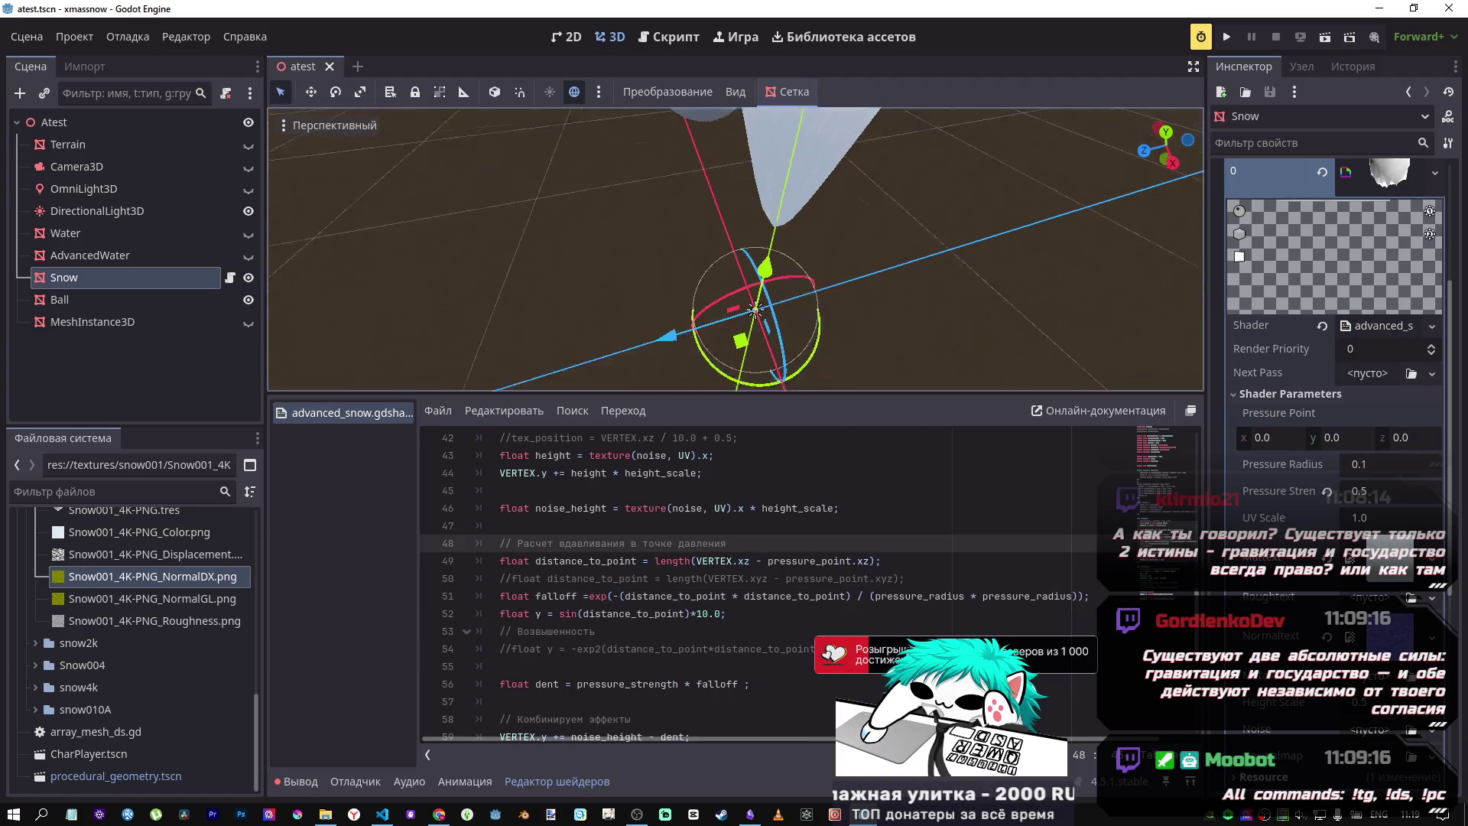
Step: Orbit the viewport down into the restored crater in the snow
scroll(754, 309, up, 5)
drag(887, 229, 914, 263)
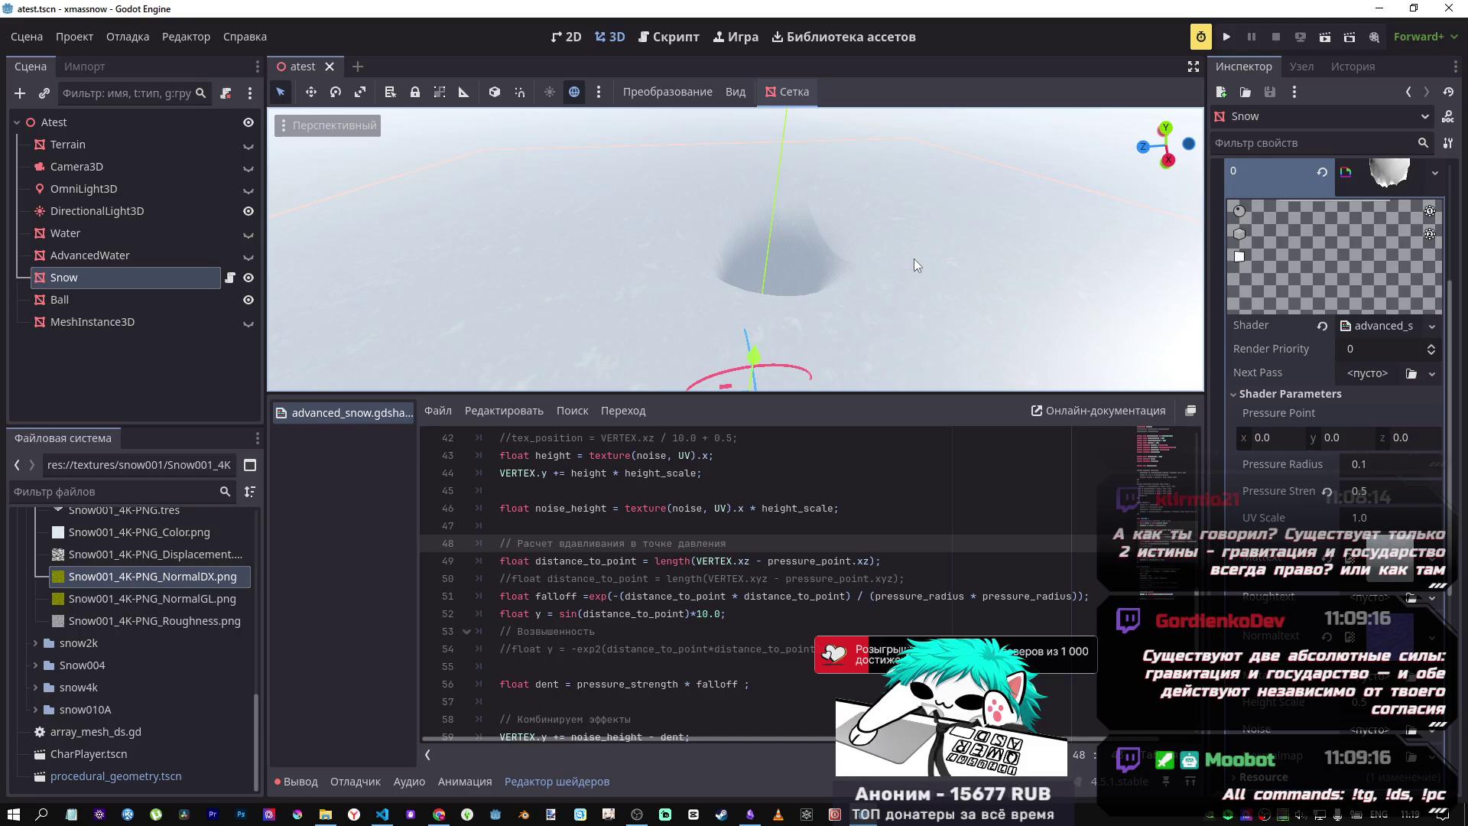
click(603, 631)
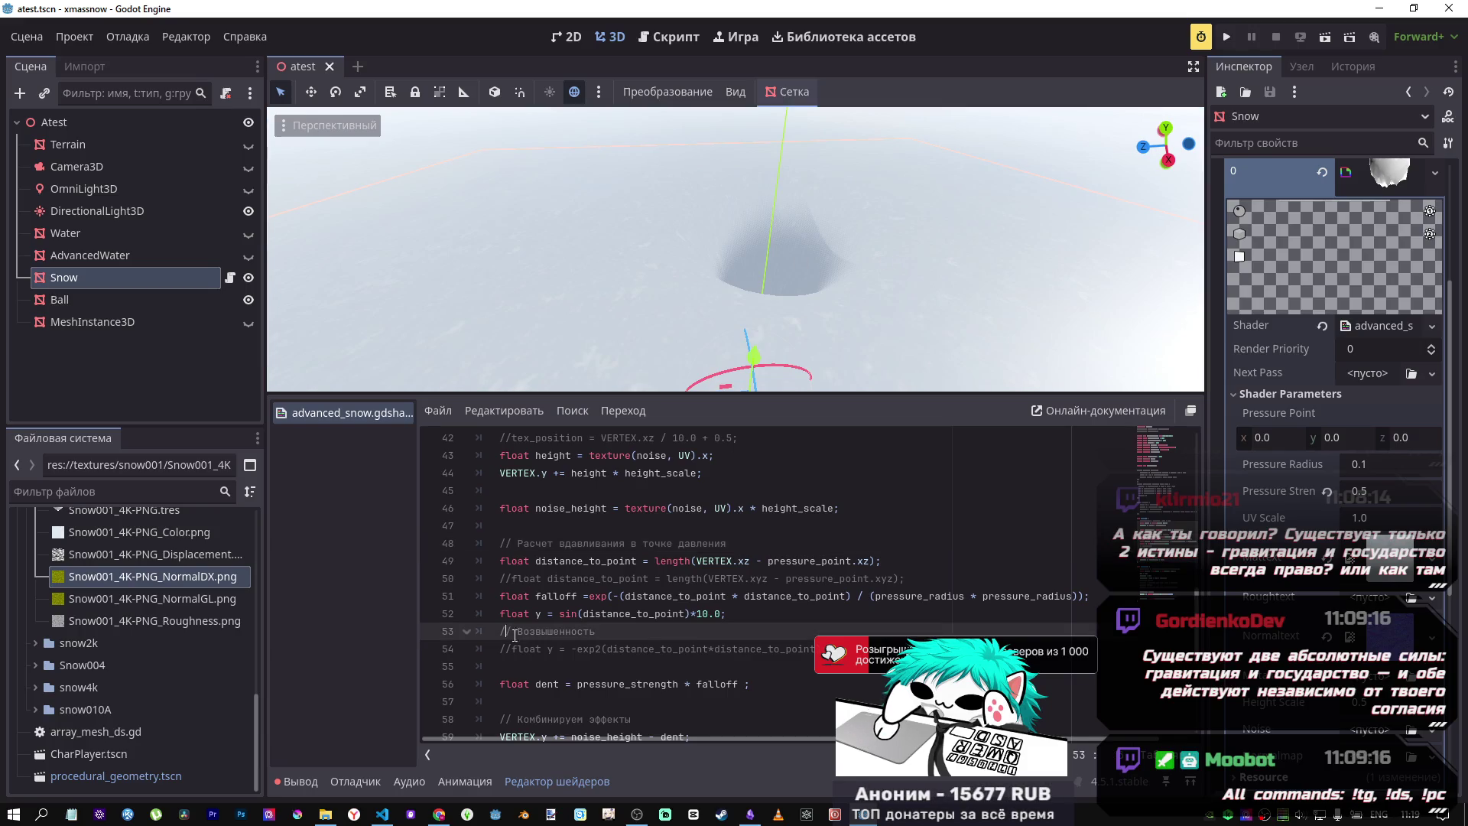
click(595, 665)
key(alt+Tab)
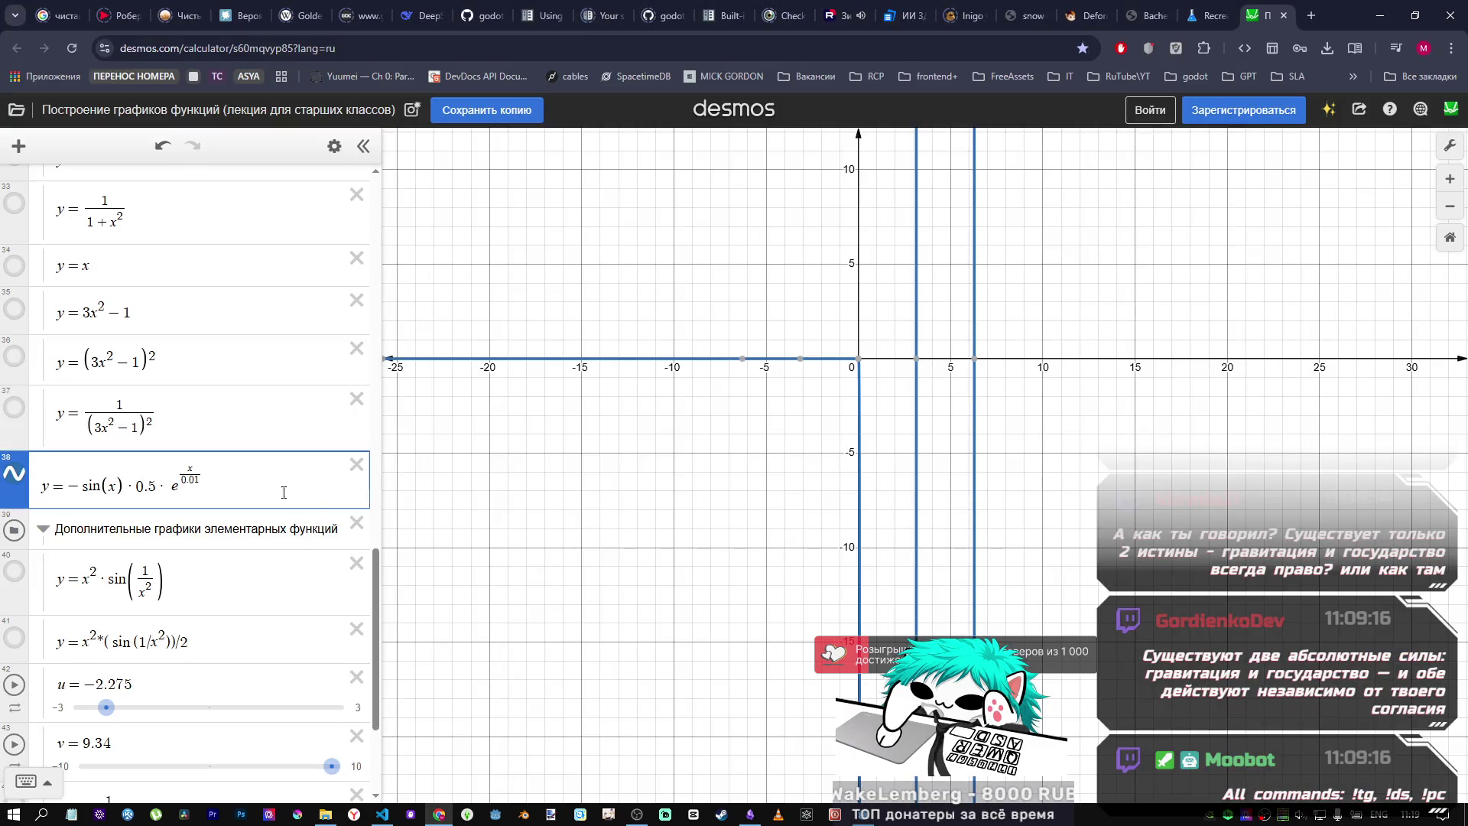
key(alt+Tab)
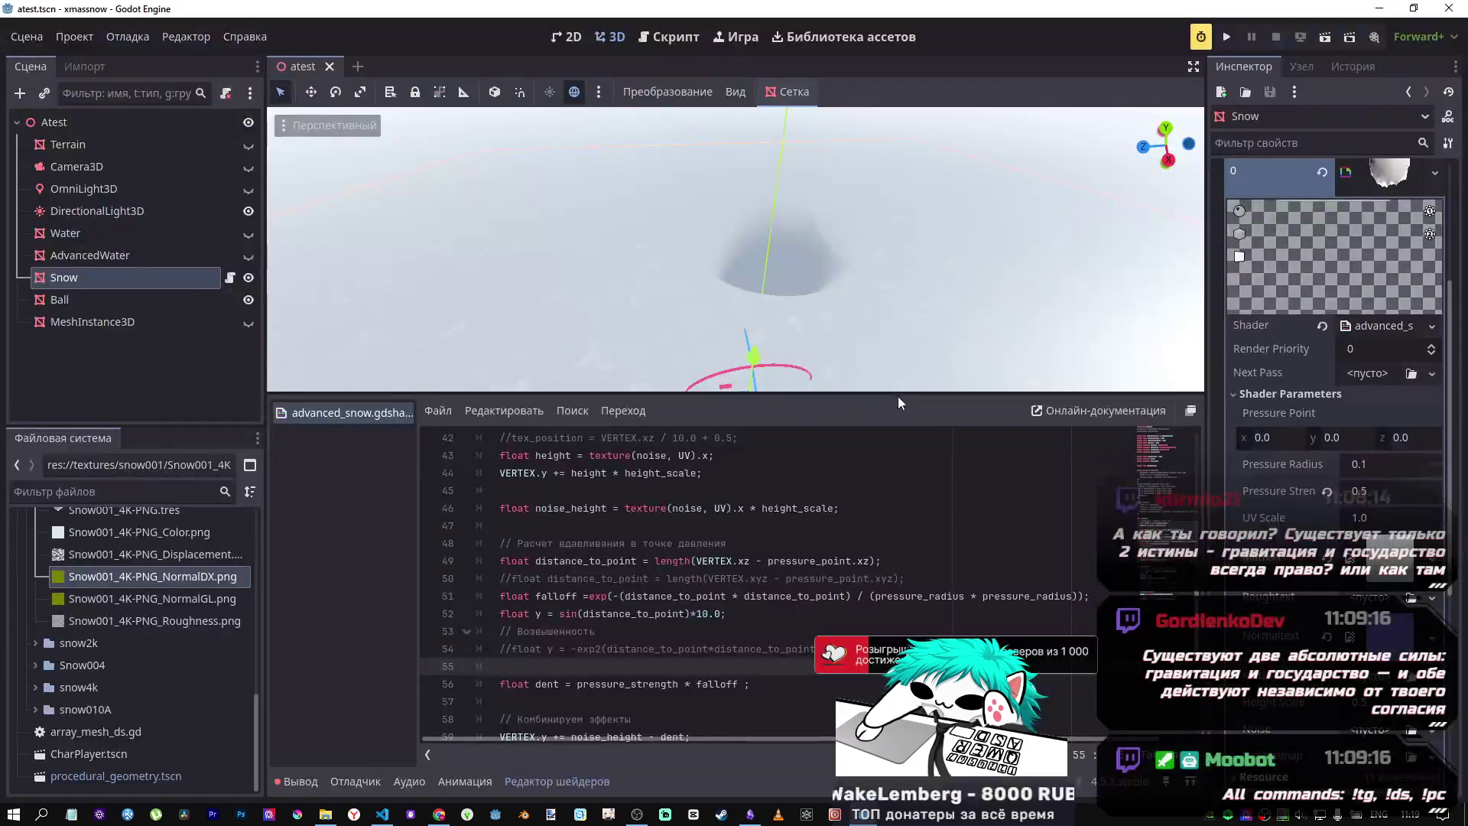
scroll(662, 650, down, 1)
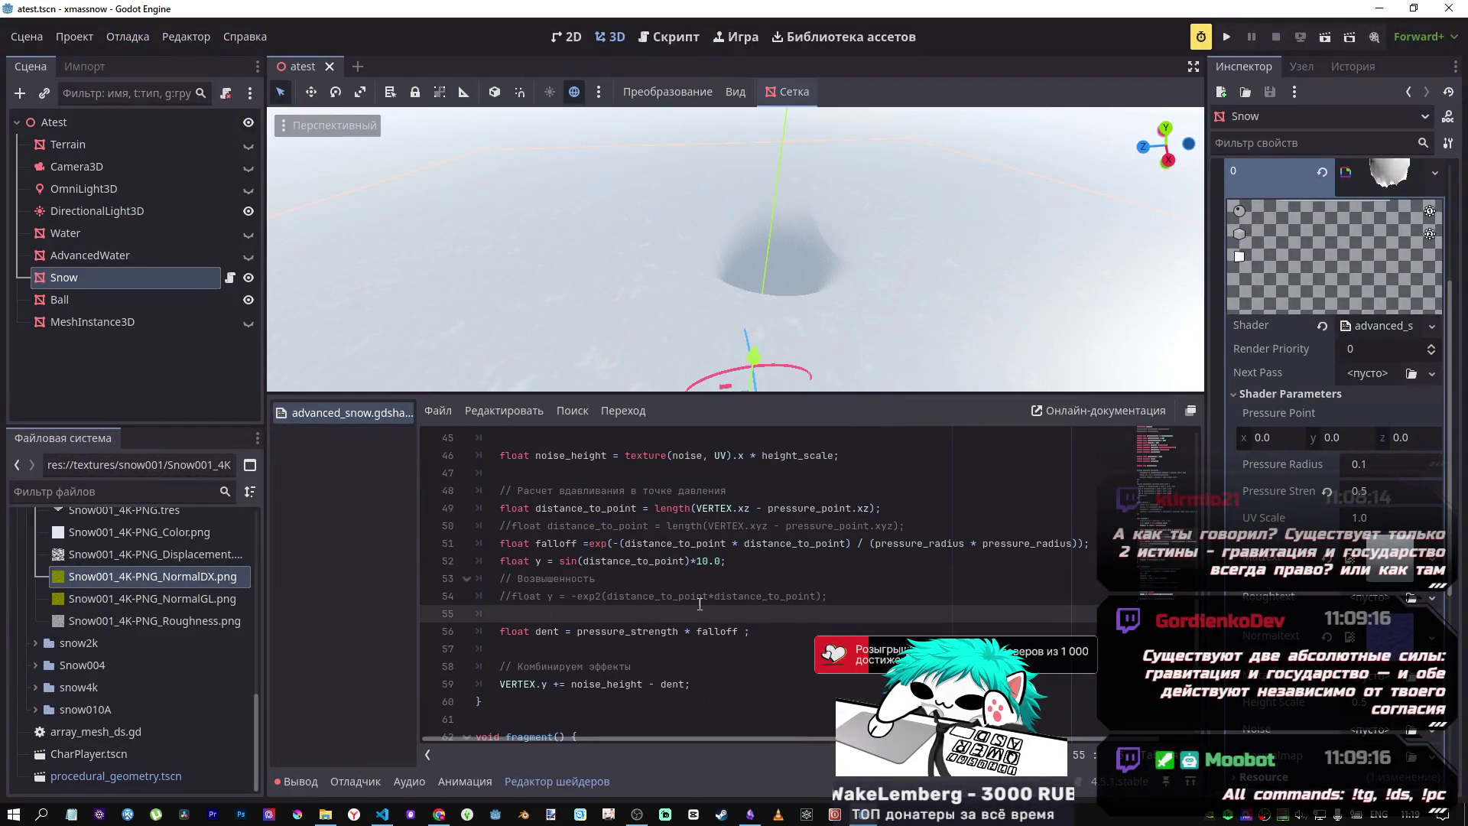
click(732, 569)
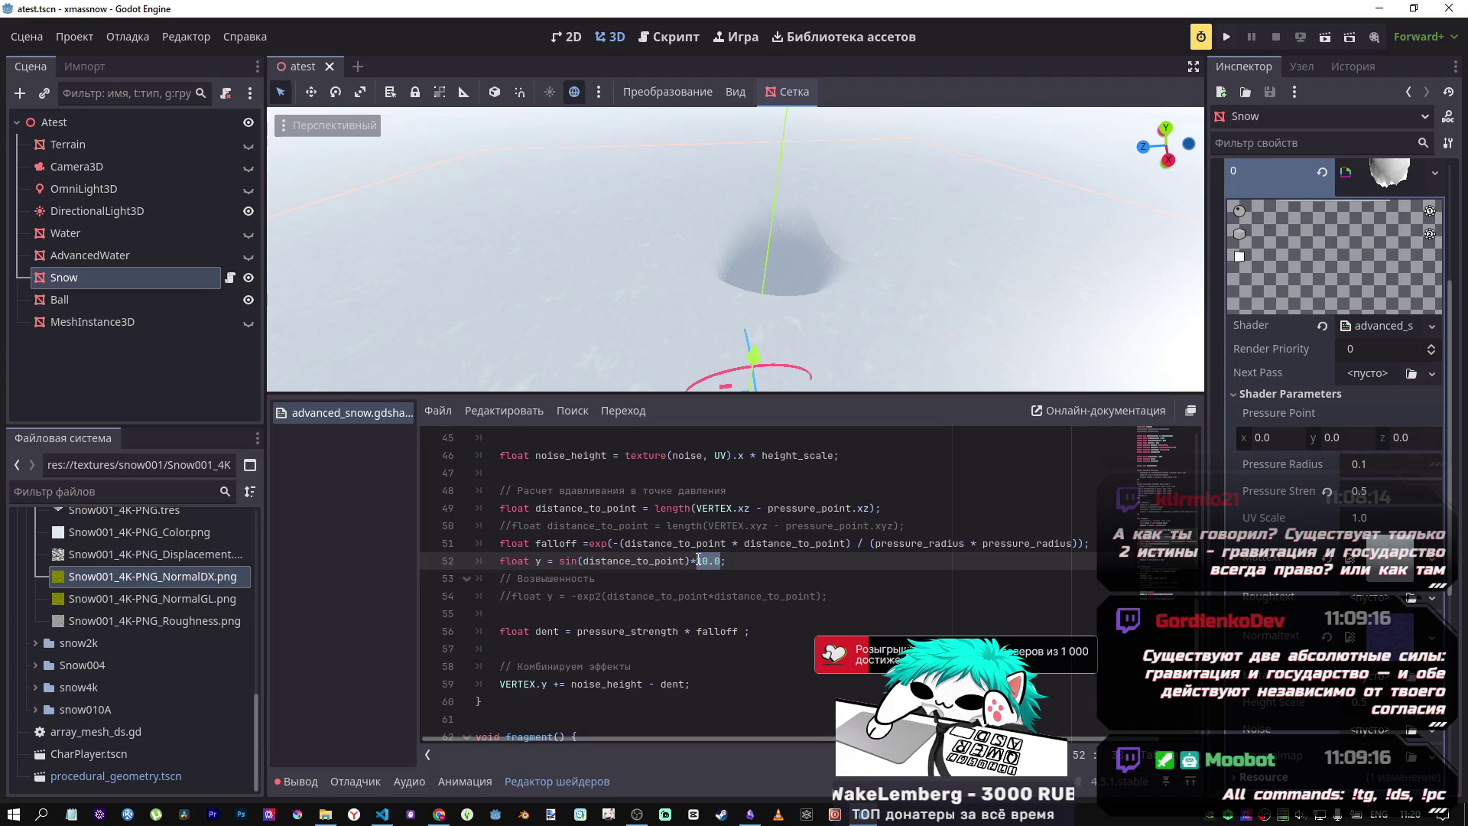
mouse_move(962, 308)
mouse_down()
mouse_move(856, 352)
mouse_move(732, 354)
mouse_move(731, 298)
mouse_move(842, 283)
mouse_up()
Step: Strip sin(x) and the minus from Desmos expression 38, leaving y = 0.5·e^(x/0.01)
key(alt+Tab)
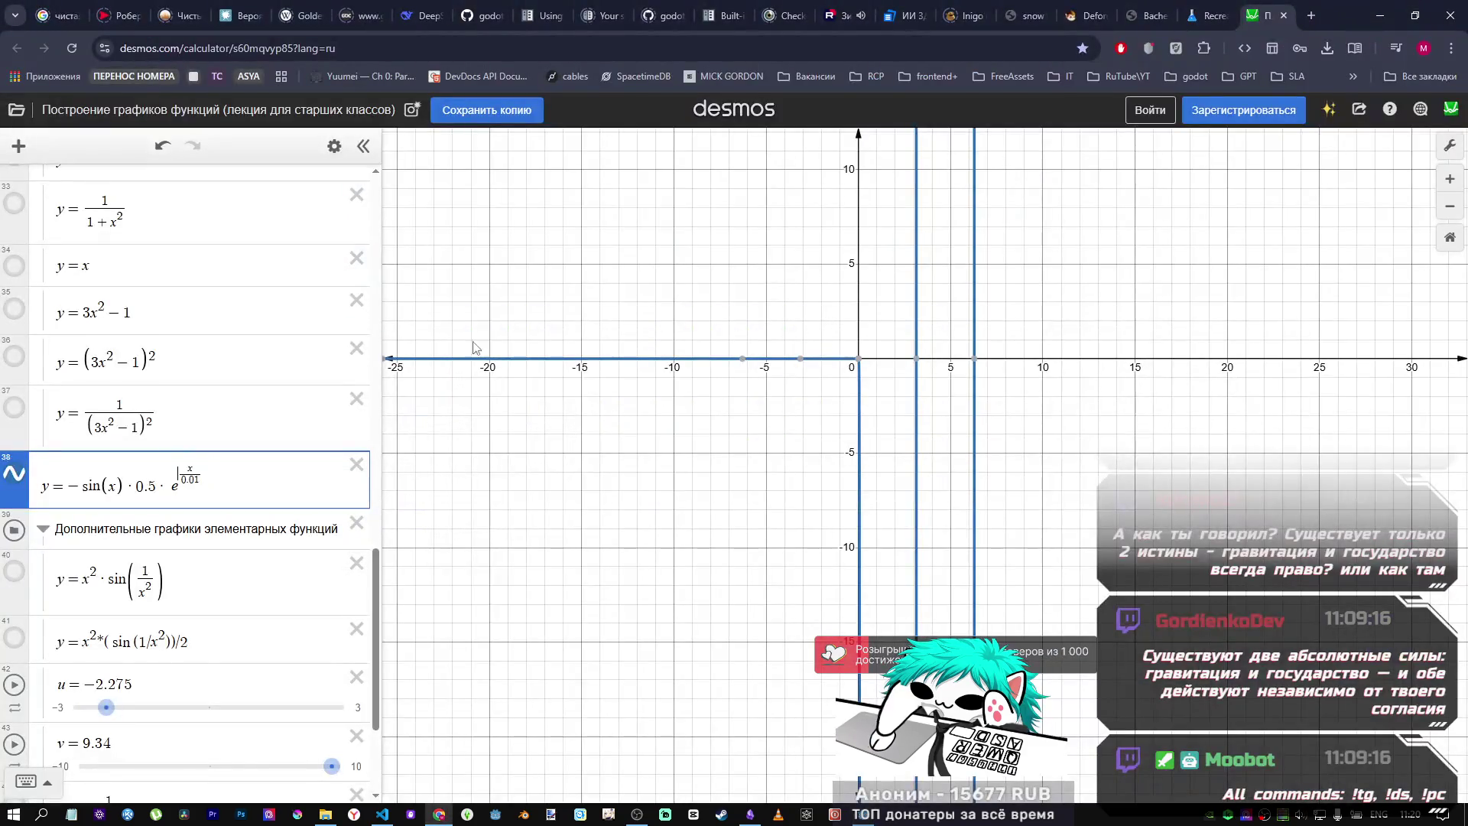
drag(136, 487, 84, 490)
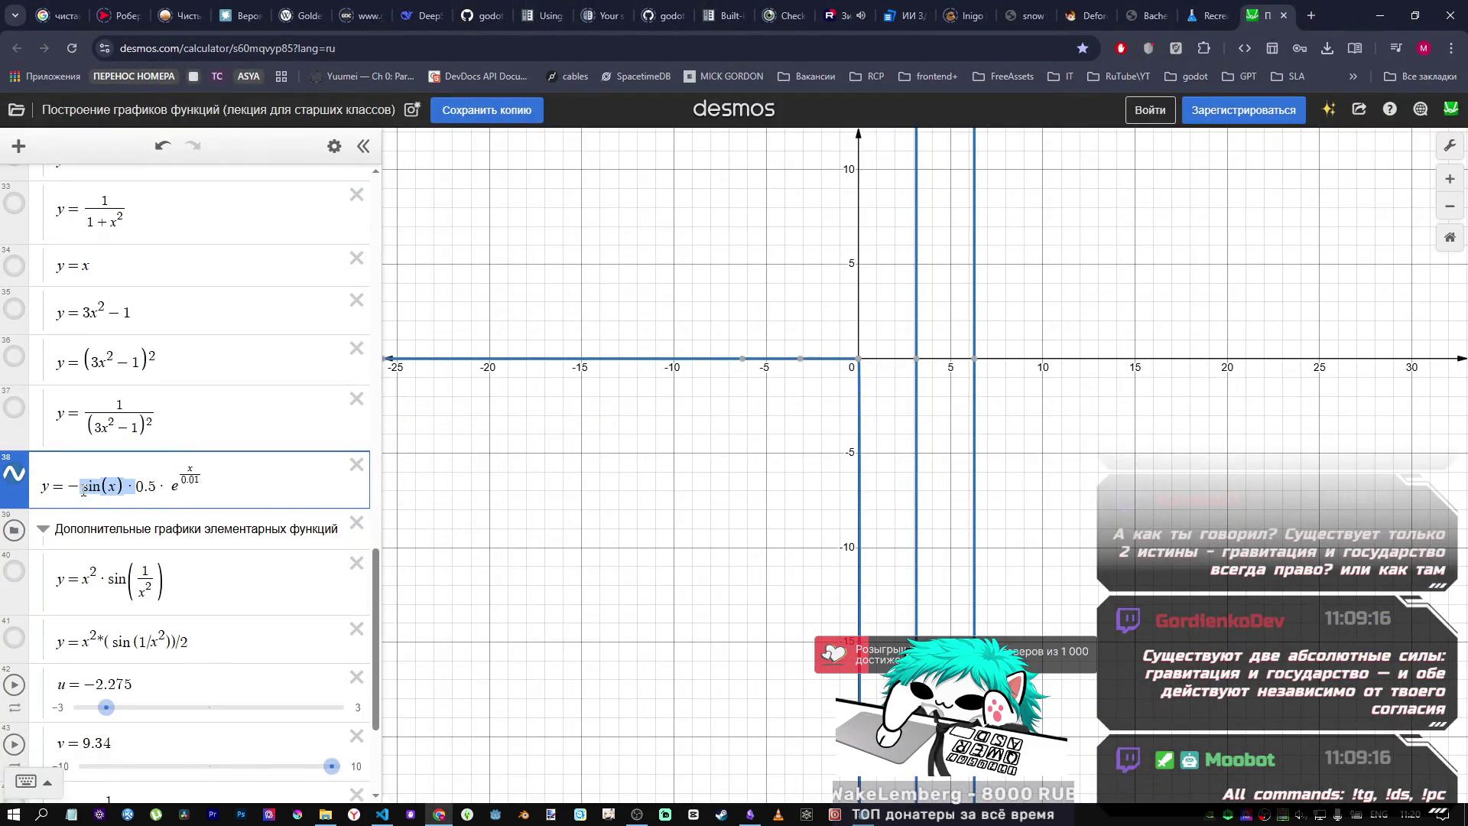
key(BackSpace)
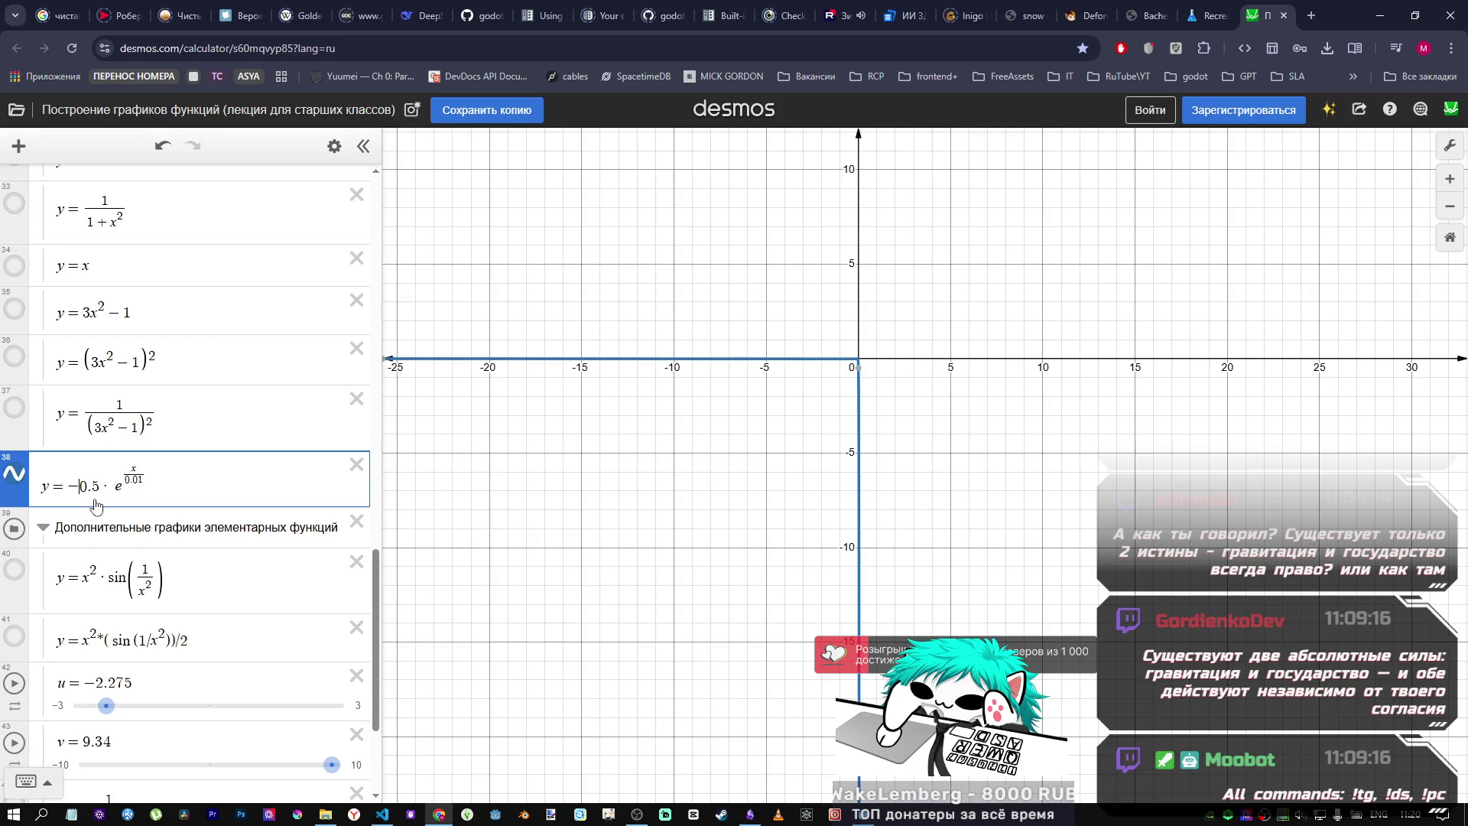
key(BackSpace)
key(alt+Tab)
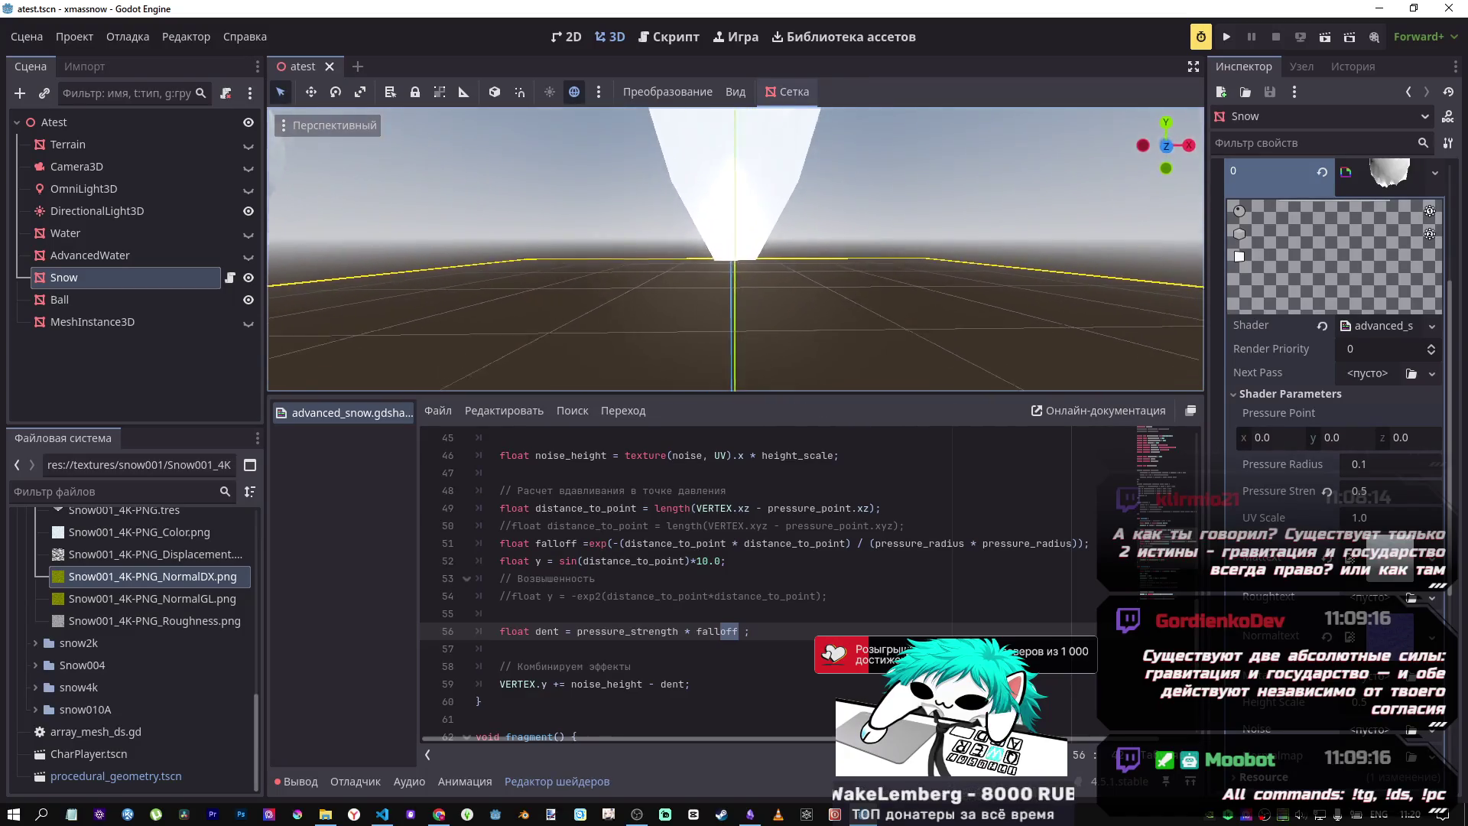
key(alt+Tab)
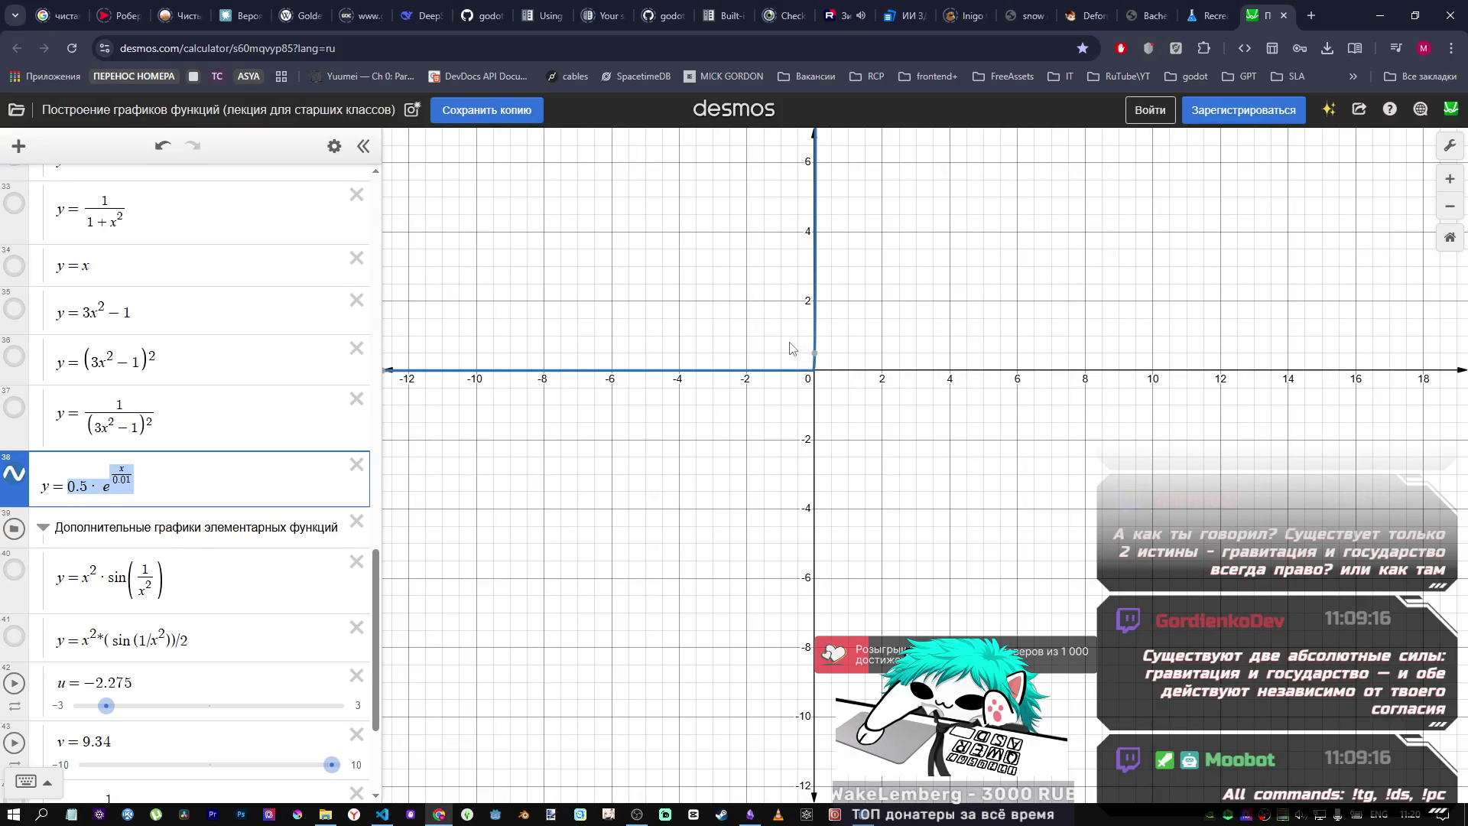
key(alt+Tab)
scroll(821, 357, down, 5)
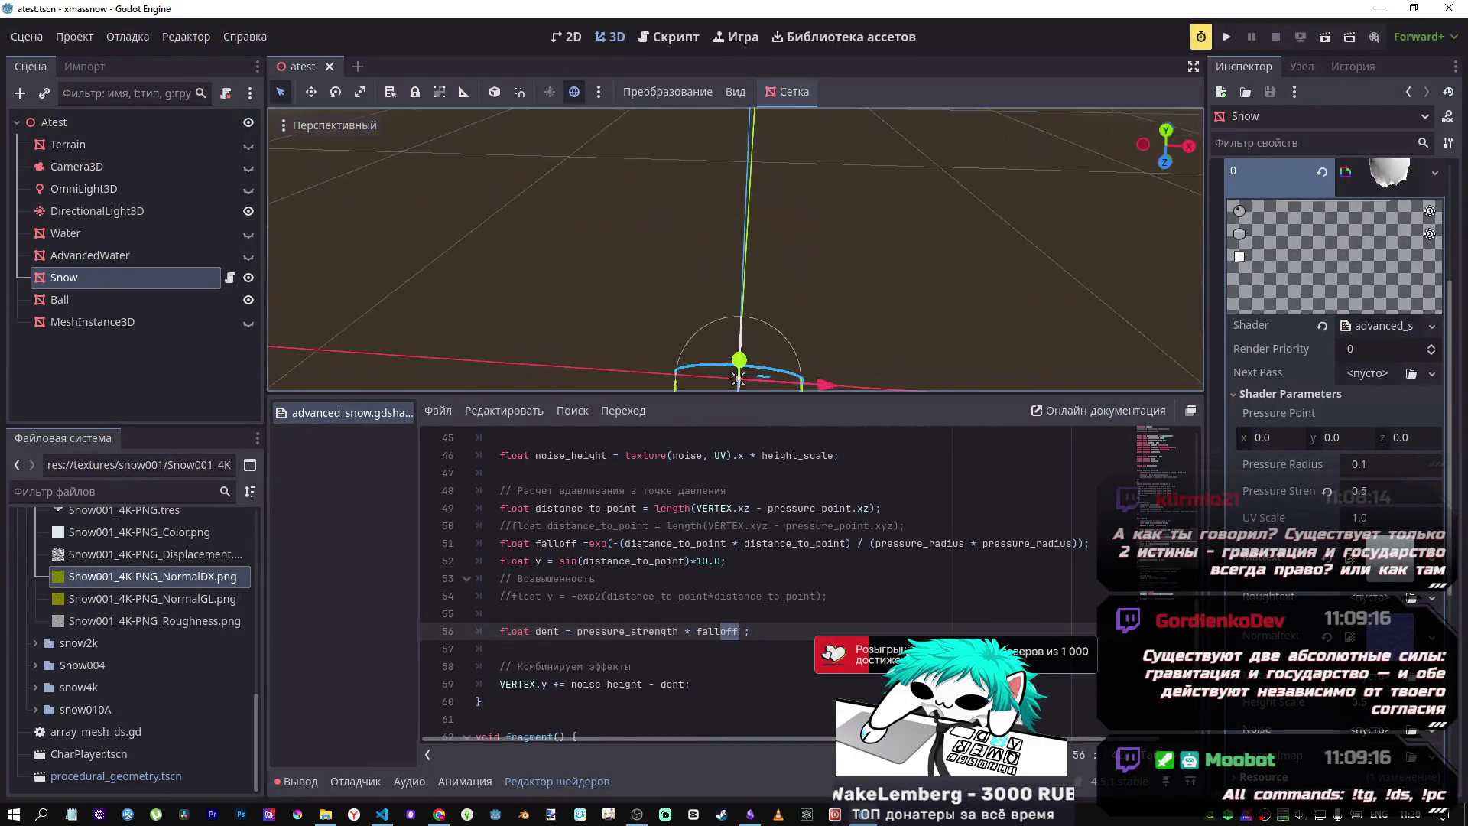
Step: Strip the +1.0 from the dent line 56 so dent is pressure_strength * falloff again
scroll(820, 357, up, 10)
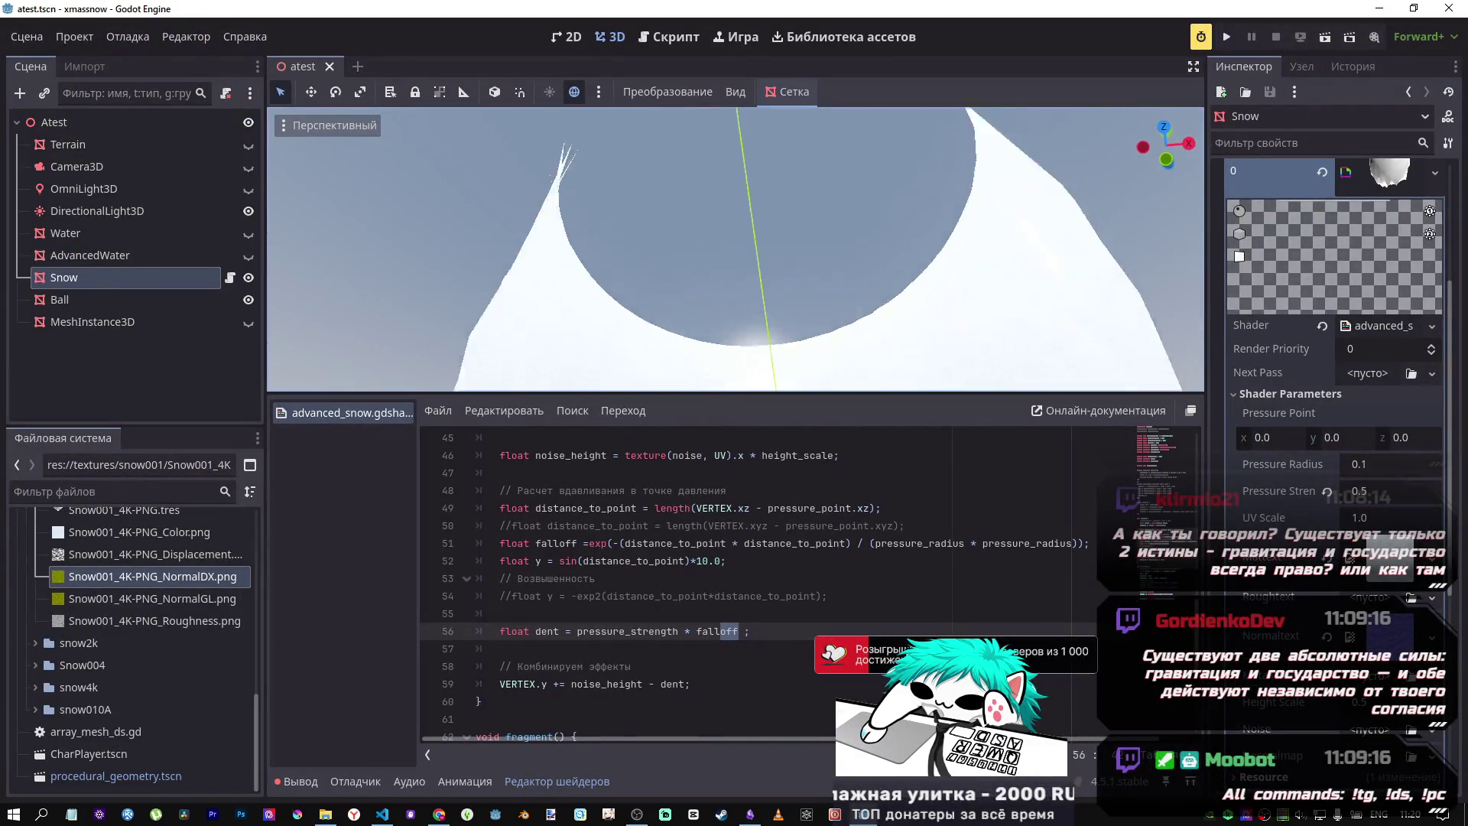
scroll(734, 249, down, 10)
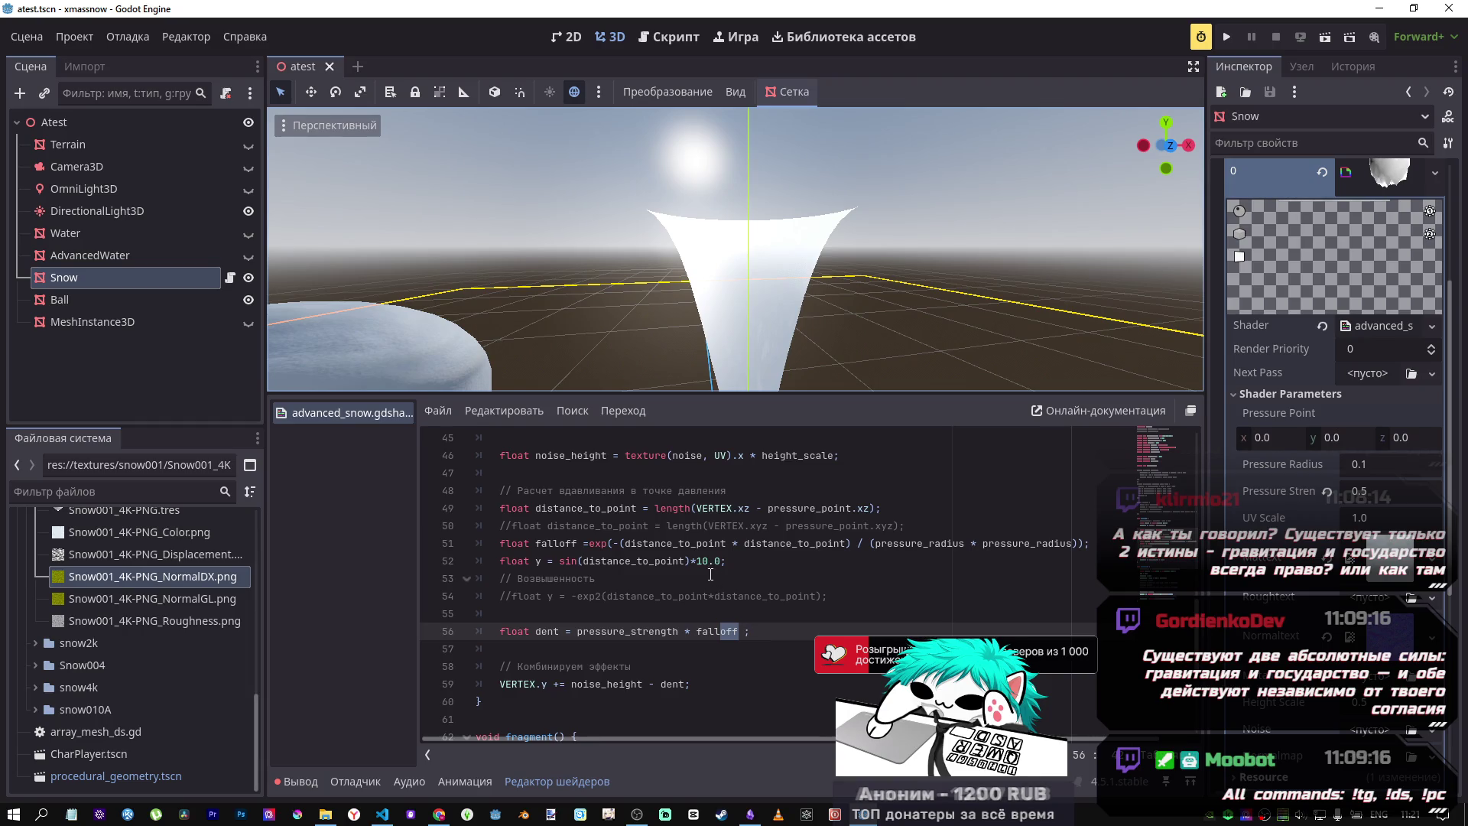
click(738, 631)
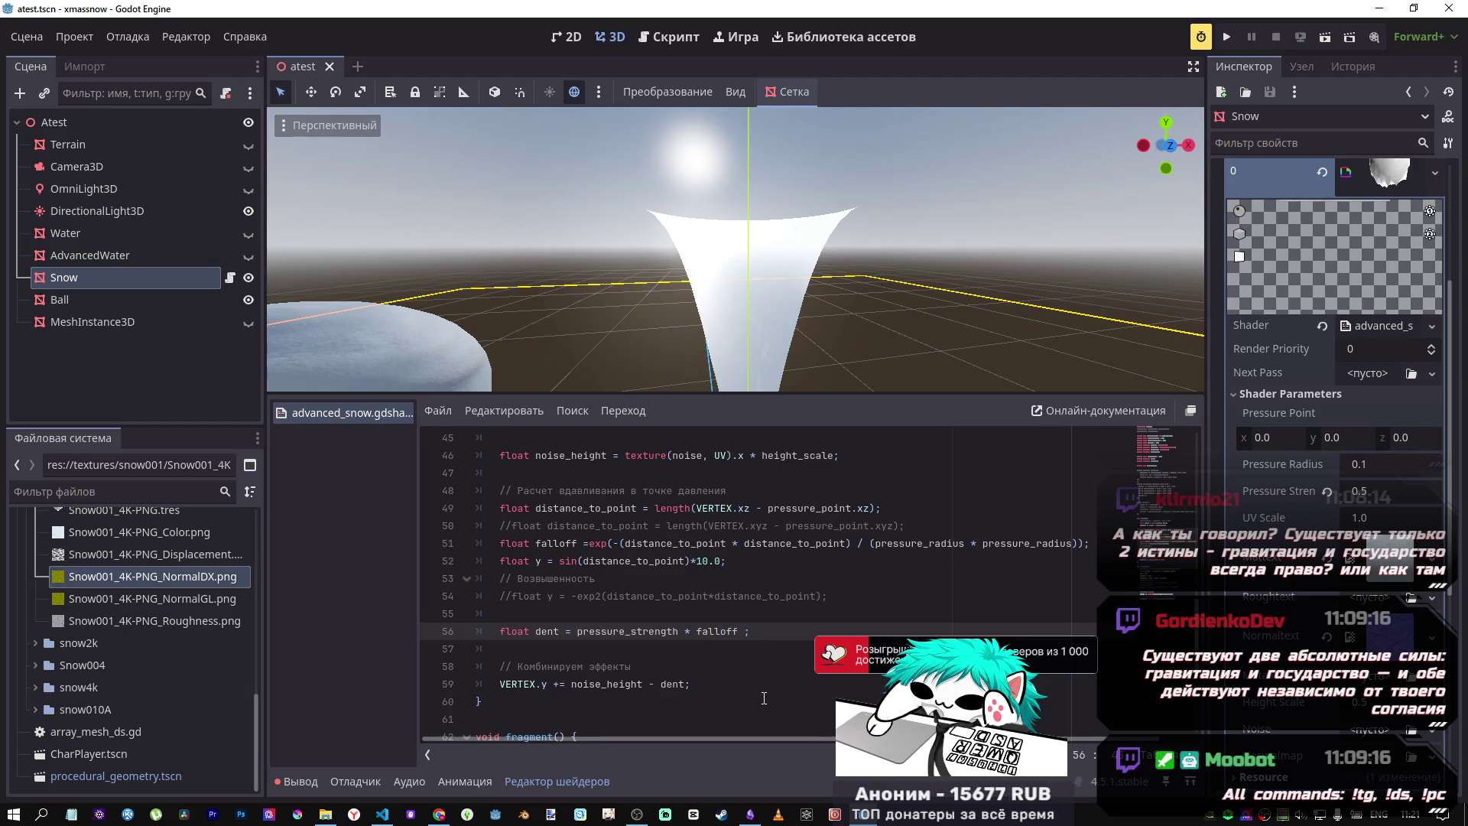
text(+1.0)
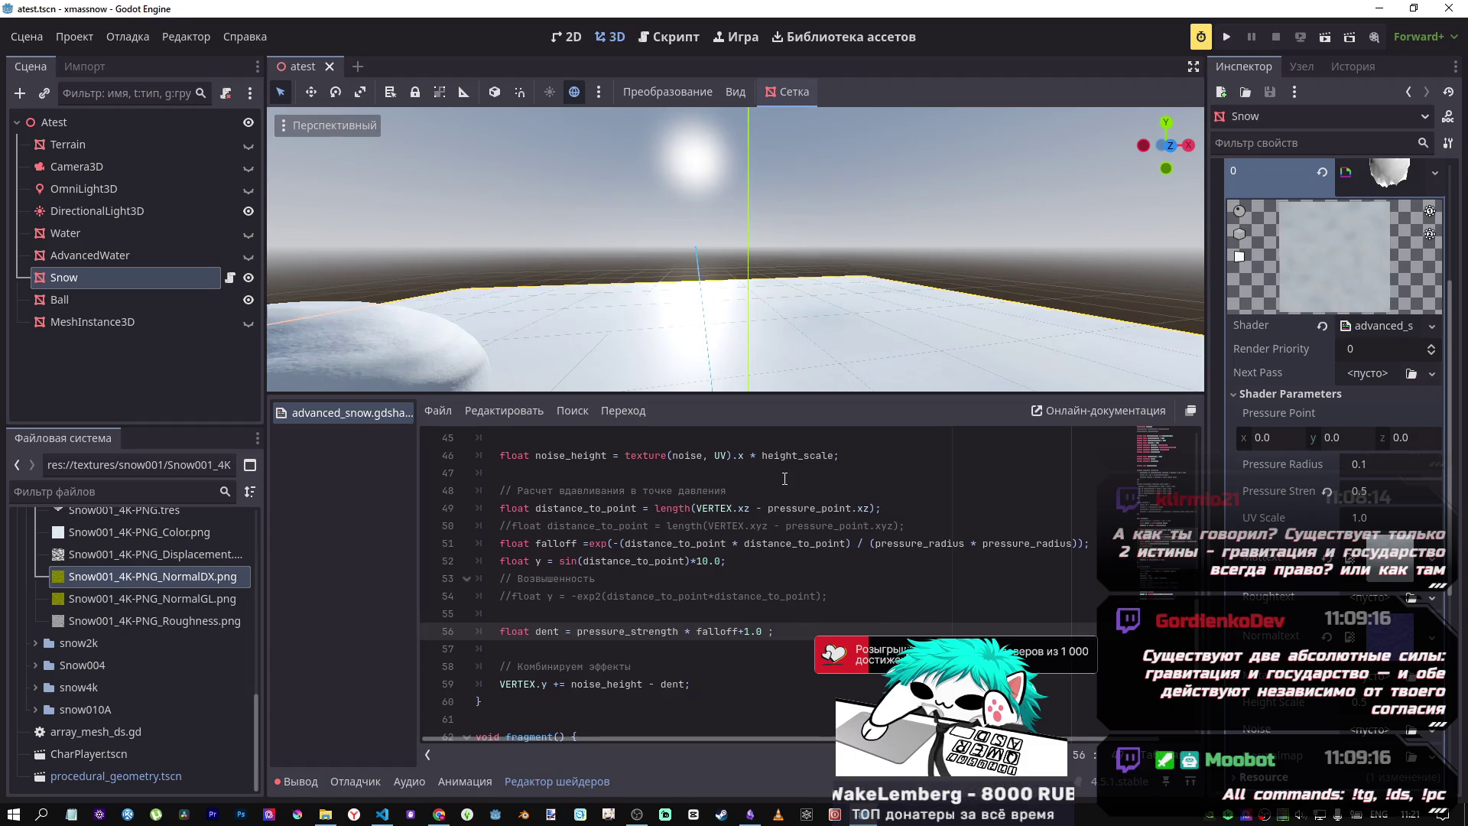
text(f)
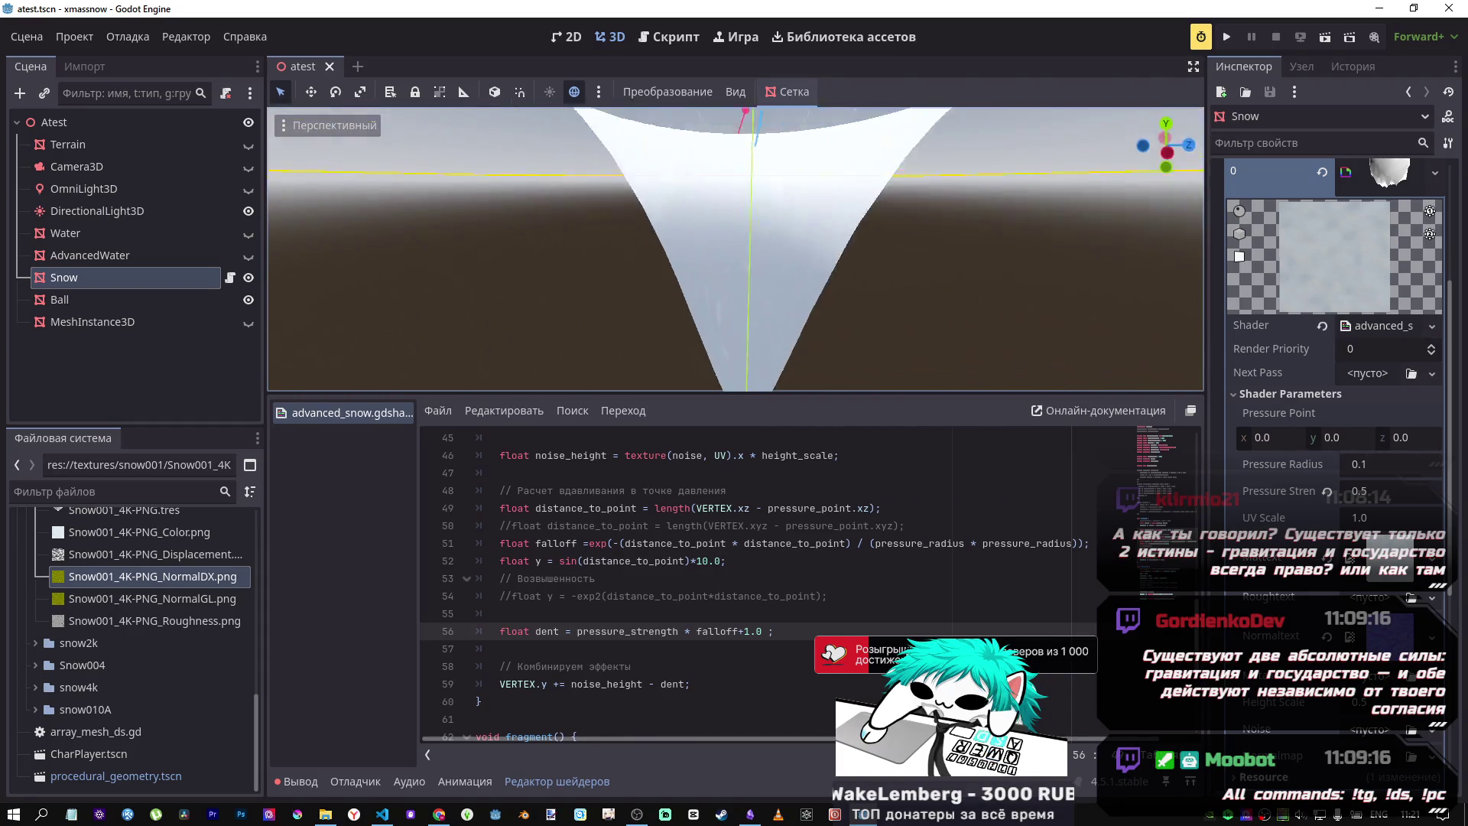
drag(765, 631, 754, 632)
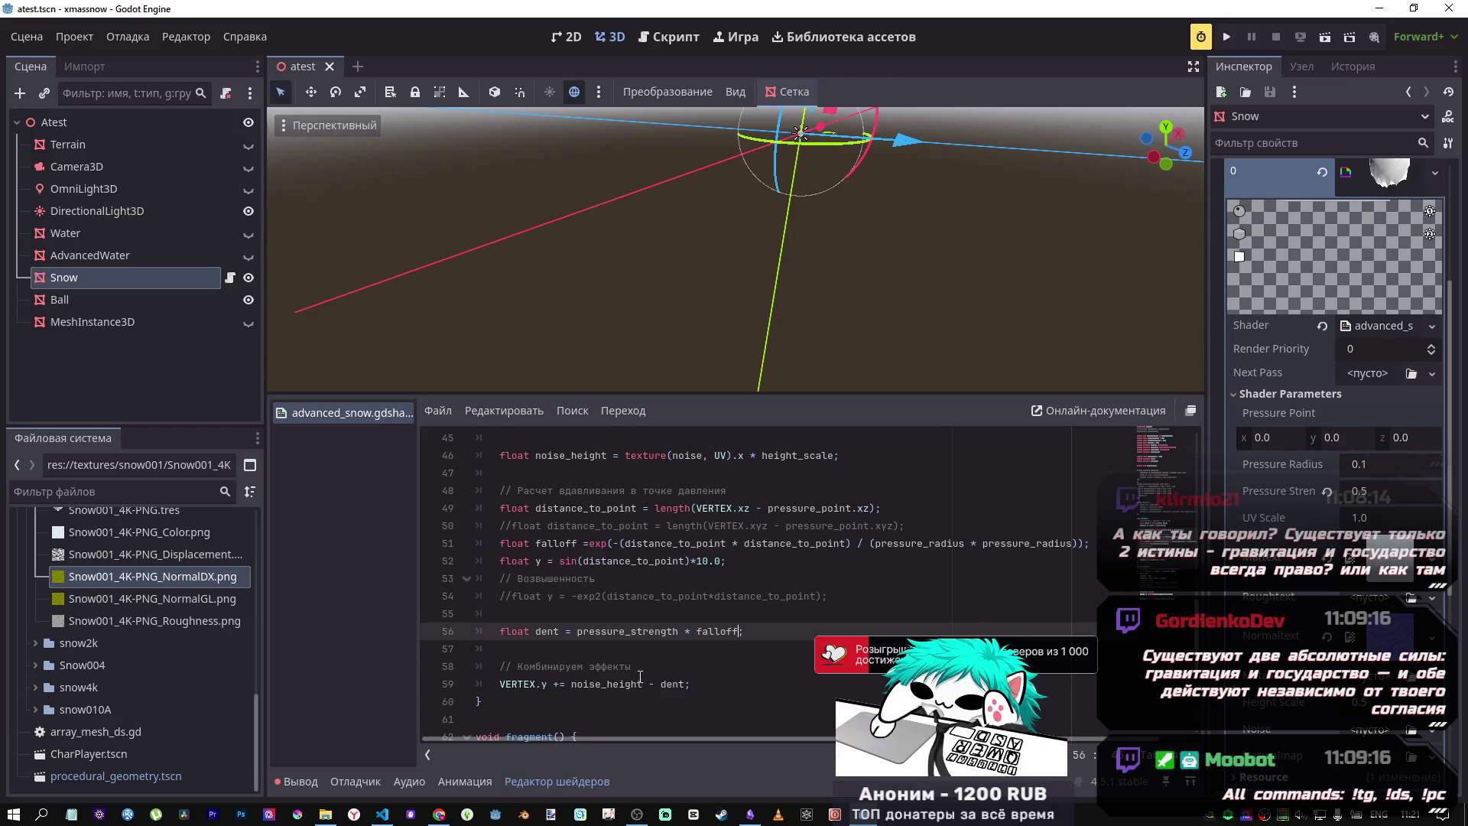
Step: Append +1.0 inside the exp() falloff exponent on line 51
key(f)
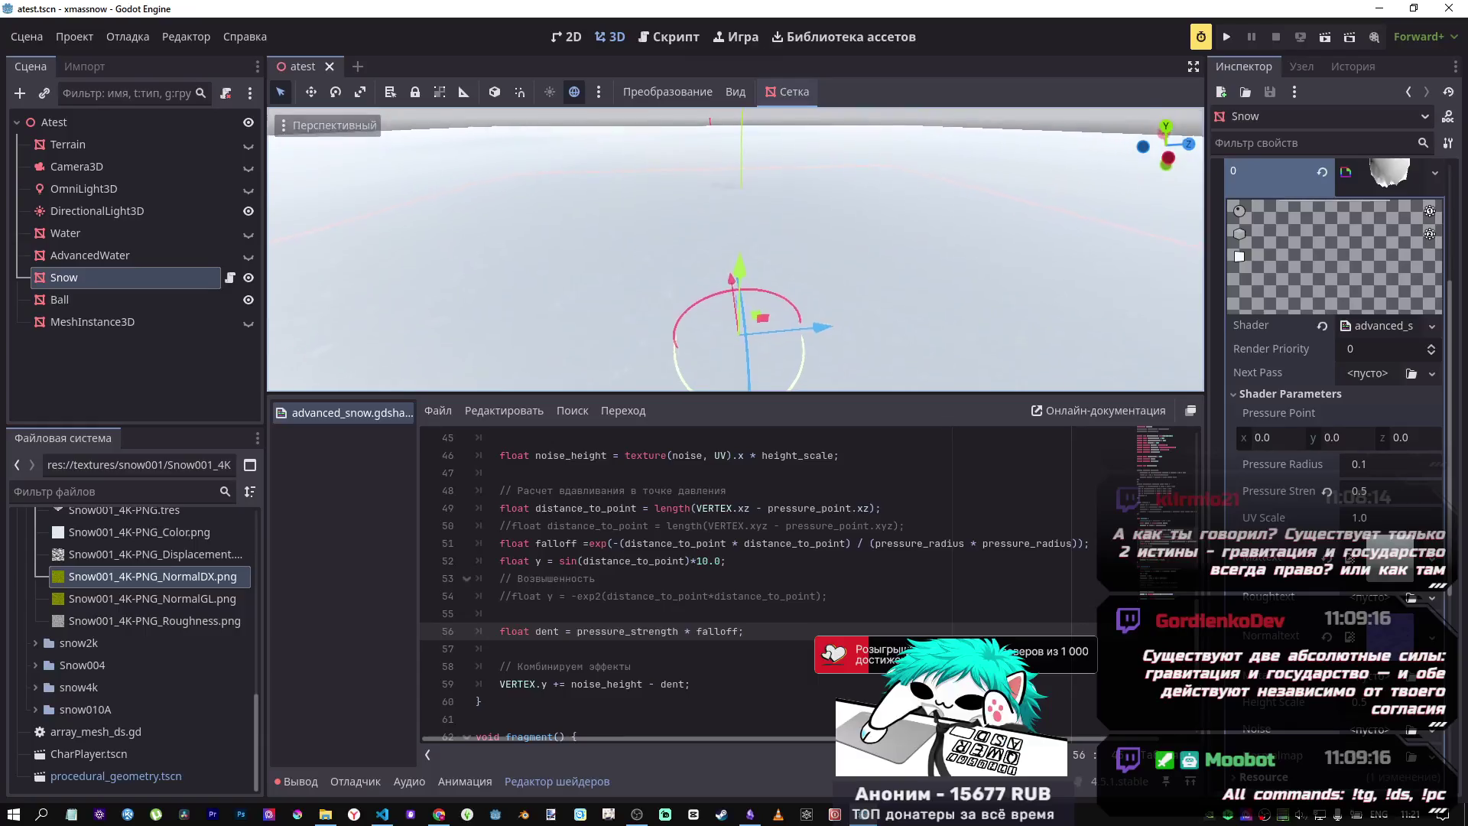
drag(745, 202, 744, 202)
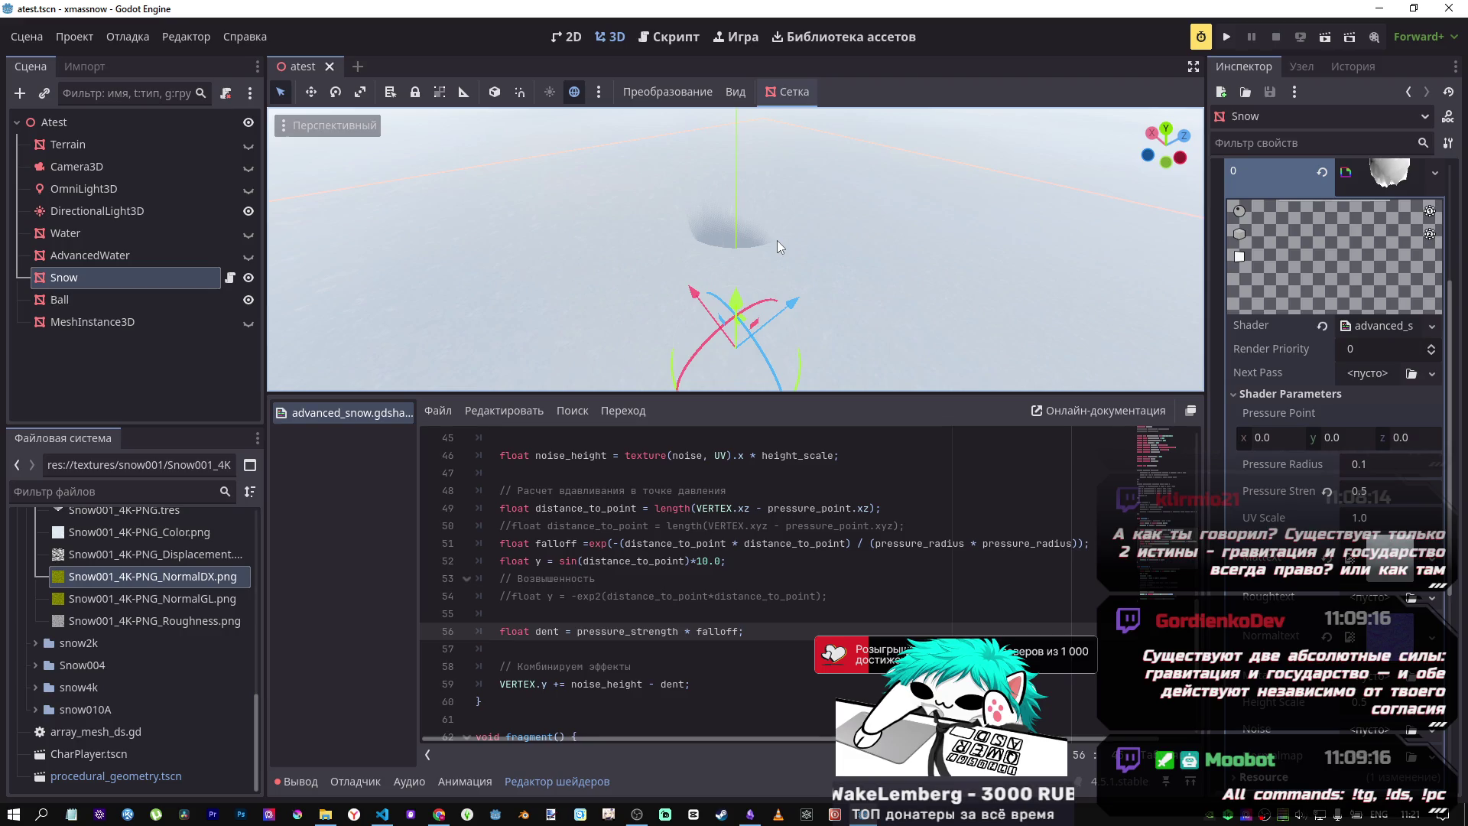
click(694, 550)
click(1084, 545)
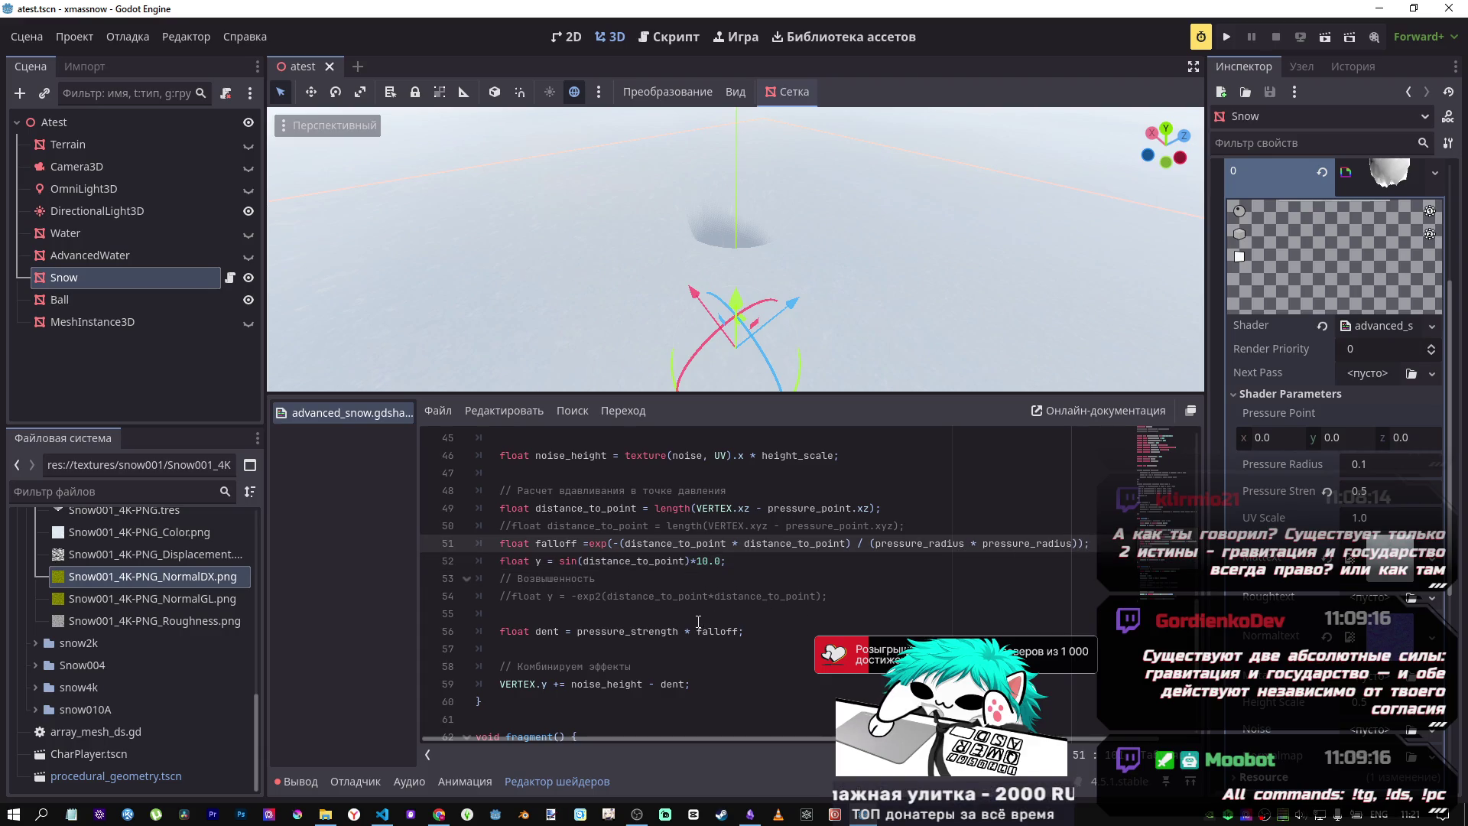
click(688, 682)
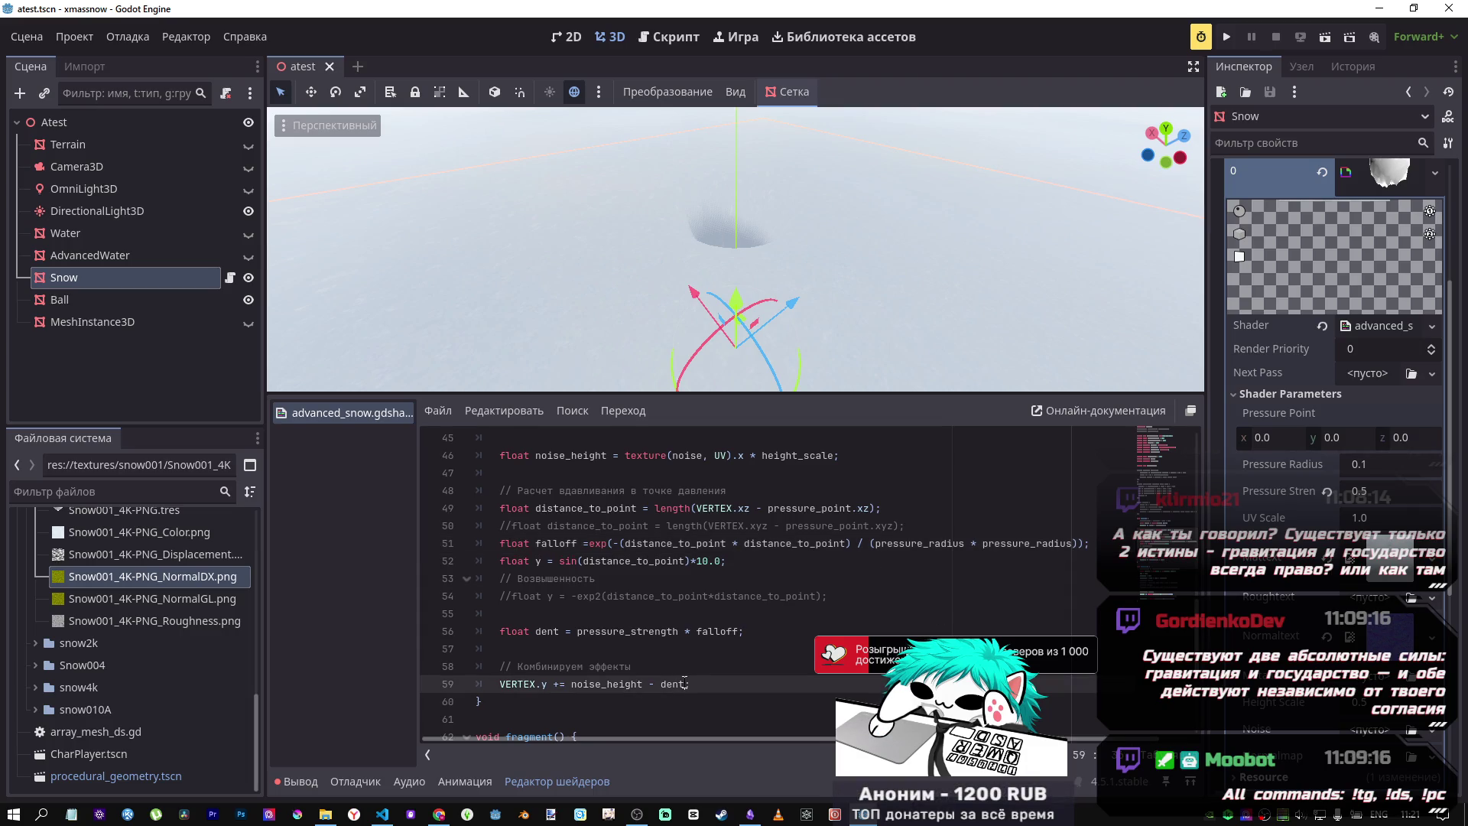
click(1076, 544)
text(+1.0)
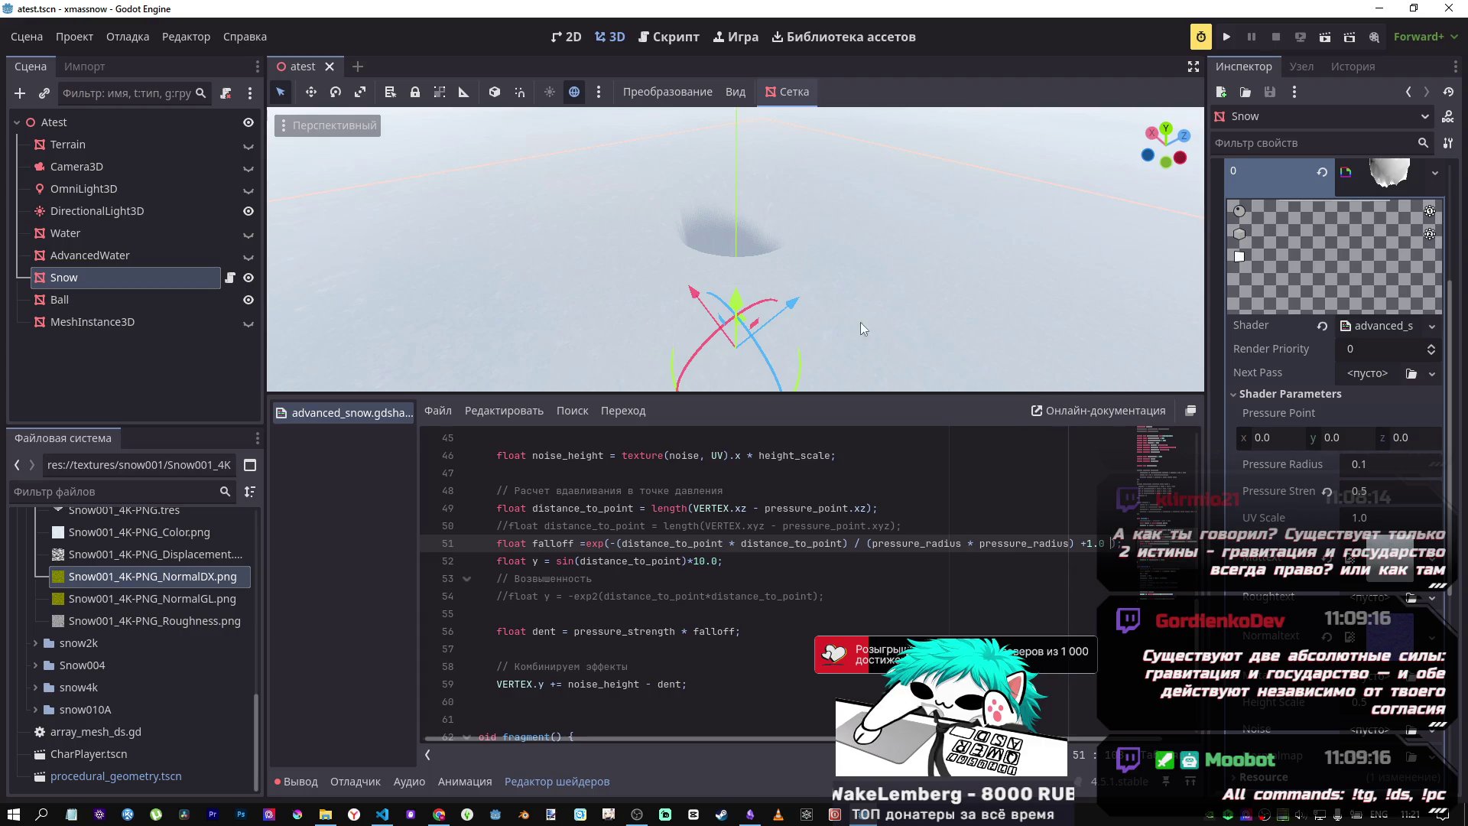
Step: Orbit to an angled view of the small crater in the snow
scroll(860, 328, up, 5)
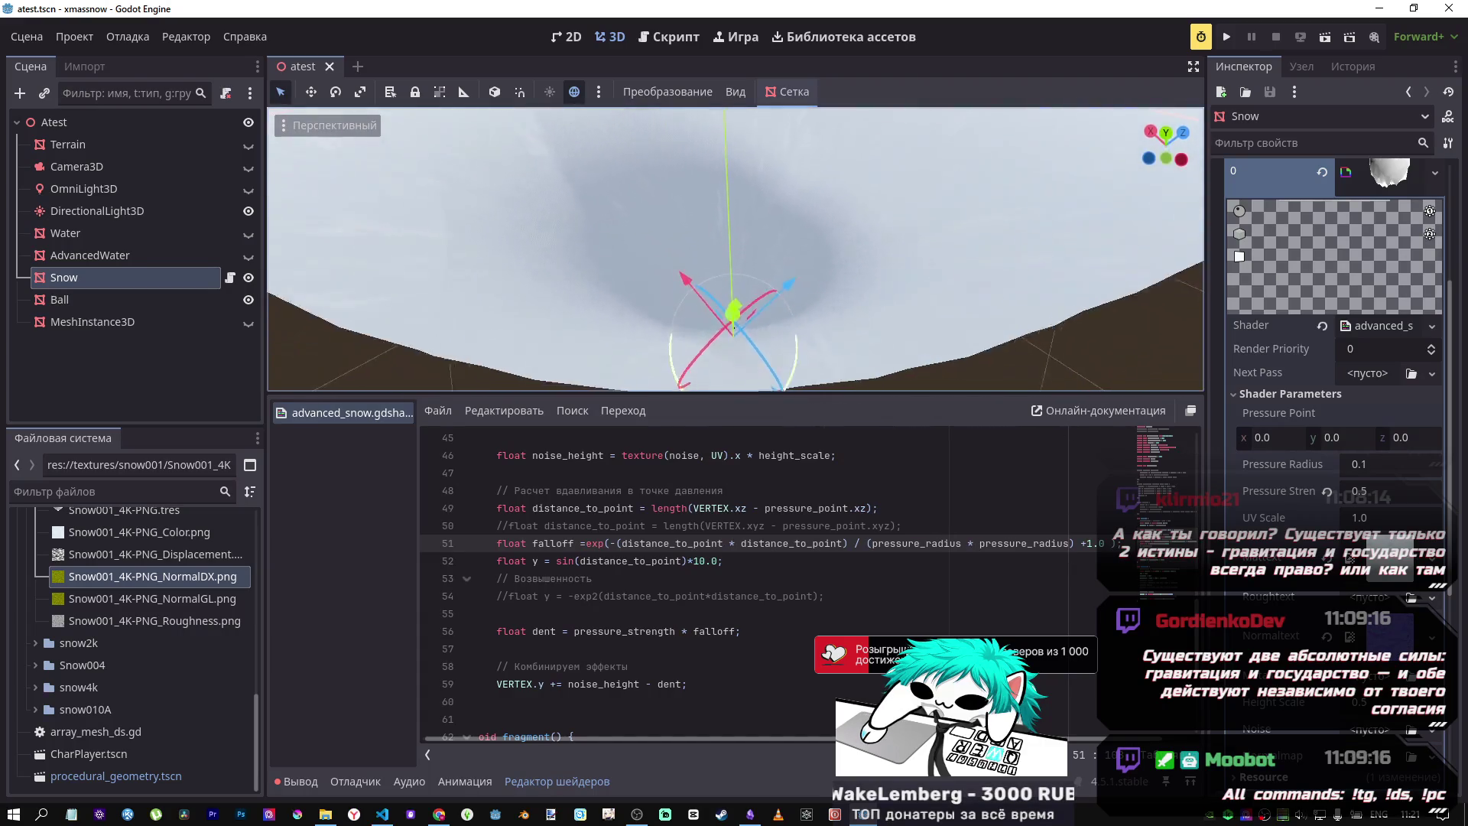
drag(734, 252, 654, 220)
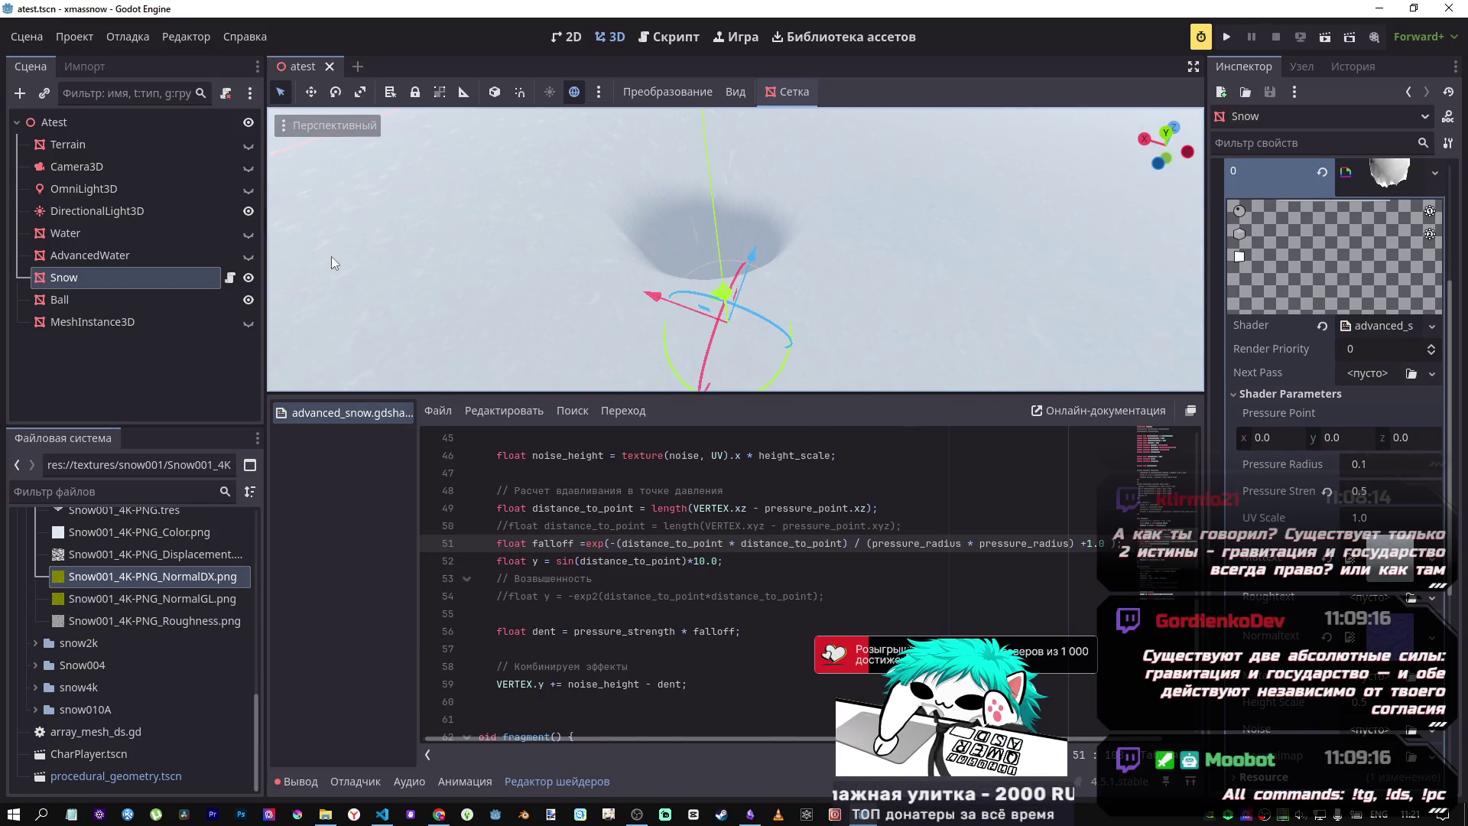
key(alt+Tab)
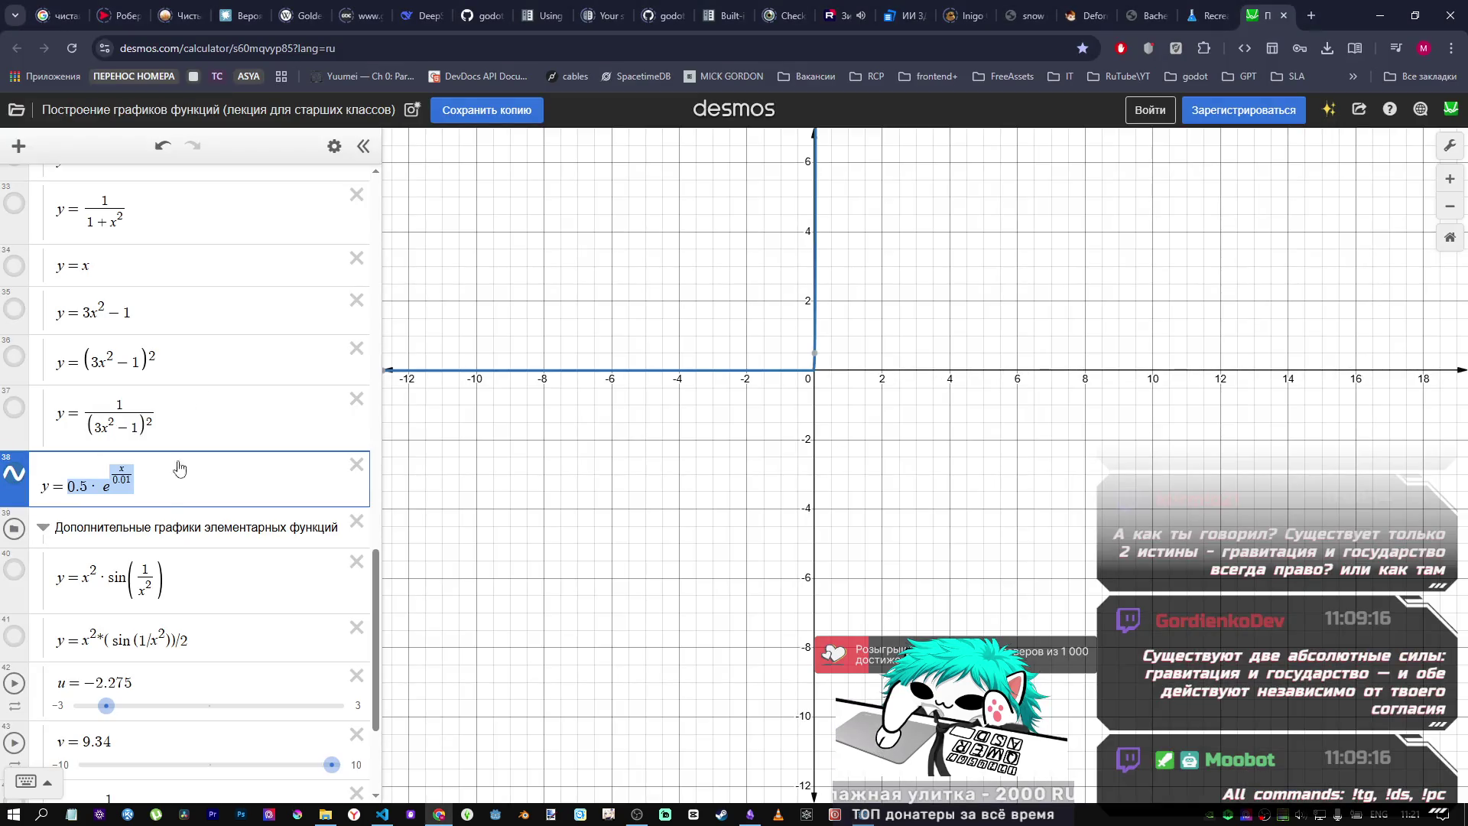
Step: Change Desmos expression 38 to y = 0.5·e^((x+1)/0.01), shifting its rise left to x ≈ −1
click(122, 474)
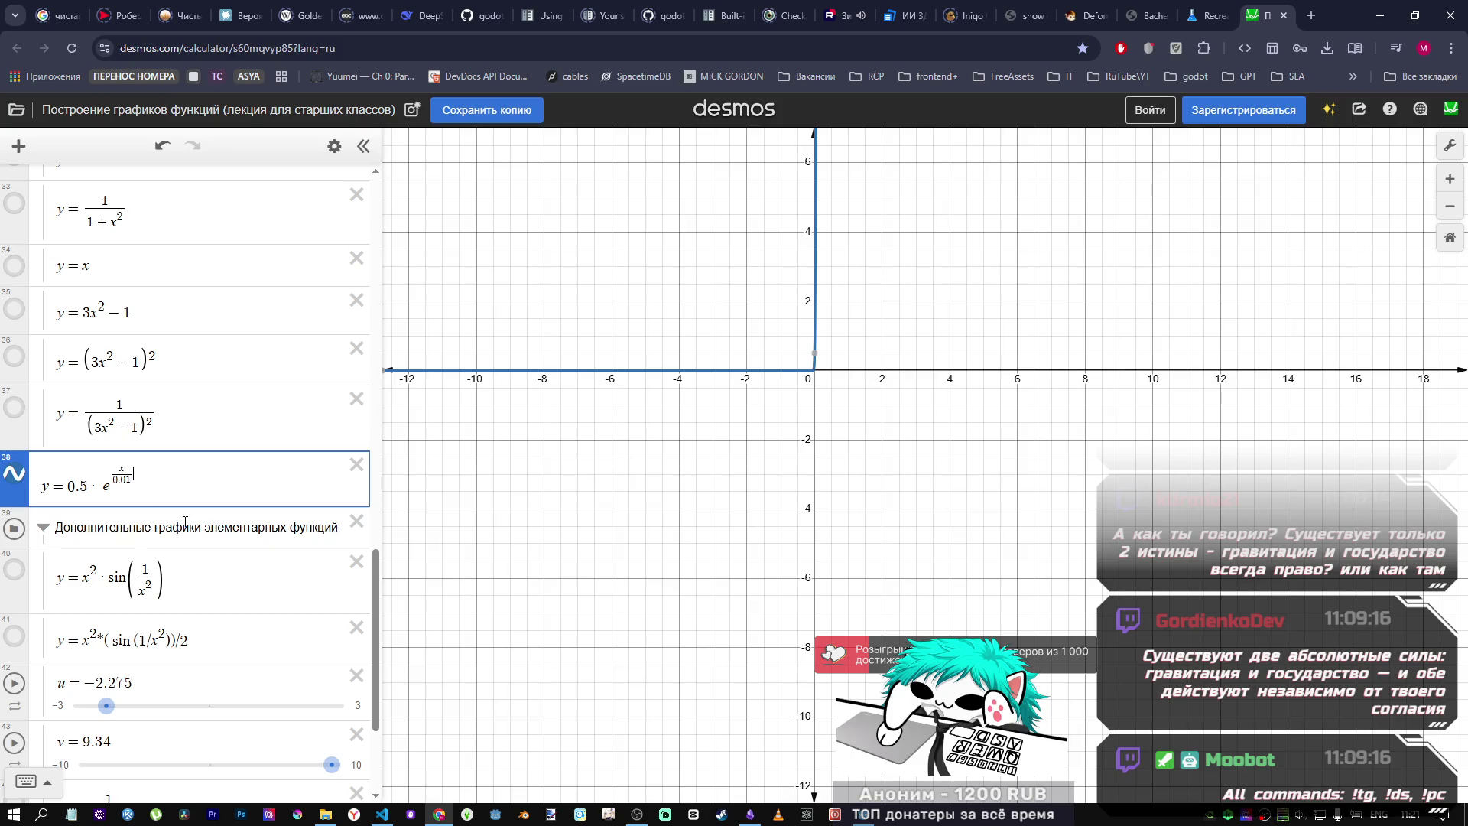
text(+1)
key(BackSpace)
key(BackSpace)
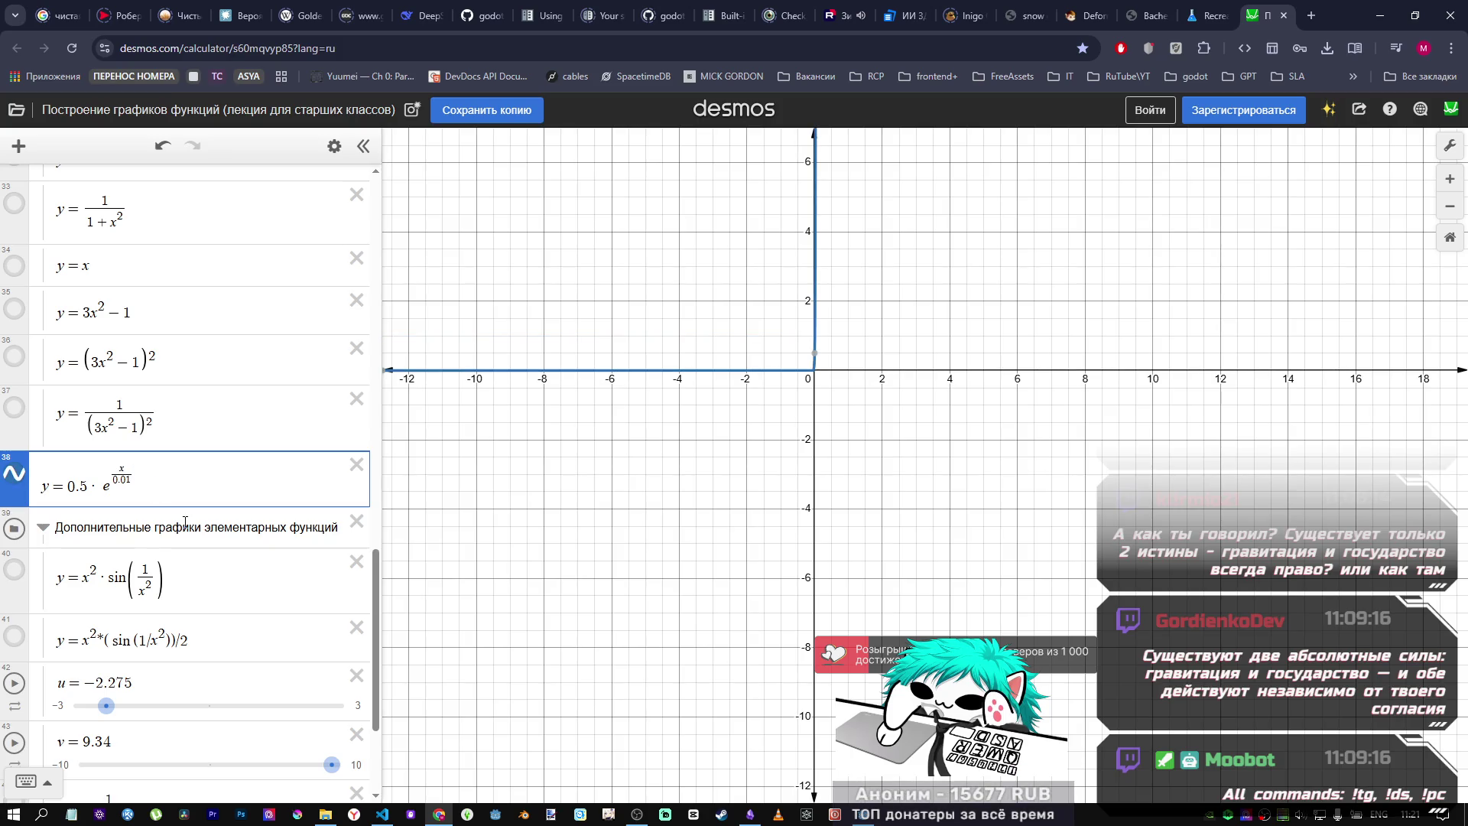
text(+1)
key(BackSpace)
key(BackSpace)
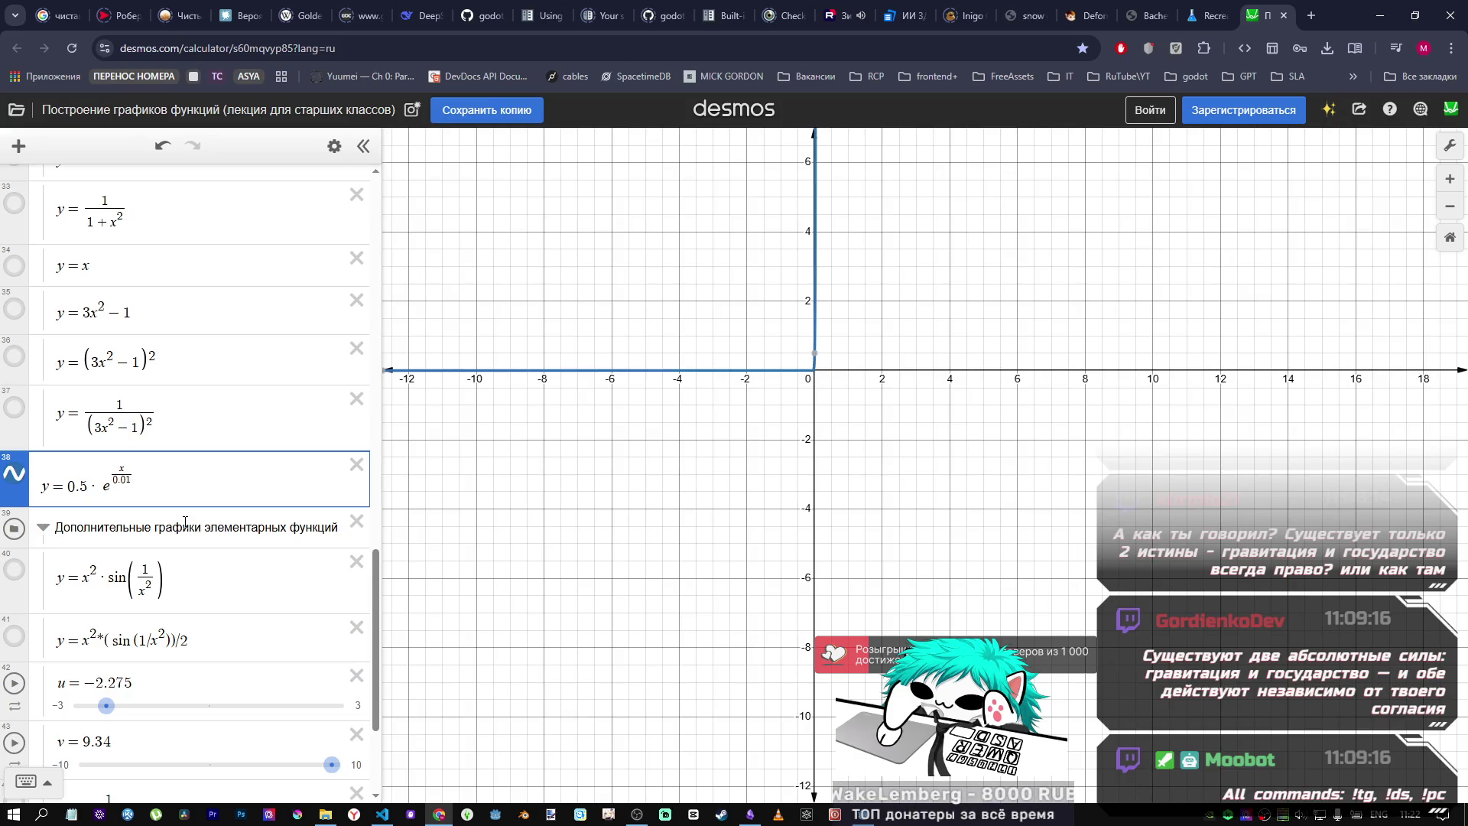
text((x+1)
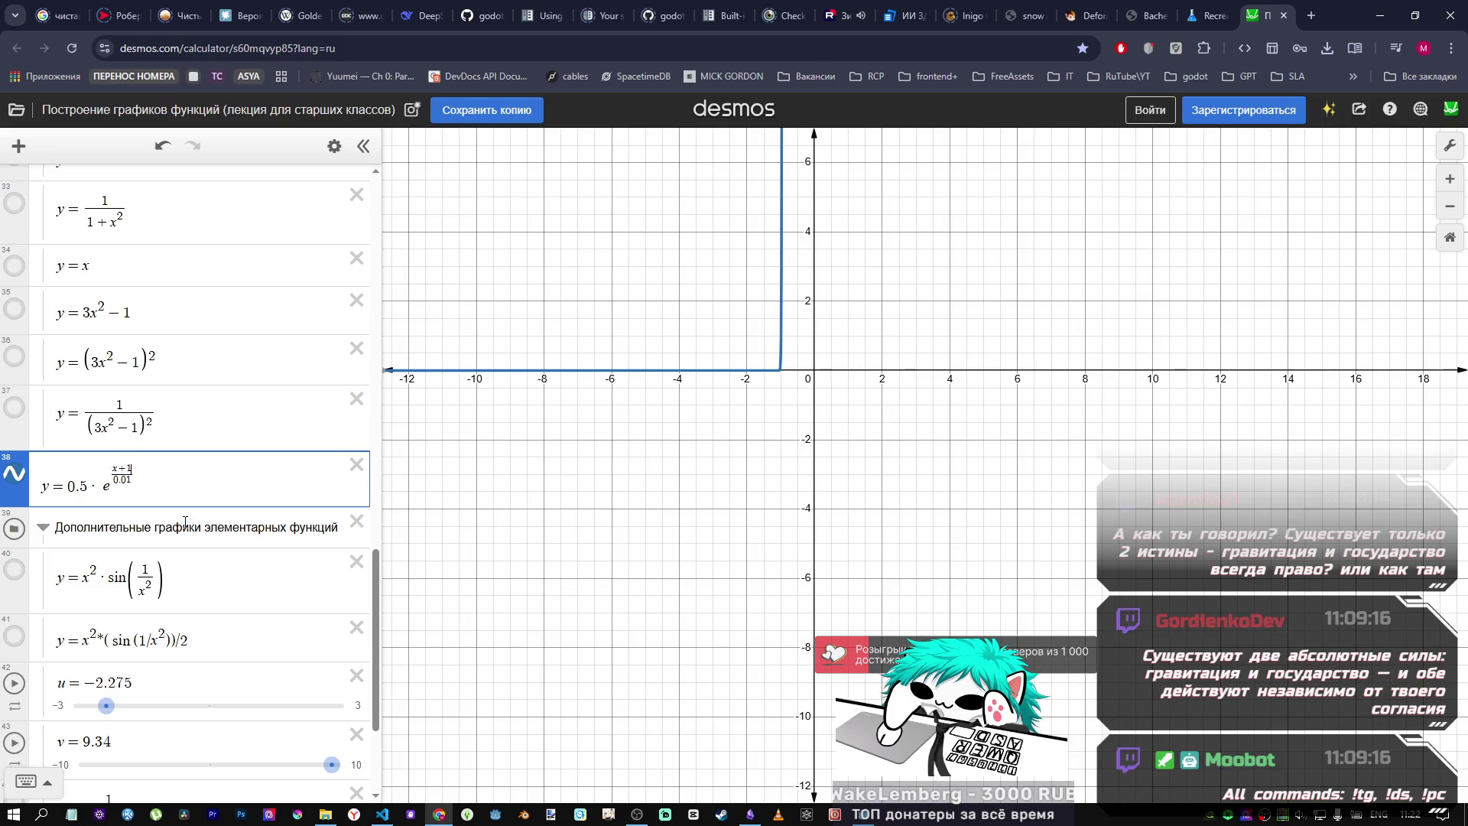
key(alt+Tab)
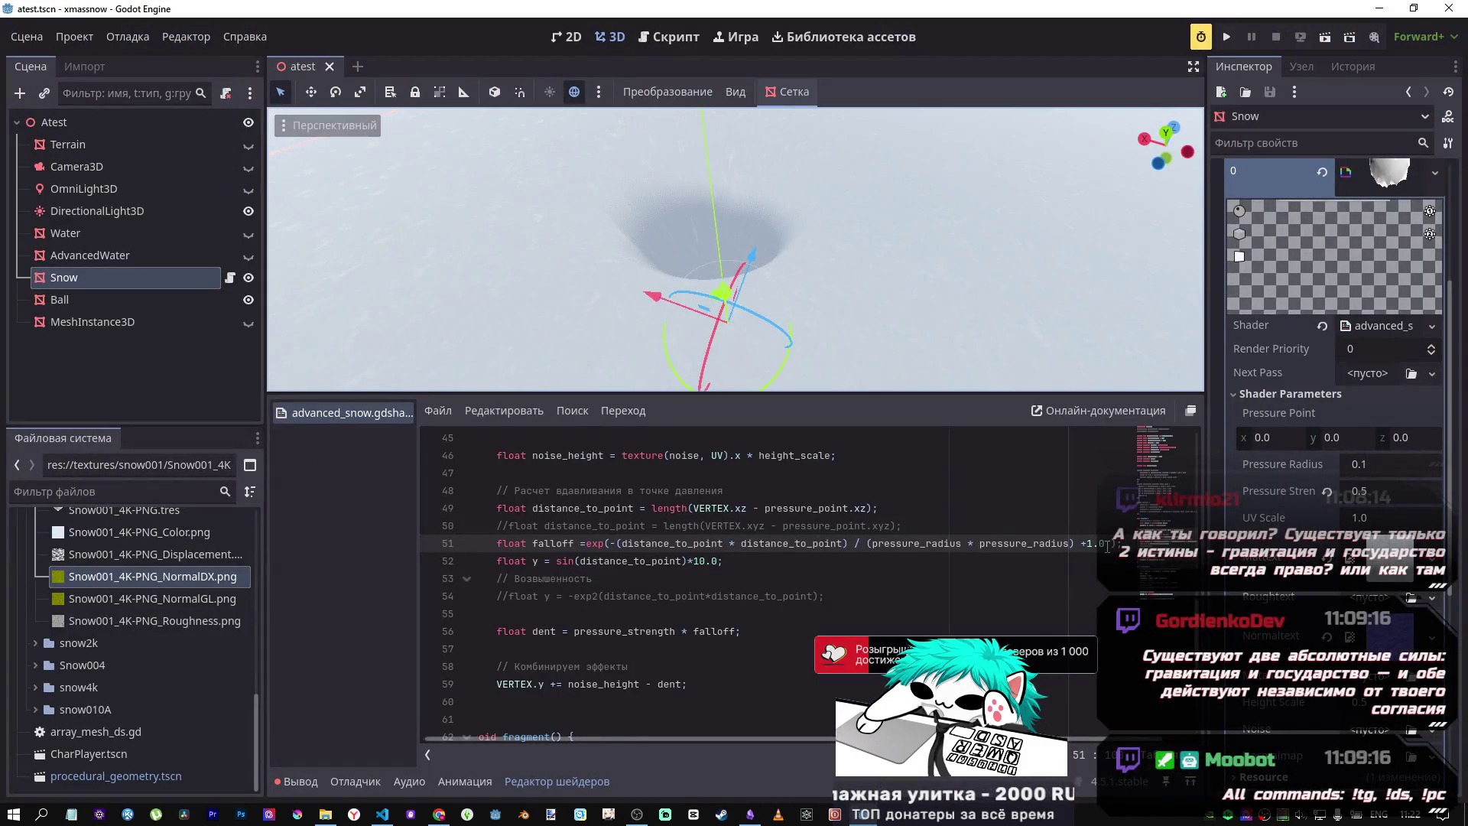
Step: Try deleting and restoring the +1.0 on line 51 while comparing the snow from low angles
drag(1106, 543, 854, 544)
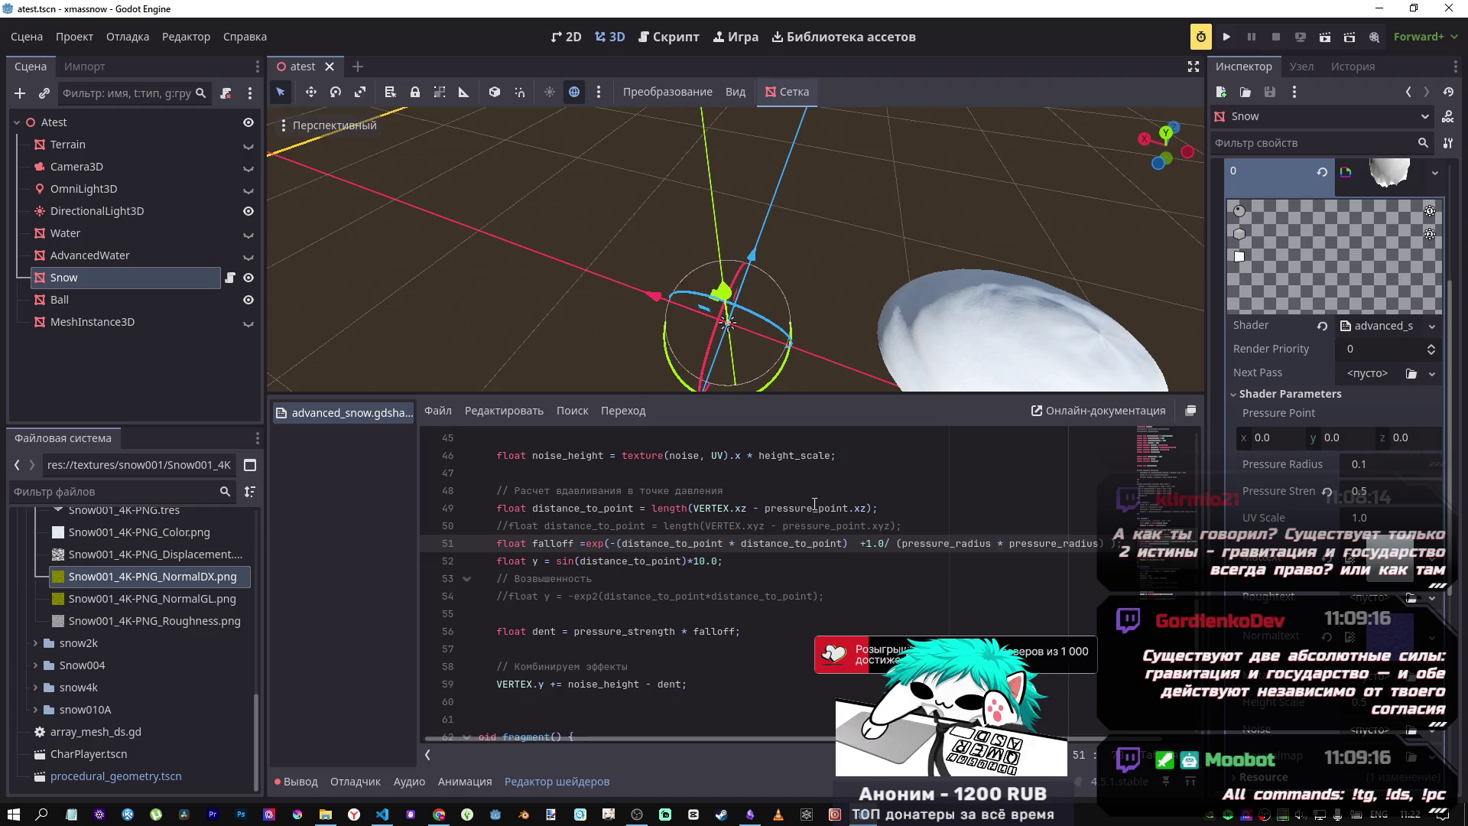
scroll(740, 330, down, 2)
scroll(733, 286, up, 2)
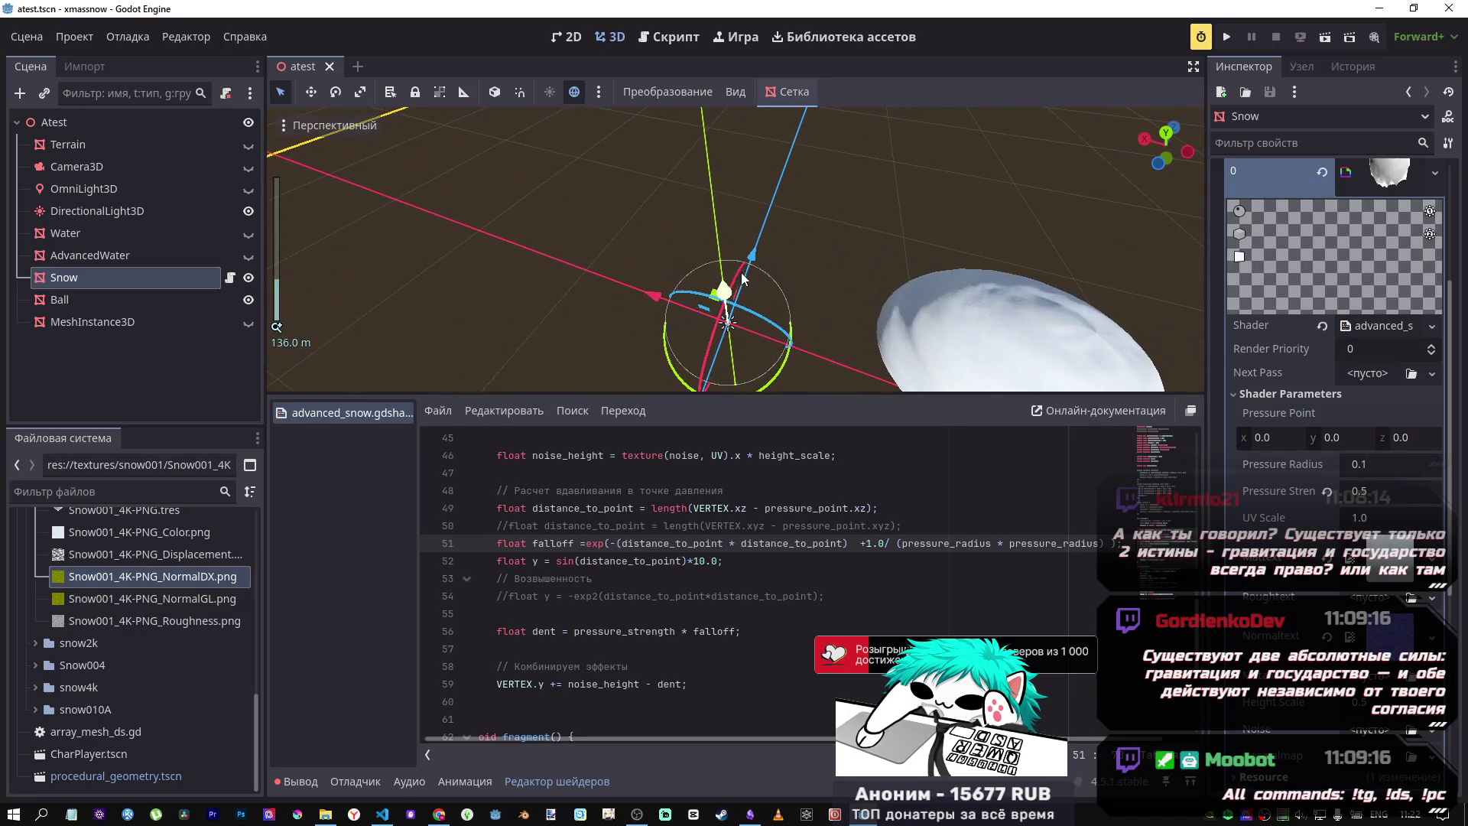
mouse_move(742, 278)
mouse_down()
mouse_move(726, 252)
mouse_move(736, 355)
mouse_move(742, 152)
mouse_move(760, 337)
mouse_move(747, 202)
mouse_move(743, 277)
mouse_up()
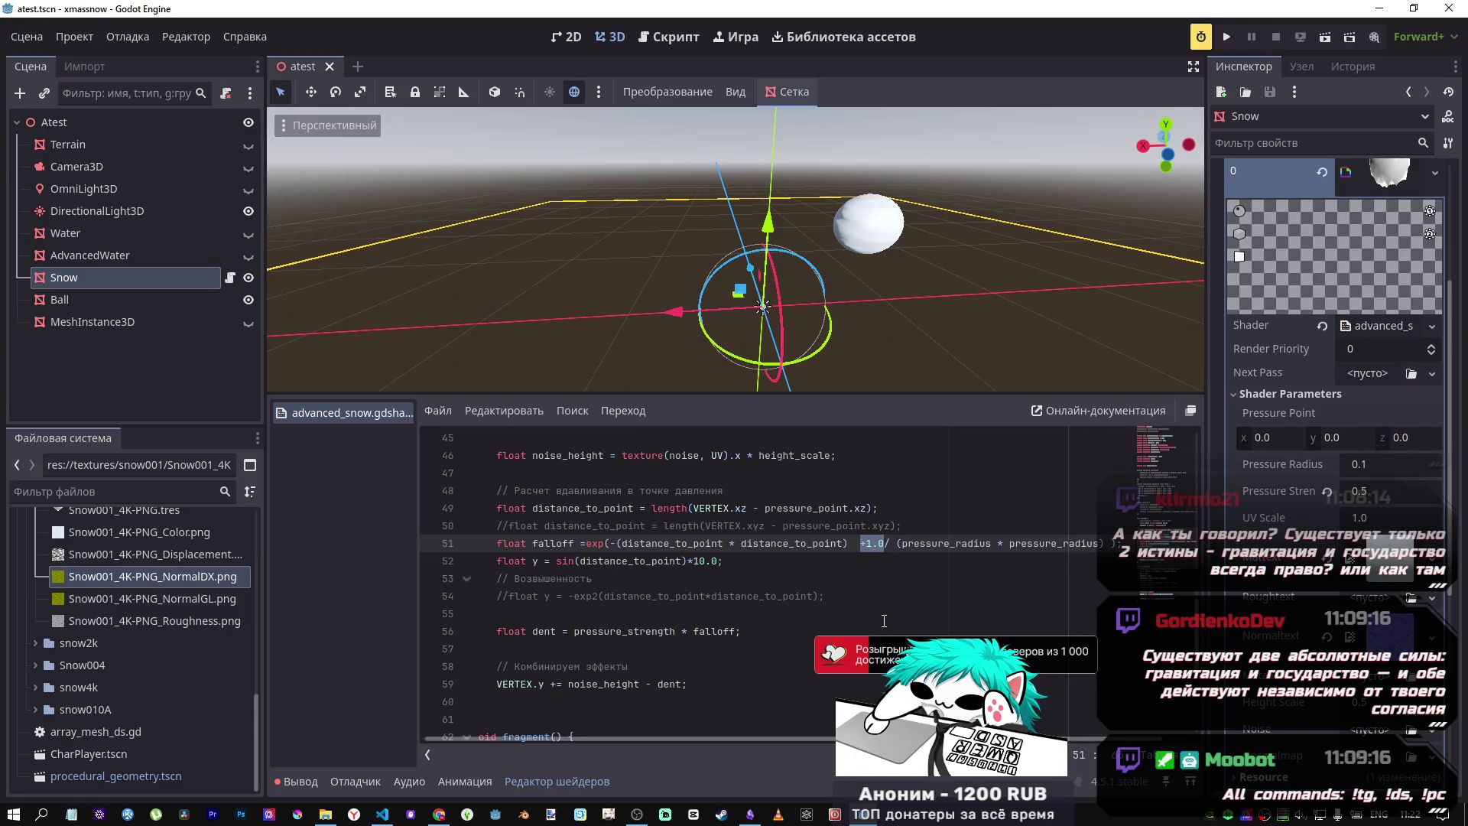
key(BackSpace)
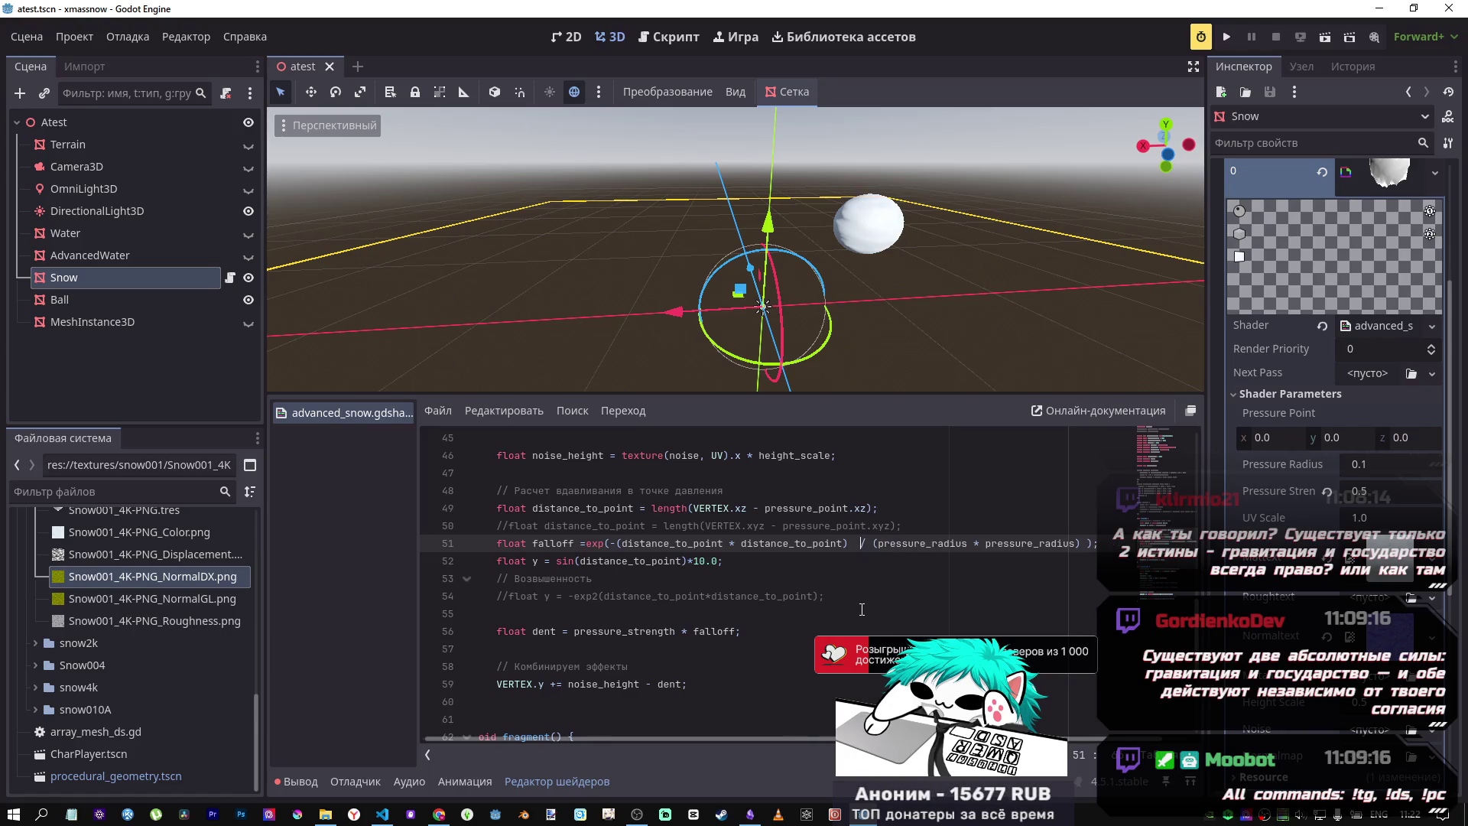
key(ctrl+z)
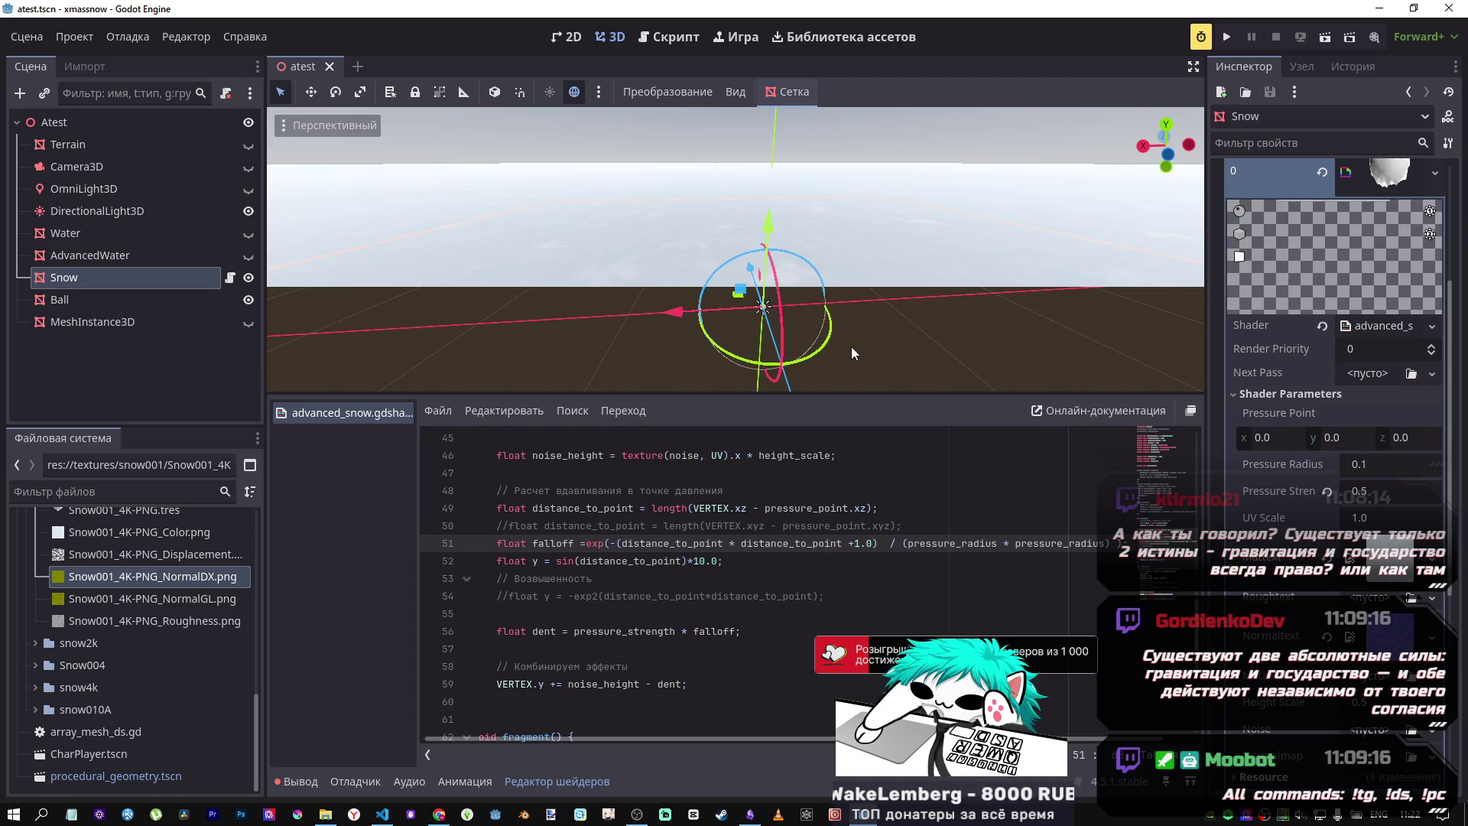
drag(851, 346, 850, 346)
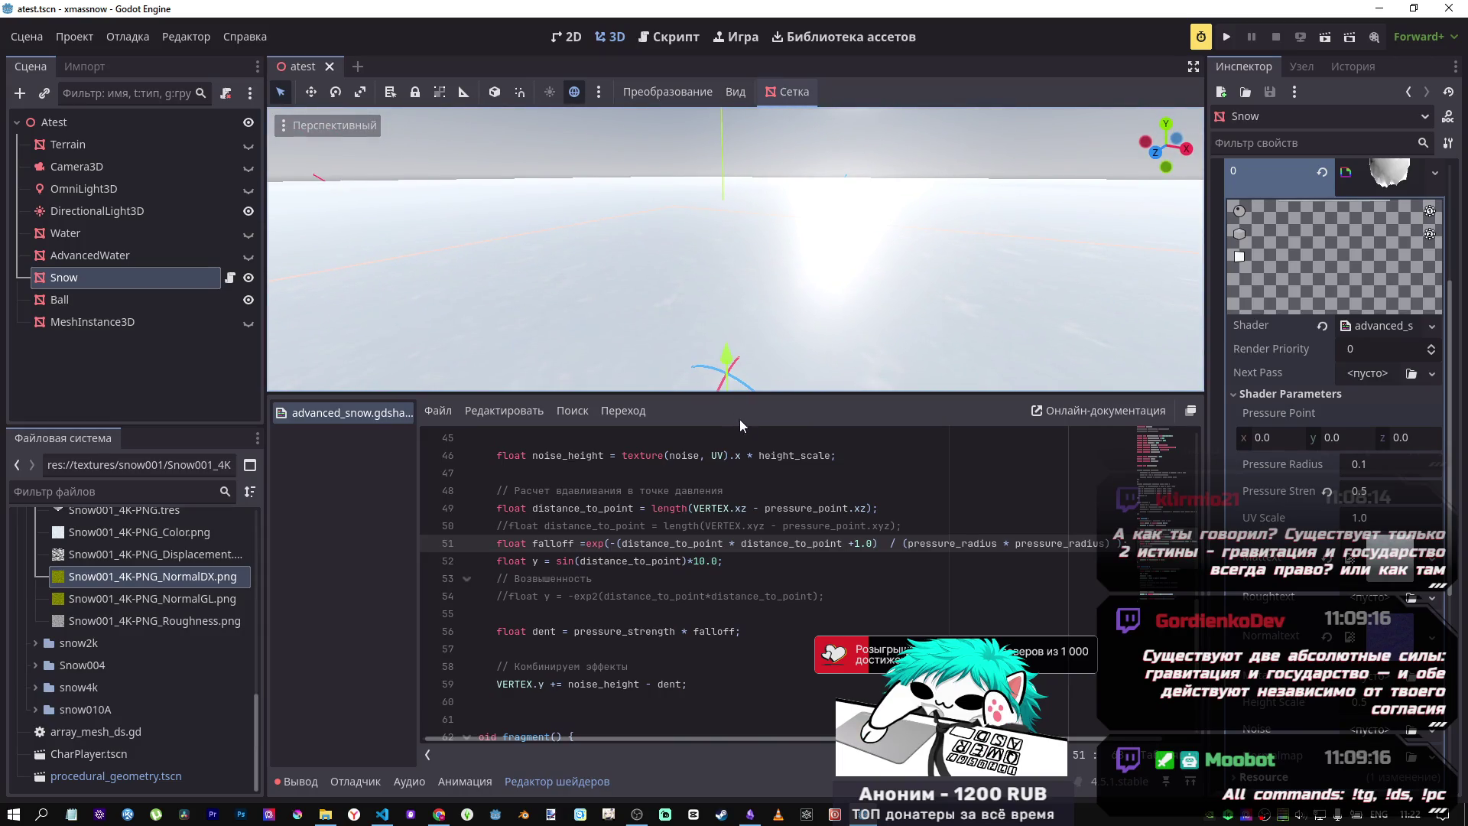
drag(874, 544, 852, 544)
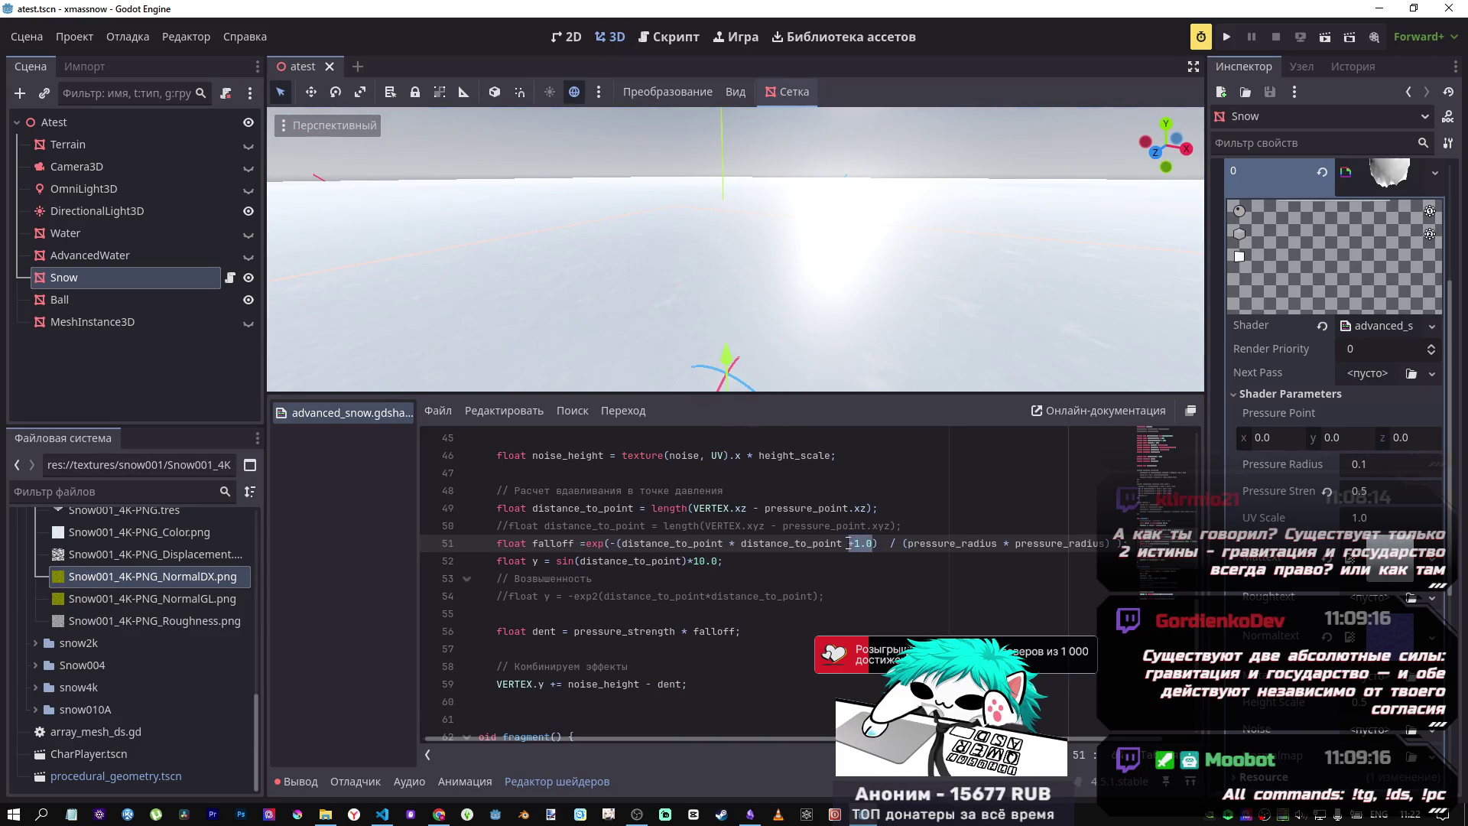
key(BackSpace)
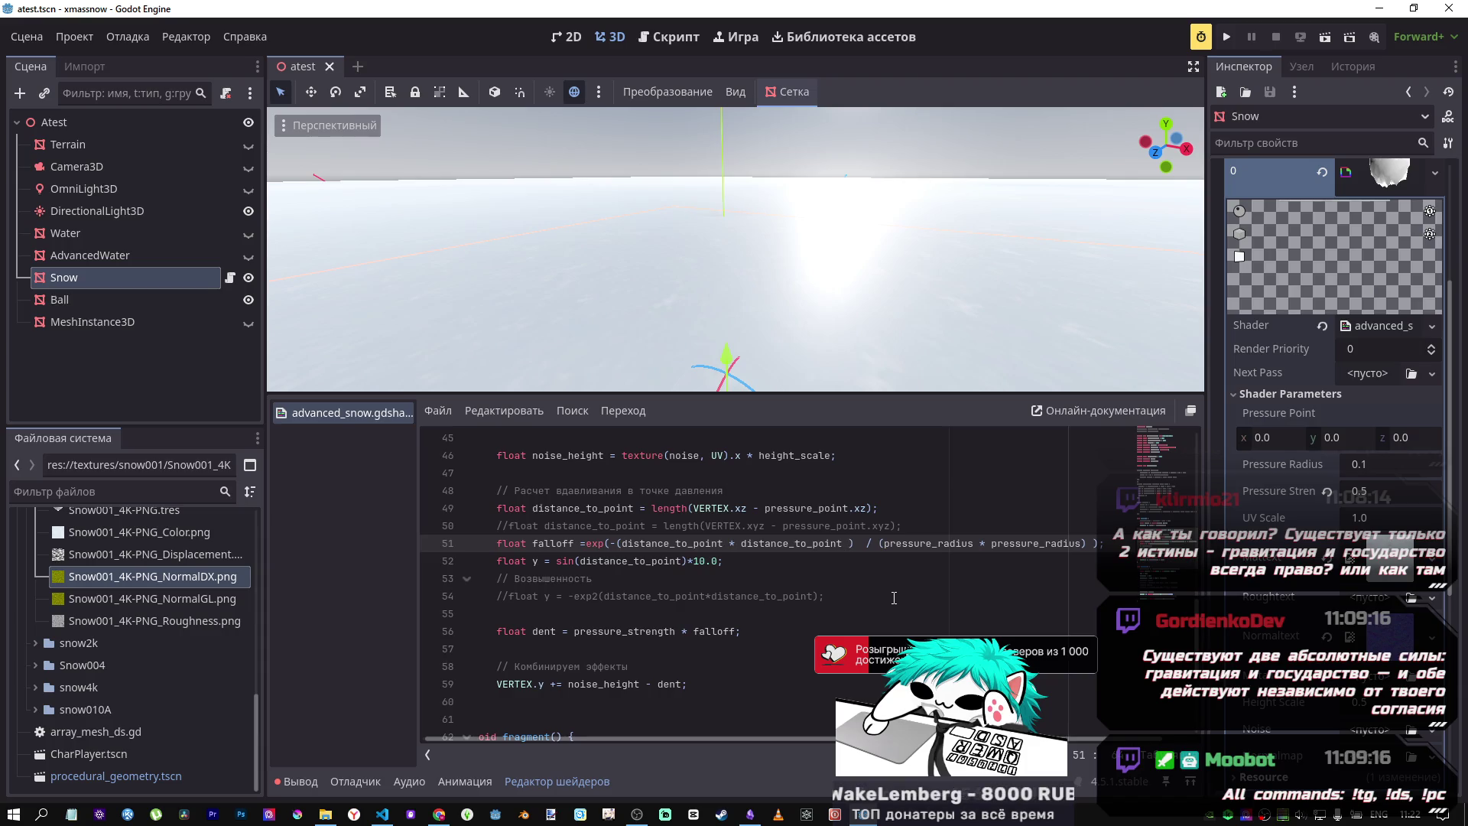
drag(850, 346, 851, 346)
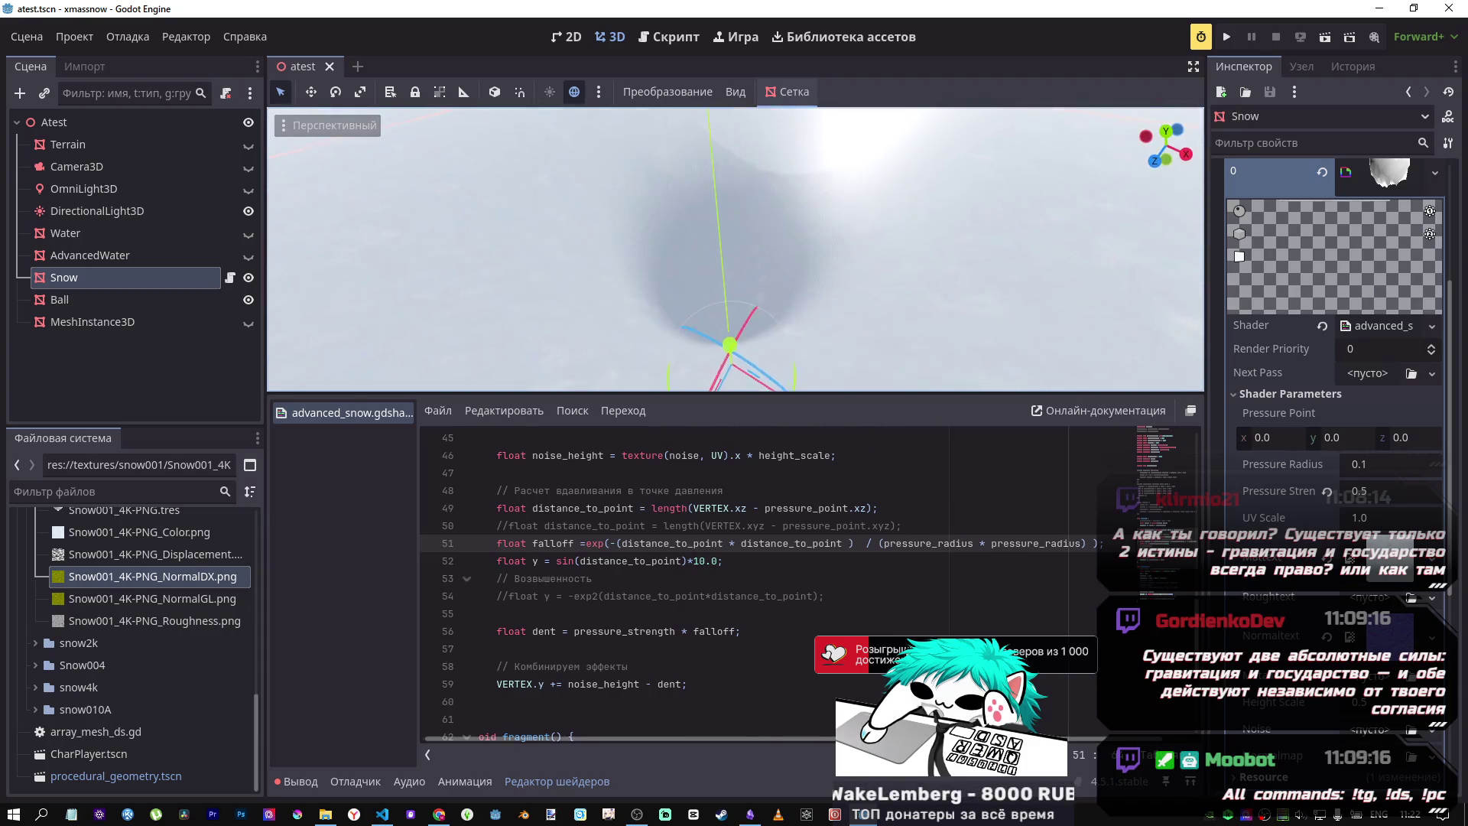
key(ctrl+z)
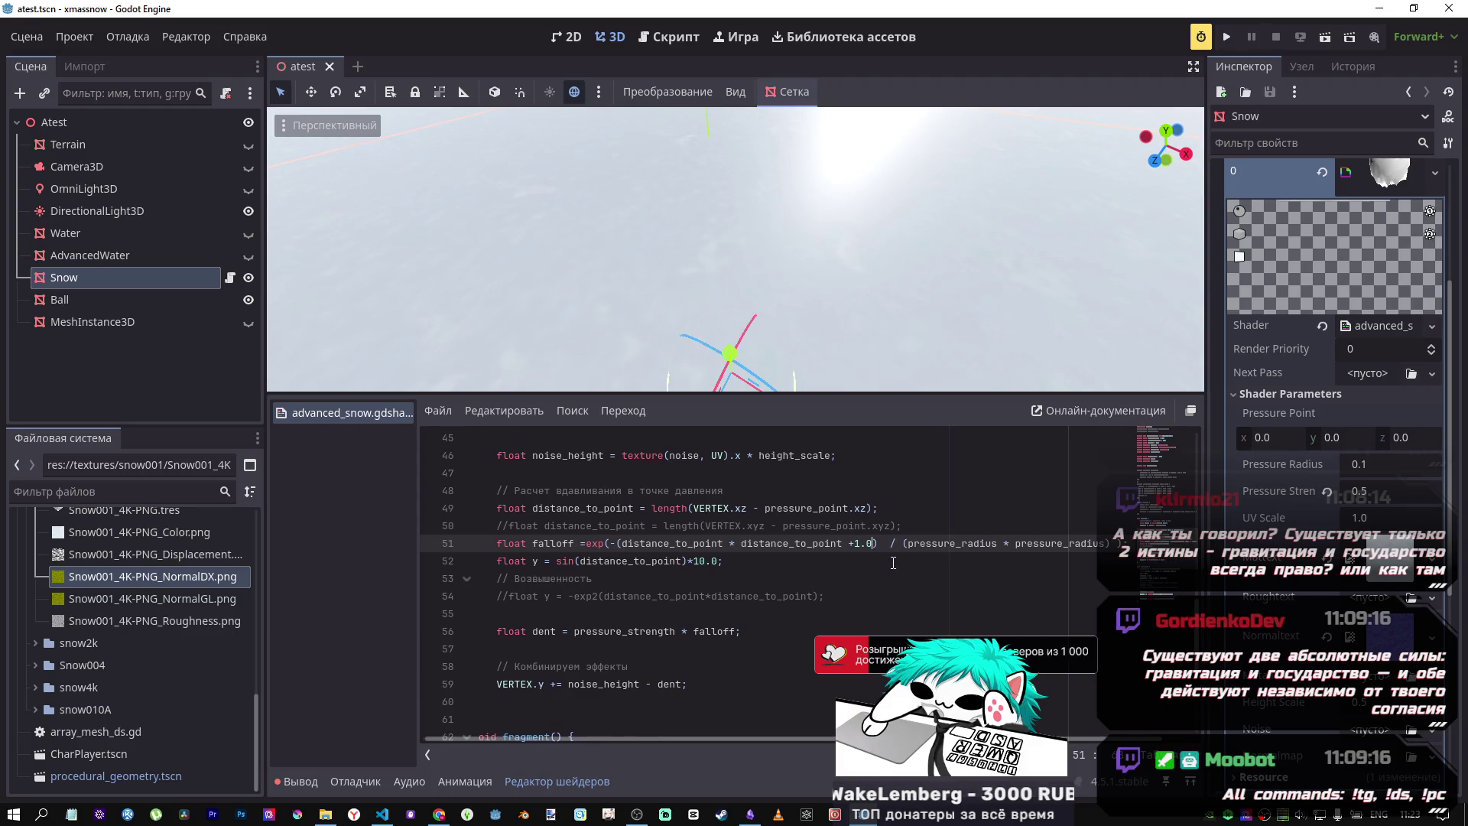
Step: Remove the +1.0 offset from line 51's falloff denominator and view the resulting rounded mound
drag(734, 252, 752, 220)
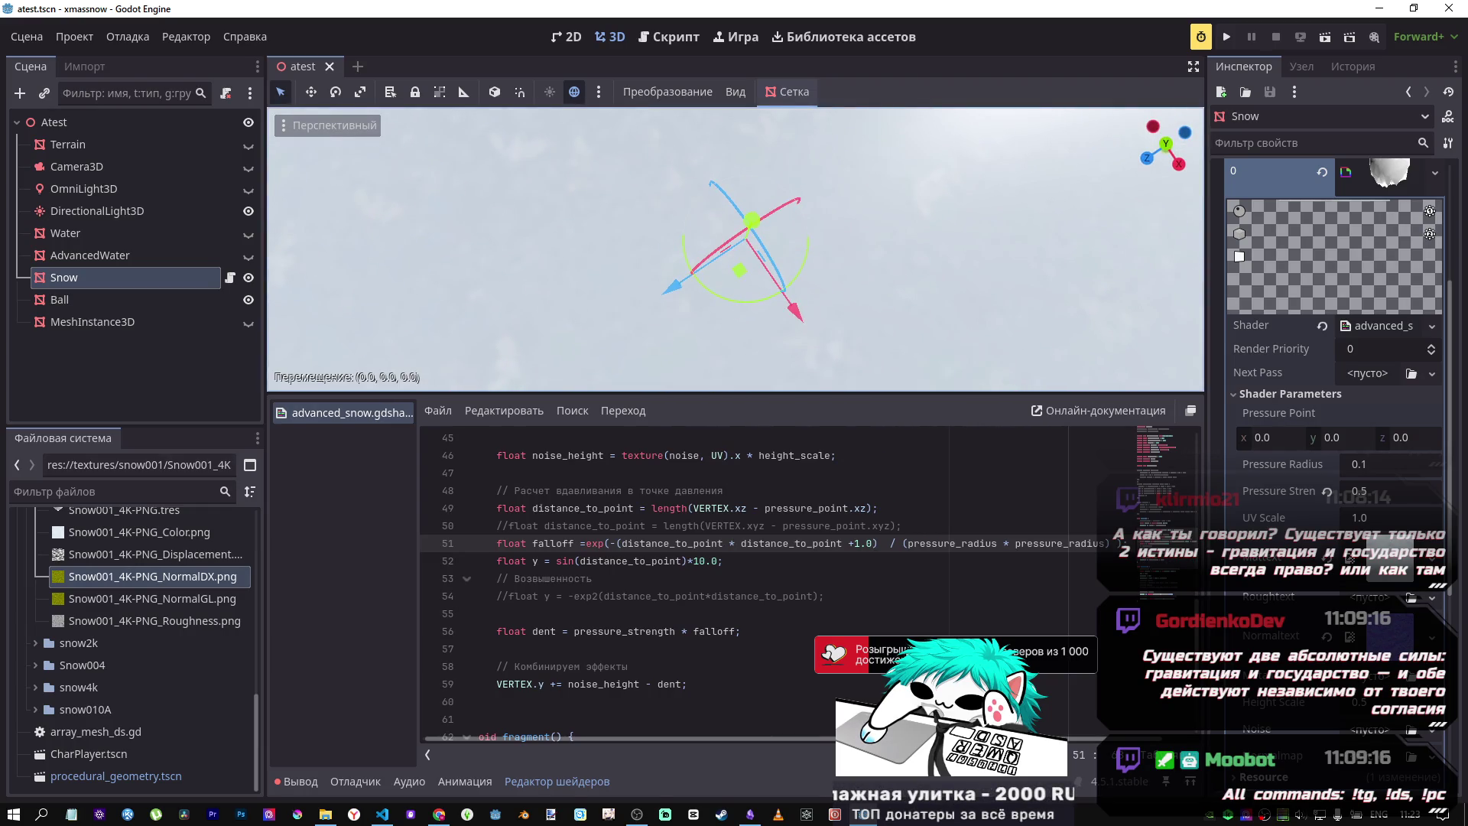
mouse_move(751, 220)
mouse_down()
mouse_move(795, 333)
mouse_move(795, 231)
mouse_move(802, 315)
mouse_up()
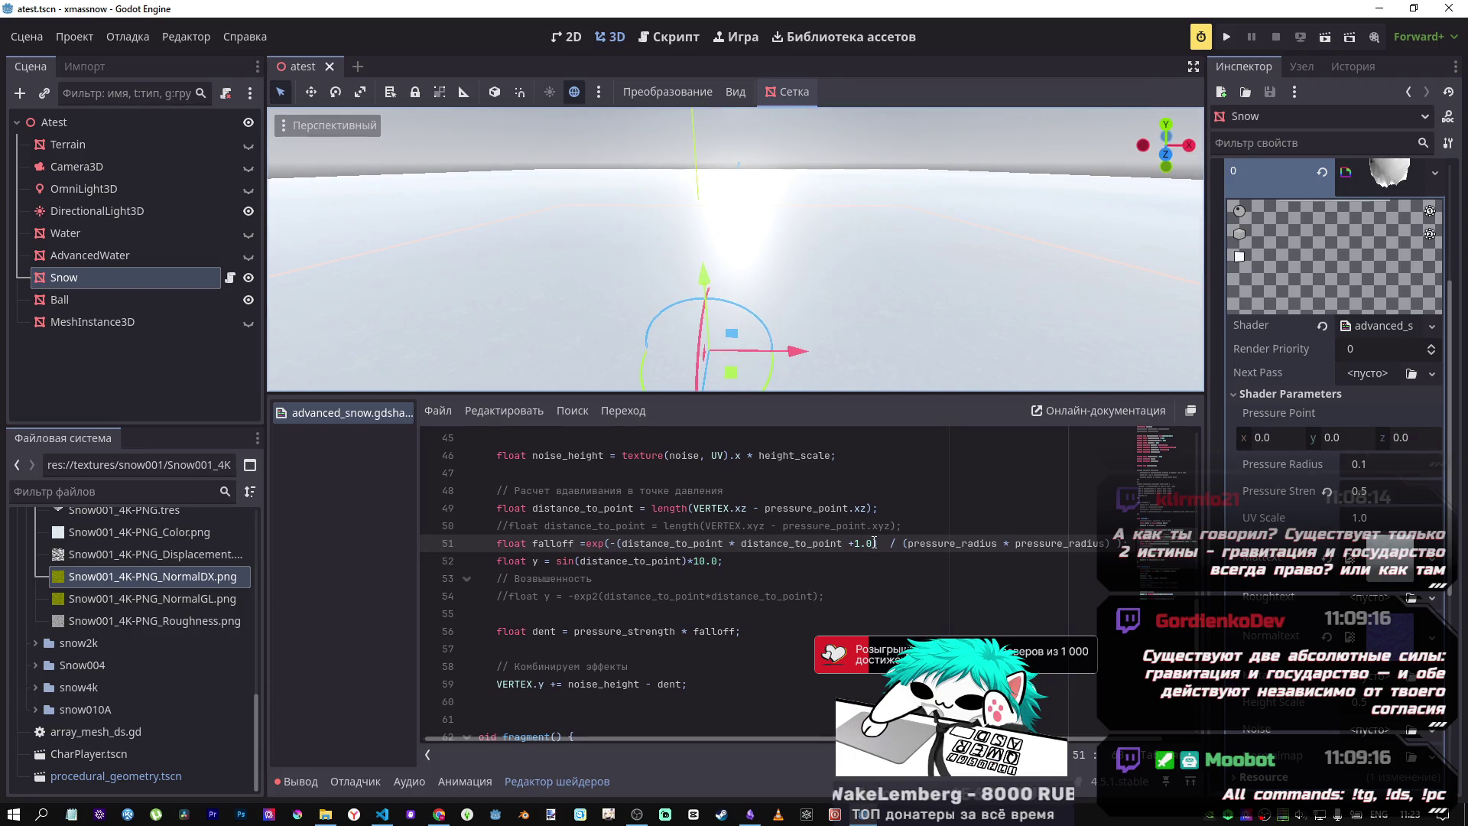
drag(872, 543, 844, 544)
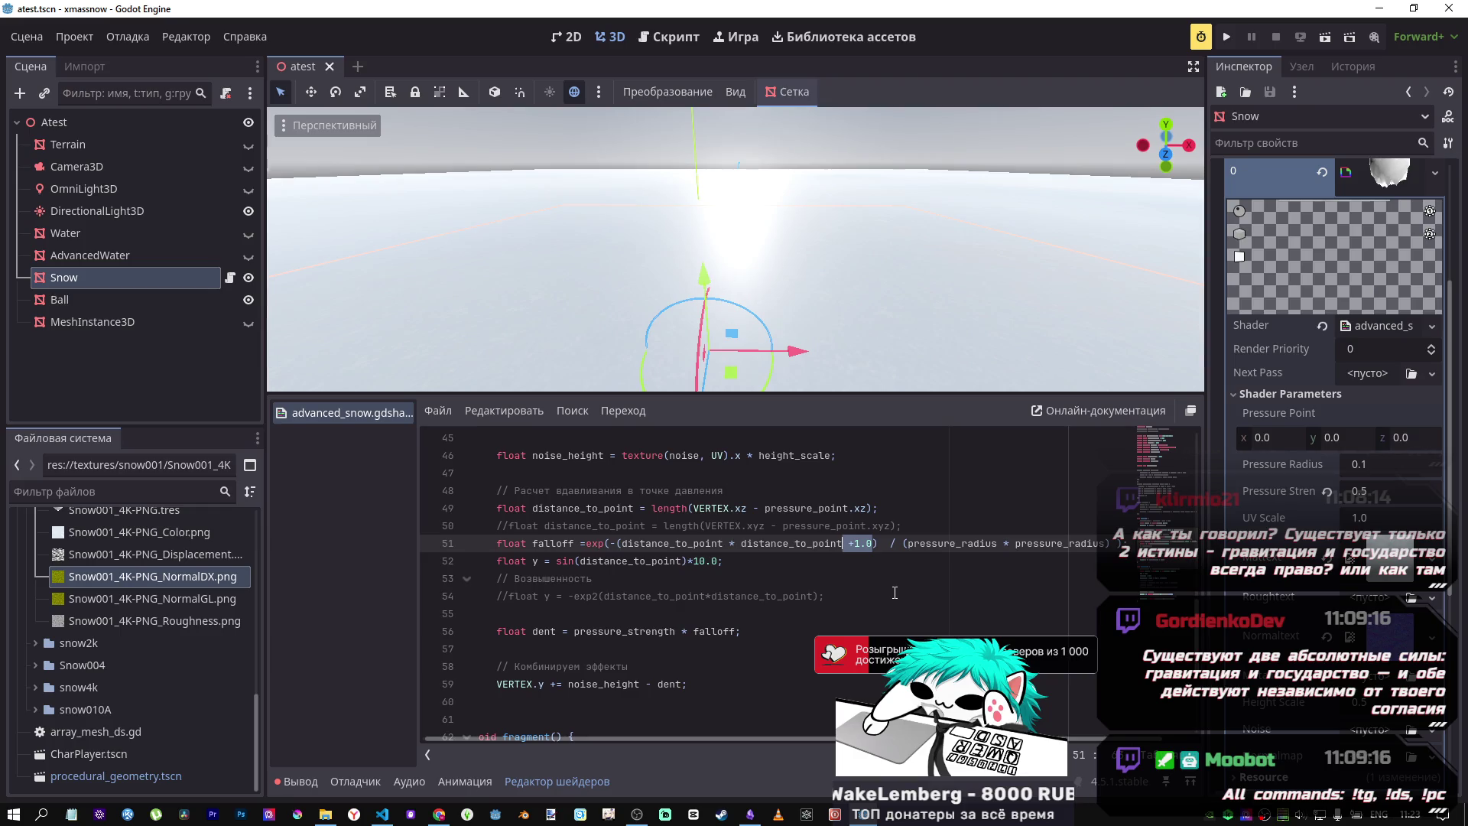
key(BackSpace)
click(1075, 542)
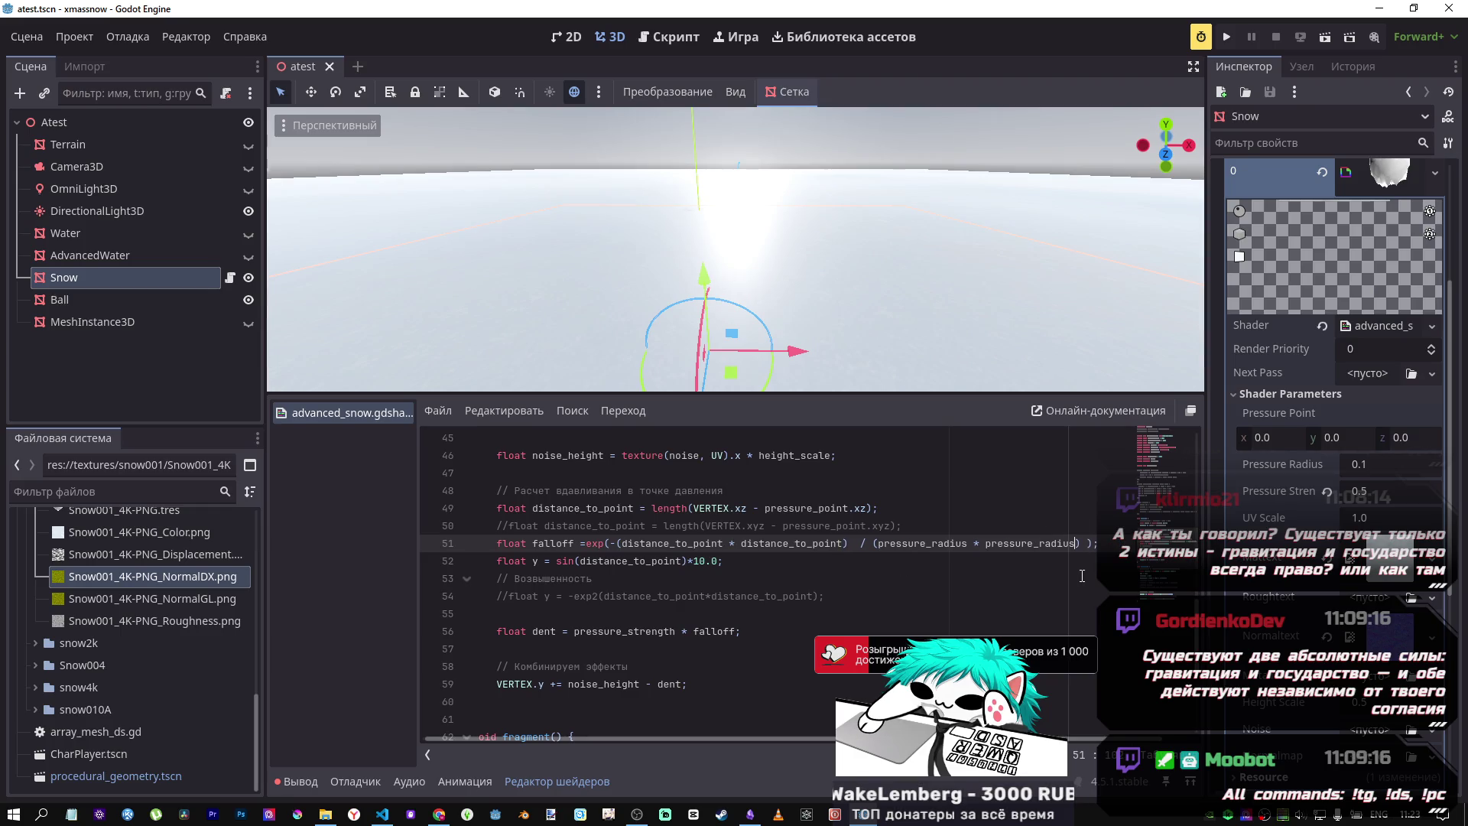
mouse_move(825, 350)
mouse_down()
mouse_move(711, 314)
mouse_move(665, 382)
mouse_move(677, 340)
mouse_move(664, 370)
mouse_move(640, 298)
mouse_move(630, 321)
mouse_move(557, 307)
mouse_up()
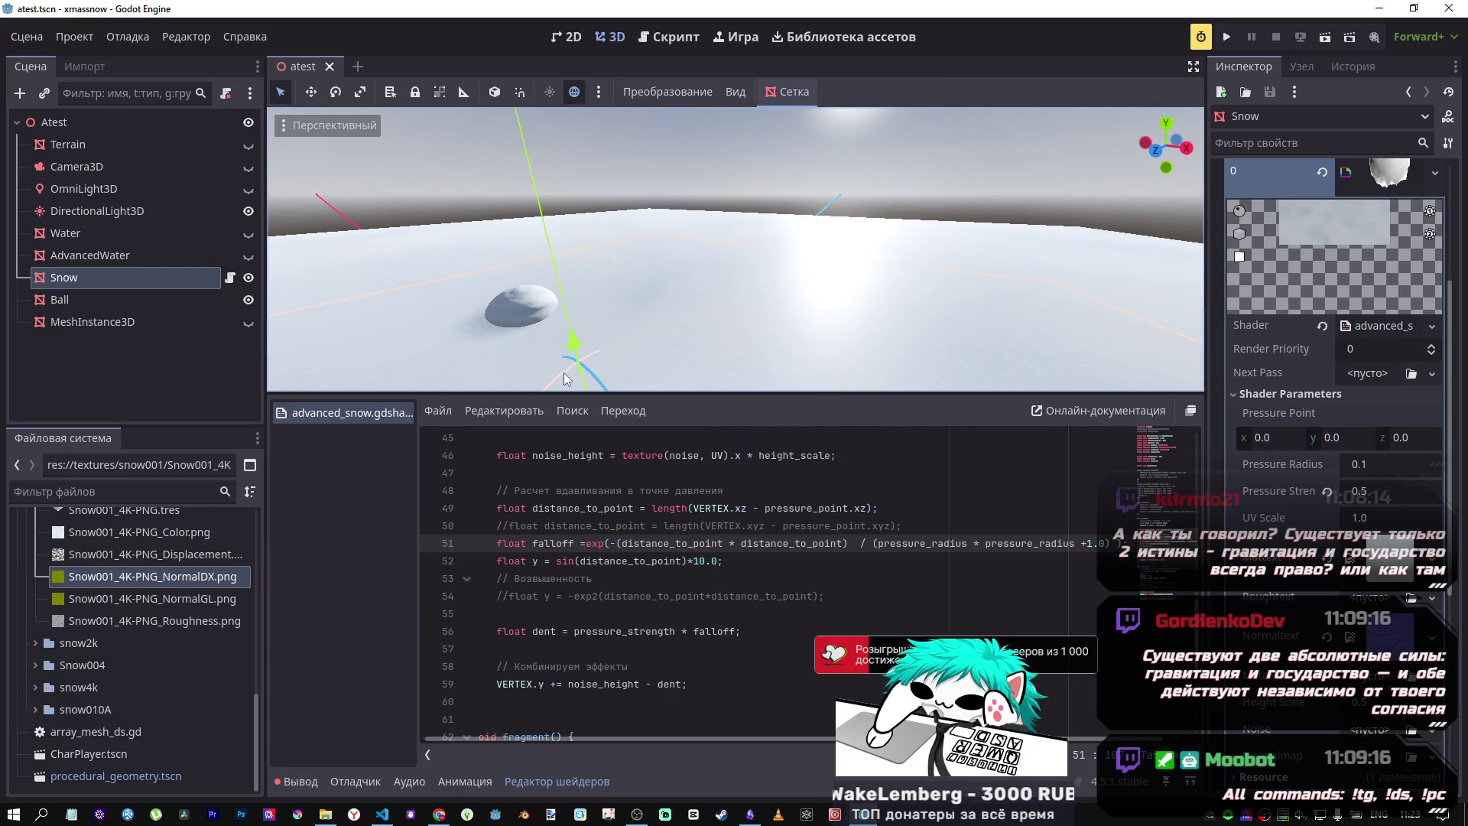
Step: Tilt the snow mesh about 7 degrees, delete the +1.01 term on line 51, and save
mouse_move(563, 373)
mouse_down()
mouse_move(553, 405)
mouse_move(561, 388)
mouse_move(608, 381)
mouse_move(740, 423)
mouse_up()
key(ctrl+s)
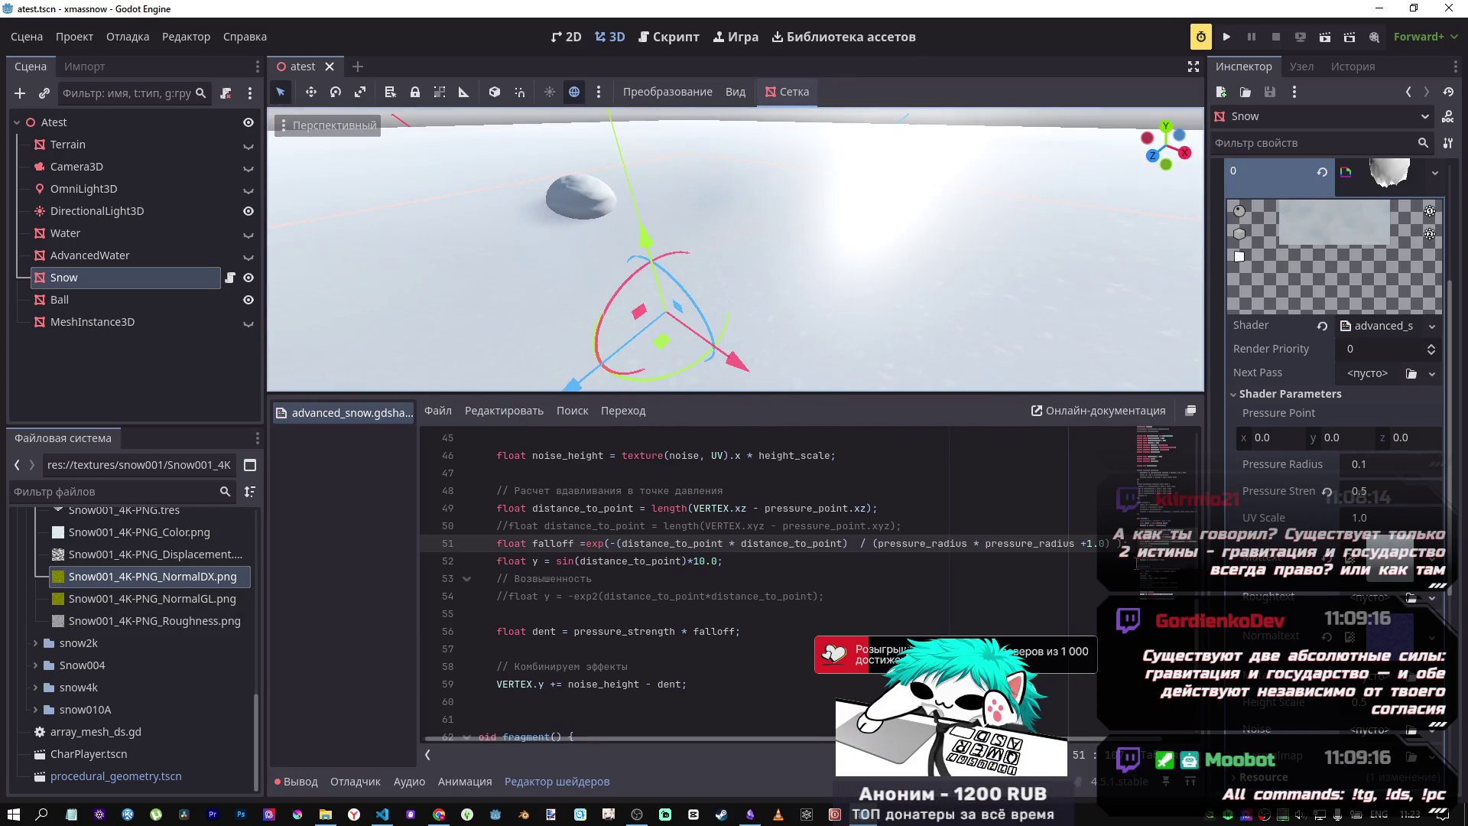
key(BackSpace)
key(BackSpace)
key(BackSpace)
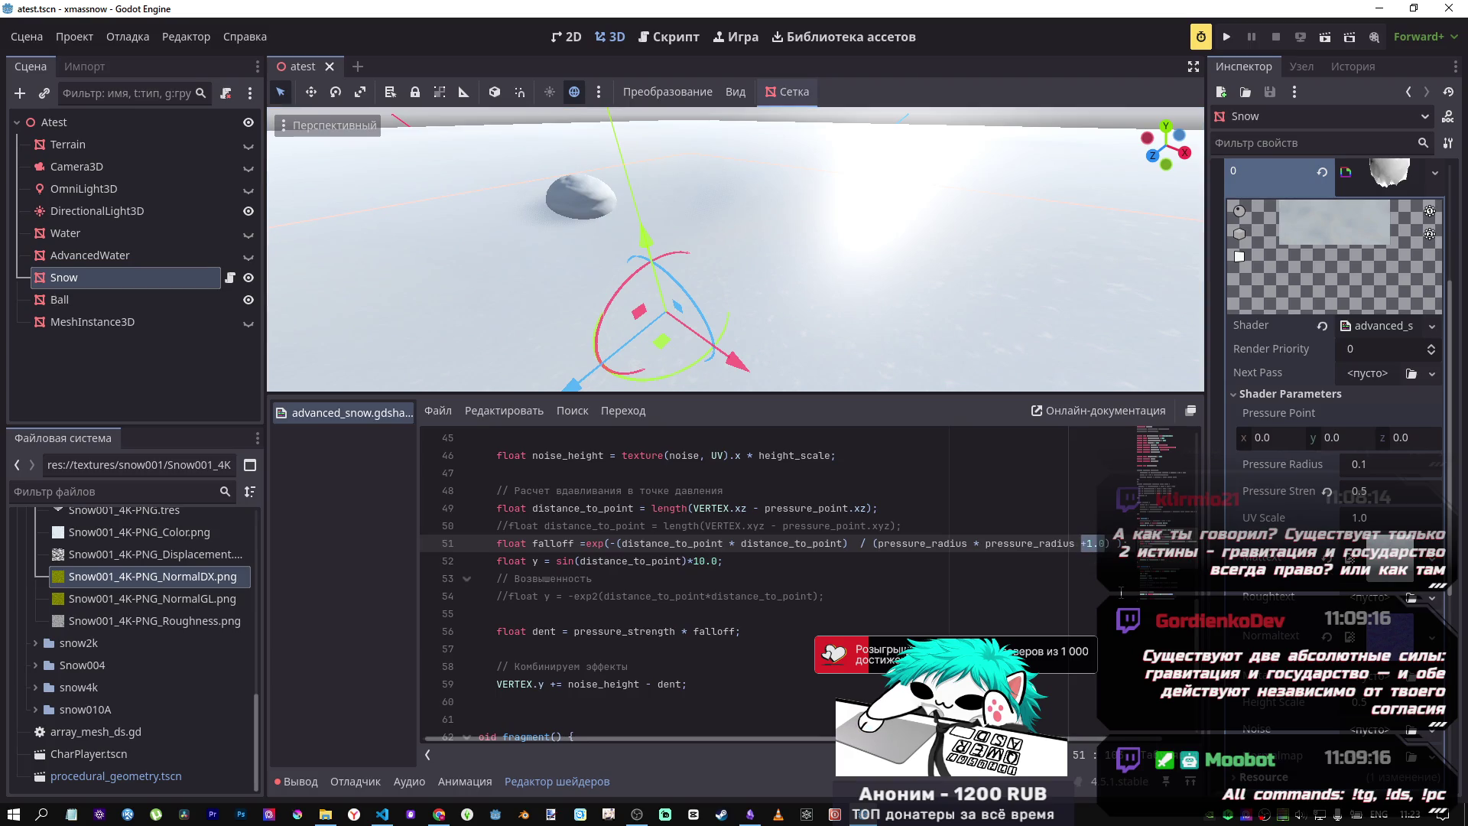
key(ctrl+s)
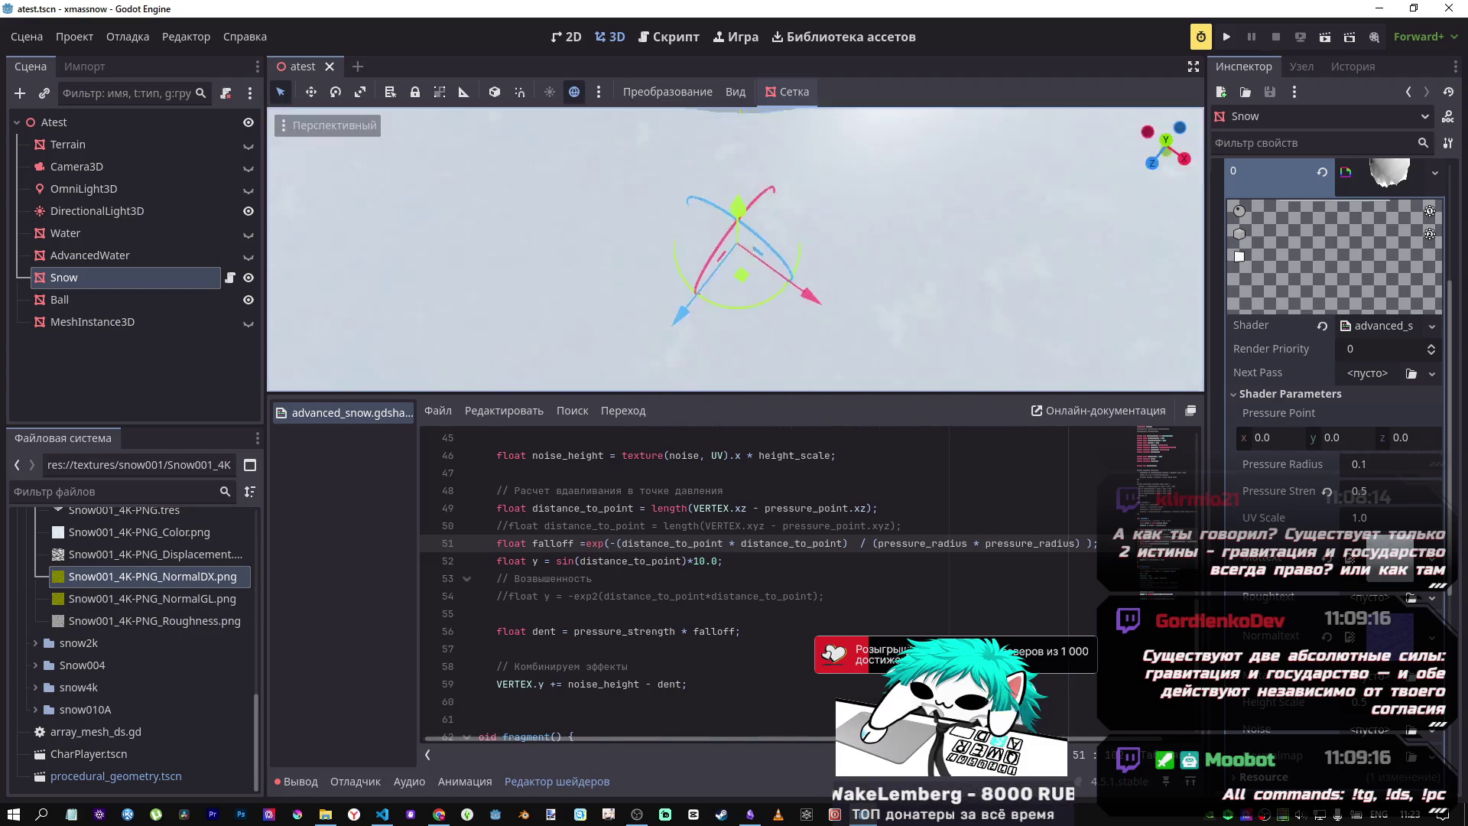
mouse_move(743, 208)
mouse_down()
mouse_move(726, 344)
mouse_move(742, 374)
mouse_up()
scroll(742, 375, down, 3)
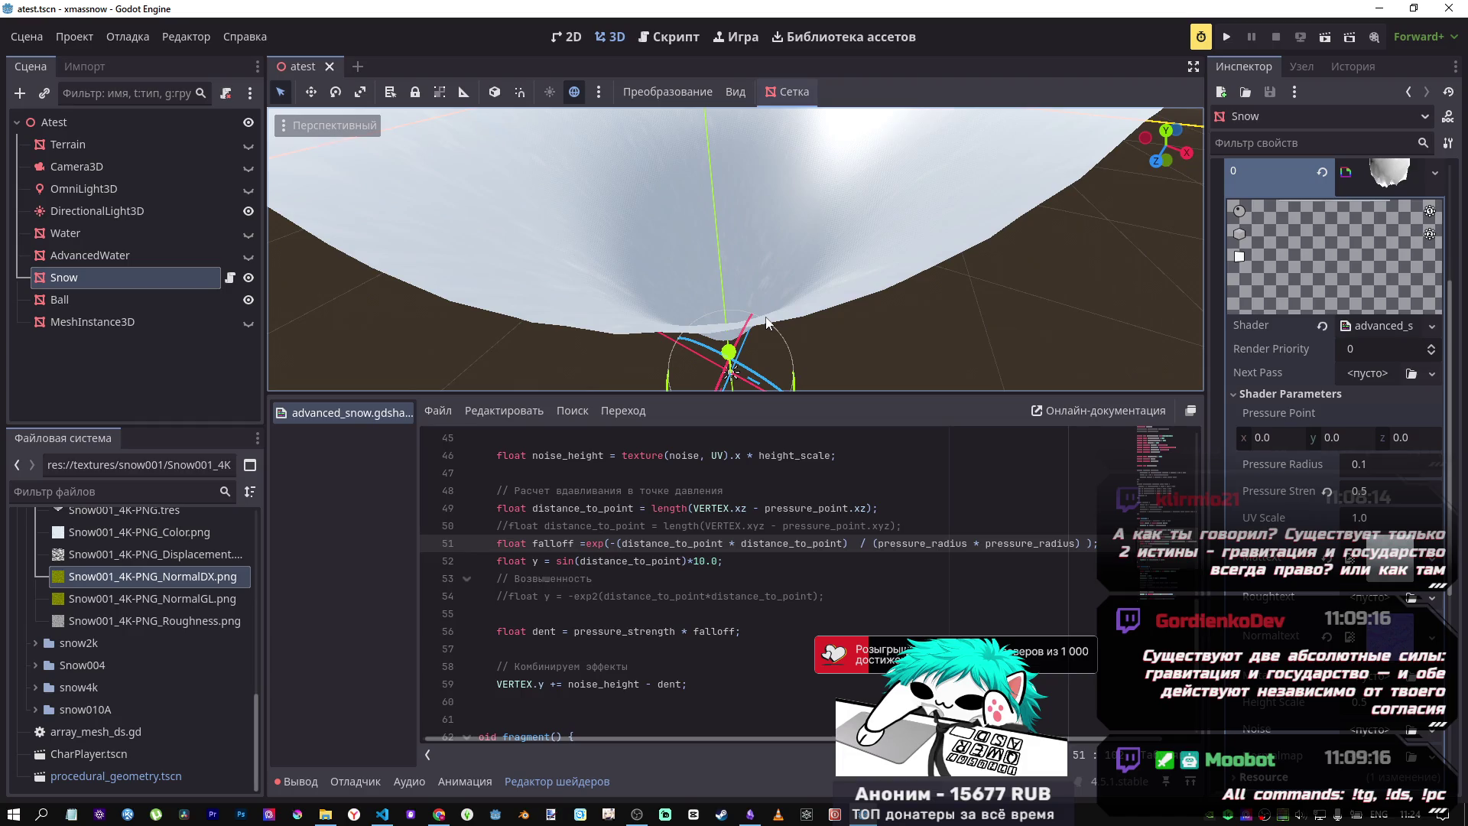
click(729, 632)
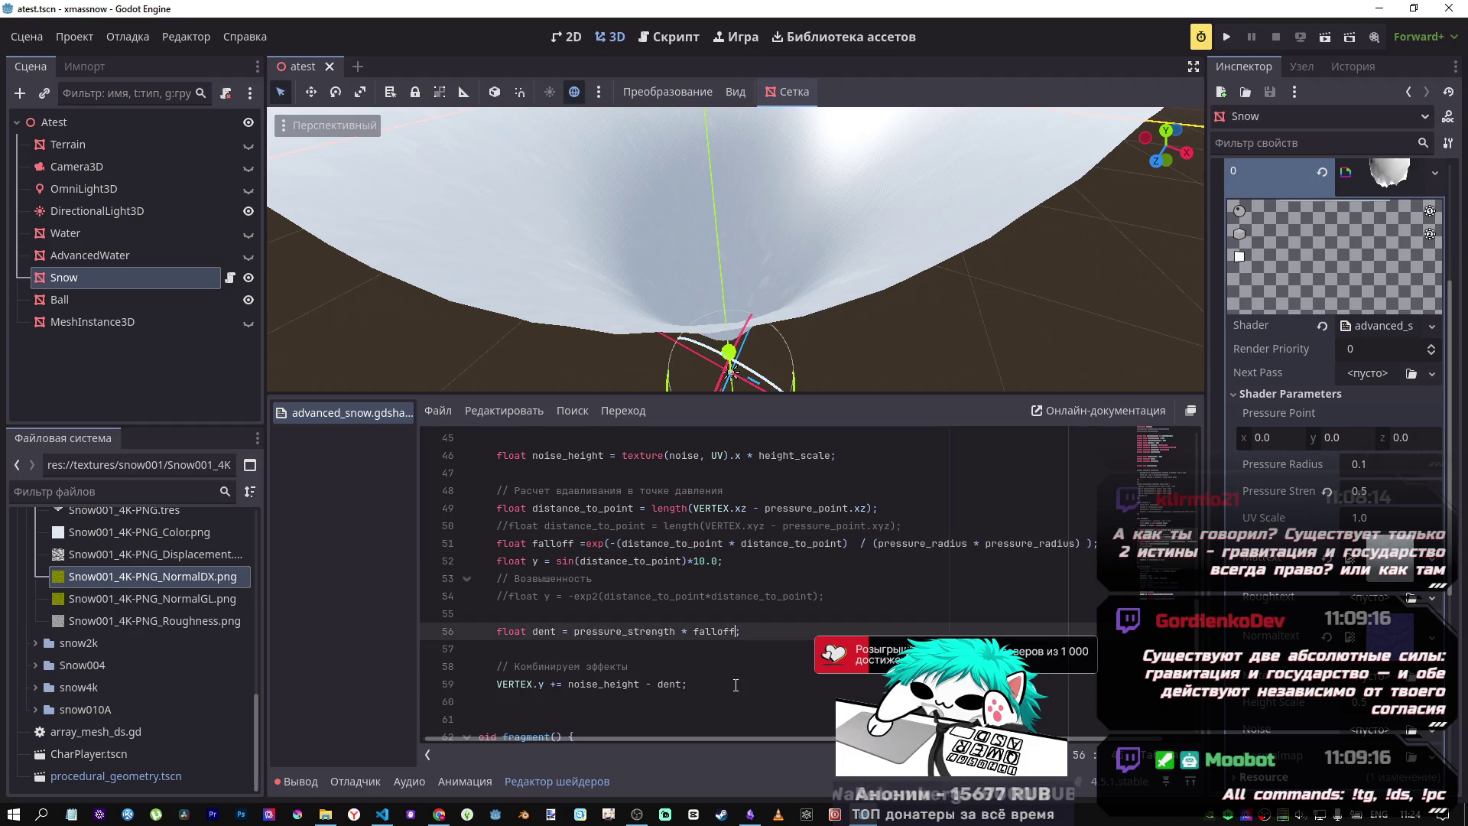
Step: Copy sin(1/x²) from expression 40 into expression 38, then delete it again
key(alt+Tab)
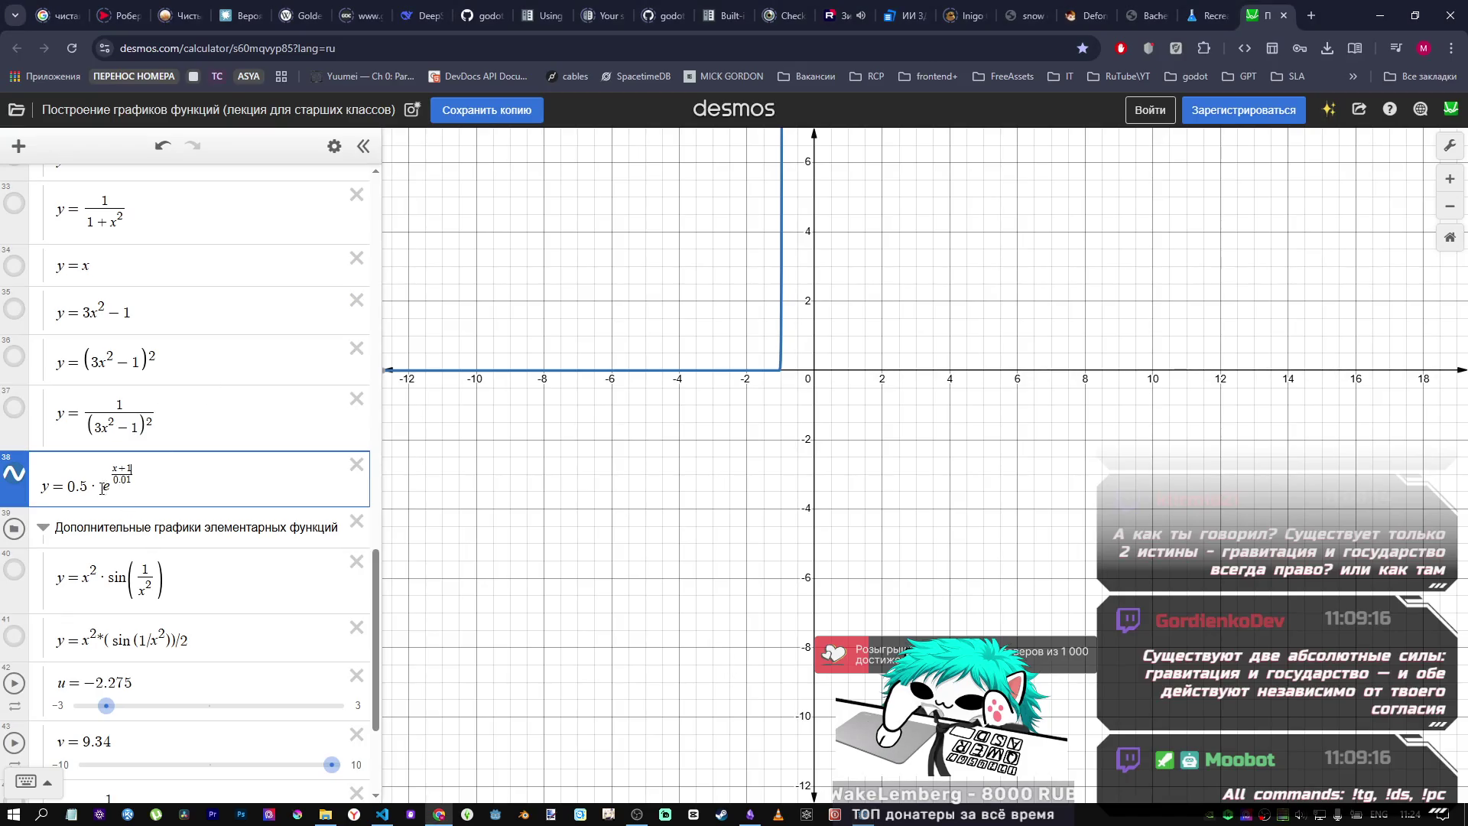
click(116, 575)
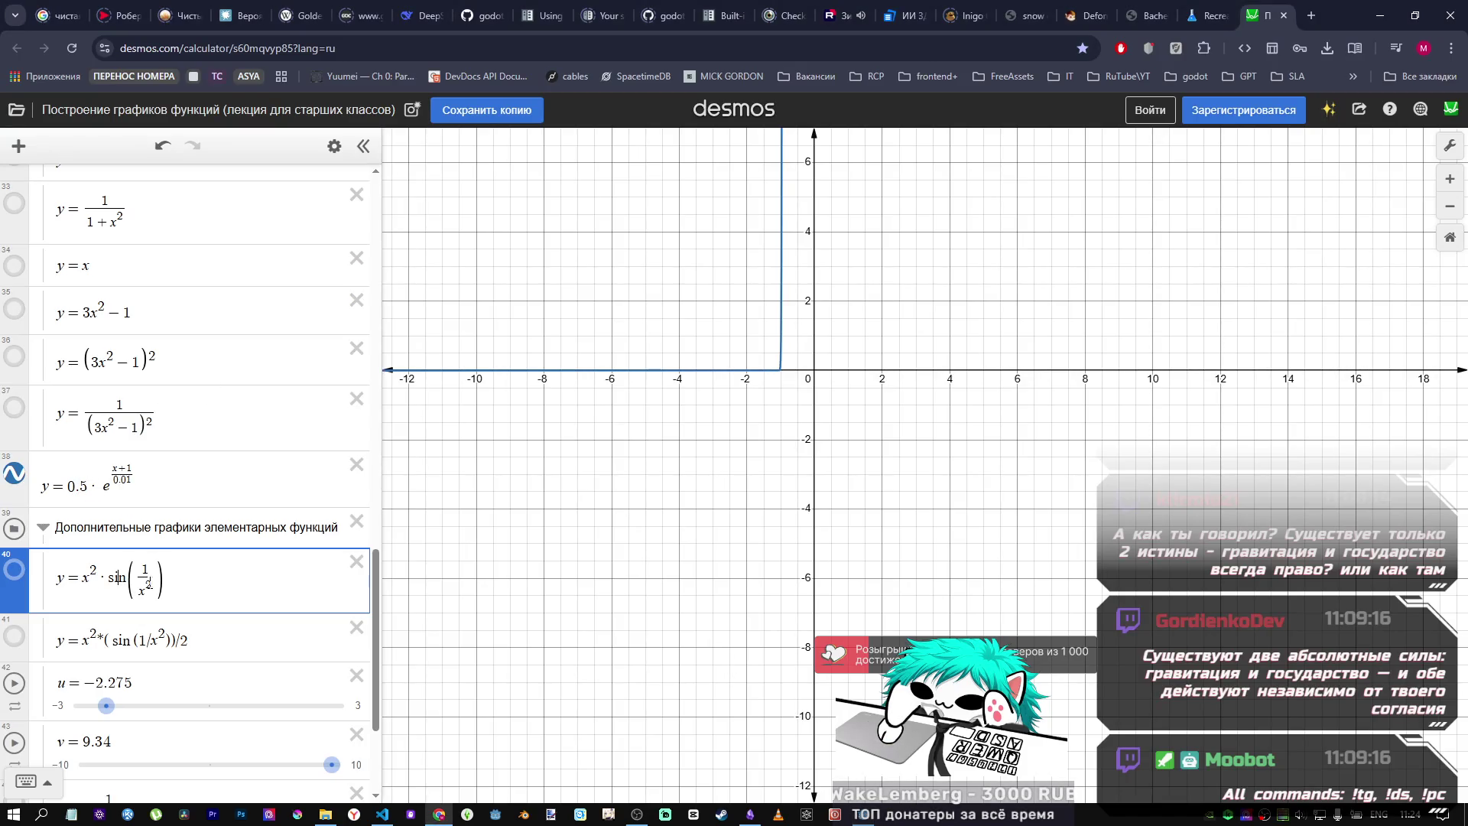
double_click(116, 575)
drag(116, 575, 116, 576)
key(ctrl+c)
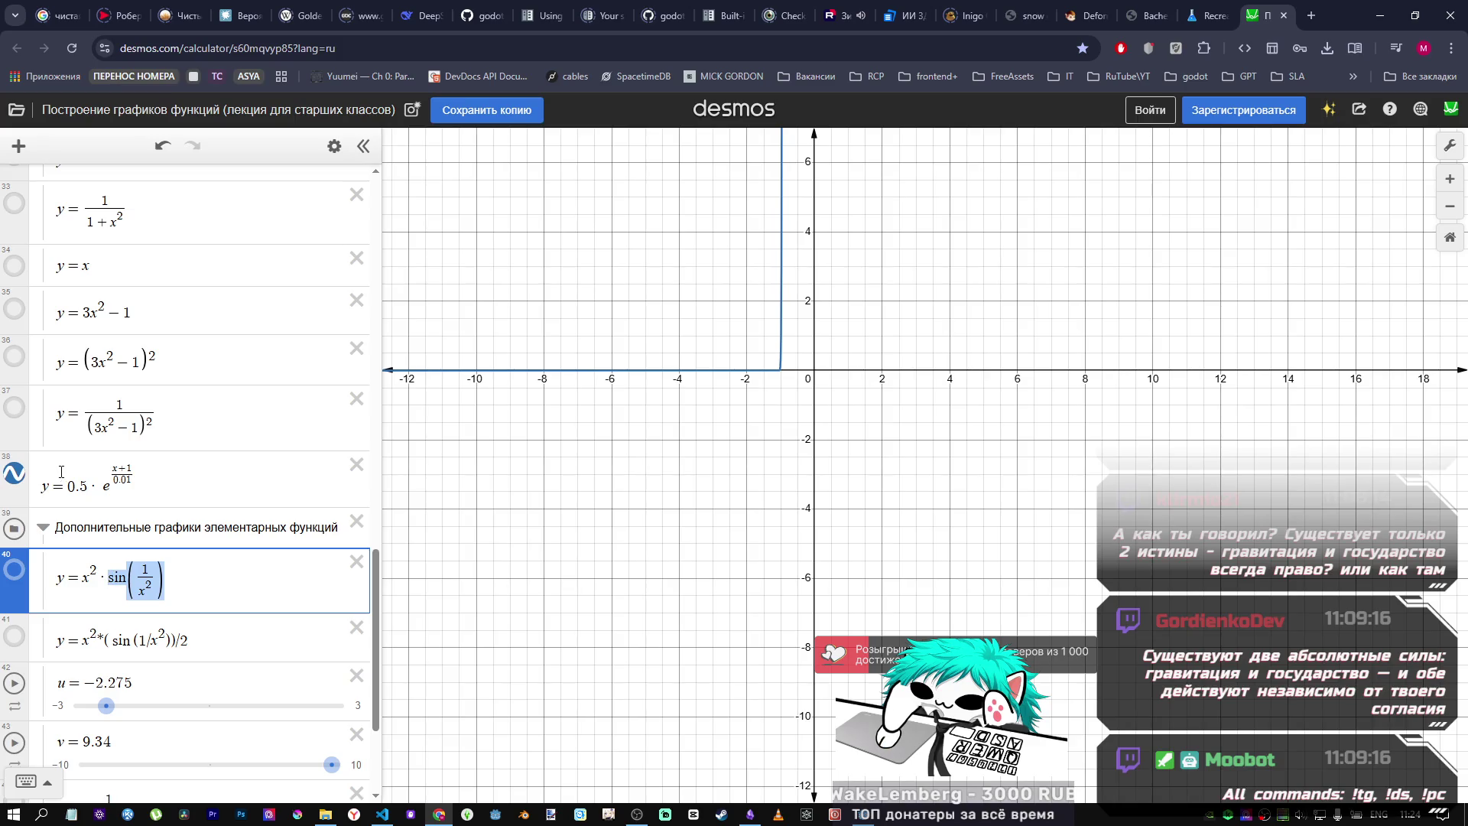
click(67, 486)
key(ctrl+v)
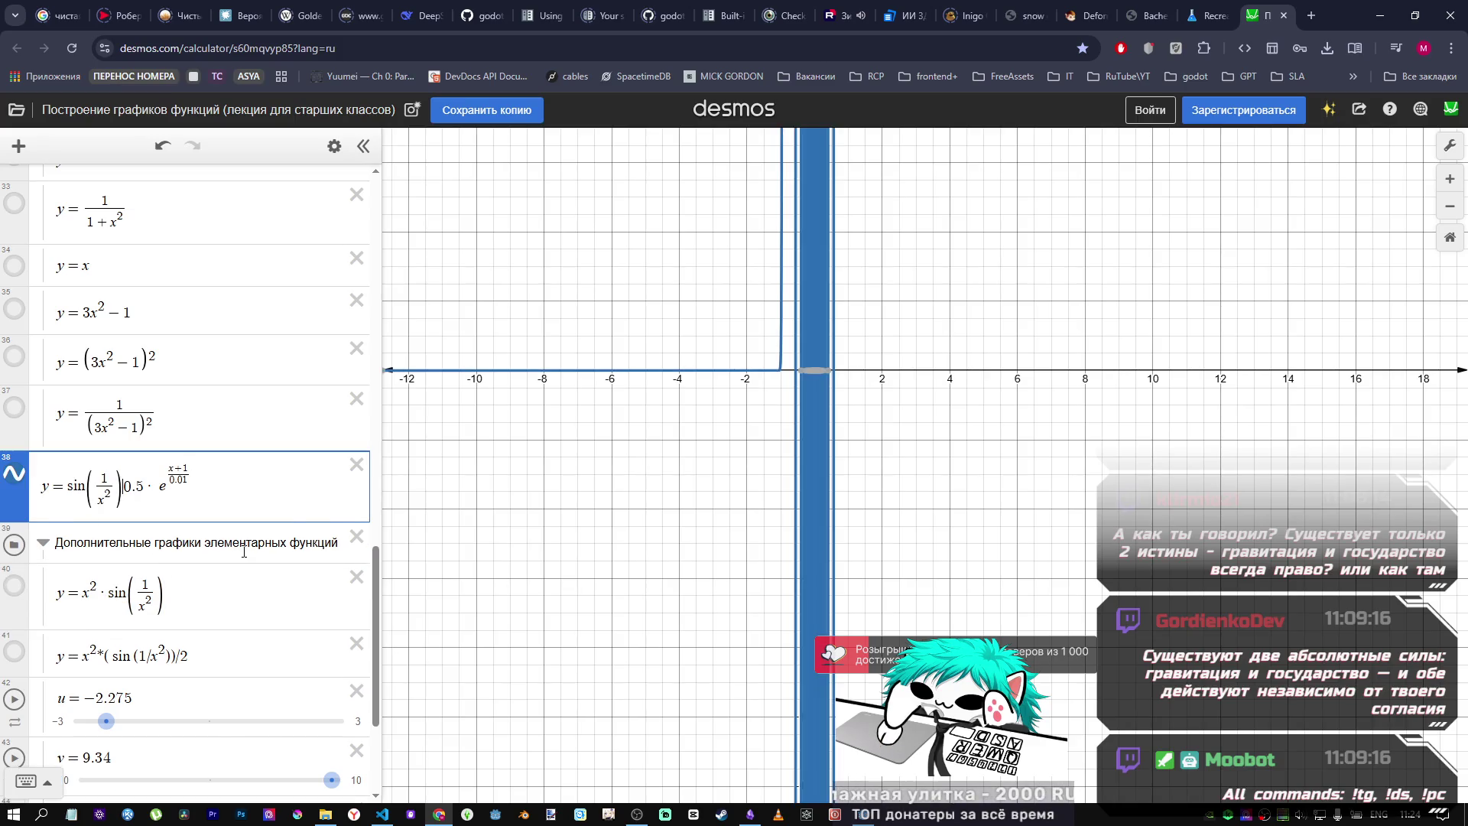
text(*)
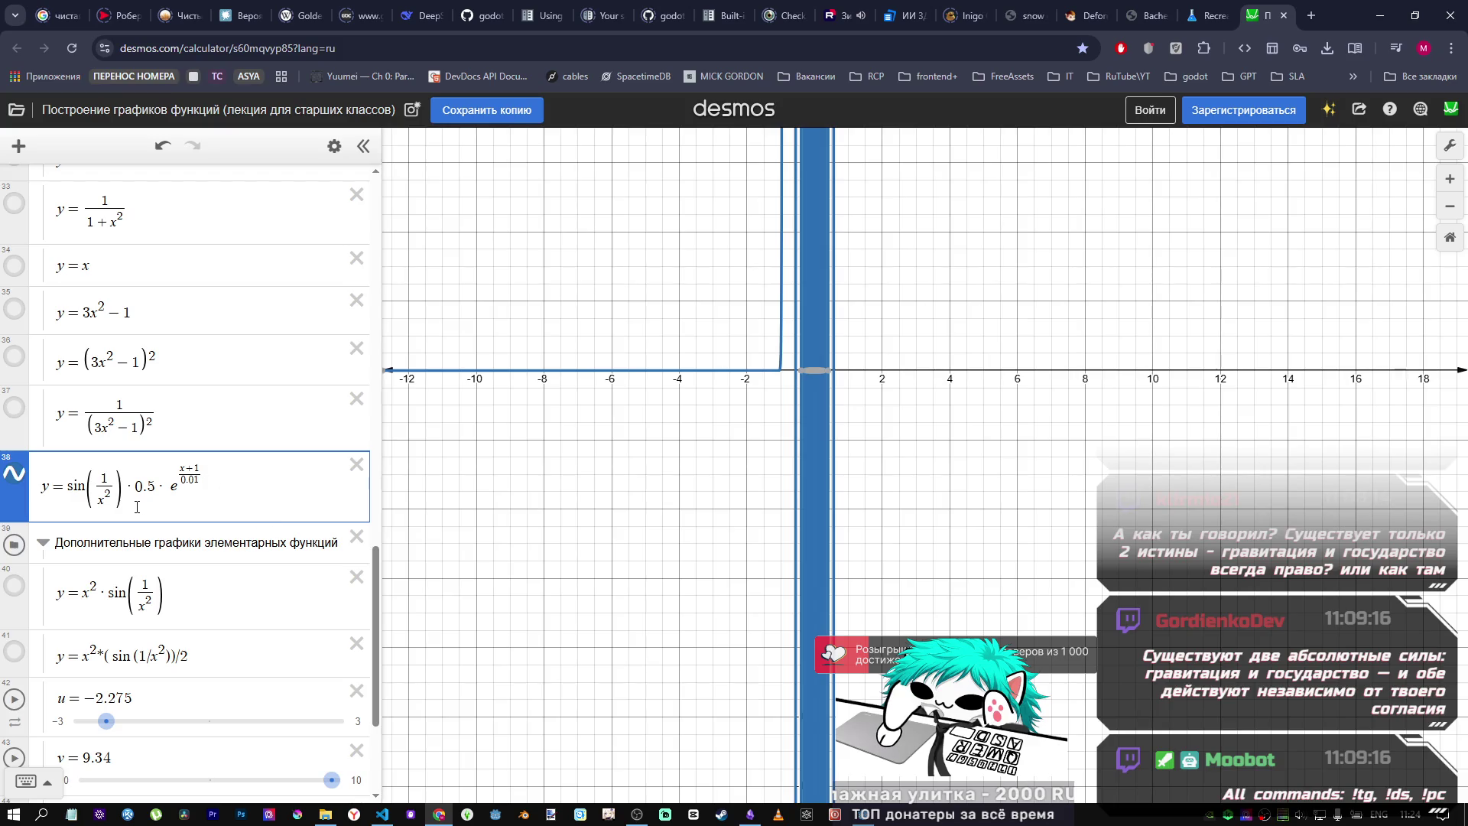
scroll(796, 427, up, 3)
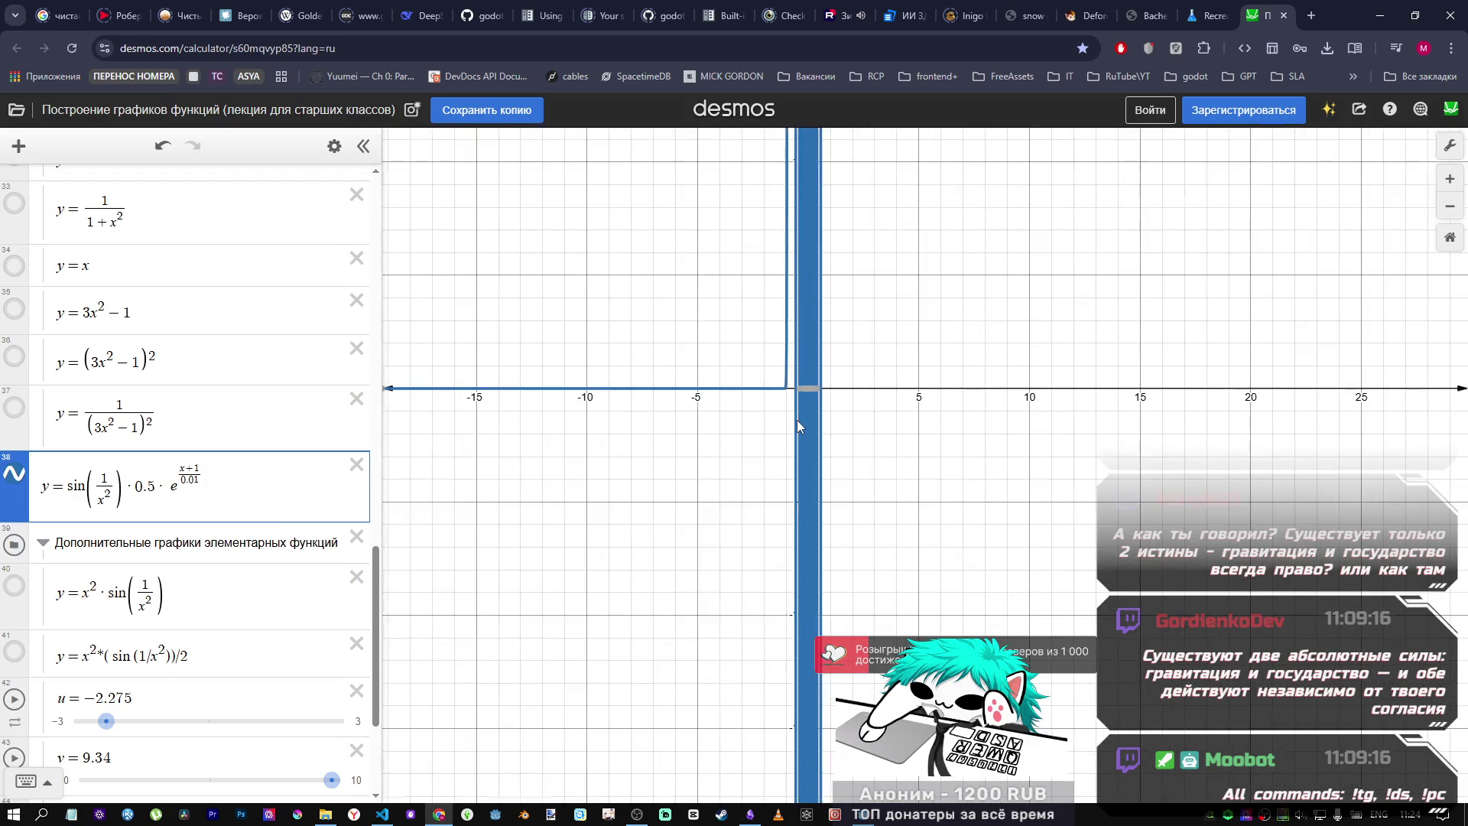
scroll(797, 414, up, 1)
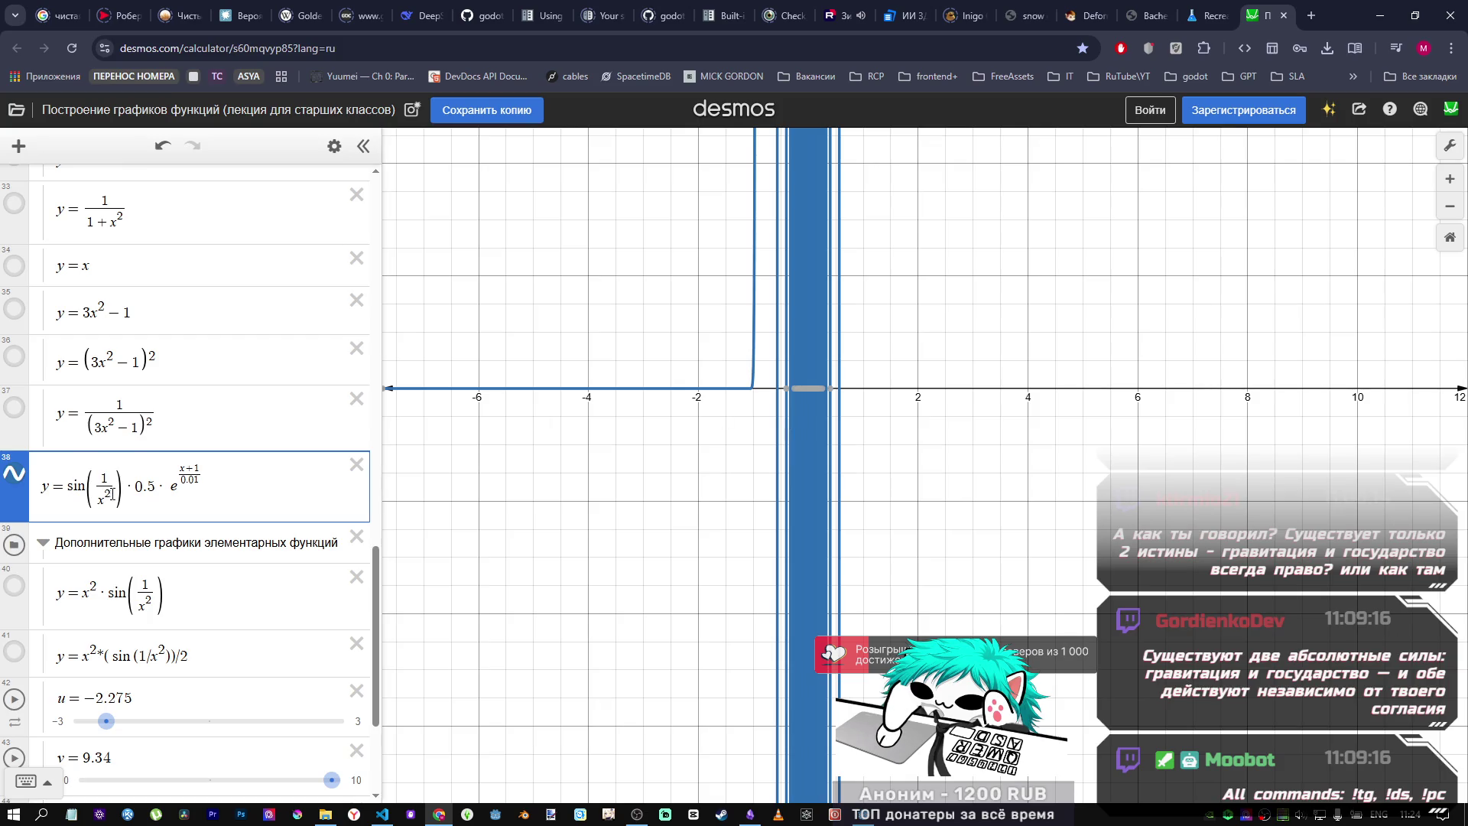
drag(111, 494, 87, 484)
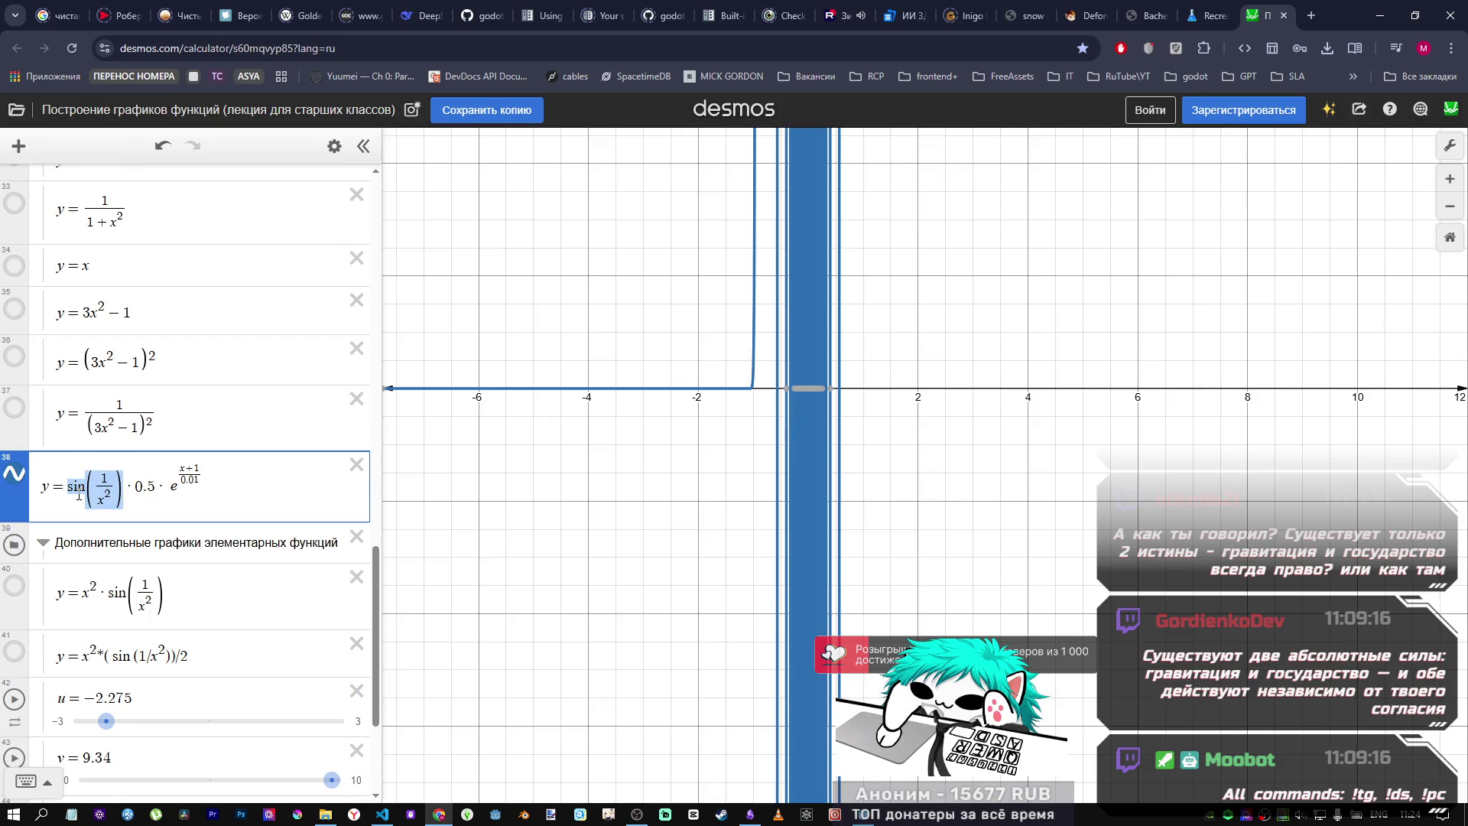
key(BackSpace)
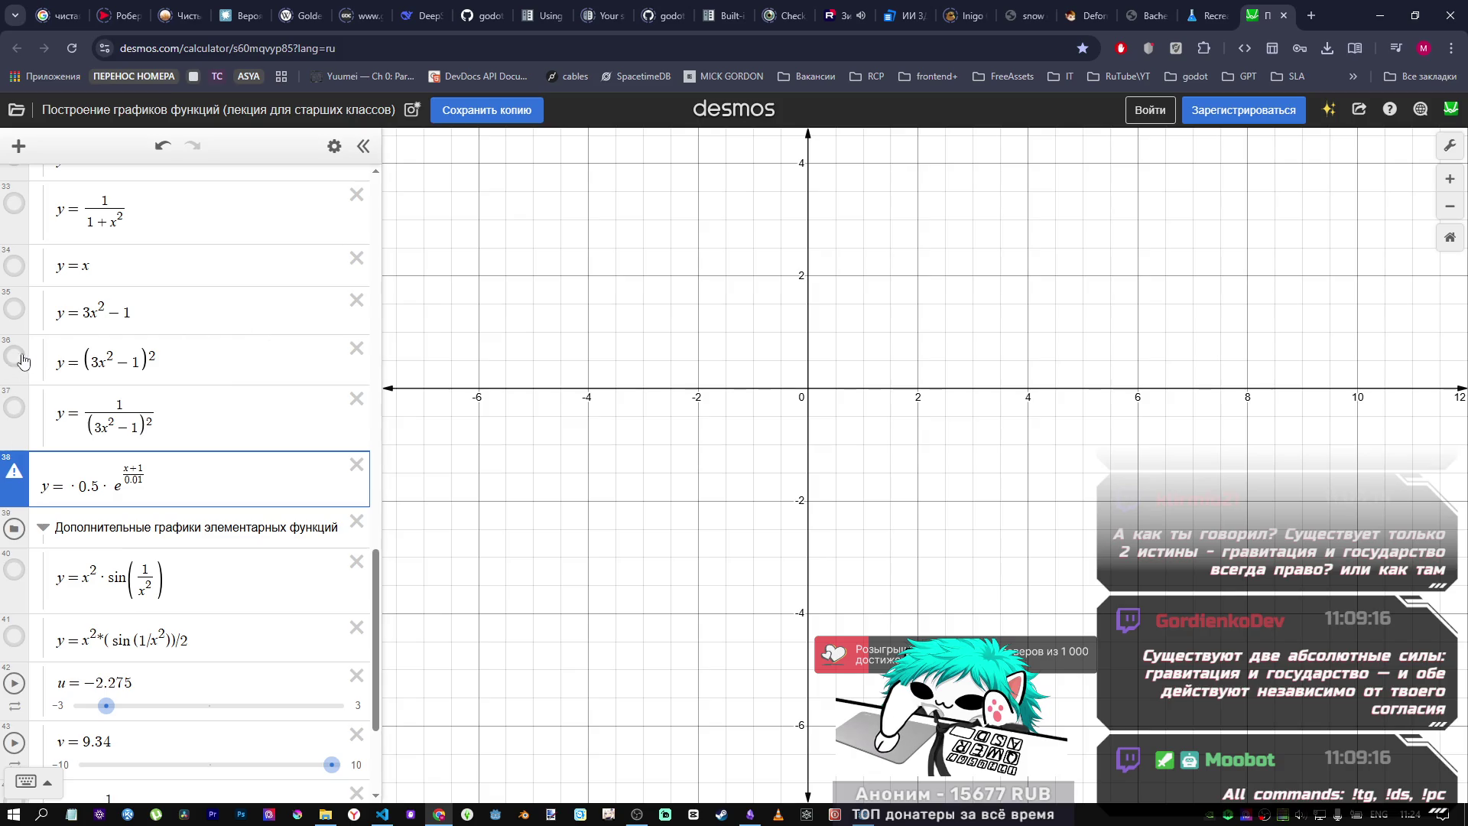
Step: Hide the graph of expression 36 and show the graph of expression 40
click(22, 361)
click(14, 471)
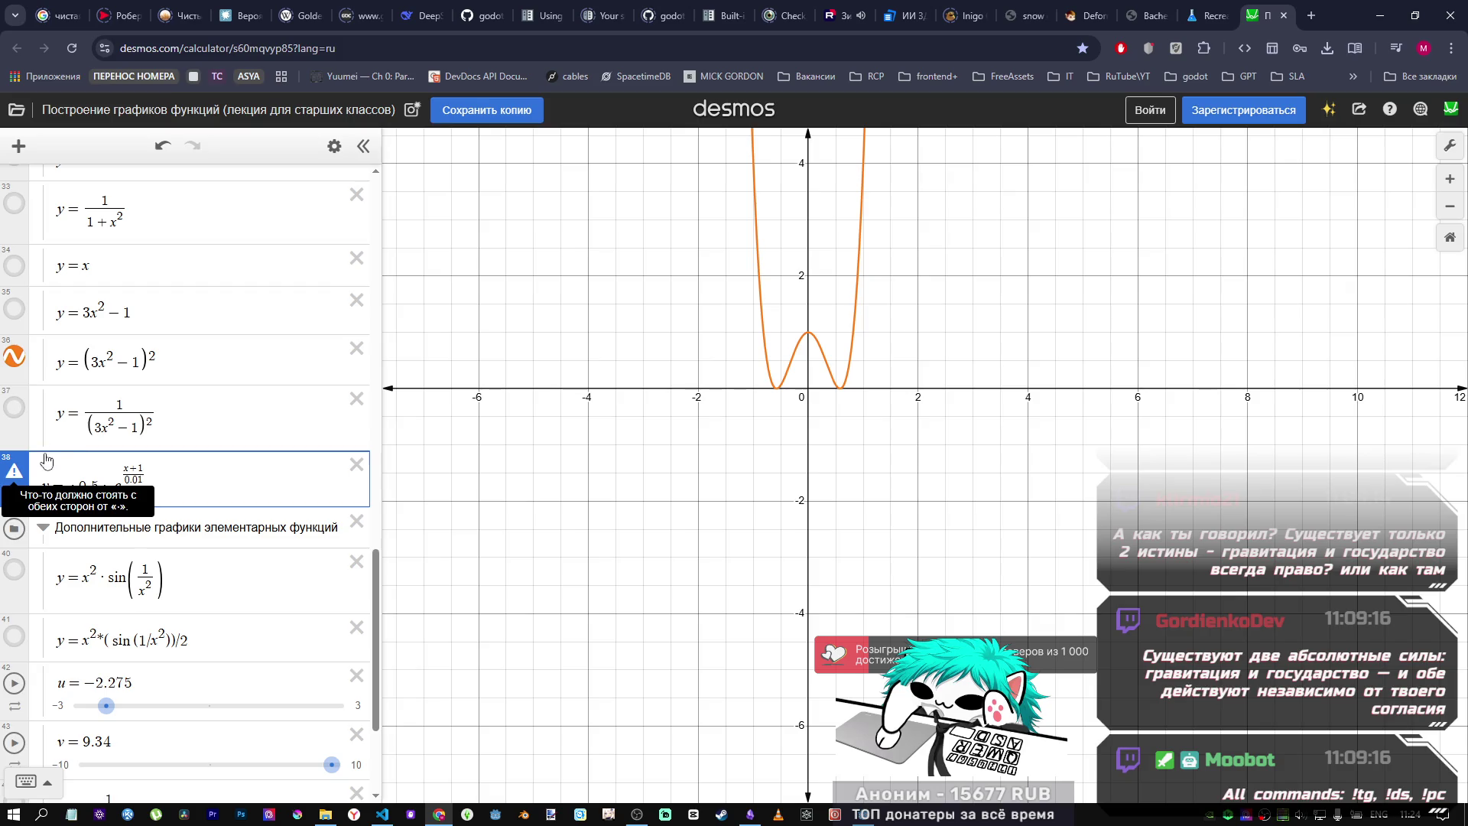
click(14, 360)
click(14, 569)
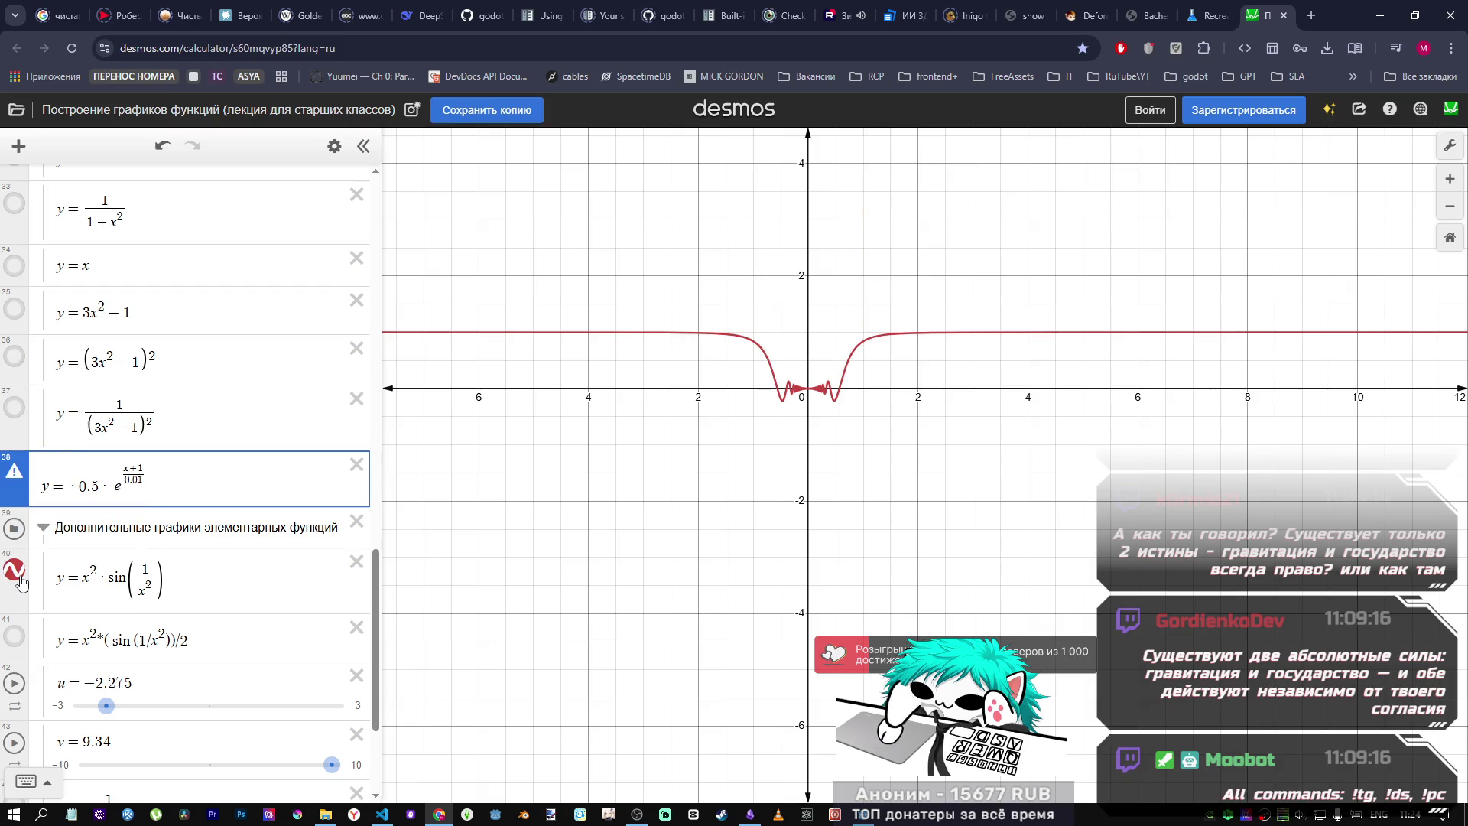
Step: Rewrite expression 40 as y = e^(x/0.01)·sin(1/x²)
click(93, 566)
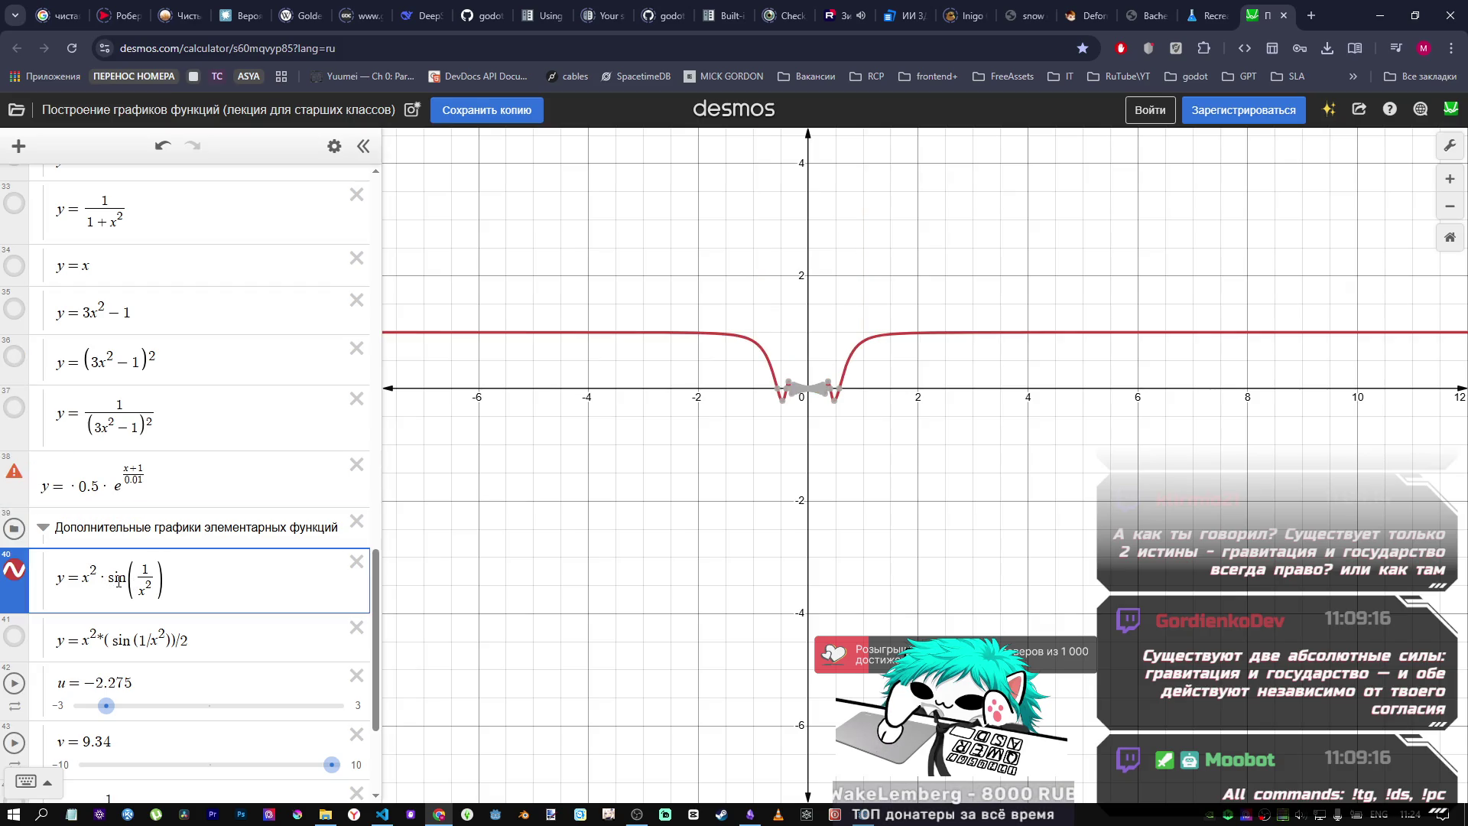
key(BackSpace)
text(3)
key(BackSpace)
key(BackSpace)
text(3)
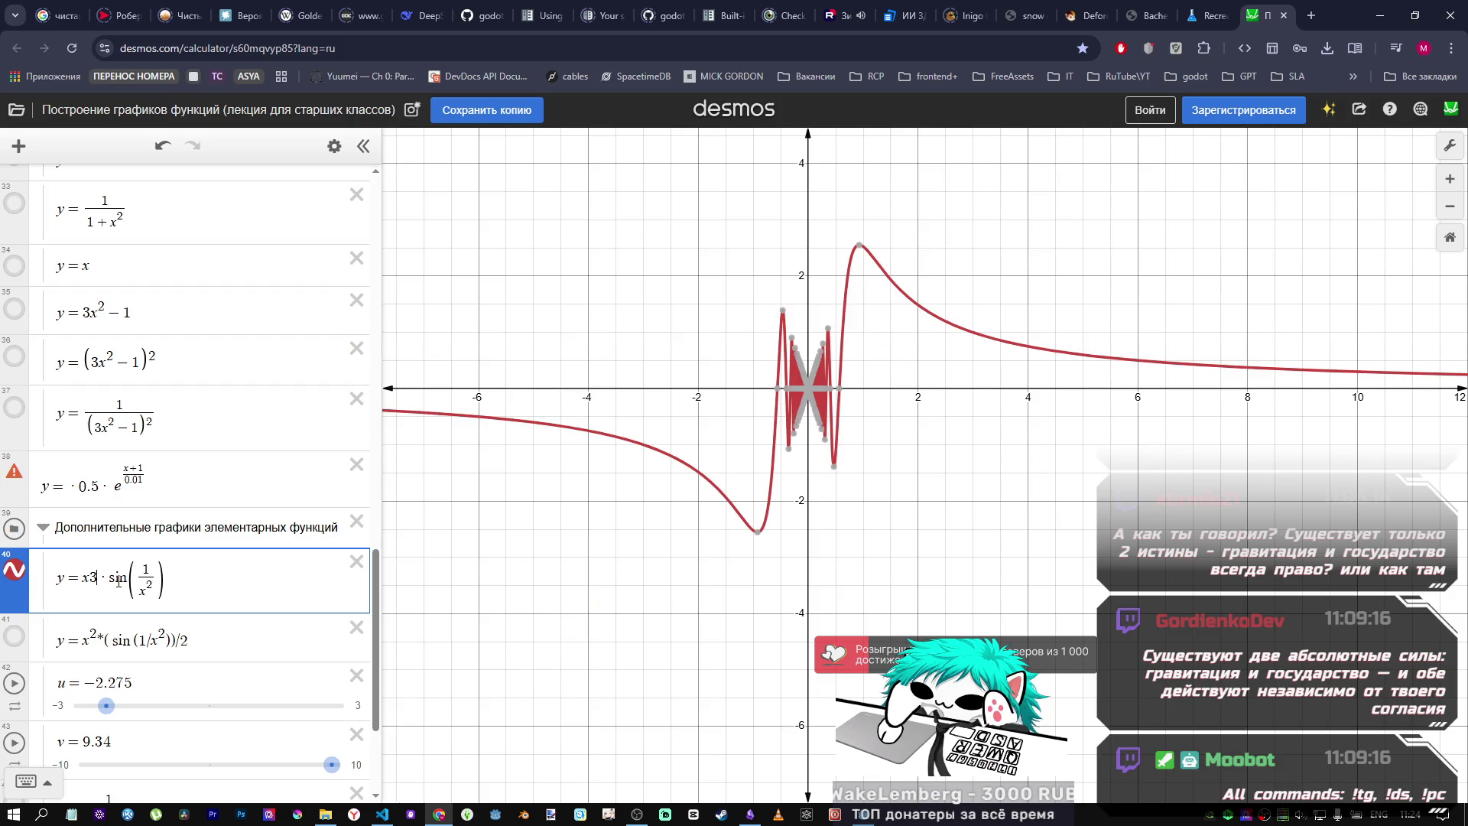
key(BackSpace)
key(BackSpace)
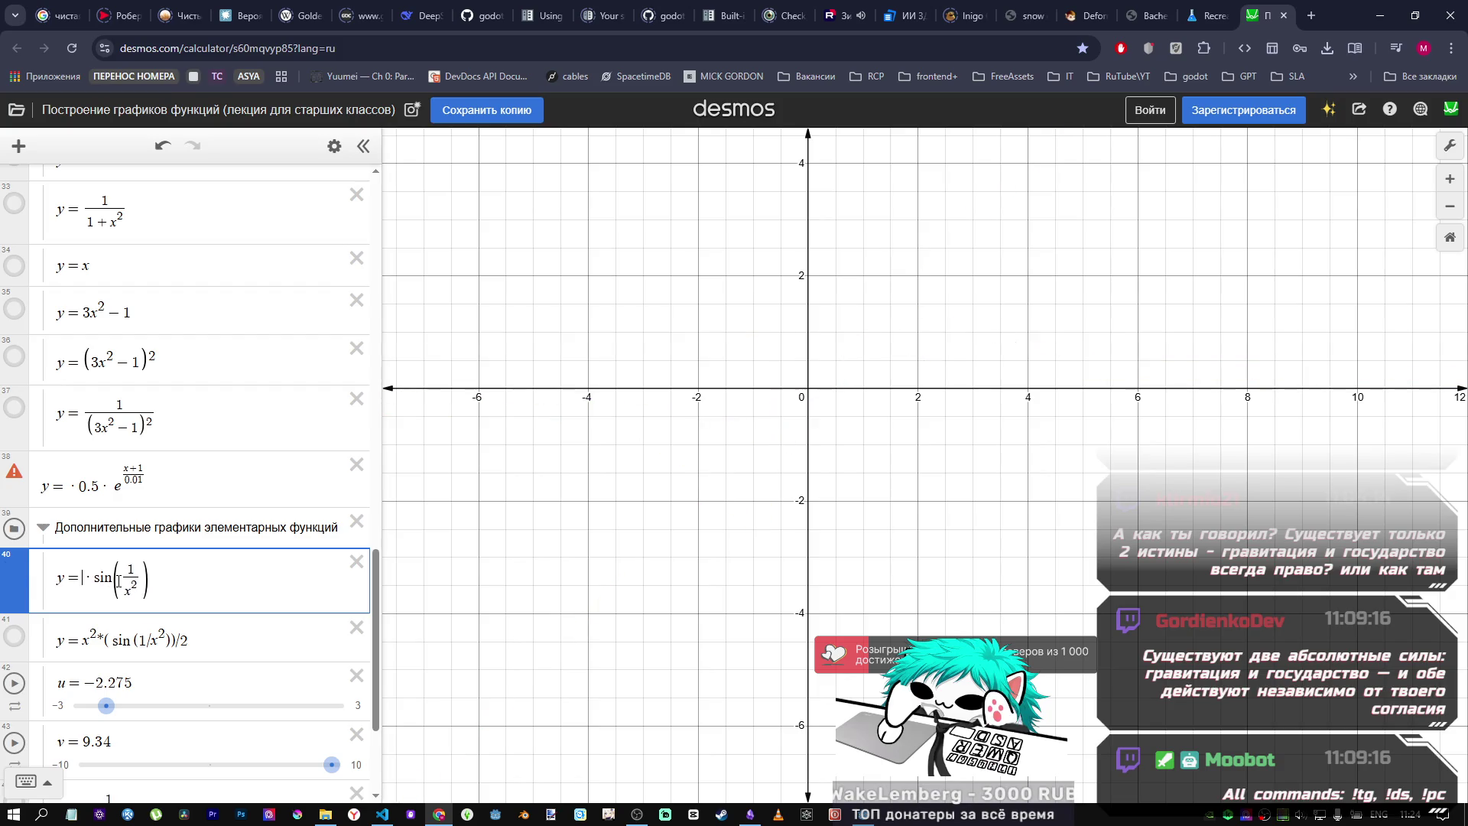
text(ex)
key(BackSpace)
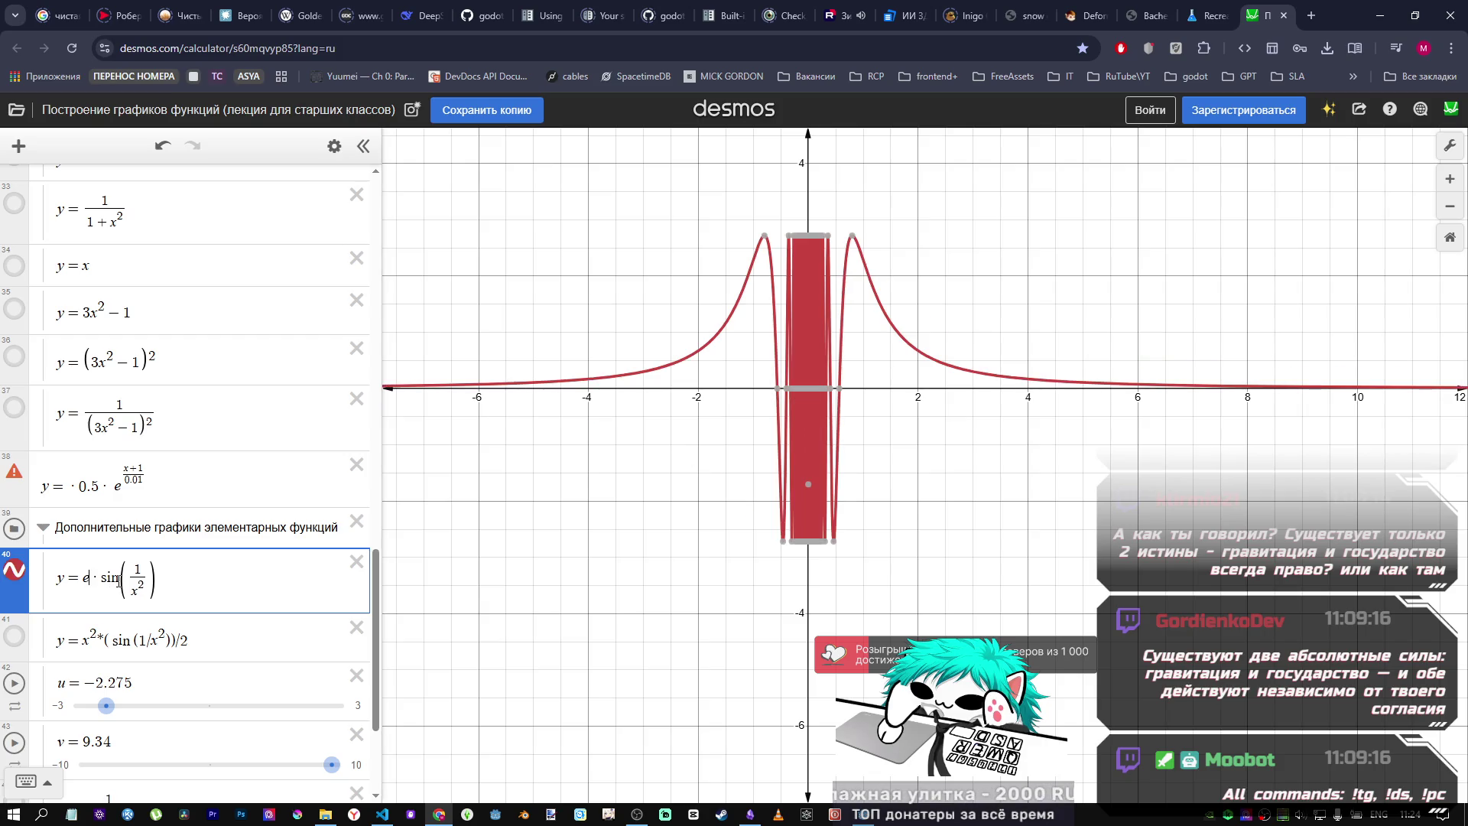
text(^{x)
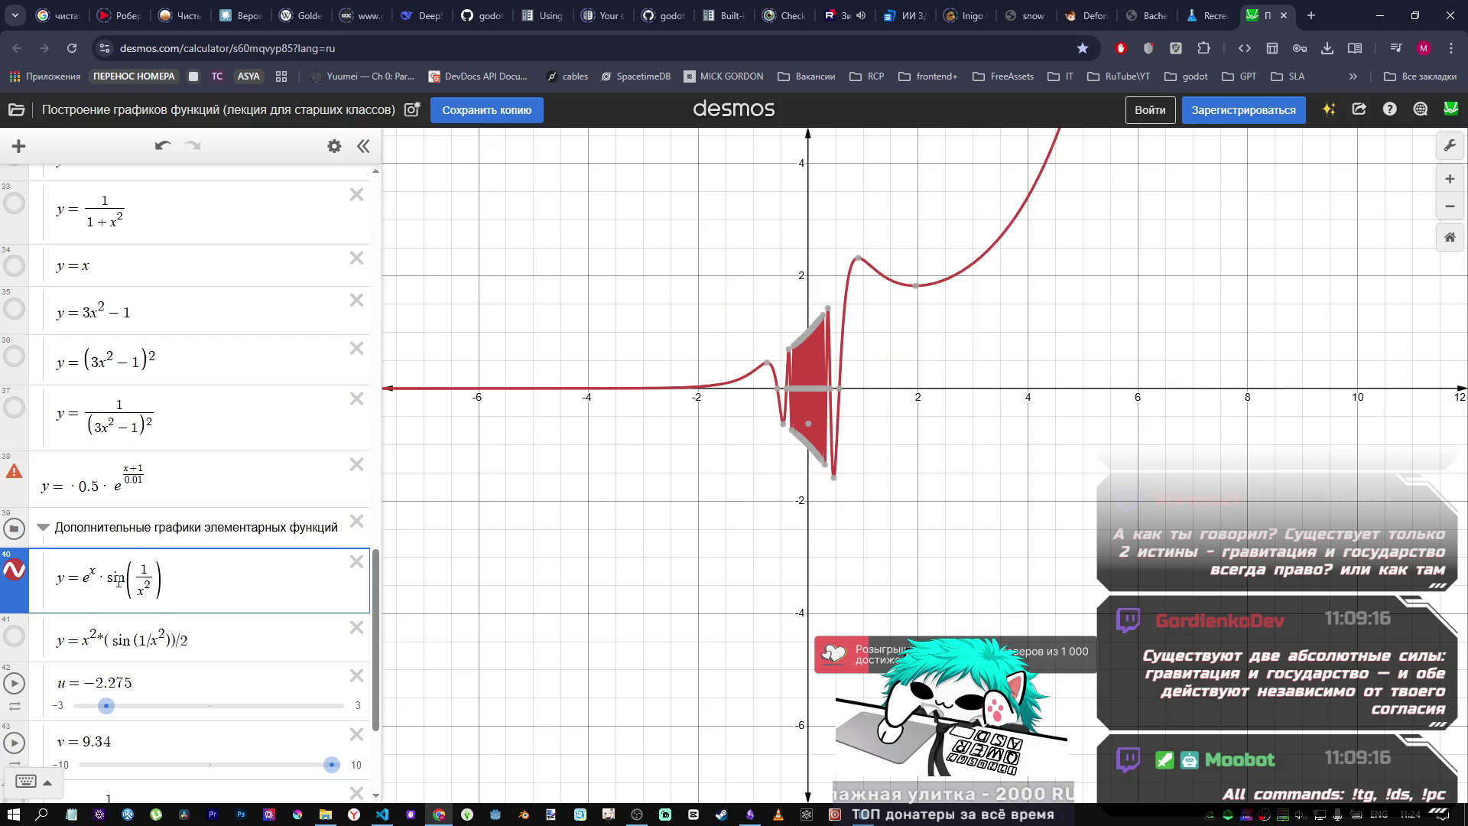
text(/x)
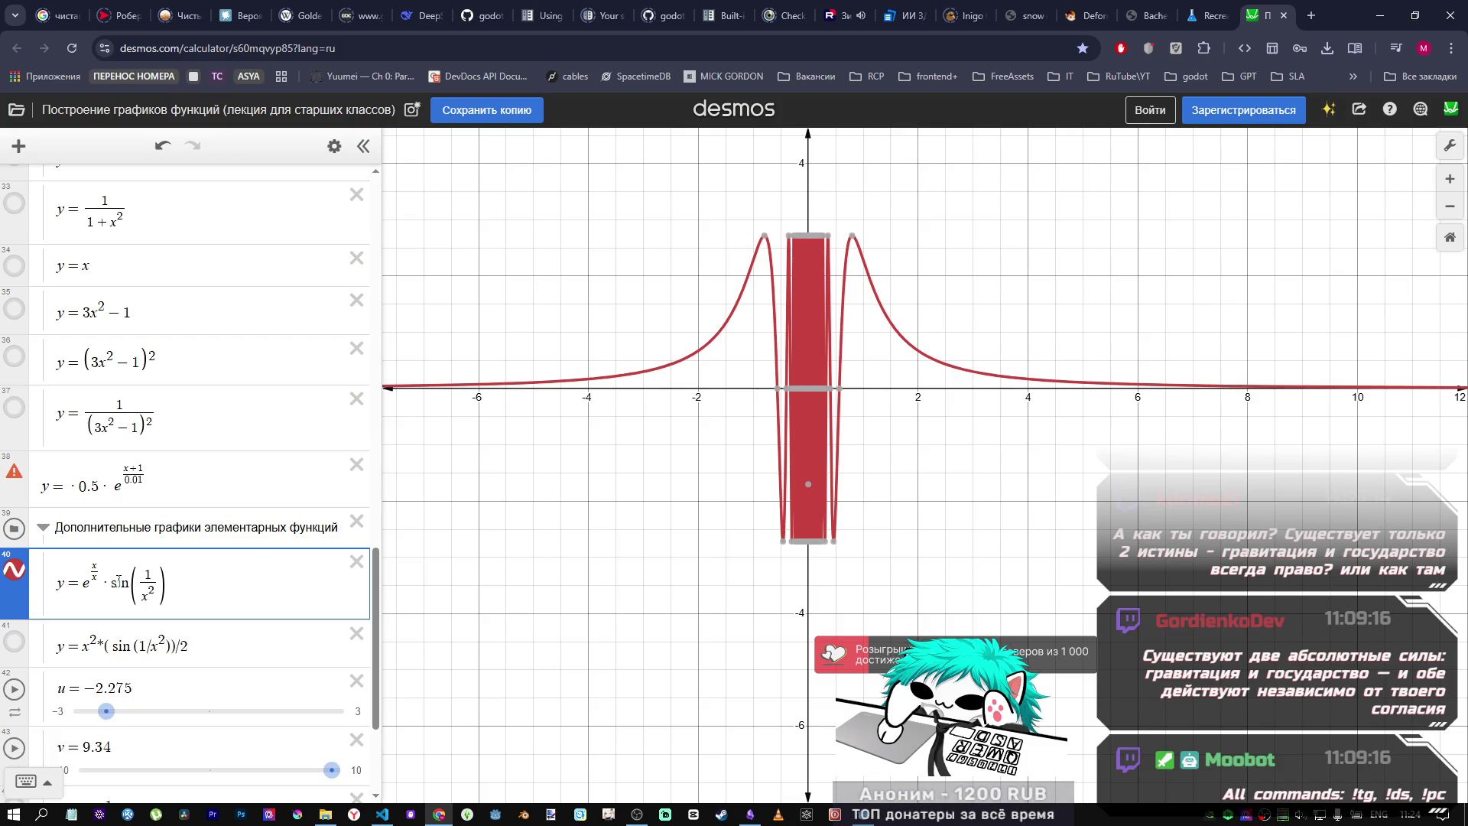
key(BackSpace)
text(0.01)
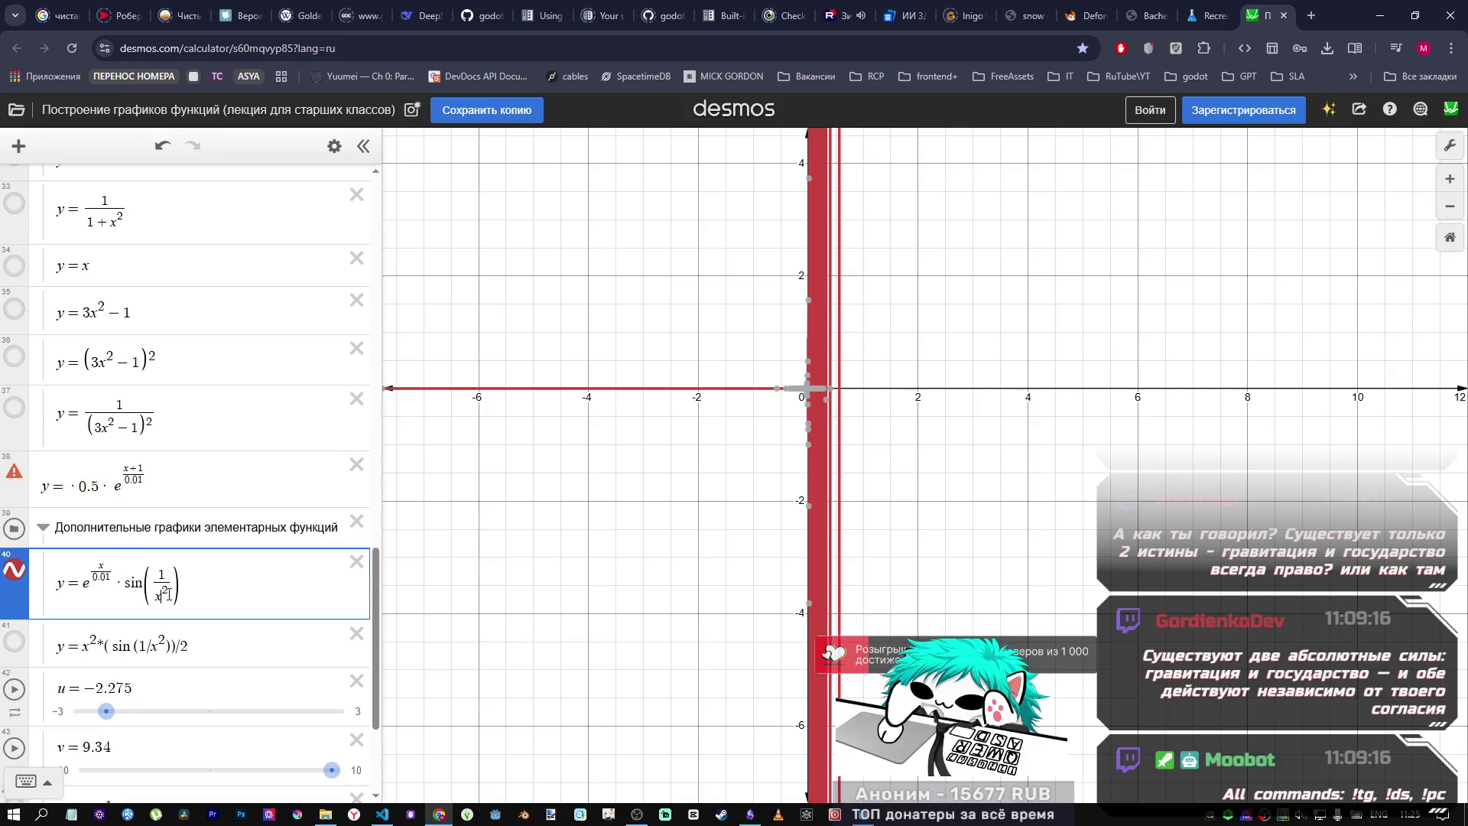
key(alt+Tab)
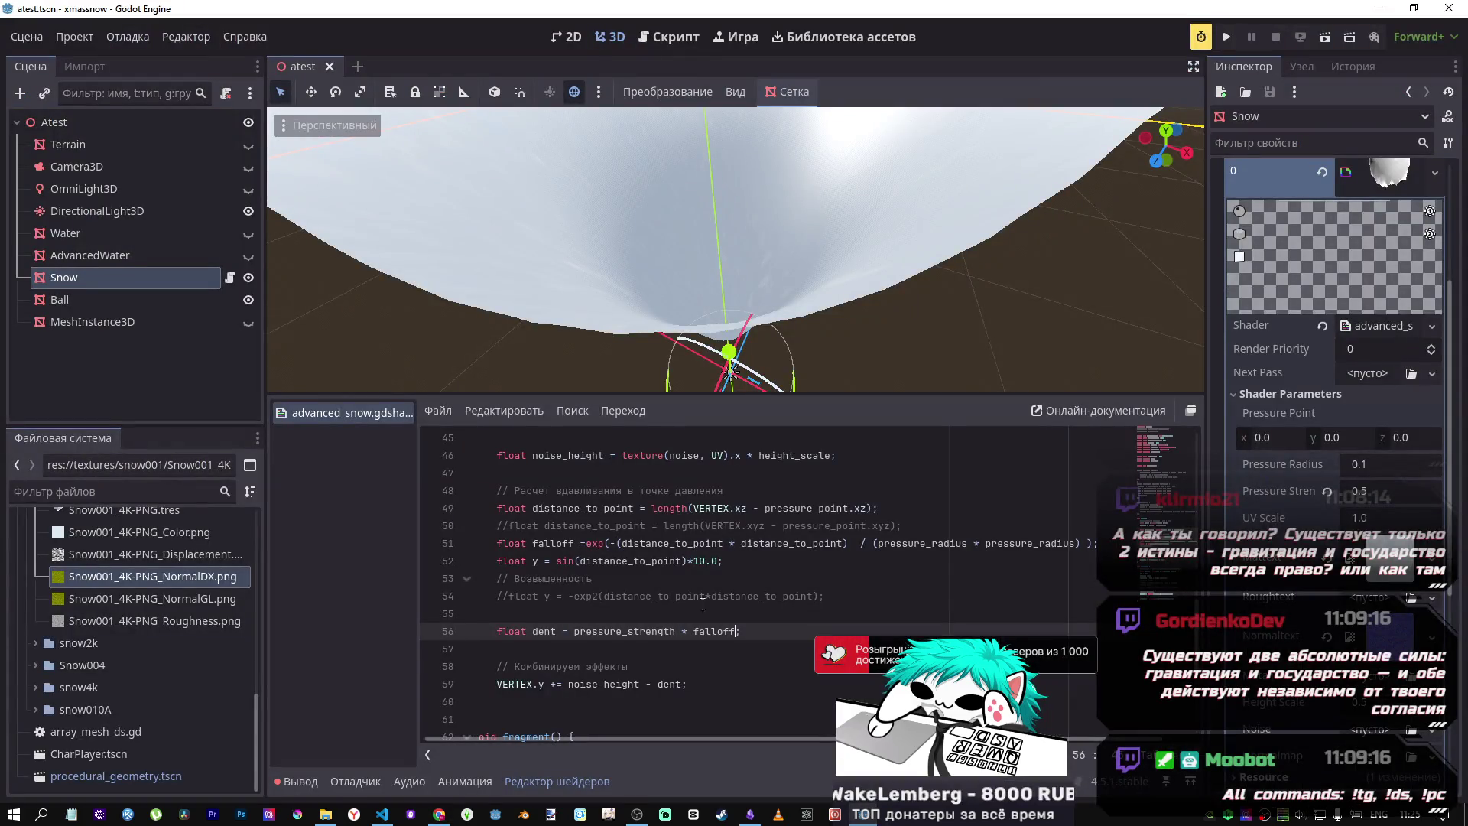
Step: Set line 52 to y = sin(1.0/distance_to_point) and multiply dent by y on line 56
click(723, 562)
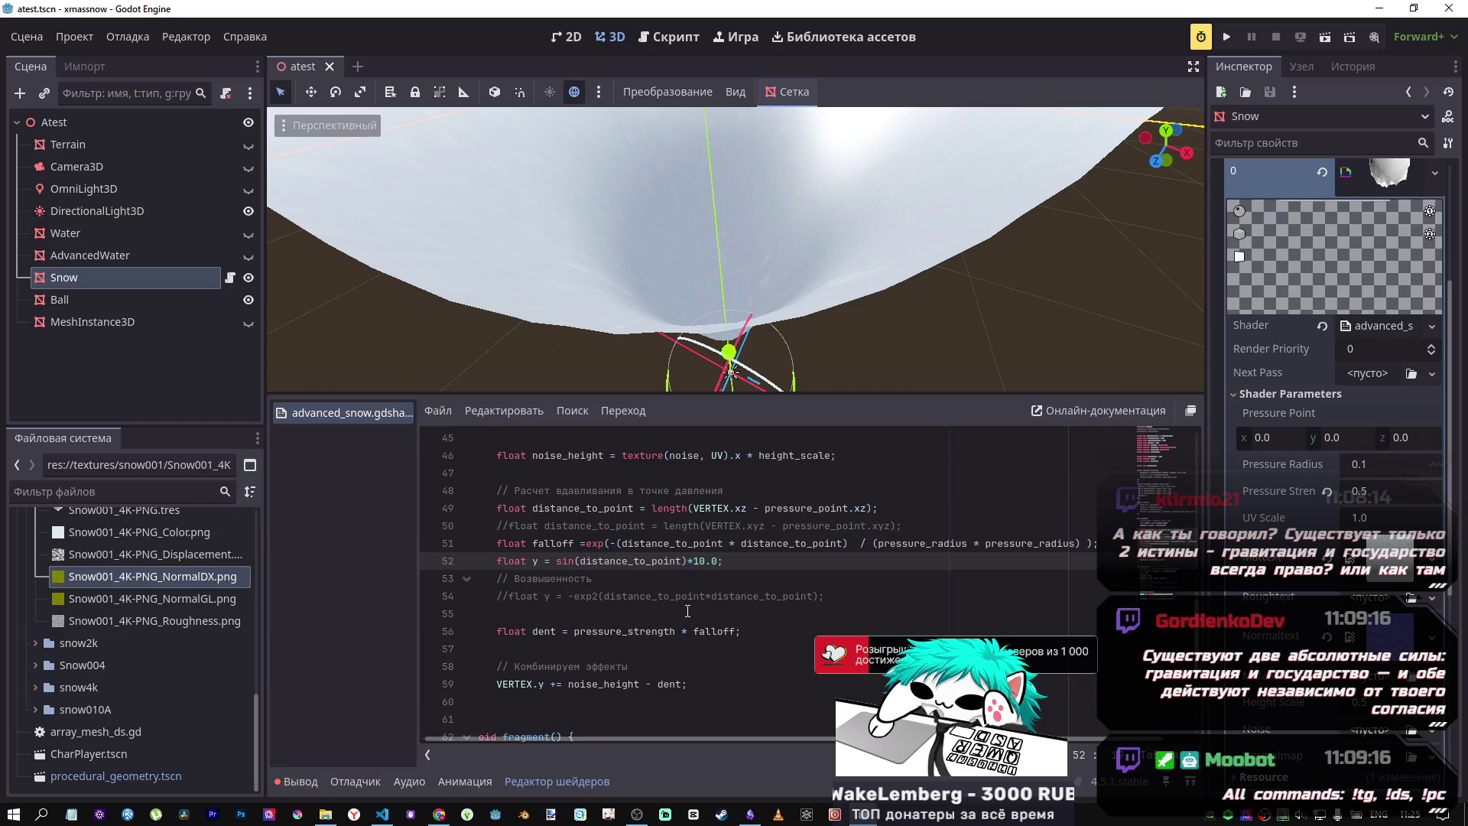
text(1.0/)
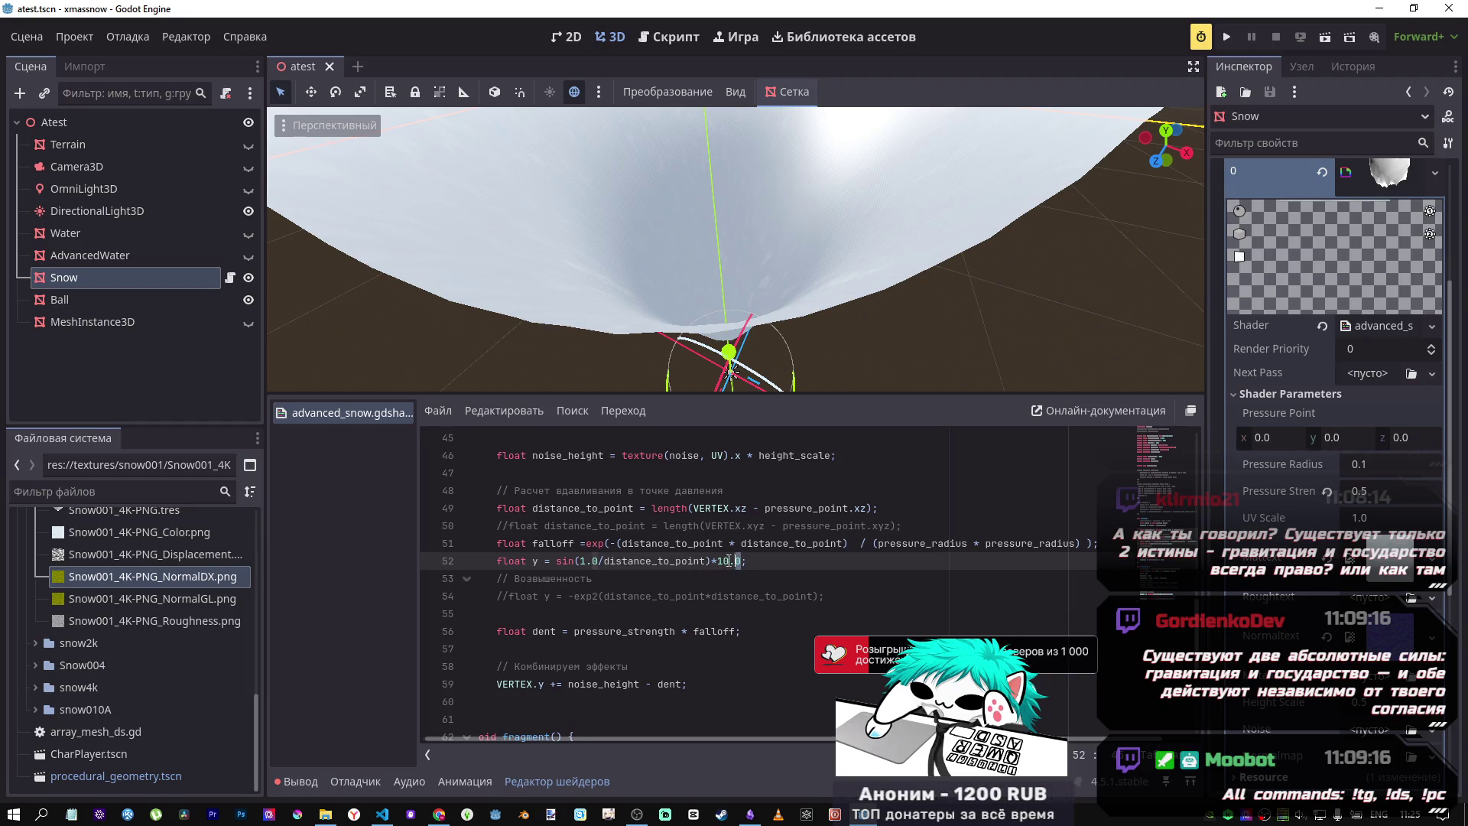
key(BackSpace)
key(BackSpace)
key(BackSpace)
click(740, 631)
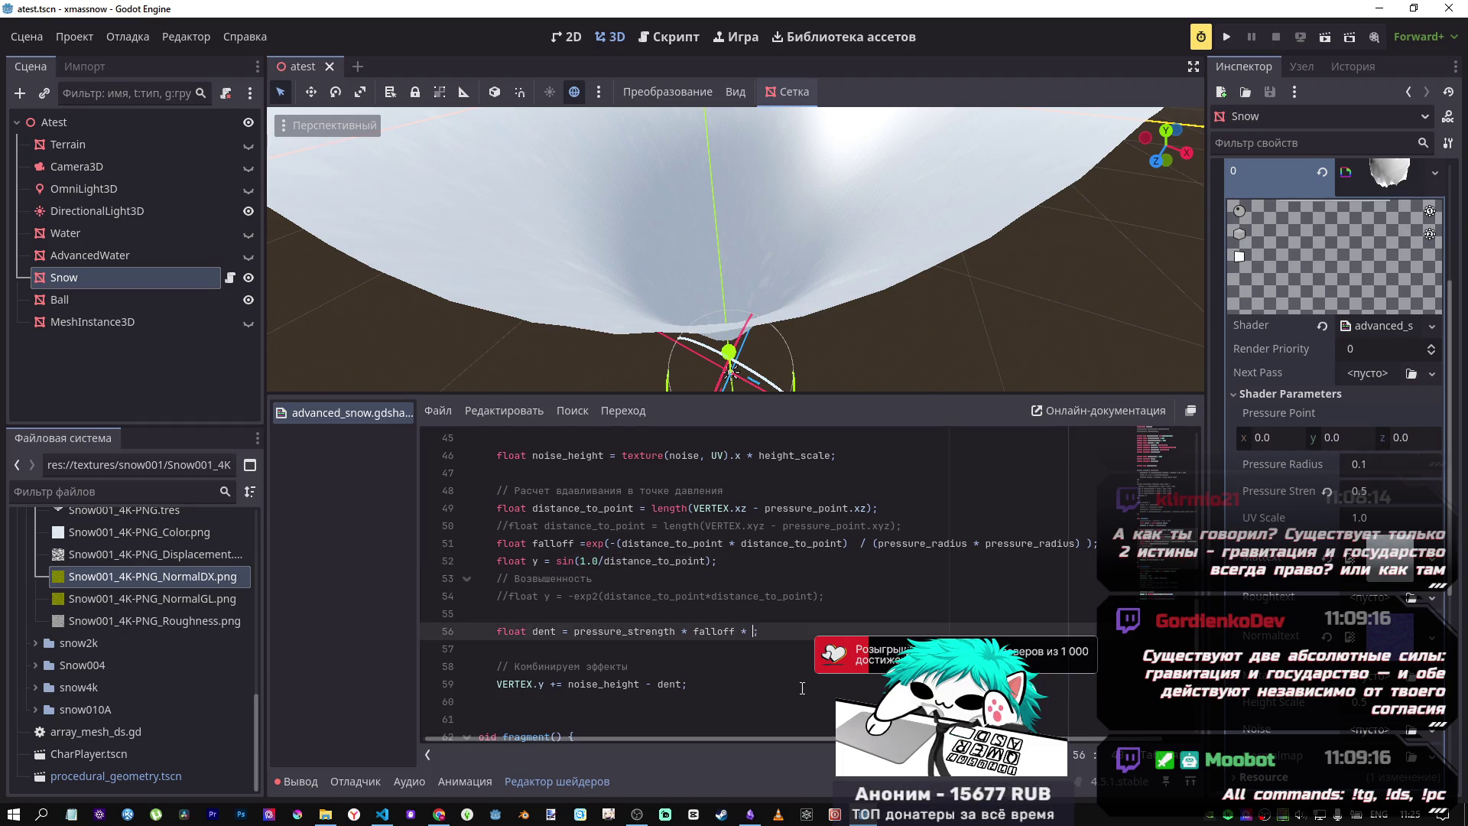
key(BackSpace)
text(y)
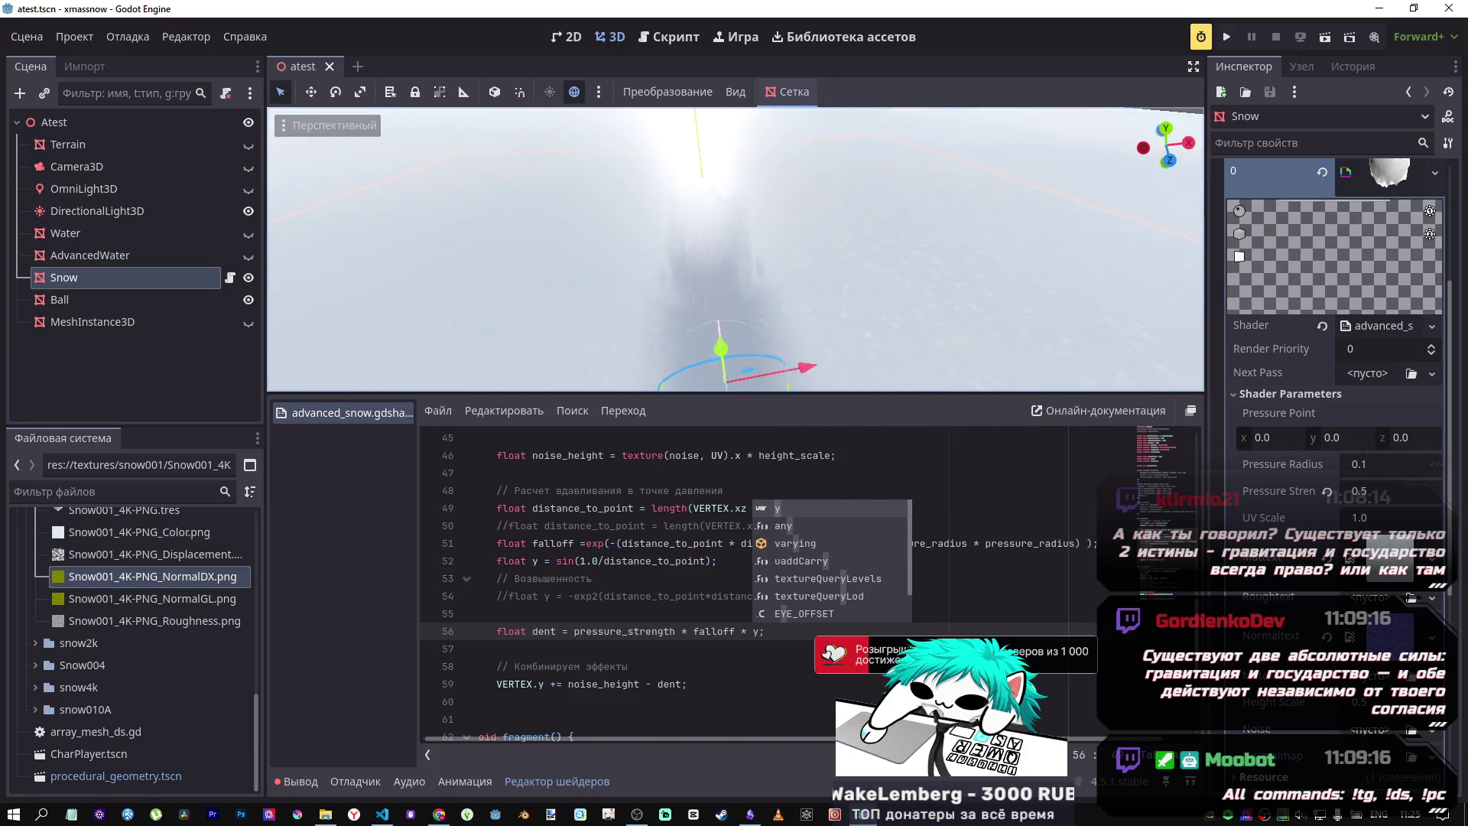
key(alt+Tab)
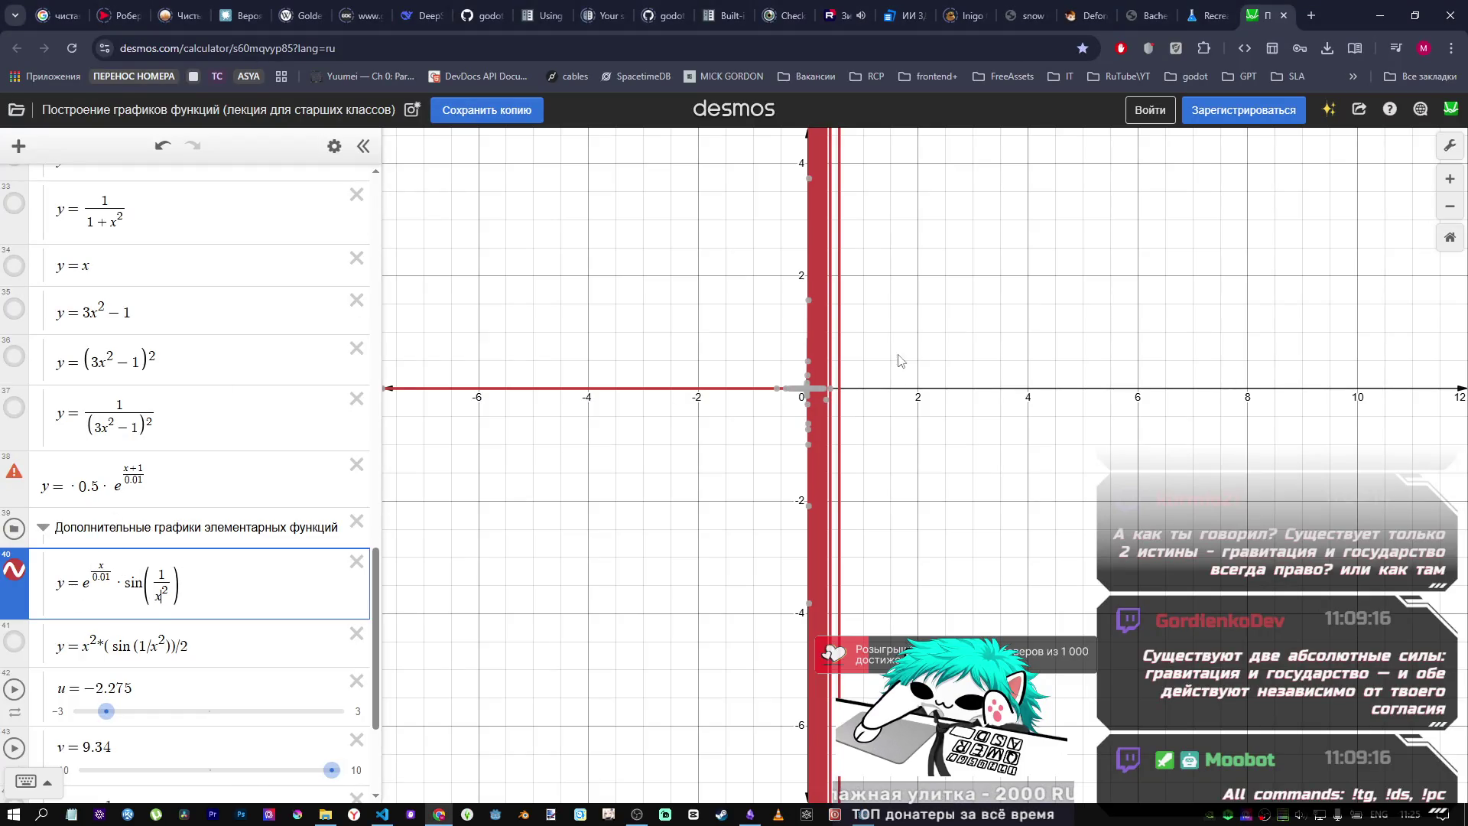
Step: Show the (3x²−1)² curve, hide the sin(1/x²) curve, and delete warning-marked expression 38
key(alt+Tab)
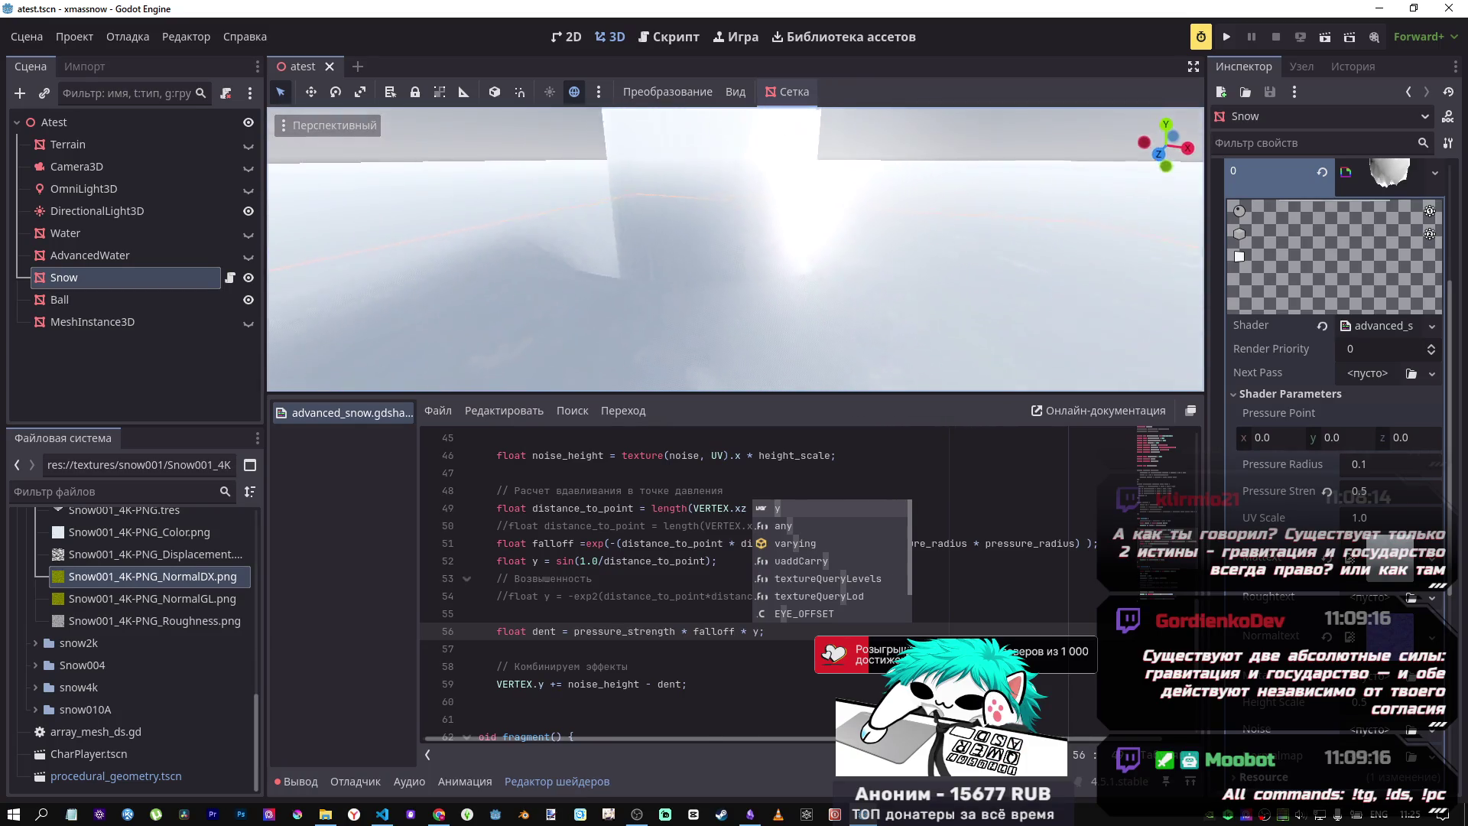
key(alt+Tab)
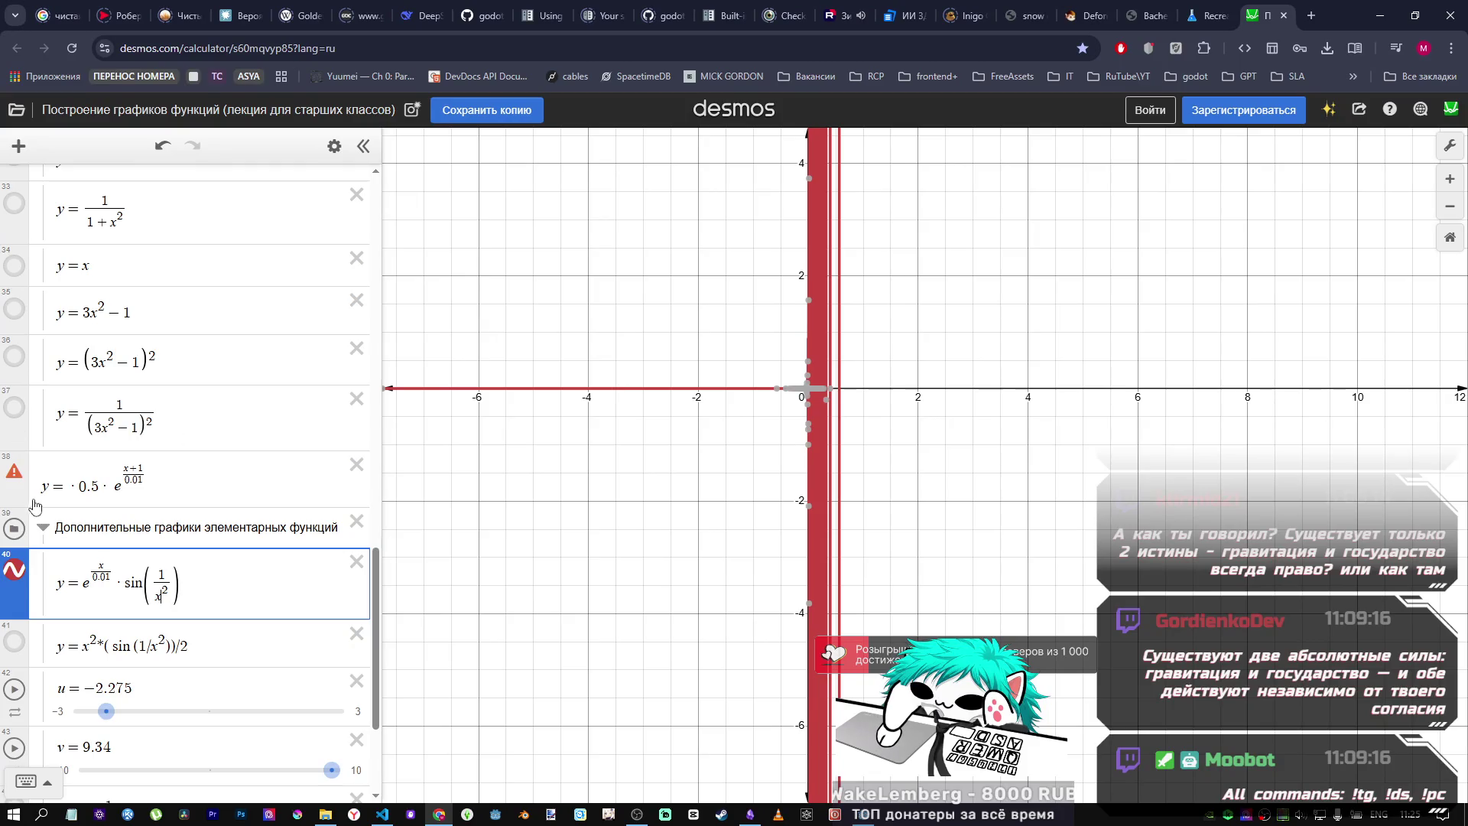
click(20, 408)
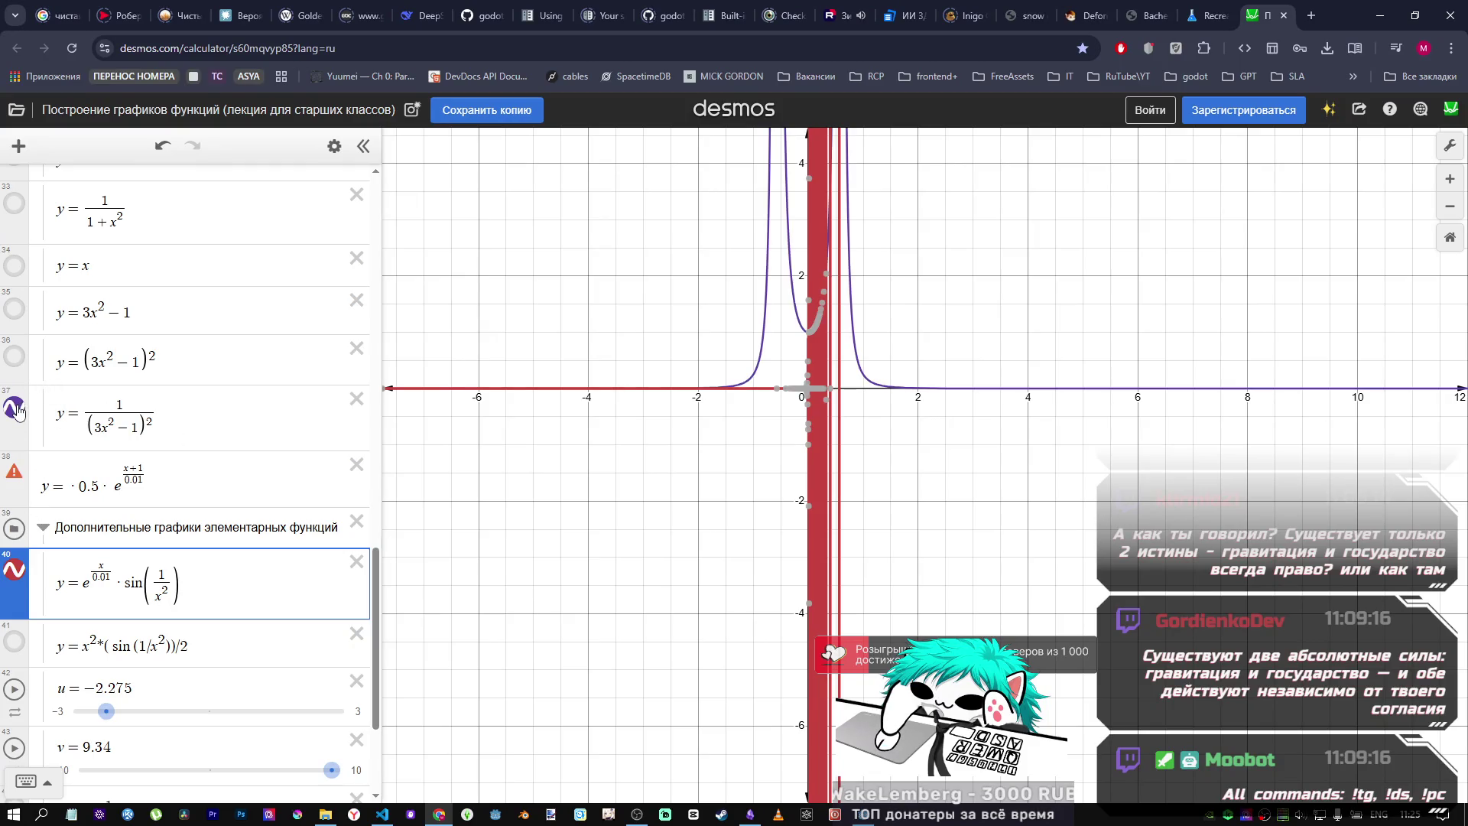
click(22, 413)
click(15, 356)
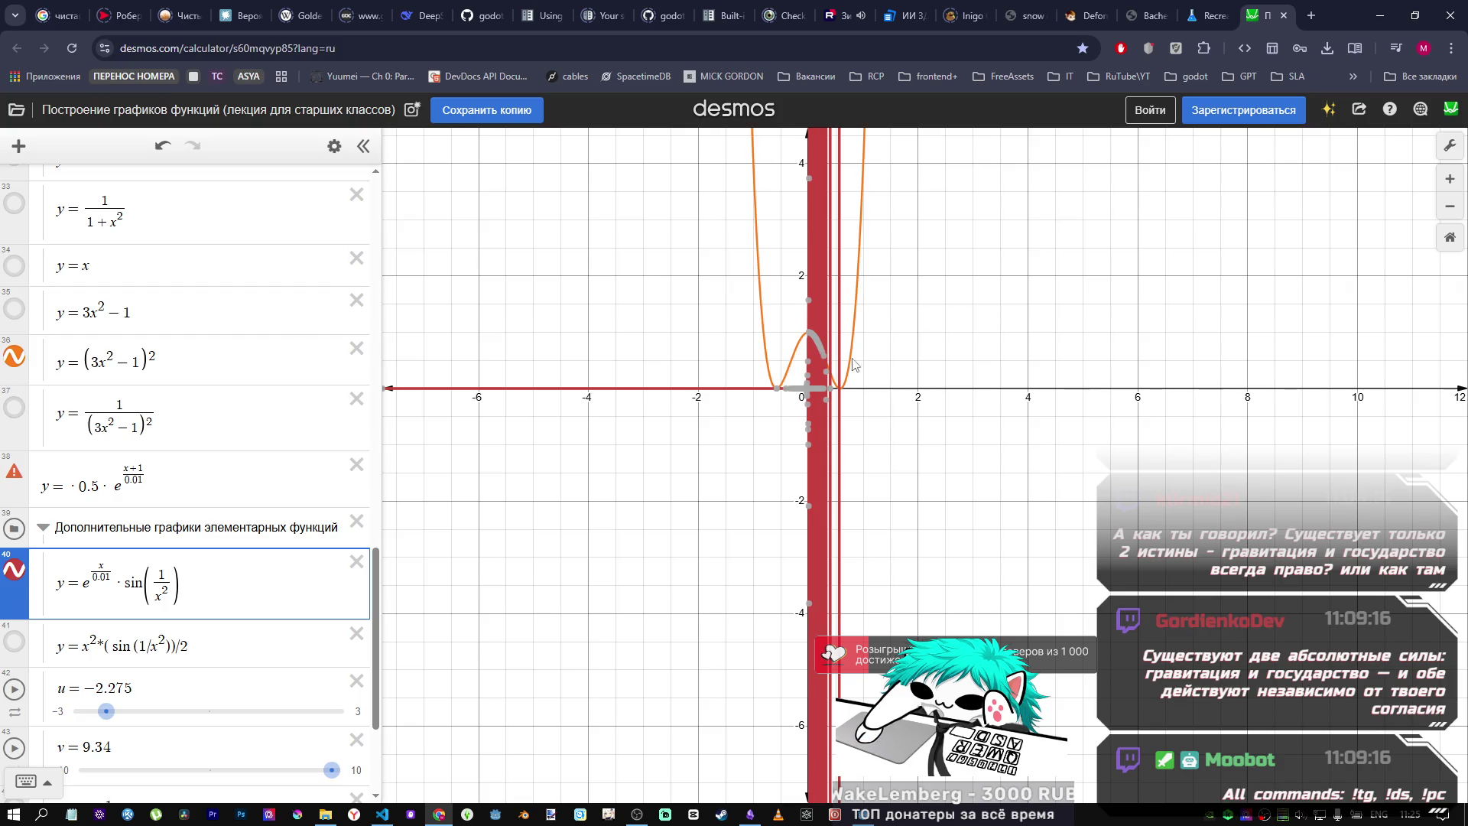
click(14, 570)
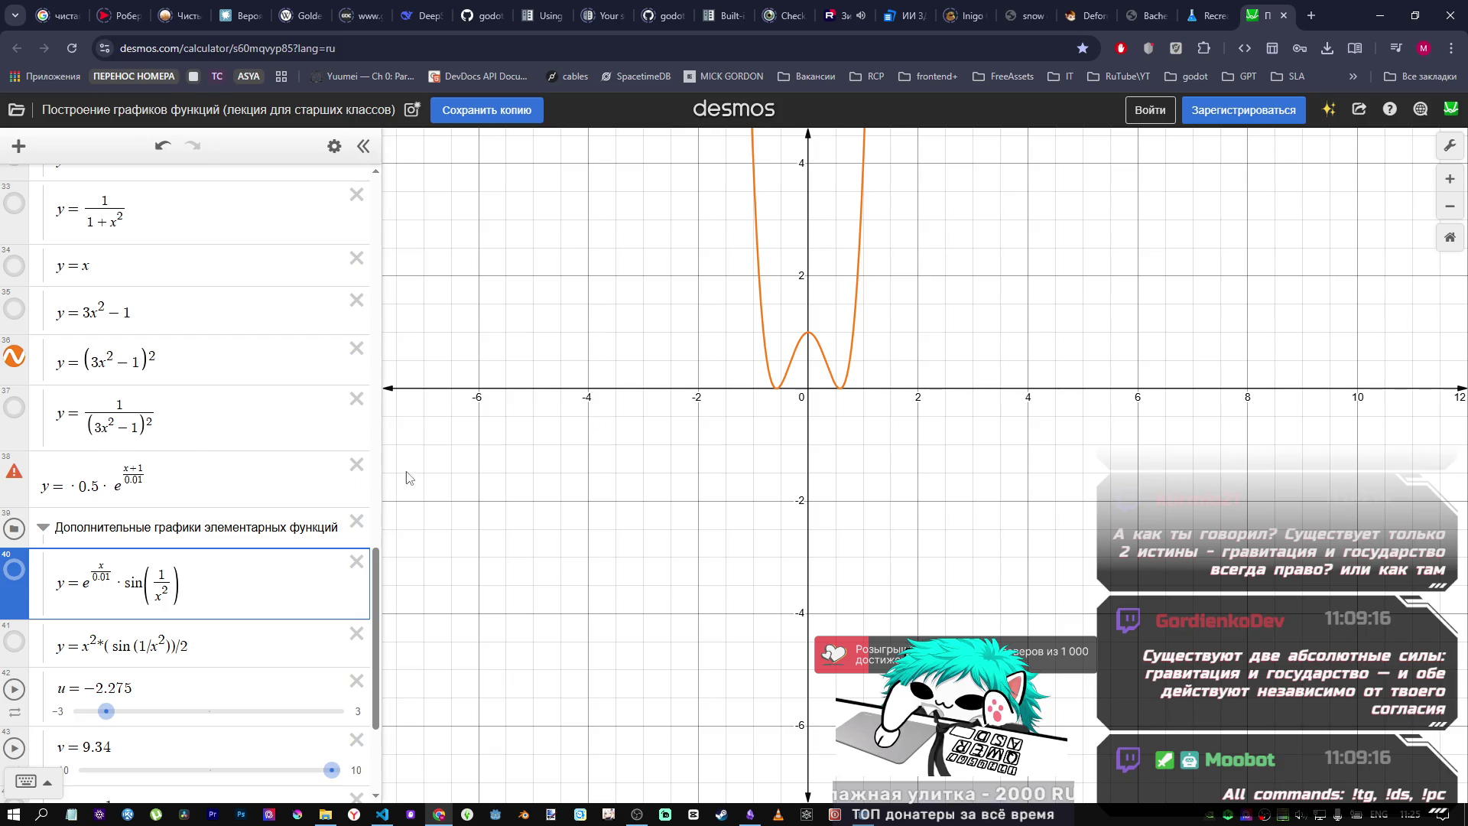
click(355, 465)
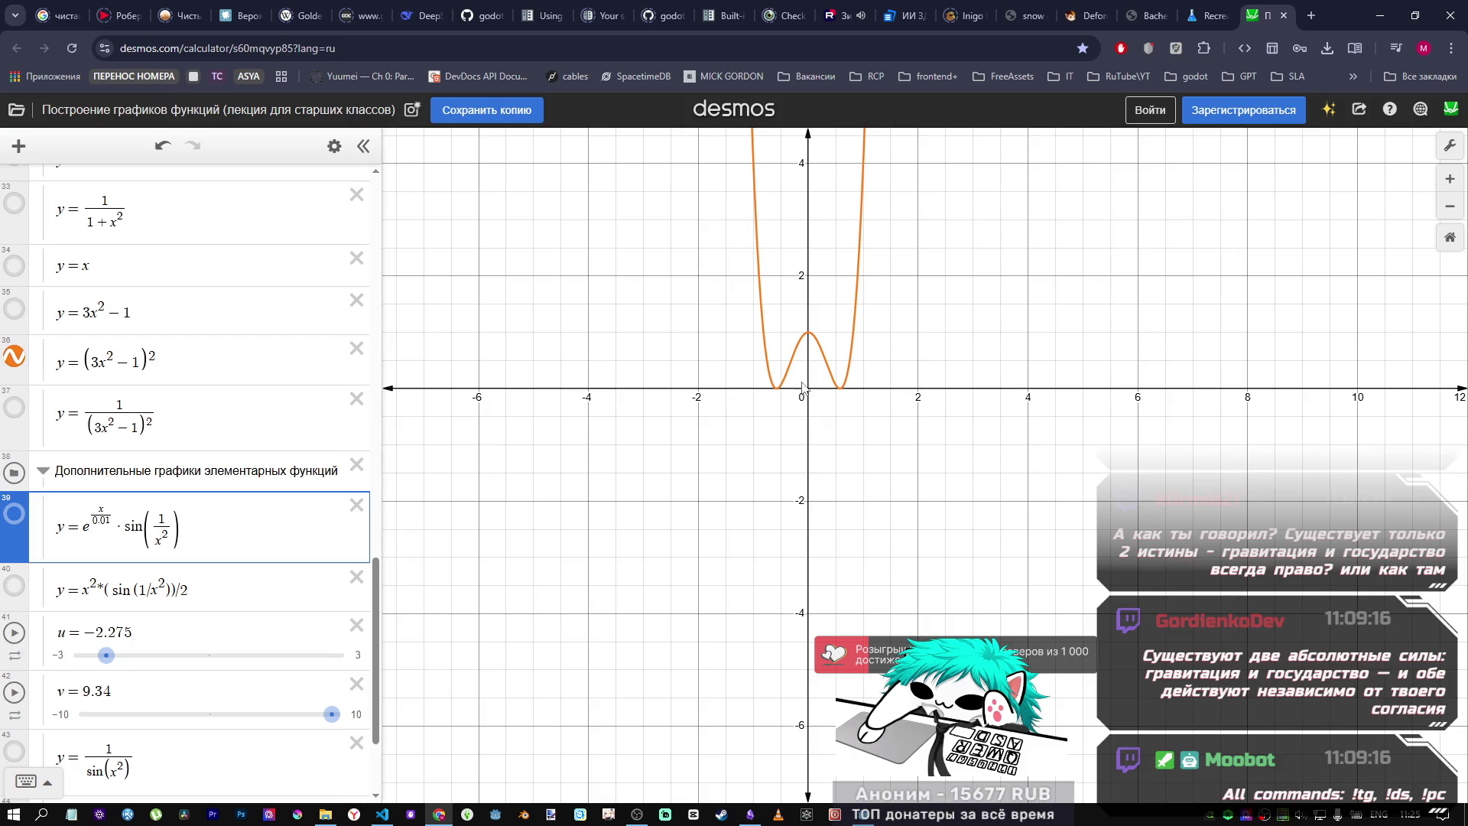
right_click(843, 258)
click(786, 318)
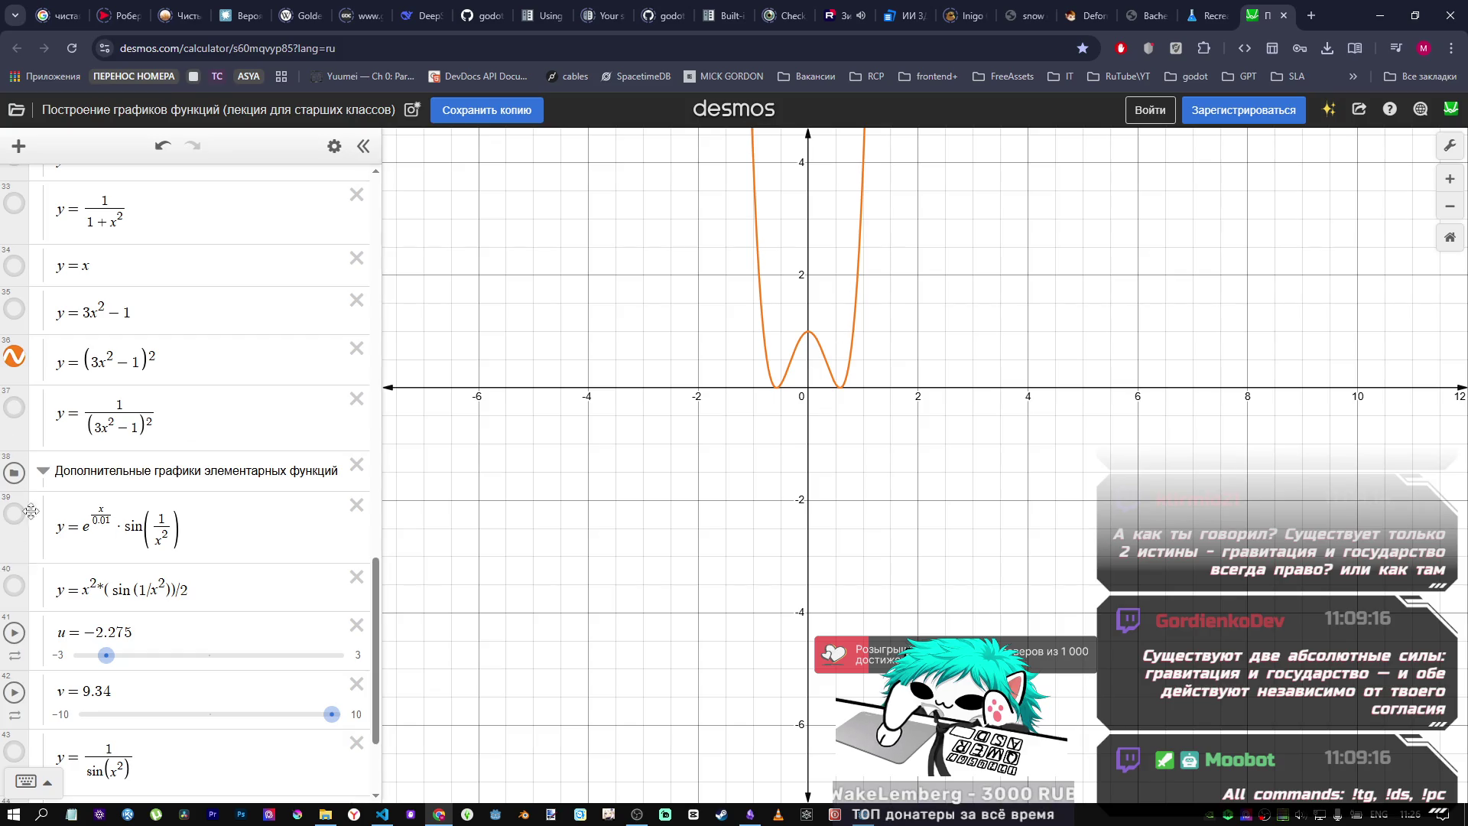
Step: Show only expression 39 and change it to y = e^(x/0.01)·sin(x²)
click(19, 589)
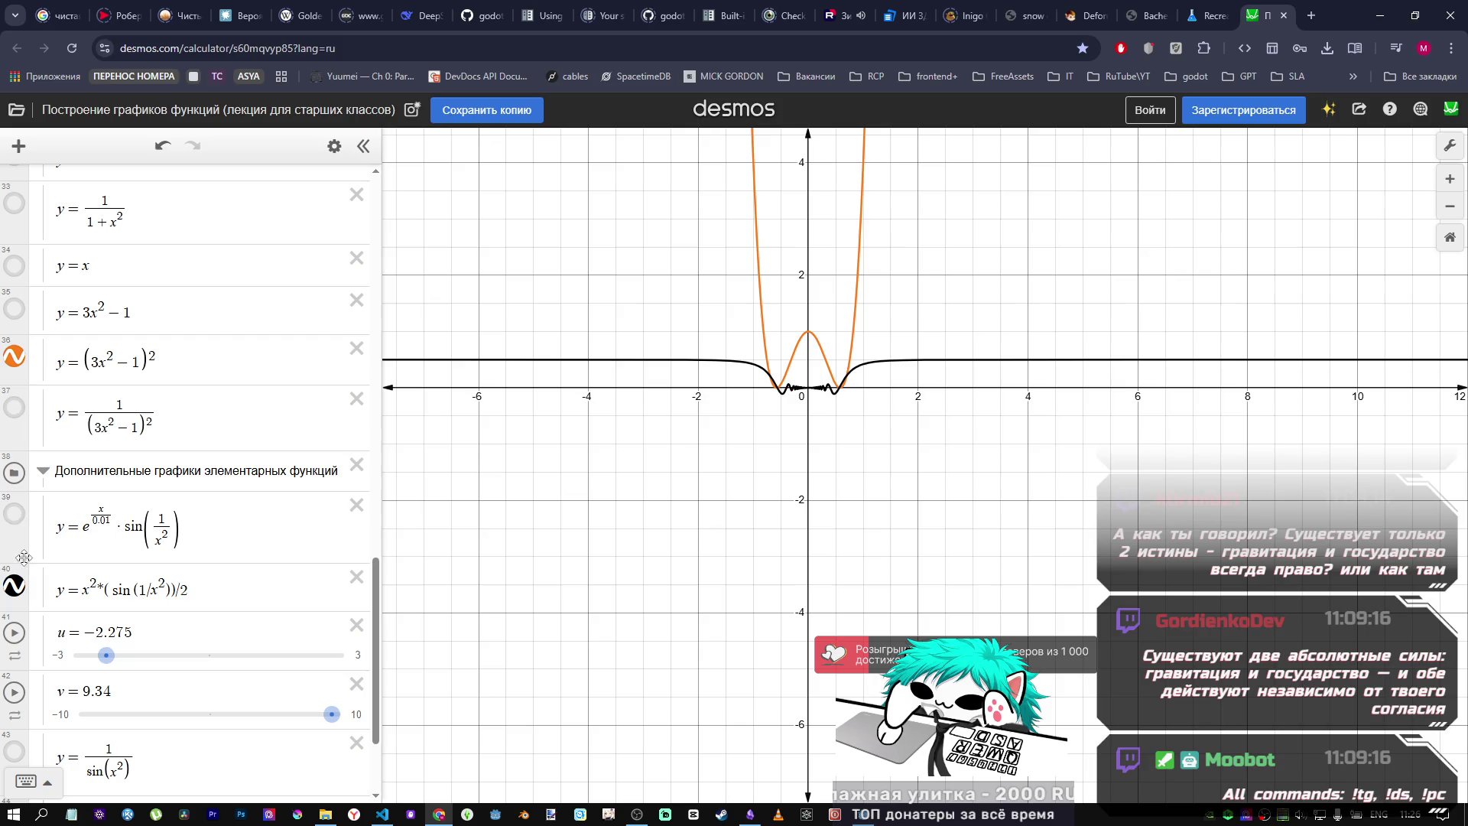
click(19, 359)
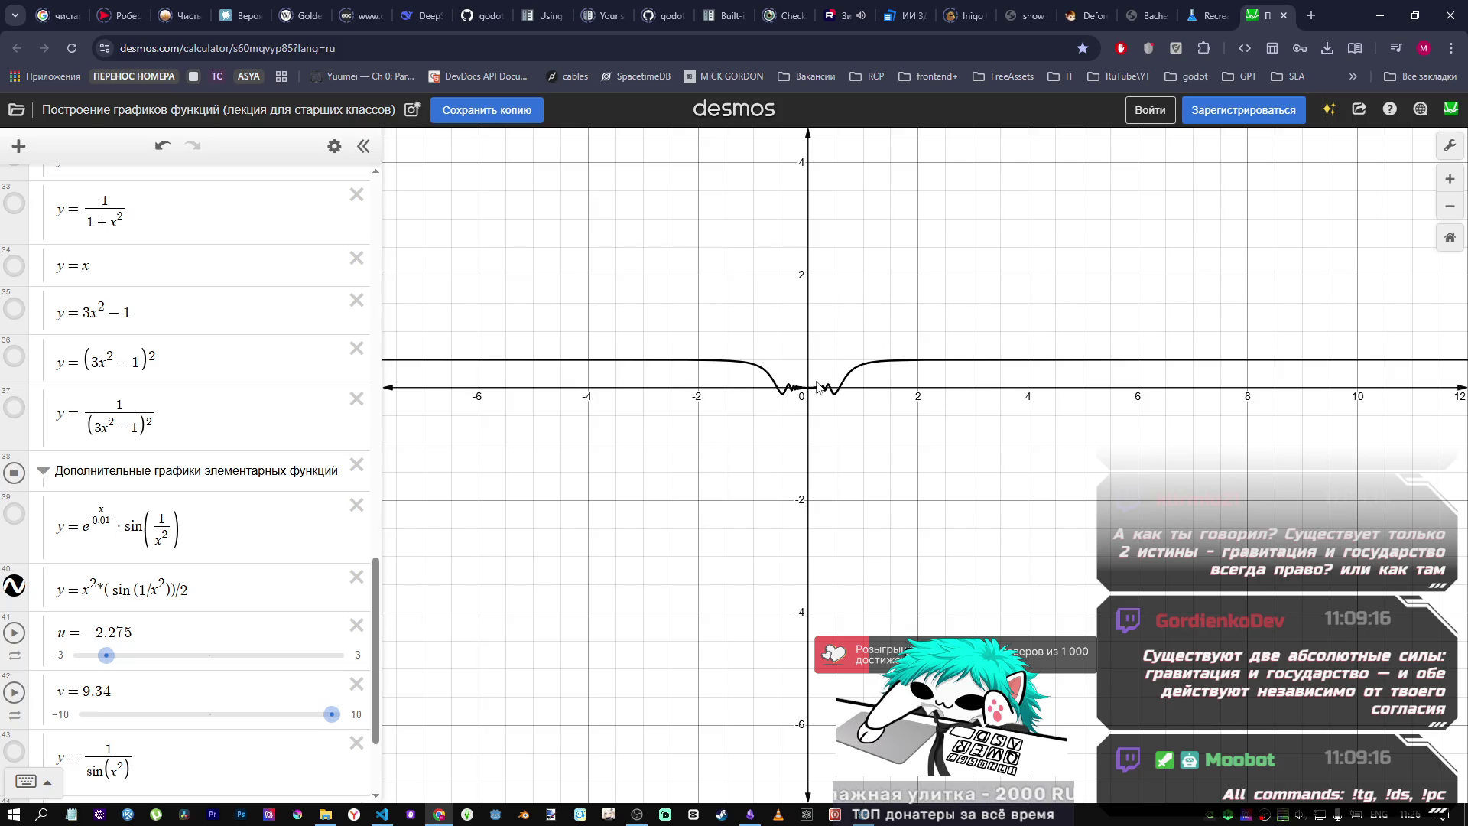
scroll(826, 380, up, 5)
scroll(826, 380, up, 2)
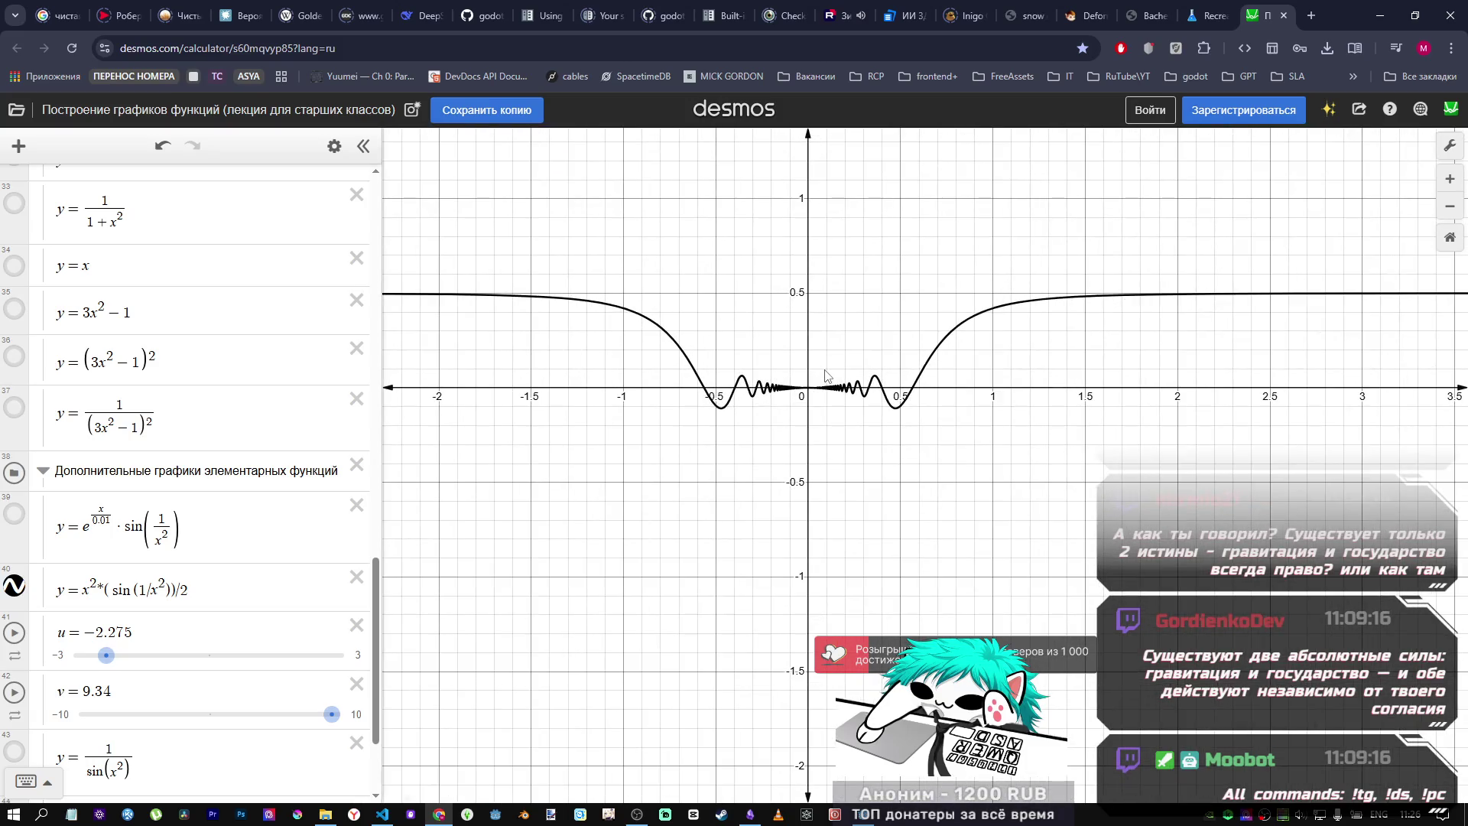
click(14, 586)
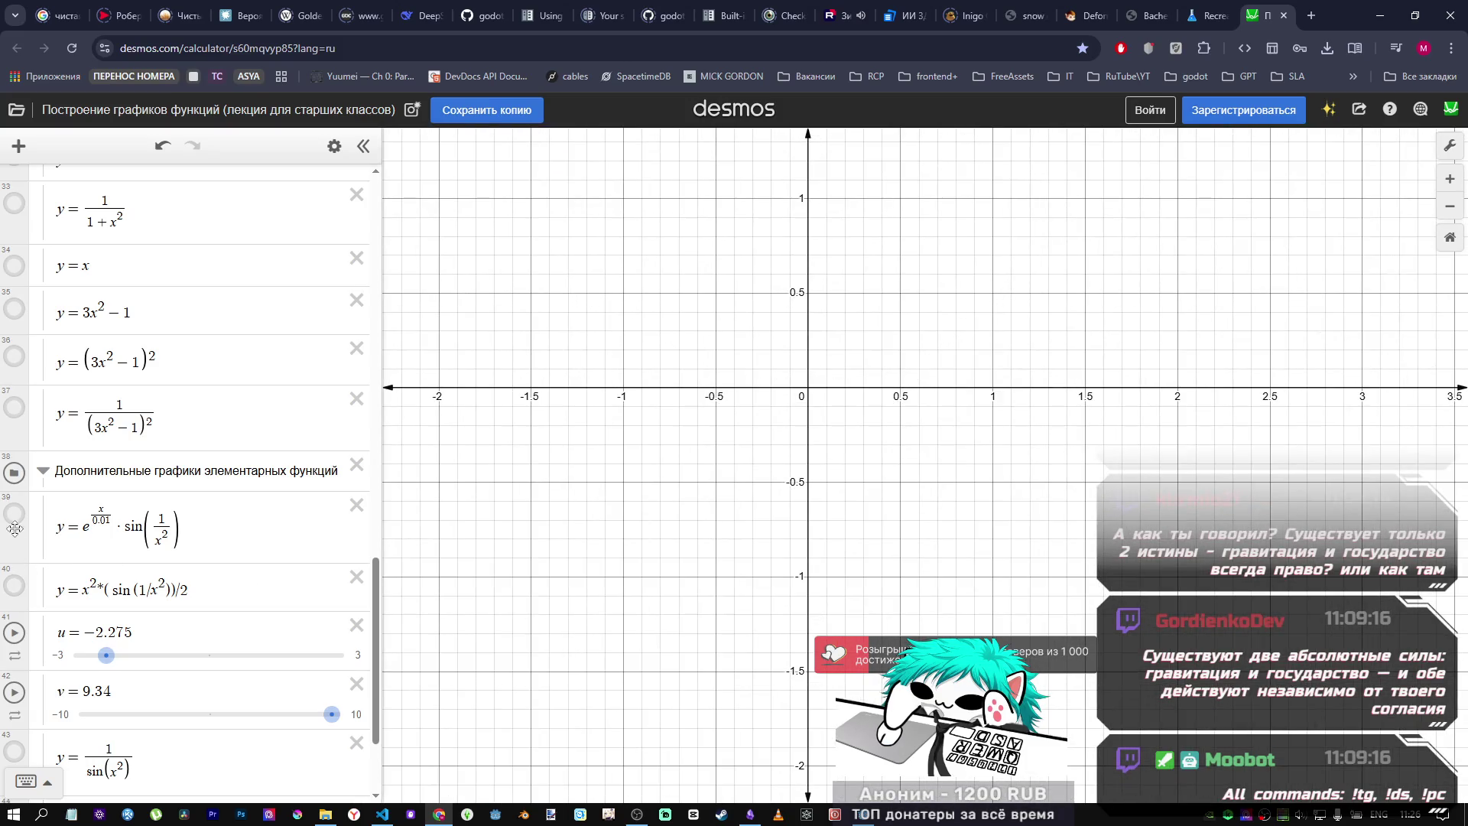
click(15, 514)
click(135, 528)
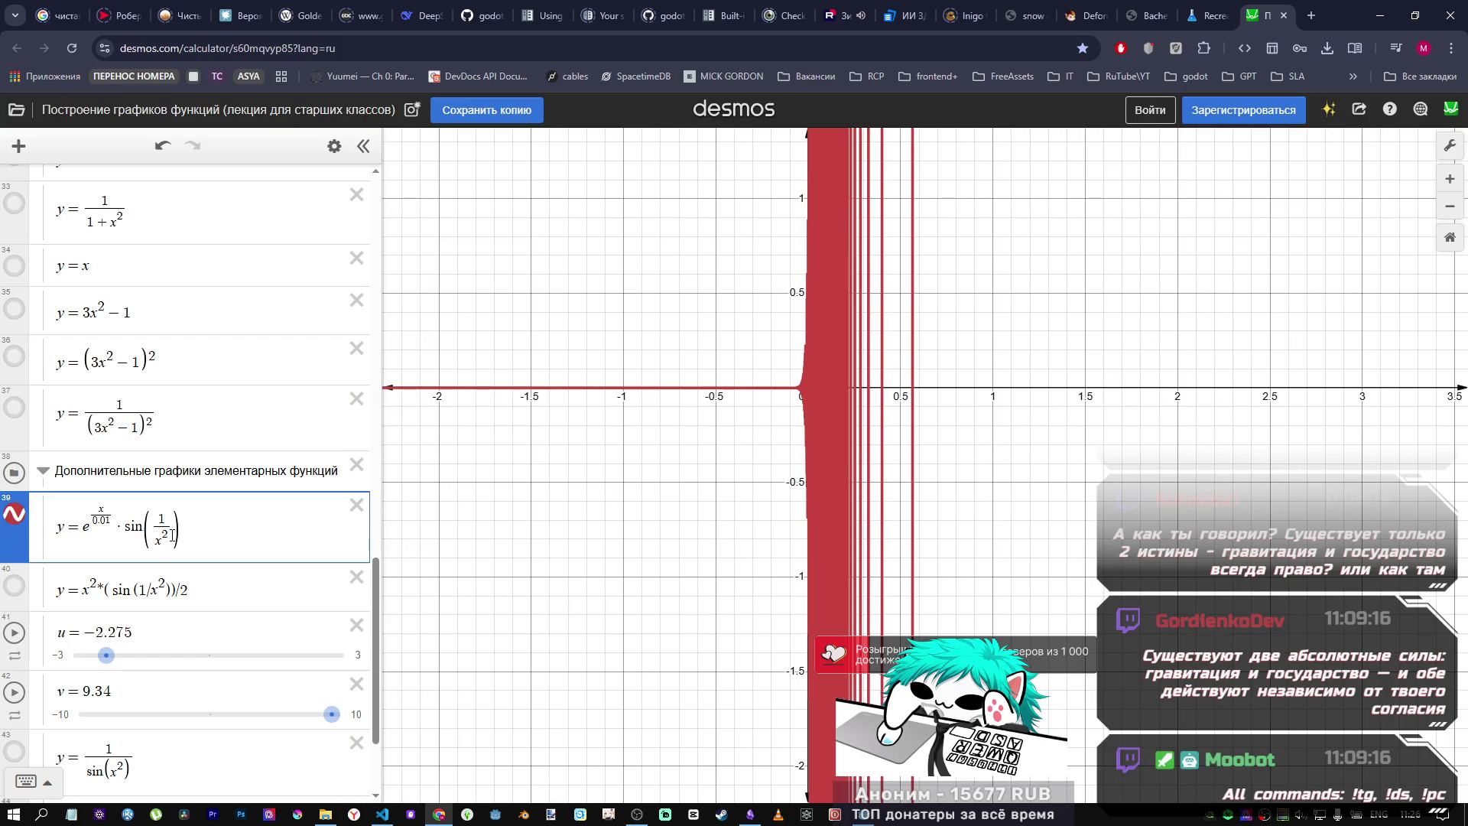
click(168, 523)
key(BackSpace)
key(BackSpace)
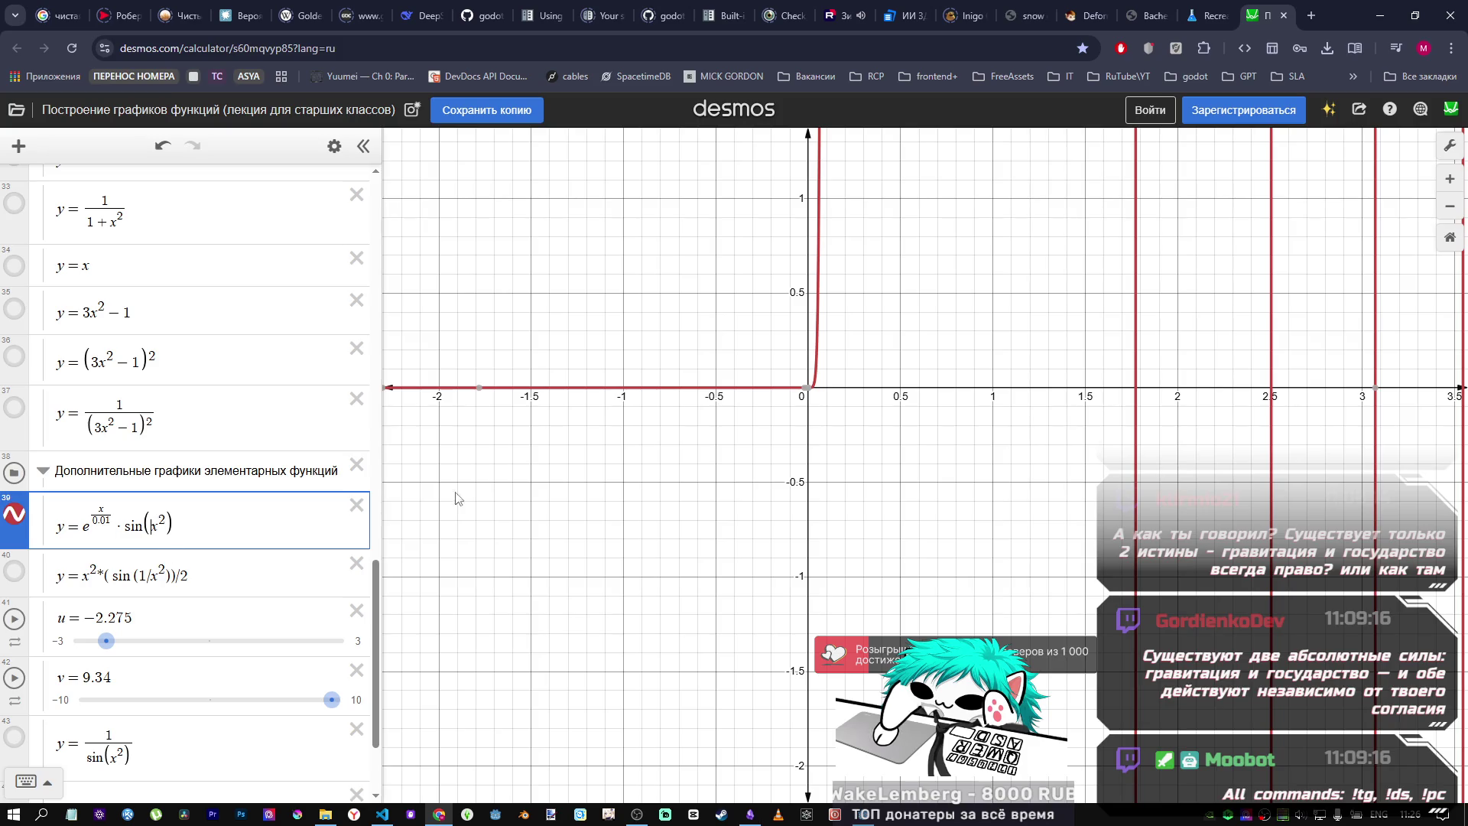
scroll(841, 447, down, 5)
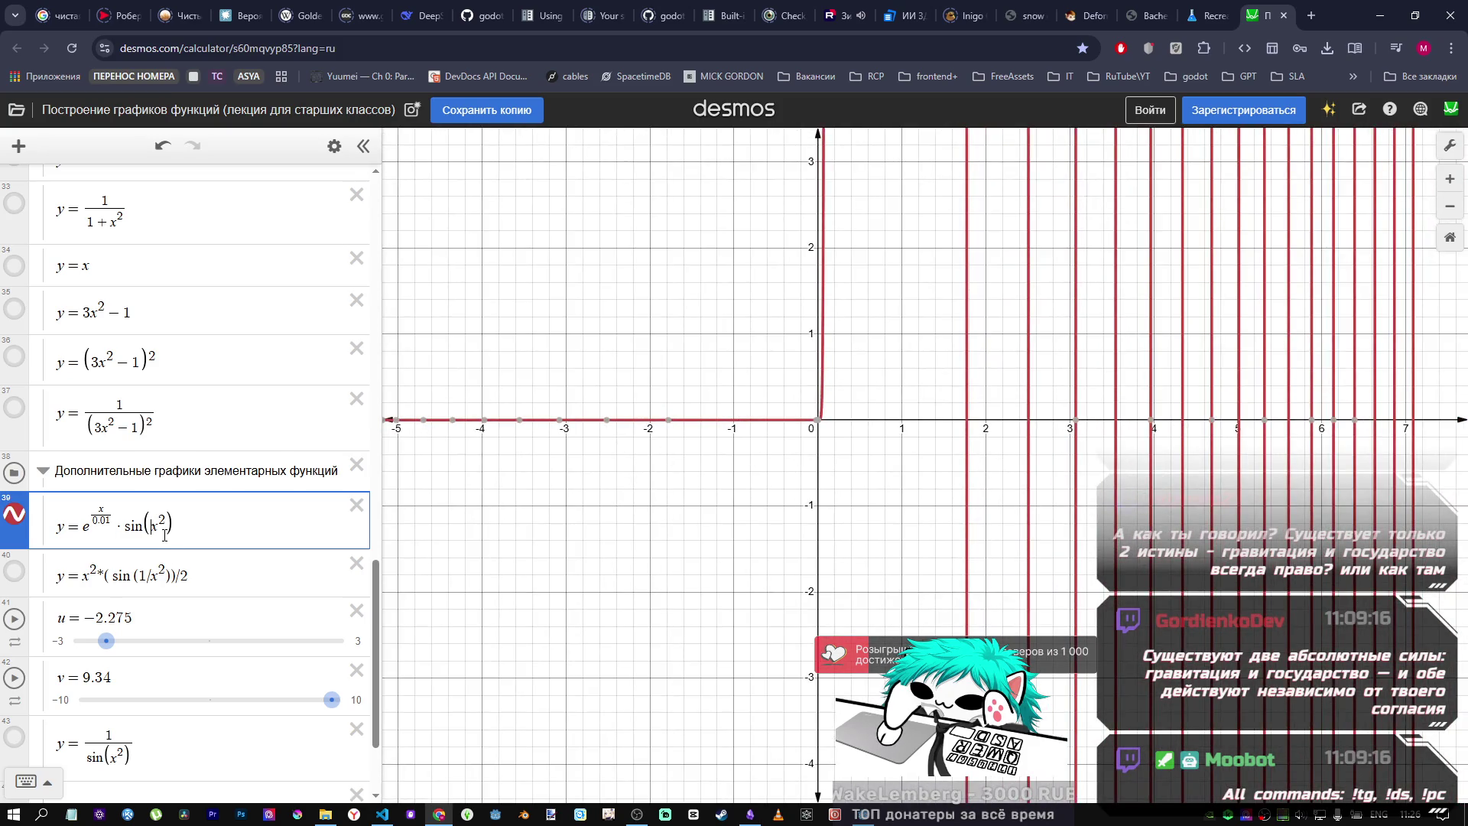
mouse_move(869, 817)
click(869, 819)
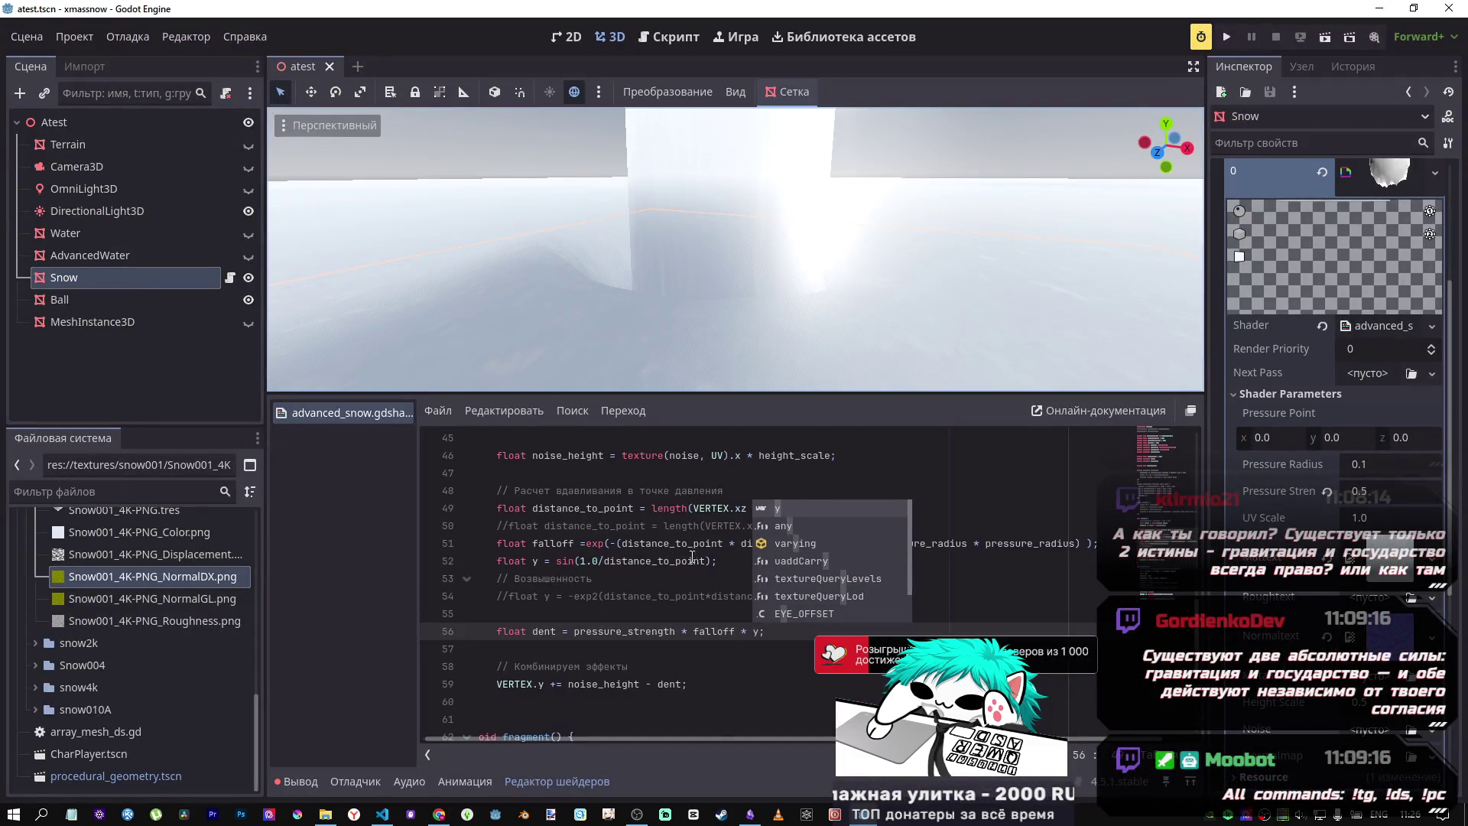
Step: Change line 52 to sin(1.0/distance_to_point*distance_to_point) and save the shader
drag(706, 560, 604, 560)
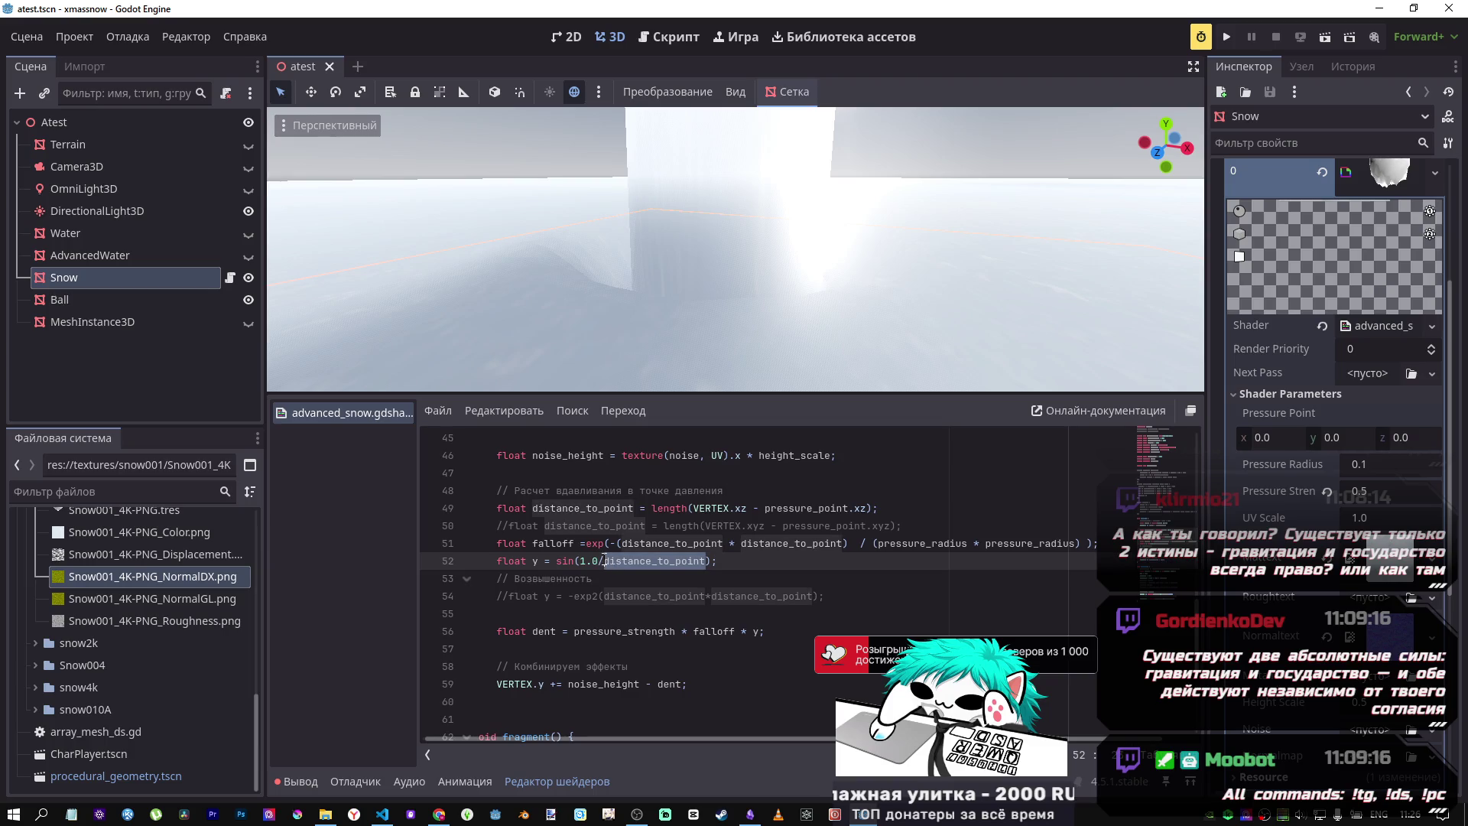
click(708, 560)
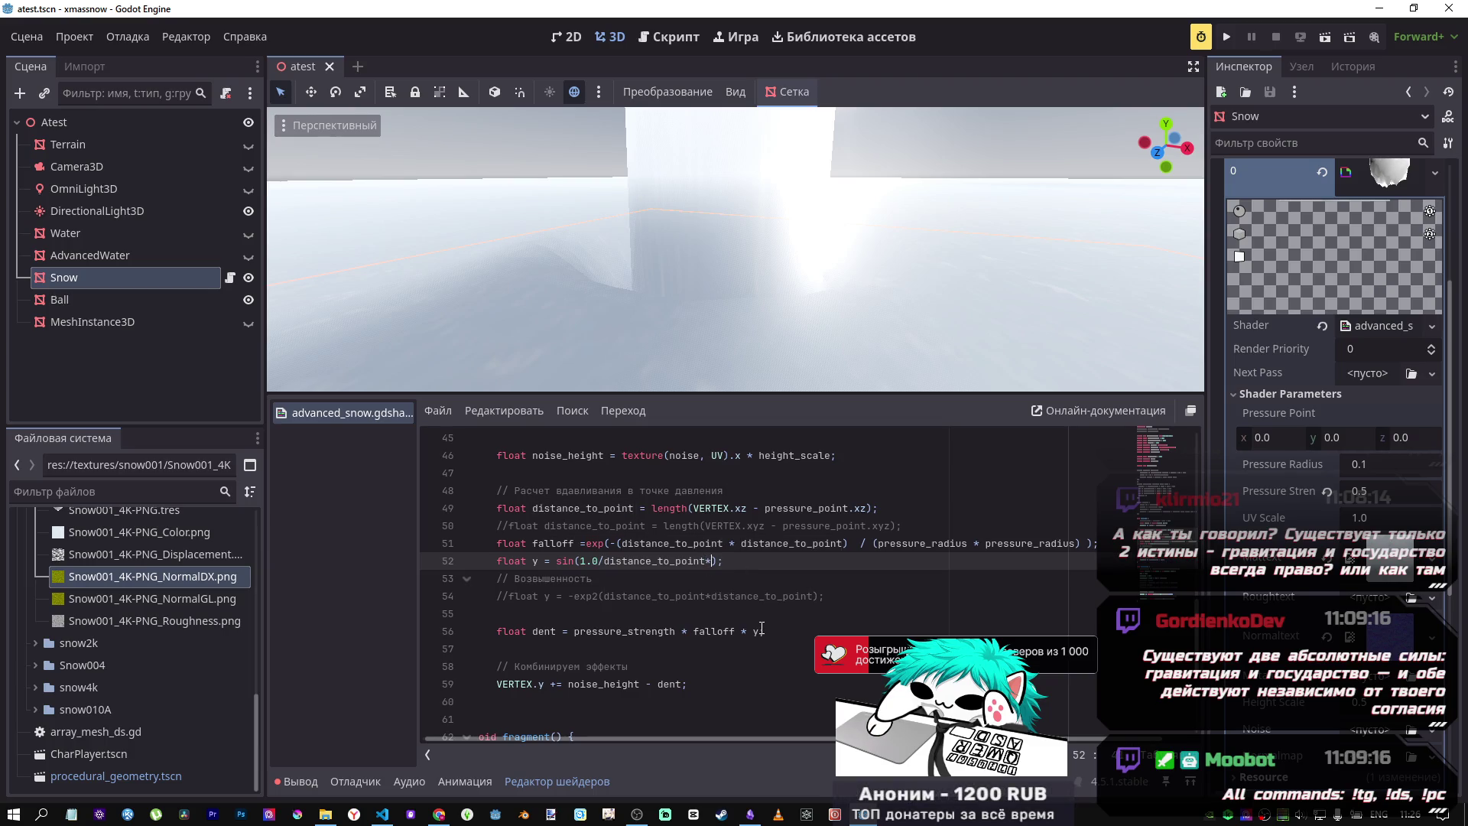
key(ctrl+s)
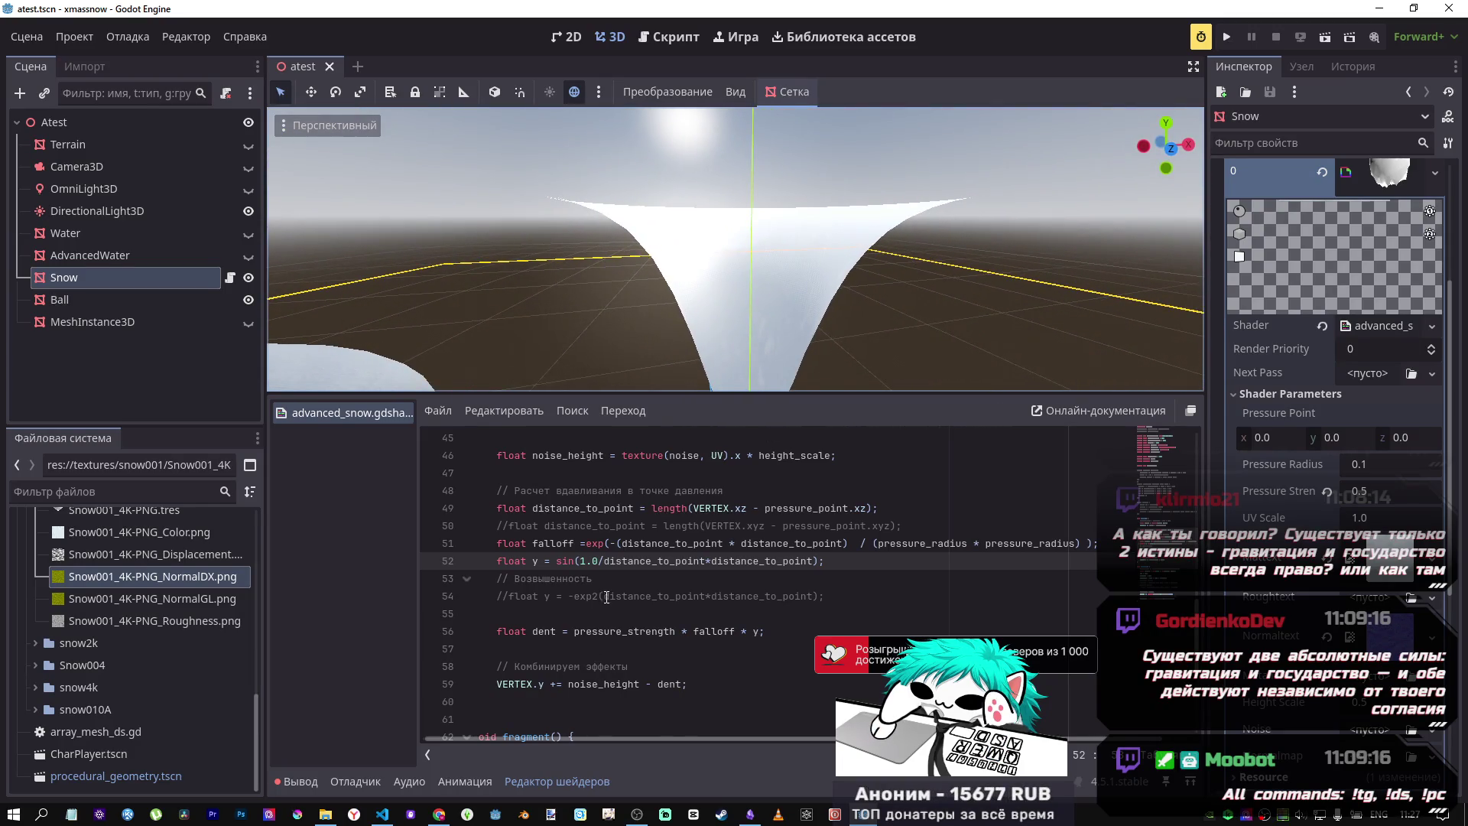
key(alt+Tab)
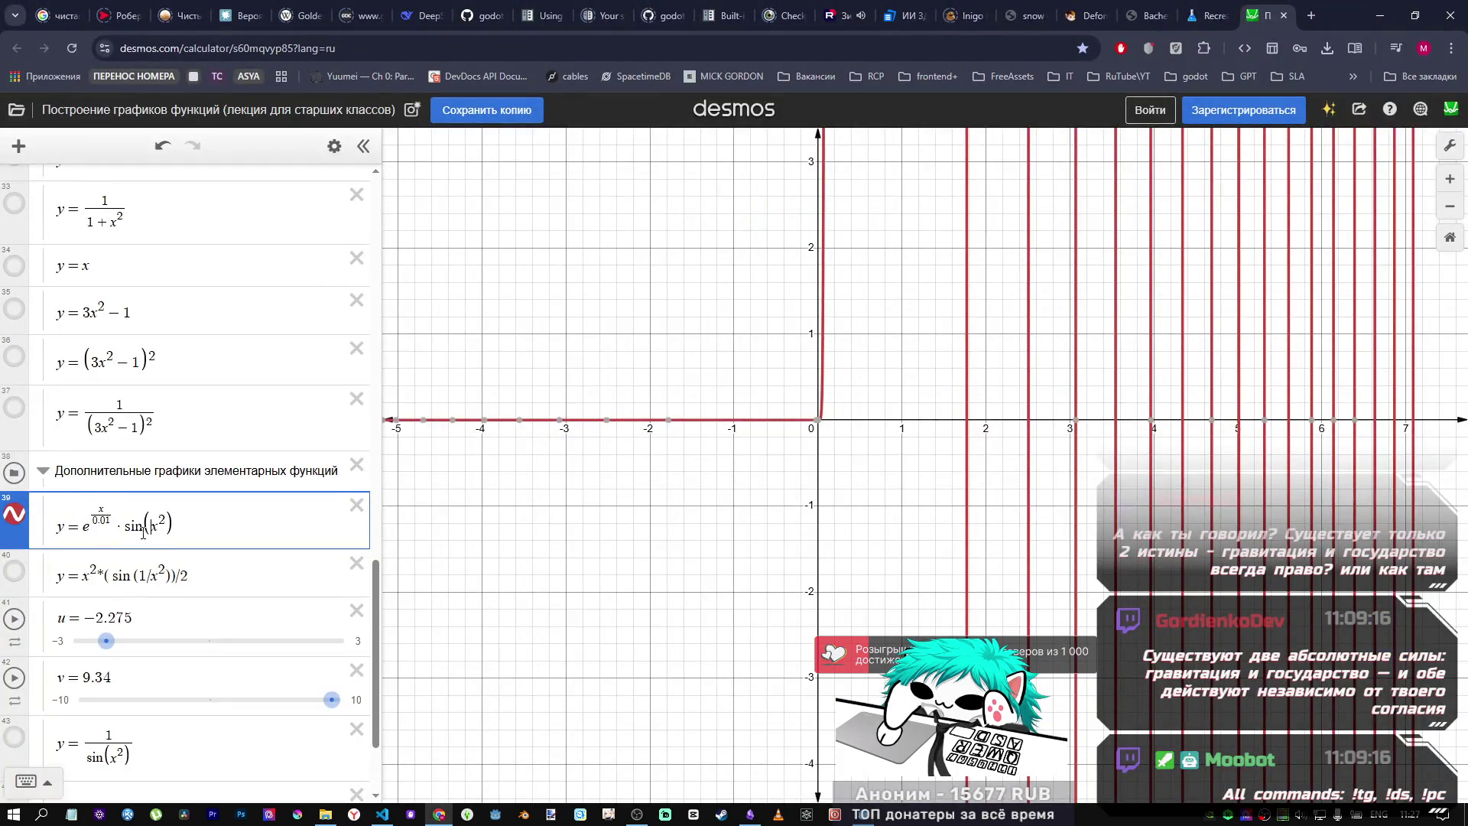
key(alt+Tab)
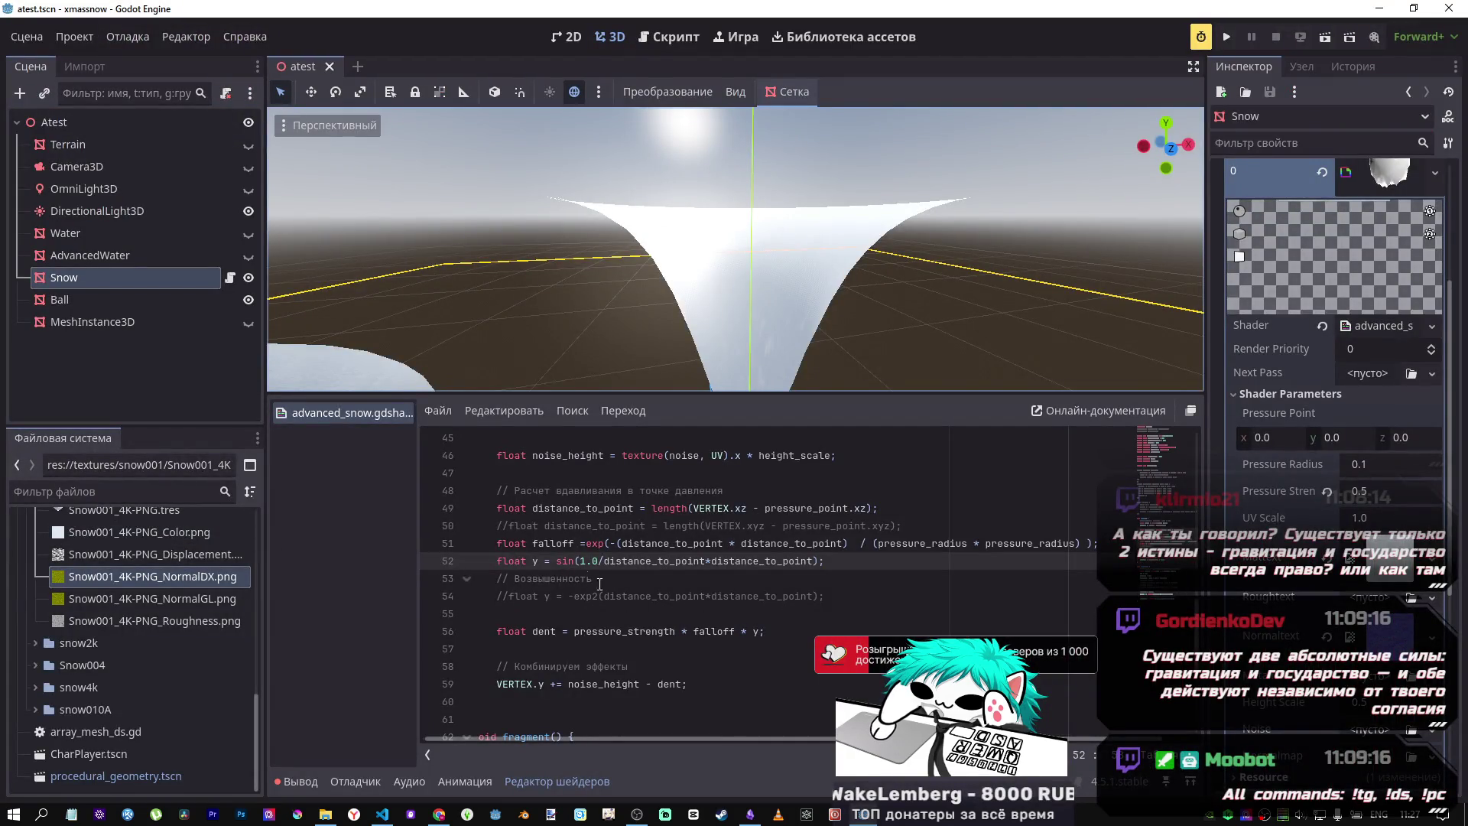
click(747, 632)
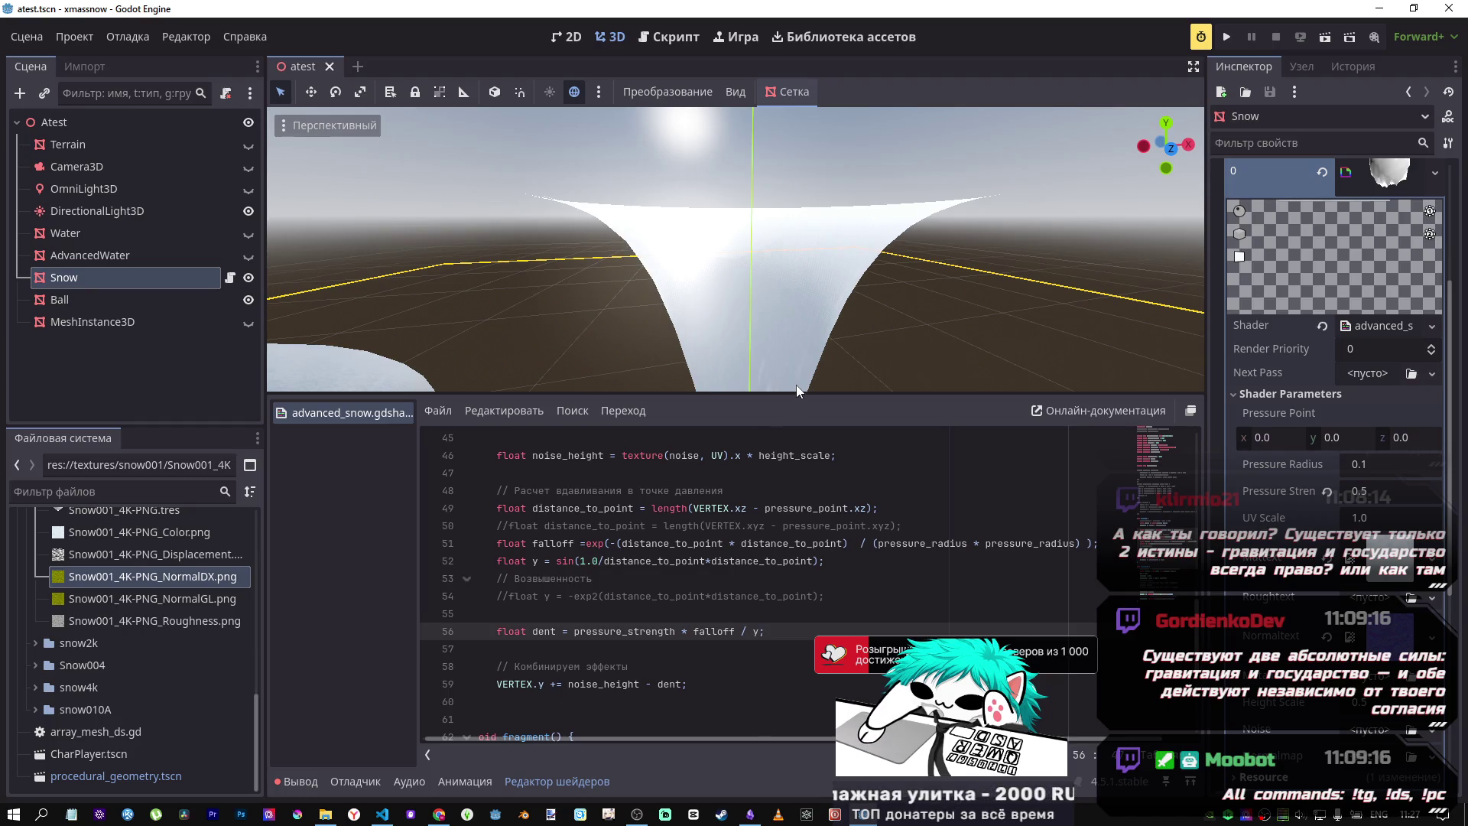
Step: Orbit low around the snow funnel to gauge its depth, comparing against Desmos
mouse_move(798, 353)
mouse_down()
mouse_move(726, 306)
mouse_move(726, 329)
mouse_up()
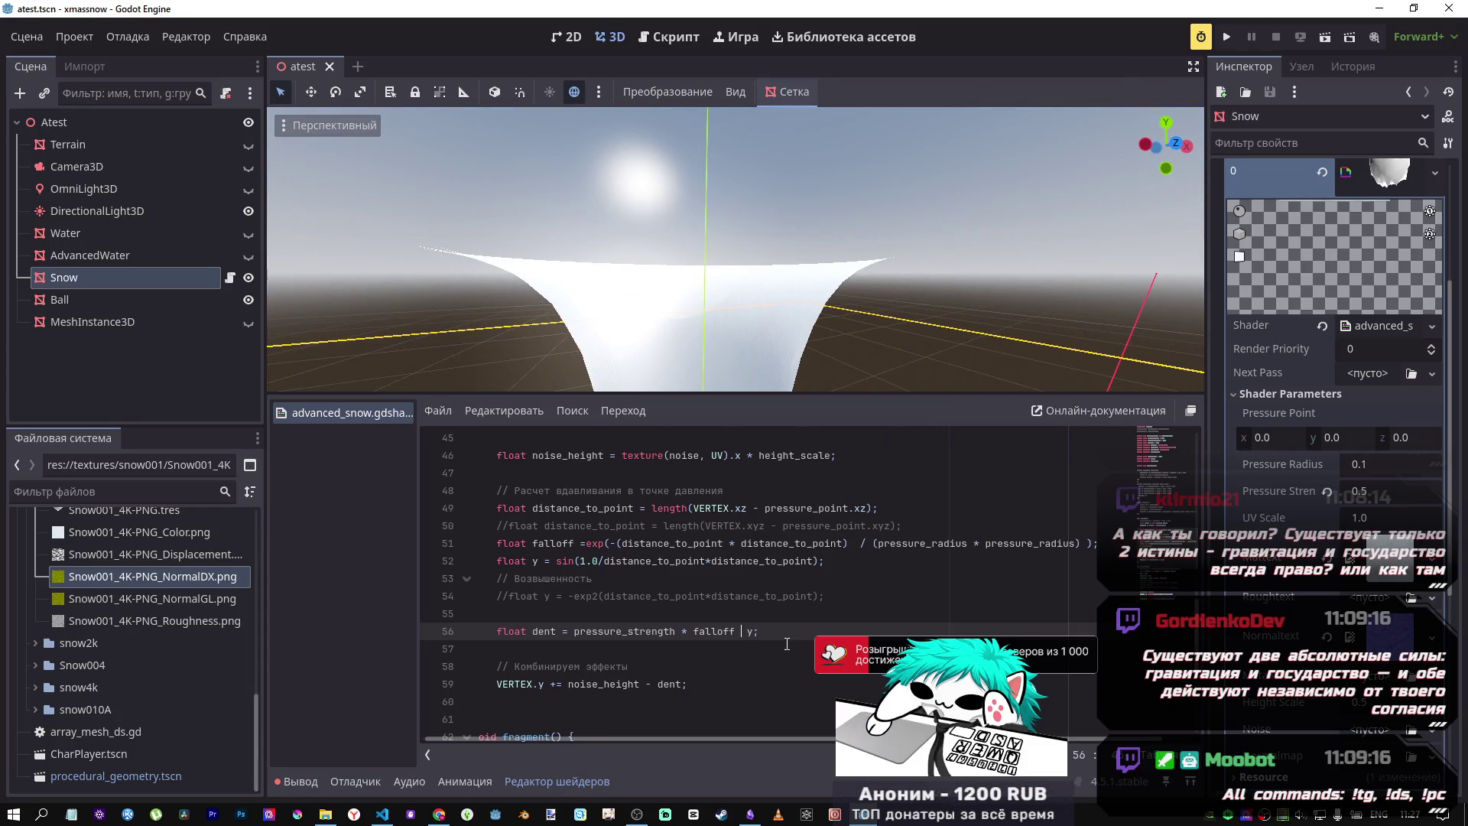
mouse_move(734, 305)
mouse_down()
mouse_move(707, 279)
mouse_move(777, 291)
mouse_up()
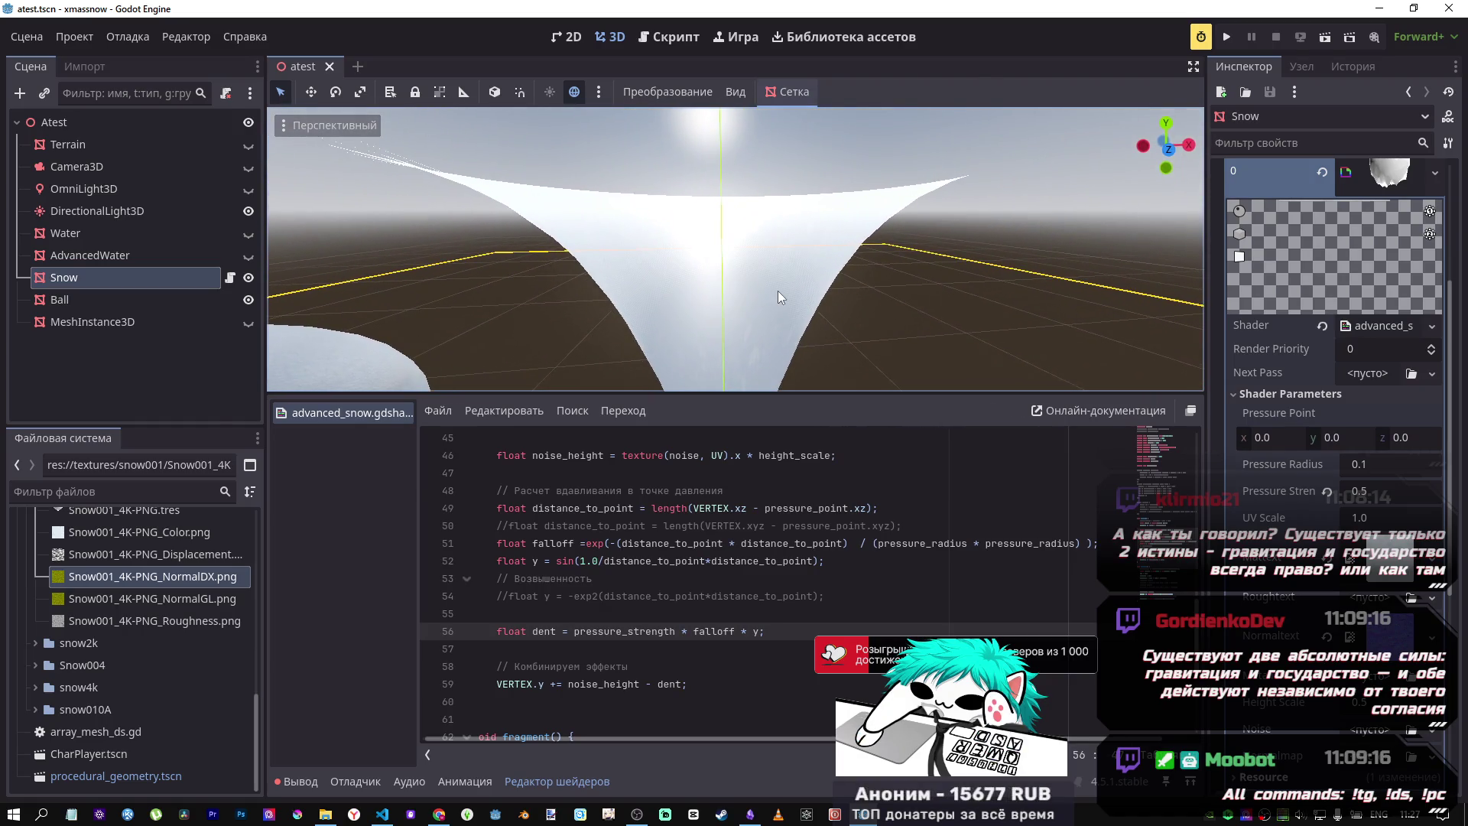
key(alt+Tab)
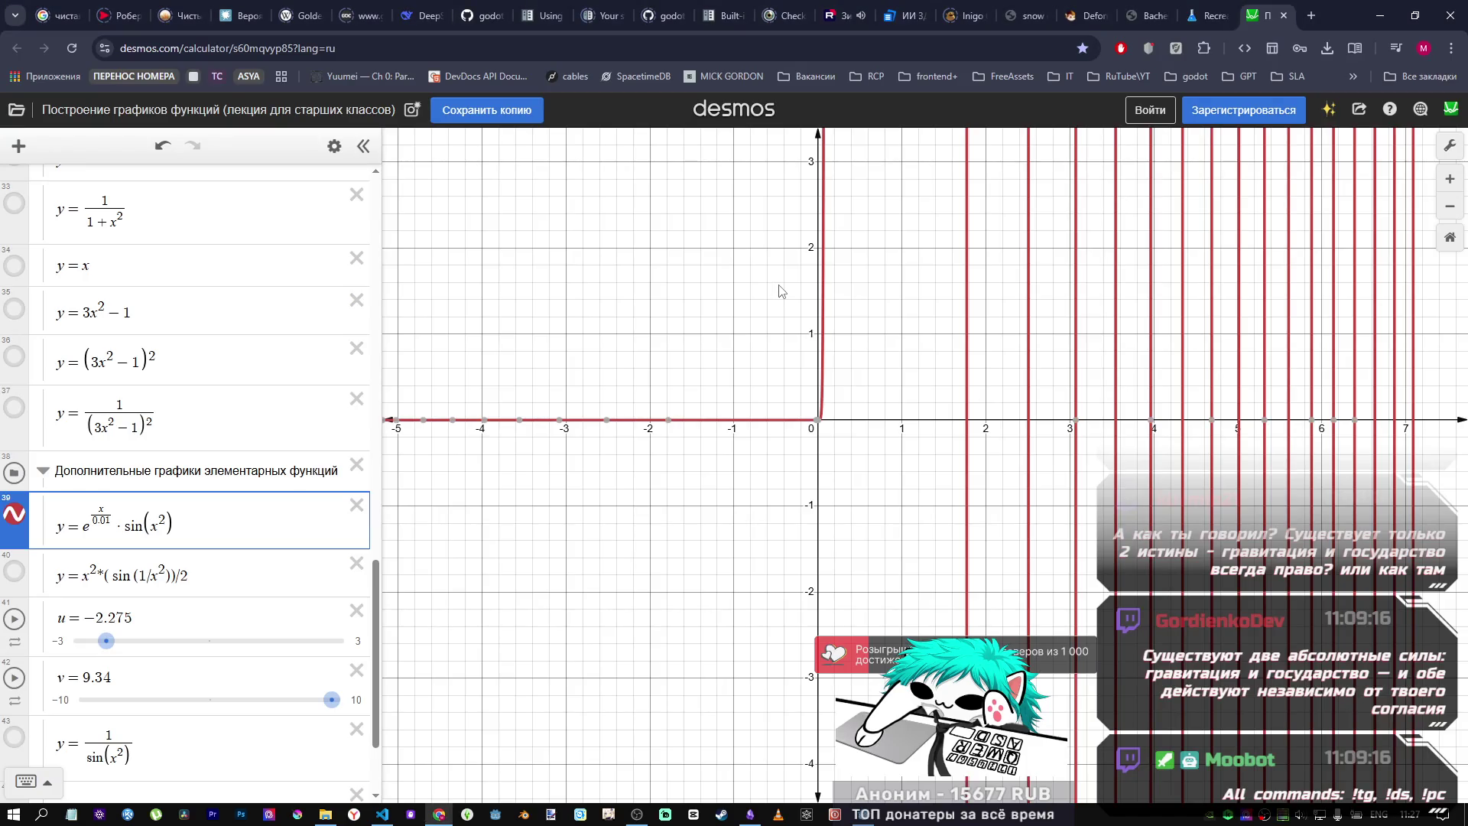
key(alt+Tab)
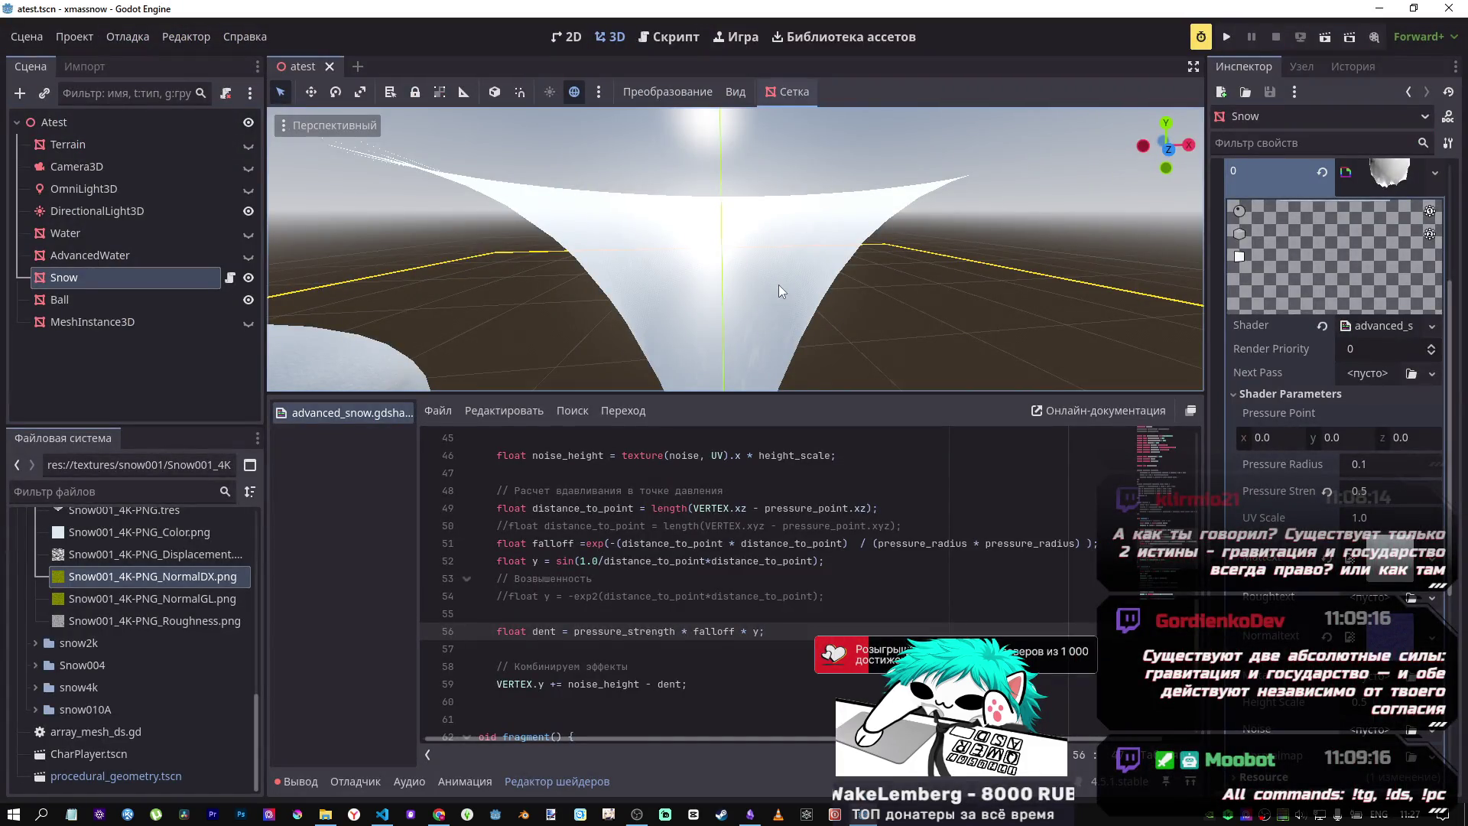
key(alt+Tab)
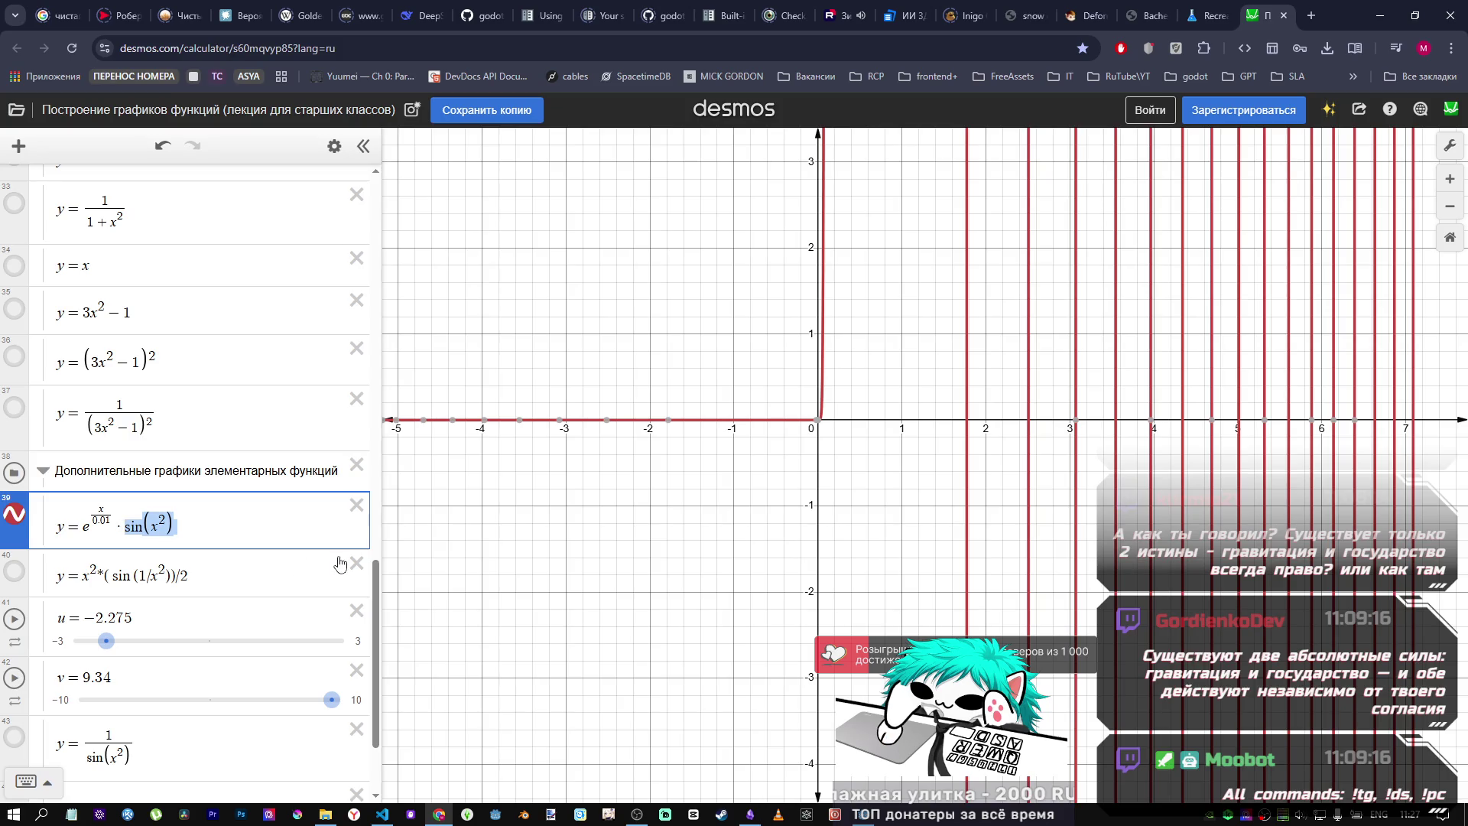
click(152, 516)
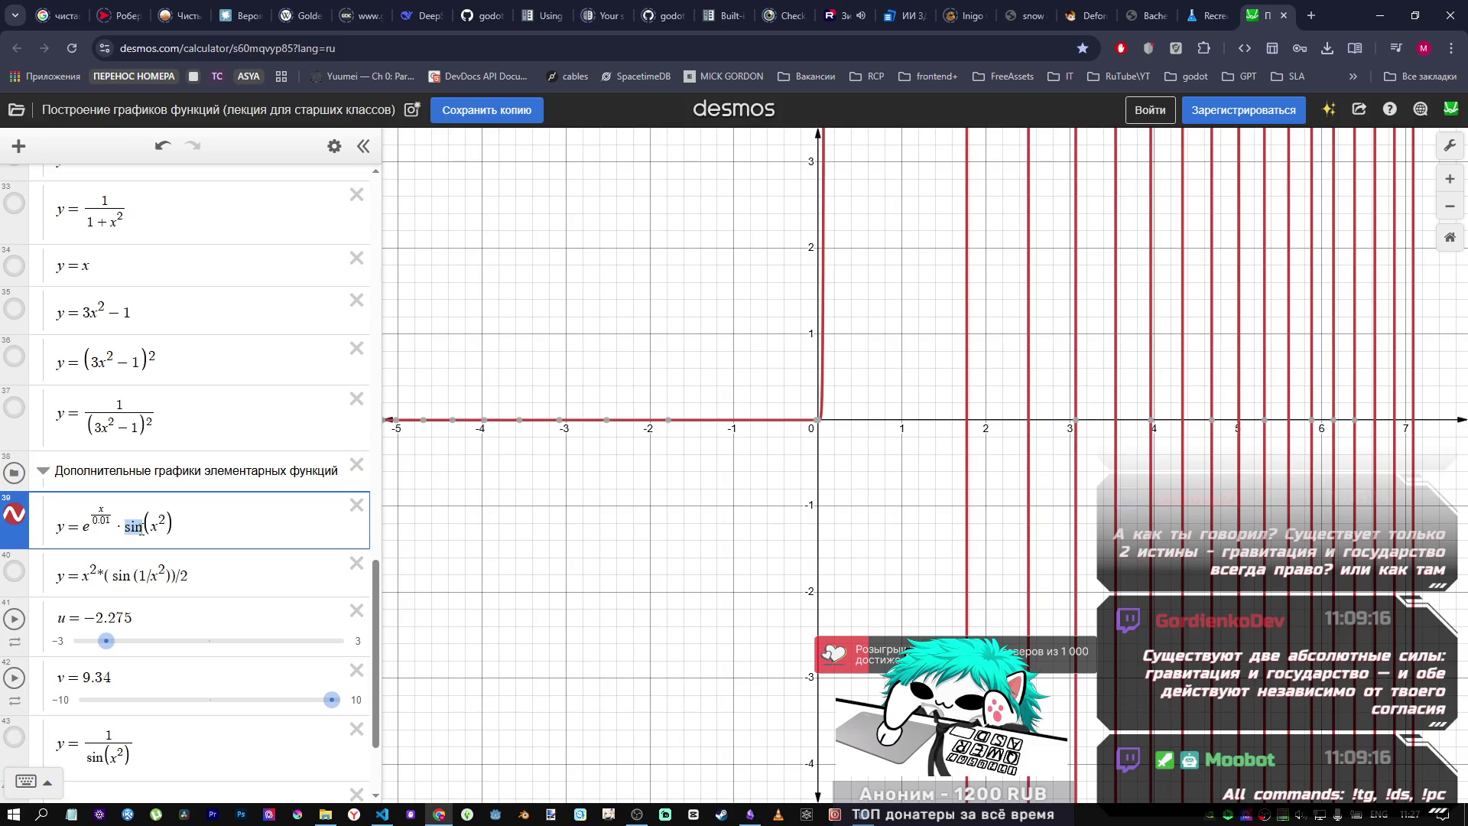
Step: Change Desmos expression 39 to y = e^(x/0.01)·log(x²) and zoom out and back in
text(log)
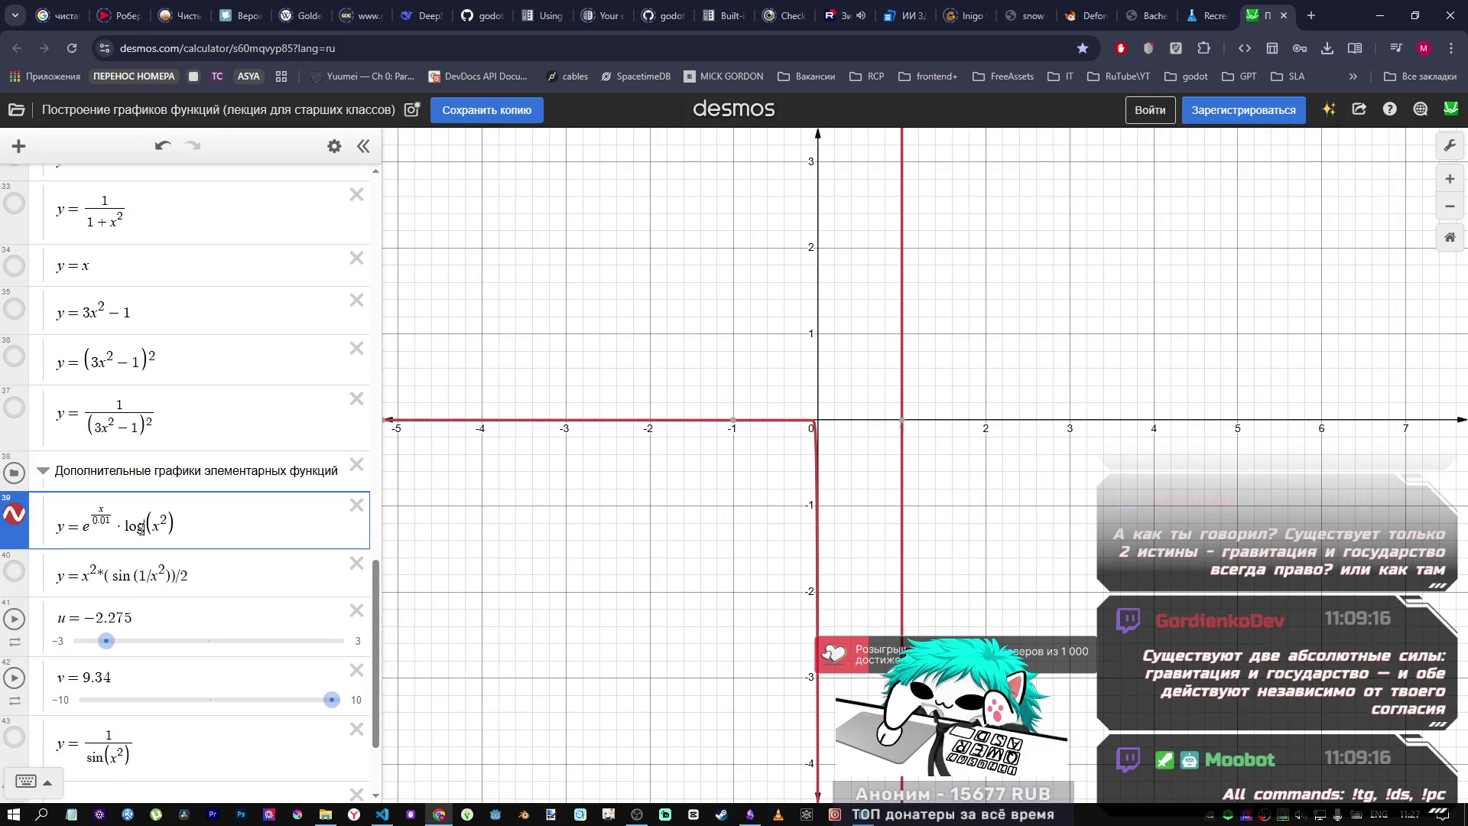
scroll(860, 478, down, 10)
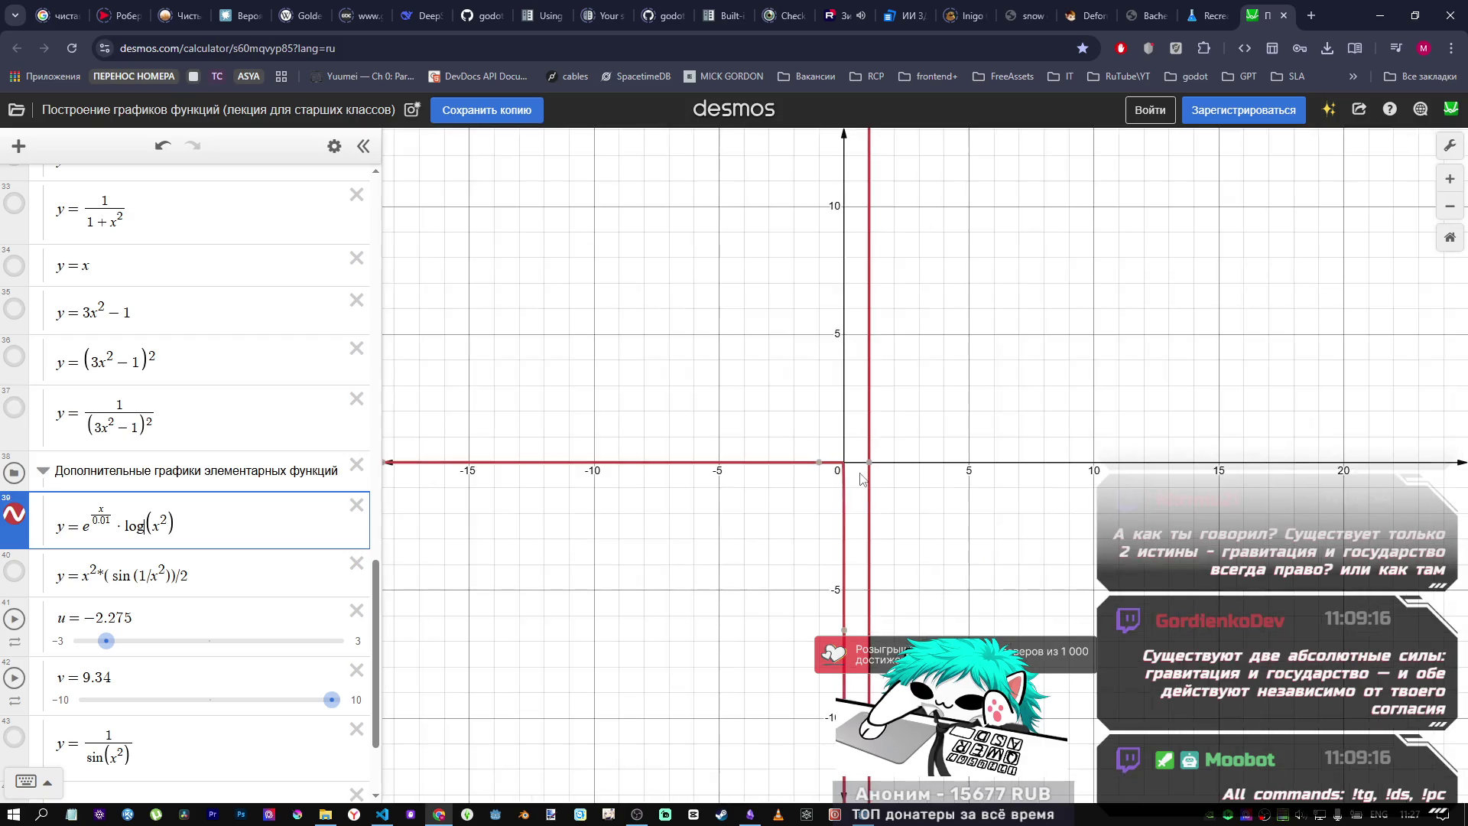
scroll(864, 480, down, 8)
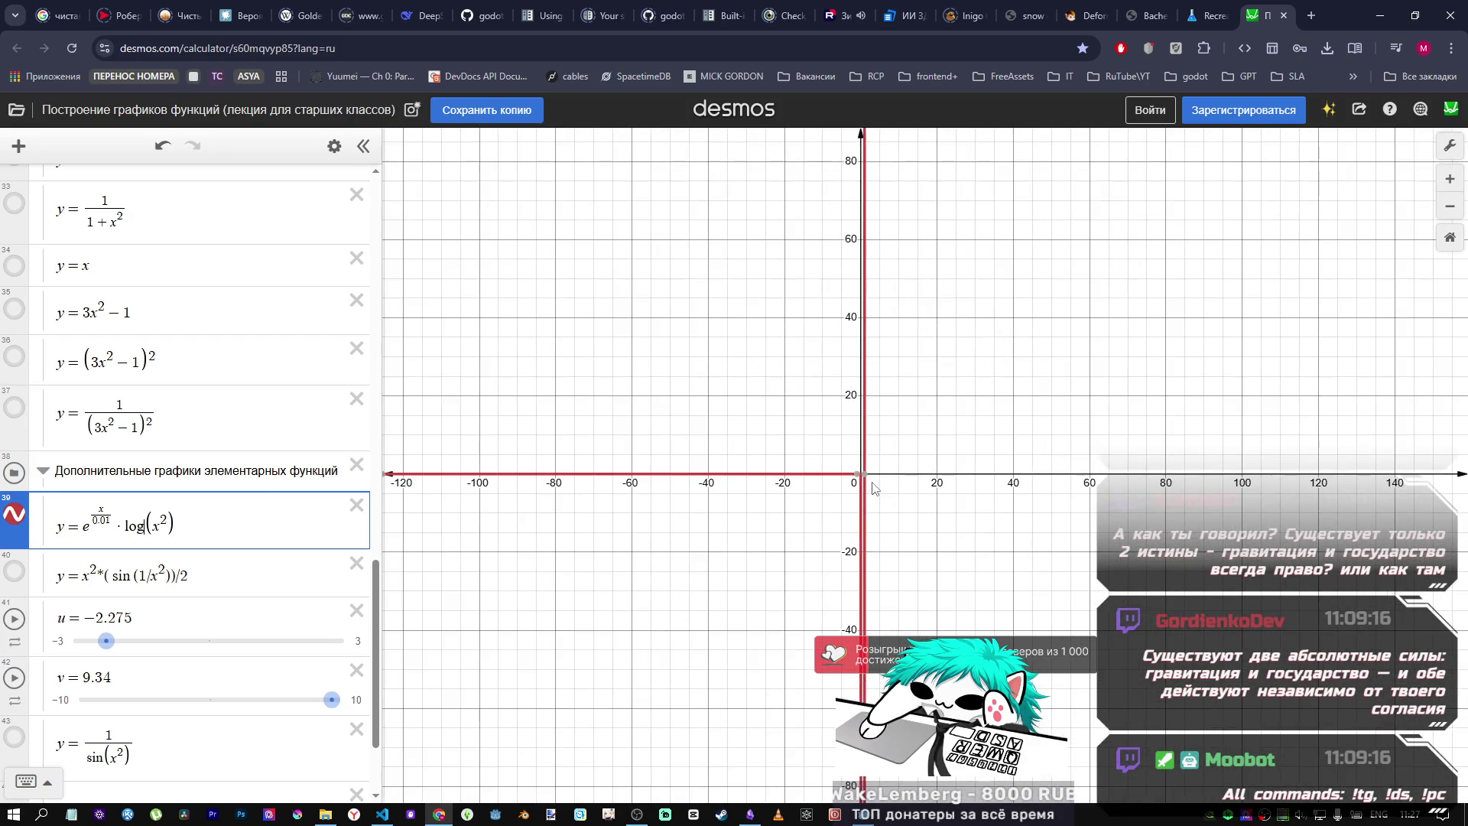
scroll(870, 478, up, 8)
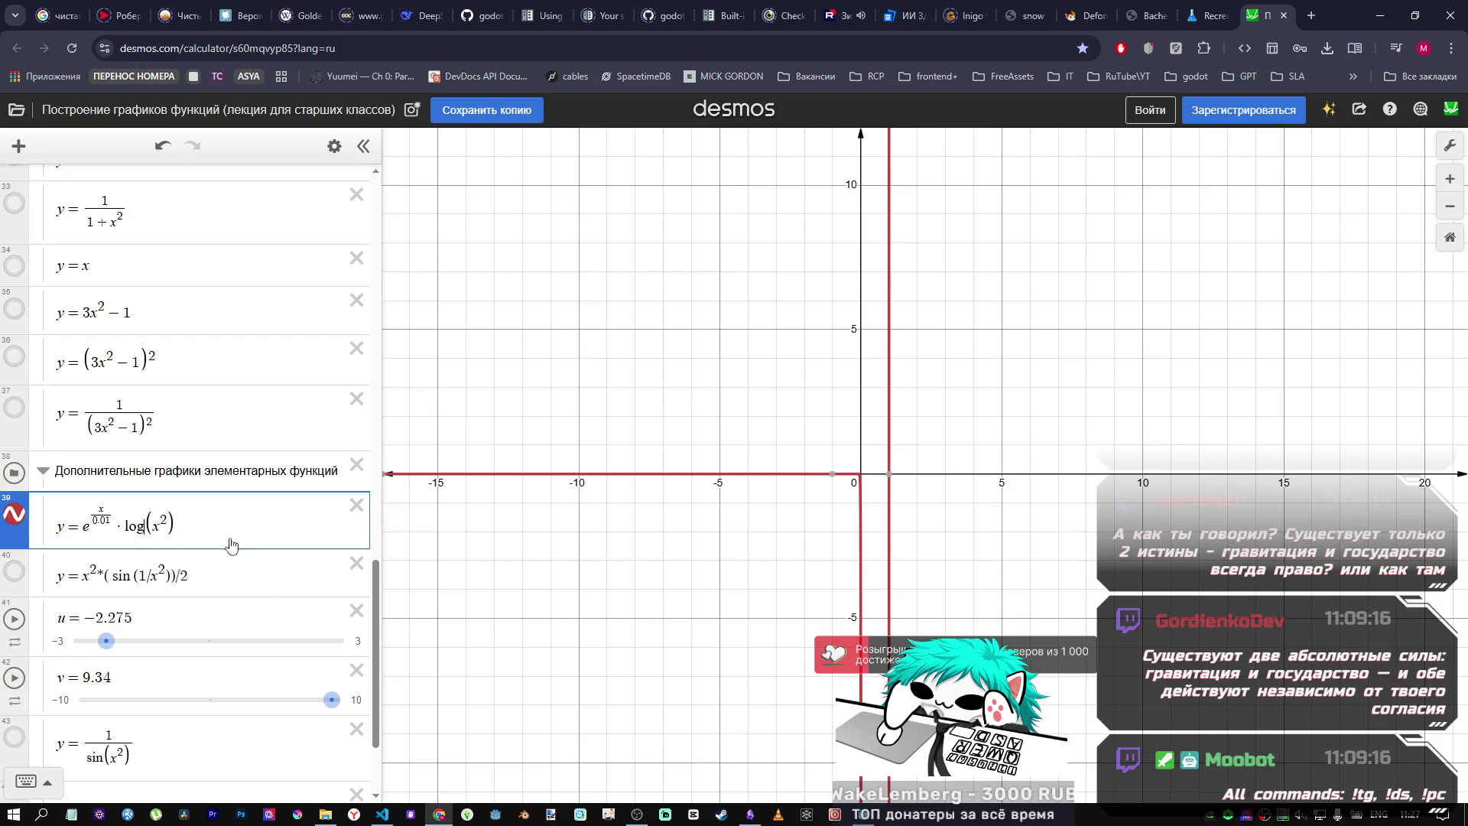
key(alt+Tab)
click(1448, 116)
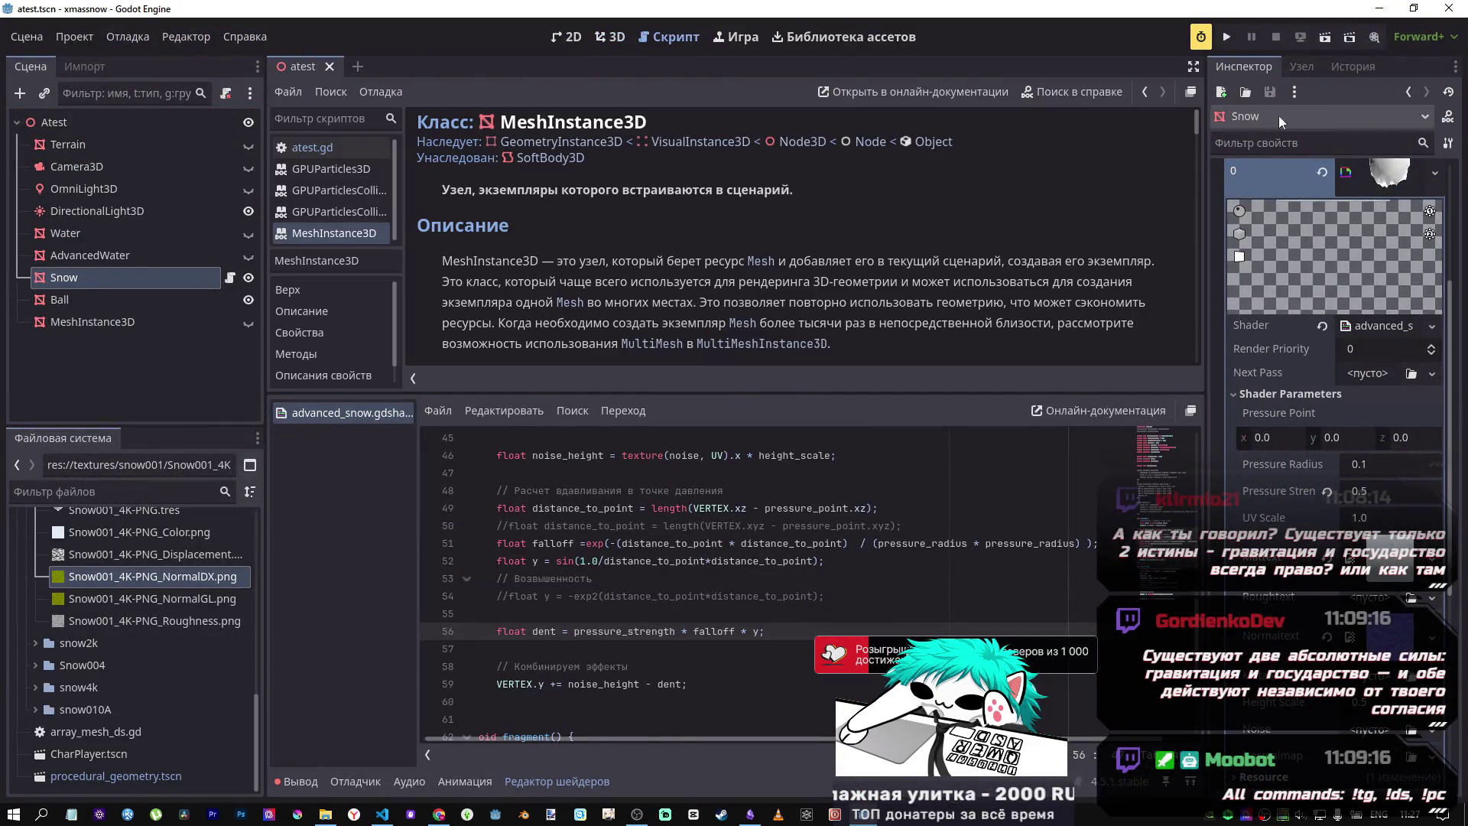
Step: Look up the log function in Godot's built-in documentation
click(1055, 92)
text(log)
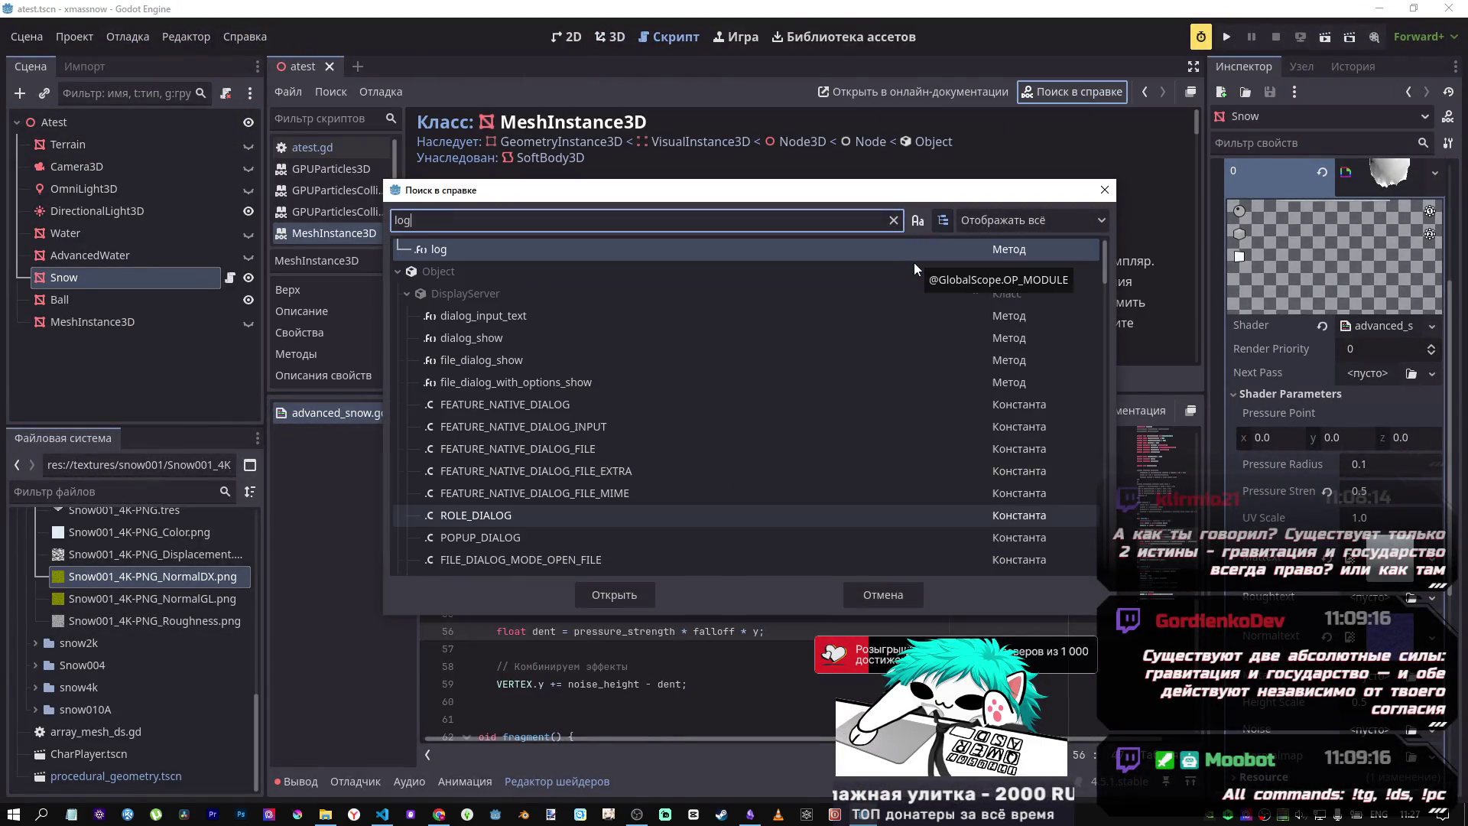
double_click(512, 249)
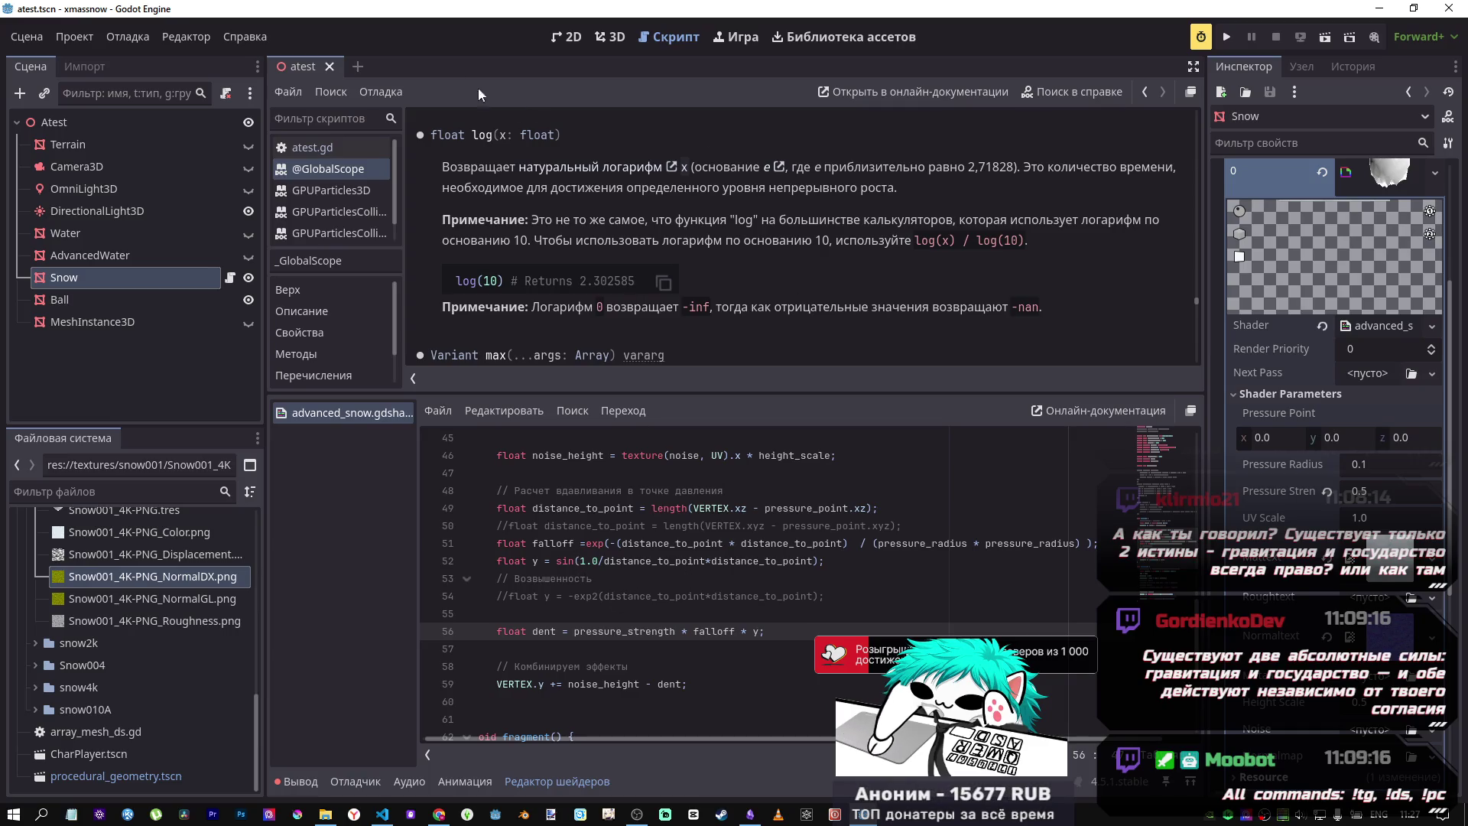
click(605, 40)
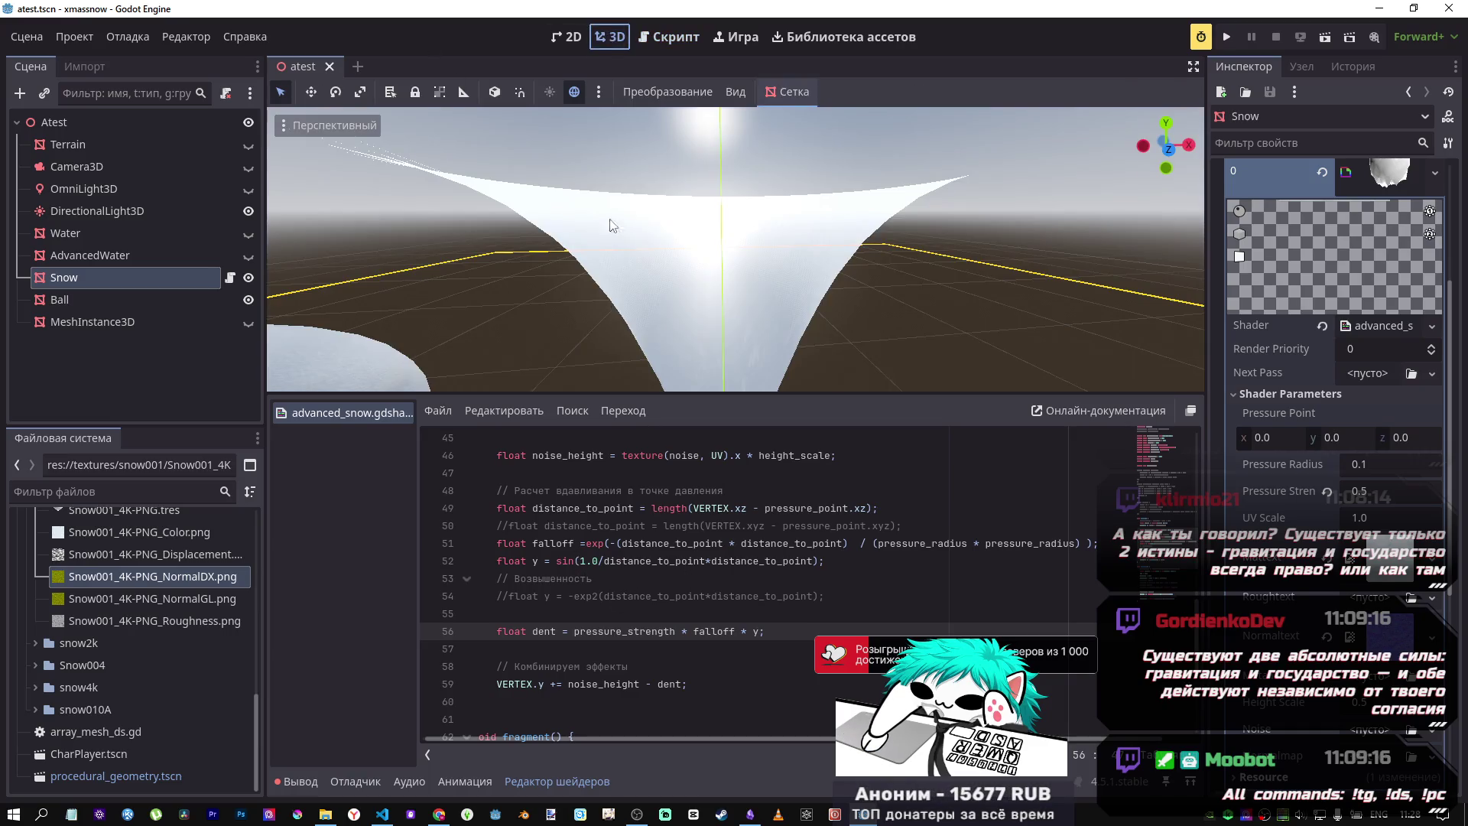
Step: Change line 52 to y = log(distance_to_point*distance_to_point), raising the snow into a sharp peak
click(569, 560)
double_click(569, 560)
text(log)
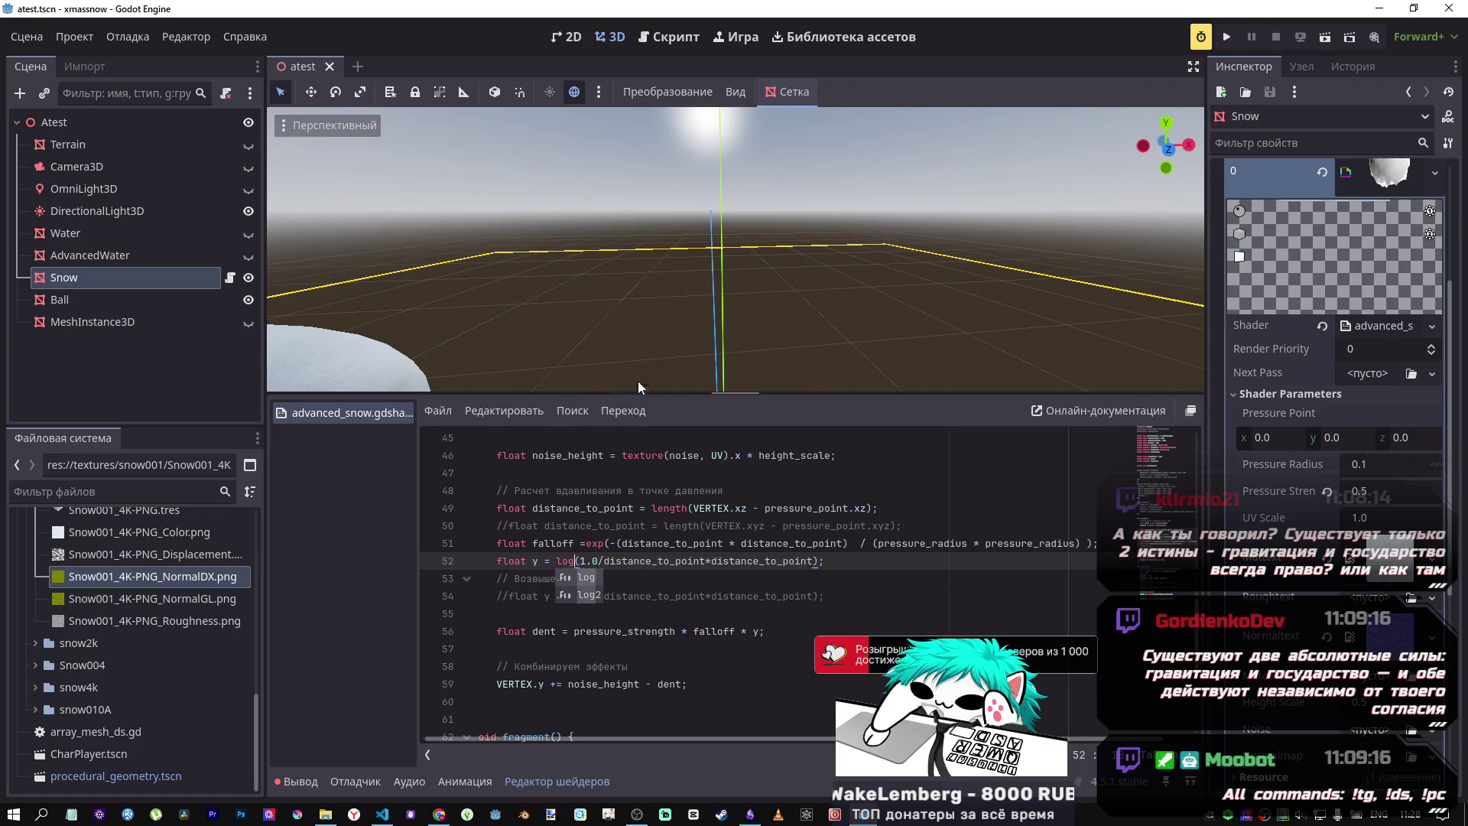
mouse_move(637, 381)
mouse_down()
mouse_move(637, 253)
mouse_move(637, 313)
mouse_move(561, 313)
mouse_move(562, 336)
mouse_move(562, 267)
mouse_move(562, 321)
mouse_move(535, 321)
mouse_move(528, 283)
mouse_move(558, 321)
mouse_move(561, 275)
mouse_move(566, 321)
mouse_move(550, 298)
mouse_up()
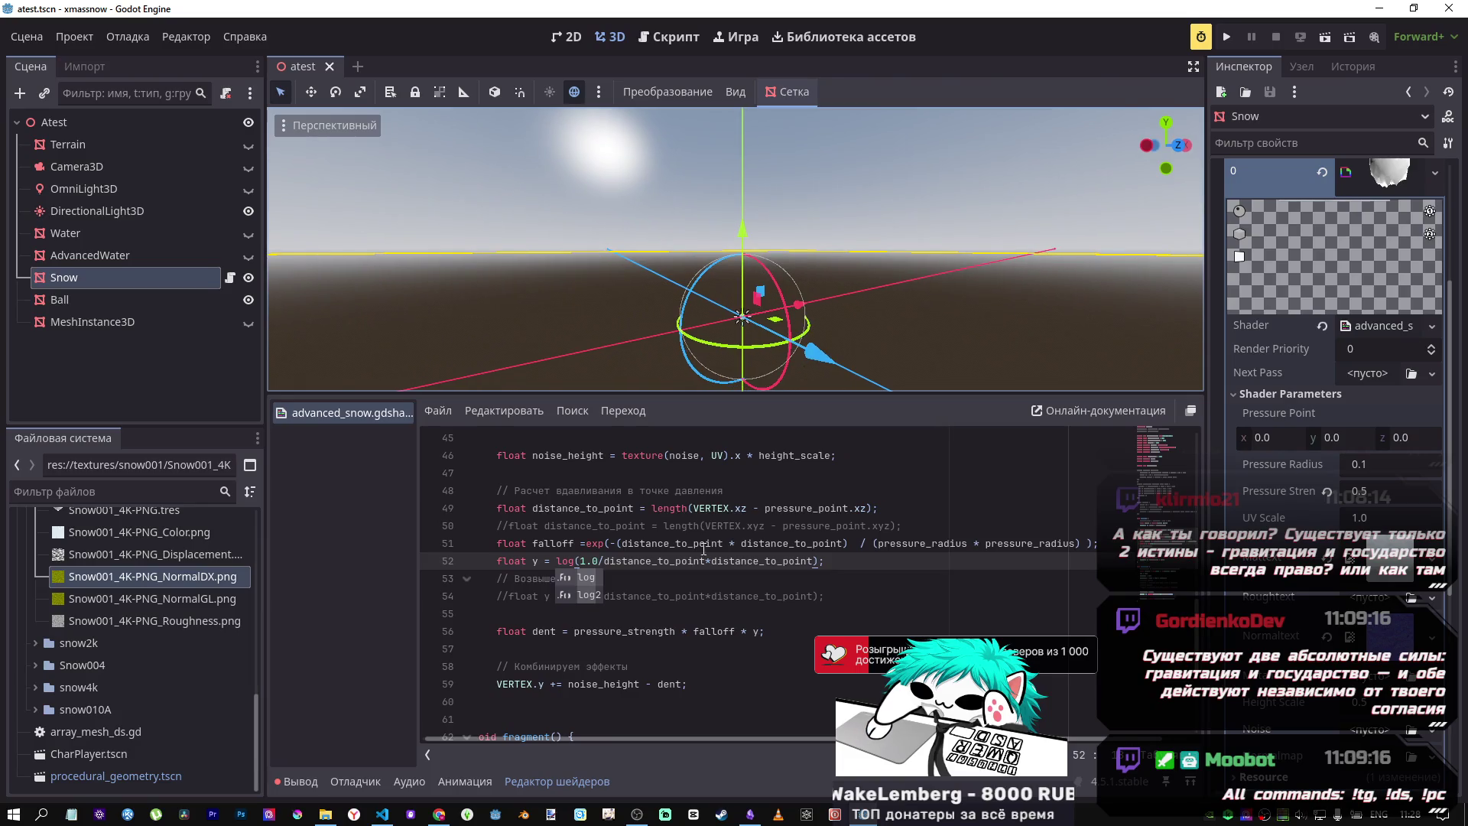
click(577, 563)
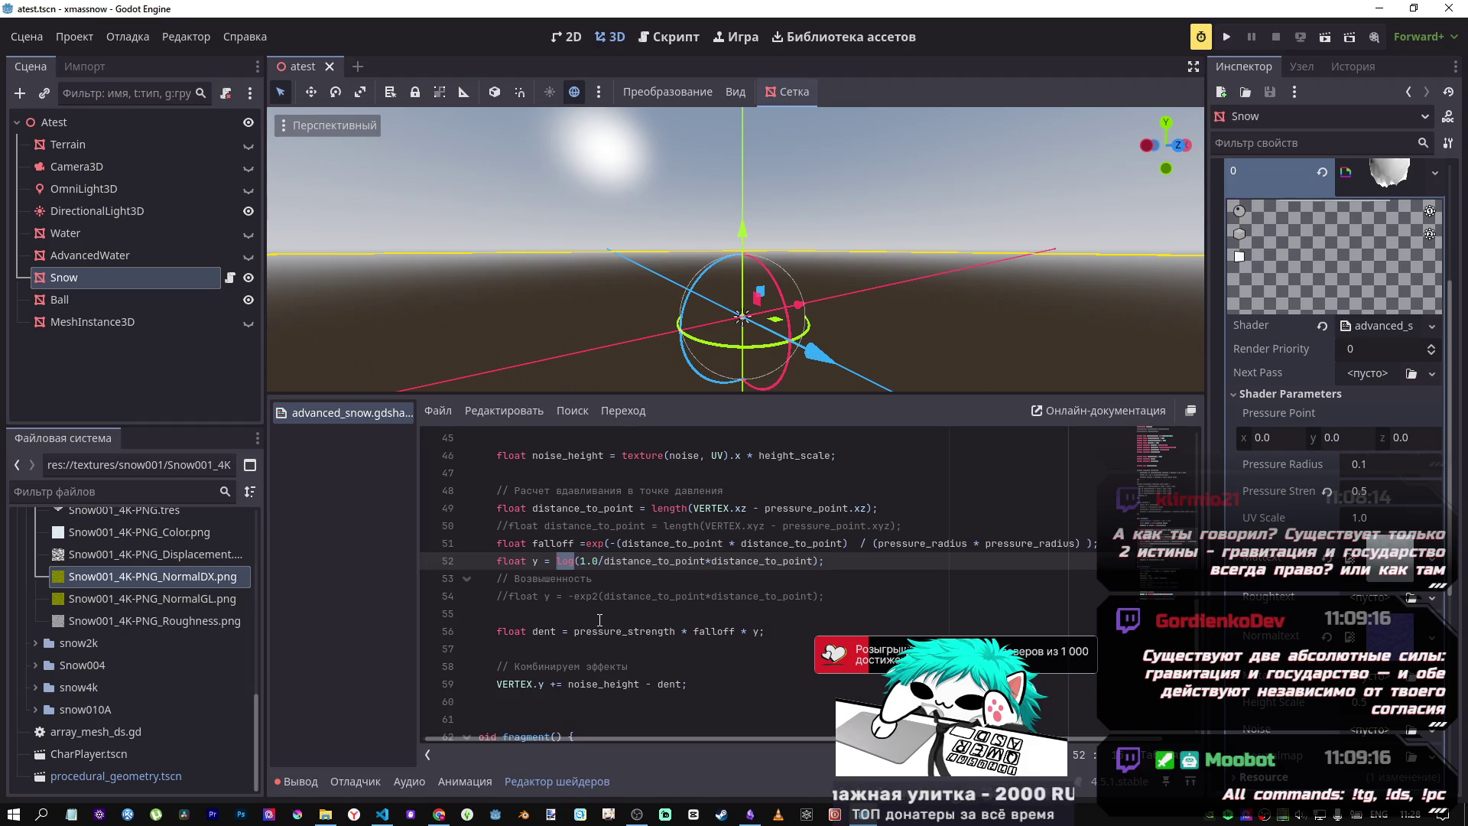
key(alt+Tab)
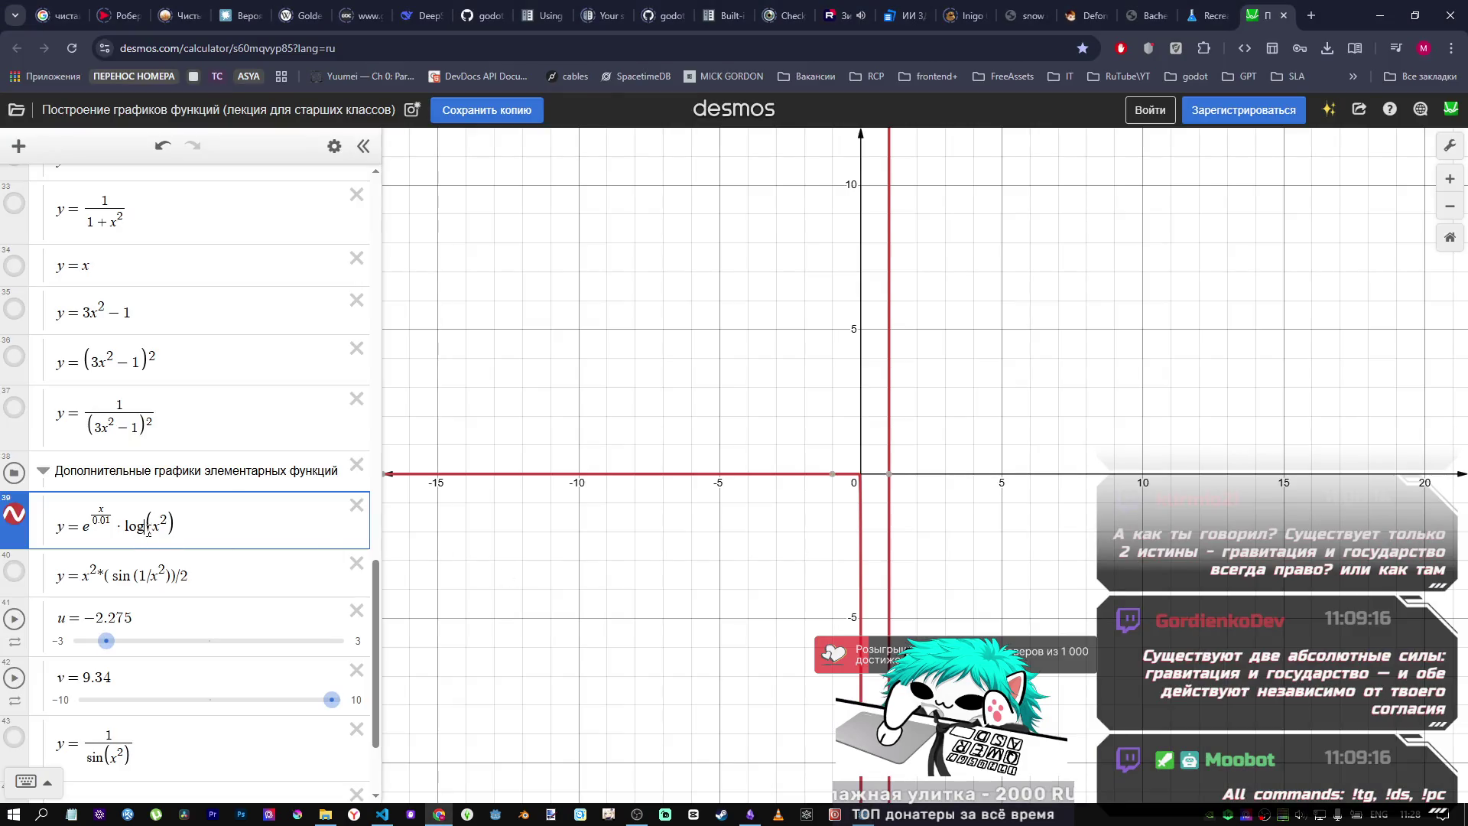
key(alt+Tab)
drag(603, 561, 581, 561)
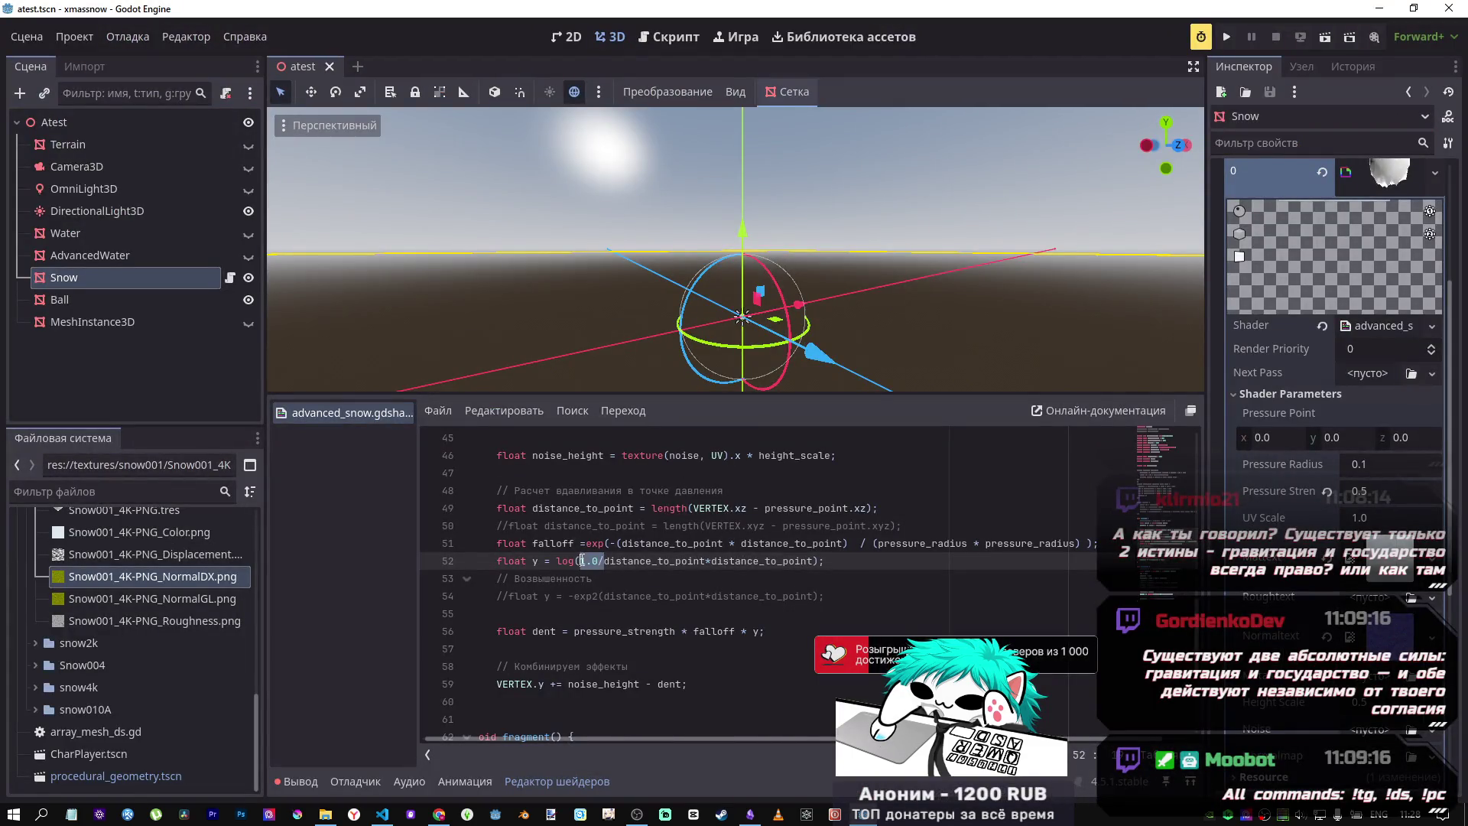
key(BackSpace)
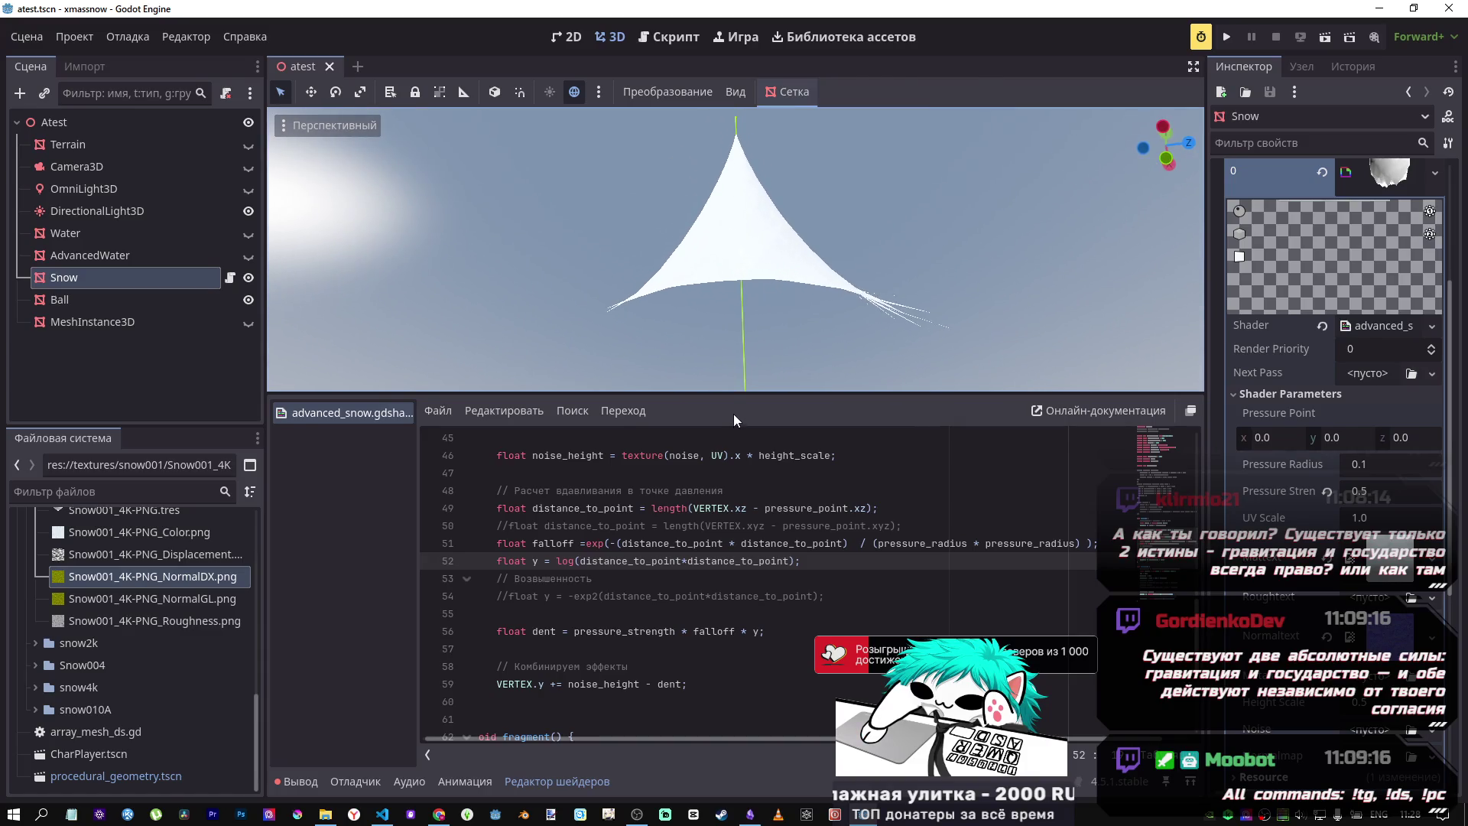
key(alt+Tab)
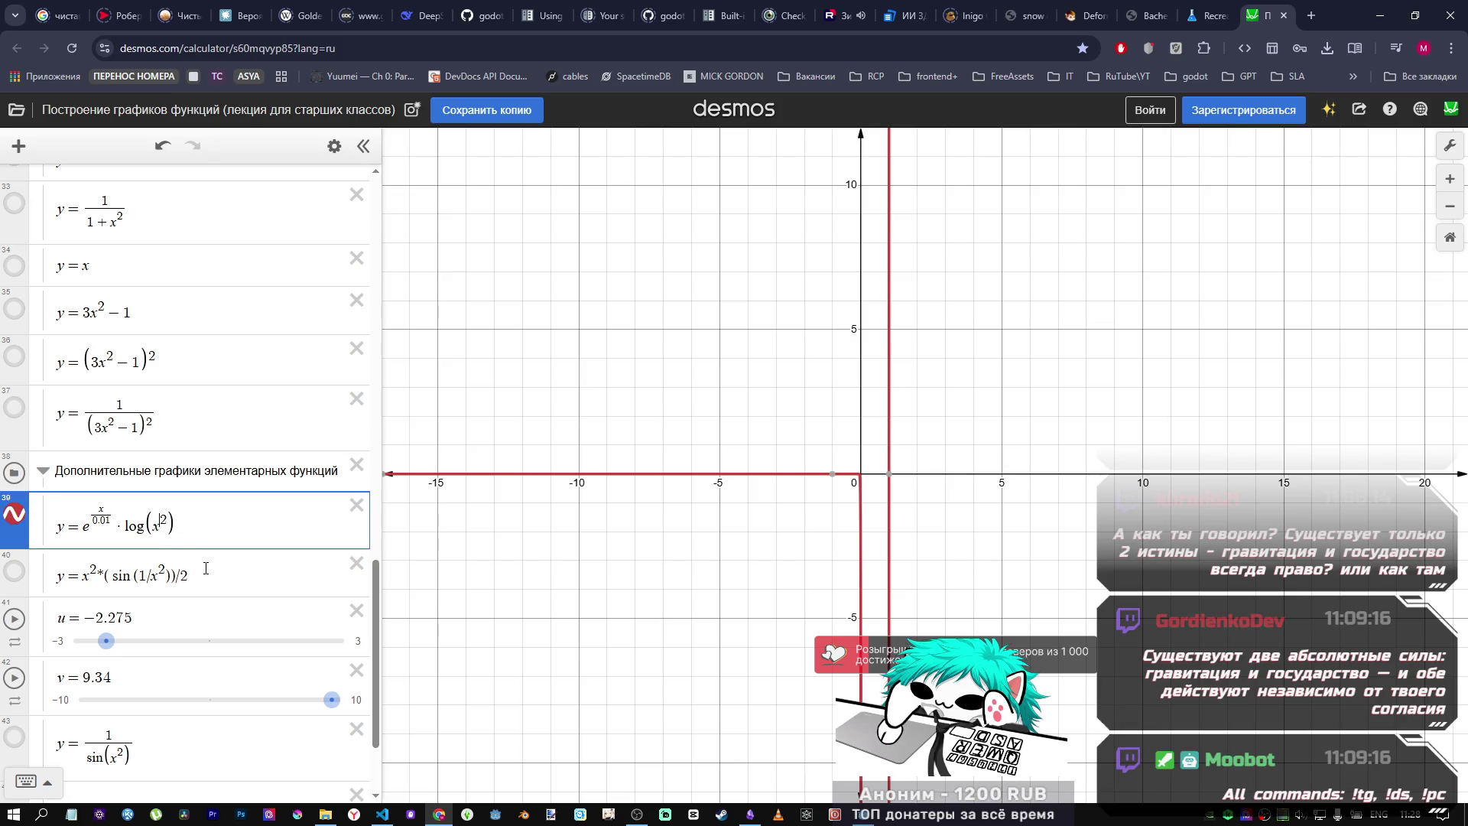
Step: Delete the exponent of x² in expression 39, leaving log(x)
key(Delete)
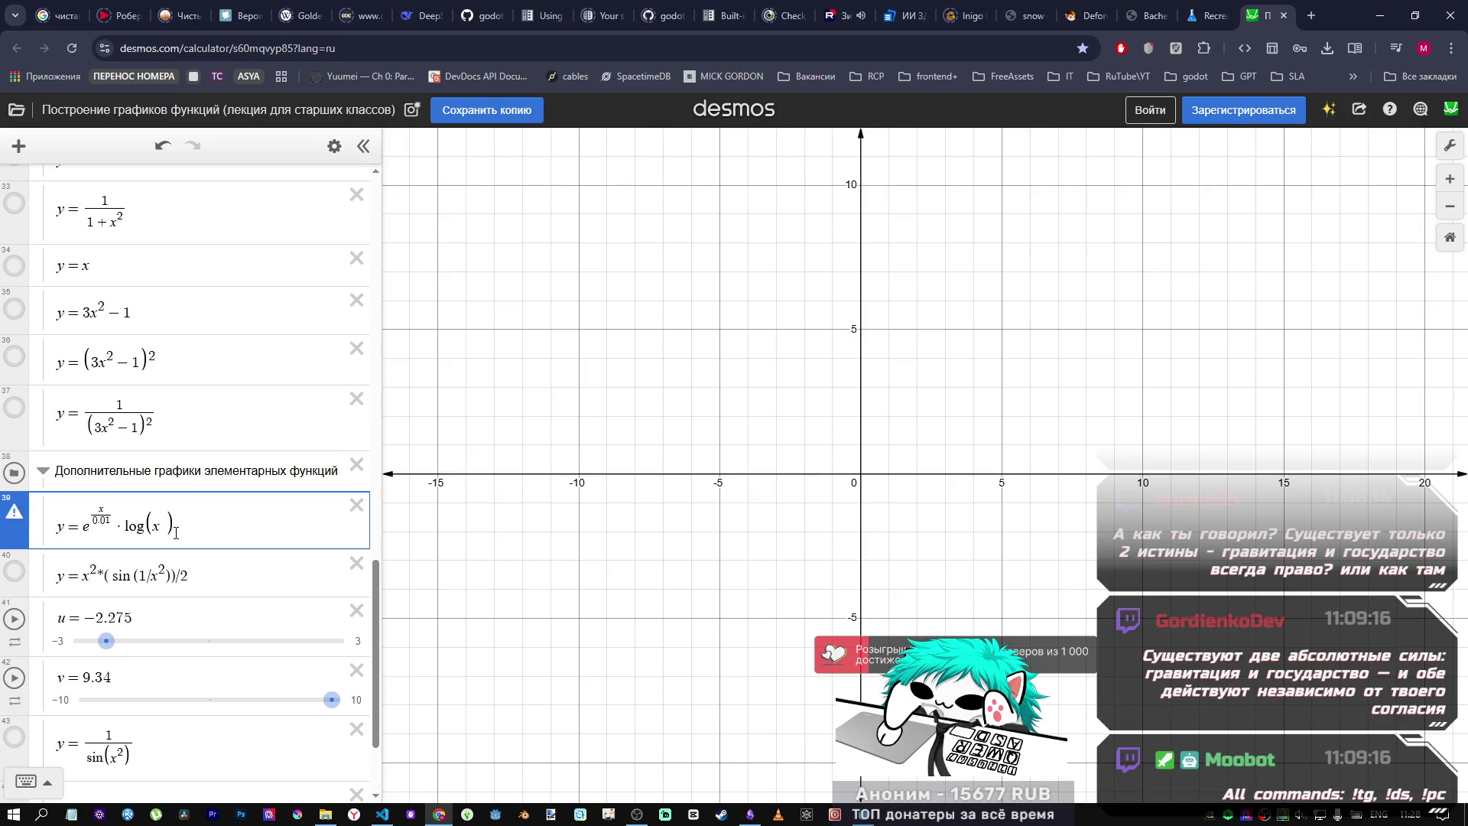
key(BackSpace)
right_click(833, 548)
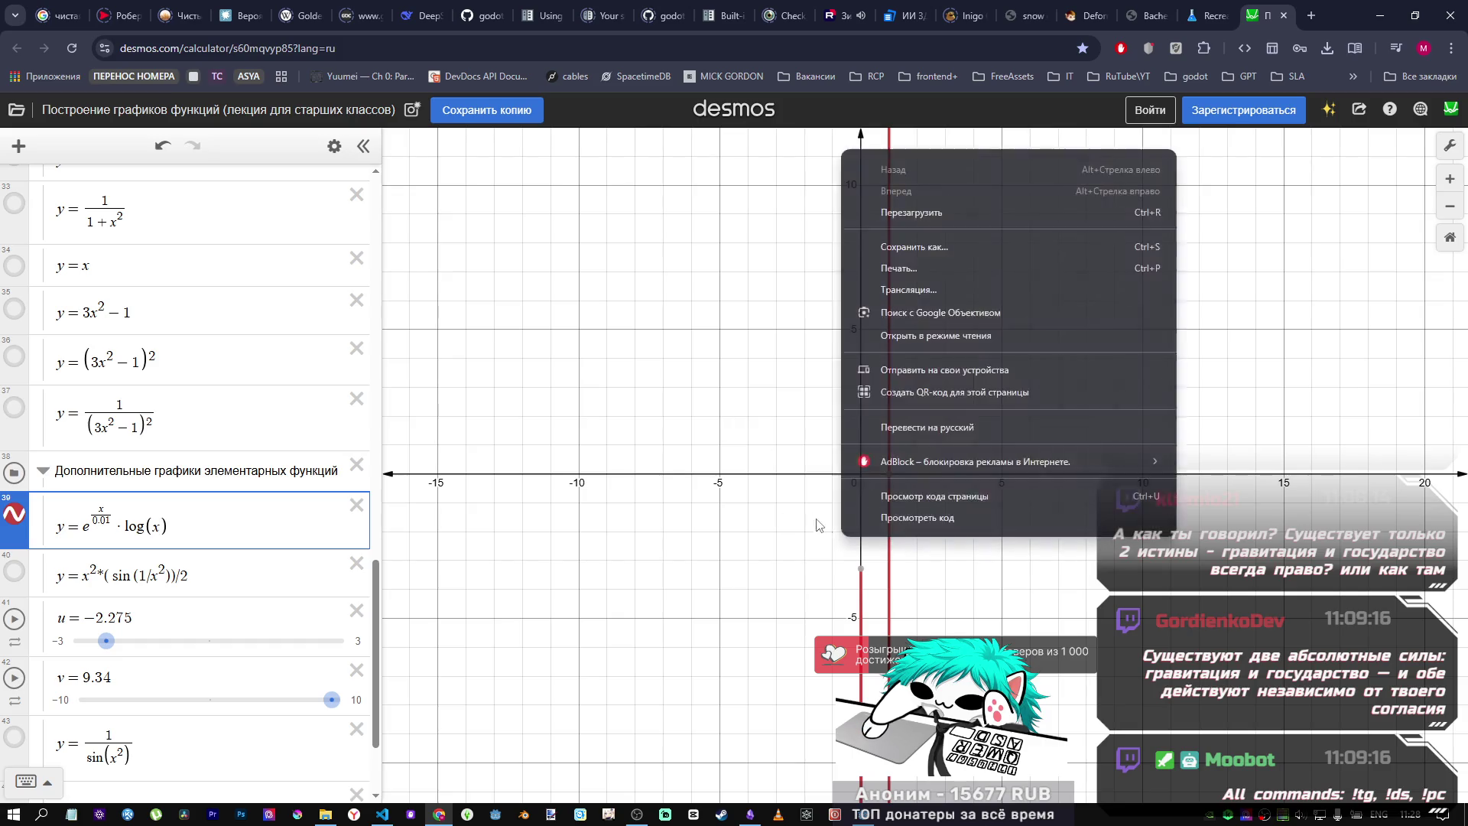
click(740, 514)
scroll(802, 529, down, 5)
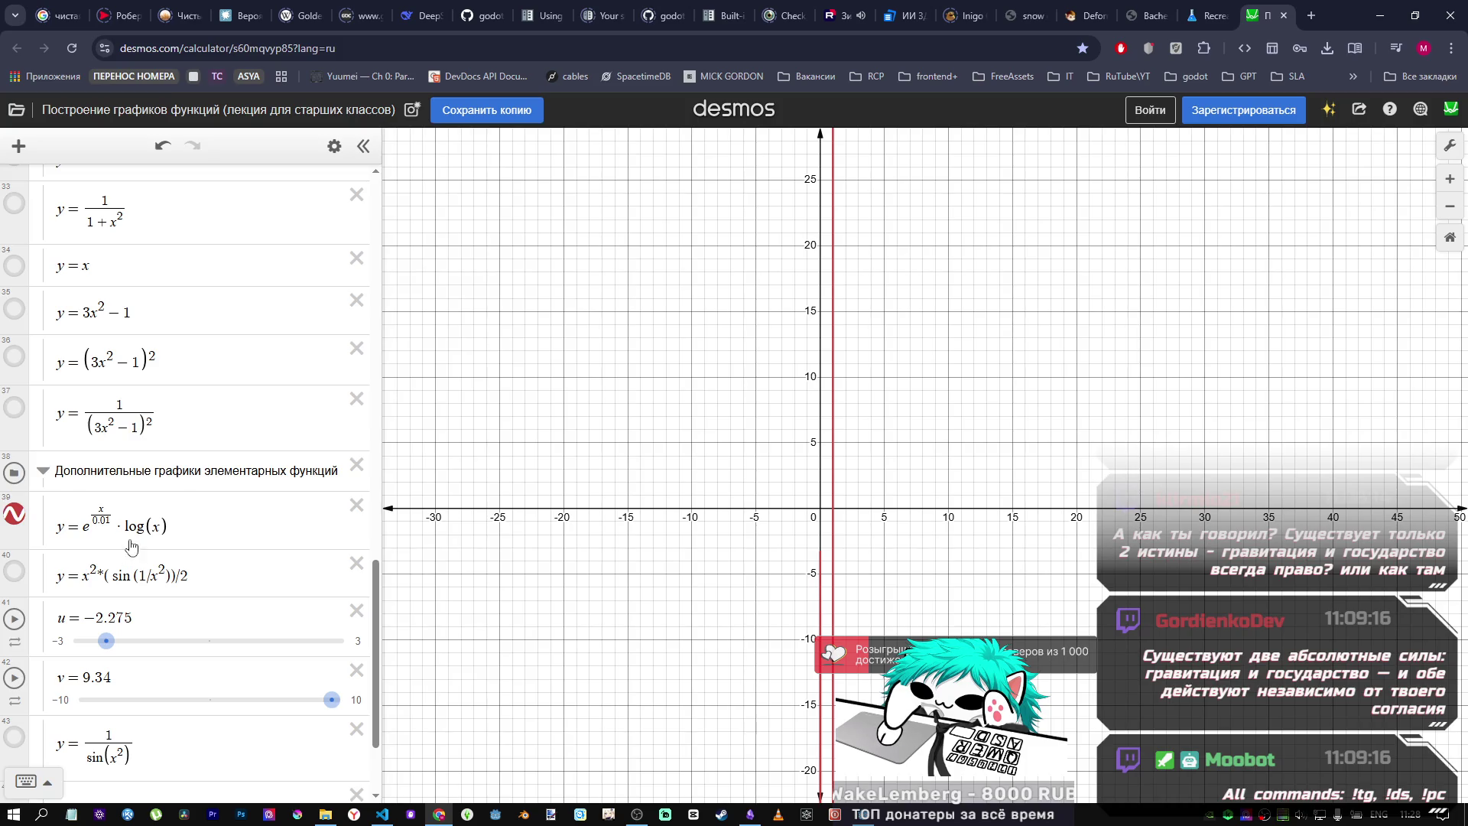
scroll(171, 610, down, 1)
scroll(171, 607, up, 2)
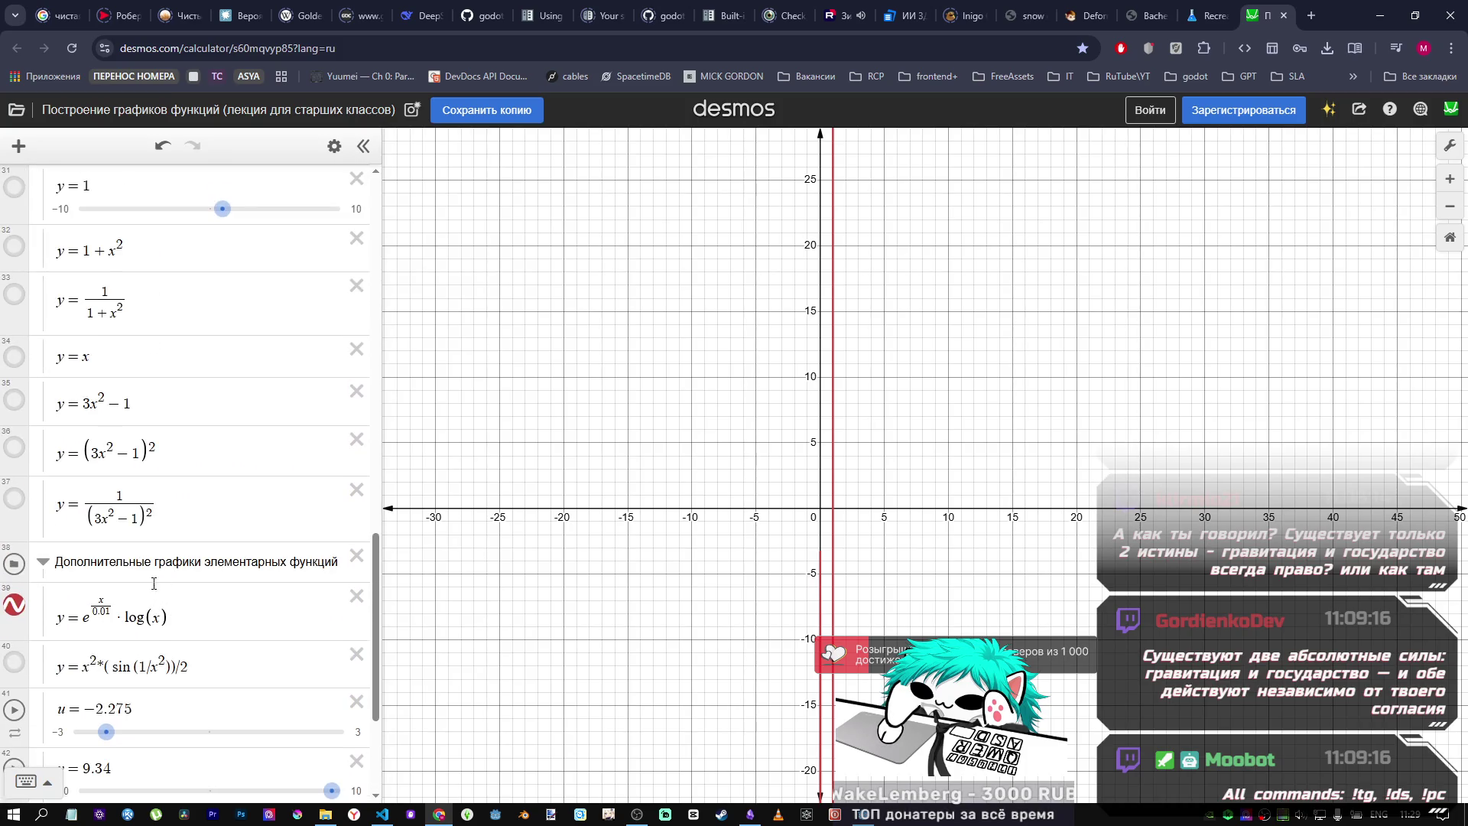
Step: Replace log(x) with plain x so expression 39 reads e^(x/0.01)·x, then return to Godot
drag(121, 623, 207, 626)
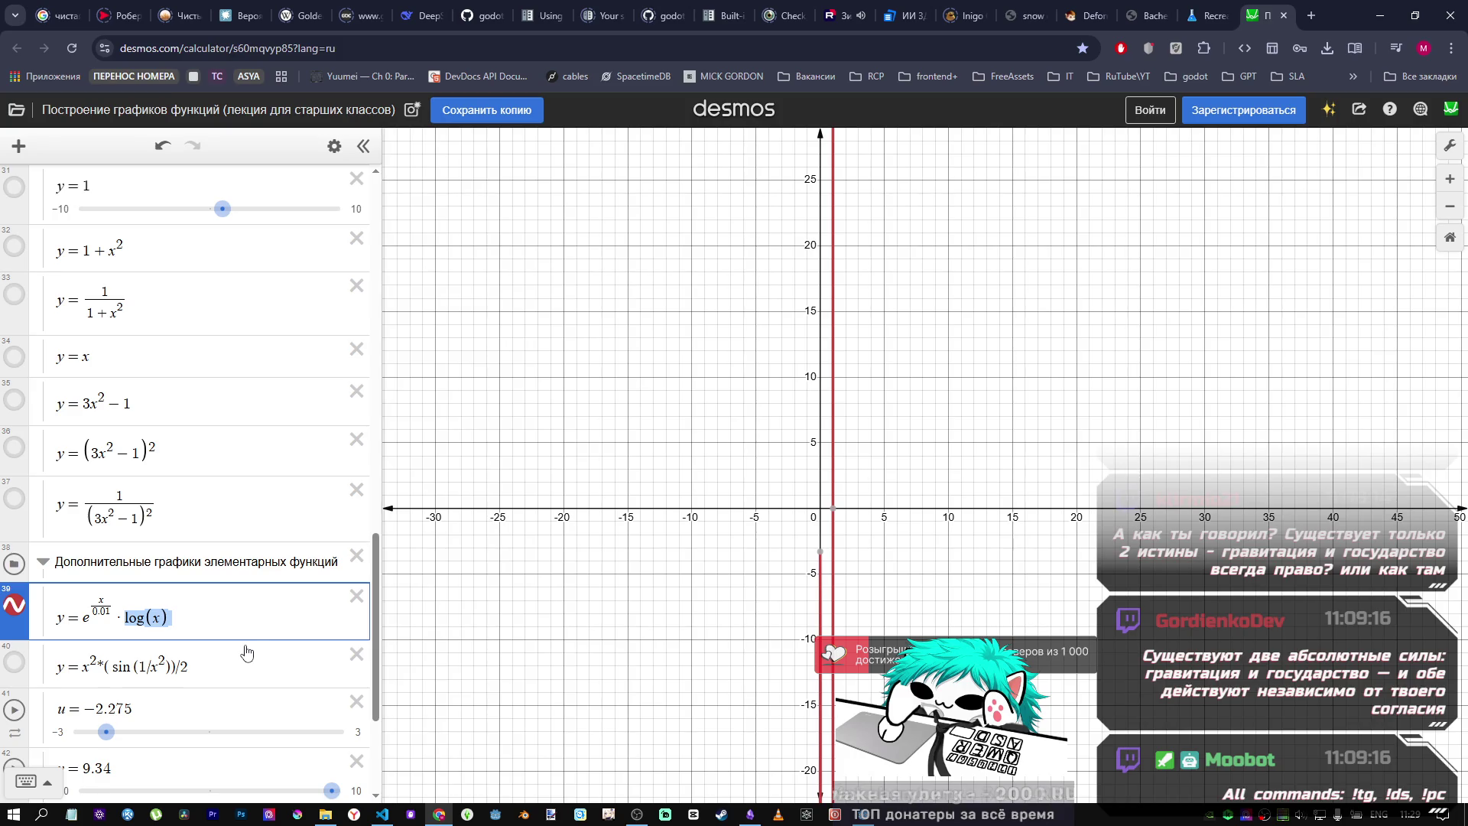
text(x_2)
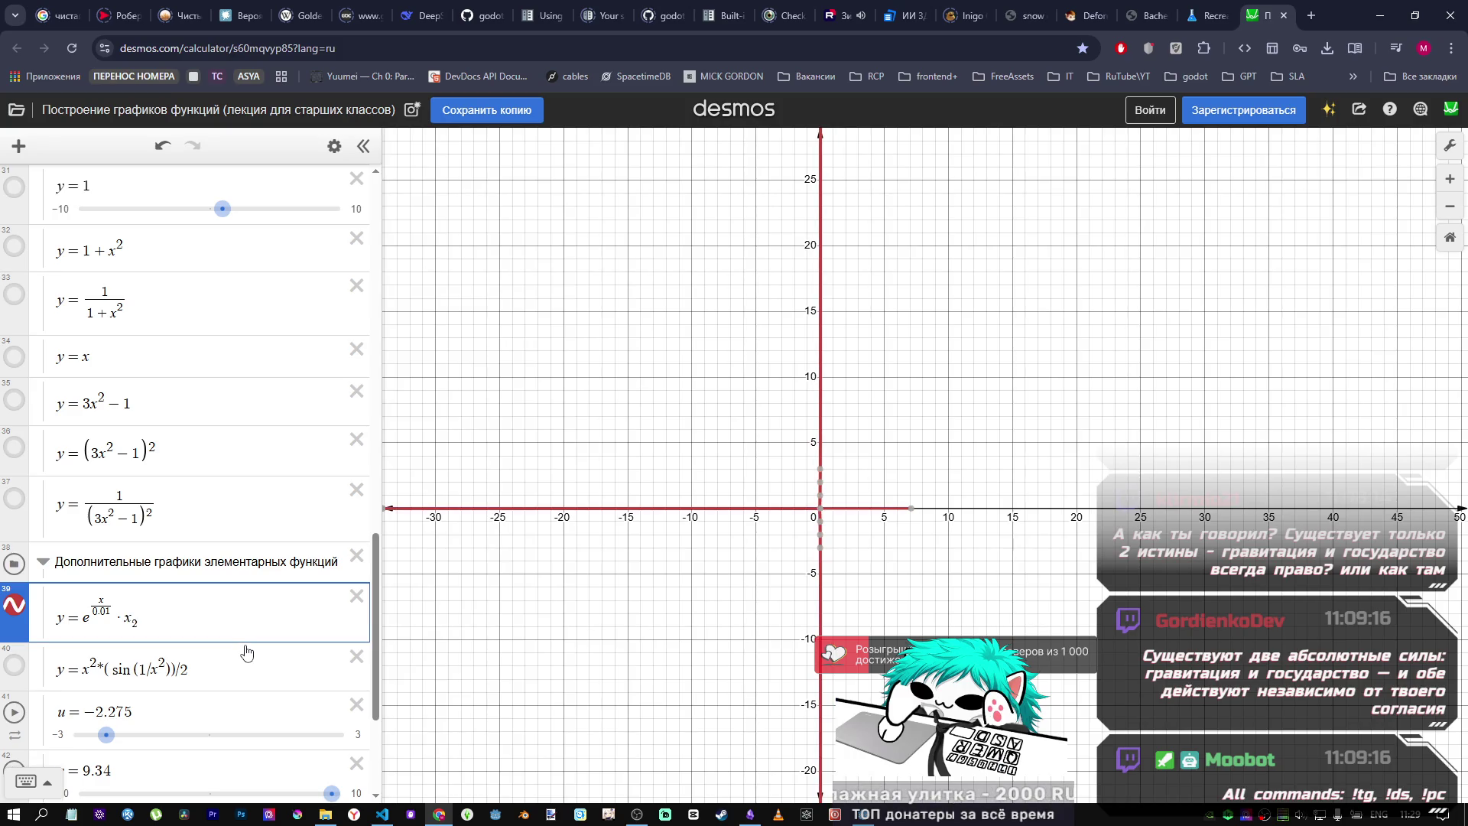
key(BackSpace)
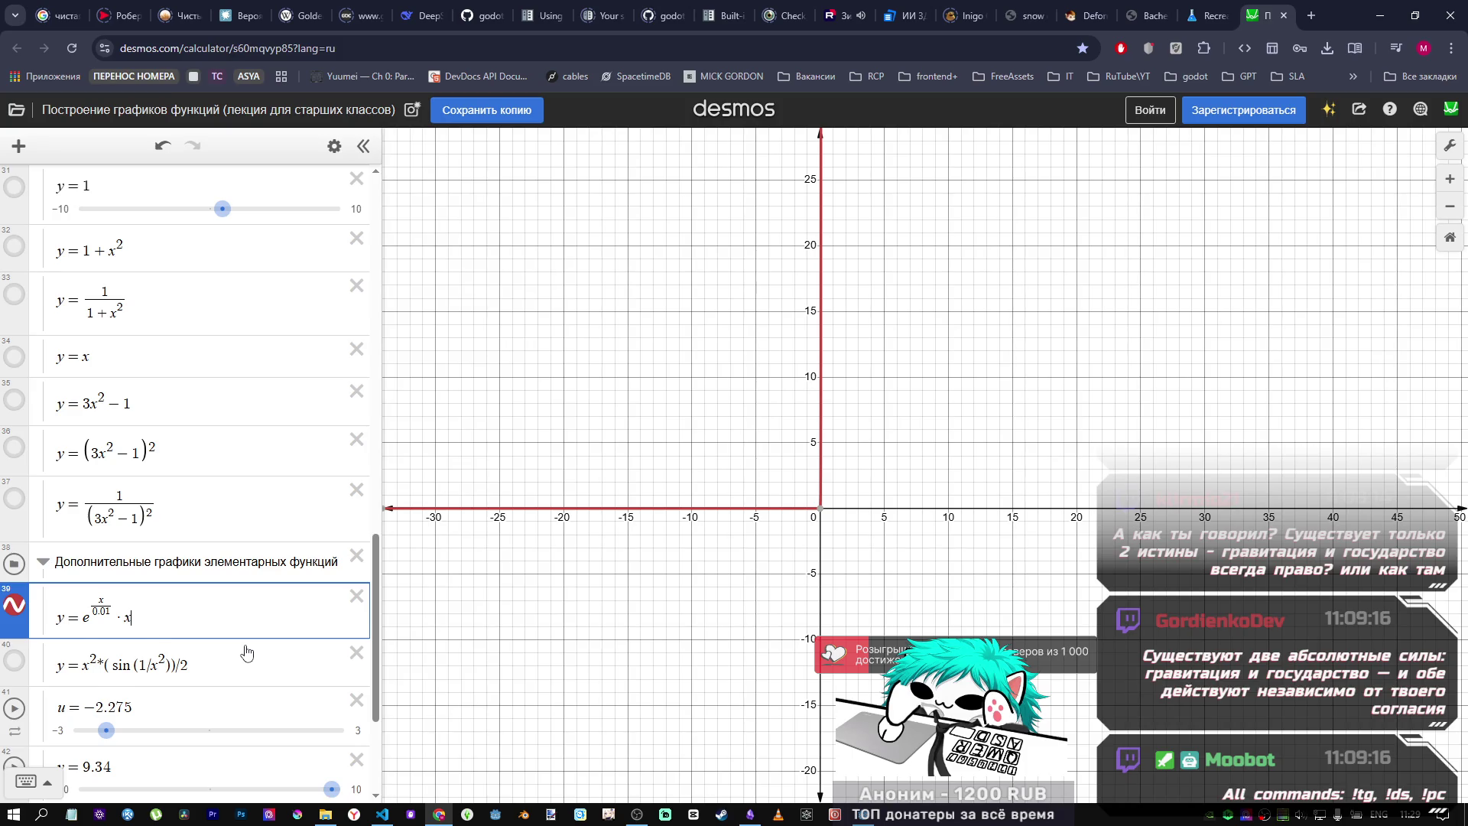
text(_2)
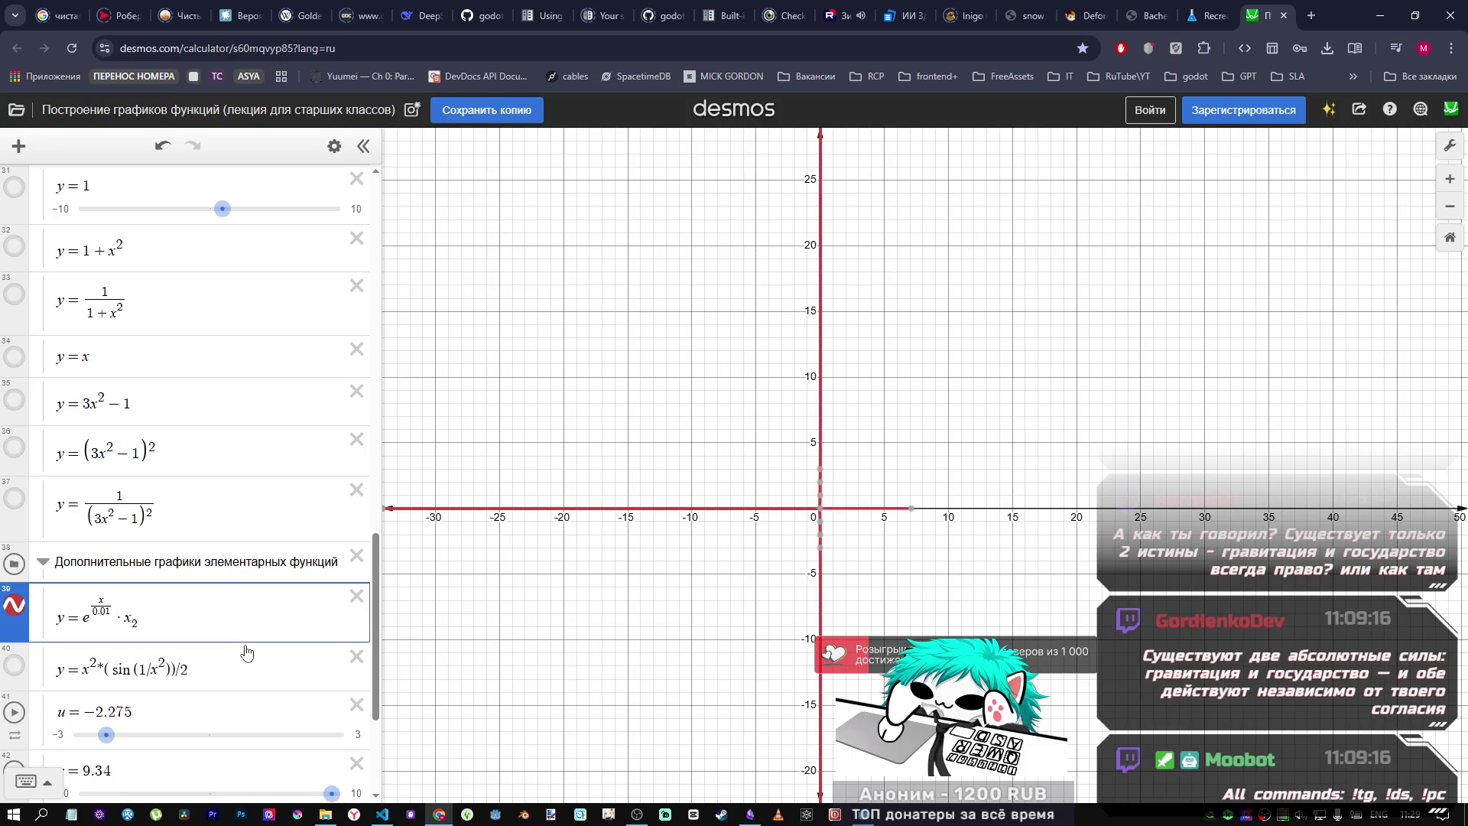
key(BackSpace)
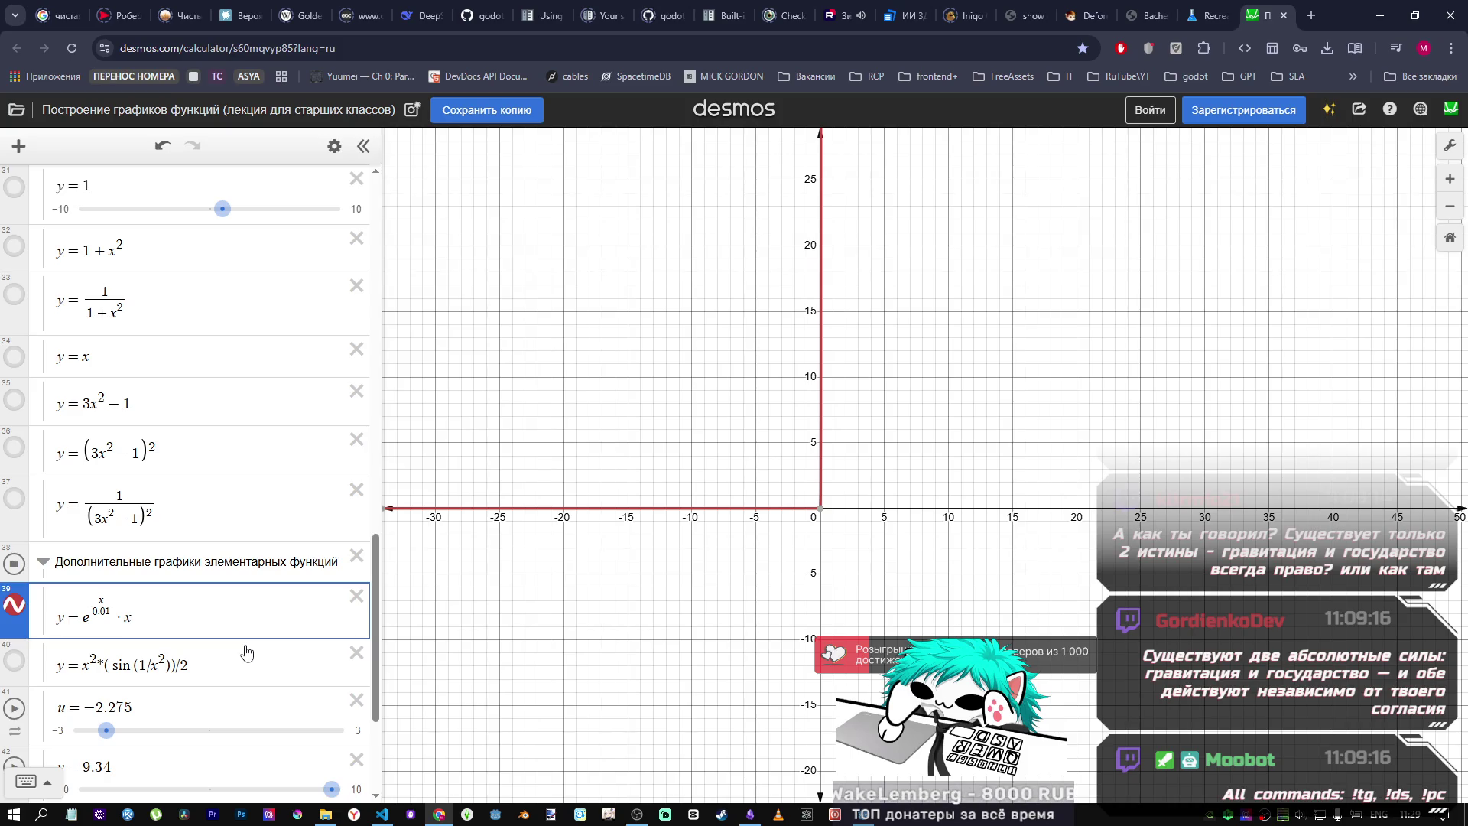
key(alt+Tab)
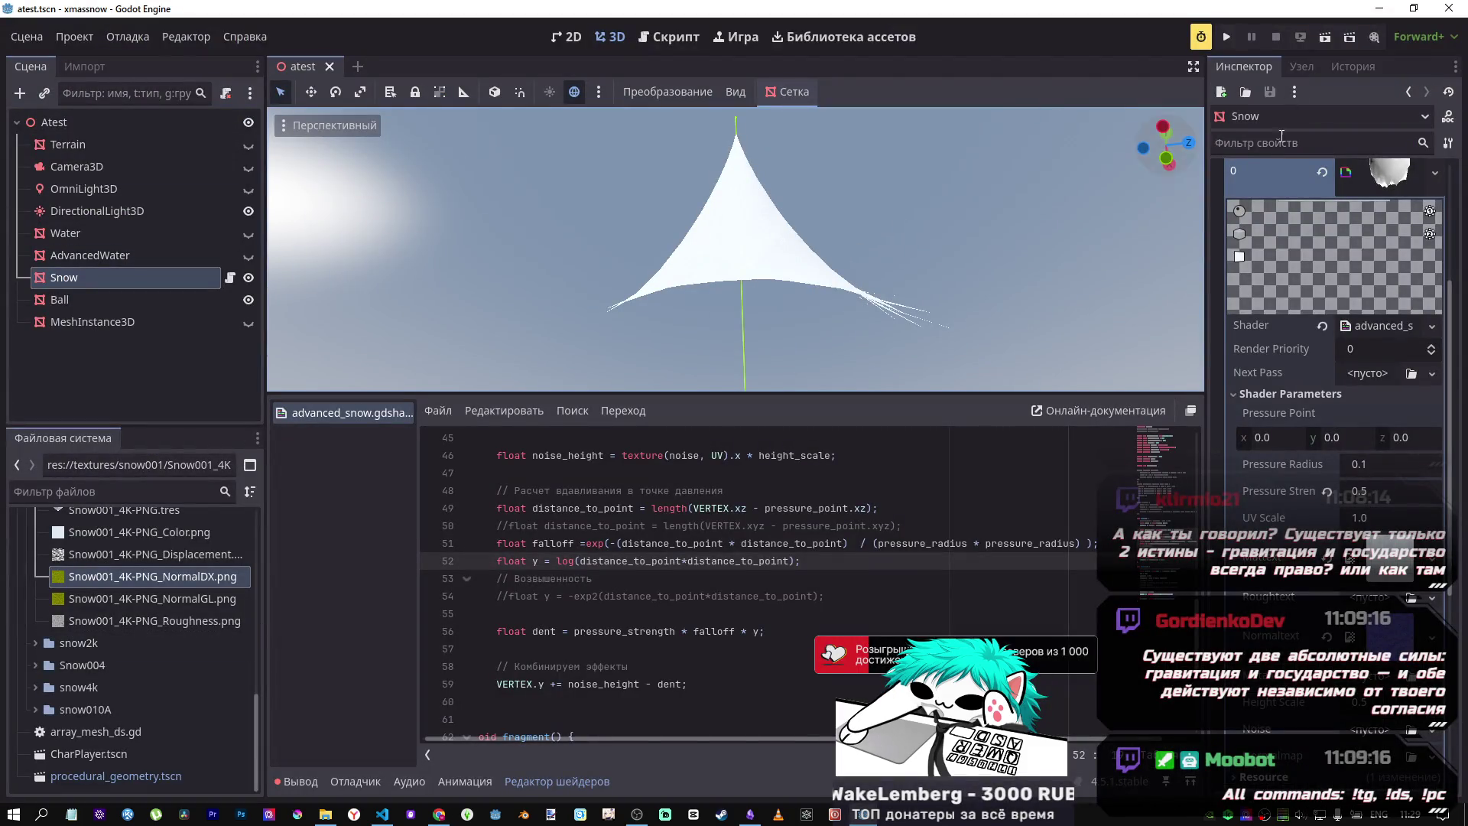
key(ctrl+F3)
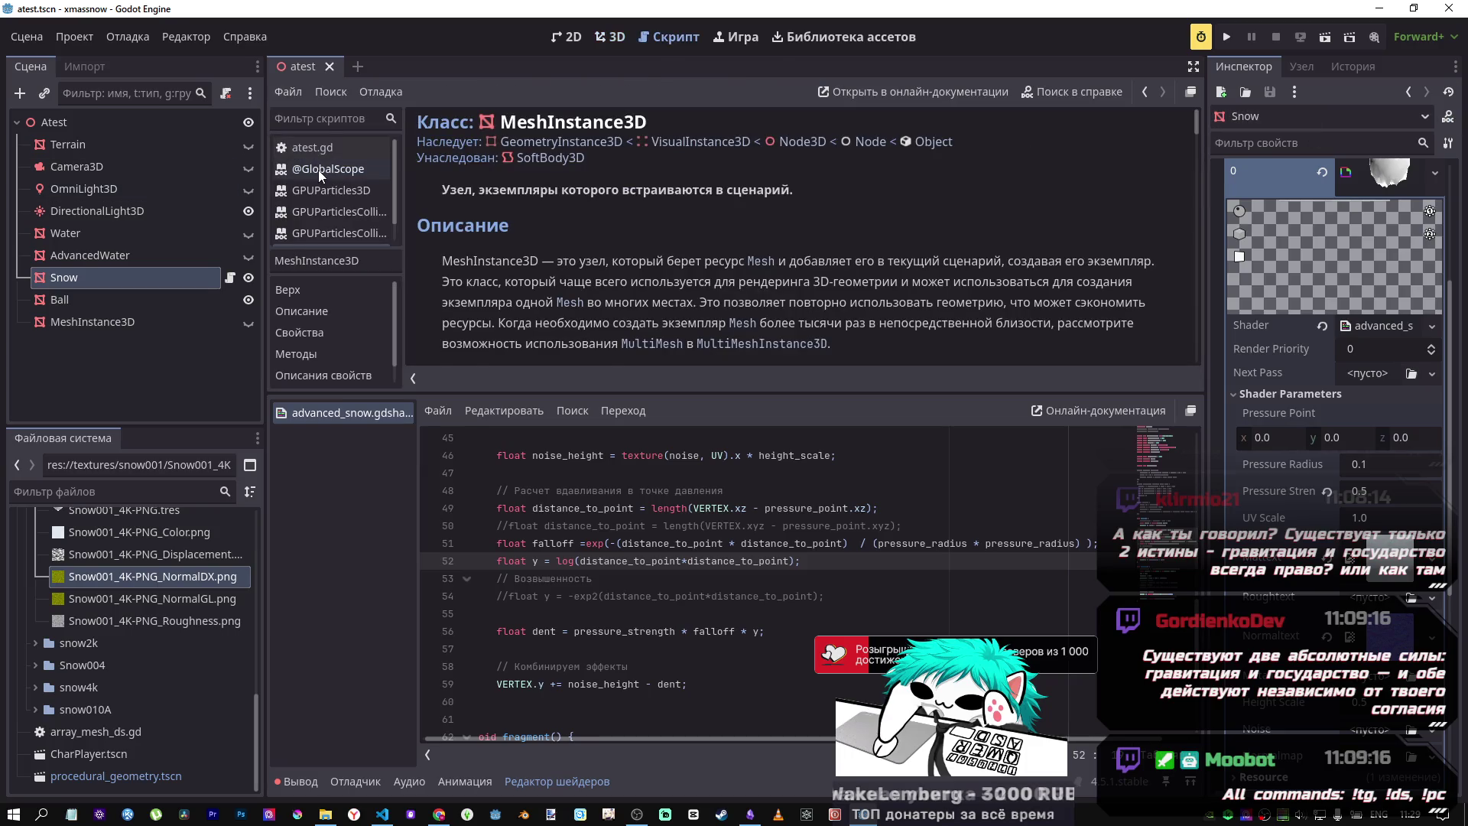
click(318, 171)
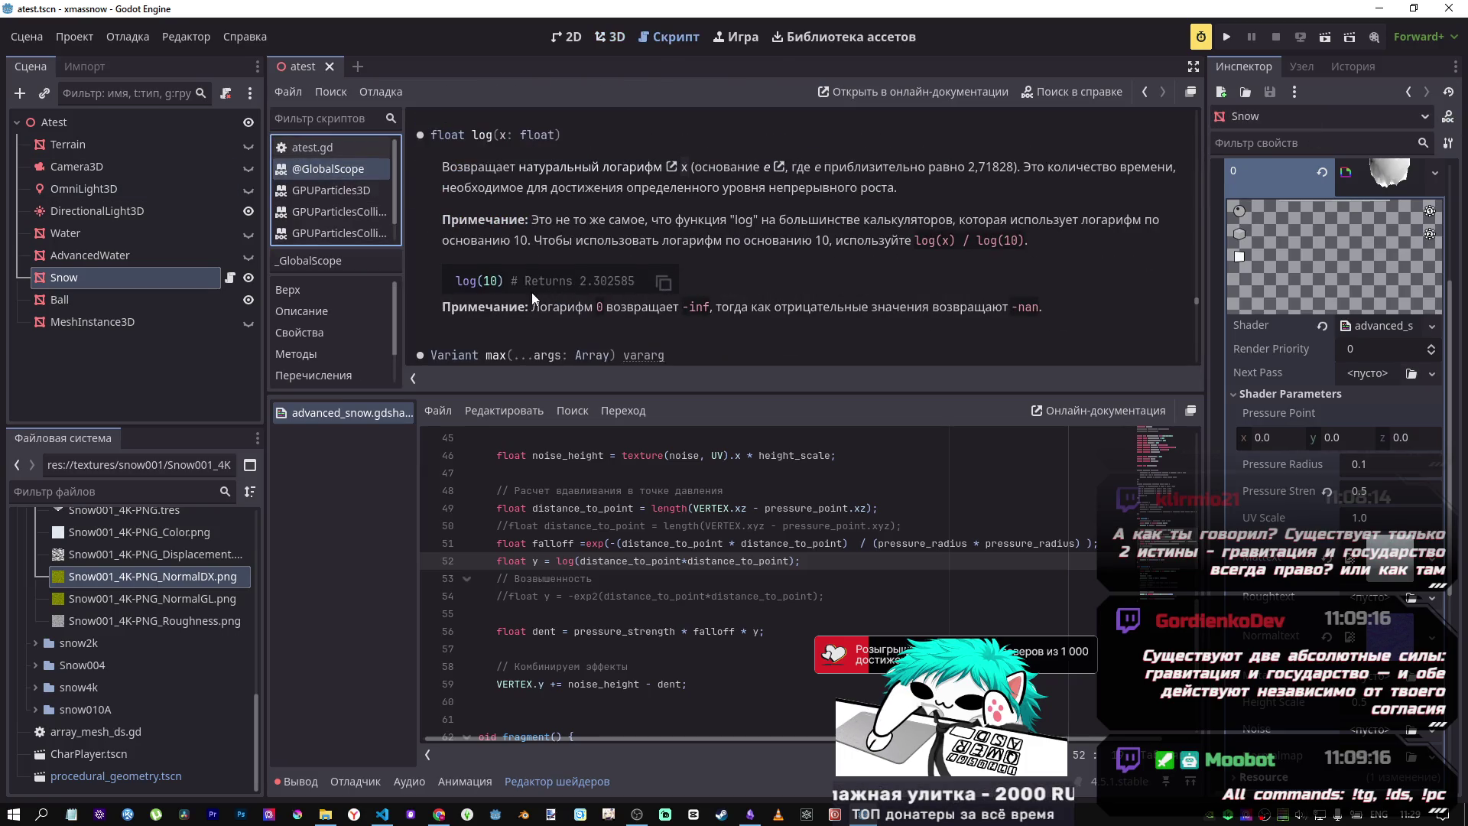
scroll(533, 292, down, 1)
scroll(531, 306, up, 6)
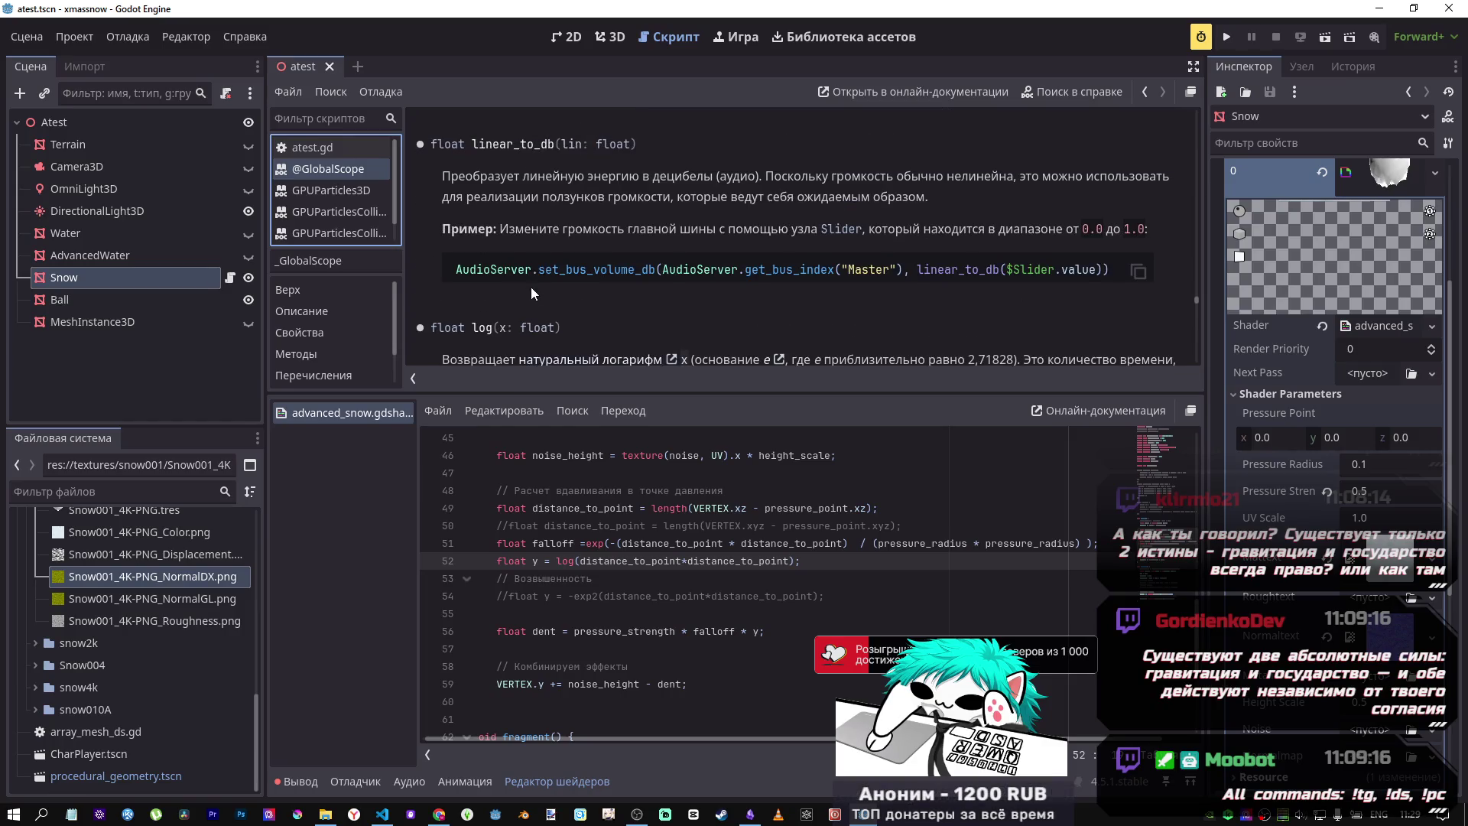
scroll(534, 283, down, 5)
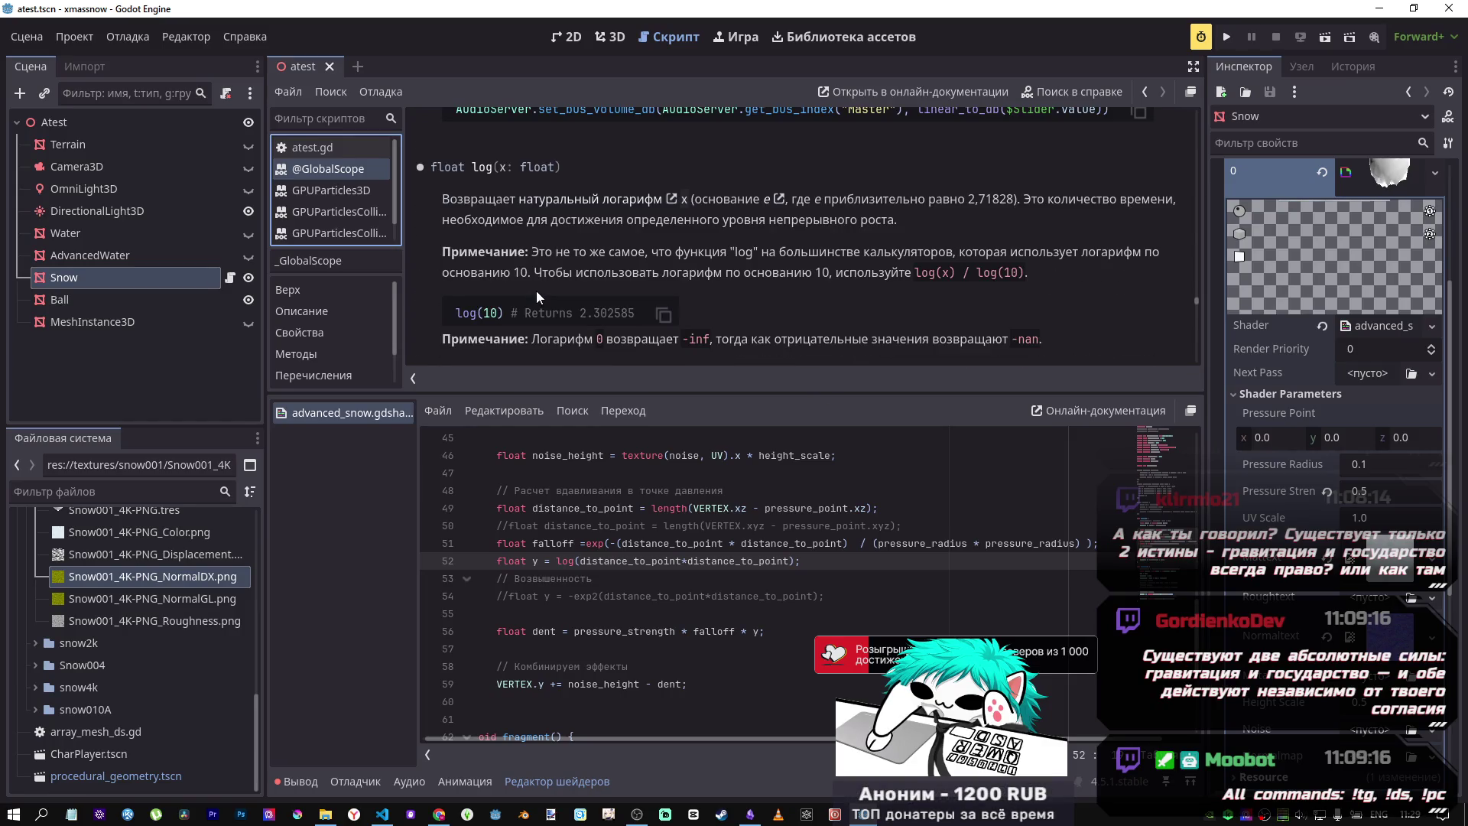
drag(1015, 270, 985, 272)
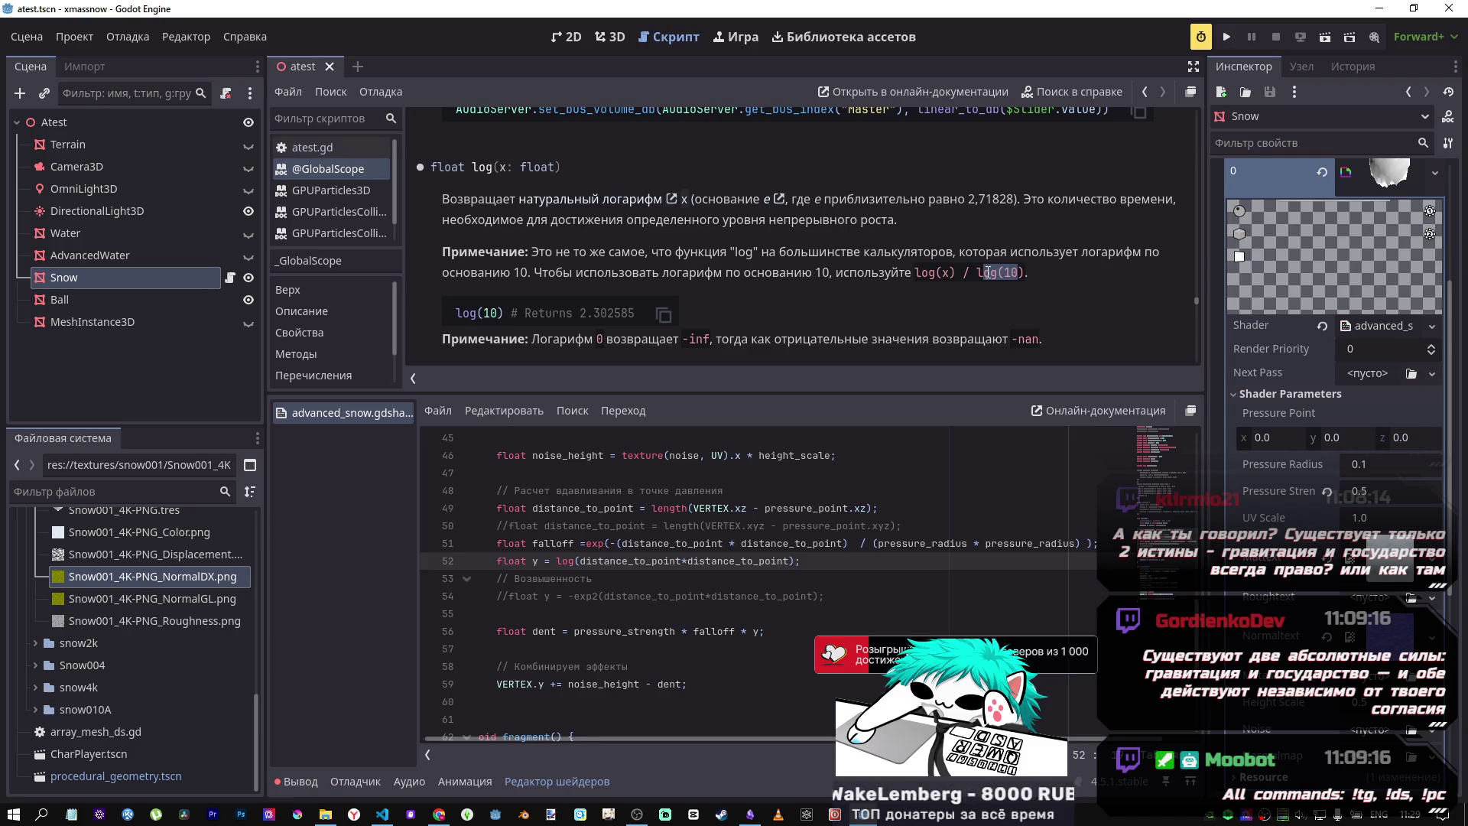
scroll(986, 278, up, 3)
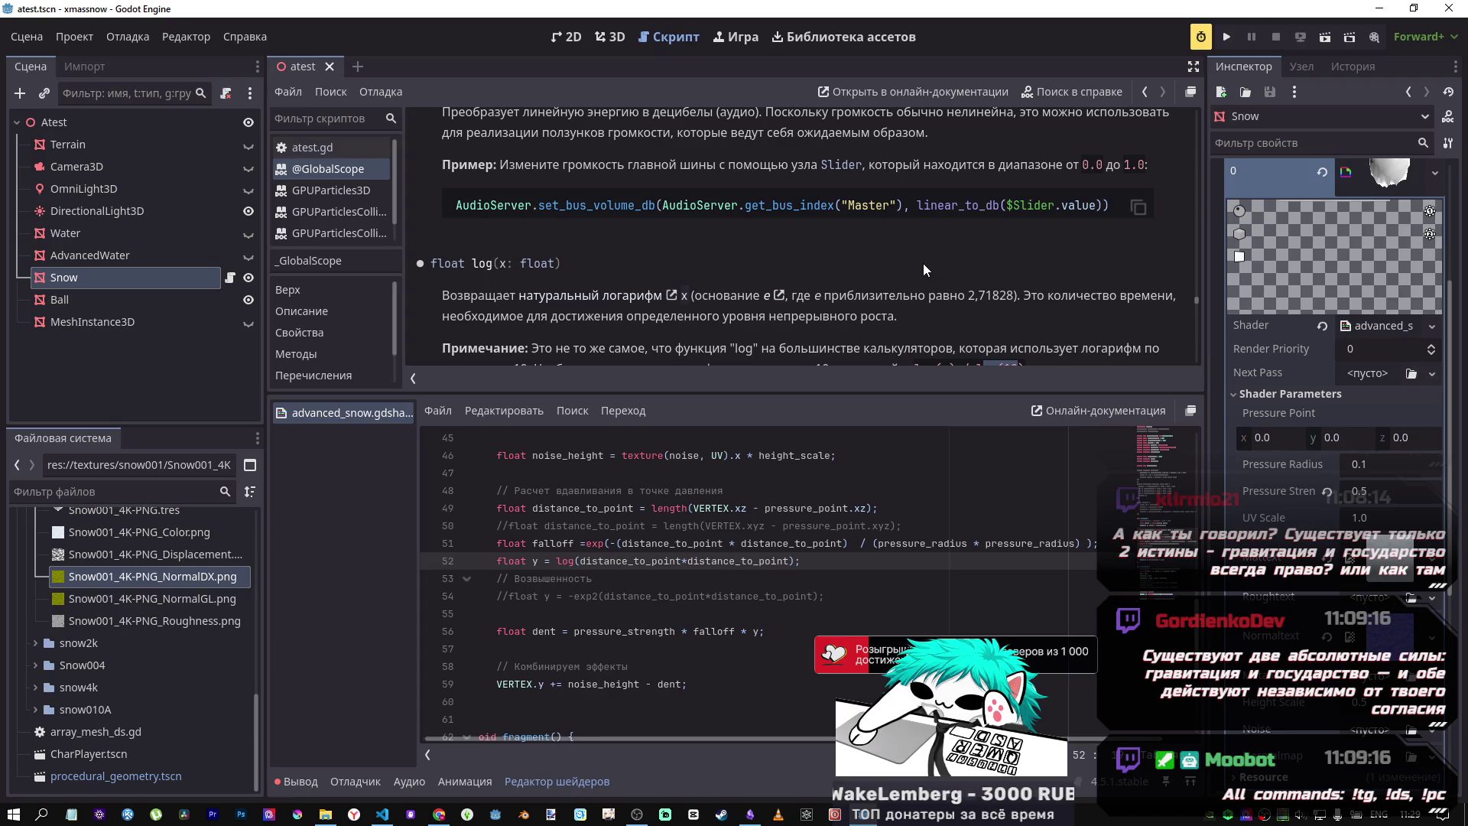
scroll(924, 265, down, 8)
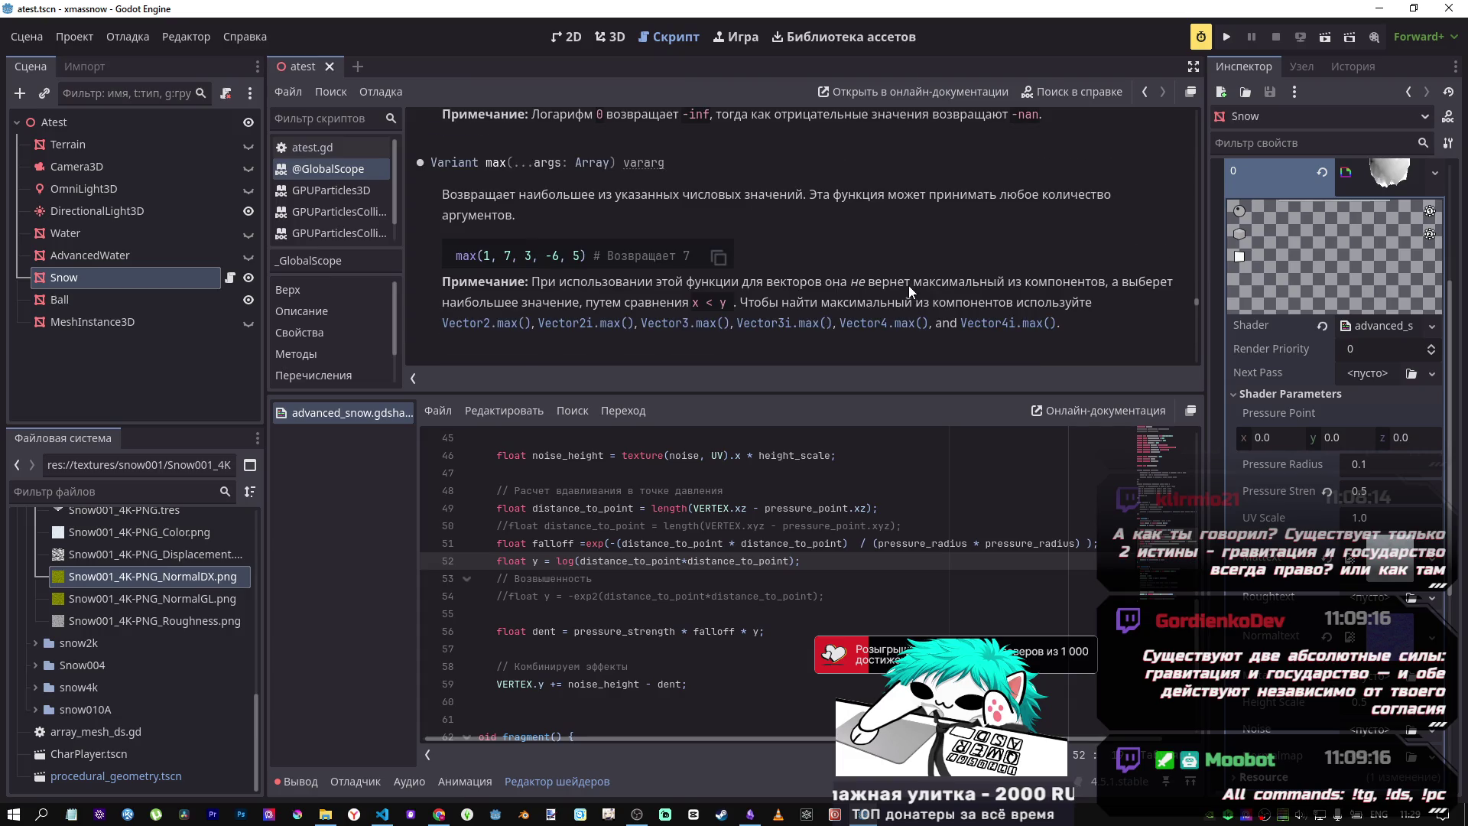
scroll(909, 289, down, 5)
scroll(1108, 199, up, 2)
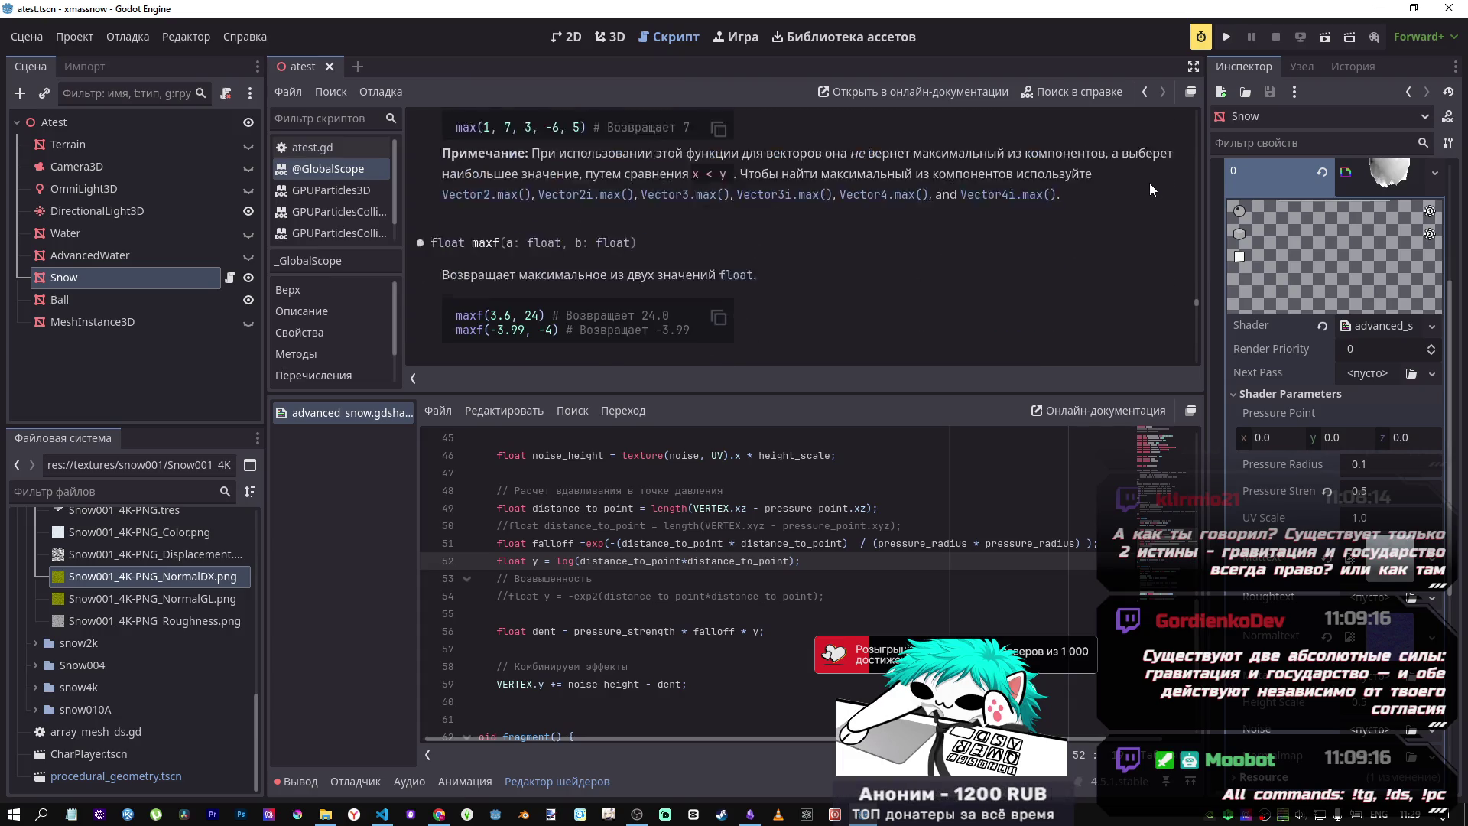
click(617, 38)
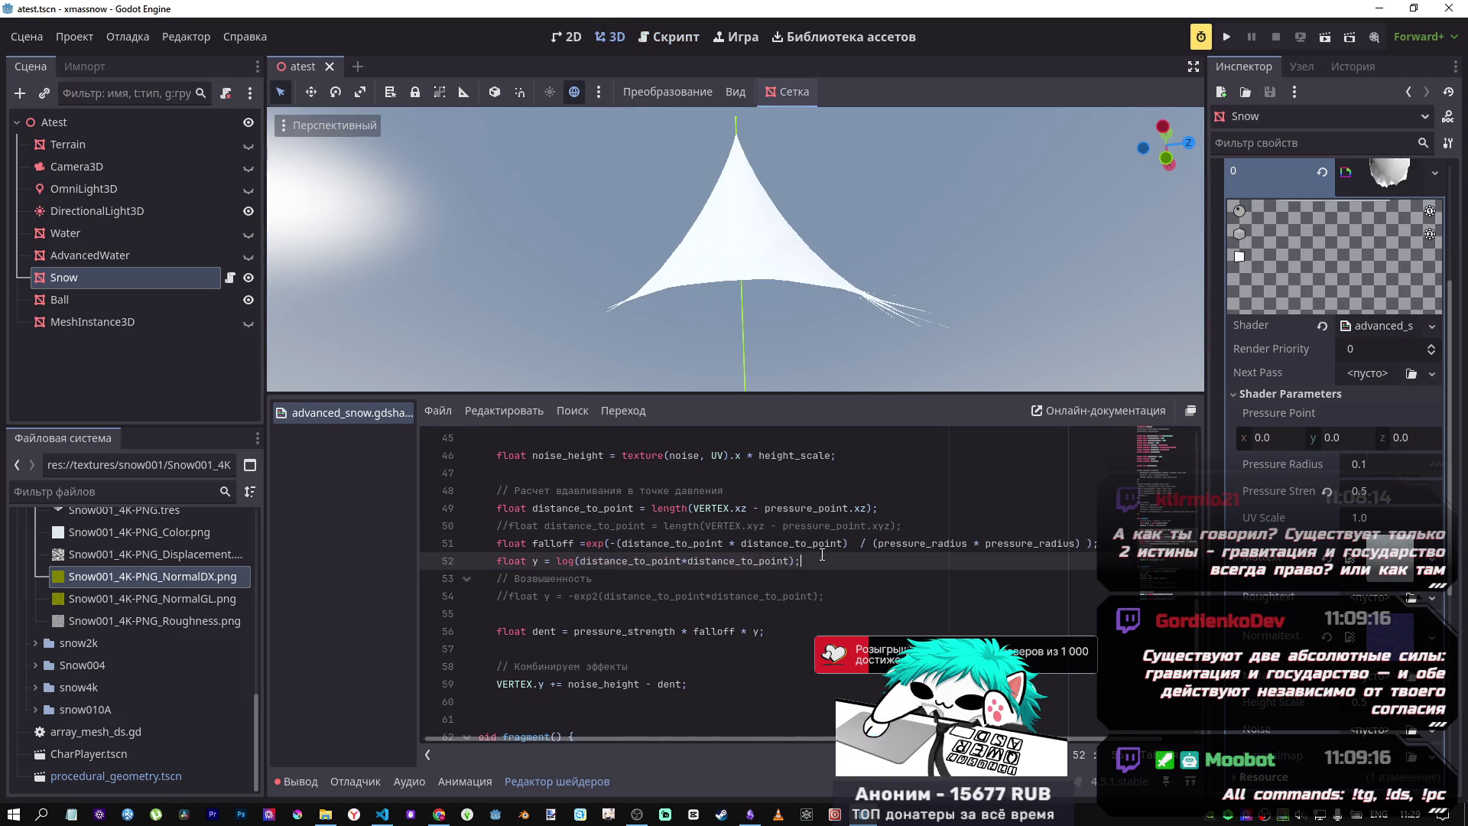
Step: Switch over to the browser showing the Desmos graph
key(alt+Tab)
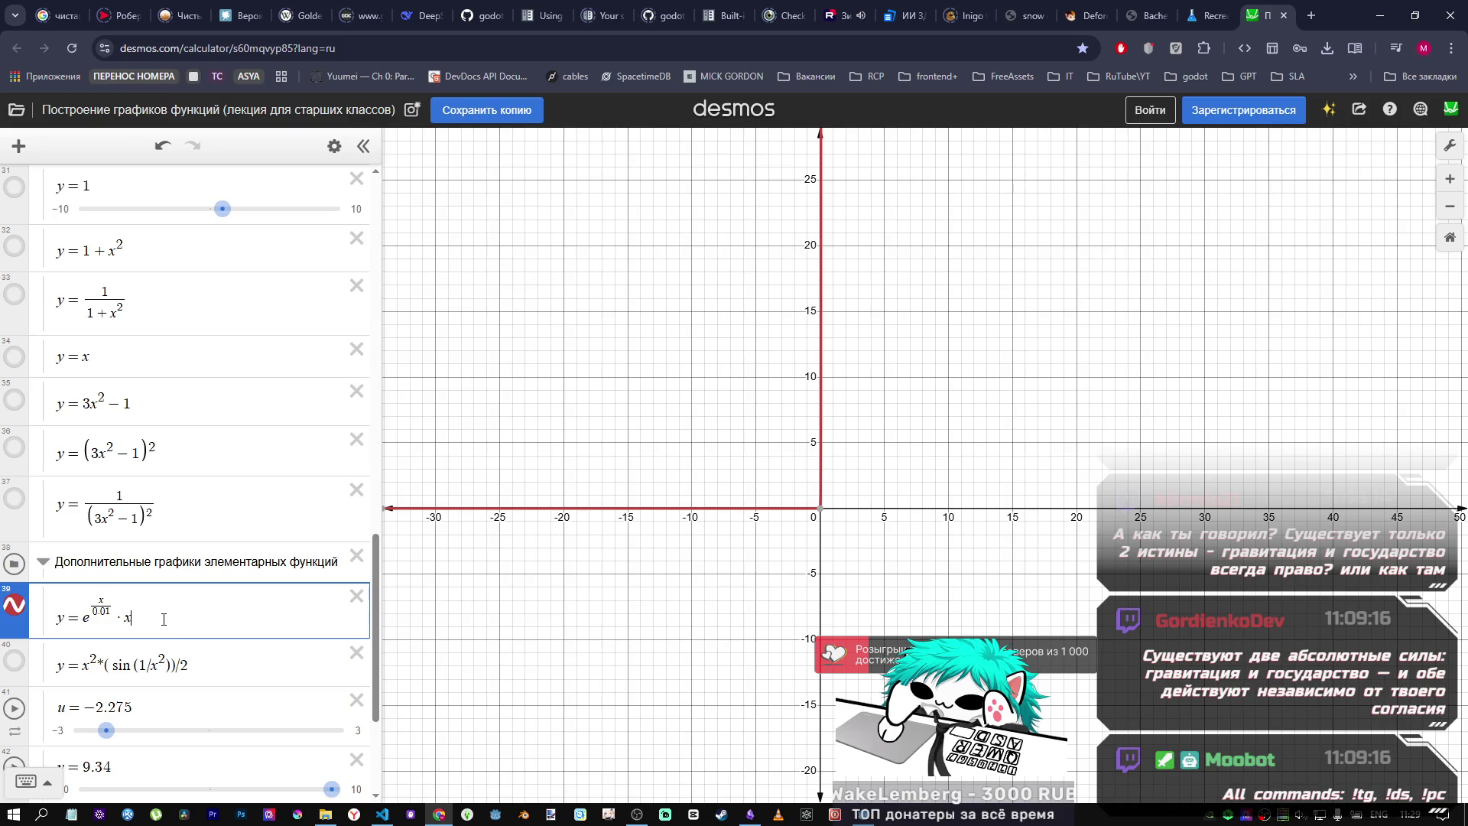
Step: Change expression 39's trailing x to sin(x²), giving y = e^(x/0.01)·sin(x²), then return to Godot
text(@)
key(BackSpace)
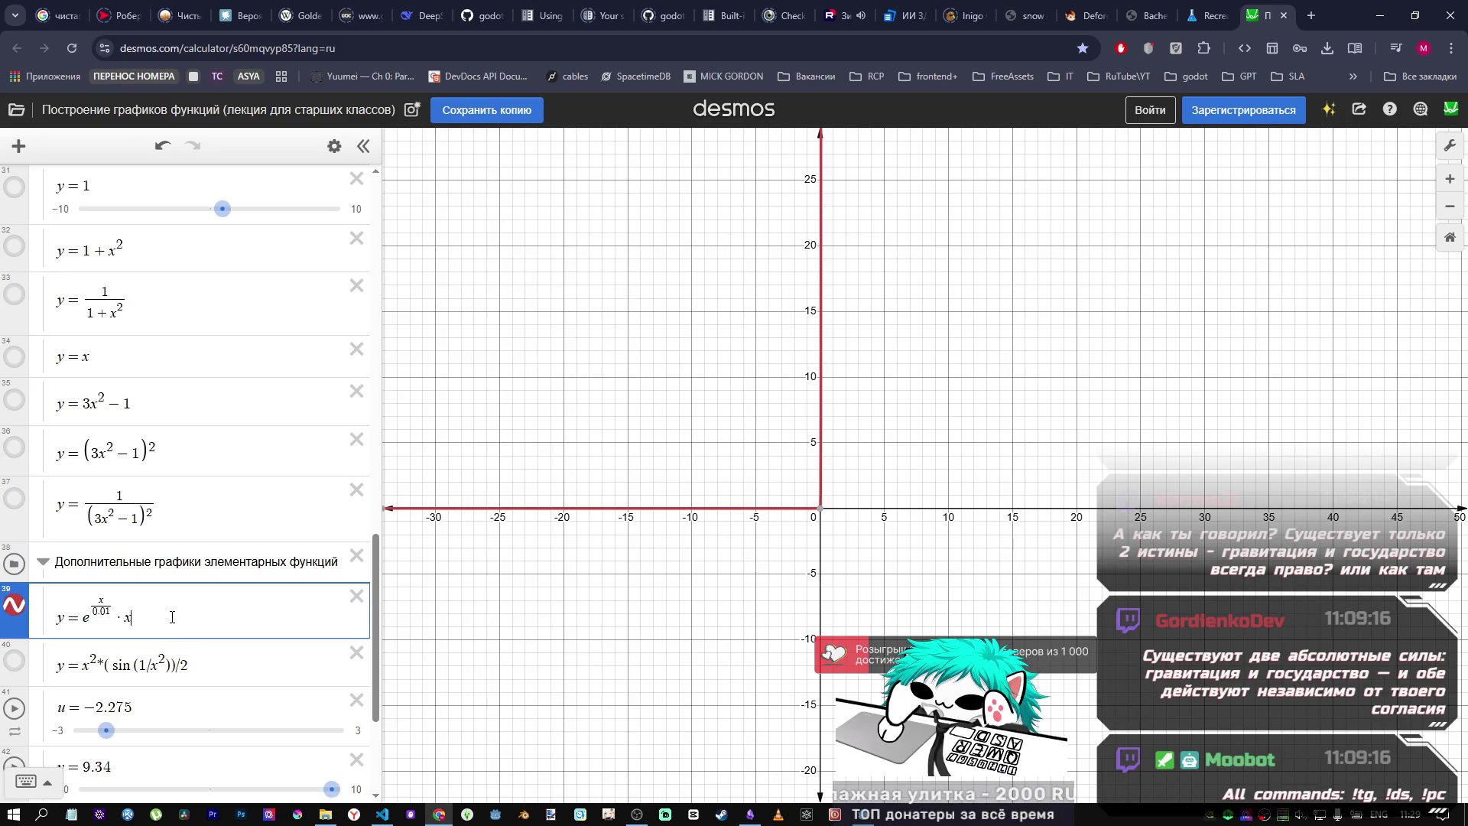
text(^@)
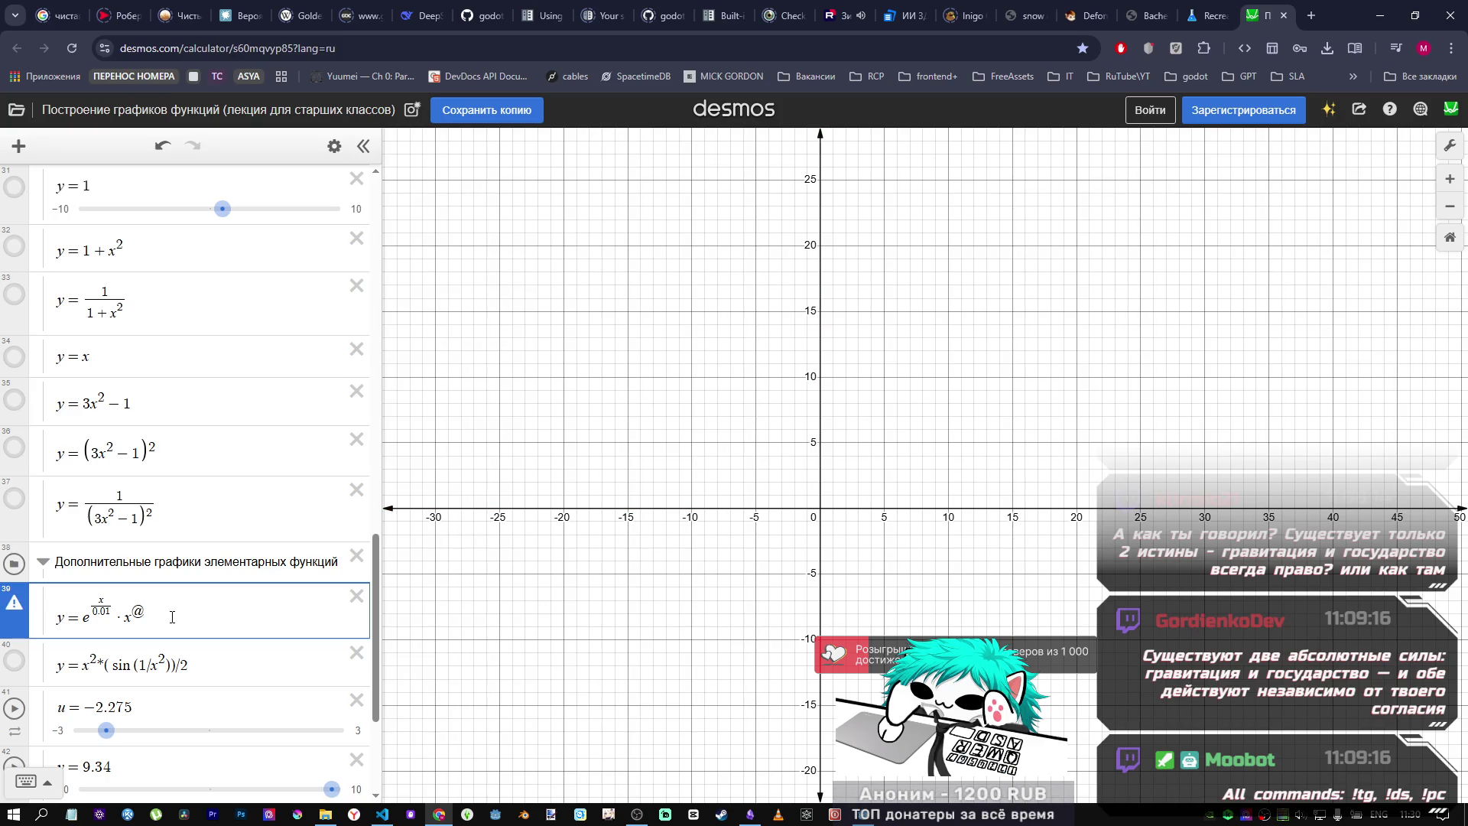
key(BackSpace)
text(2)
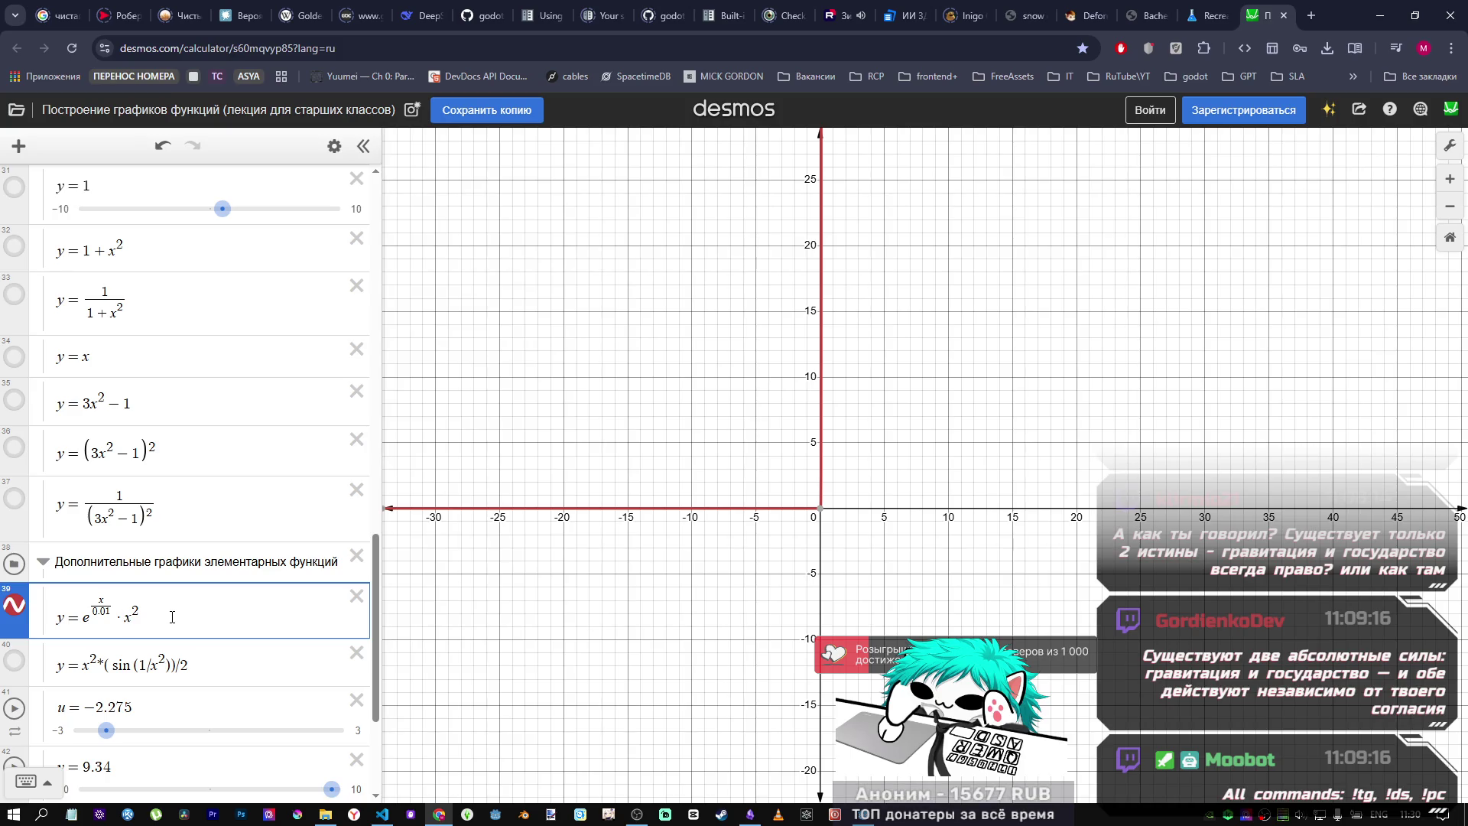
text(sin()
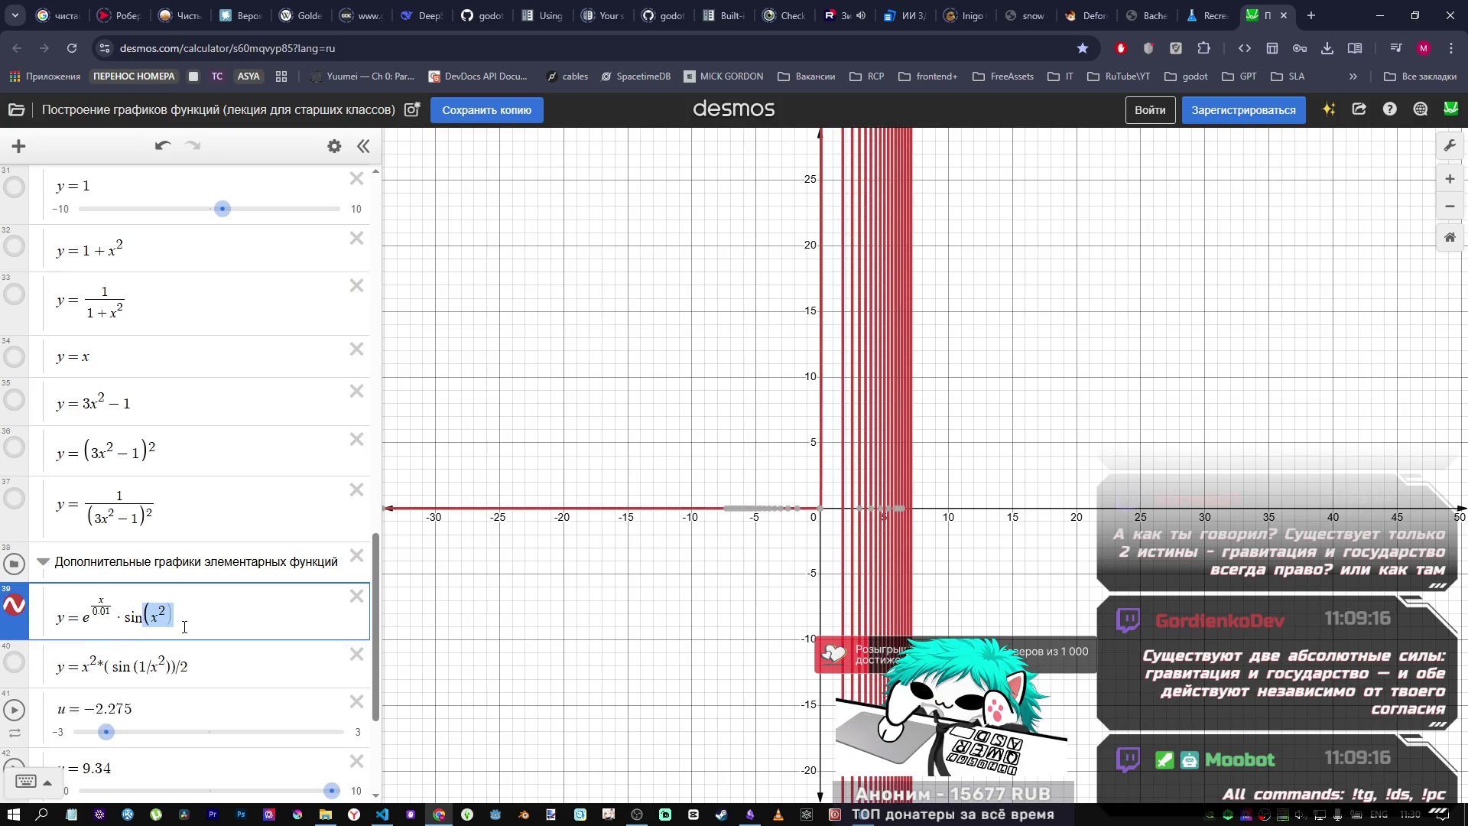
text())
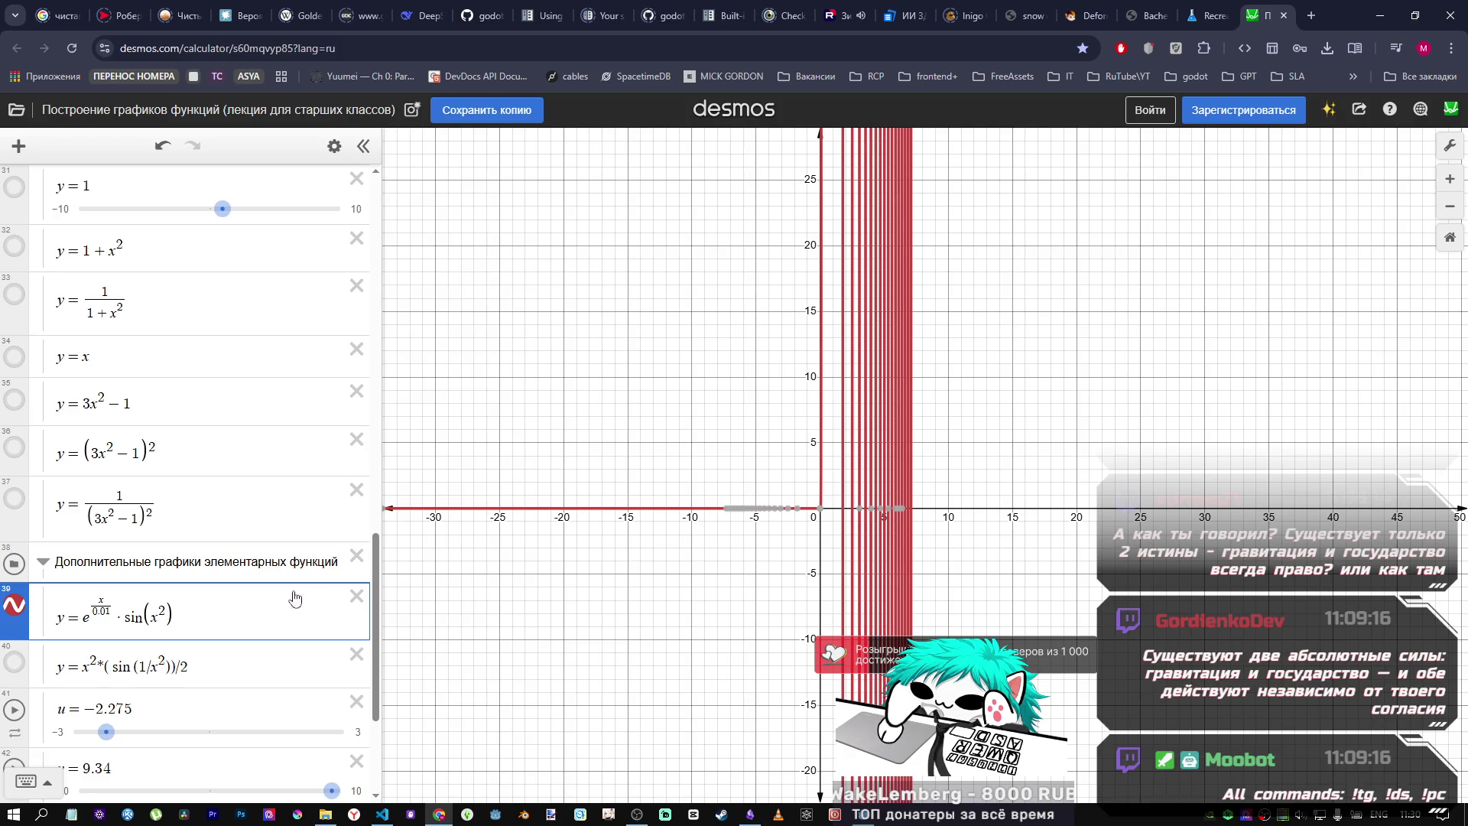
click(869, 819)
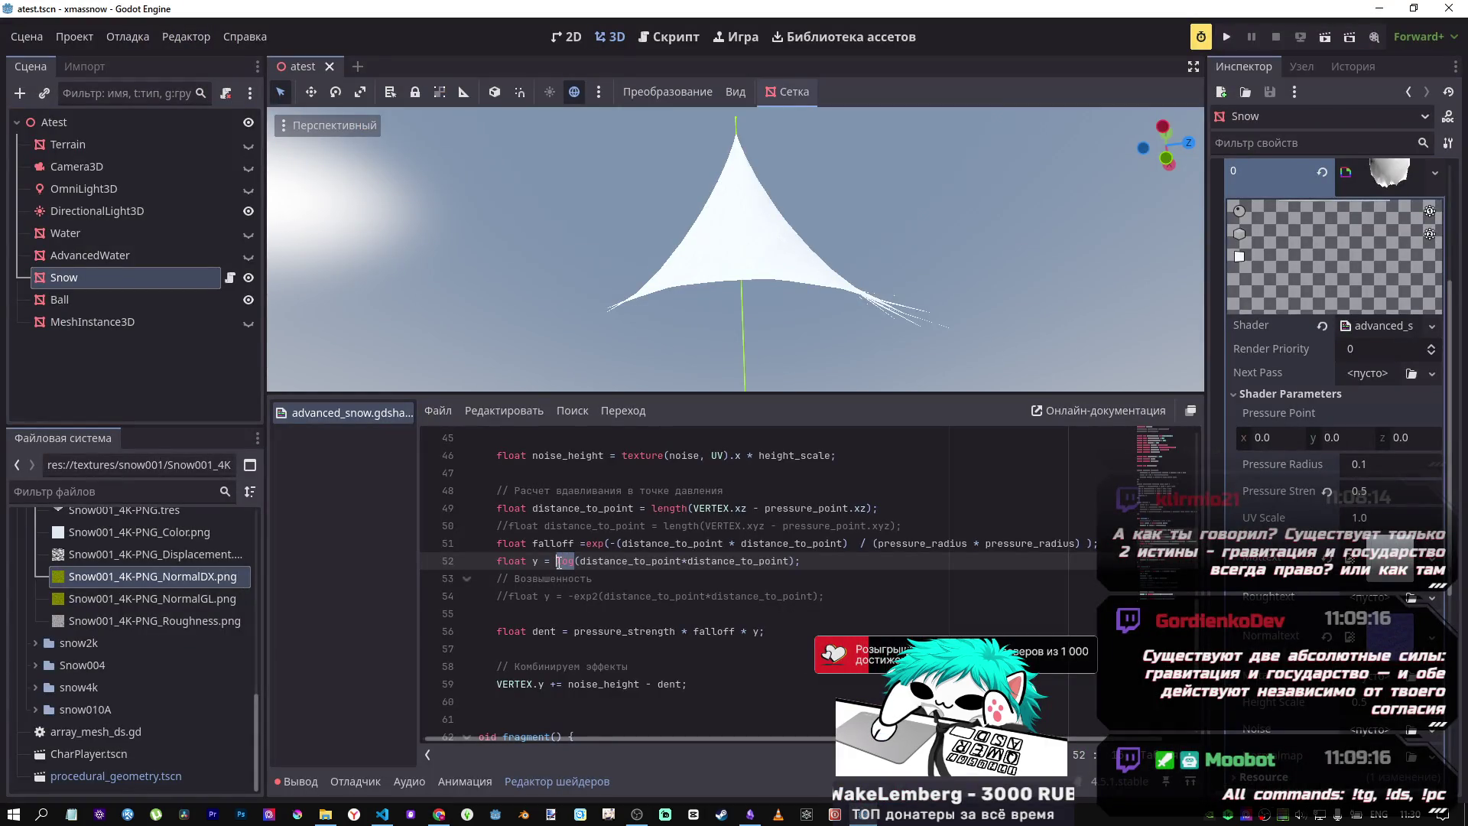
Step: Change line 52 to y = sin(distance_to_point), dropping the squared distance term
text(sin)
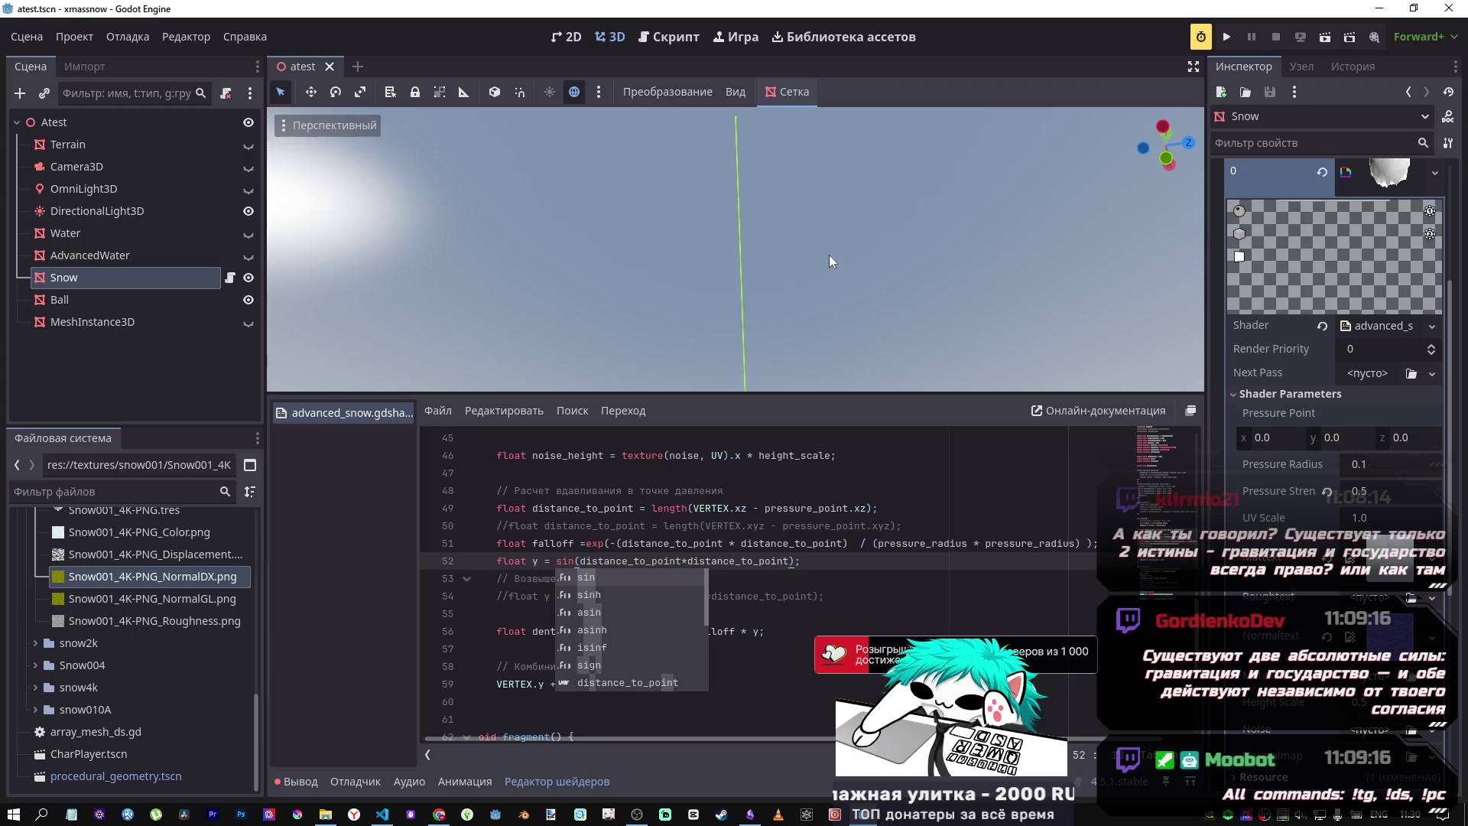
drag(832, 261, 831, 262)
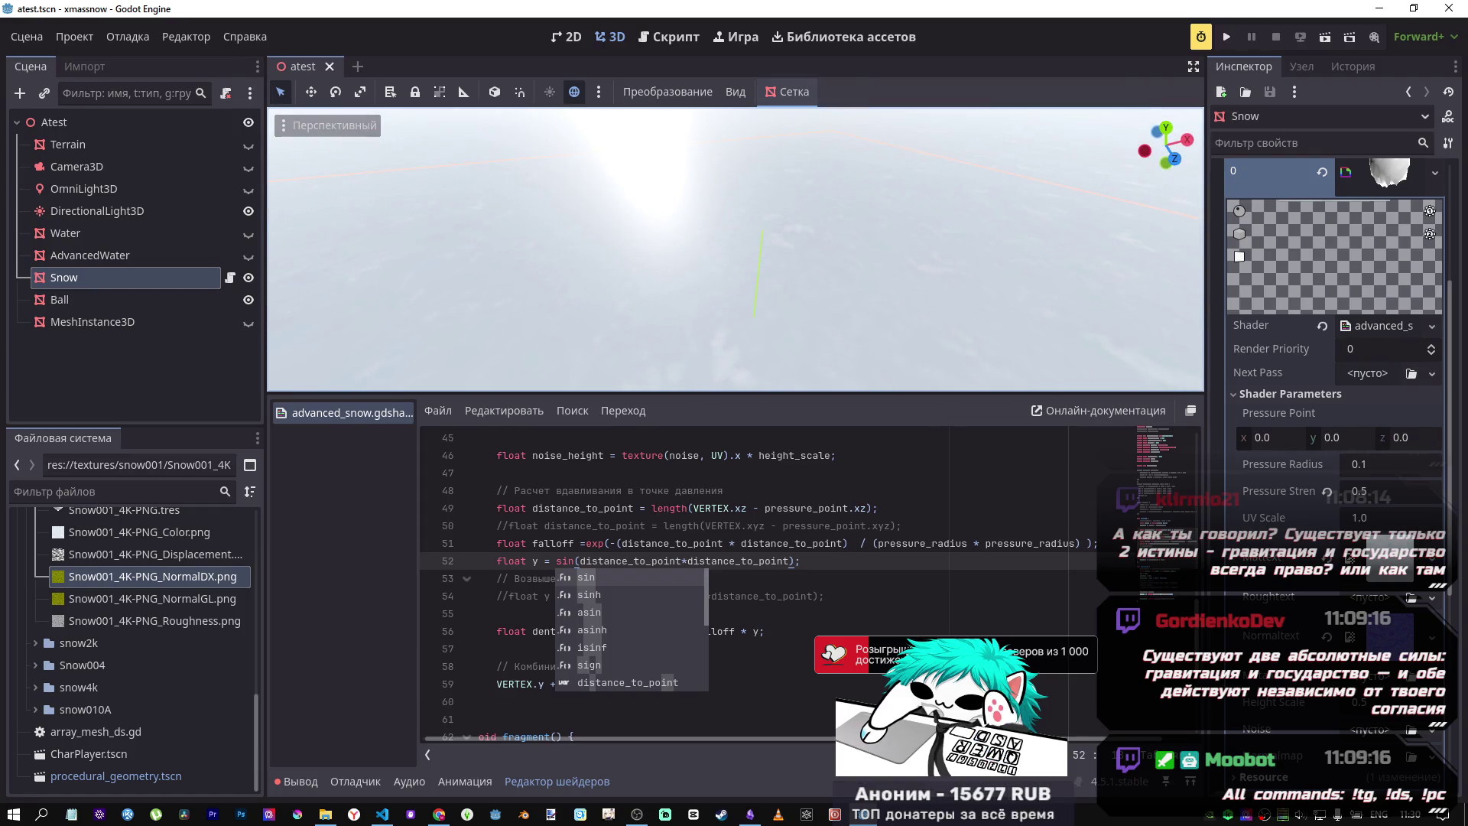
key(Escape)
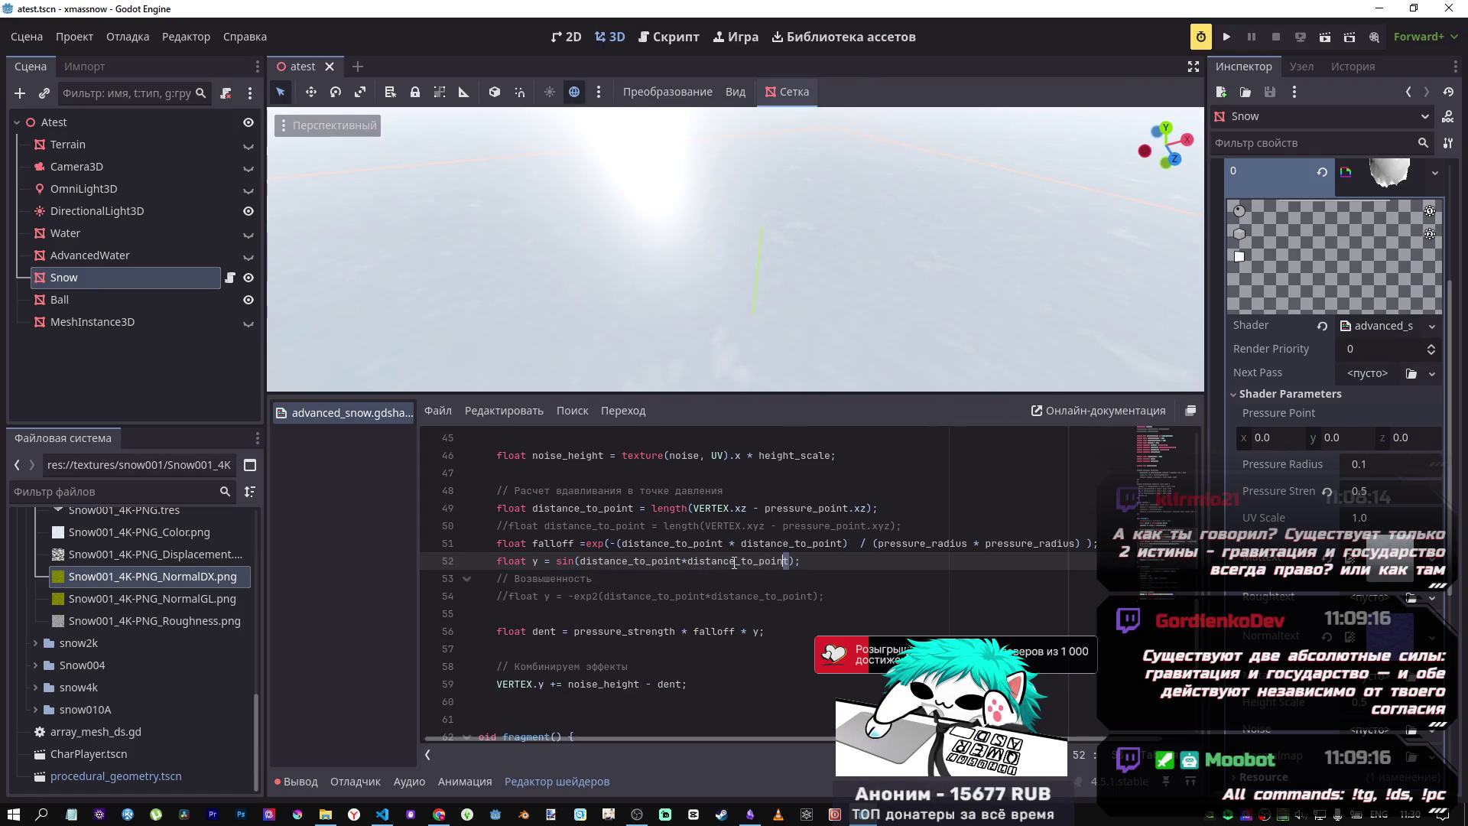
key(BackSpace)
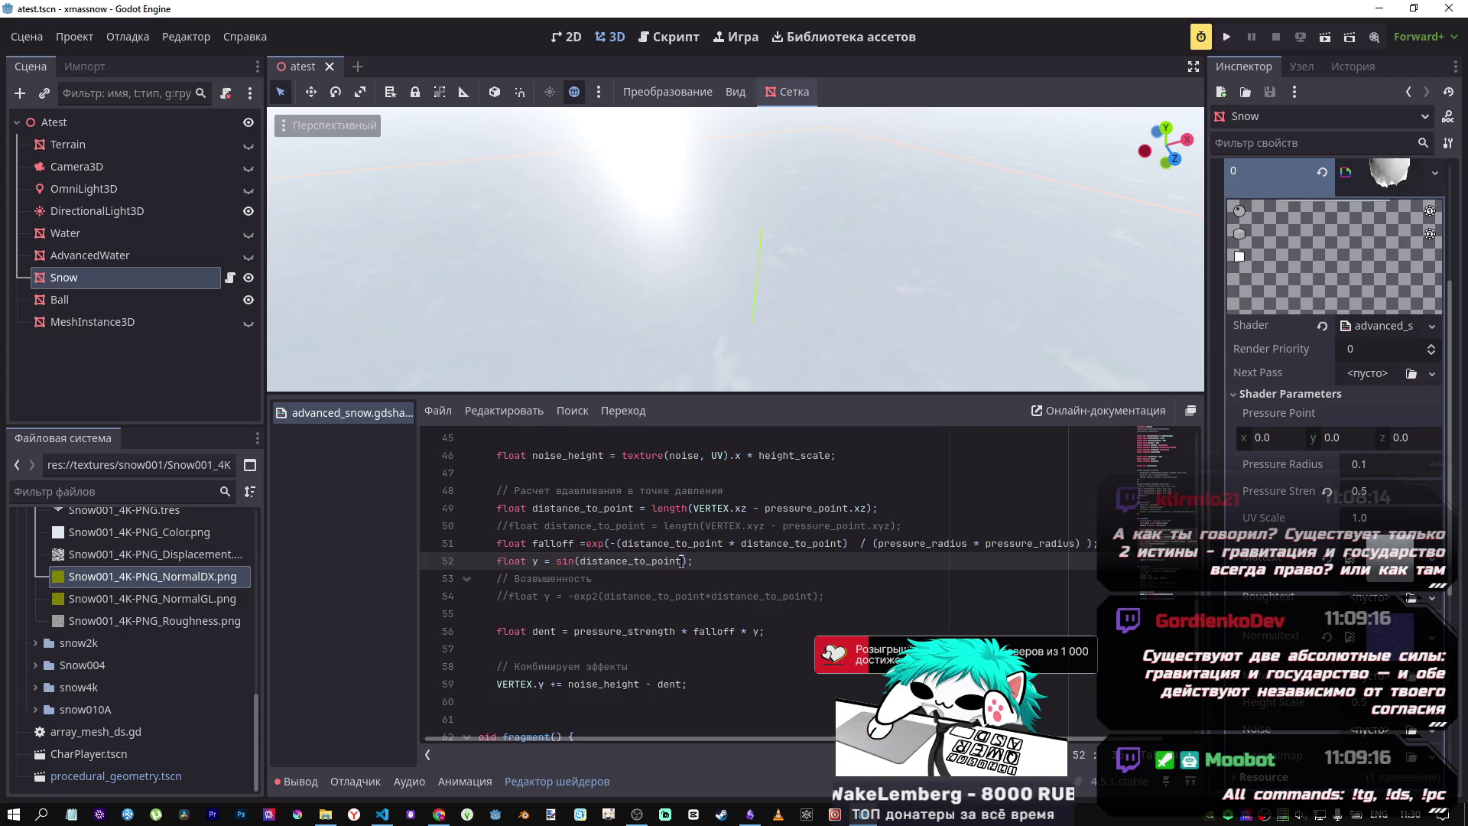
drag(774, 290, 774, 290)
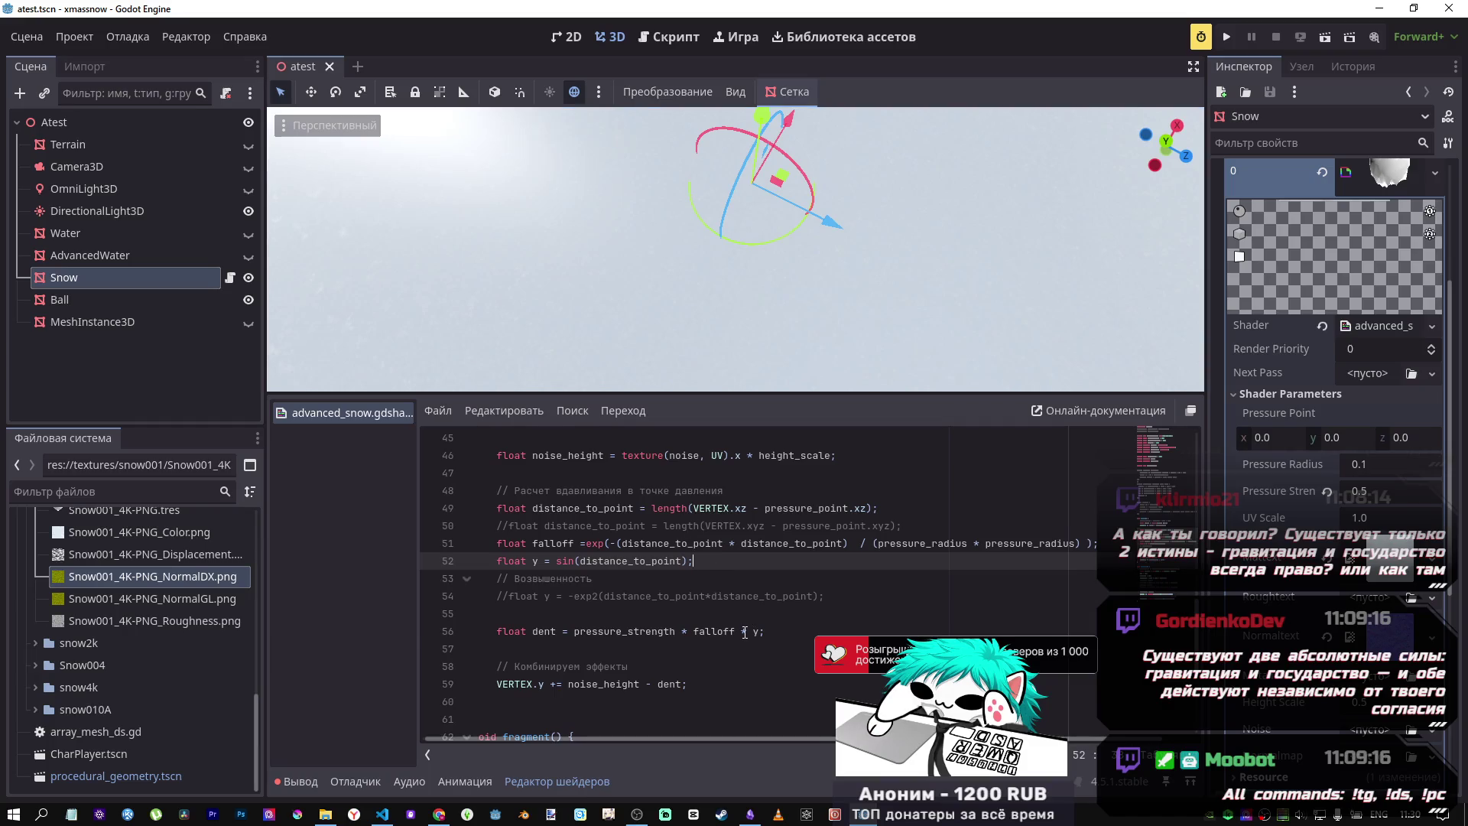
Step: Test removing the y multiplier from the dent formula and saving, then restore it with undo
drag(744, 632, 762, 634)
key(BackSpace)
key(ctrl+s)
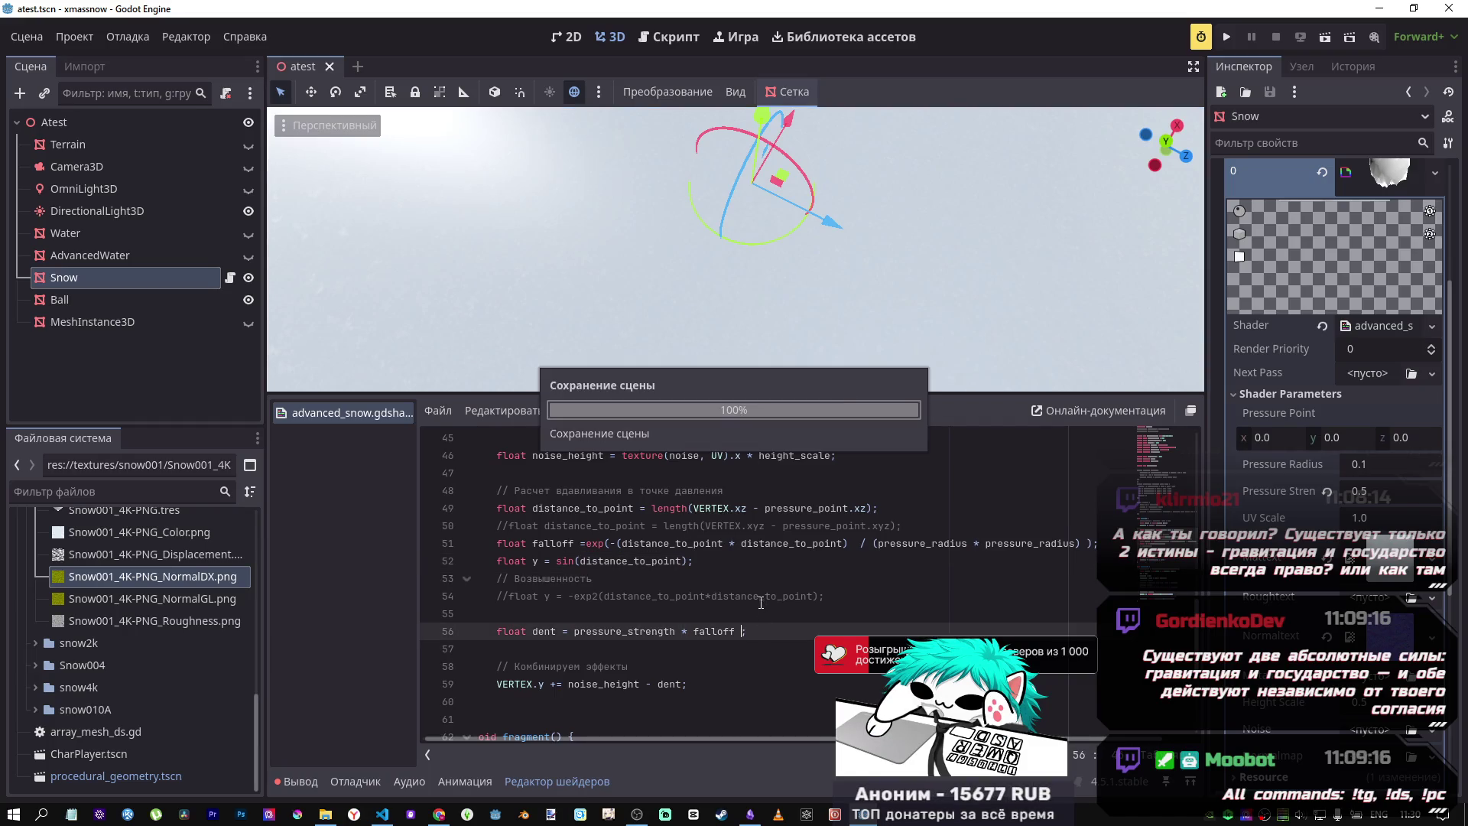
drag(722, 356, 722, 356)
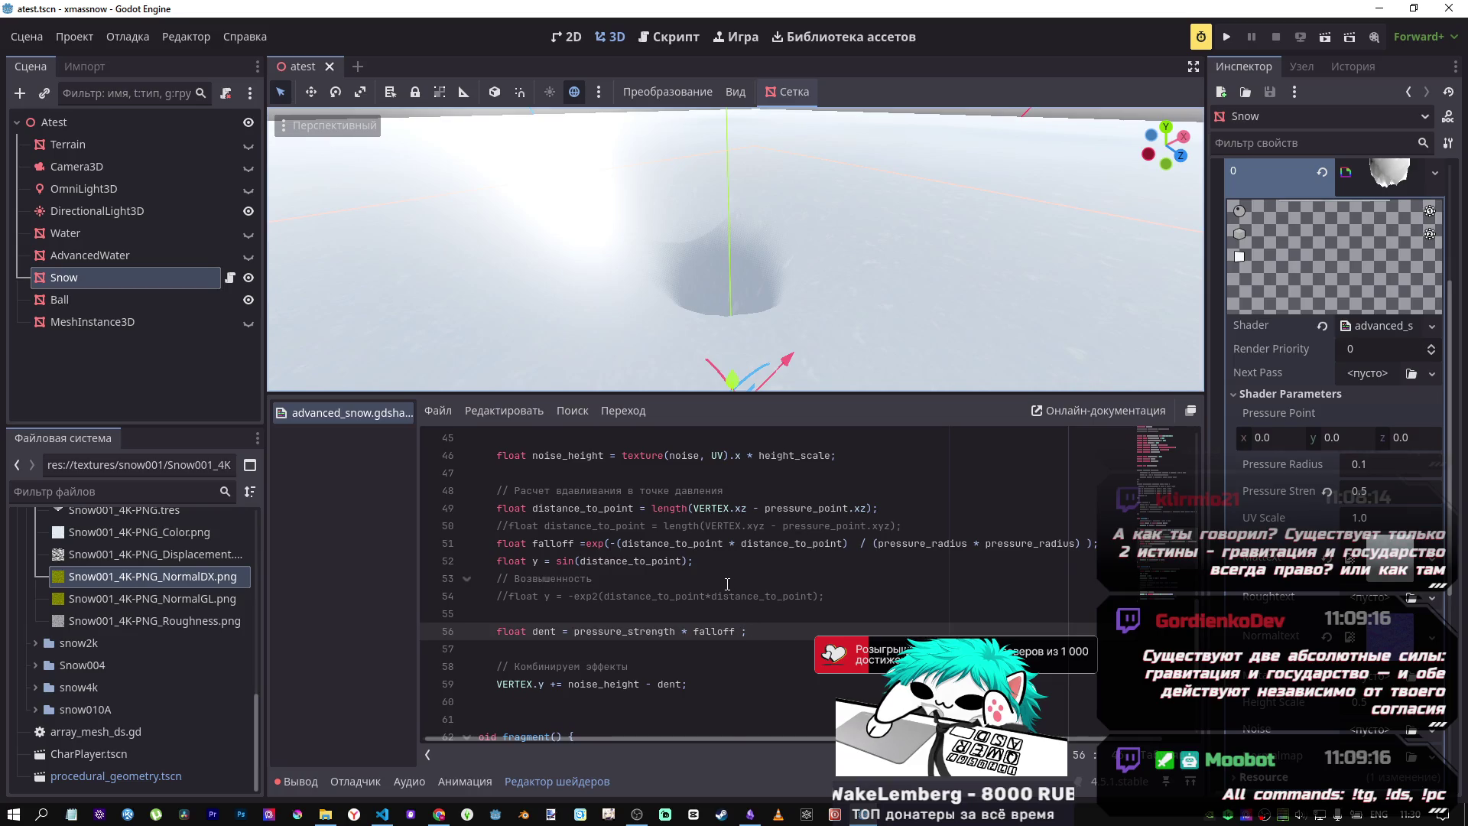
key(ctrl+z)
key(ctrl+z)
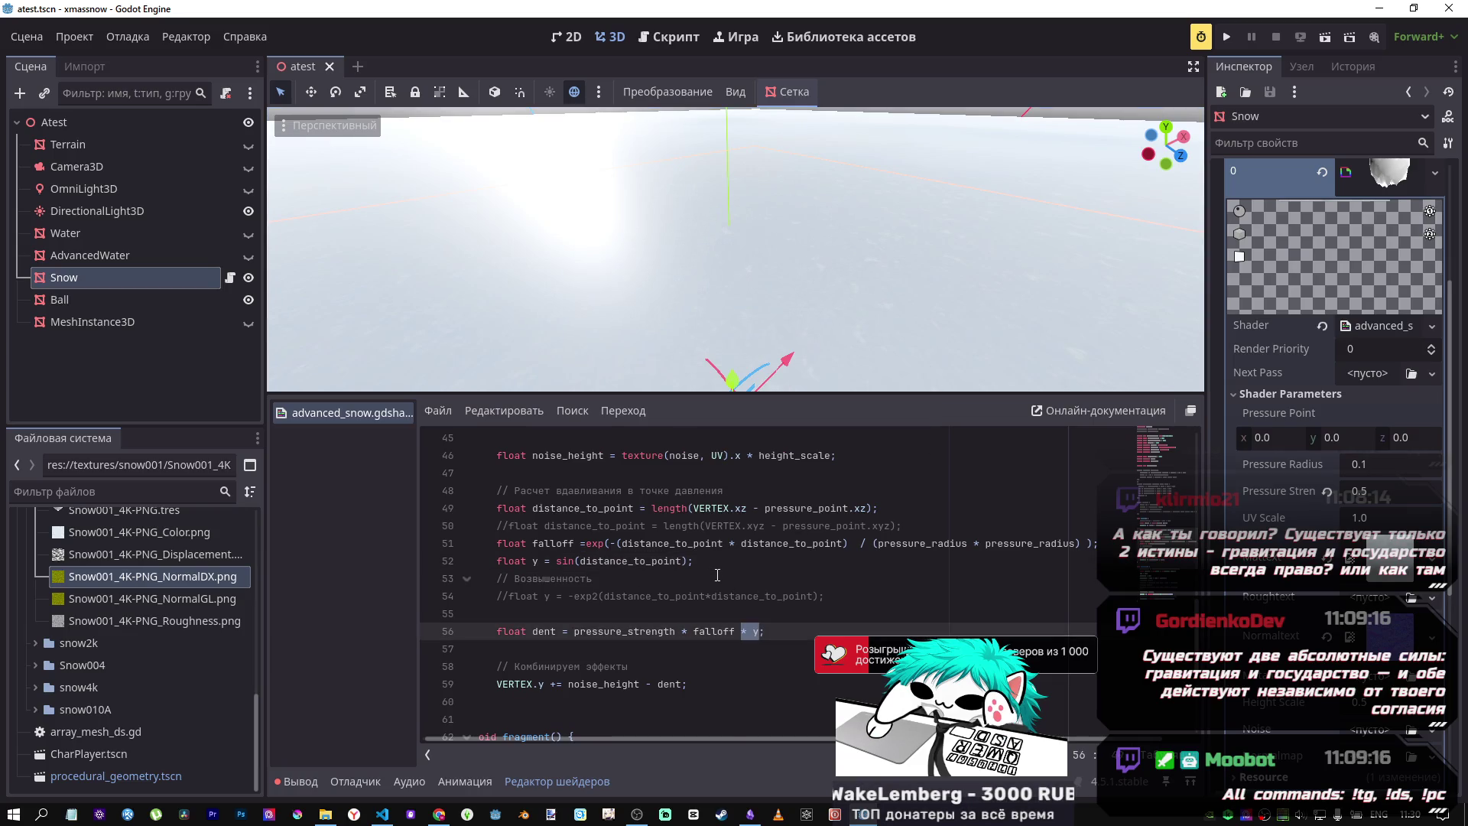
drag(721, 356, 787, 373)
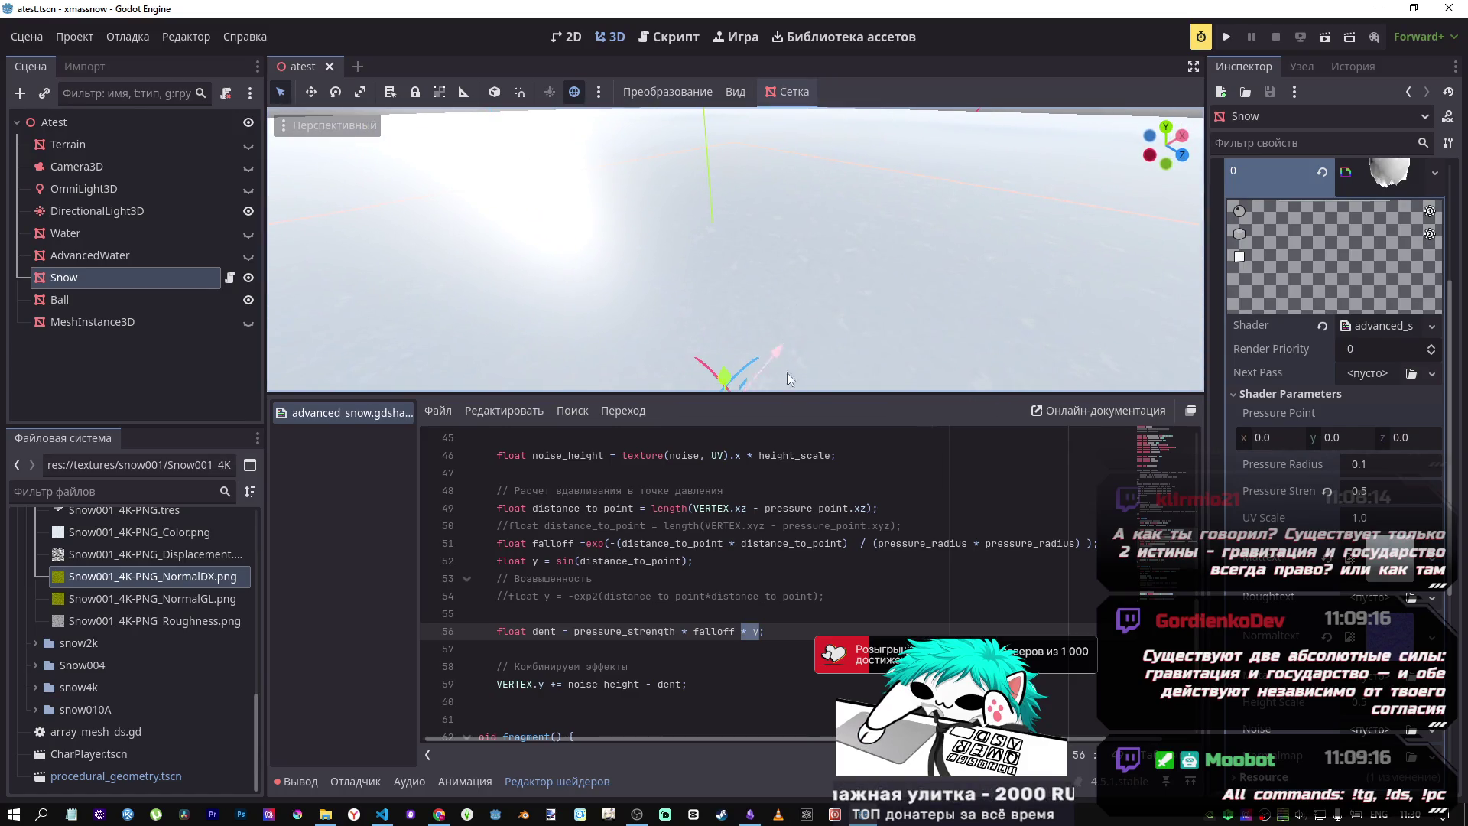
click(681, 569)
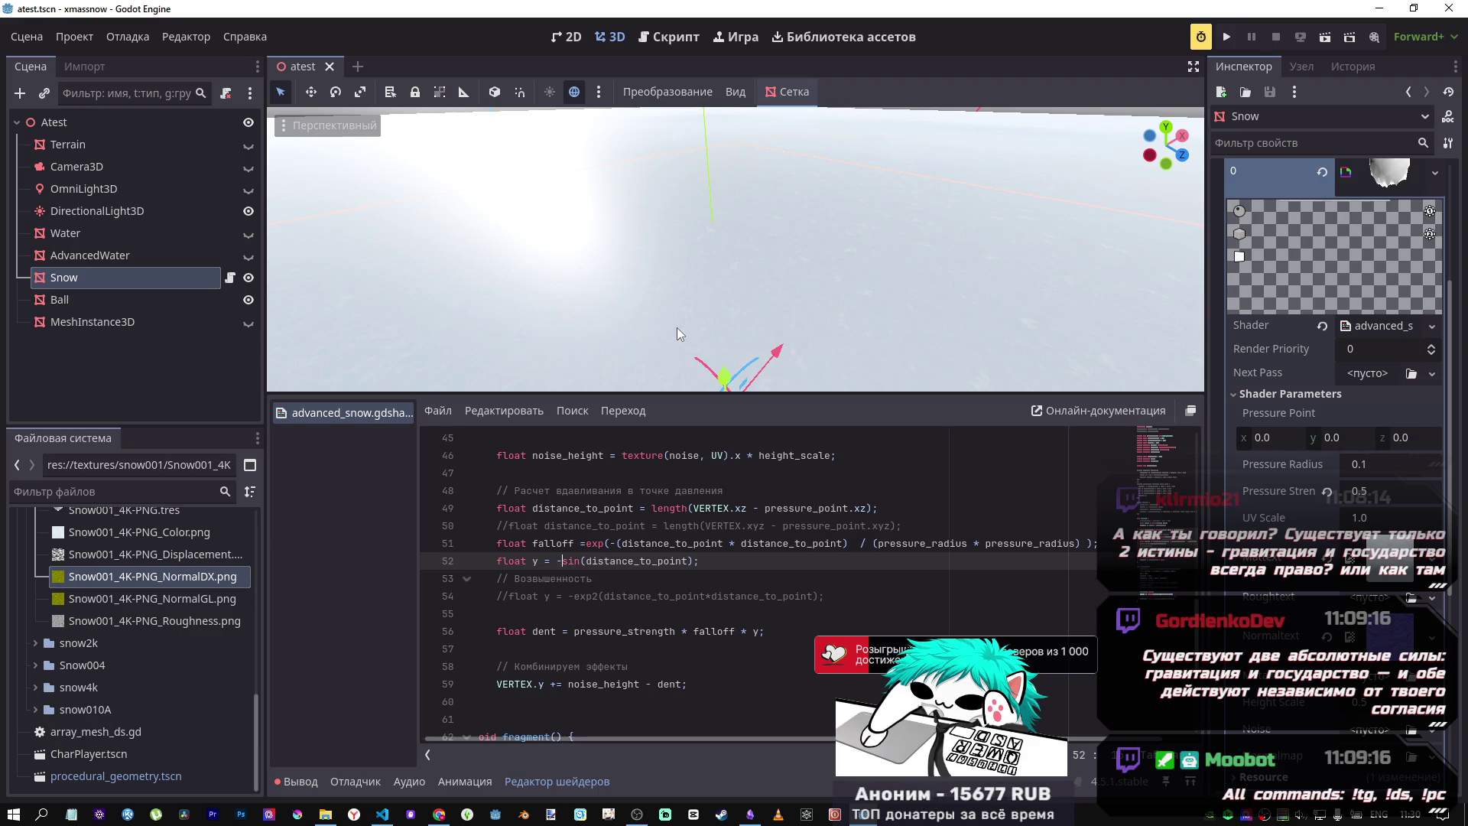
Step: Make line 52 read 0.05-sin(distance_to_point) and raise Pressure Strength to 2.4
drag(681, 323, 681, 323)
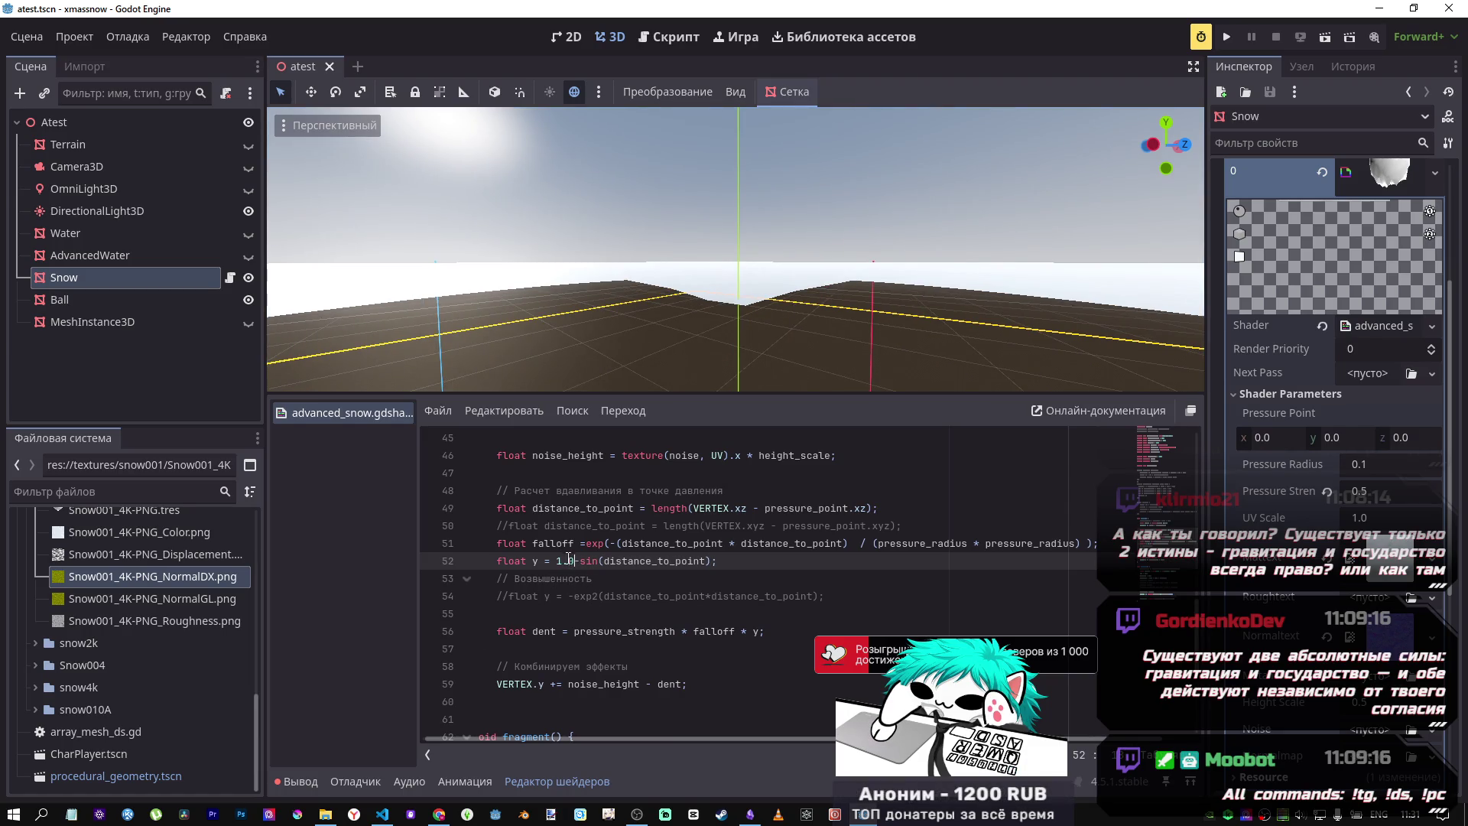
drag(681, 322, 681, 322)
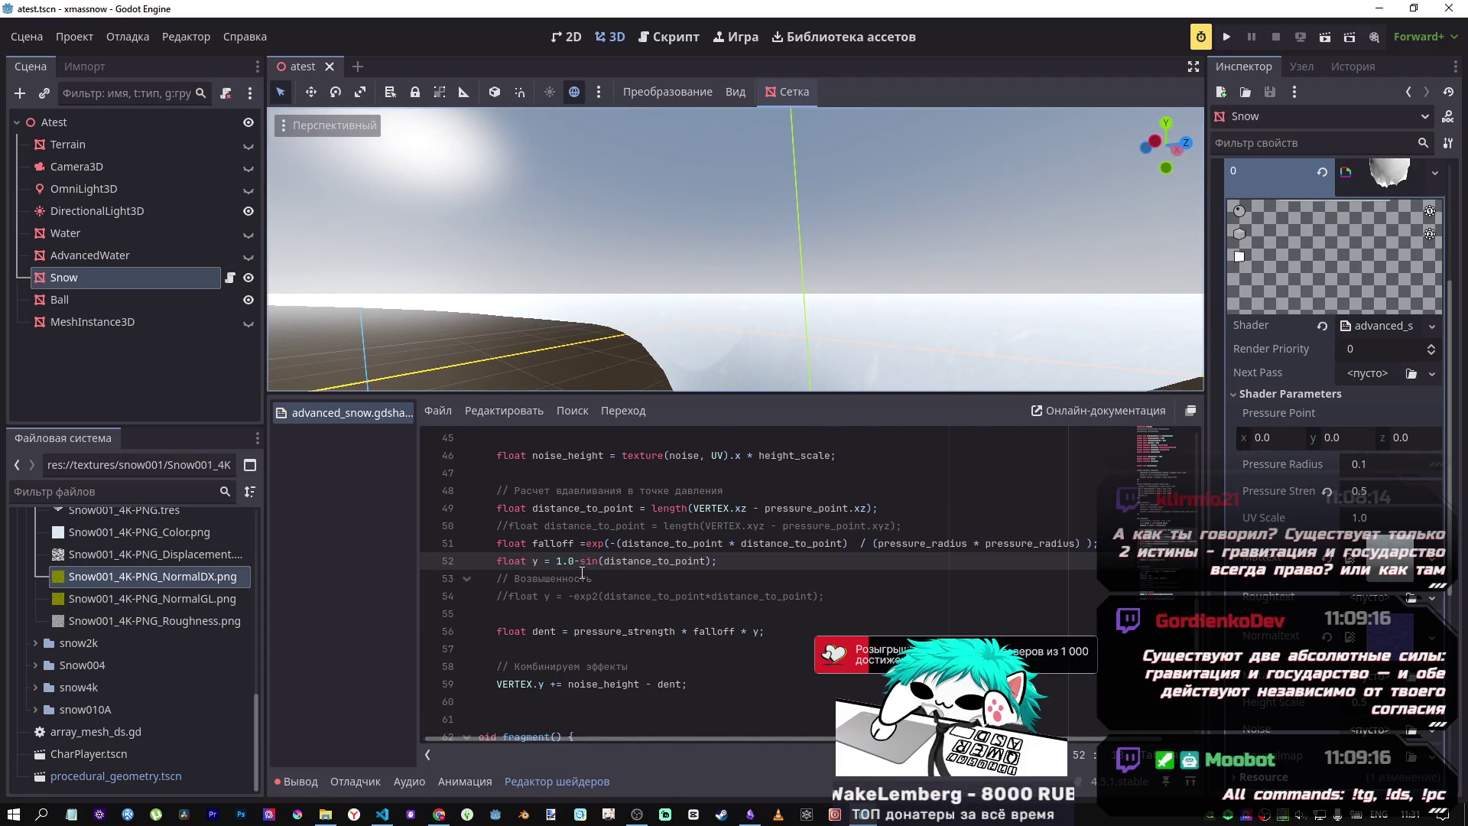
text(-)
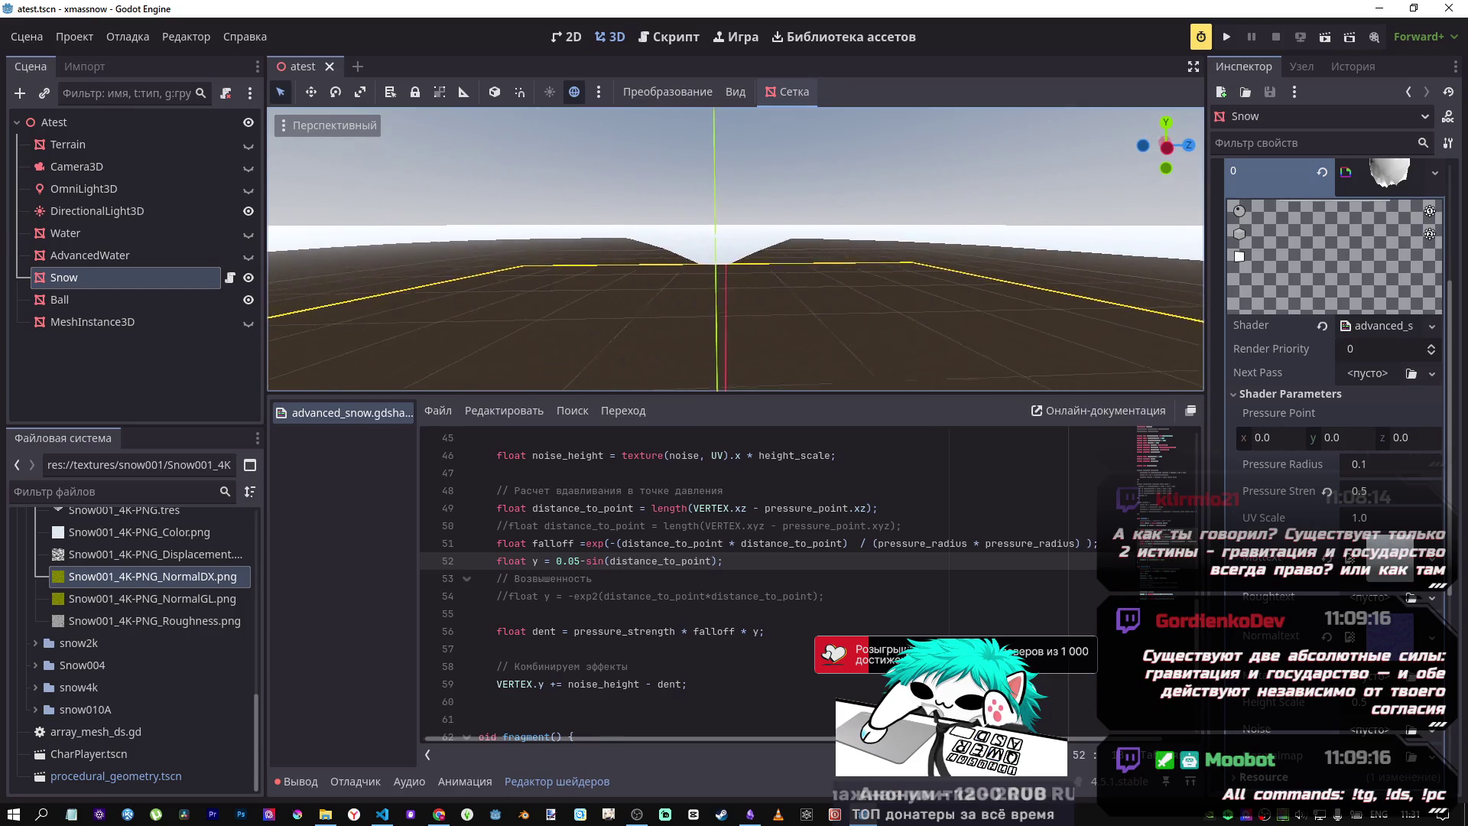
drag(1345, 490, 1364, 490)
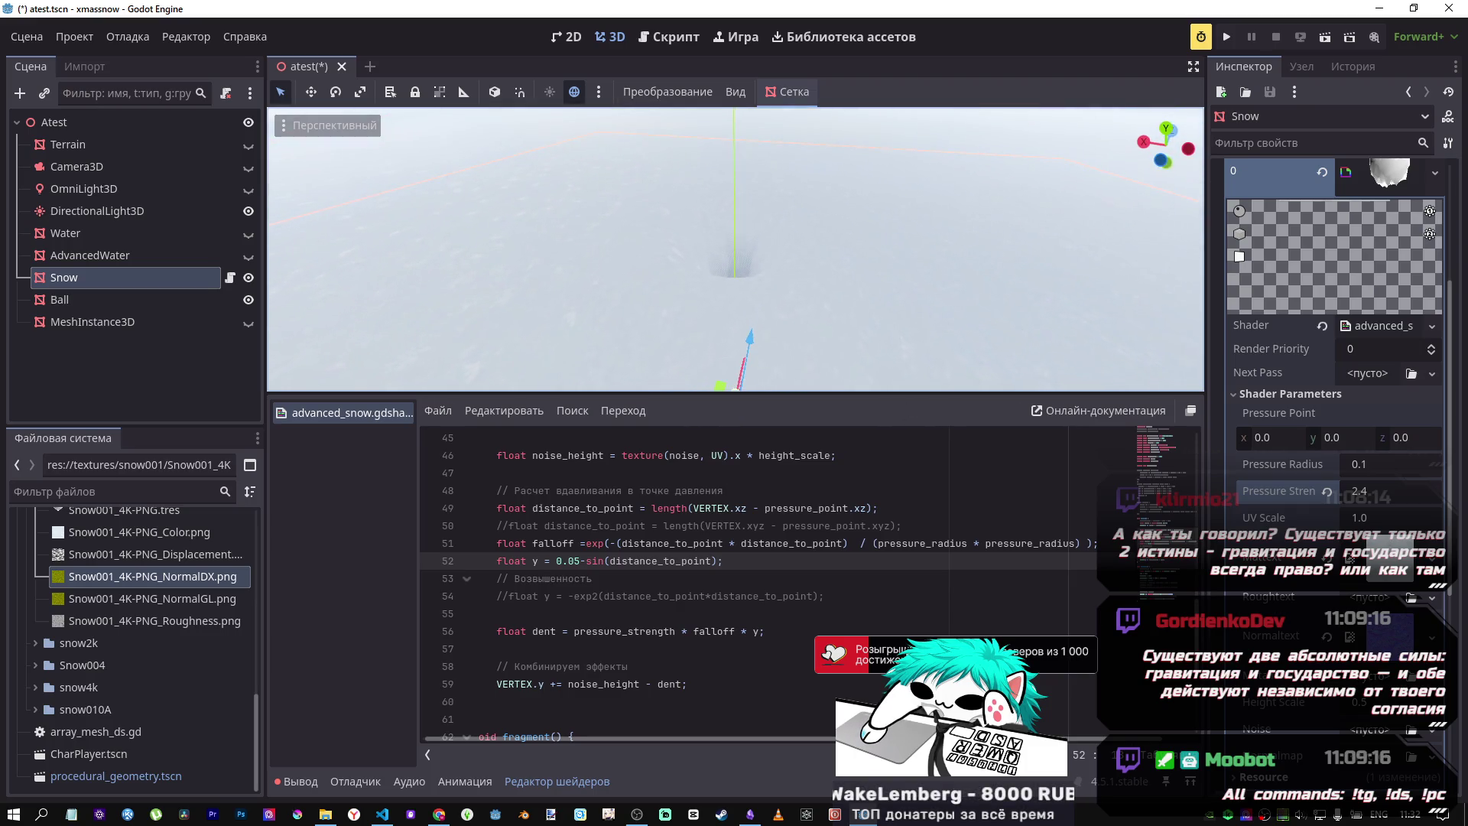
double_click(576, 566)
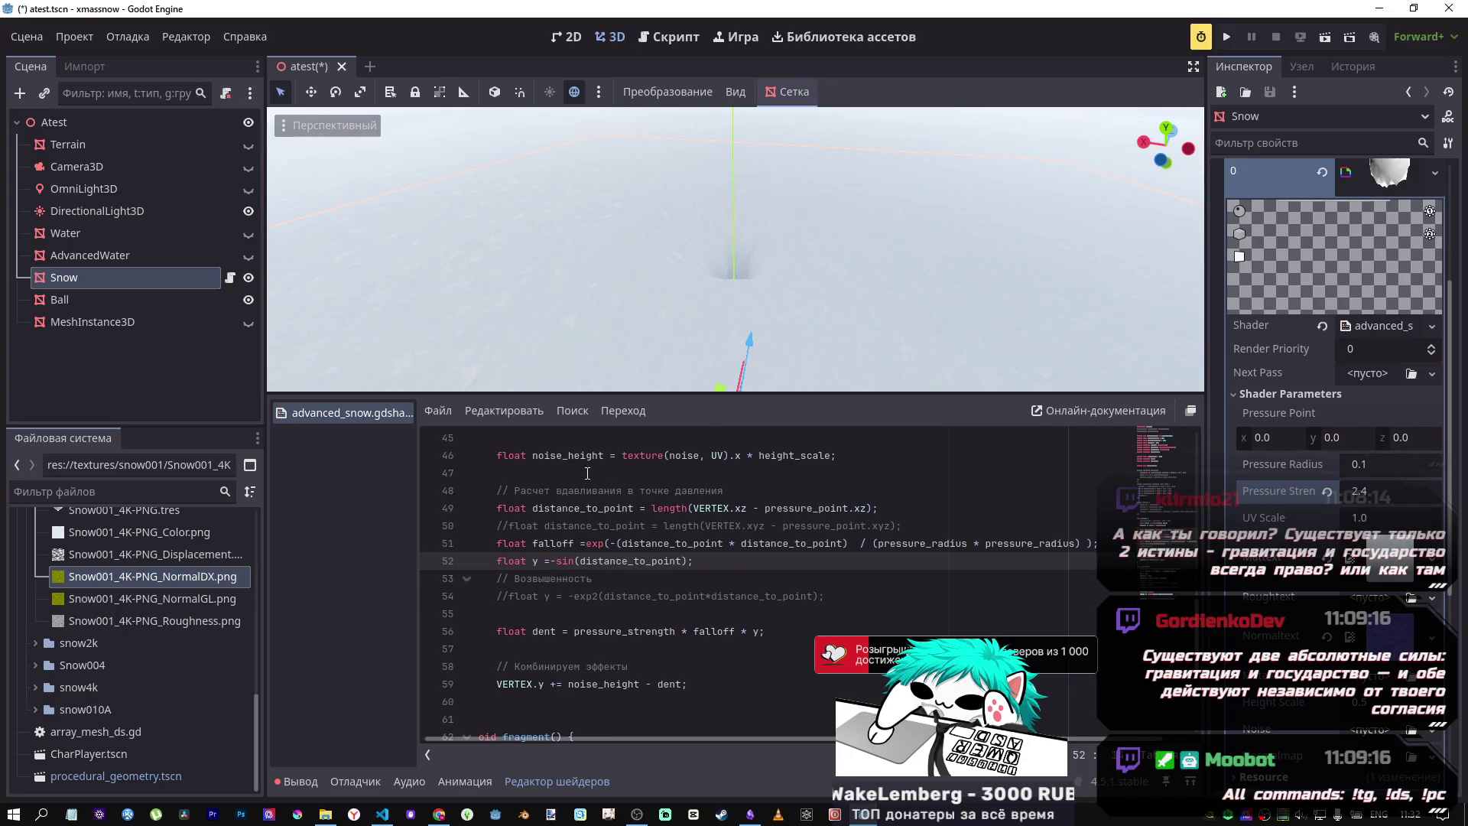
mouse_move(675, 341)
mouse_down()
mouse_move(676, 291)
mouse_move(674, 451)
mouse_up()
text(0.05-)
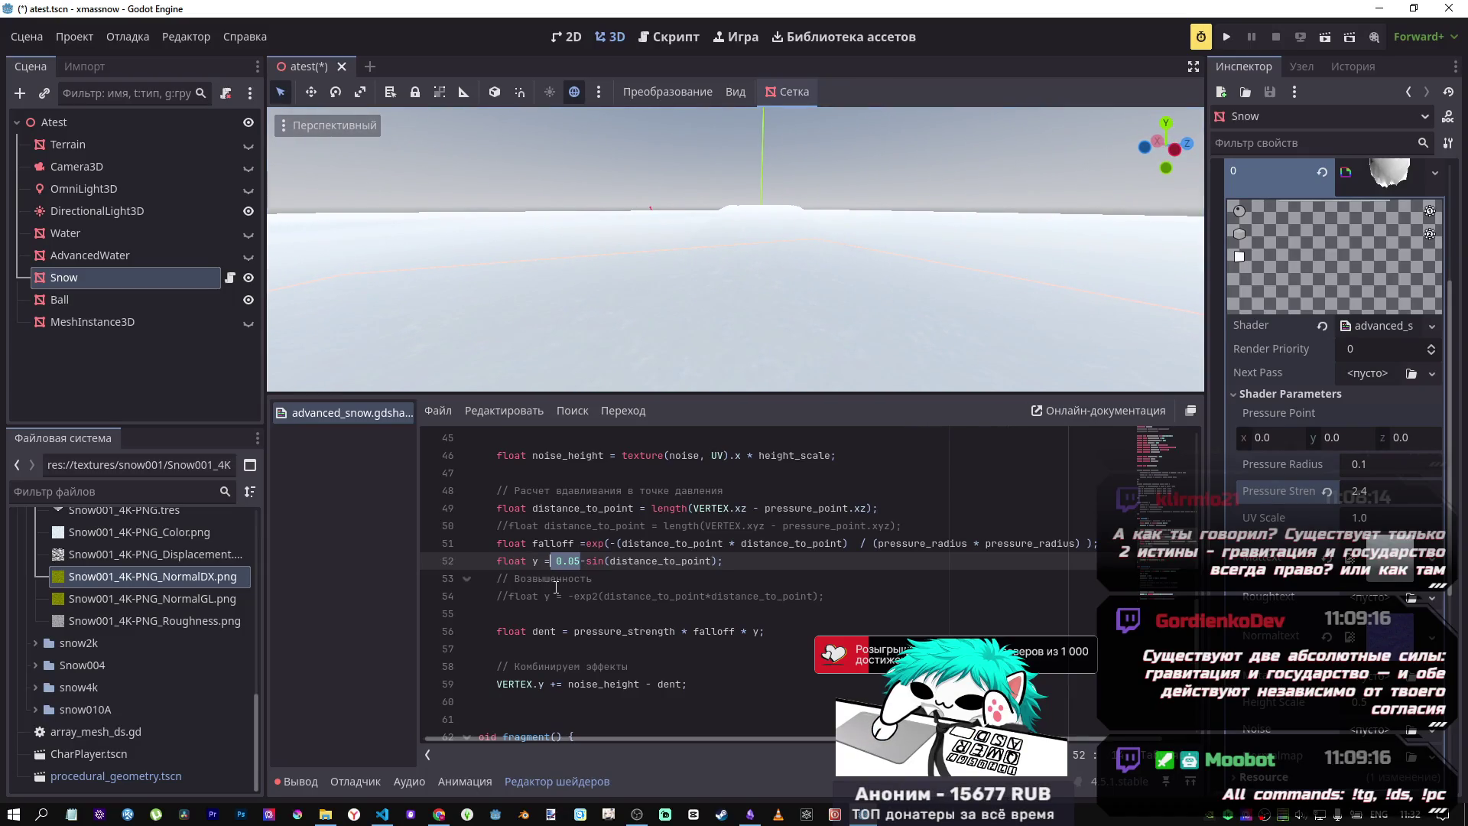